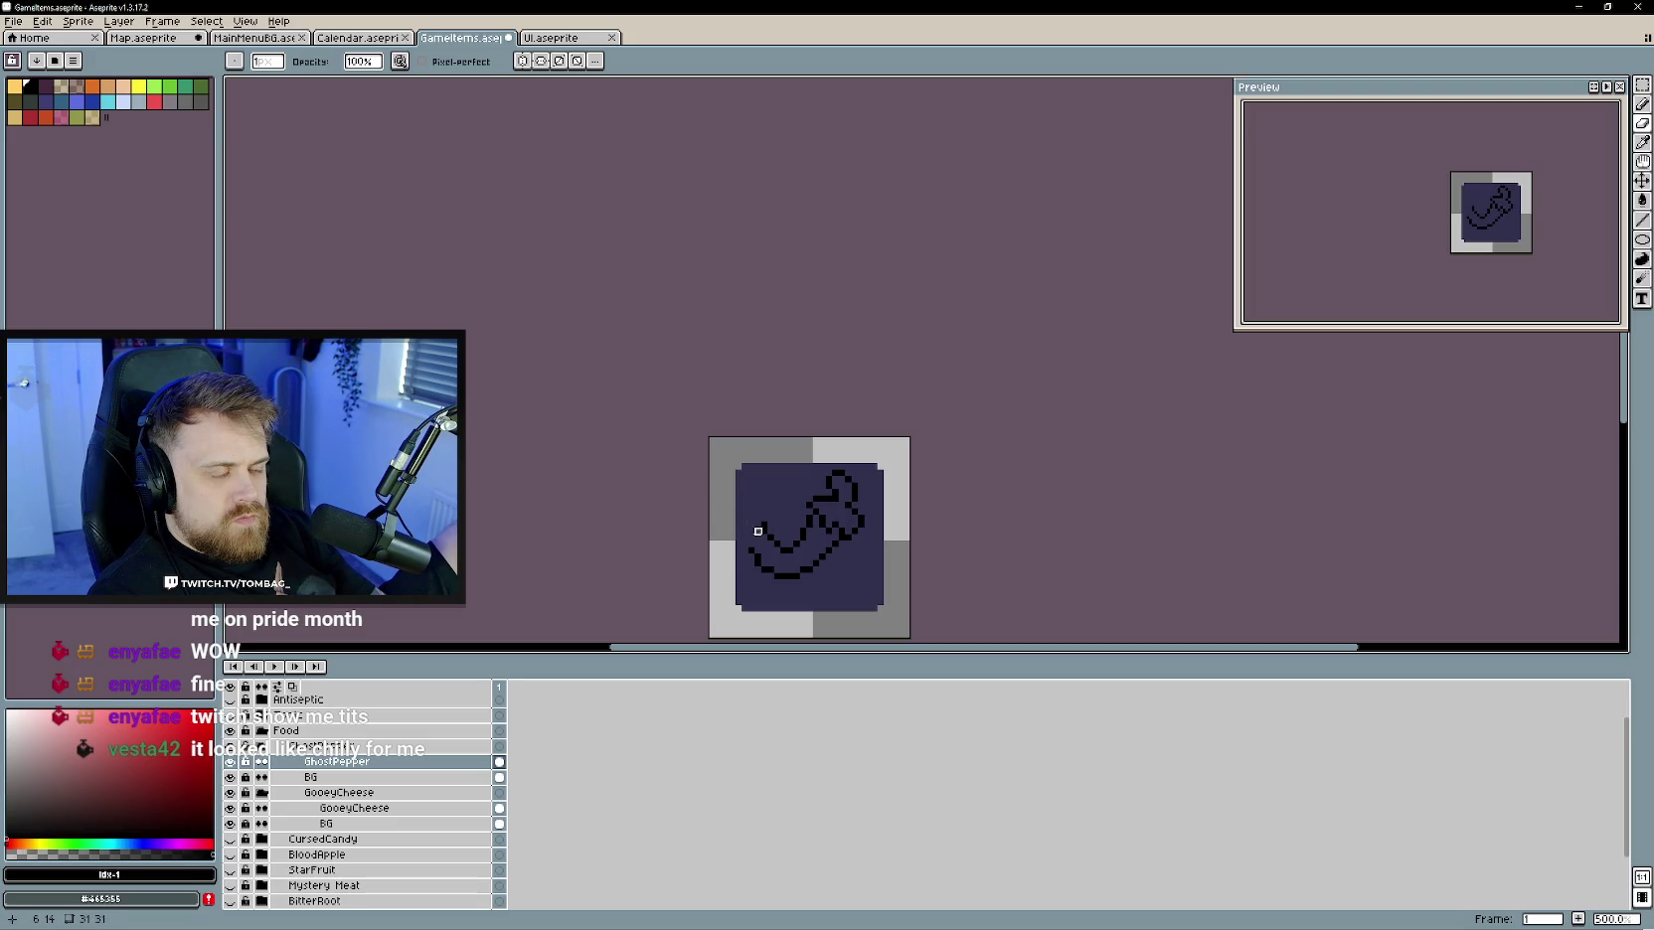
# - Extend the pepper's left outline tip upward and trim its top pixel, undoing stray erases
pyautogui.press('b')
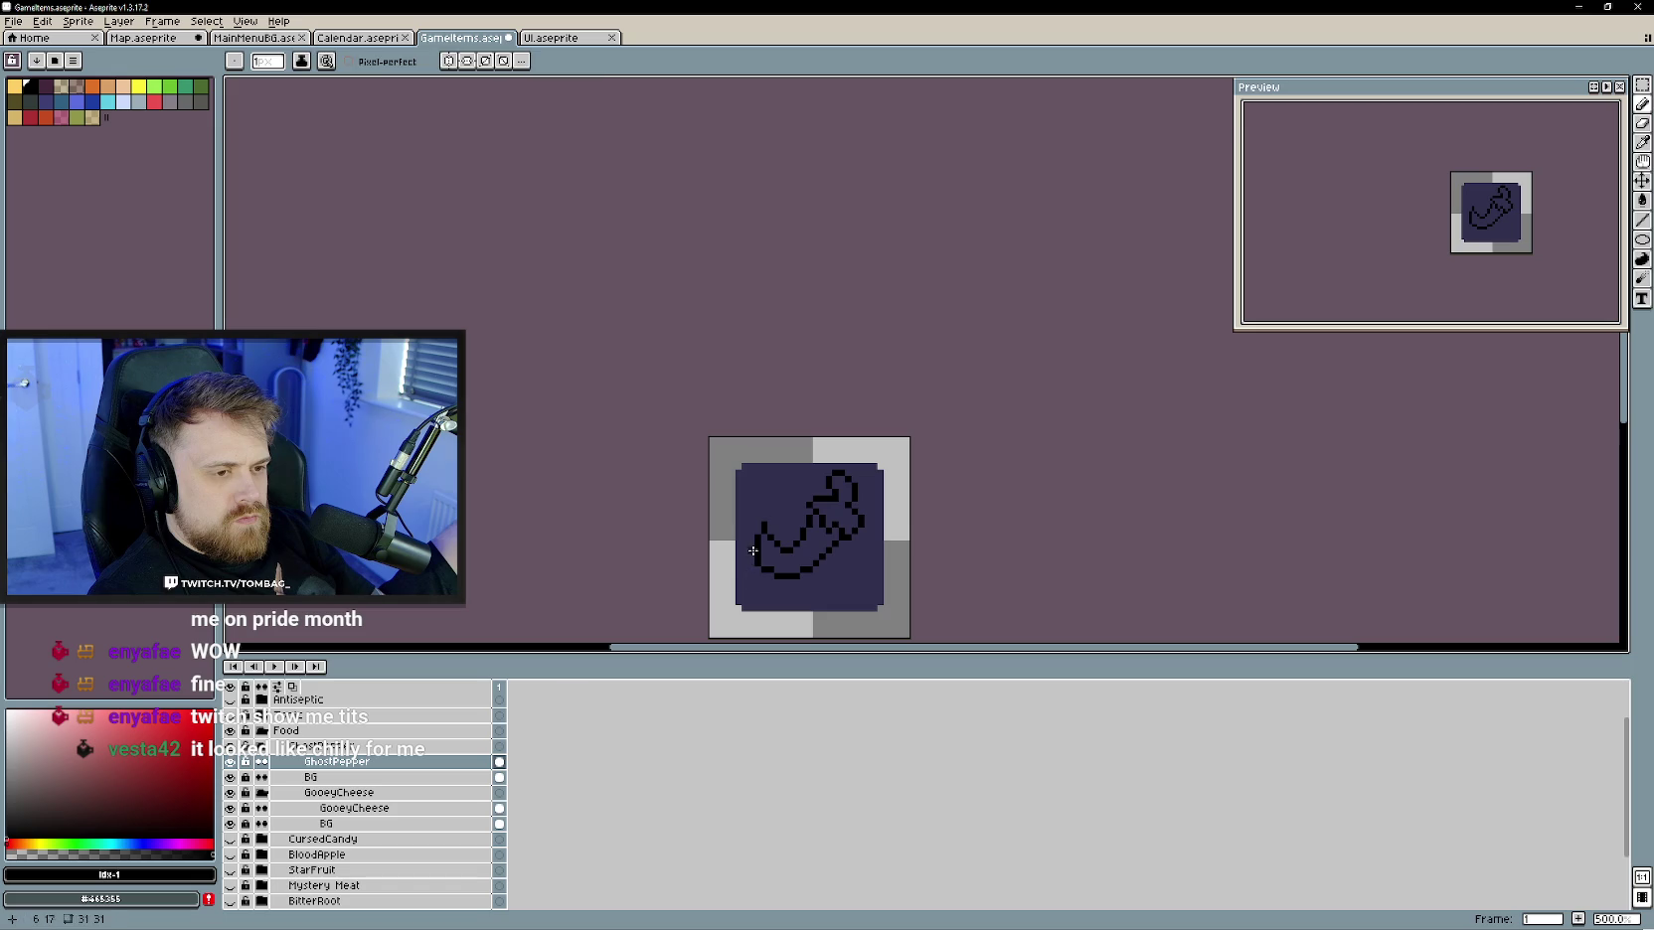
pyautogui.press('e')
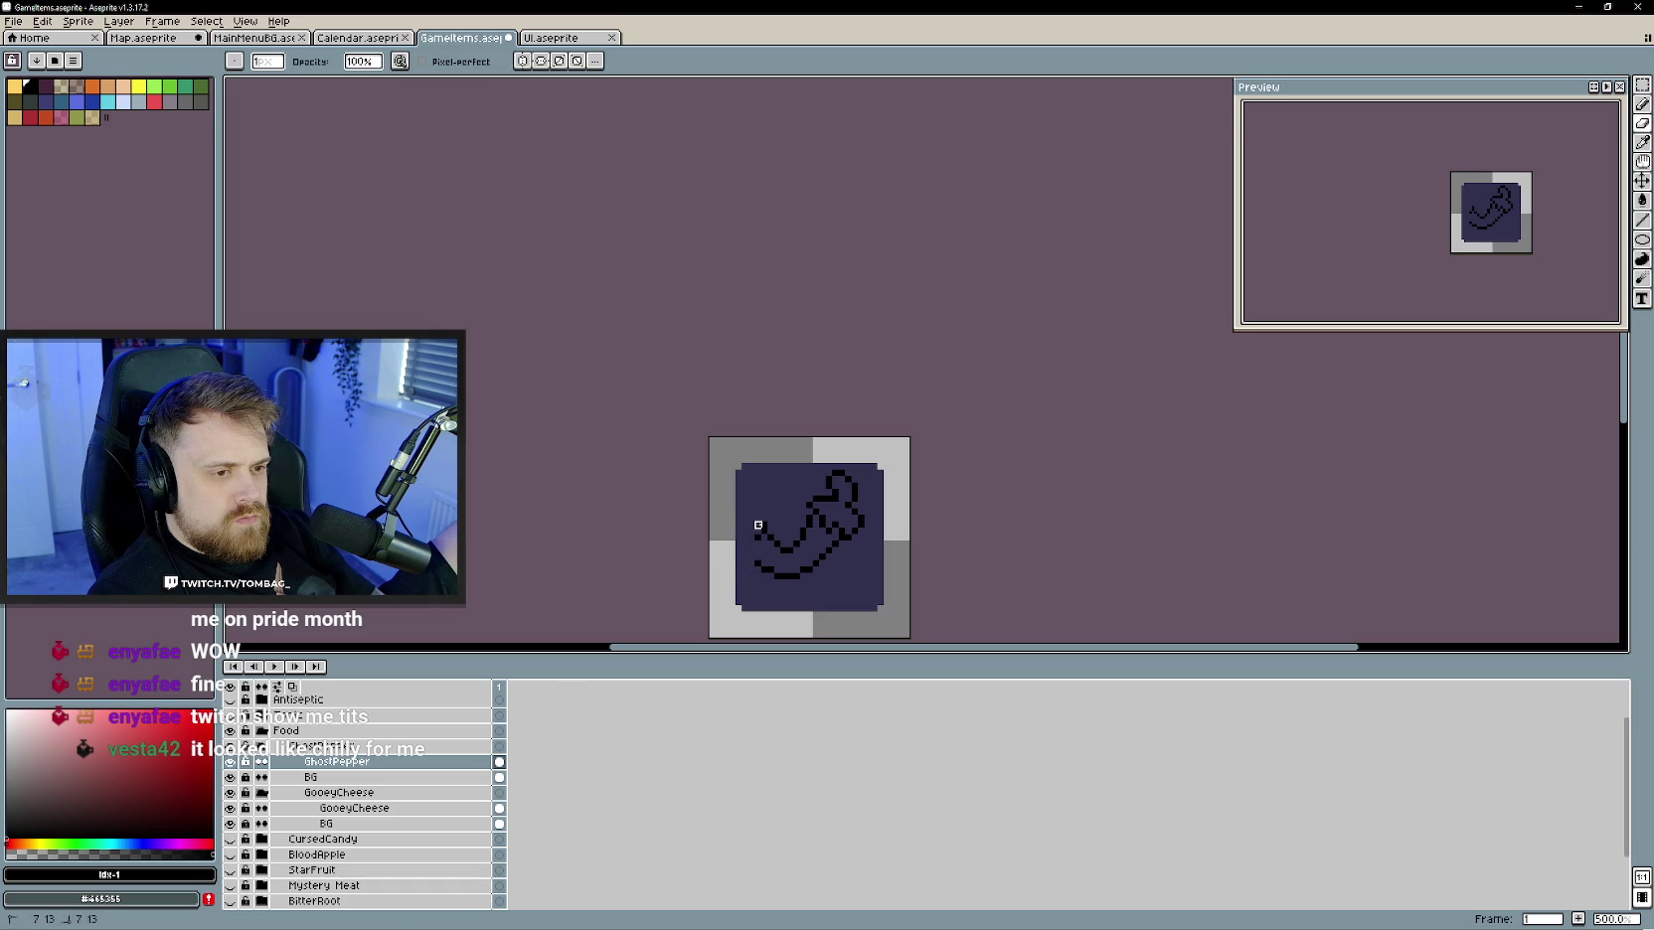
pyautogui.press('b')
pyautogui.moveTo(753, 559); pyautogui.dragTo(764, 508)
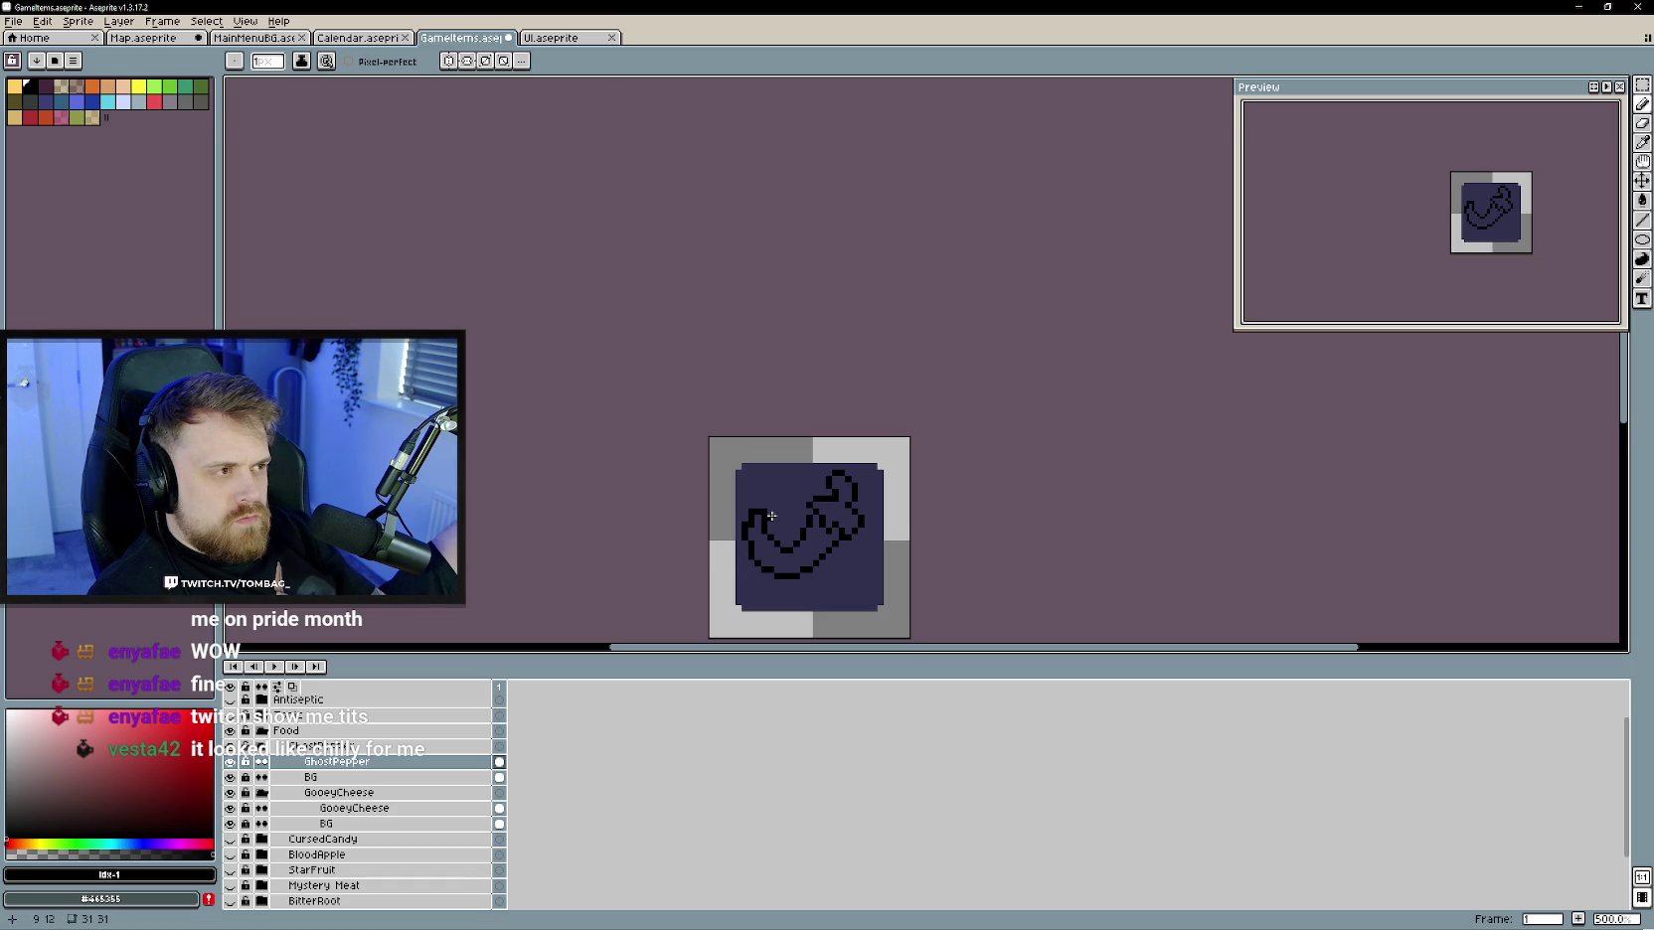
pyautogui.press('e')
pyautogui.hotkey('ctrl', 'z')
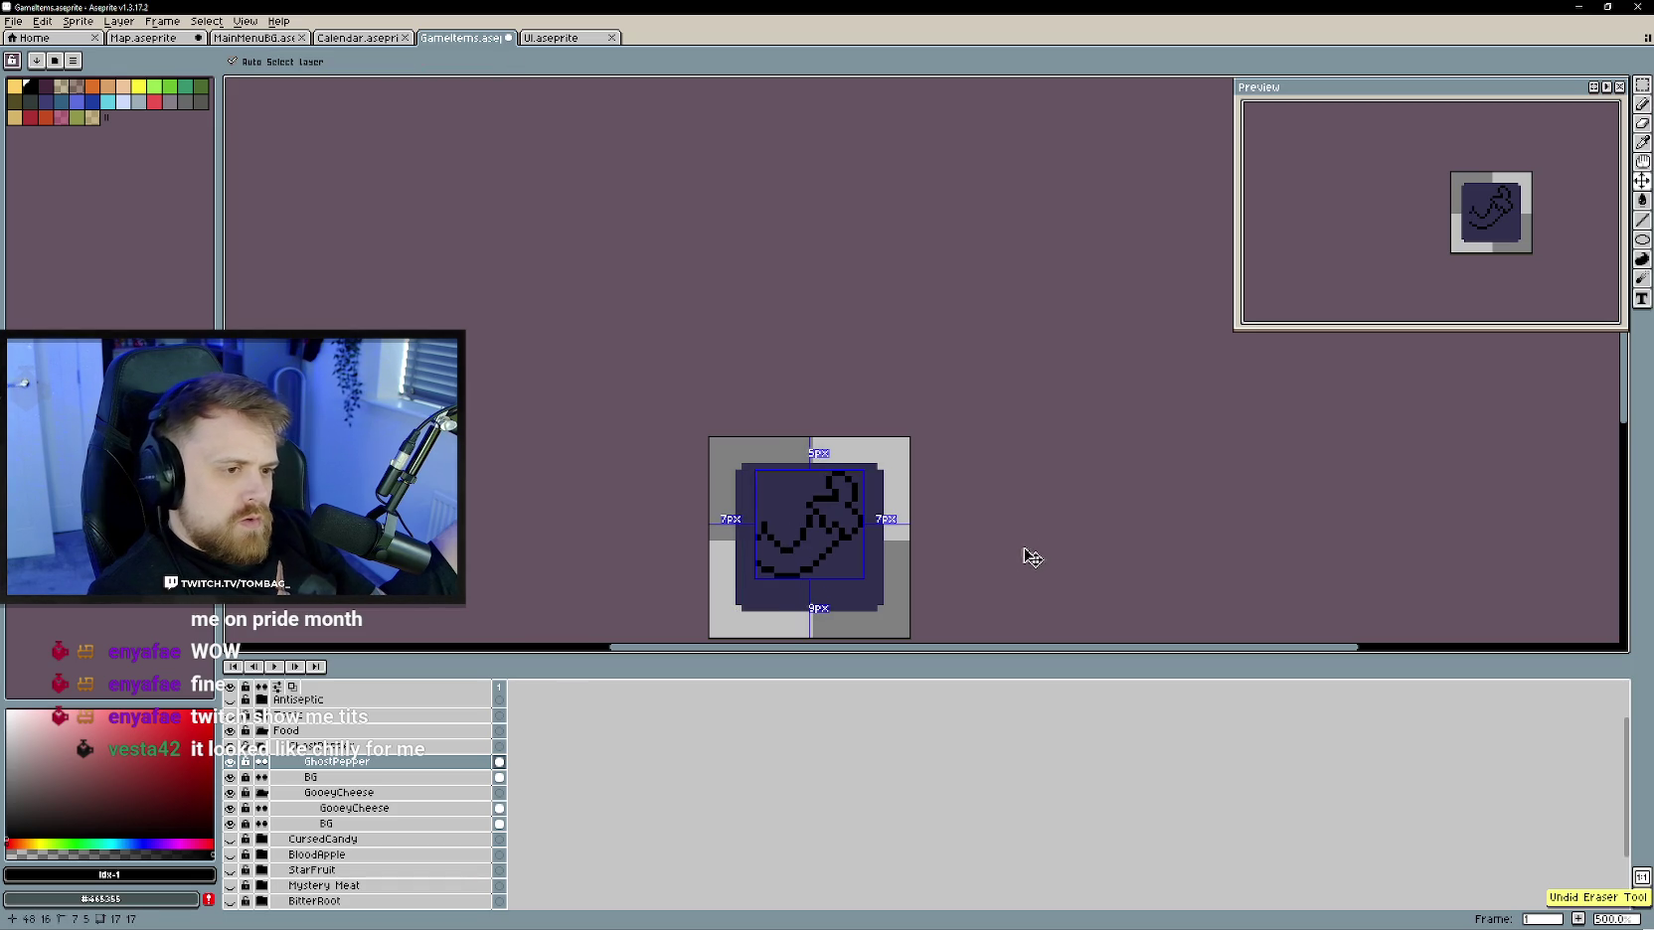
pyautogui.hotkey('ctrl', 'z')
pyautogui.hotkey('ctrl', 'z')
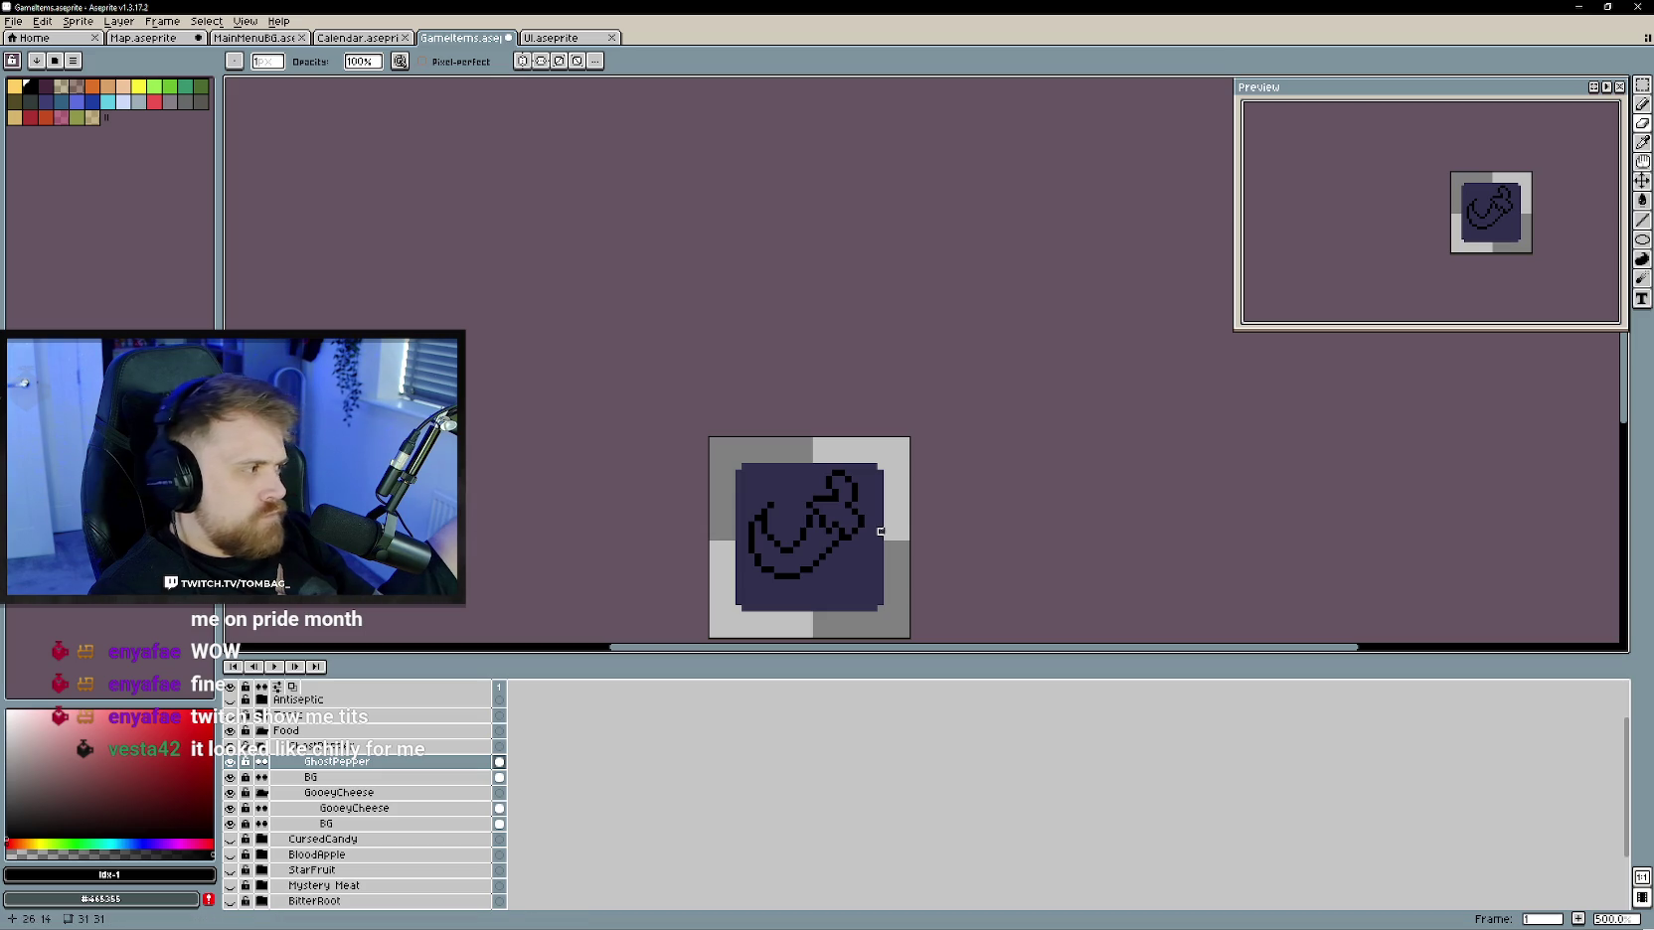
pyautogui.moveTo(796, 563); pyautogui.dragTo(756, 557)
pyautogui.click(767, 508)
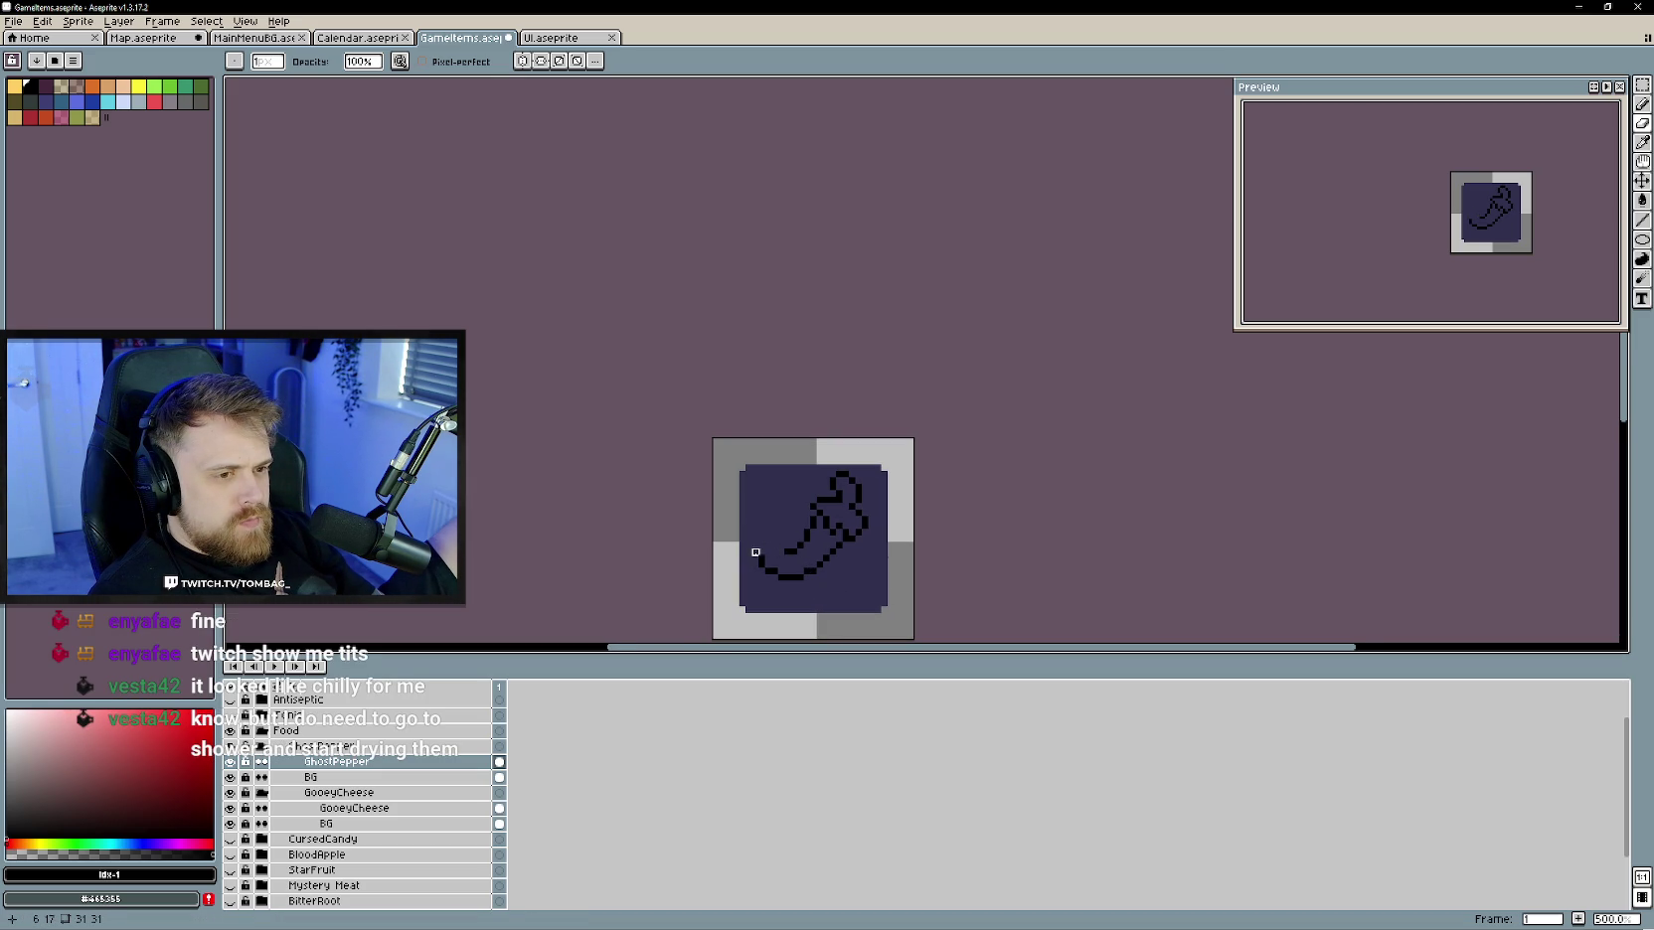
# - Alternate between Pencil and Eraser while refining the curled left tip
pyautogui.press('b')
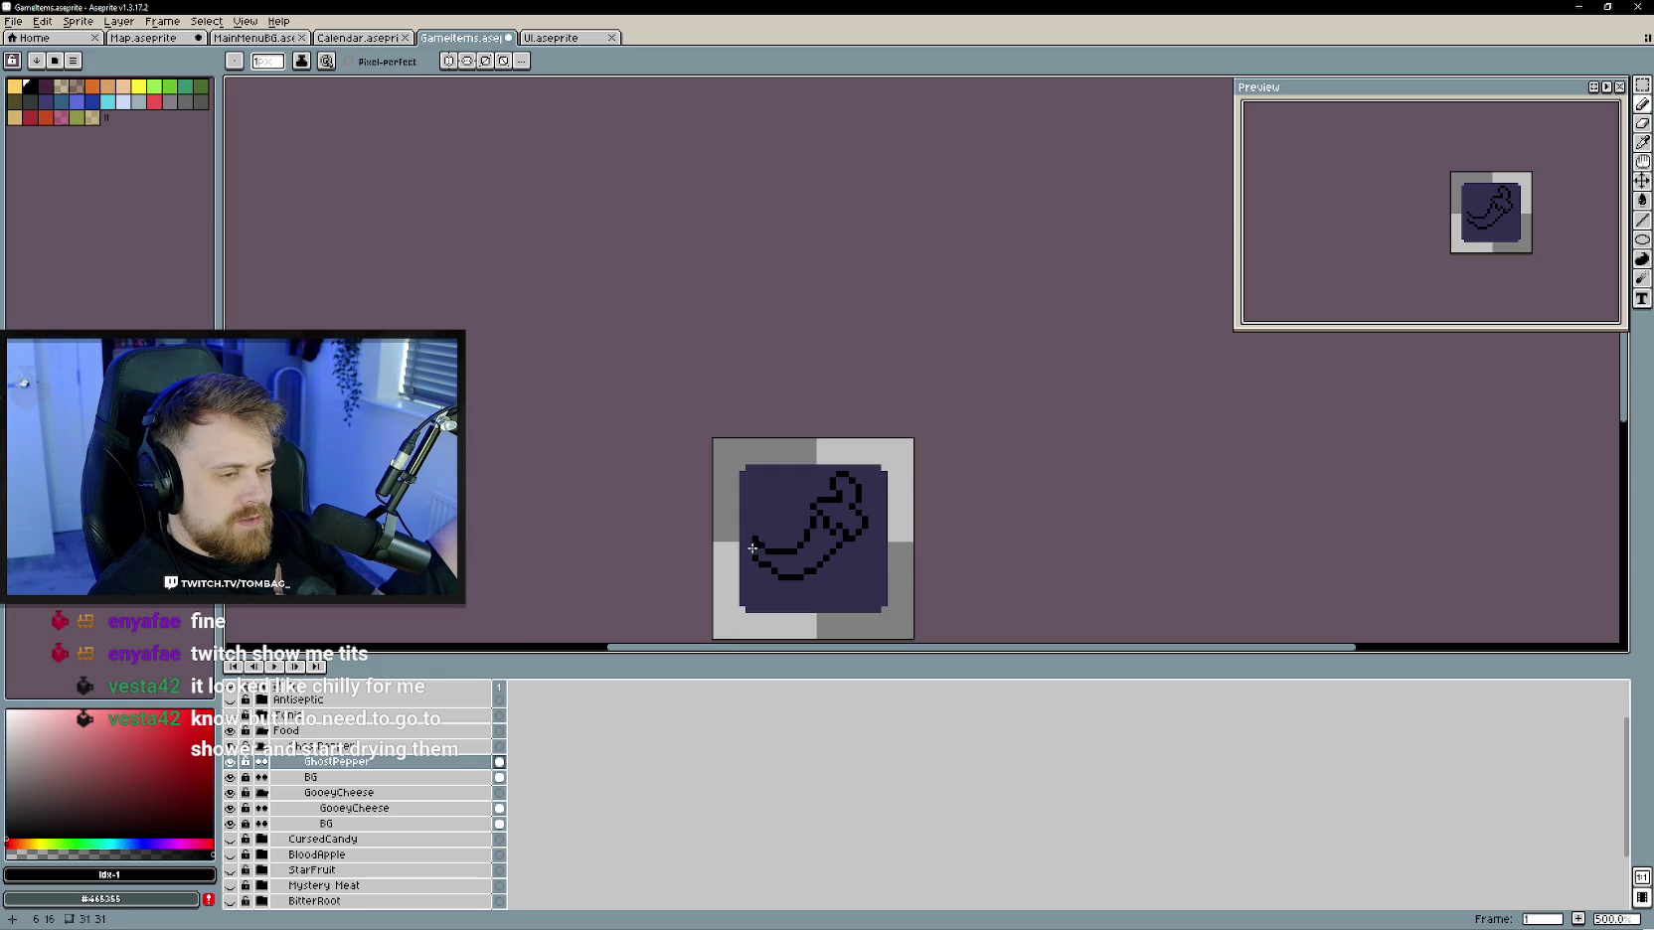
pyautogui.press('e')
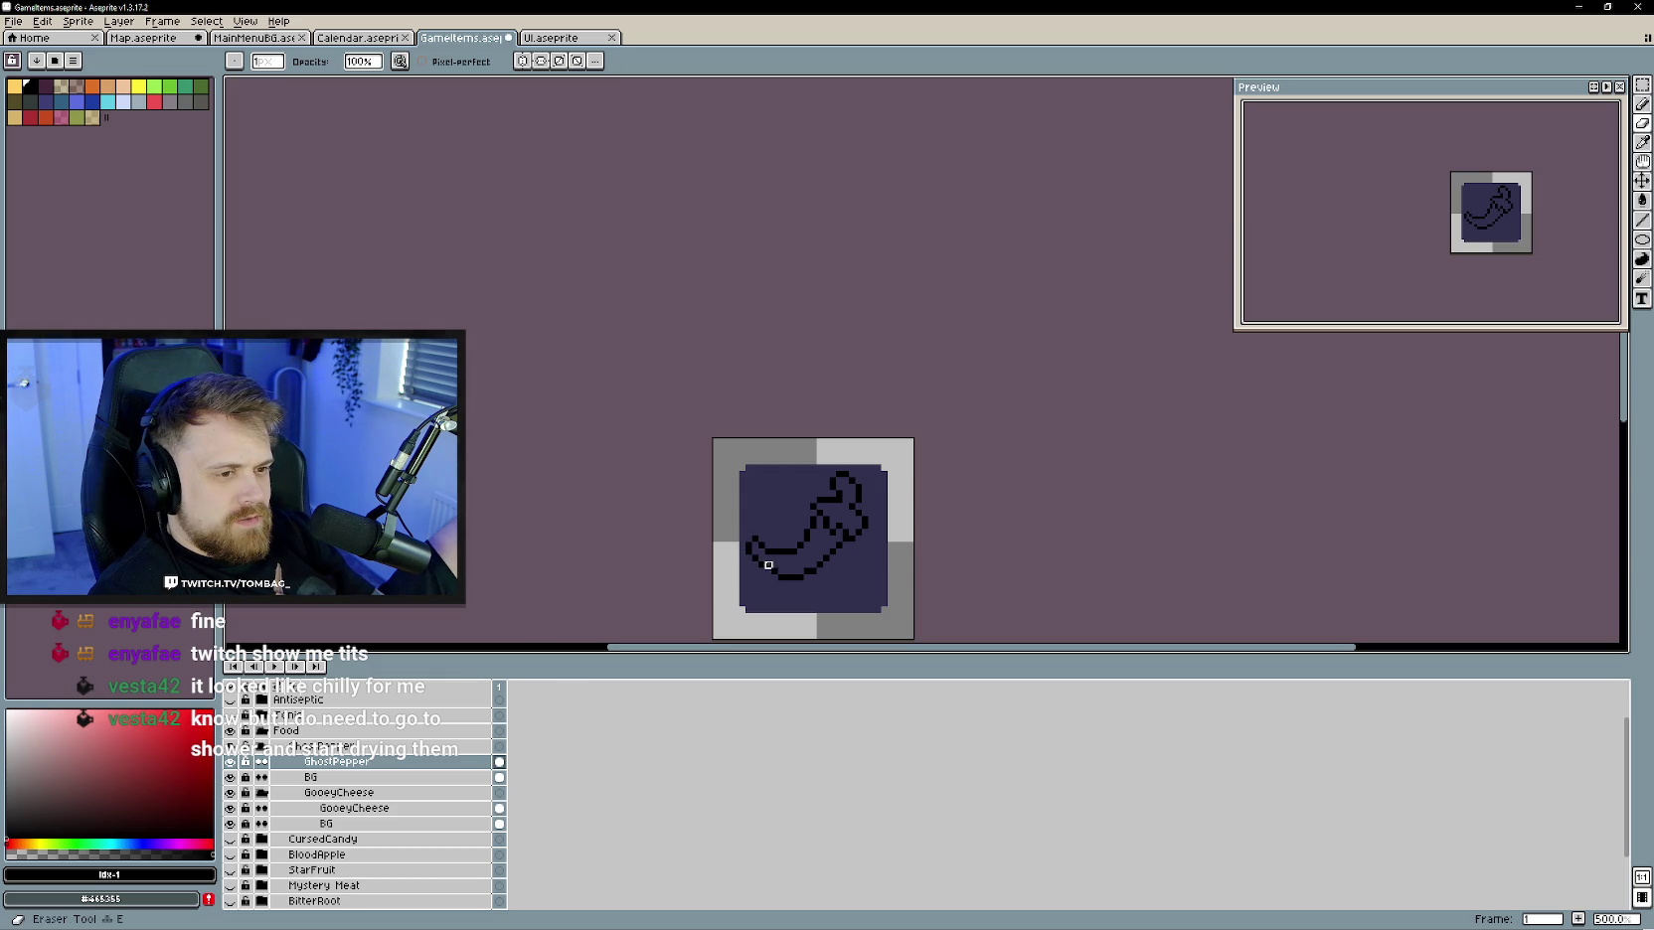
pyautogui.press('b')
pyautogui.press('e')
pyautogui.press('b')
pyautogui.press('e')
pyautogui.press('b')
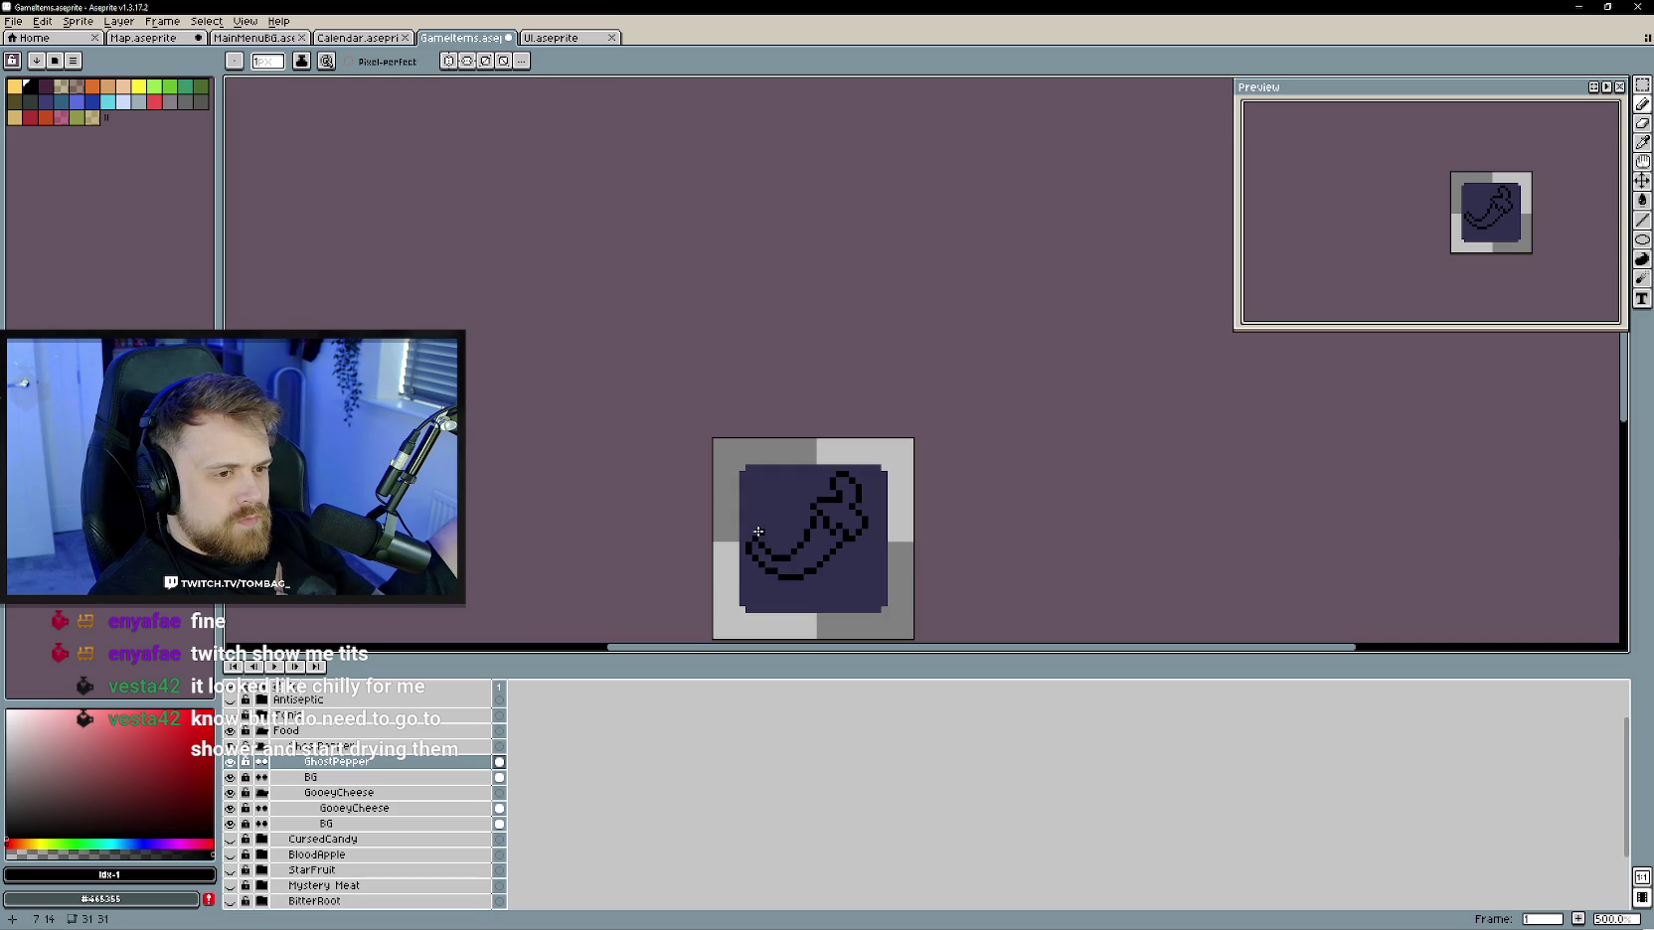
pyautogui.press('e')
pyautogui.press('b')
pyautogui.press('e')
pyautogui.press('b')
# - Choose red from the palette as the drawing colour
pyautogui.scroll(-2, 762, 610)
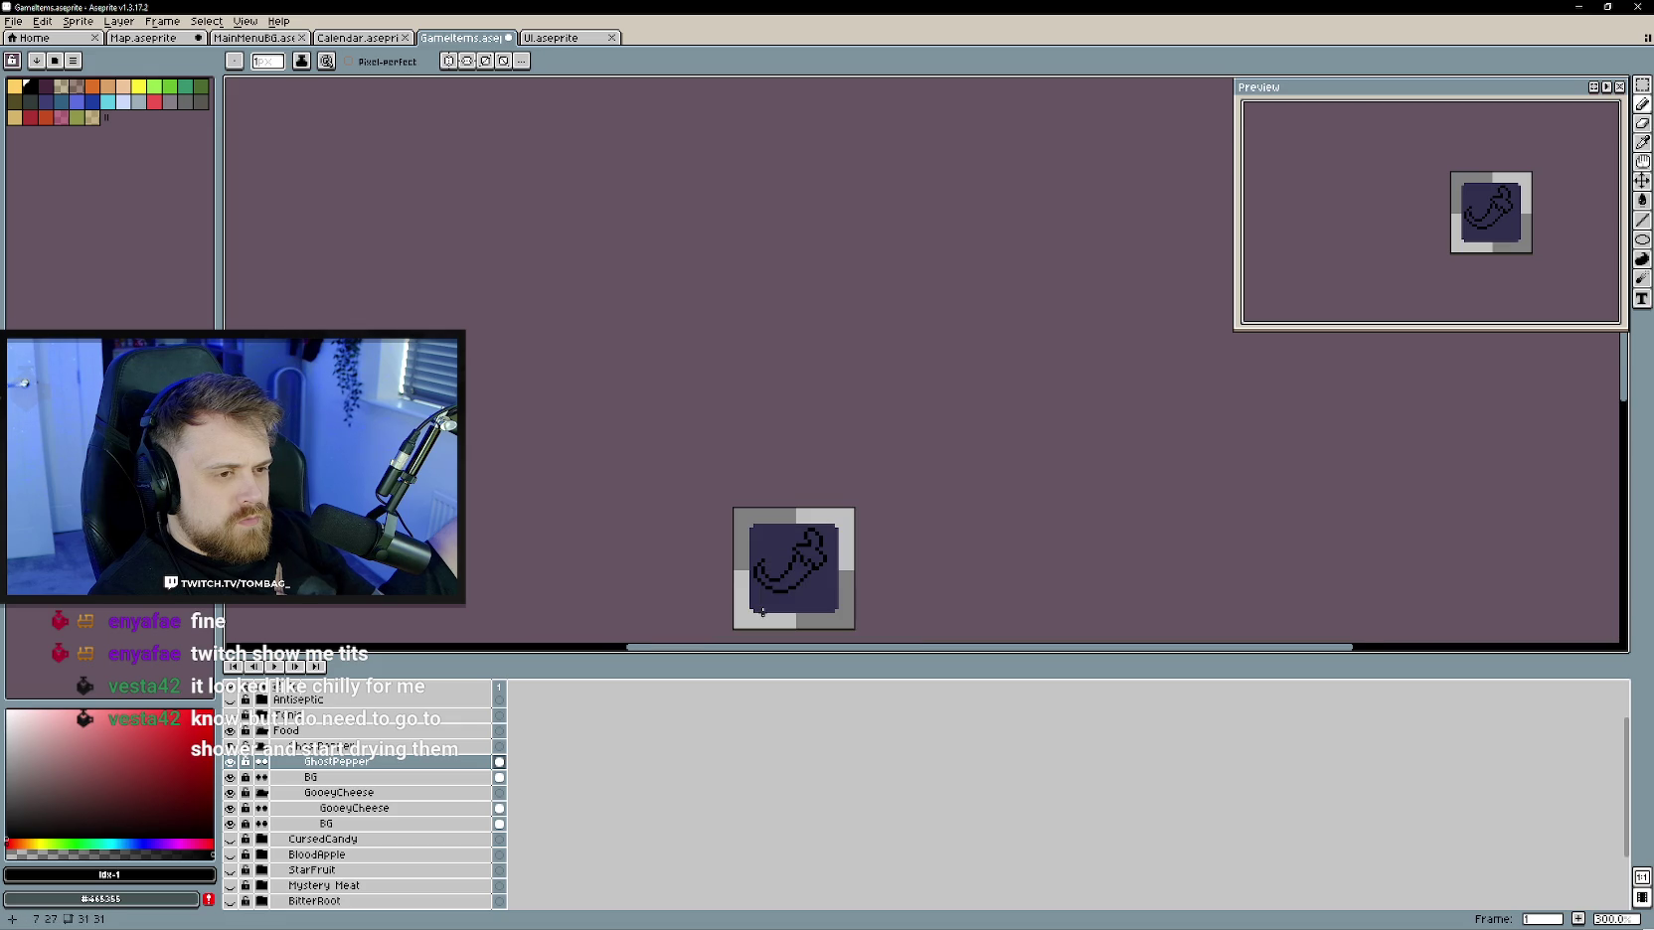
pyautogui.press('v')
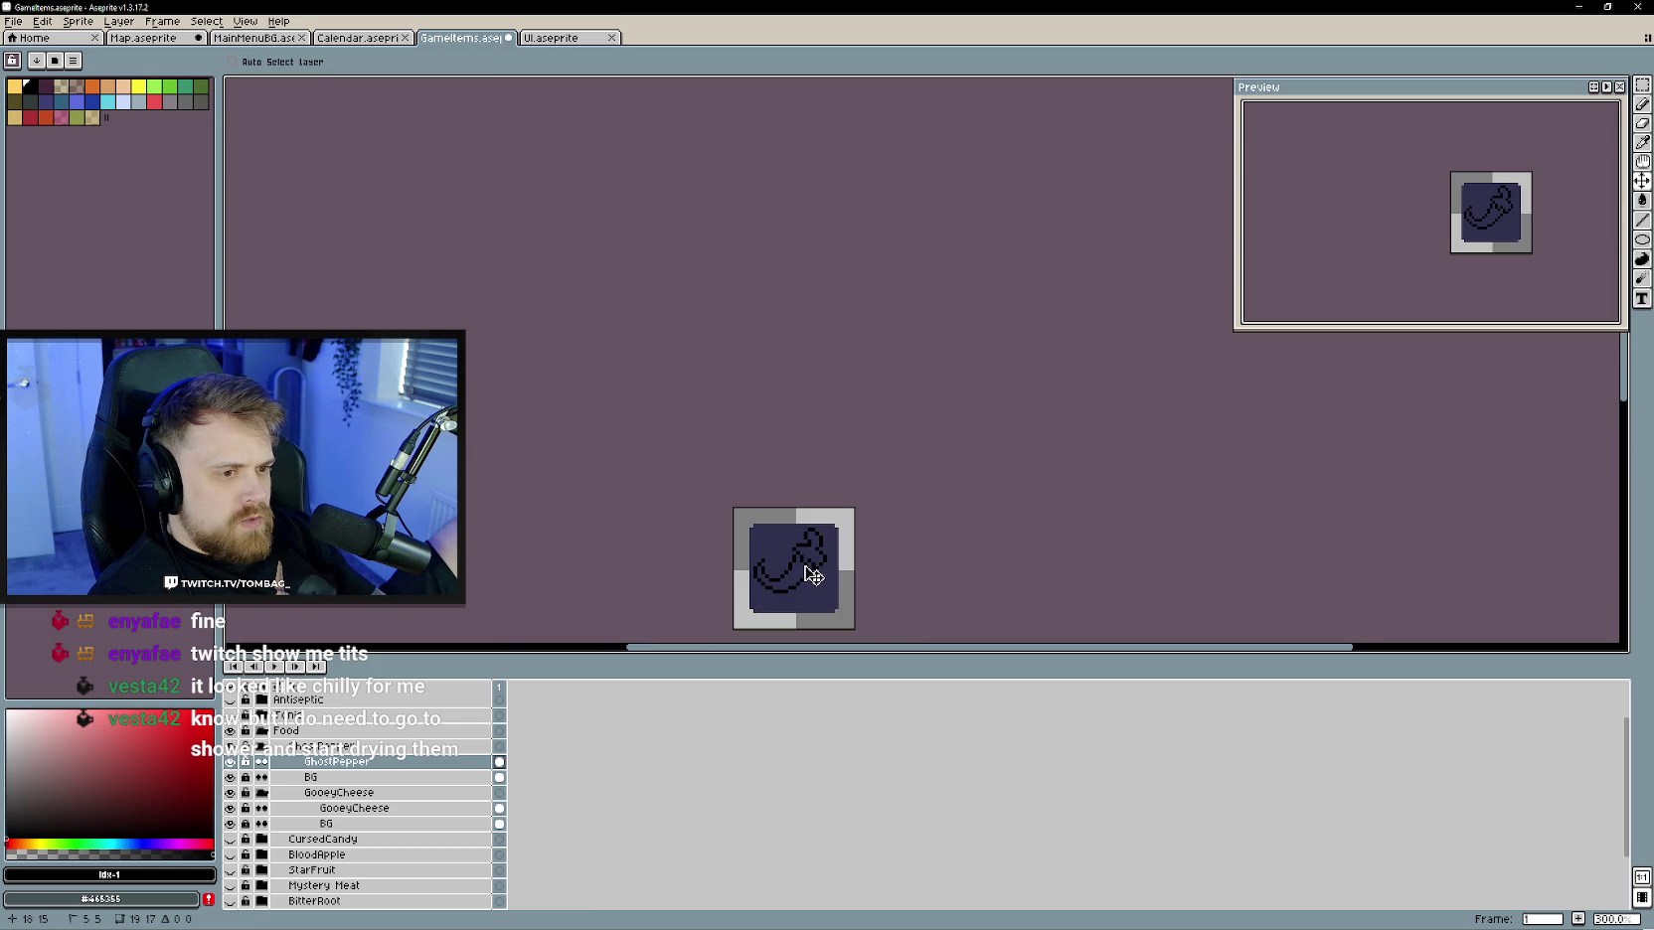
pyautogui.scroll(1, 815, 582)
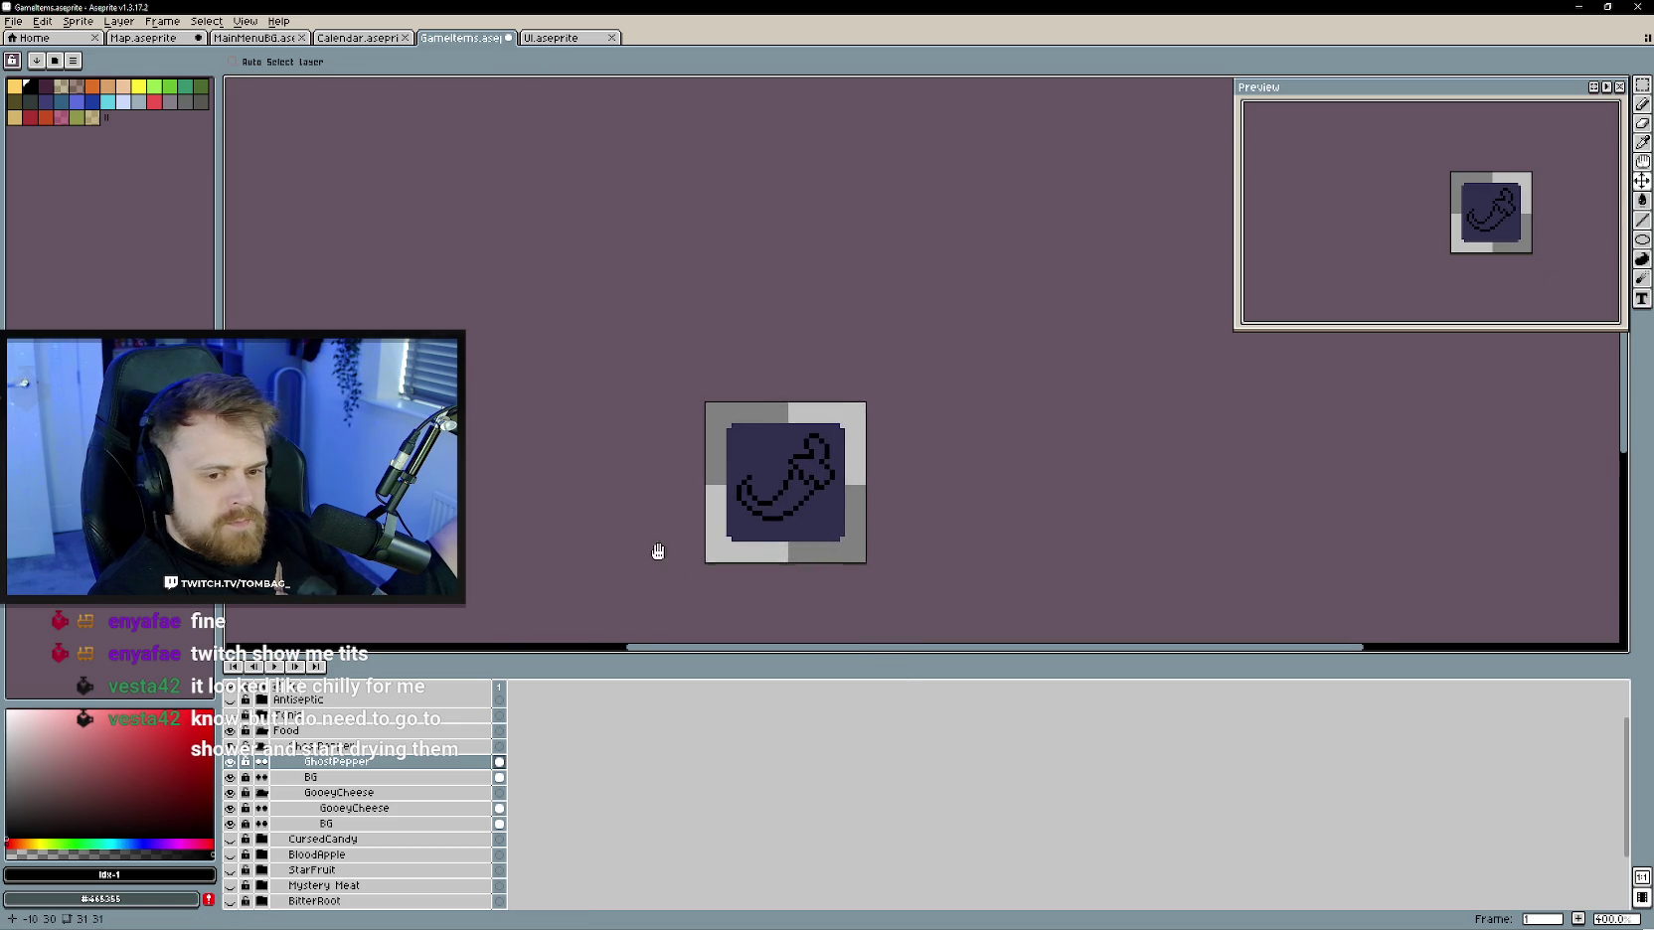
pyautogui.click(204, 742)
# - Bucket-fill the pepper body red, then refill it with cyan
pyautogui.press('g')
pyautogui.click(813, 502)
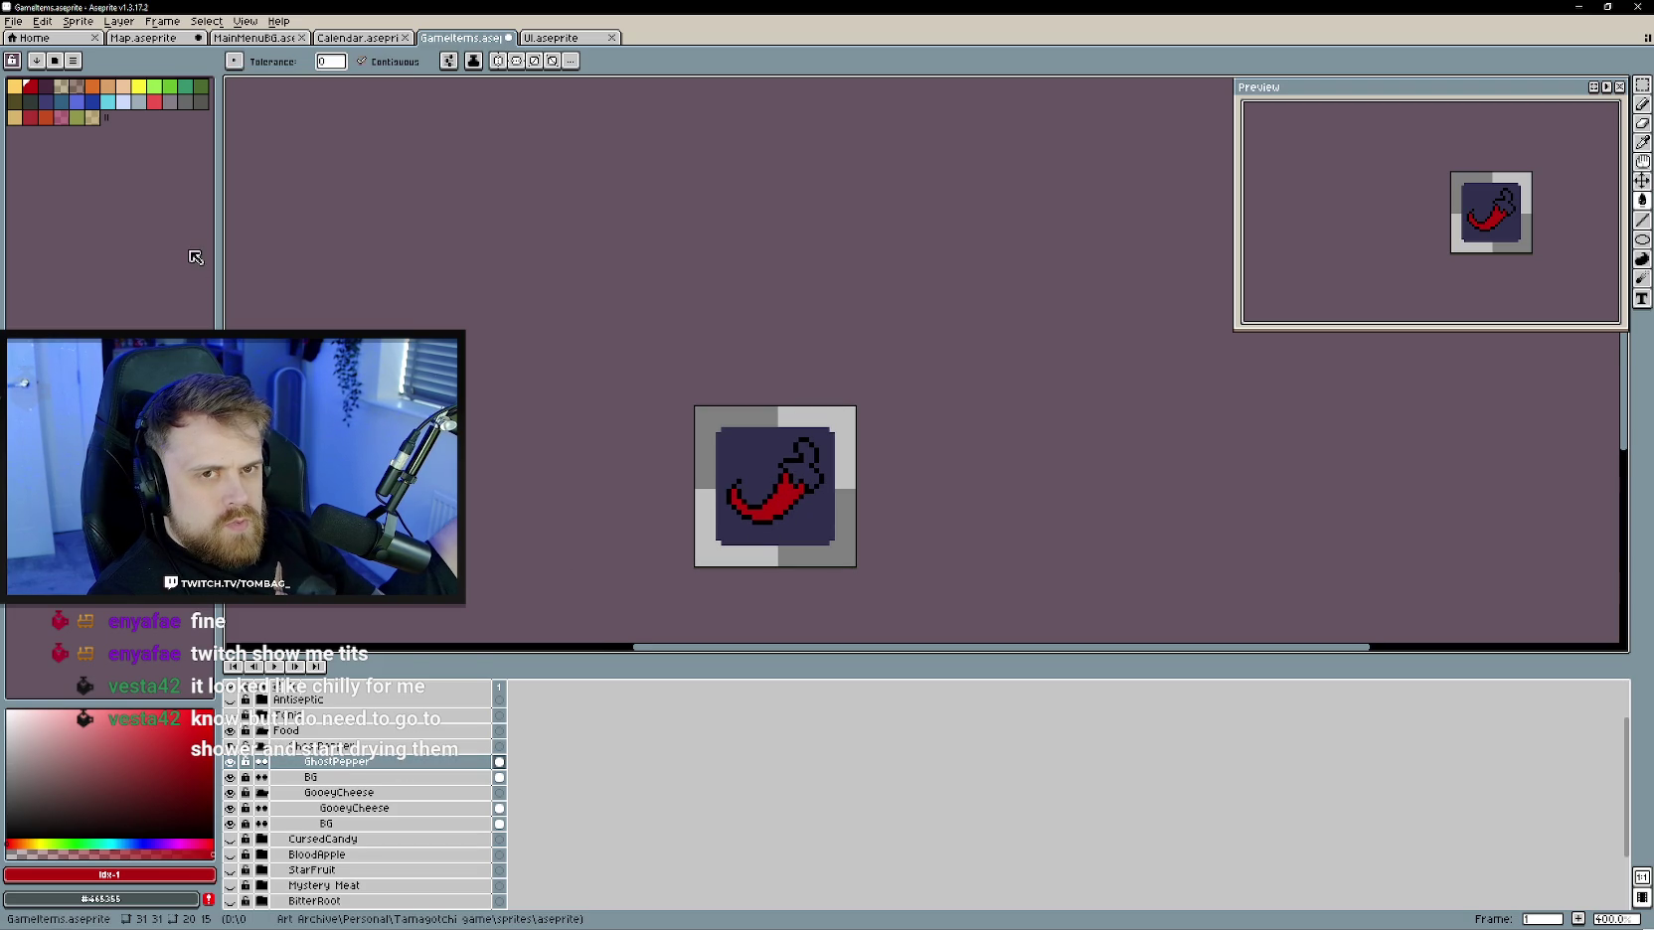
pyautogui.click(107, 102)
pyautogui.click(785, 500)
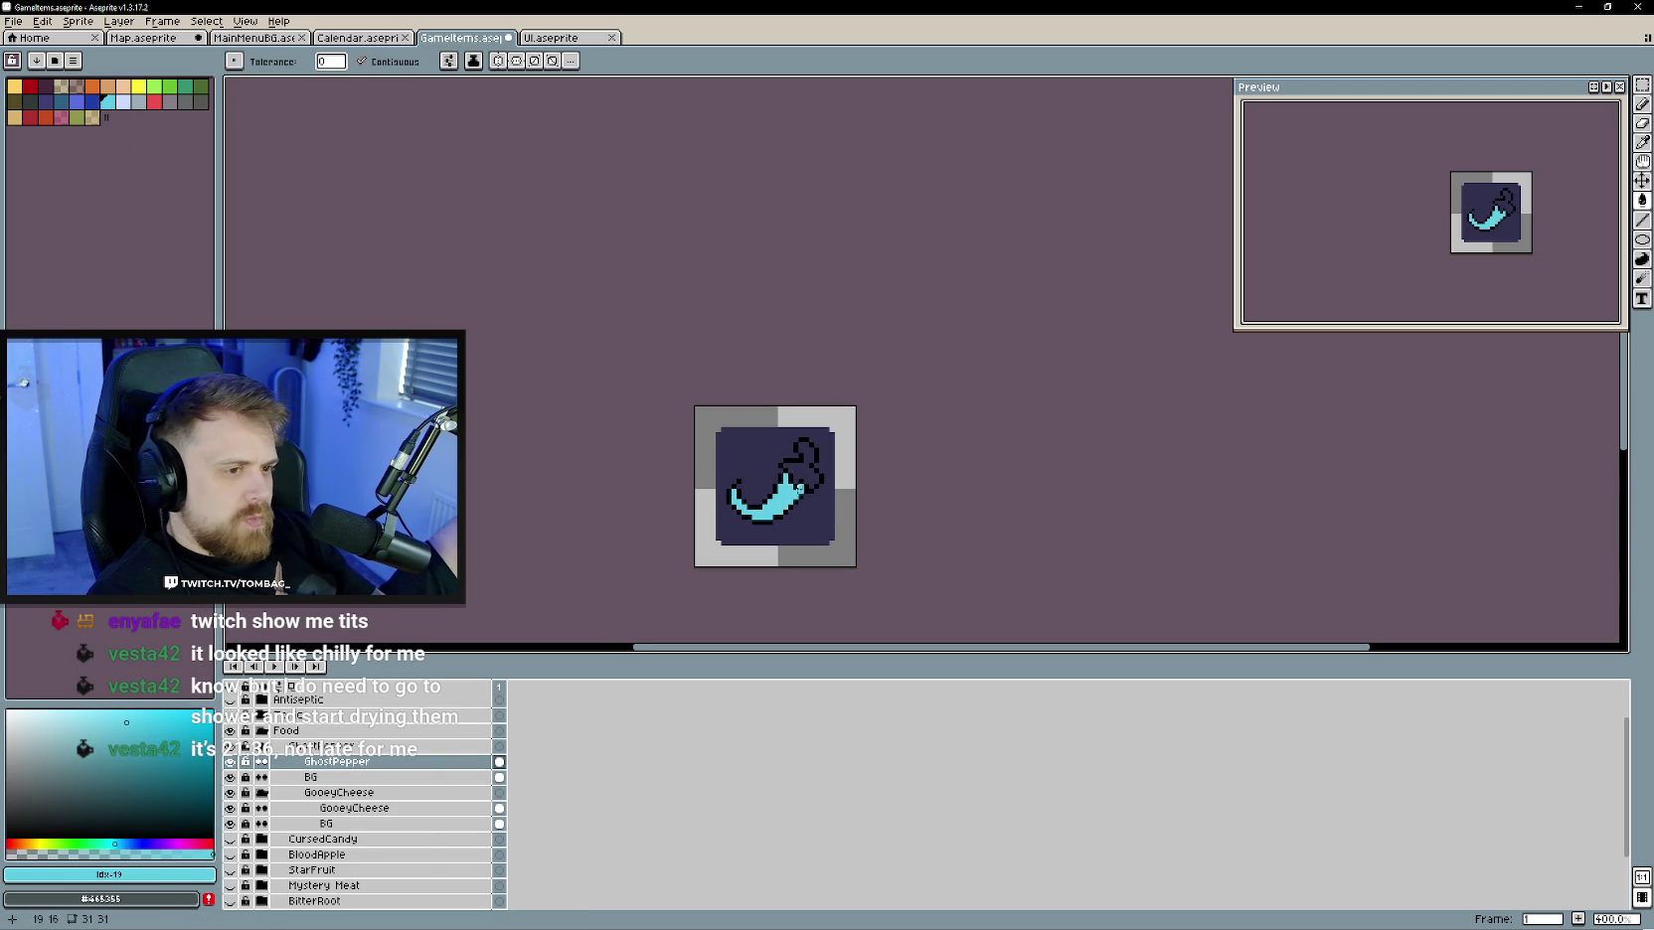
pyautogui.scroll(1, 794, 506)
pyautogui.scroll(1, 795, 506)
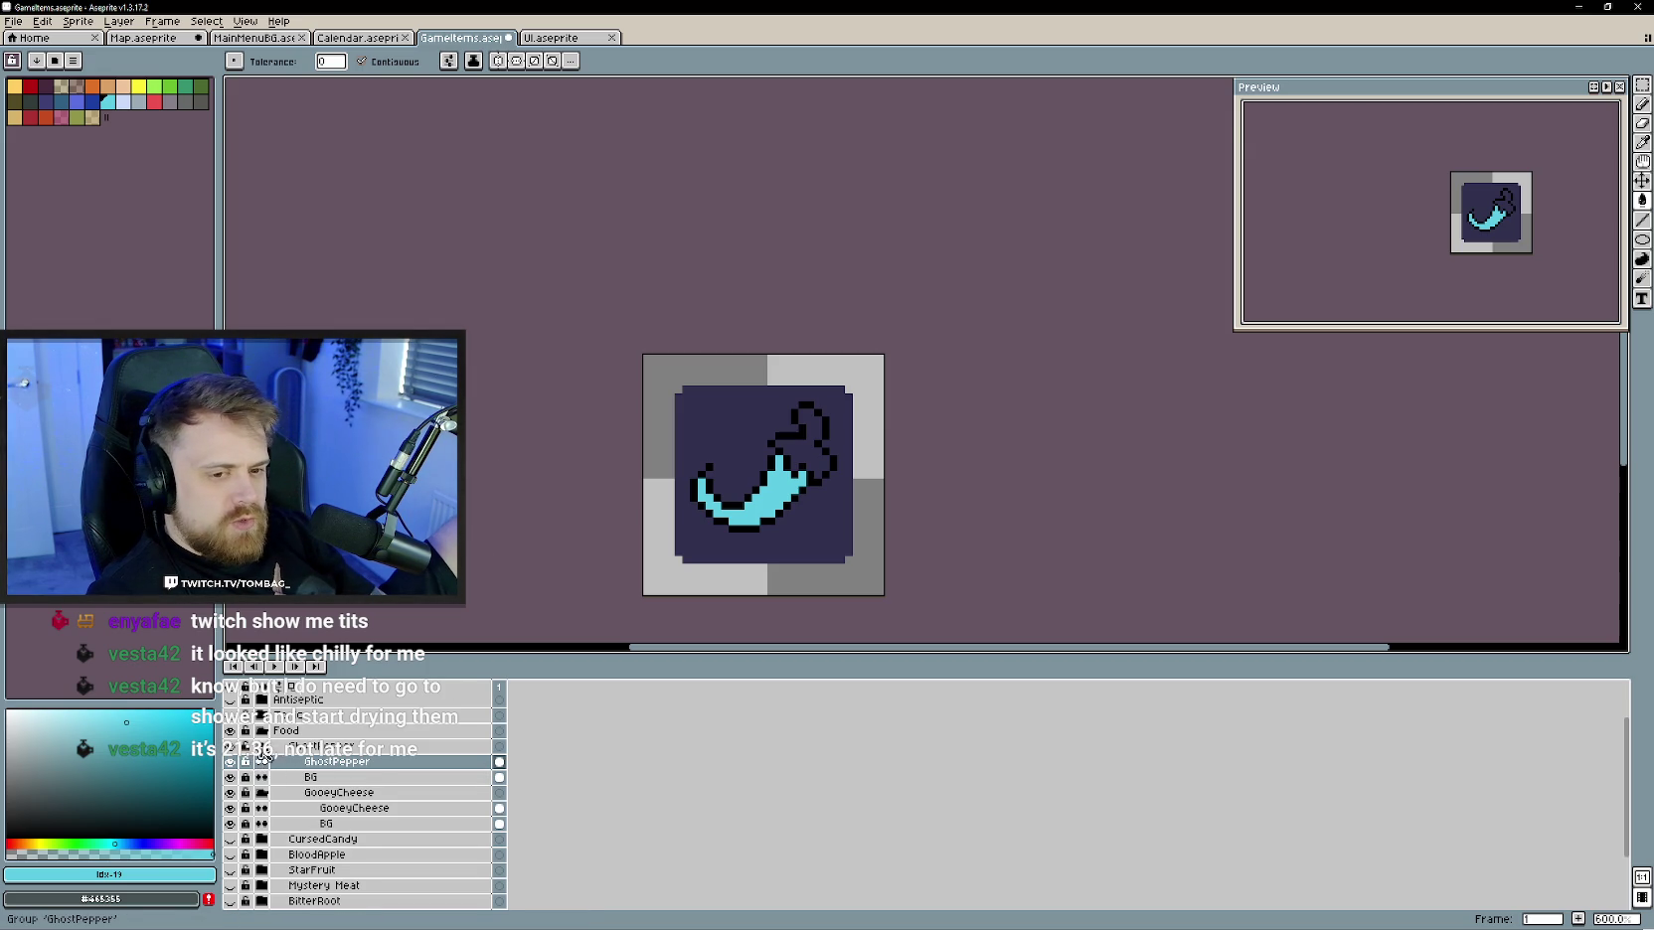
# - Sample the apple stem's green and fill the pepper's stem and calyx with it
pyautogui.click(261, 746)
pyautogui.click(231, 761)
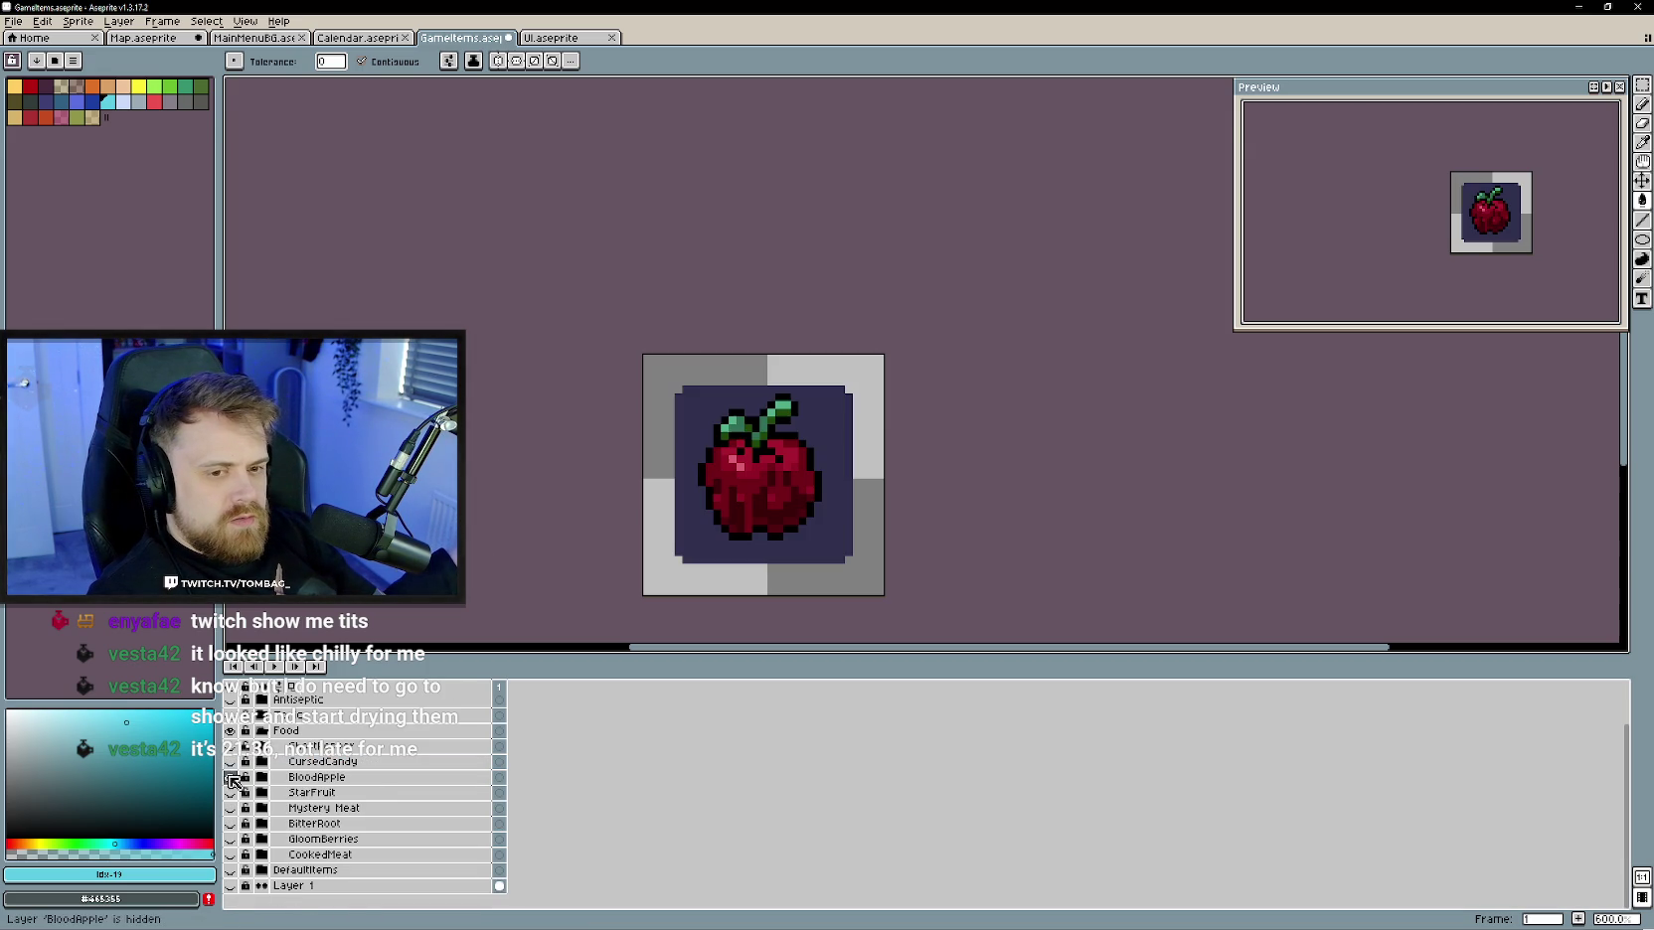
pyautogui.press('i')
pyautogui.click(779, 407)
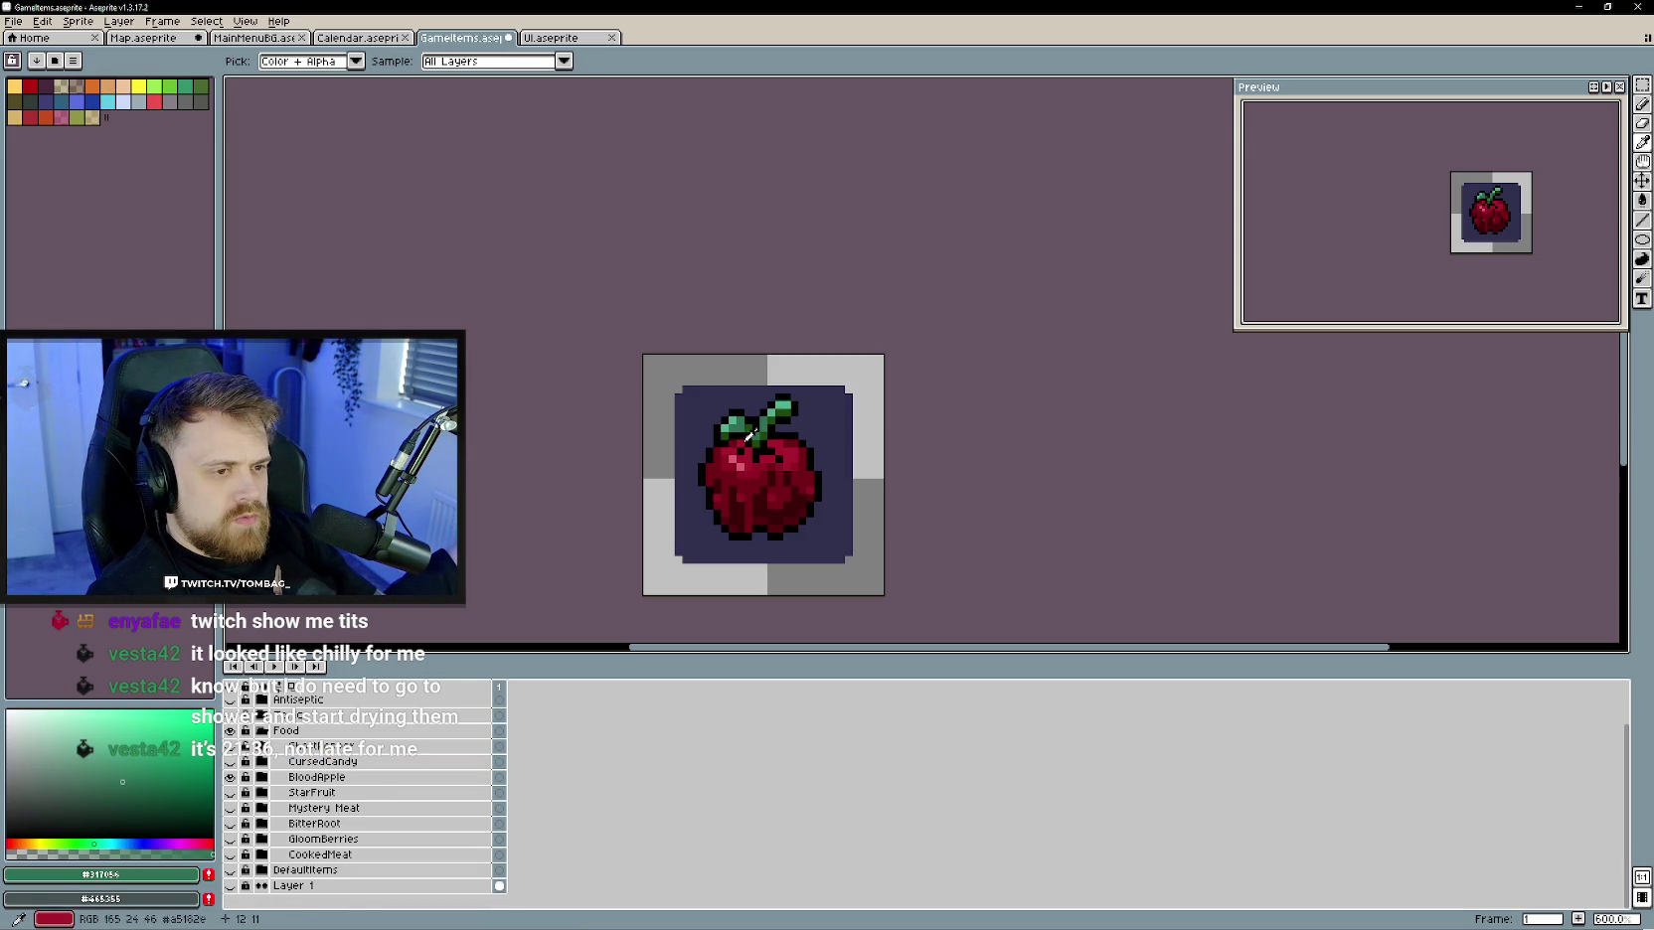
pyautogui.press('g')
pyautogui.click(230, 778)
pyautogui.click(230, 746)
pyautogui.click(805, 454)
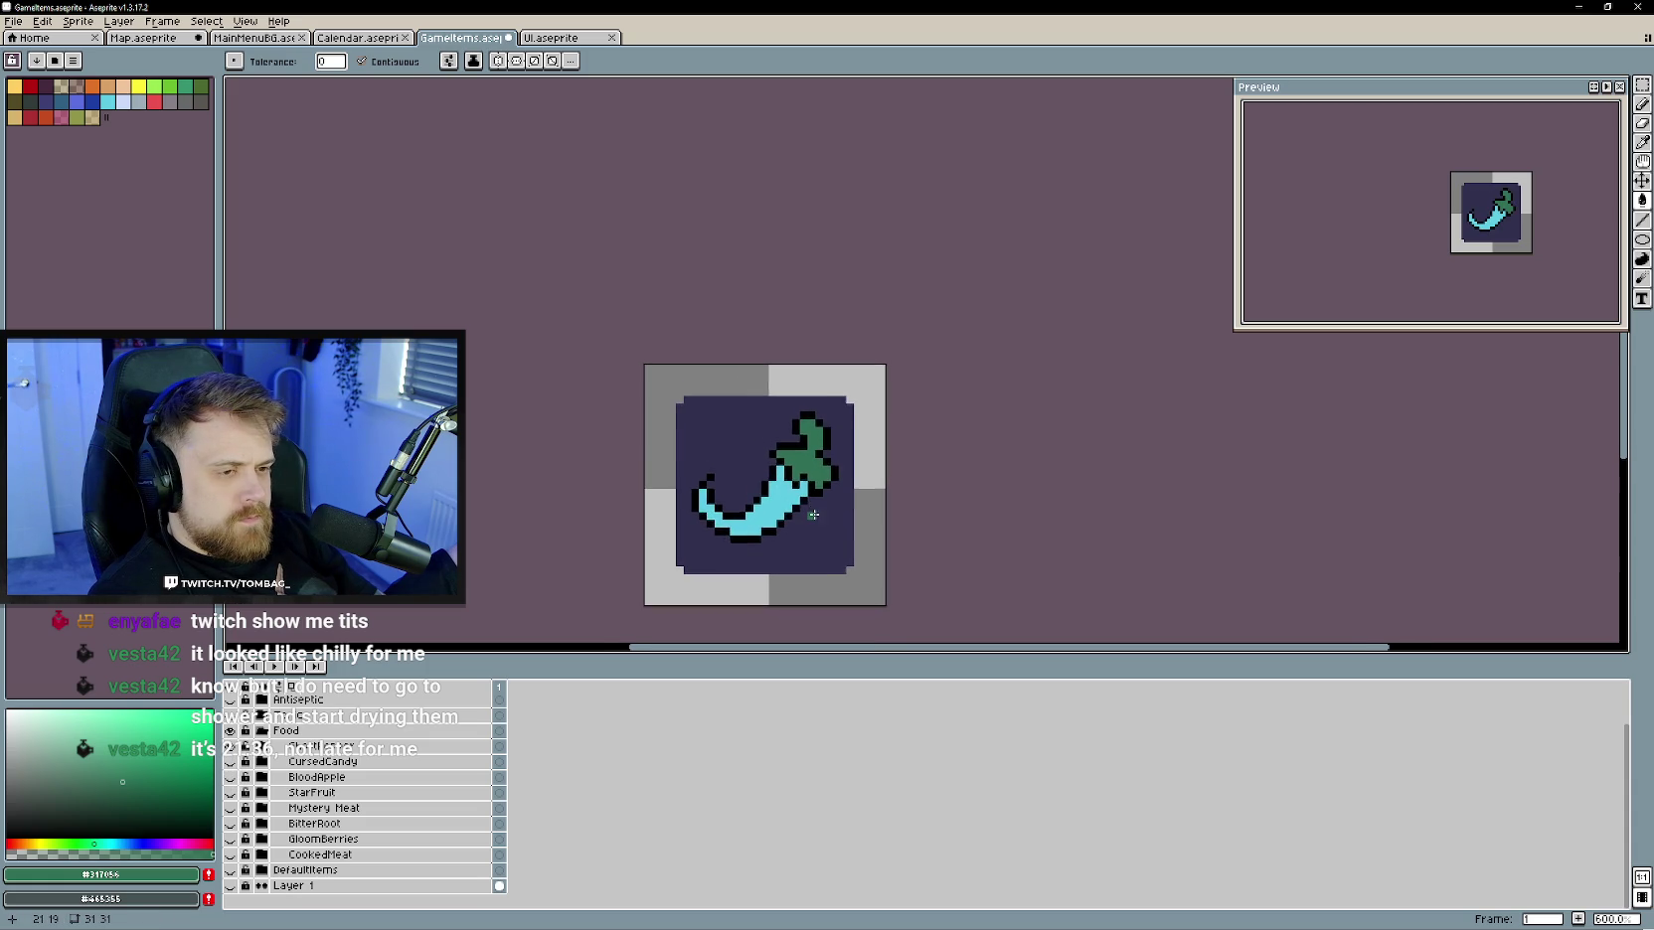
# - Show the BloodApple layer again as a reference
pyautogui.scroll(1, 815, 511)
pyautogui.press('e')
pyautogui.press('b')
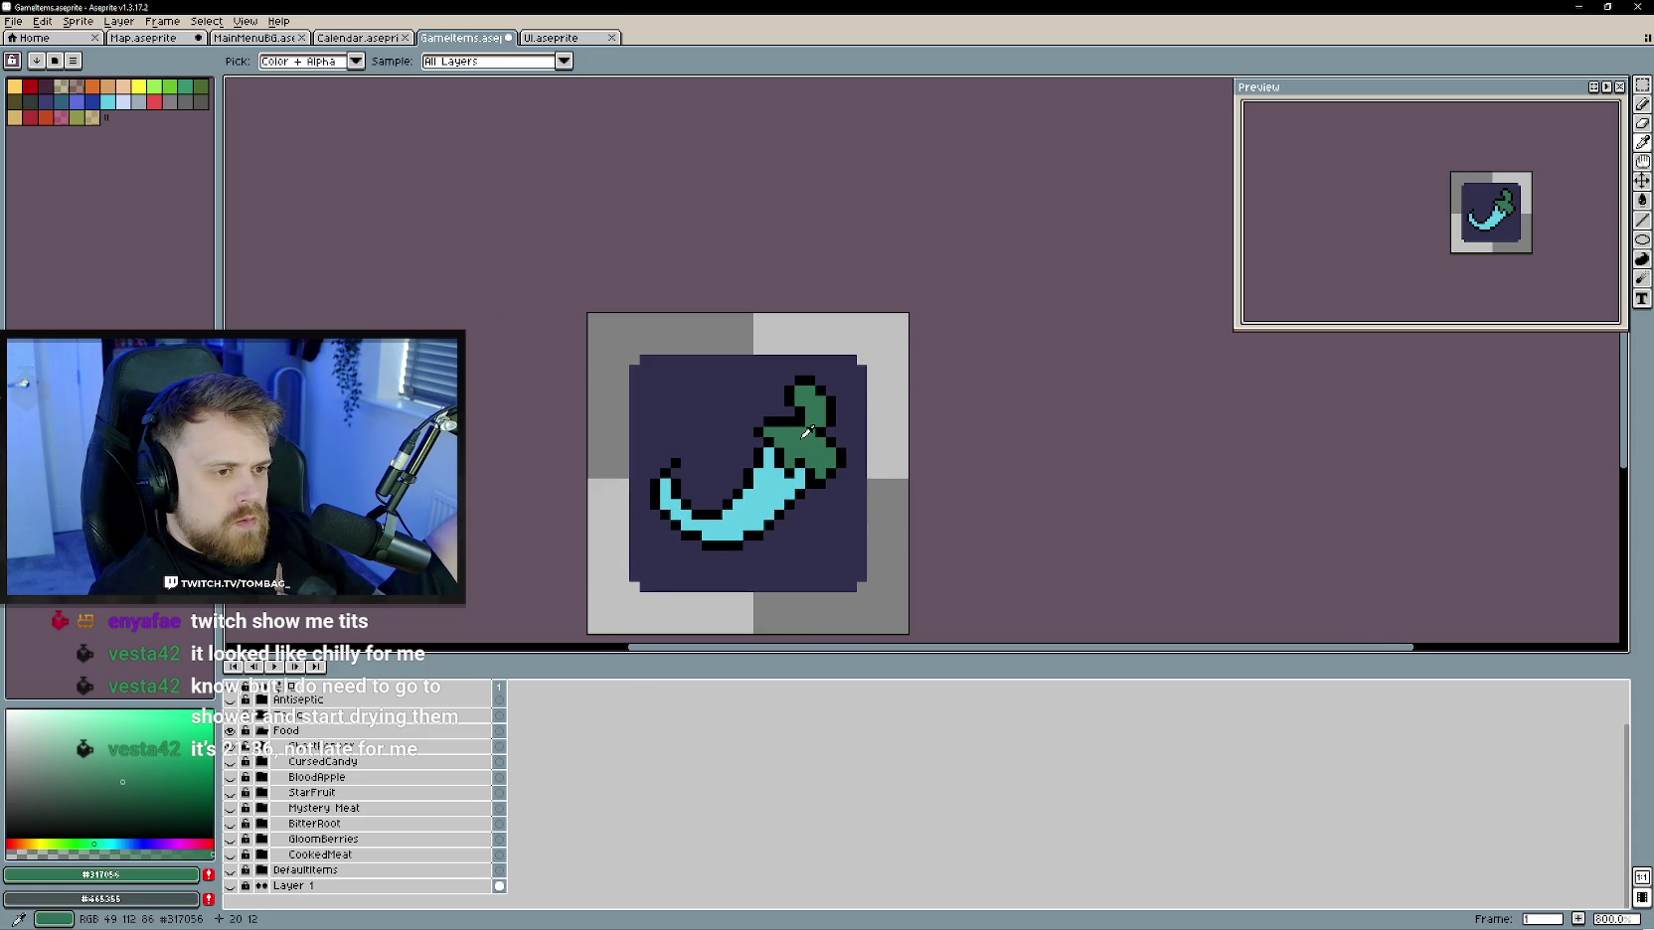
pyautogui.click(230, 778)
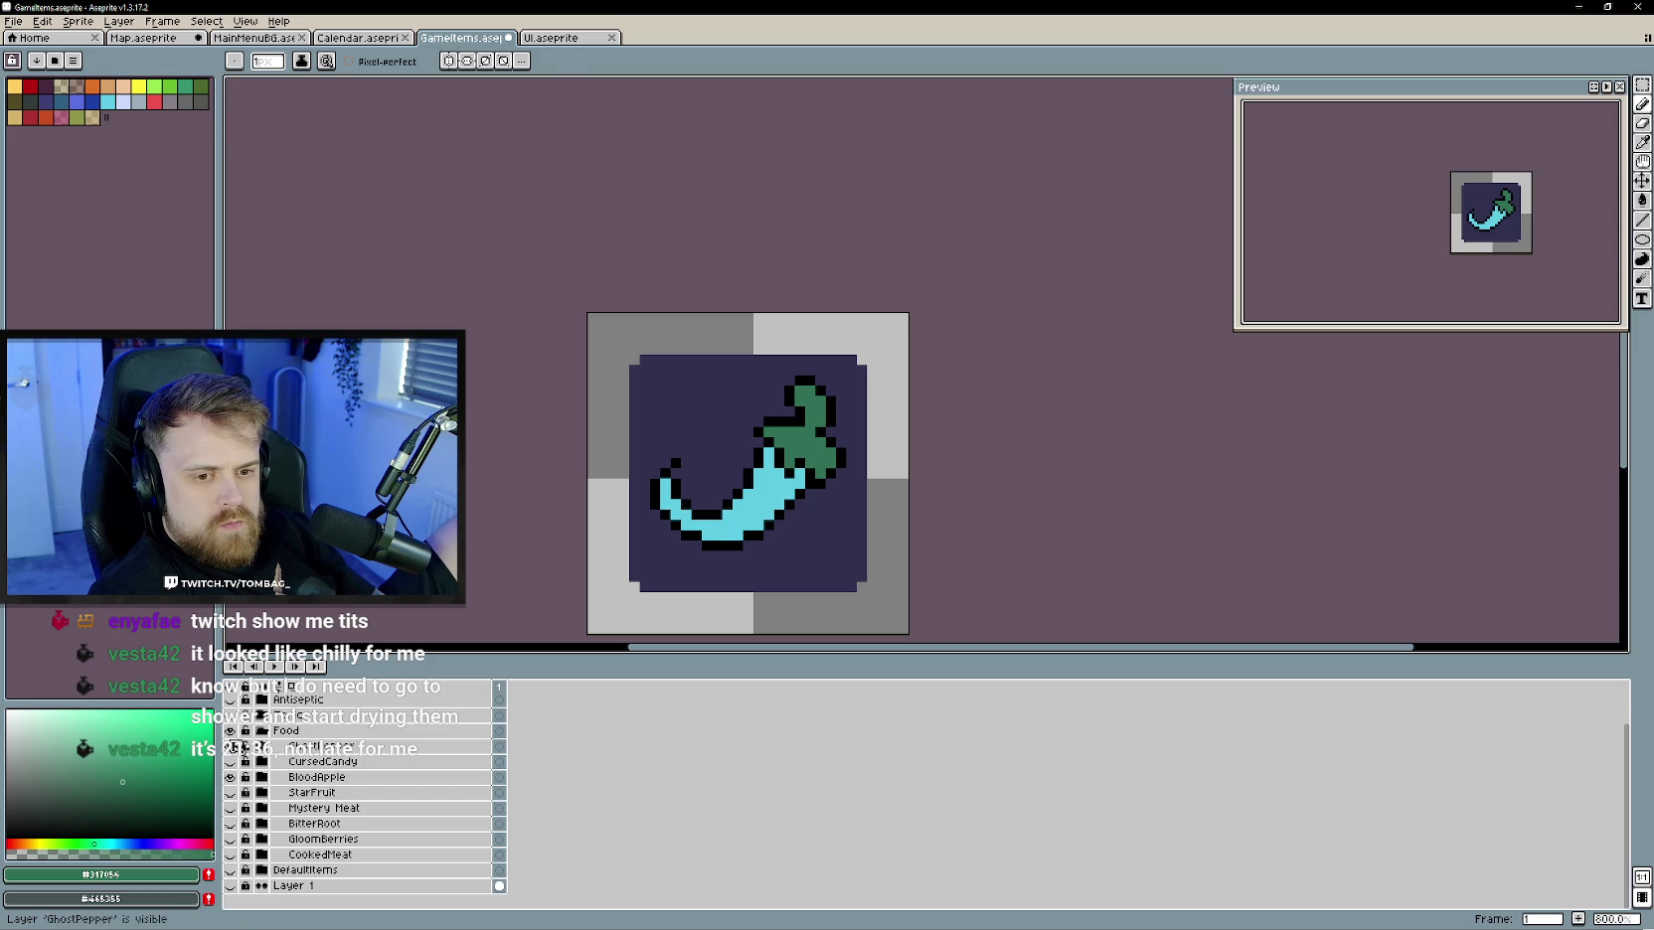
# - Eyedrop the BloodApple stem's light green by briefly hiding the GhostPepper layer
pyautogui.click(230, 746)
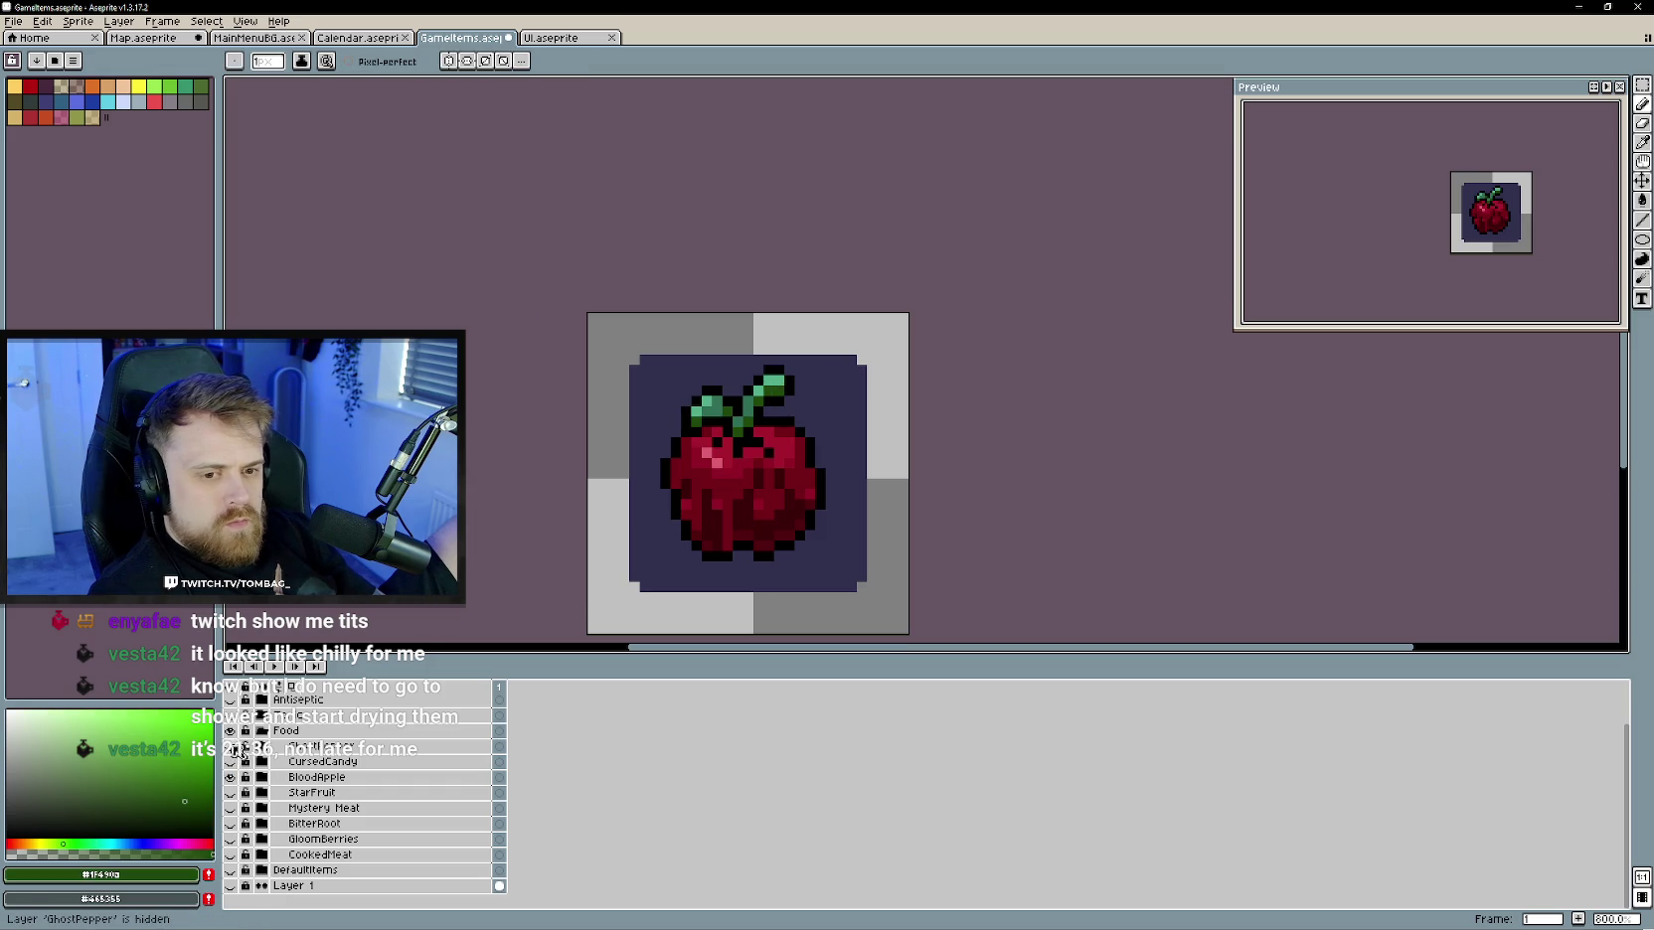
pyautogui.click(229, 746)
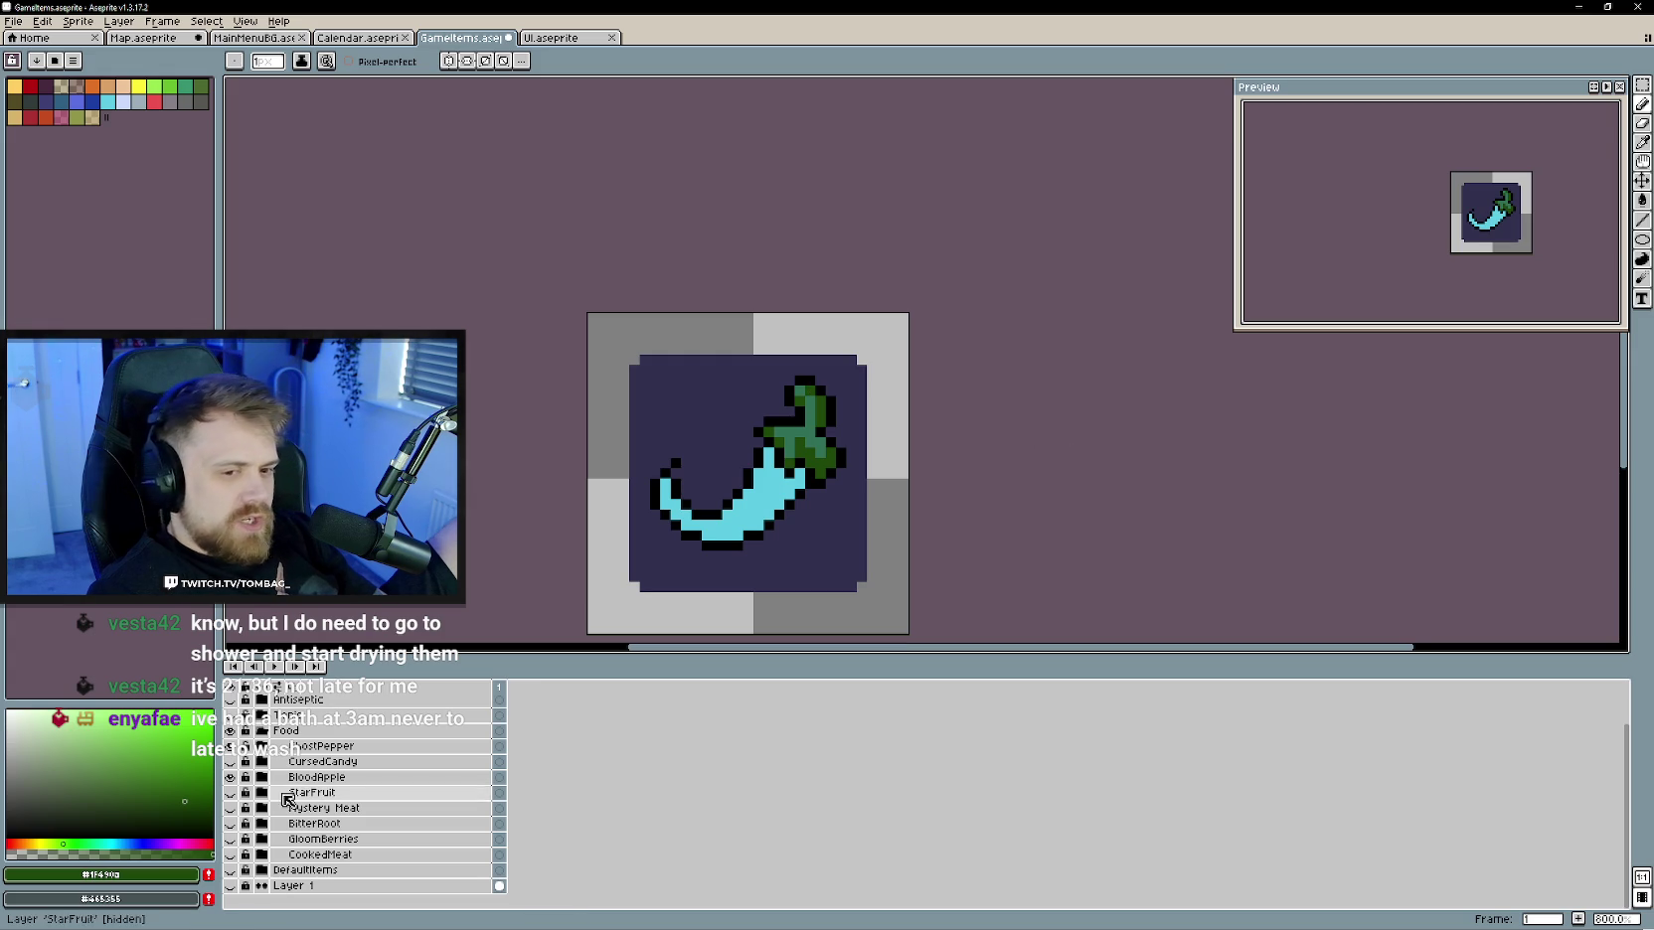
pyautogui.click(229, 745)
pyautogui.press('alt')
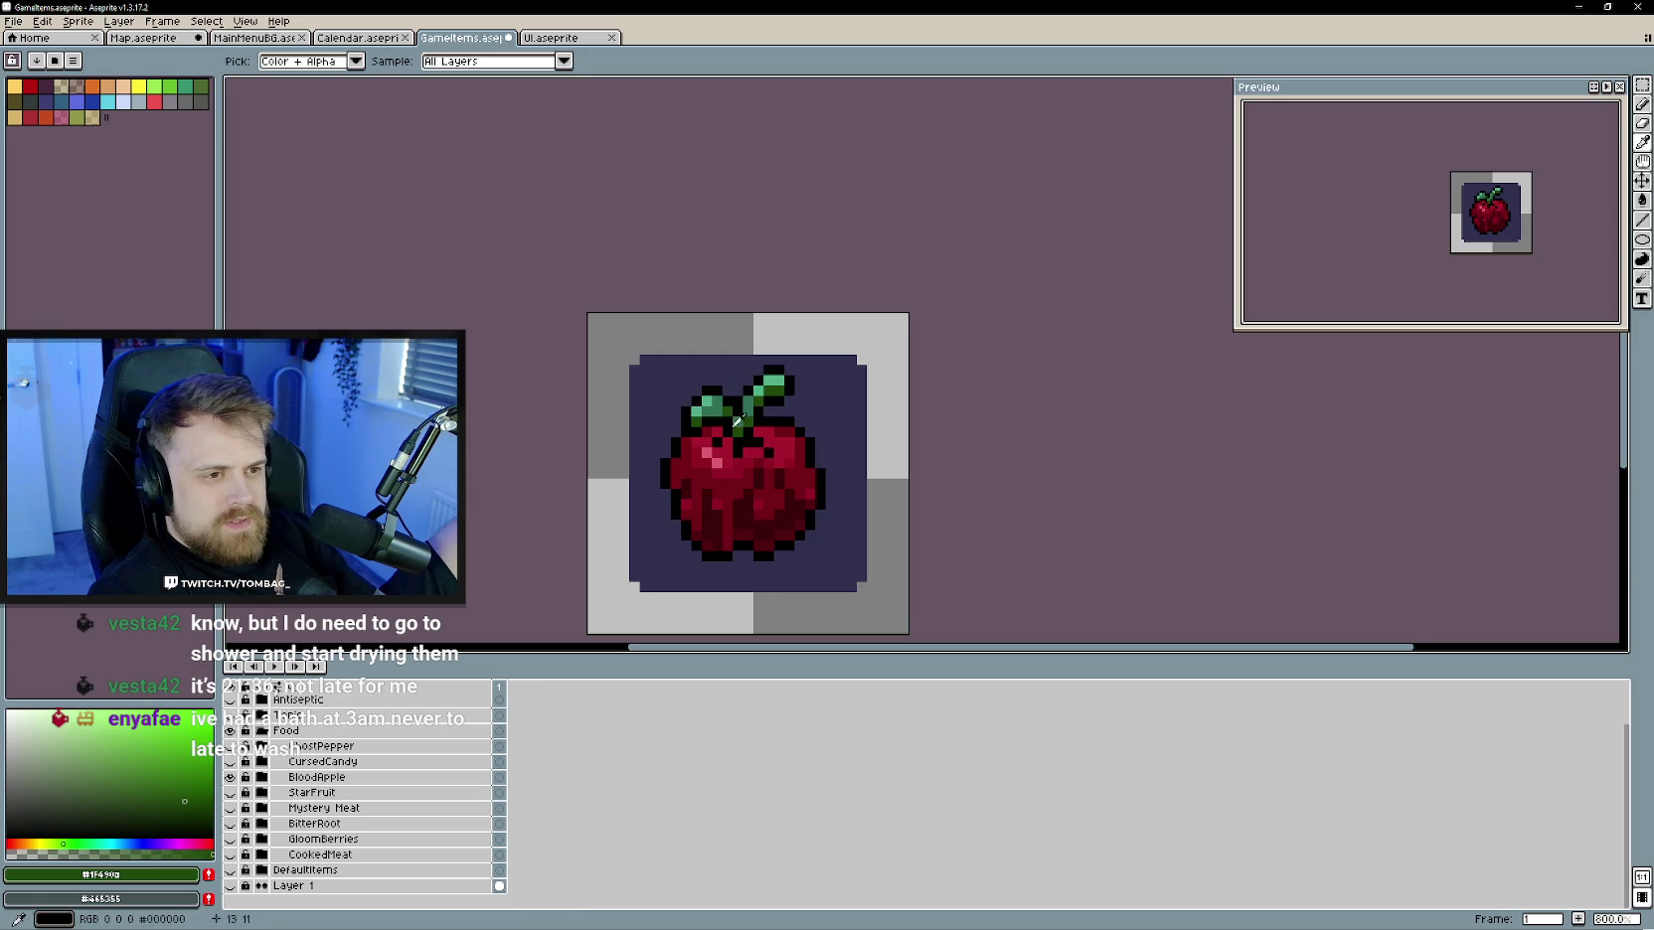
pyautogui.keyDown('alt'); pyautogui.click(776, 377); pyautogui.keyUp('alt')
pyautogui.click(230, 745)
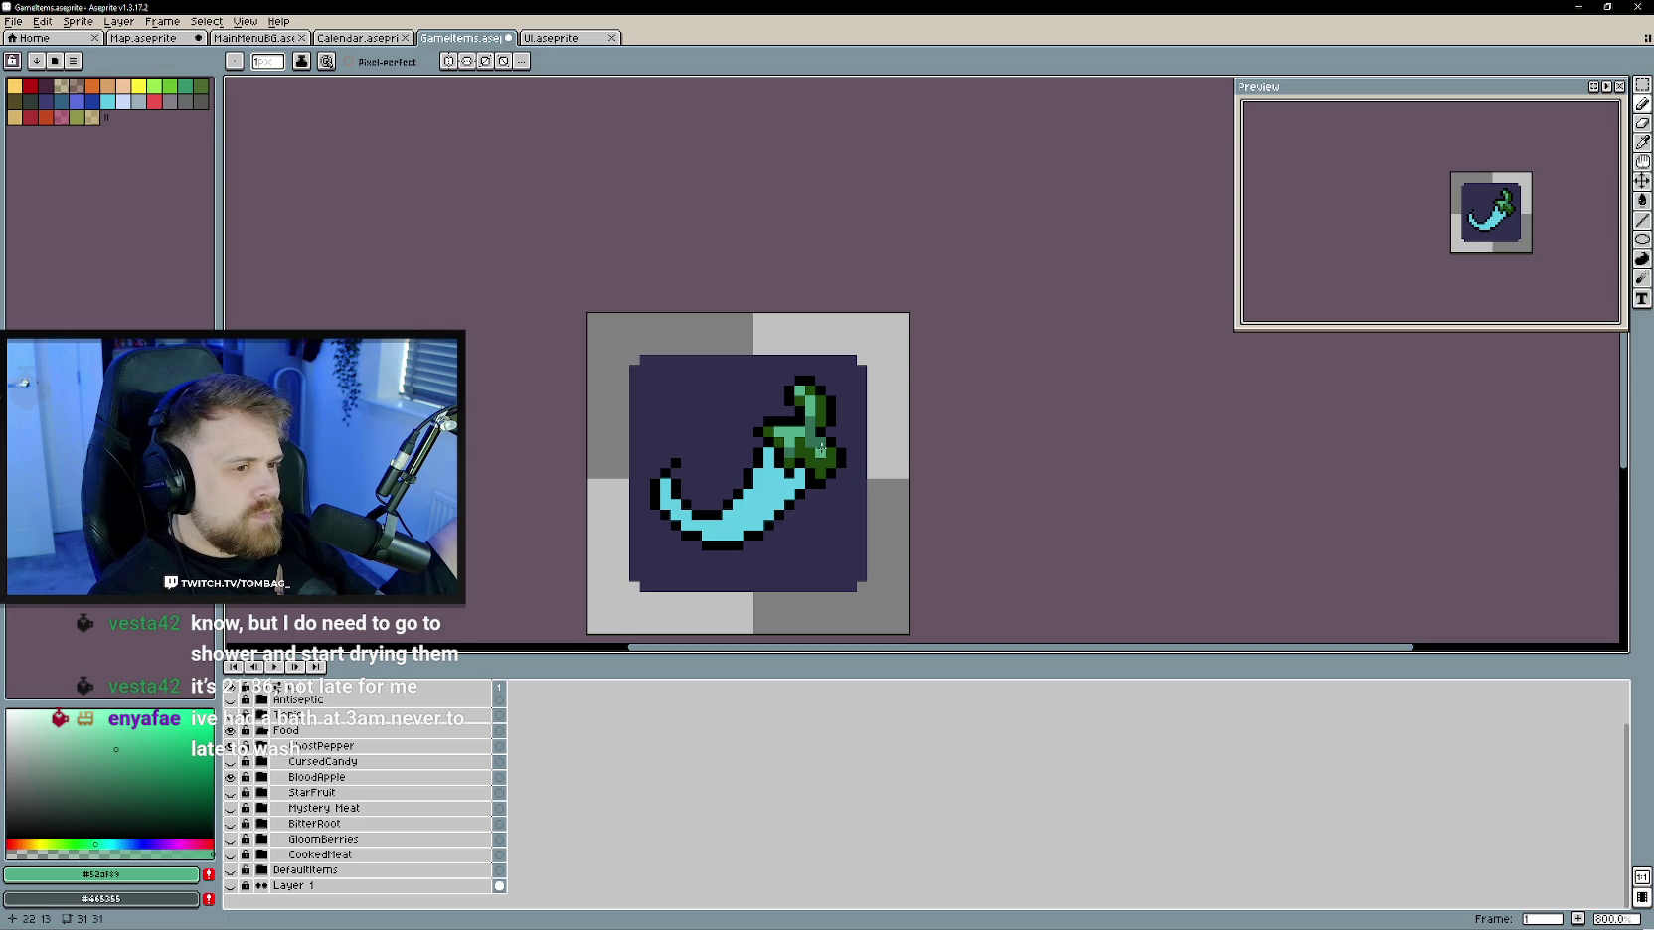
pyautogui.scroll(-1, 1047, 500)
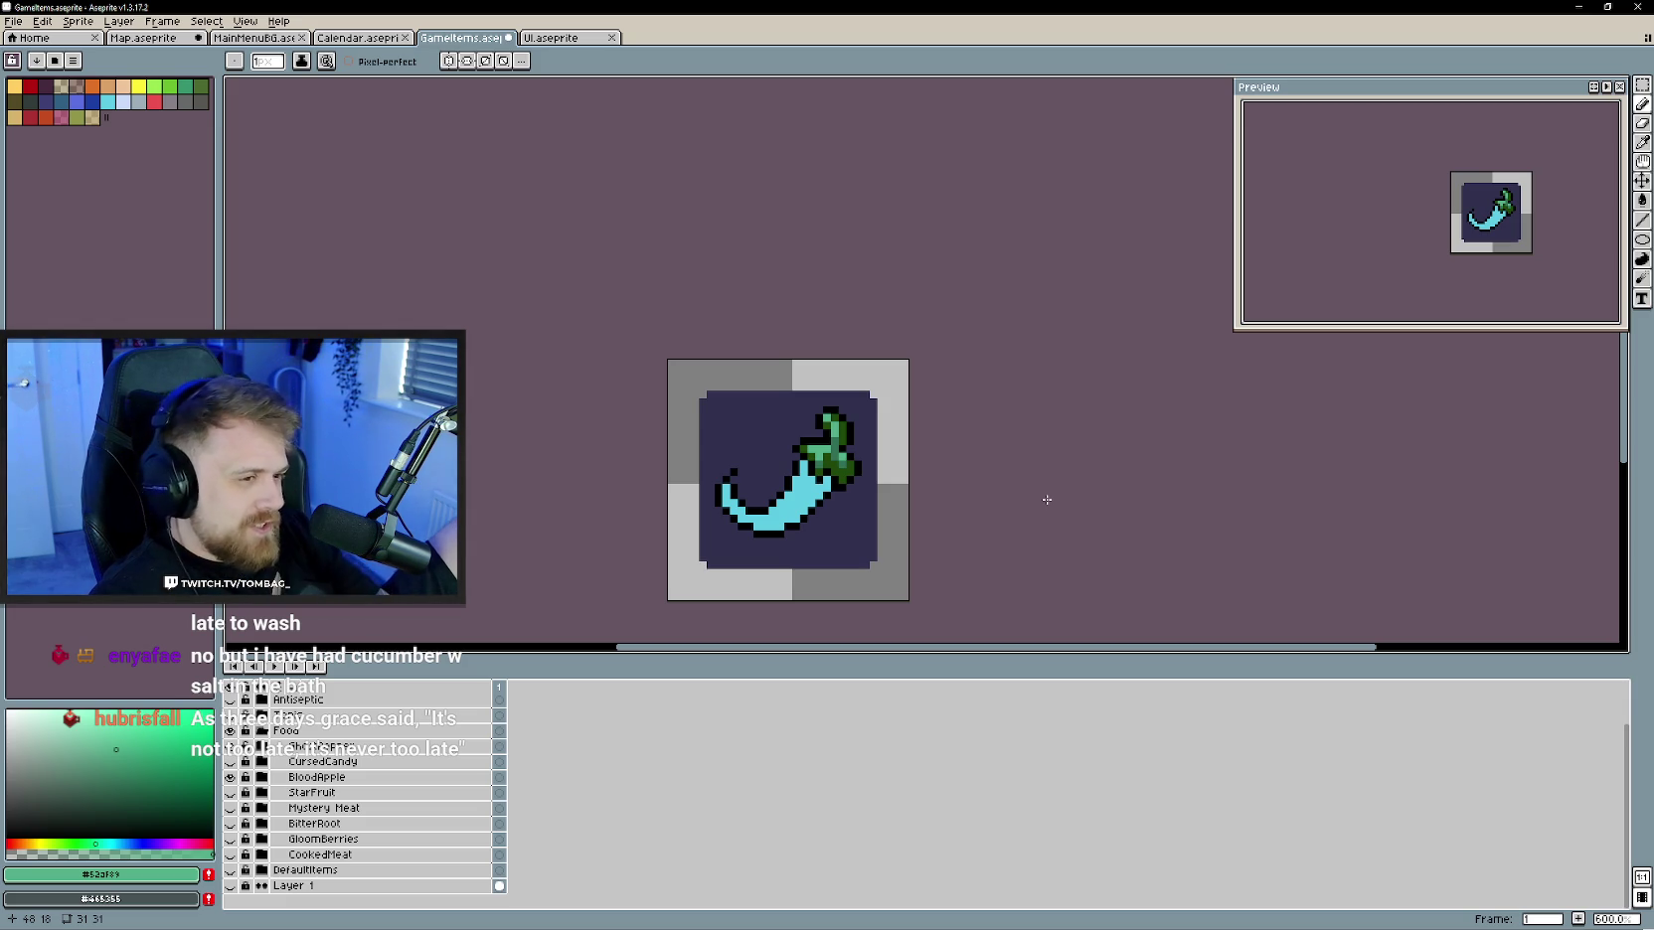
# - Eyedrop the pepper's cyan and paint it over the outline left of the stem
pyautogui.scroll(1, 916, 524)
pyautogui.keyDown('alt'); pyautogui.click(792, 497); pyautogui.keyUp('alt')
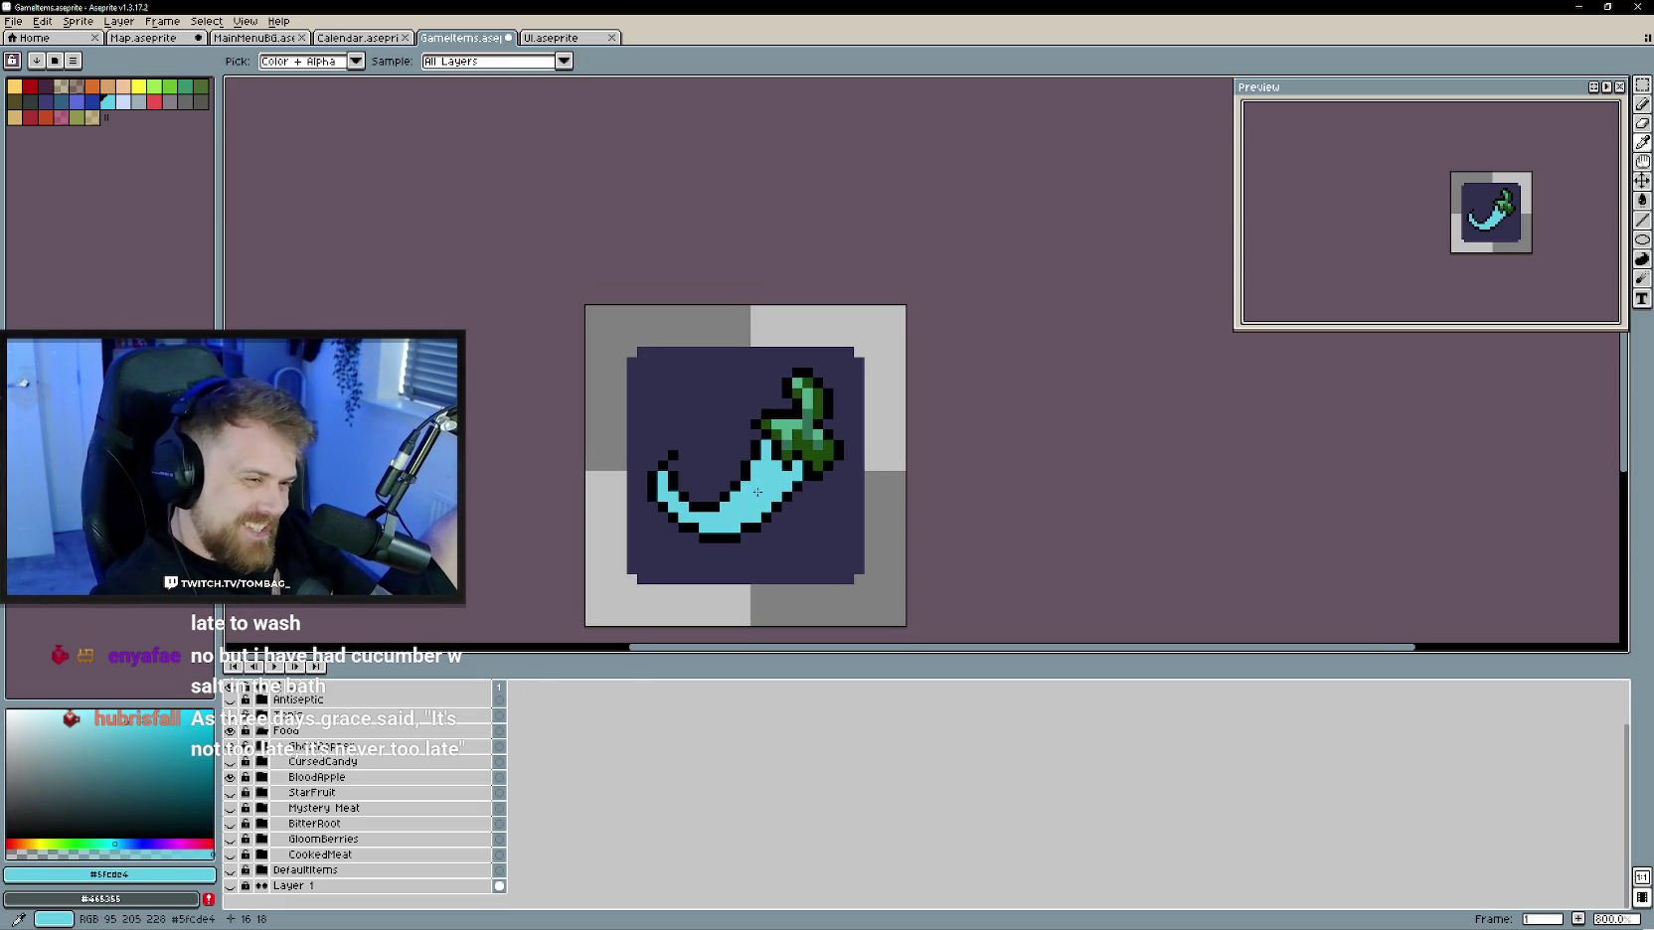
pyautogui.moveTo(757, 468)
pyautogui.mouseDown()
pyautogui.moveTo(759, 447)
pyautogui.moveTo(772, 464)
pyautogui.moveTo(744, 496)
pyautogui.moveTo(684, 509)
pyautogui.mouseUp()
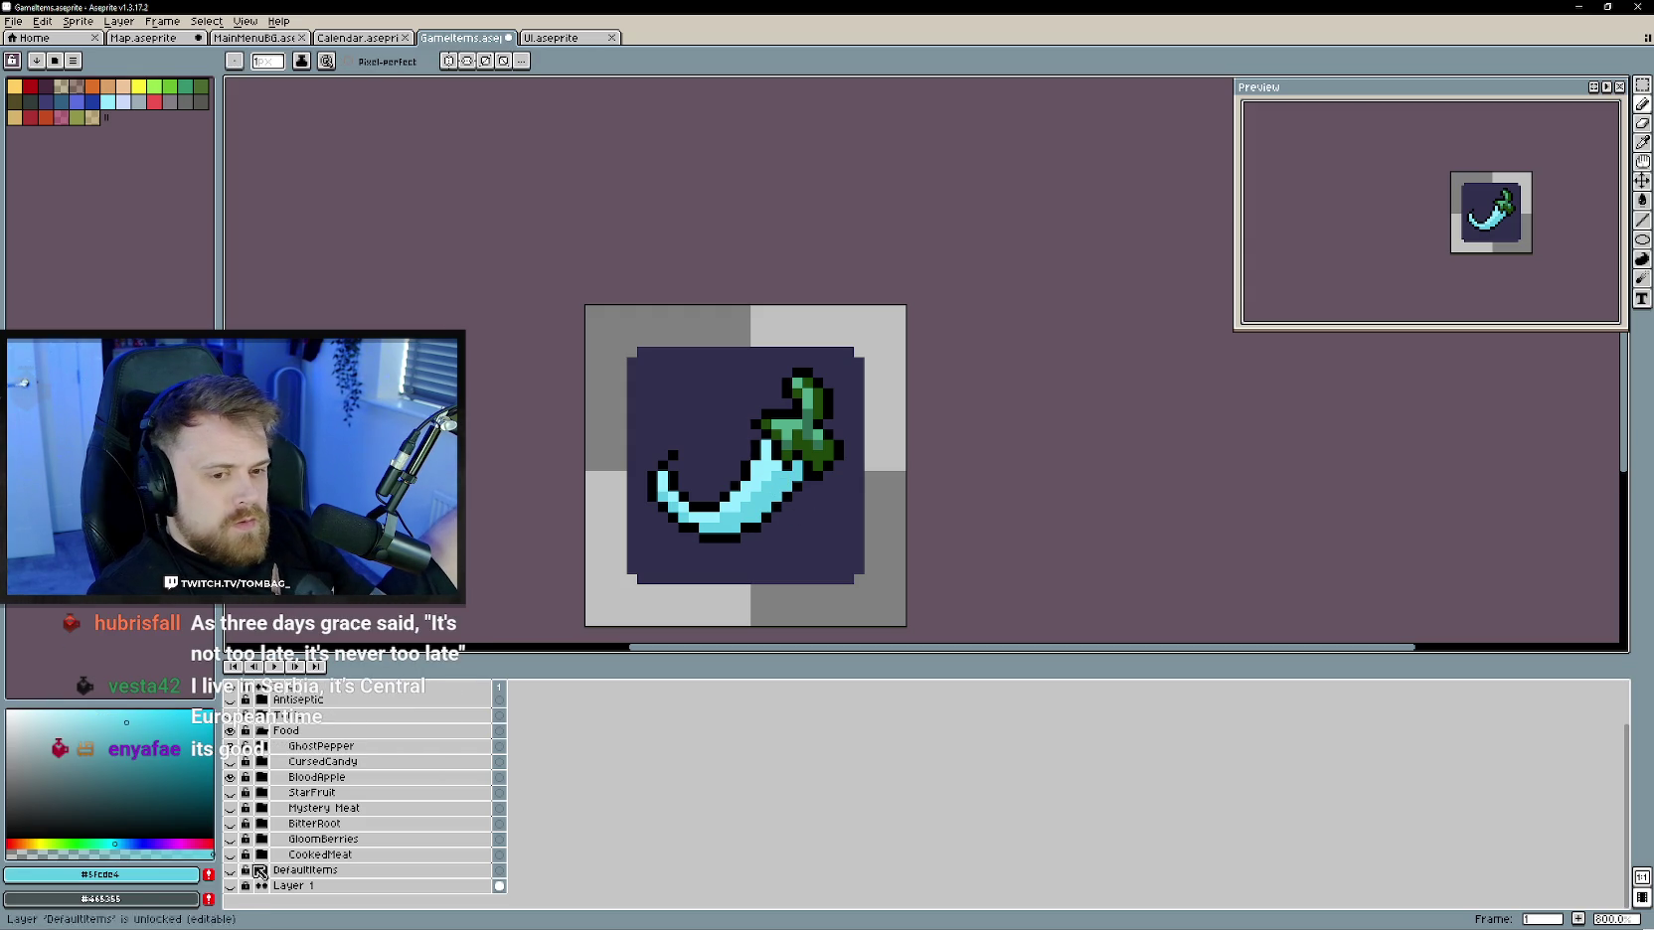
# - Pick a very dark teal-blue in the colour picker and shade the pepper body
pyautogui.click(157, 732)
pyautogui.click(116, 752)
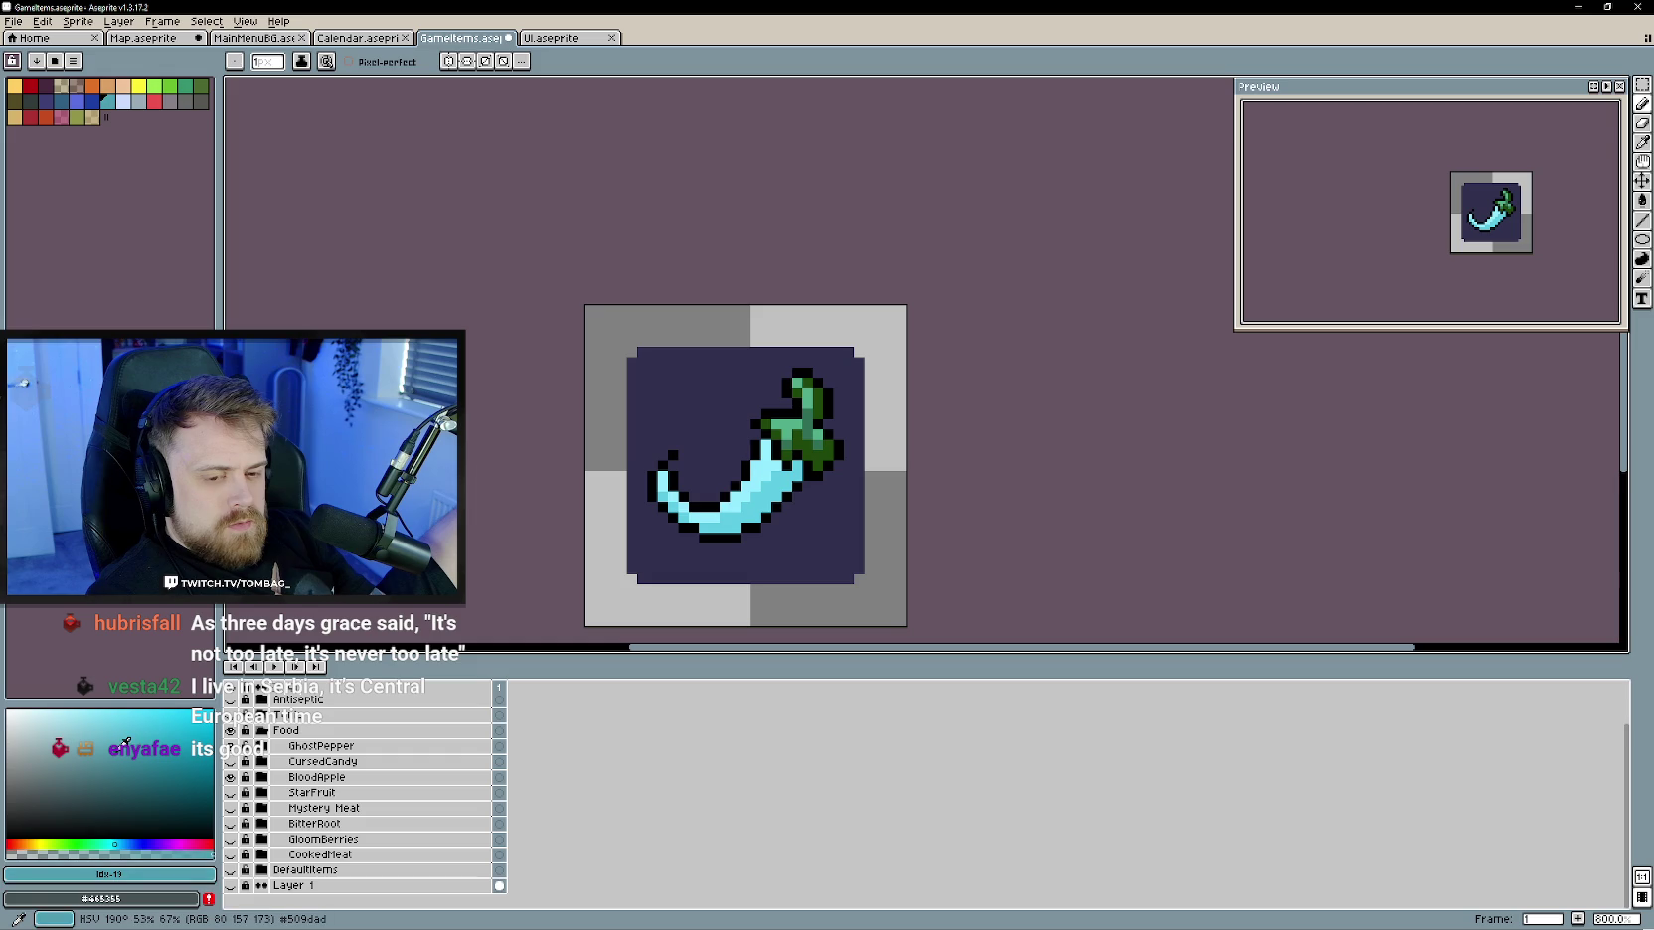
pyautogui.click(123, 843)
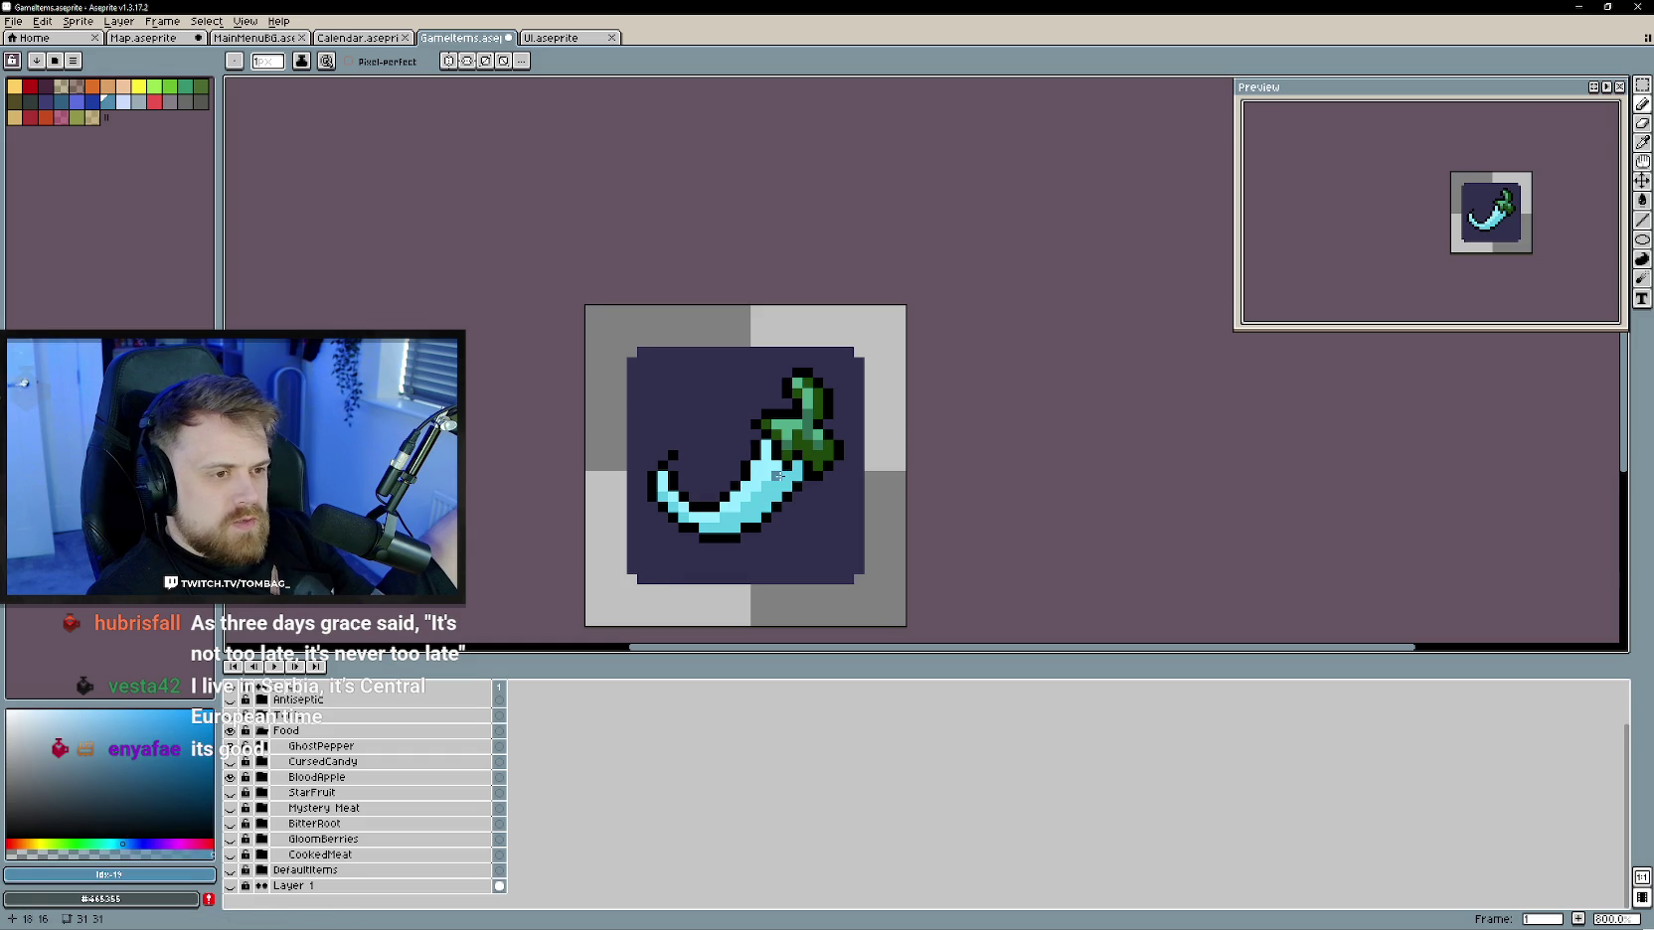
pyautogui.click(150, 801)
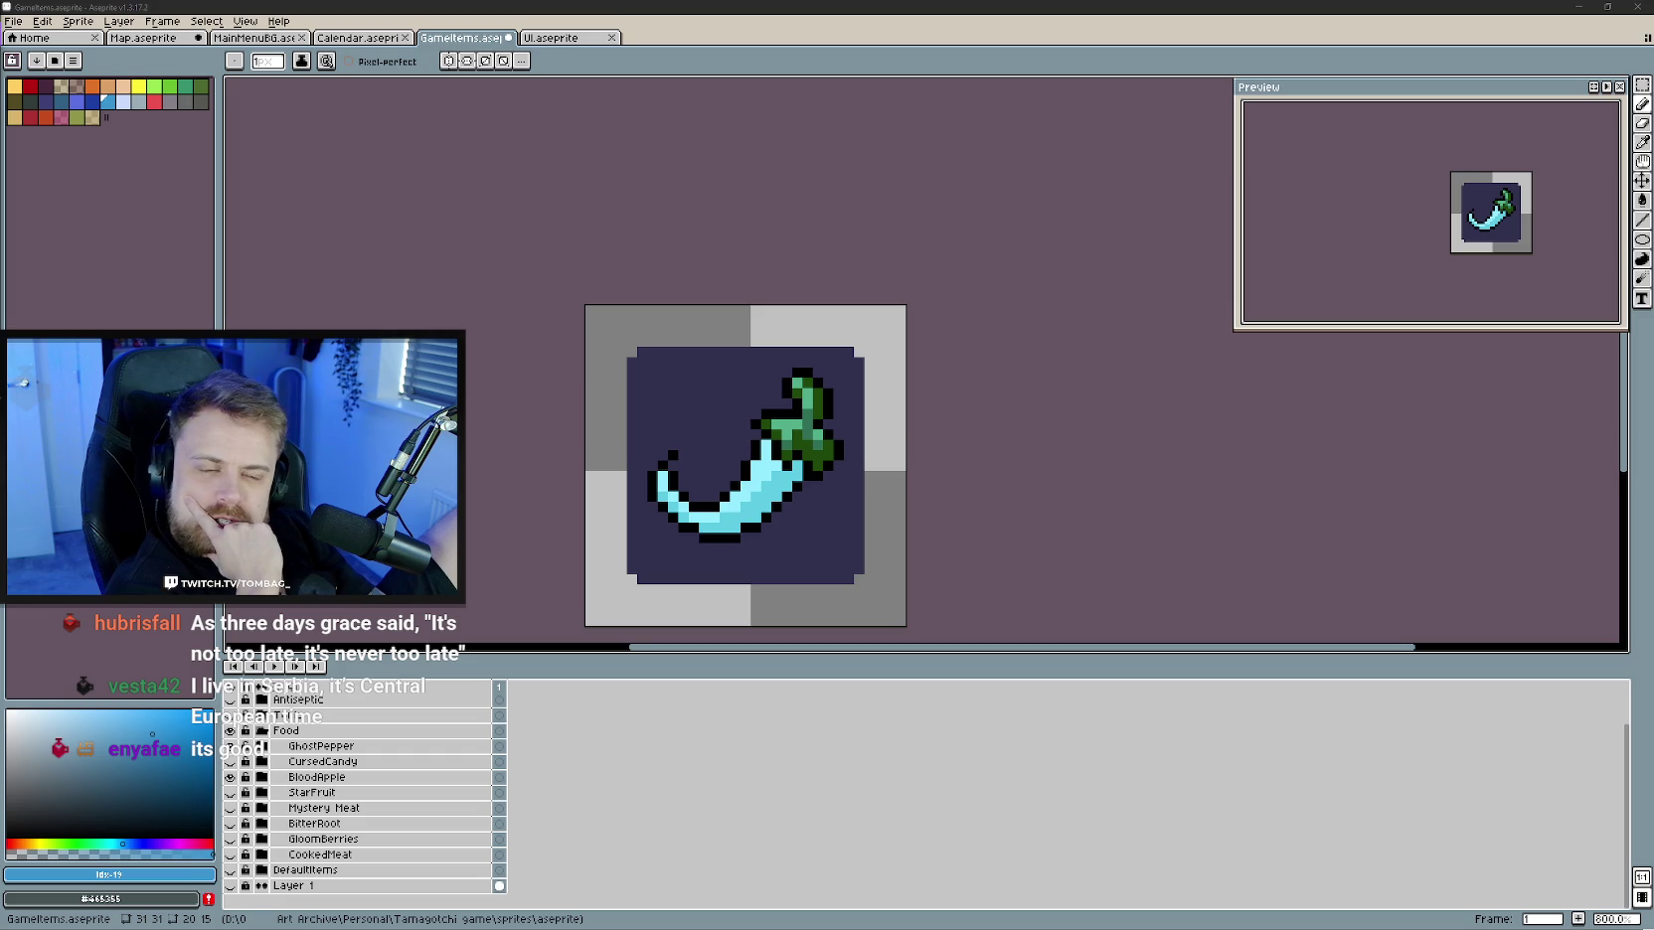
pyautogui.moveTo(797, 507); pyautogui.dragTo(778, 516)
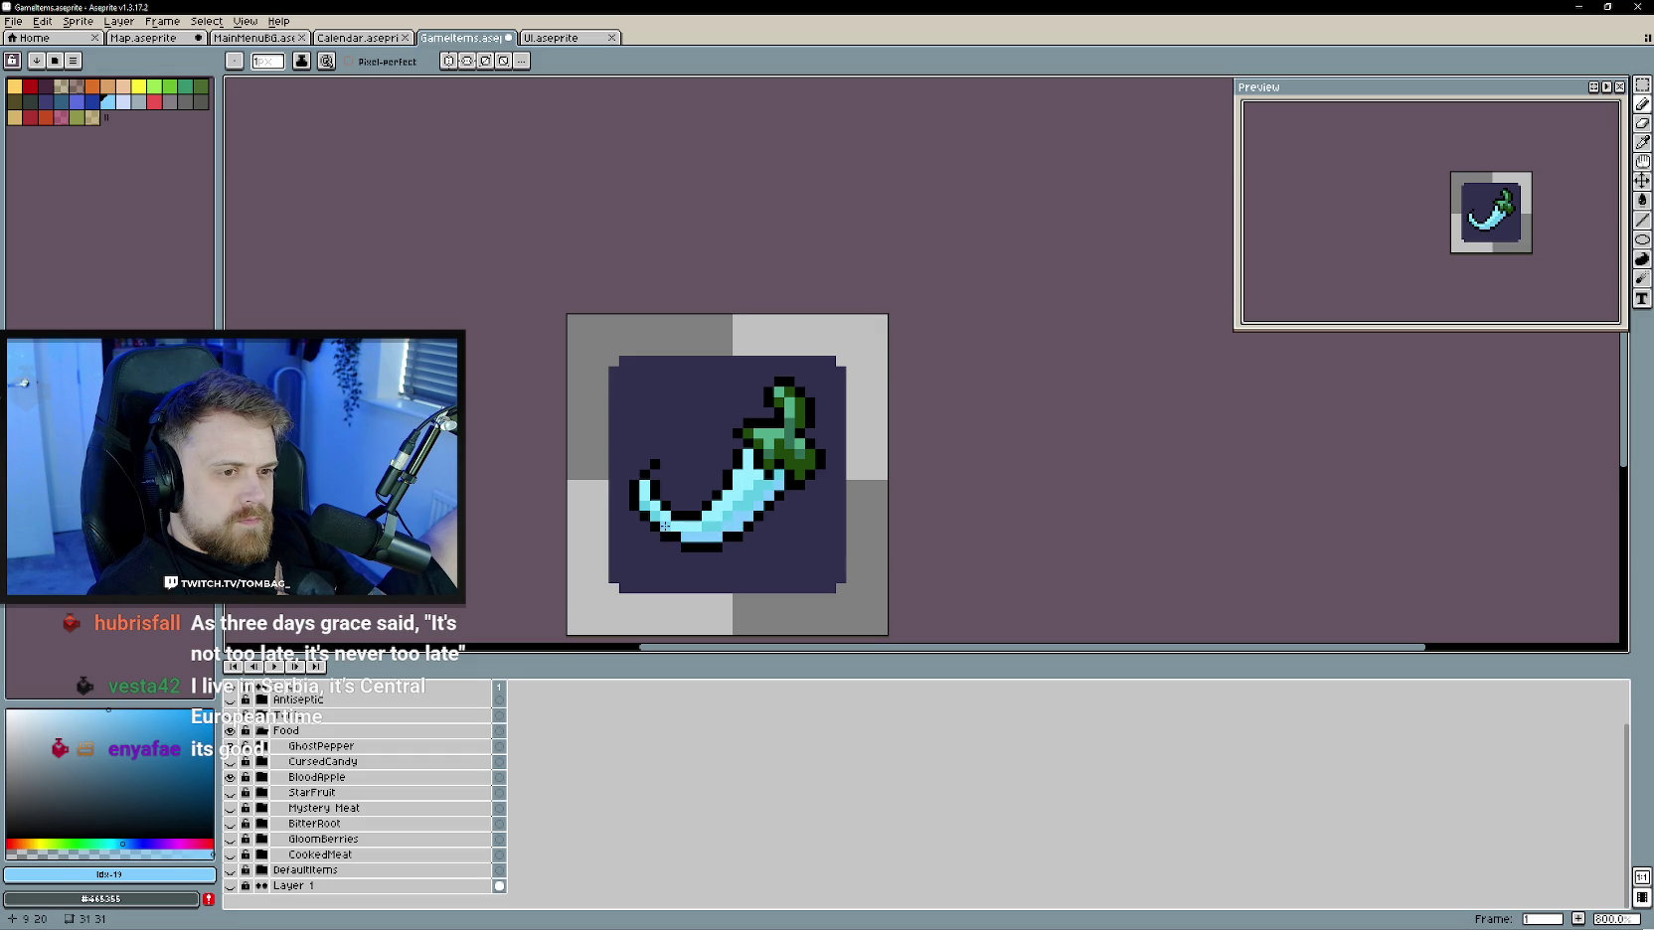
# - Sample the pepper's blue and darken it toward a bluer hue
pyautogui.keyDown('alt'); pyautogui.click(641, 506); pyautogui.keyUp('alt')
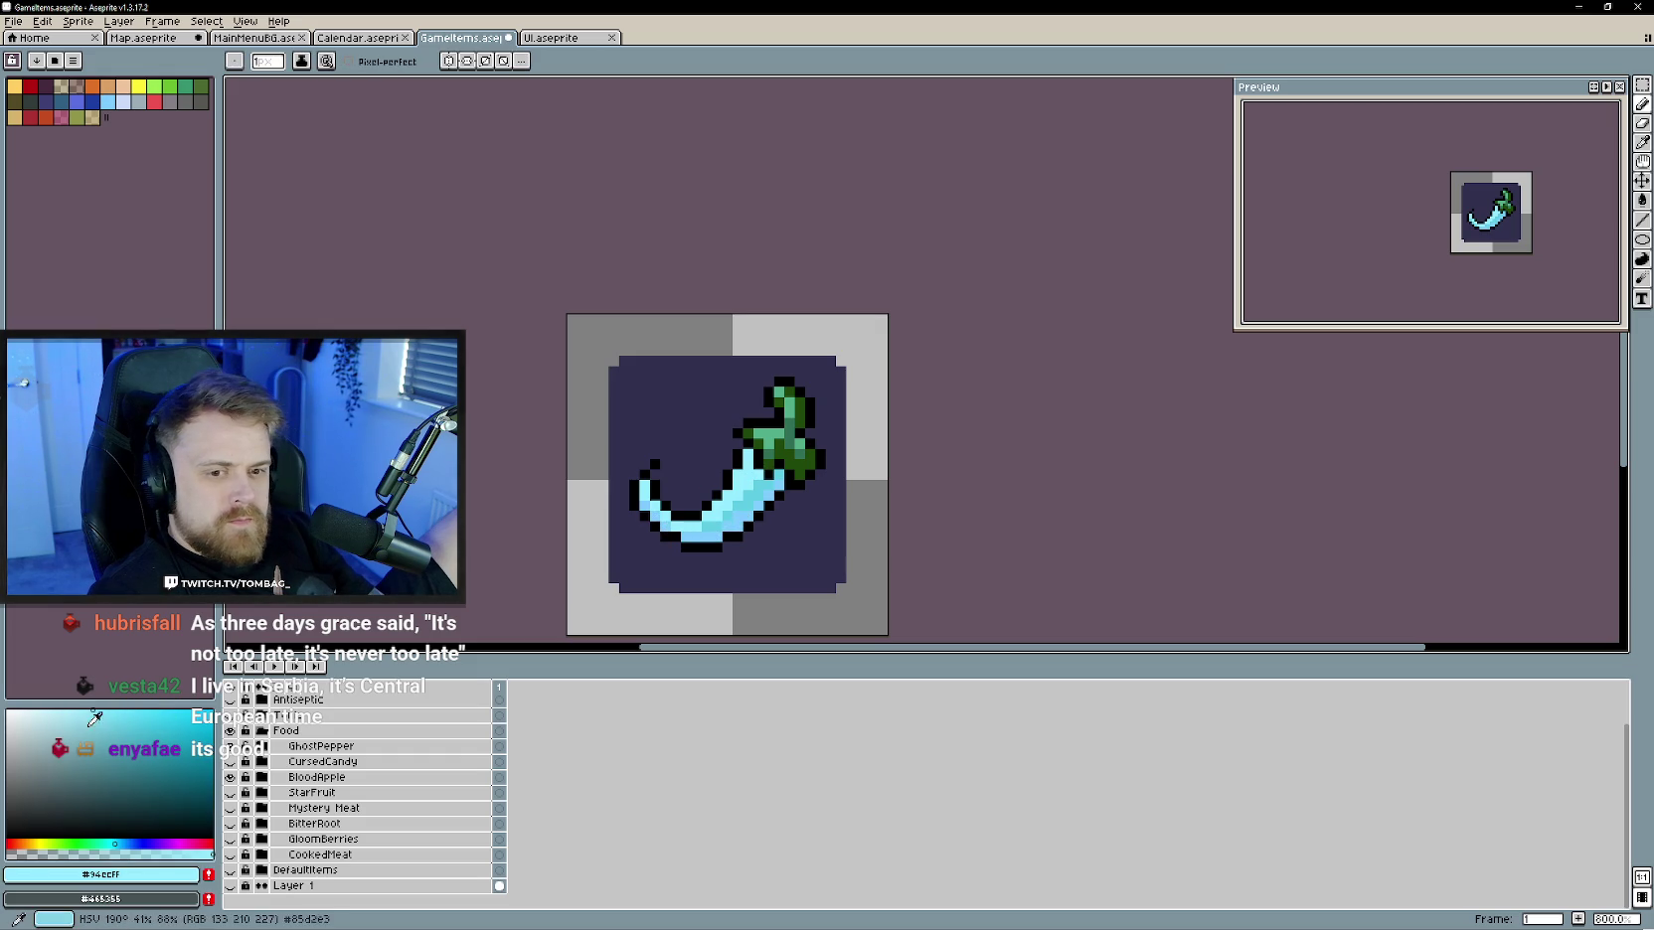
pyautogui.scroll(1, 730, 469)
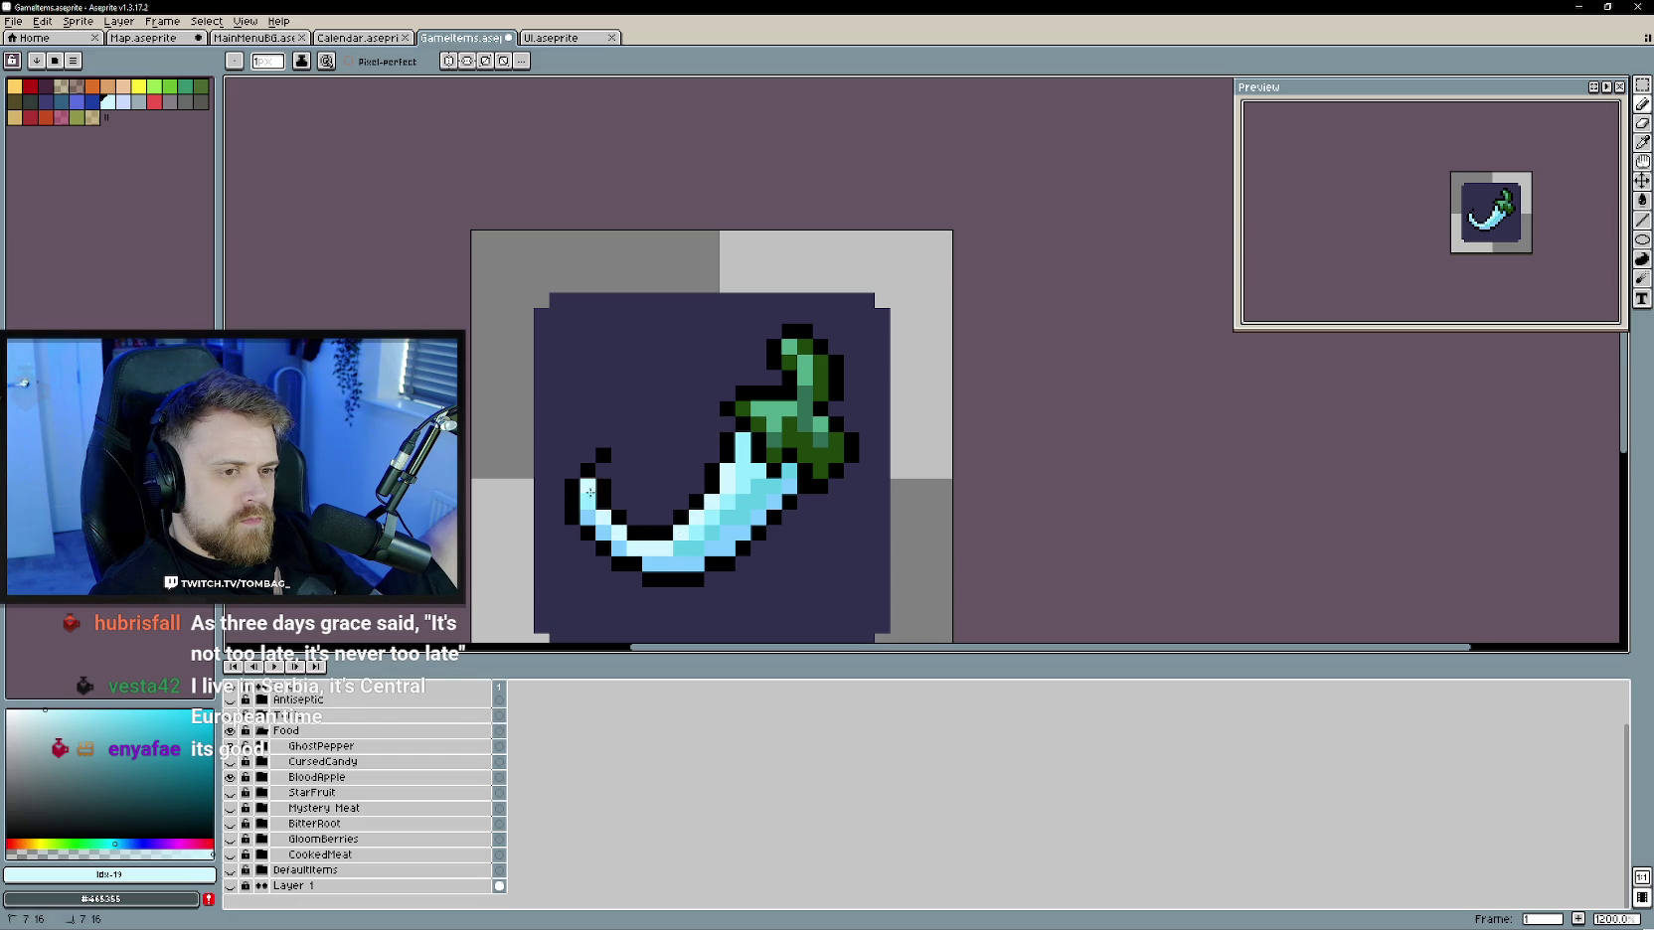
pyautogui.scroll(-3, 810, 545)
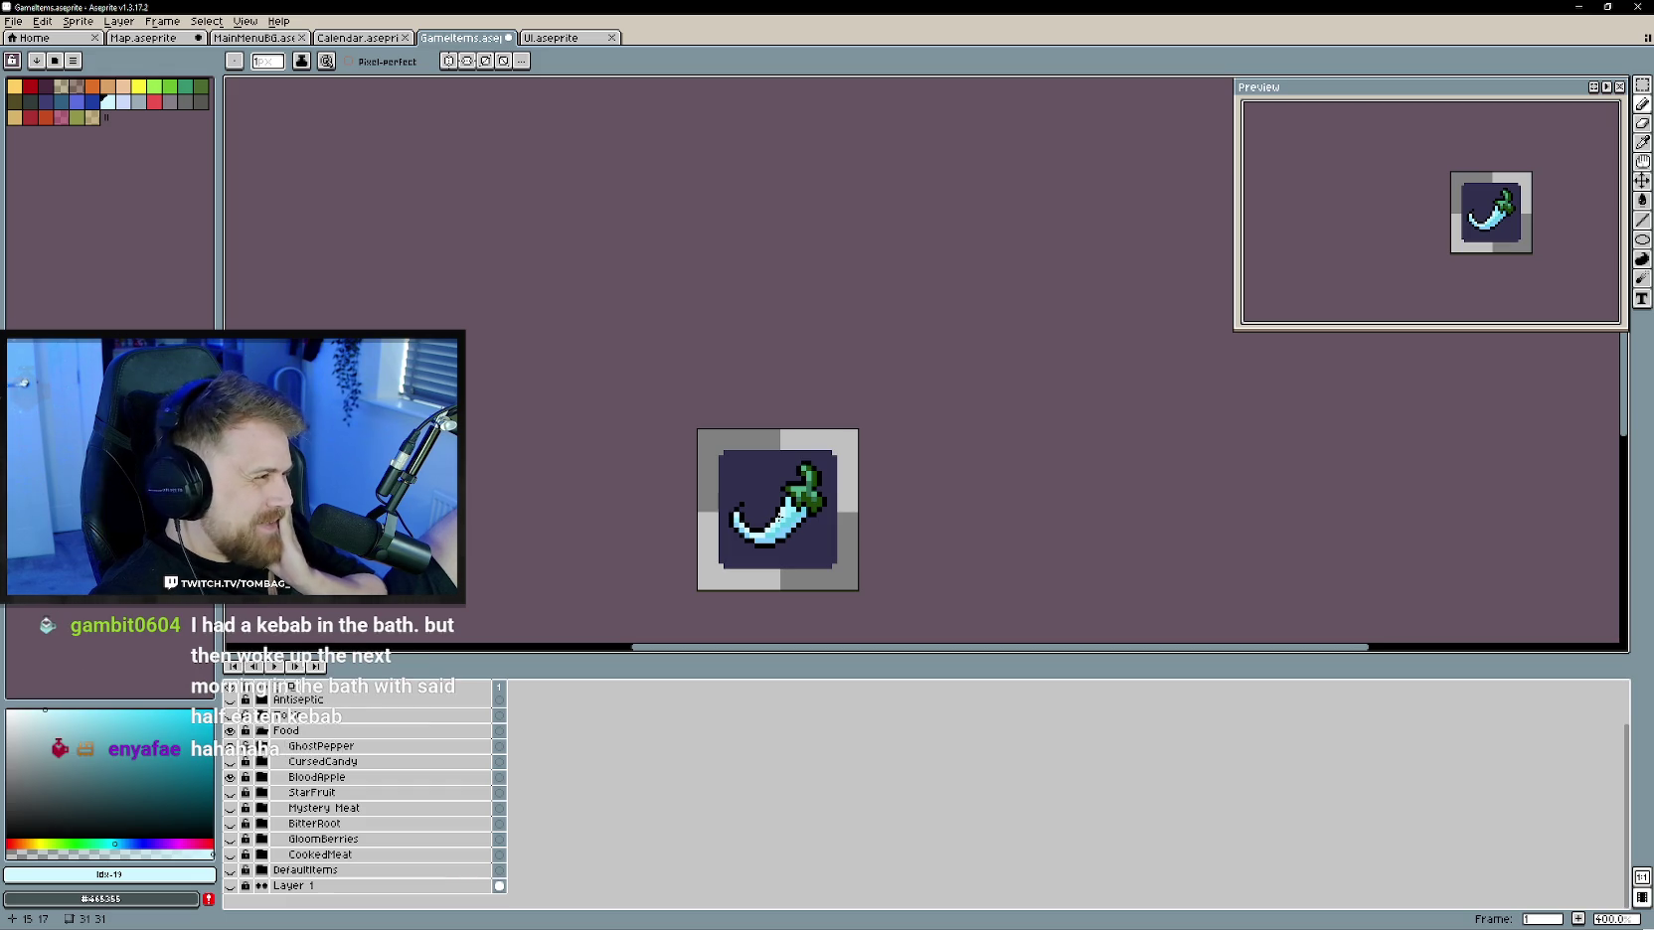
pyautogui.scroll(5, 836, 541)
pyautogui.press('alt')
pyautogui.click(679, 440)
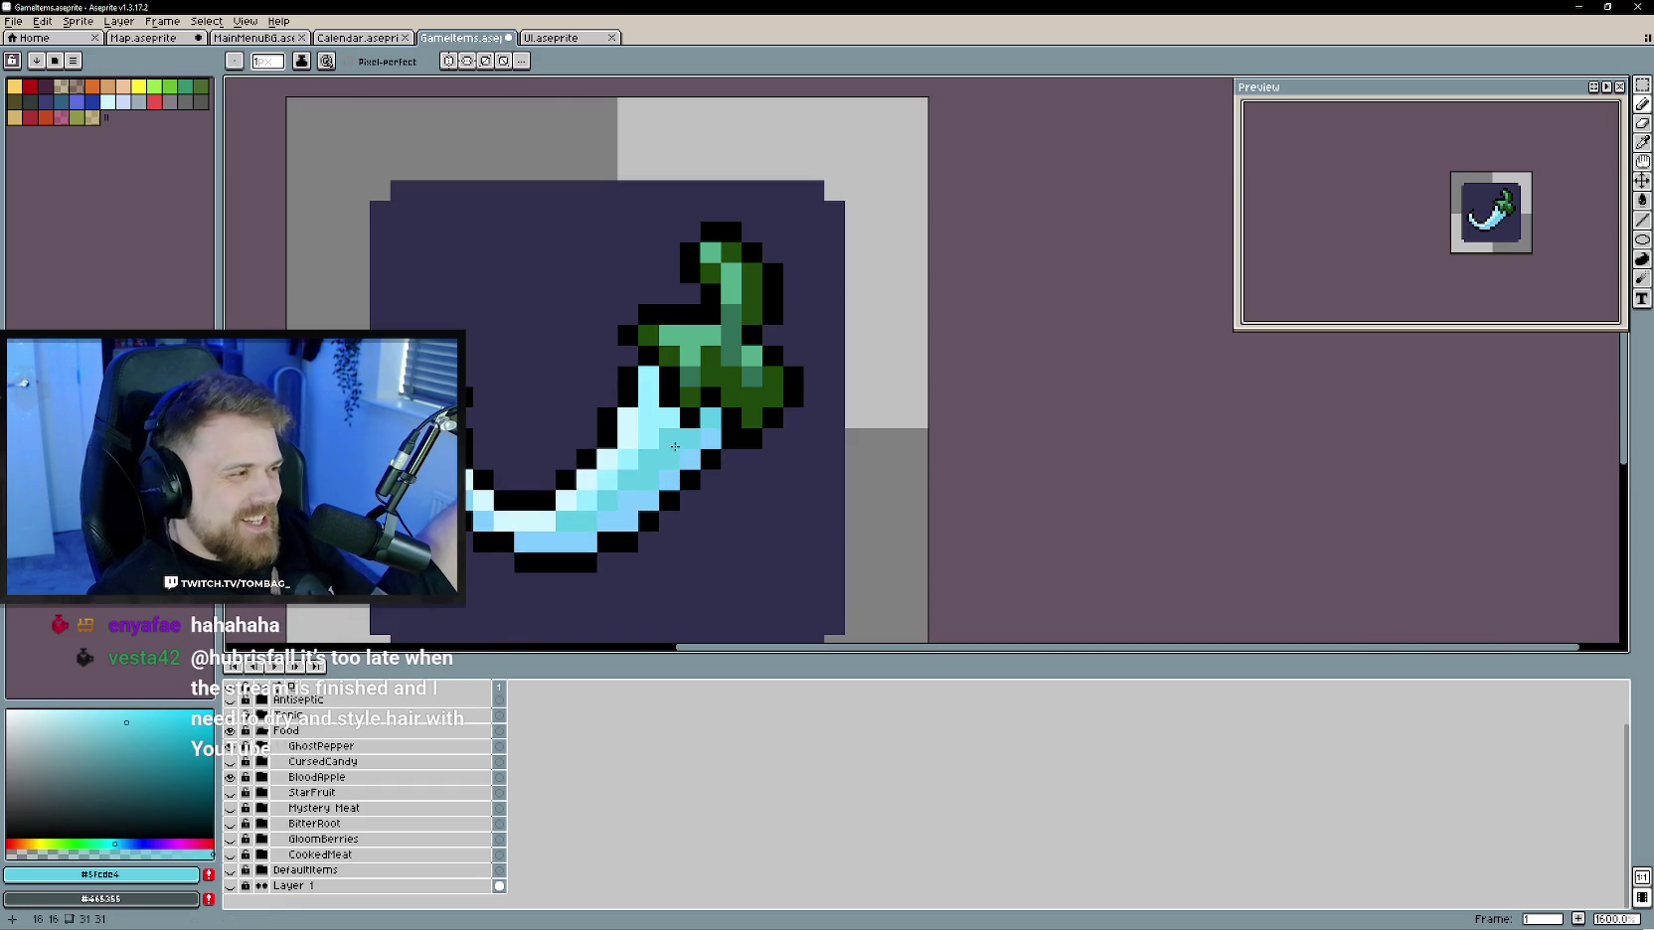
pyautogui.click(160, 732)
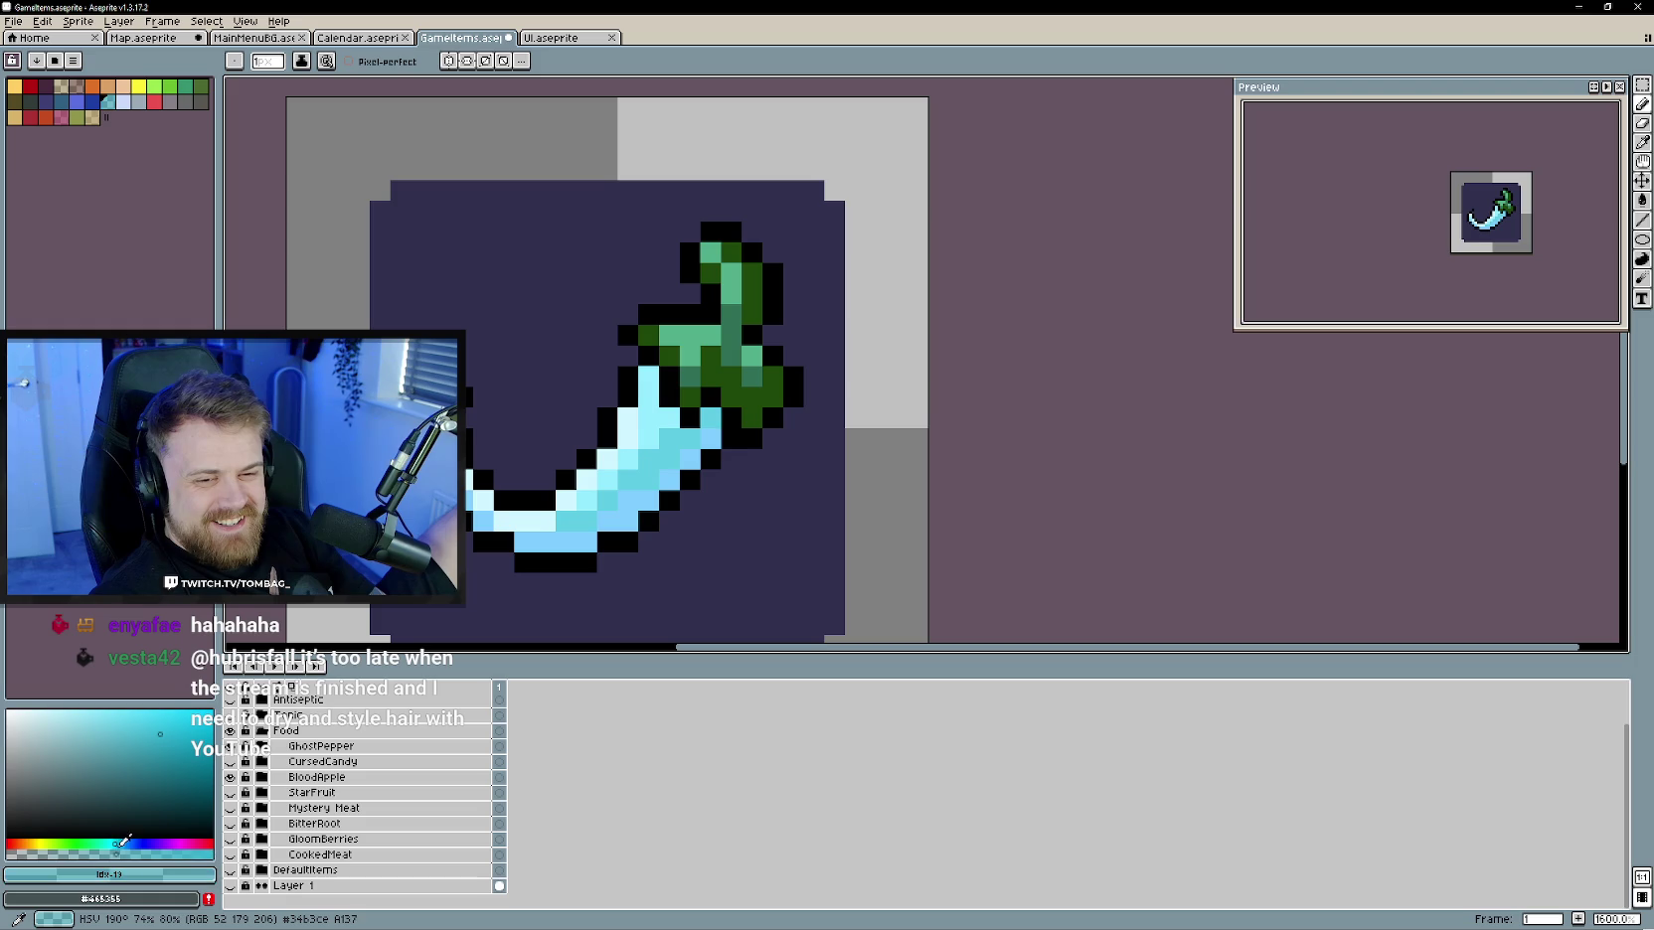
pyautogui.moveTo(121, 843); pyautogui.dragTo(125, 843)
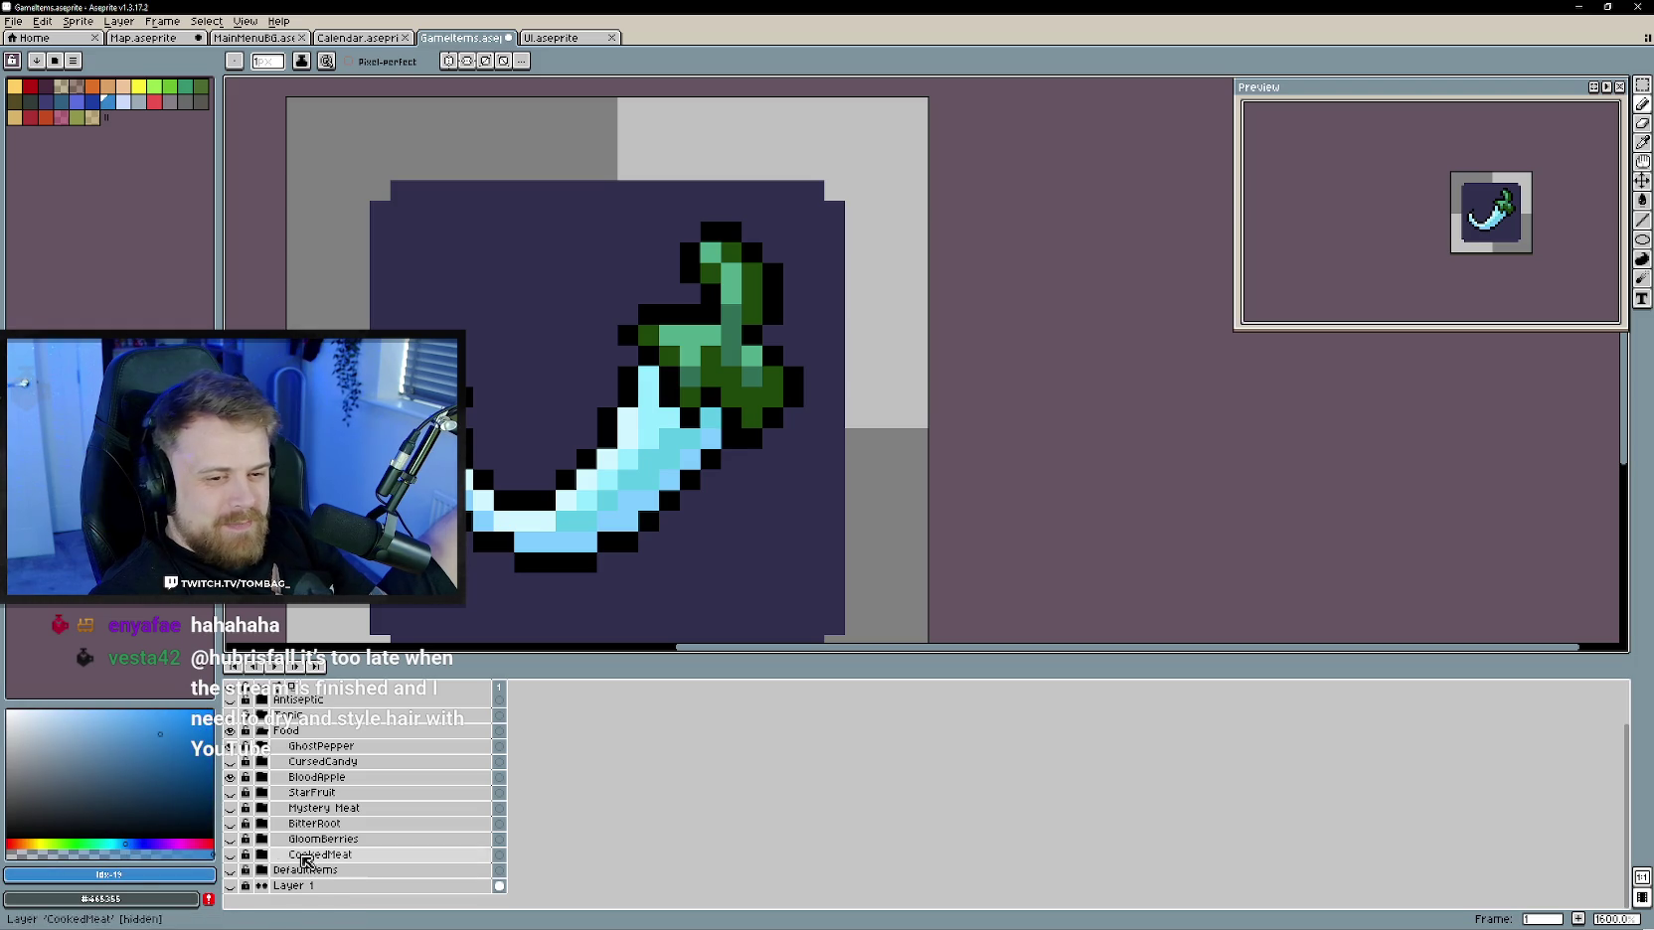
# - Pencil darker blue pixels along the pepper's inner edge
pyautogui.click(710, 415)
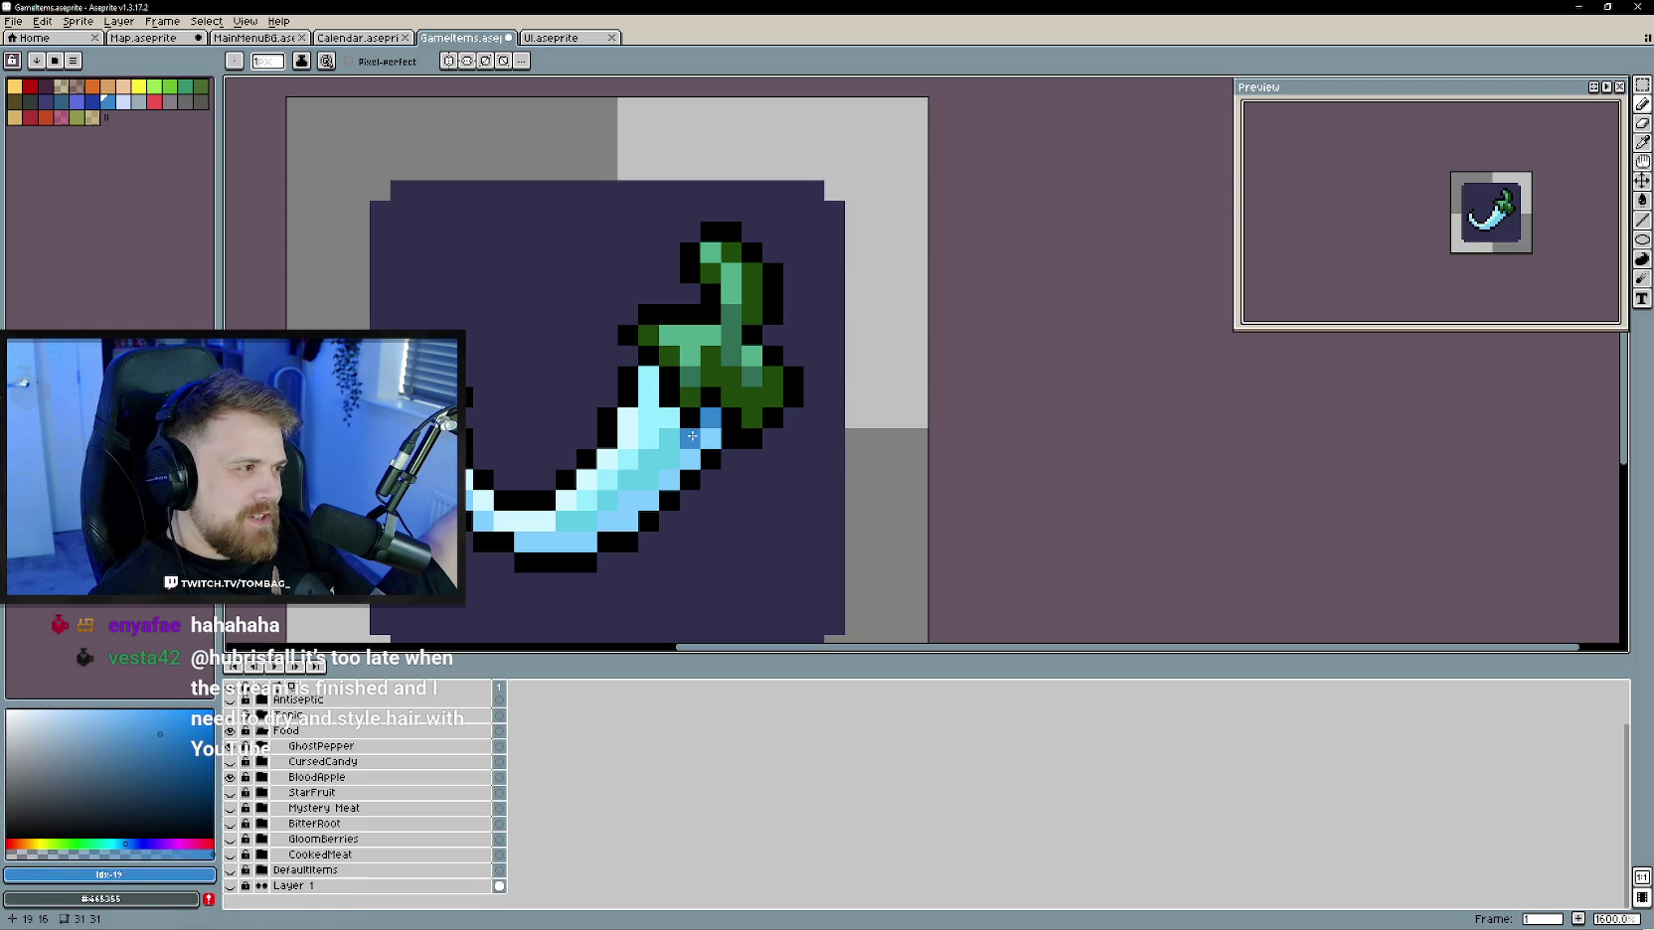
pyautogui.click(669, 416)
pyautogui.click(650, 378)
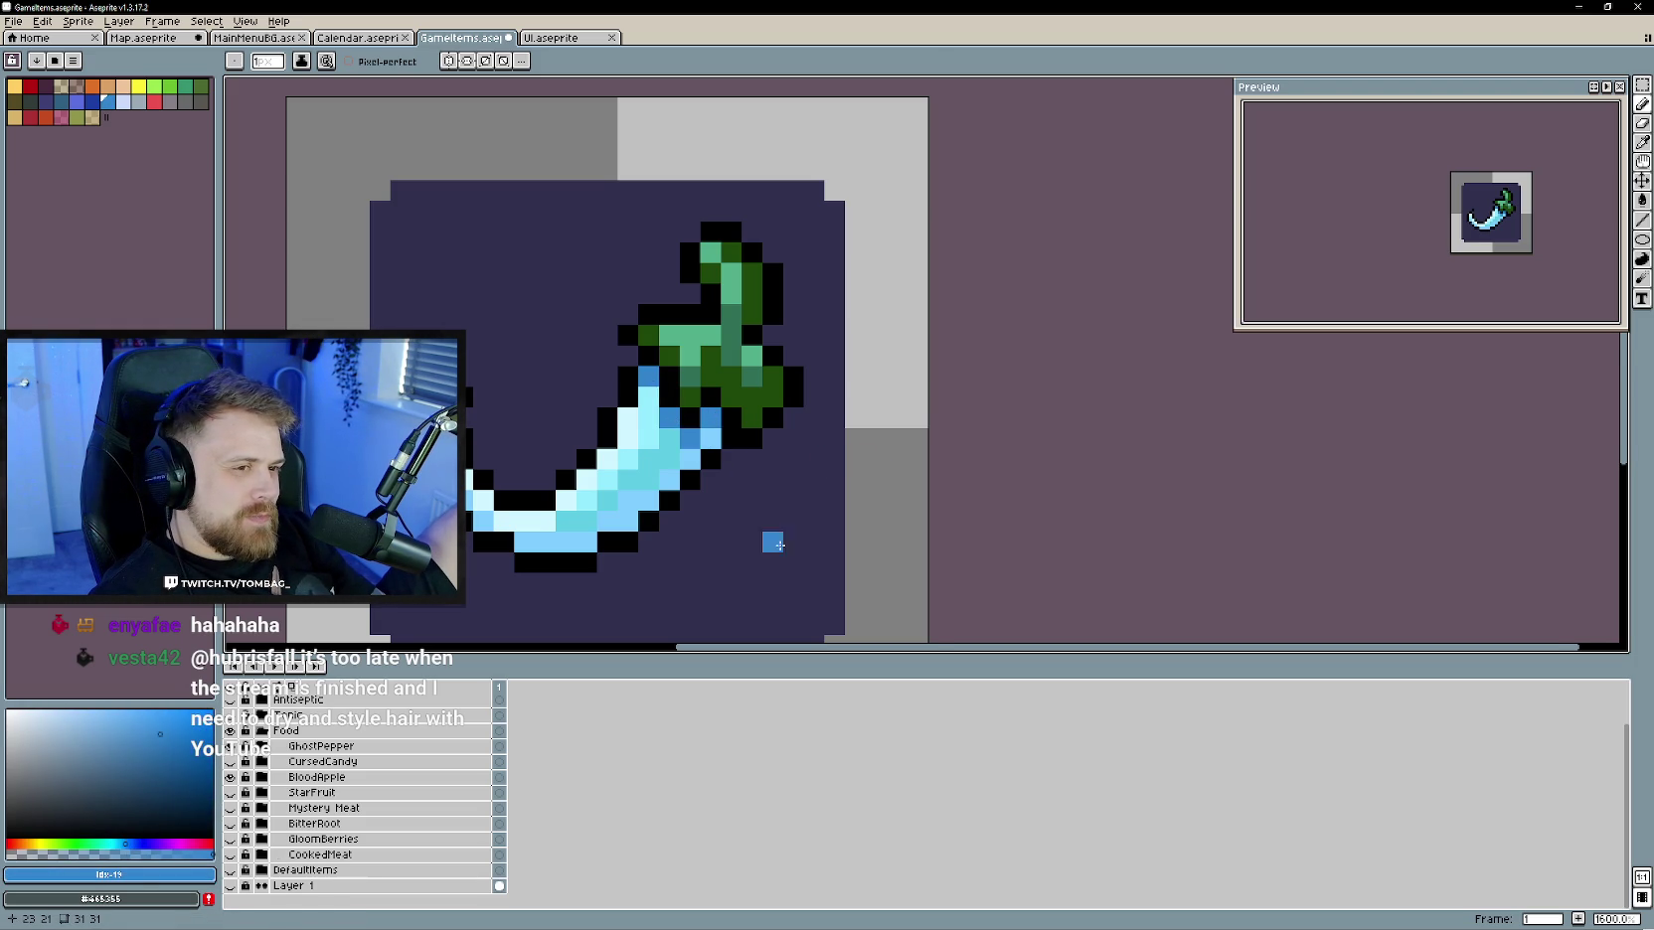
pyautogui.scroll(-3, 795, 562)
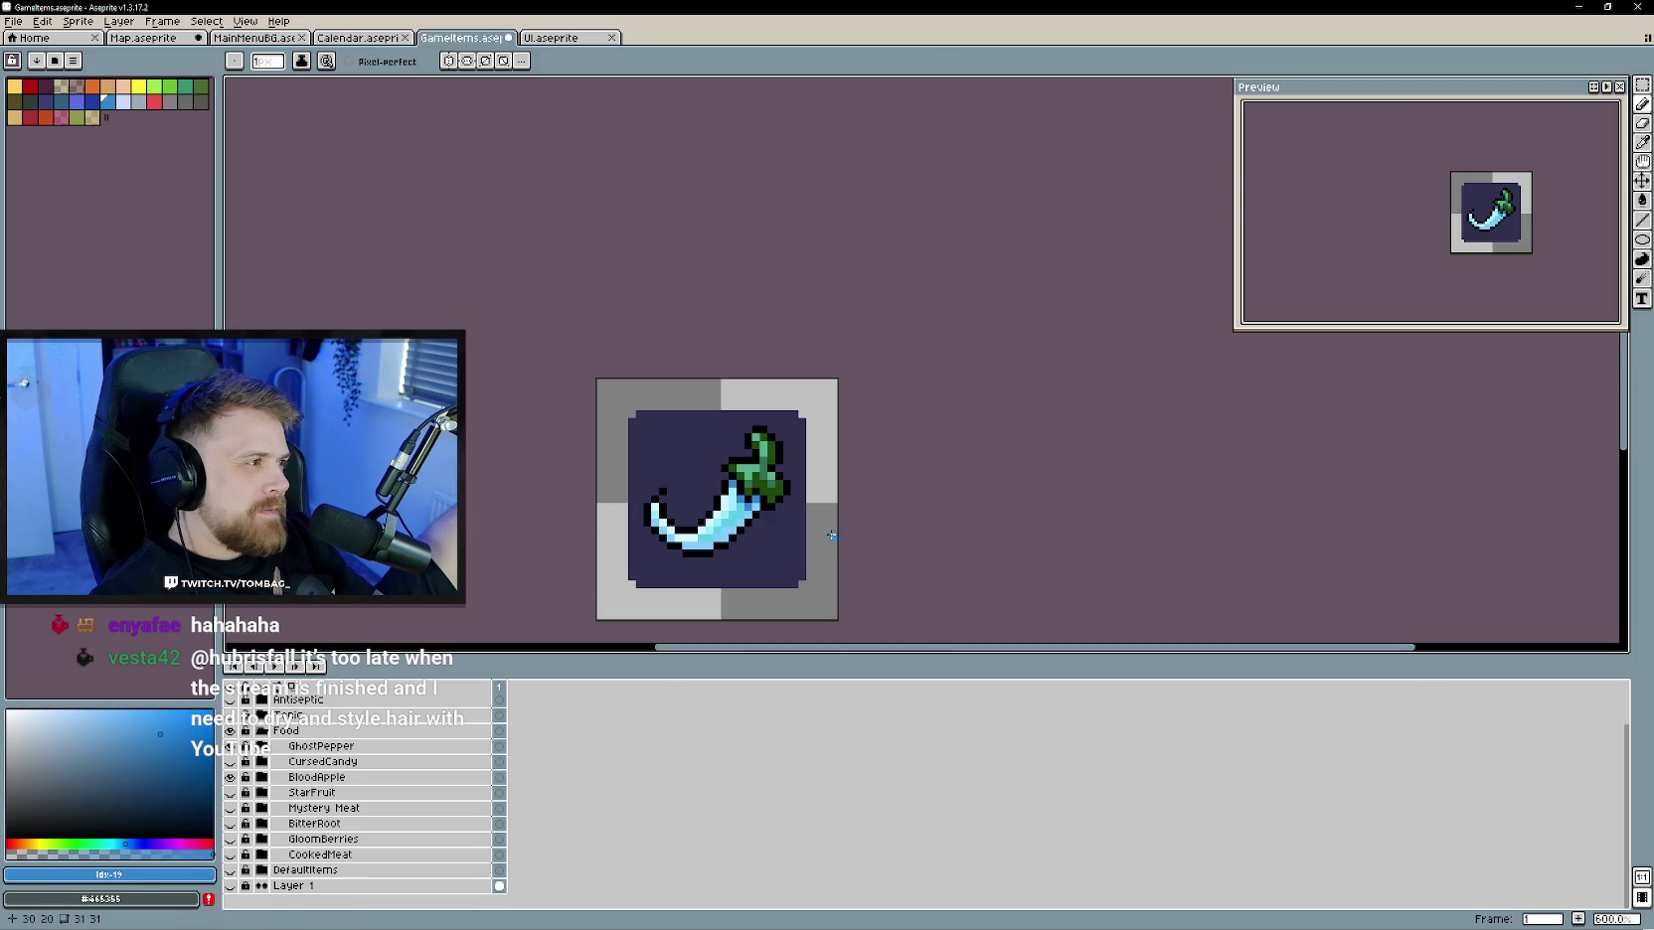
pyautogui.scroll(1, 826, 537)
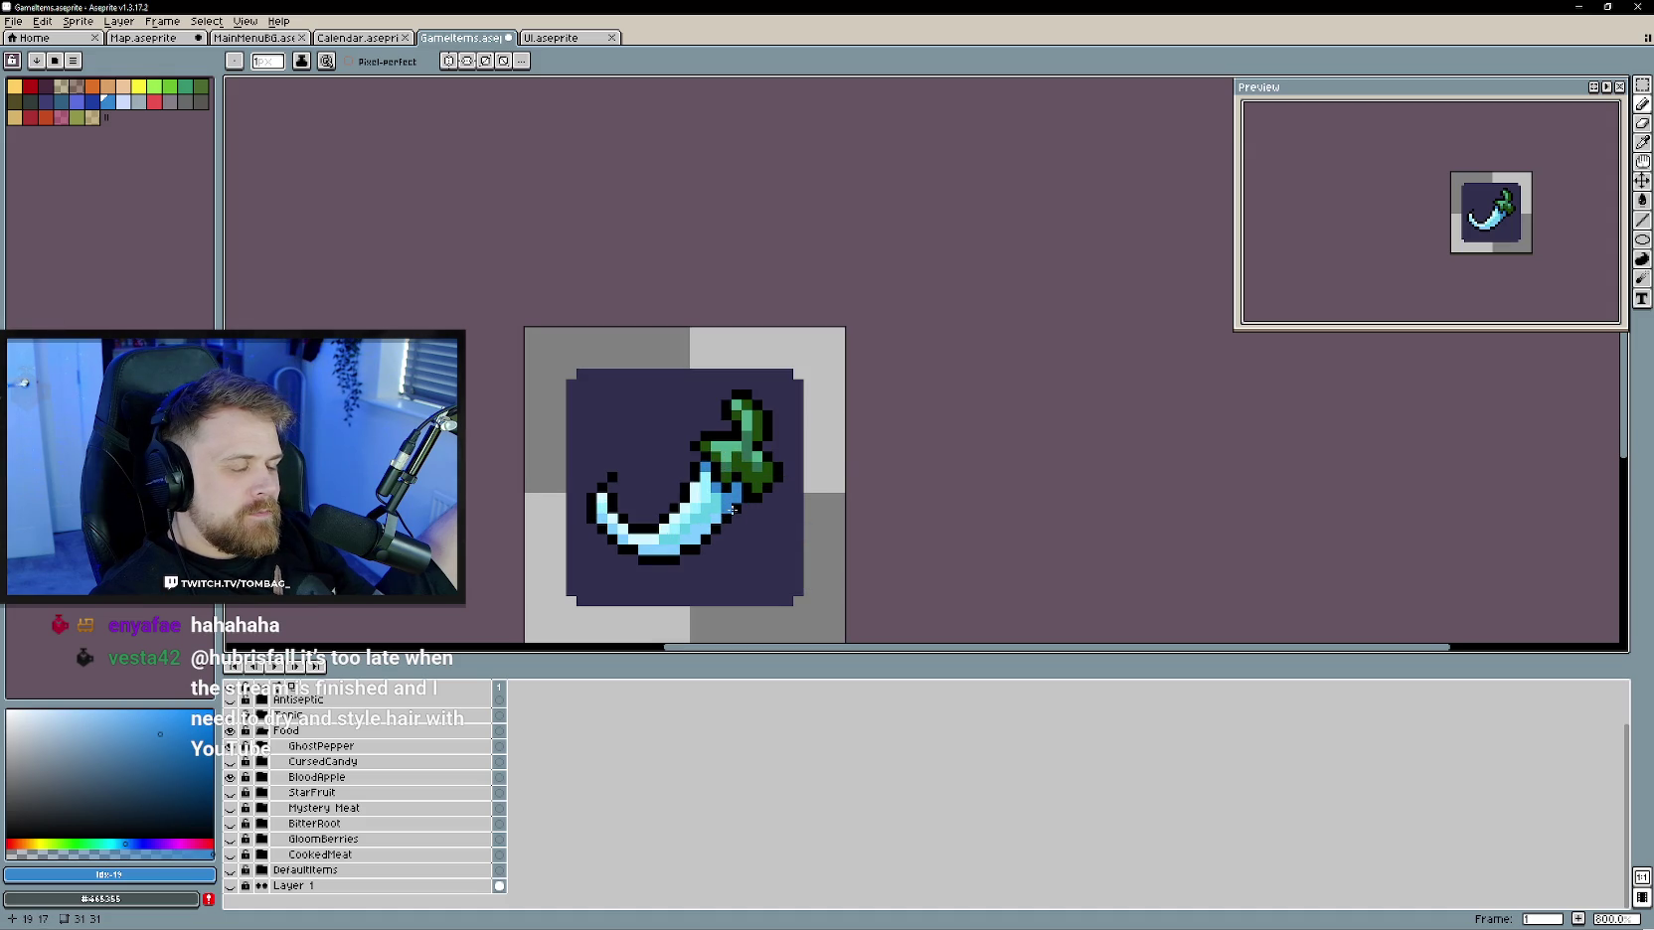
pyautogui.scroll(-4, 845, 556)
pyautogui.scroll(1, 908, 554)
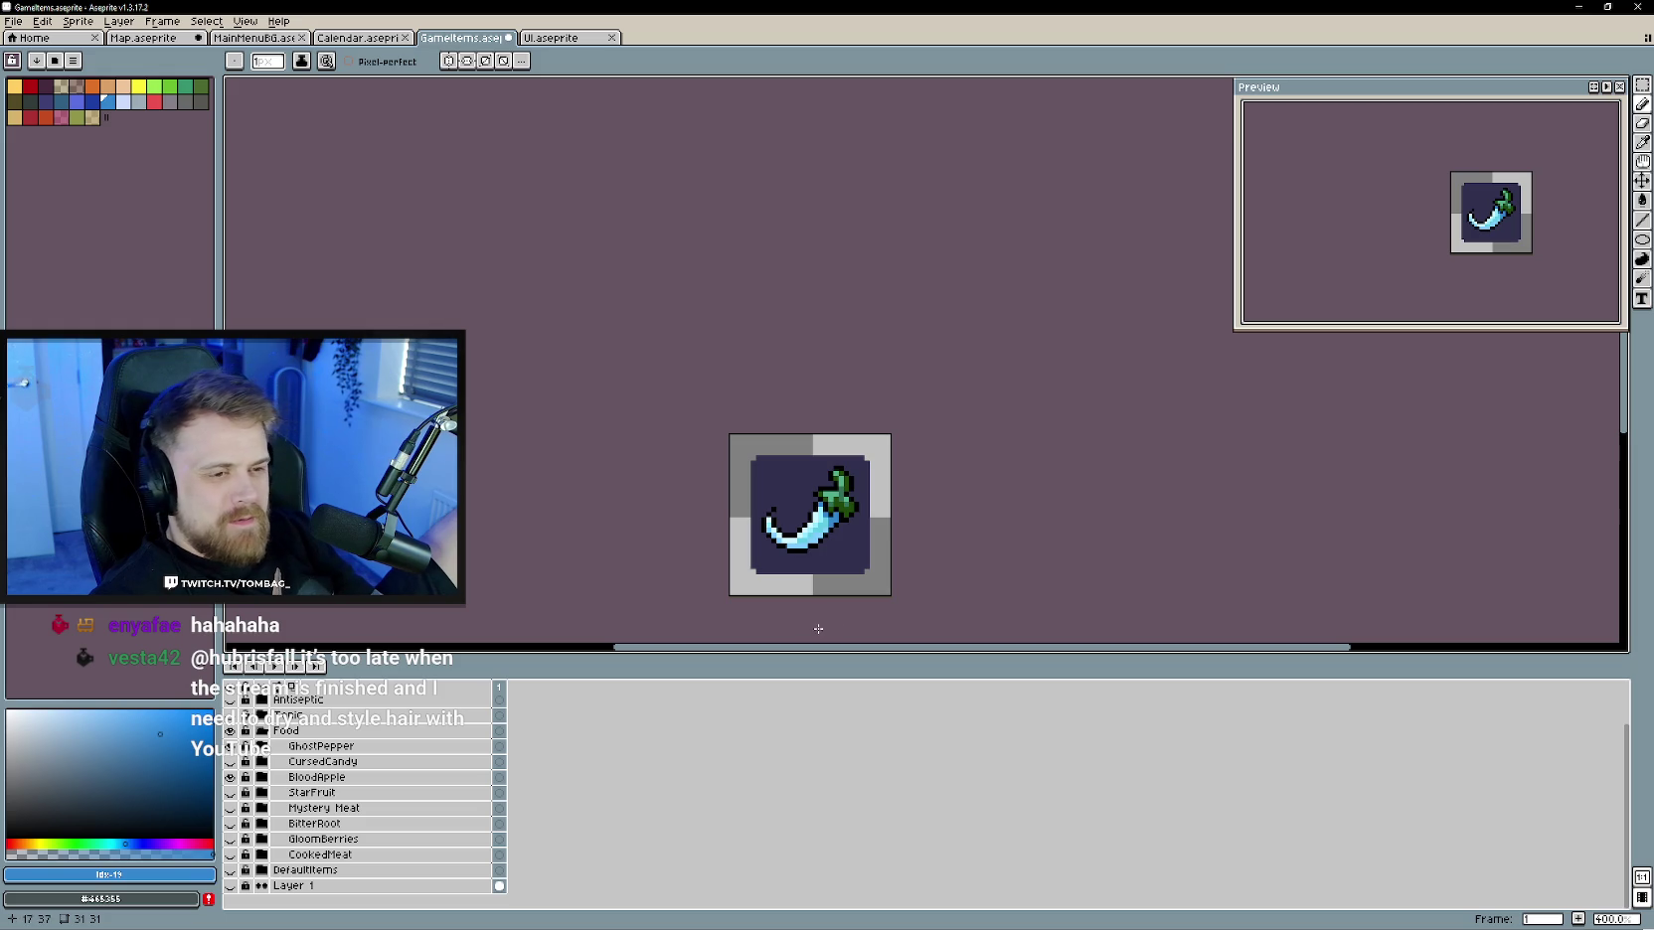
pyautogui.scroll(2, 792, 562)
# - Create a new group, move GhostPepper out of it, and rename the group SpoiledStew
pyautogui.scroll(-1, 791, 562)
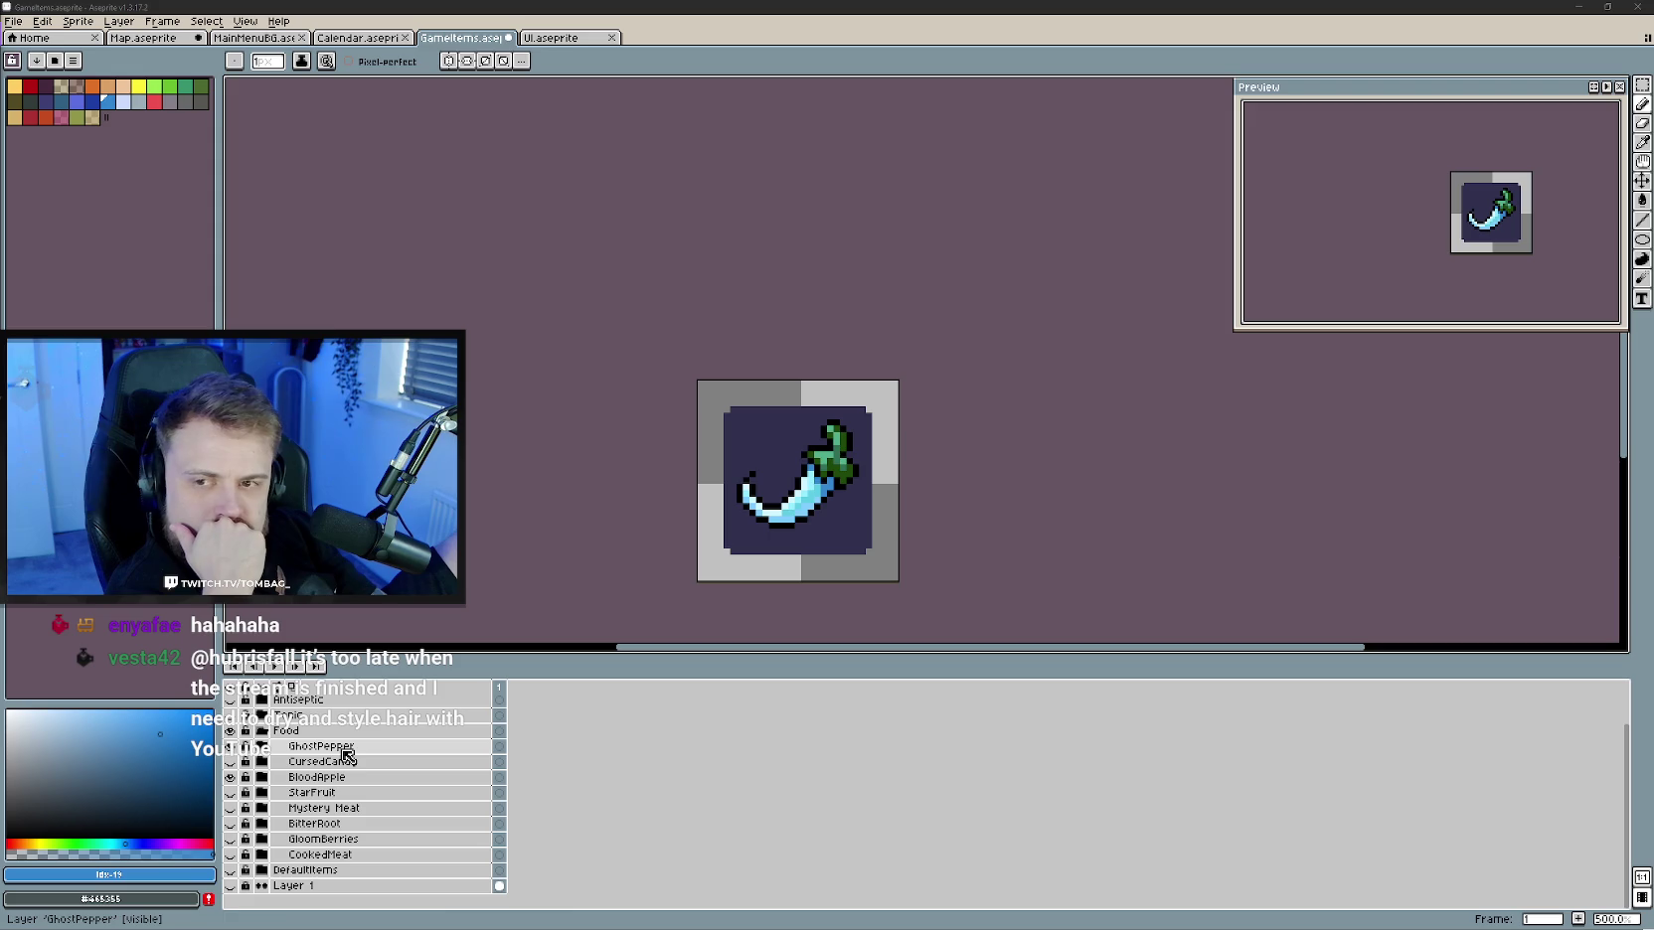
pyautogui.rightClick(362, 748)
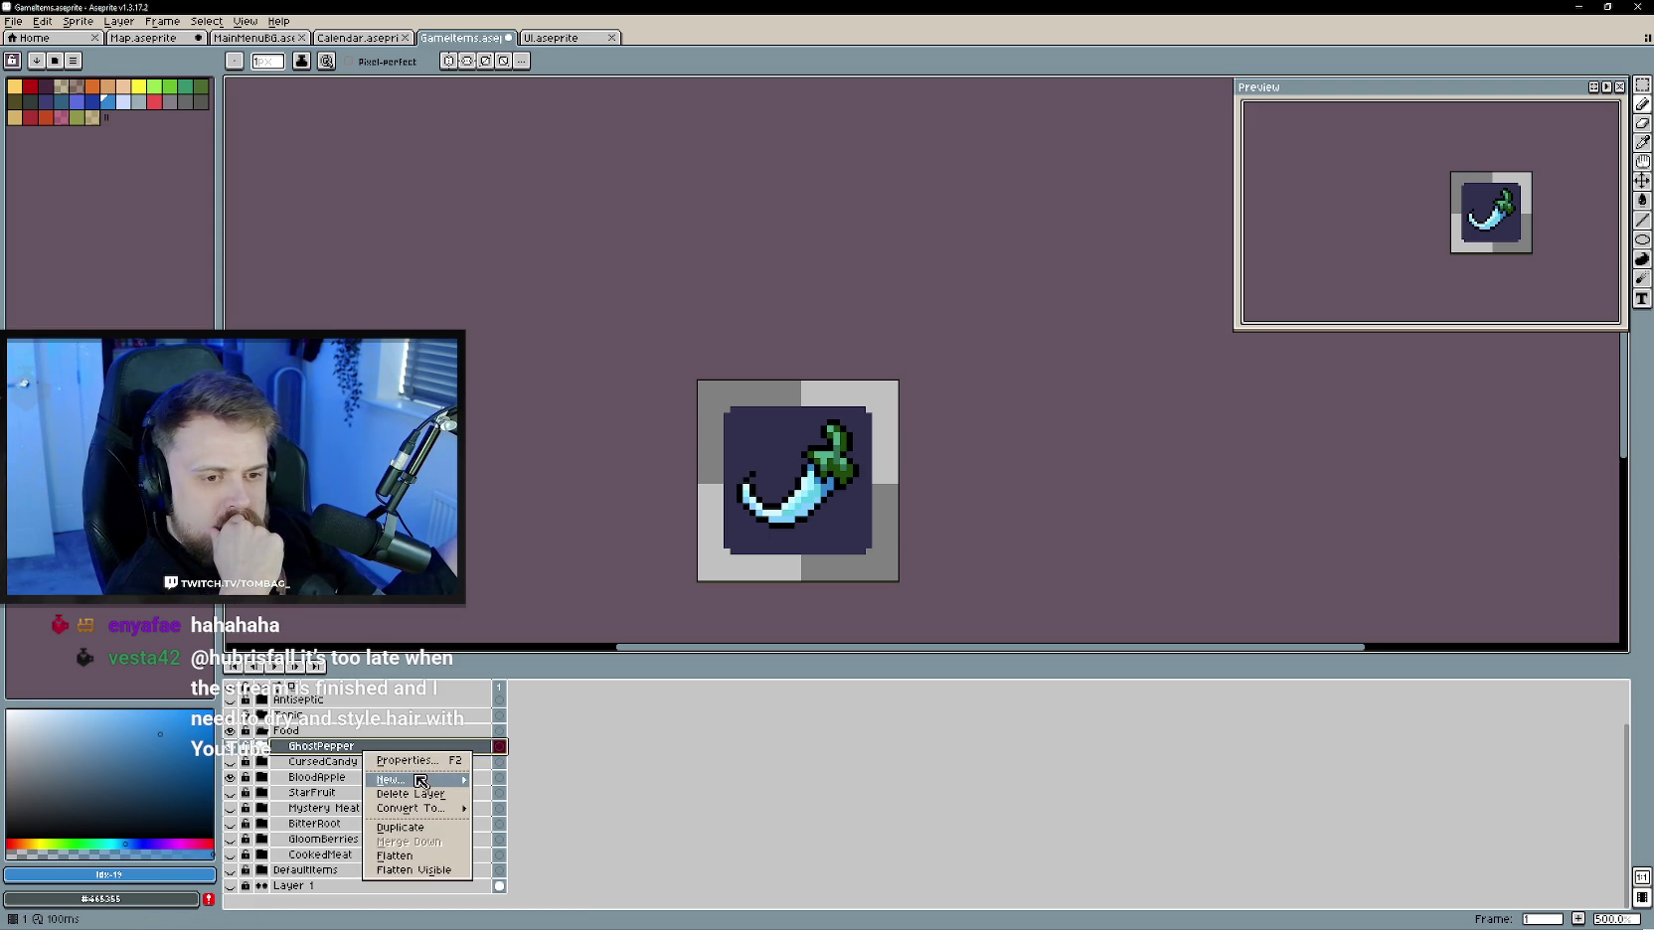
pyautogui.moveTo(391, 780)
pyautogui.click(517, 792)
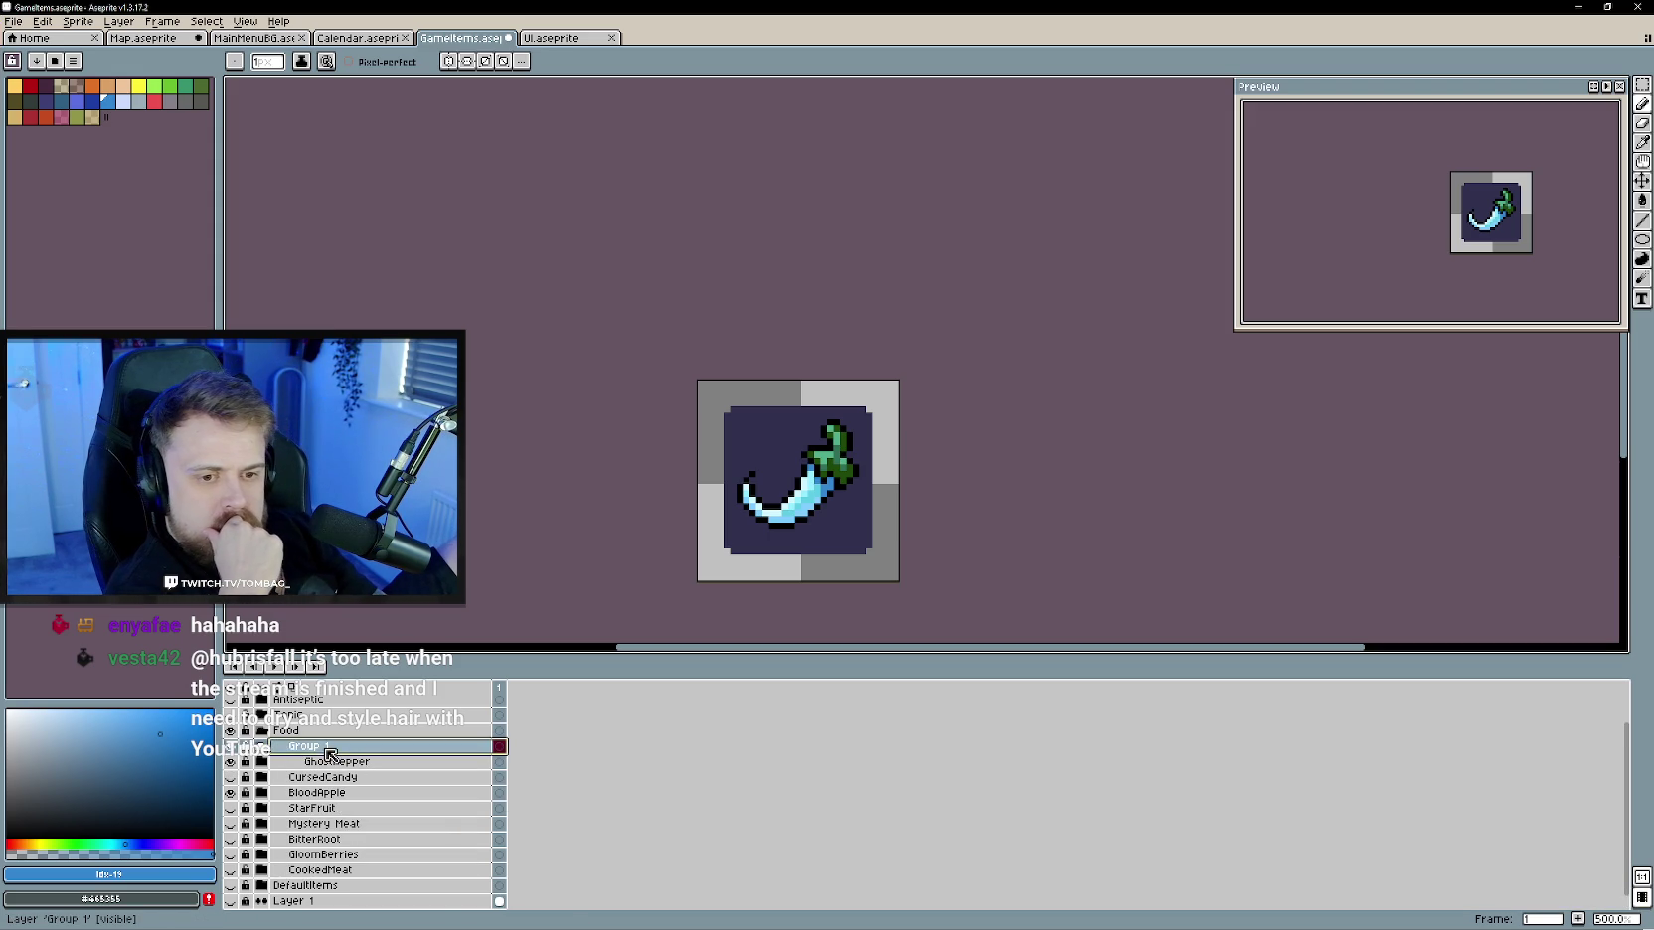
pyautogui.click(290, 762)
pyautogui.moveTo(290, 774); pyautogui.dragTo(283, 776)
pyautogui.click(315, 752)
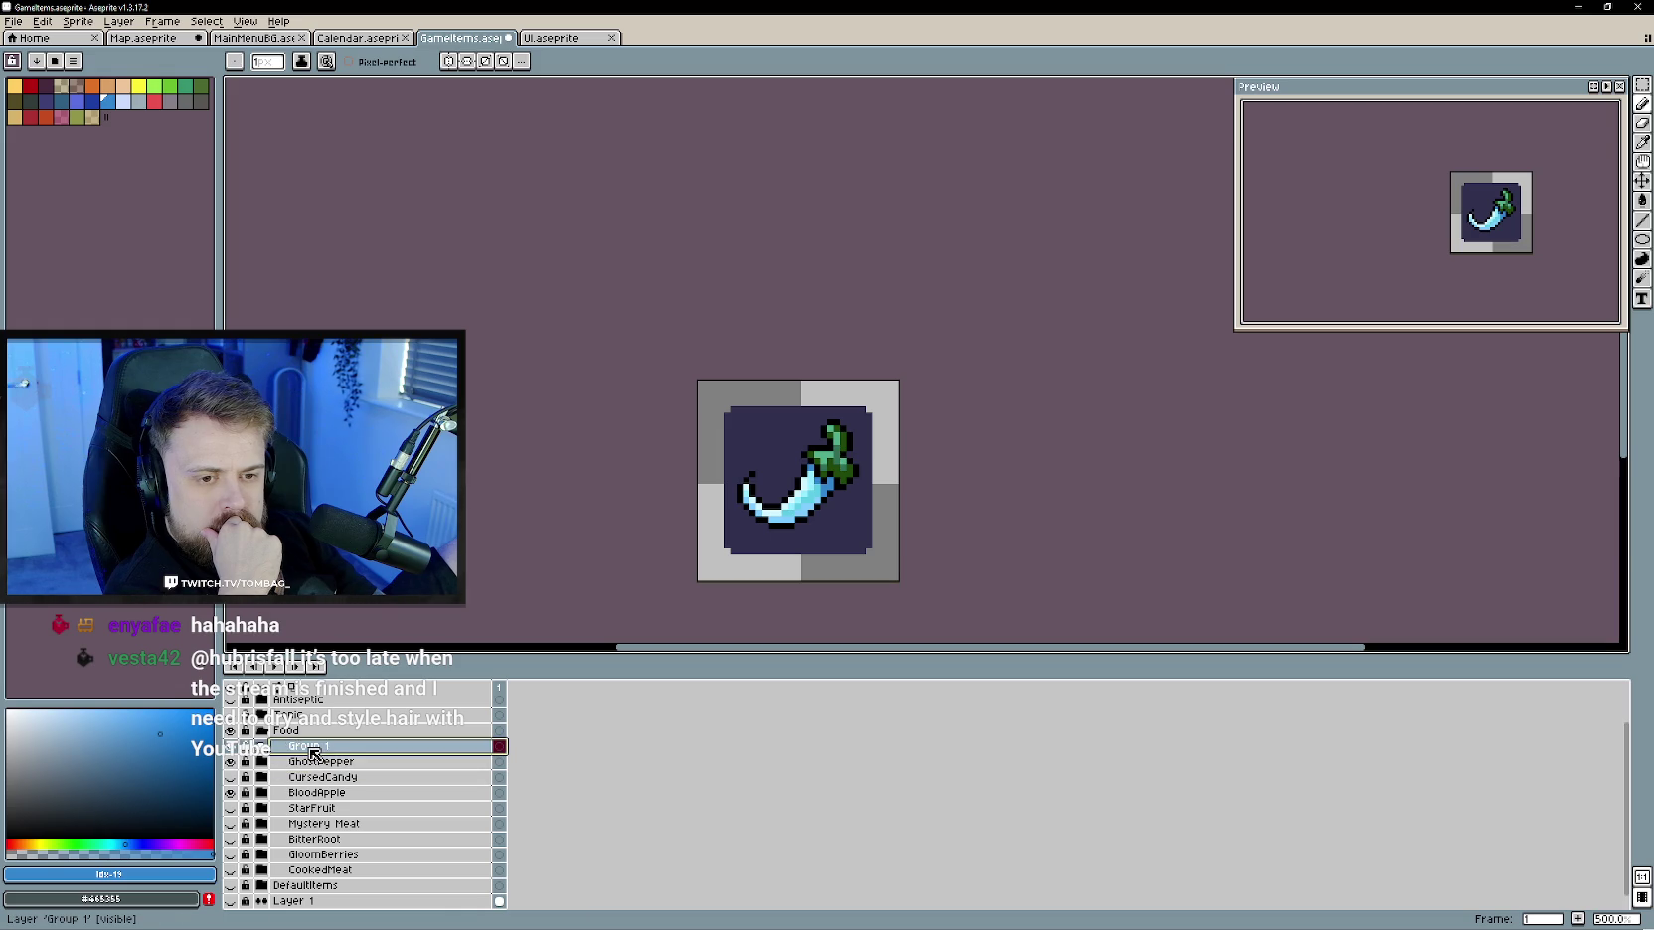
pyautogui.doubleClick(314, 751)
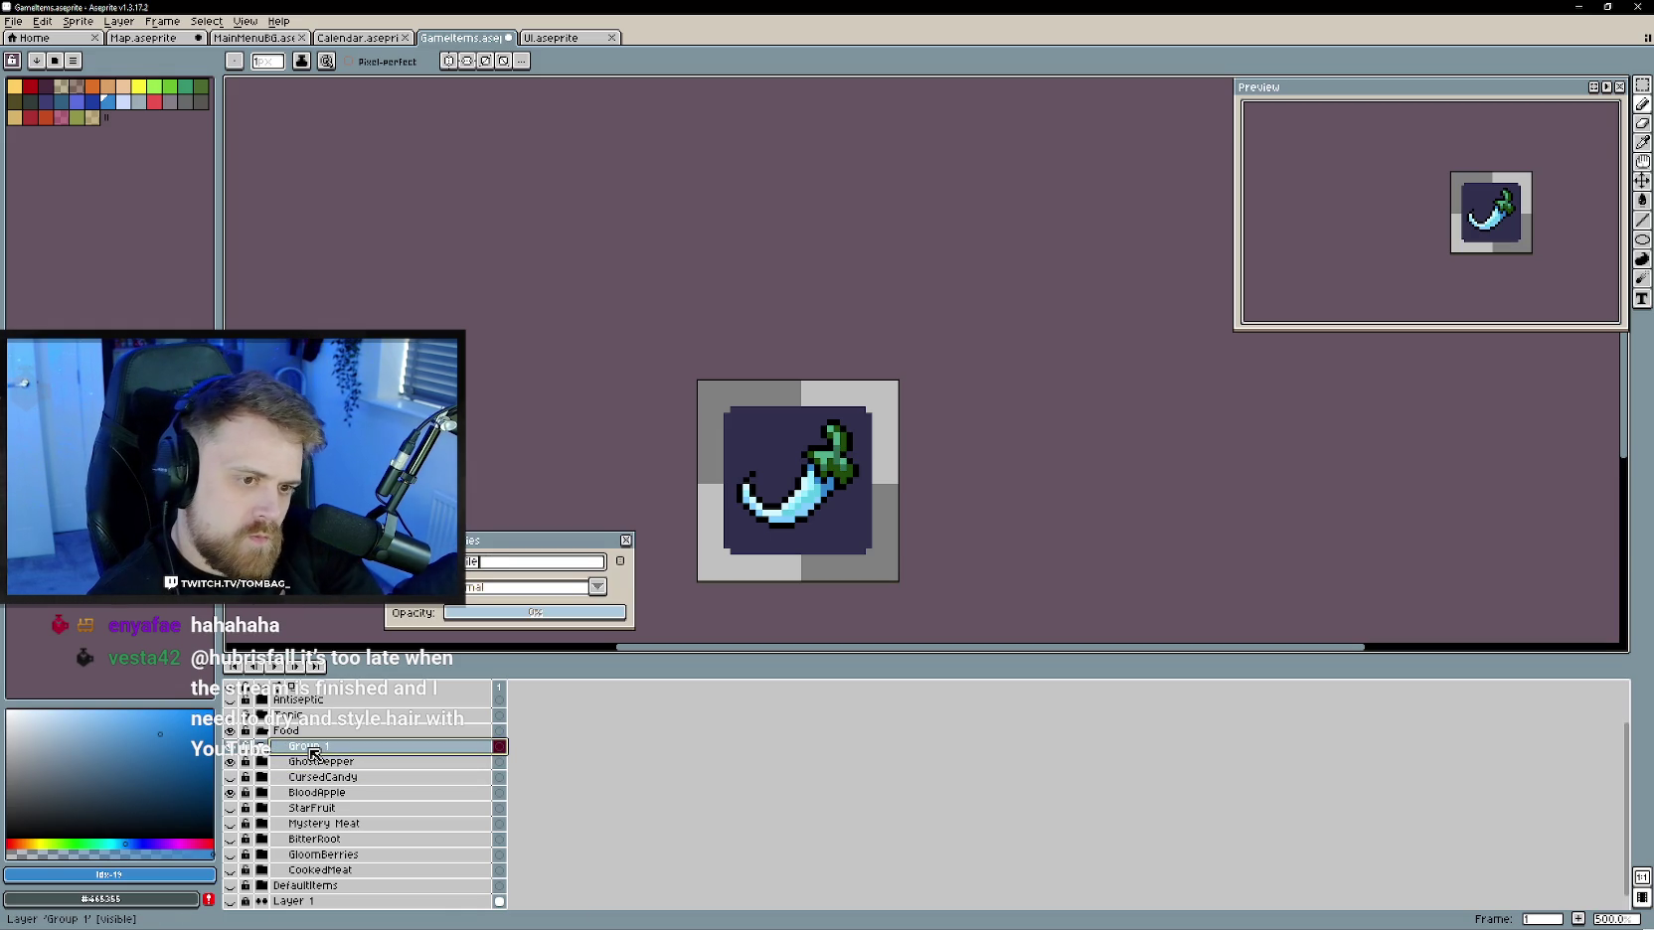
pyautogui.write('ew')
pyautogui.press('Return')
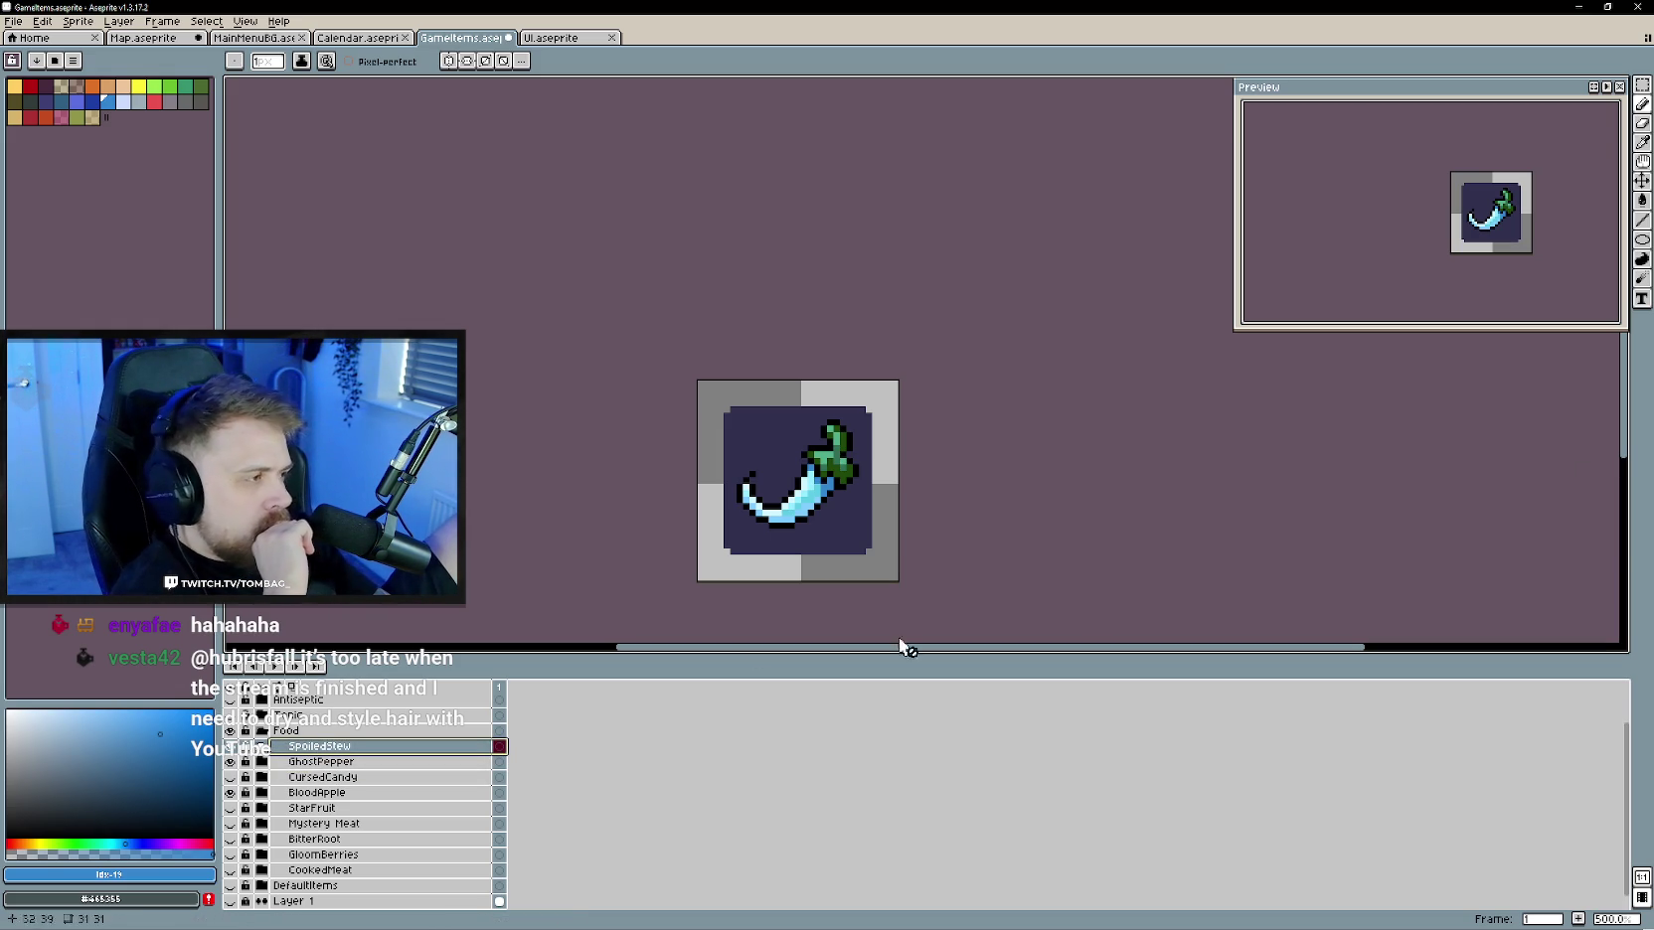
# - Duplicate the BG layer, move the copy above the pepper, and rename it BG
pyautogui.click(269, 765)
pyautogui.rightClick(331, 795)
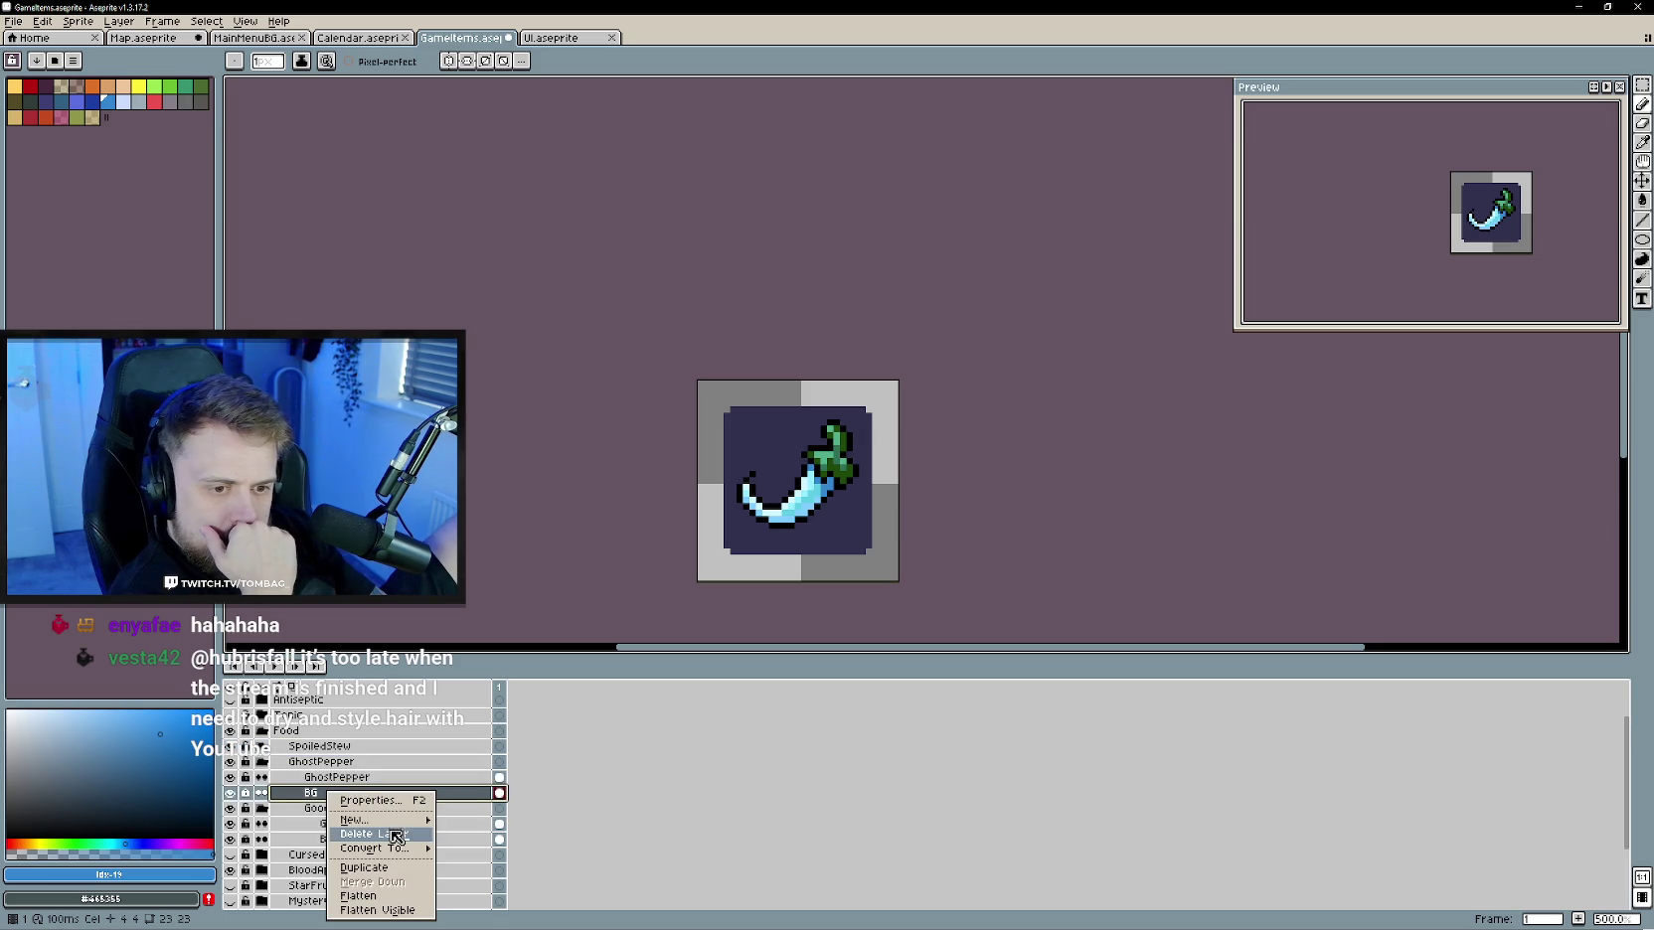
pyautogui.click(397, 867)
pyautogui.moveTo(336, 792); pyautogui.dragTo(306, 781)
pyautogui.doubleClick(306, 780)
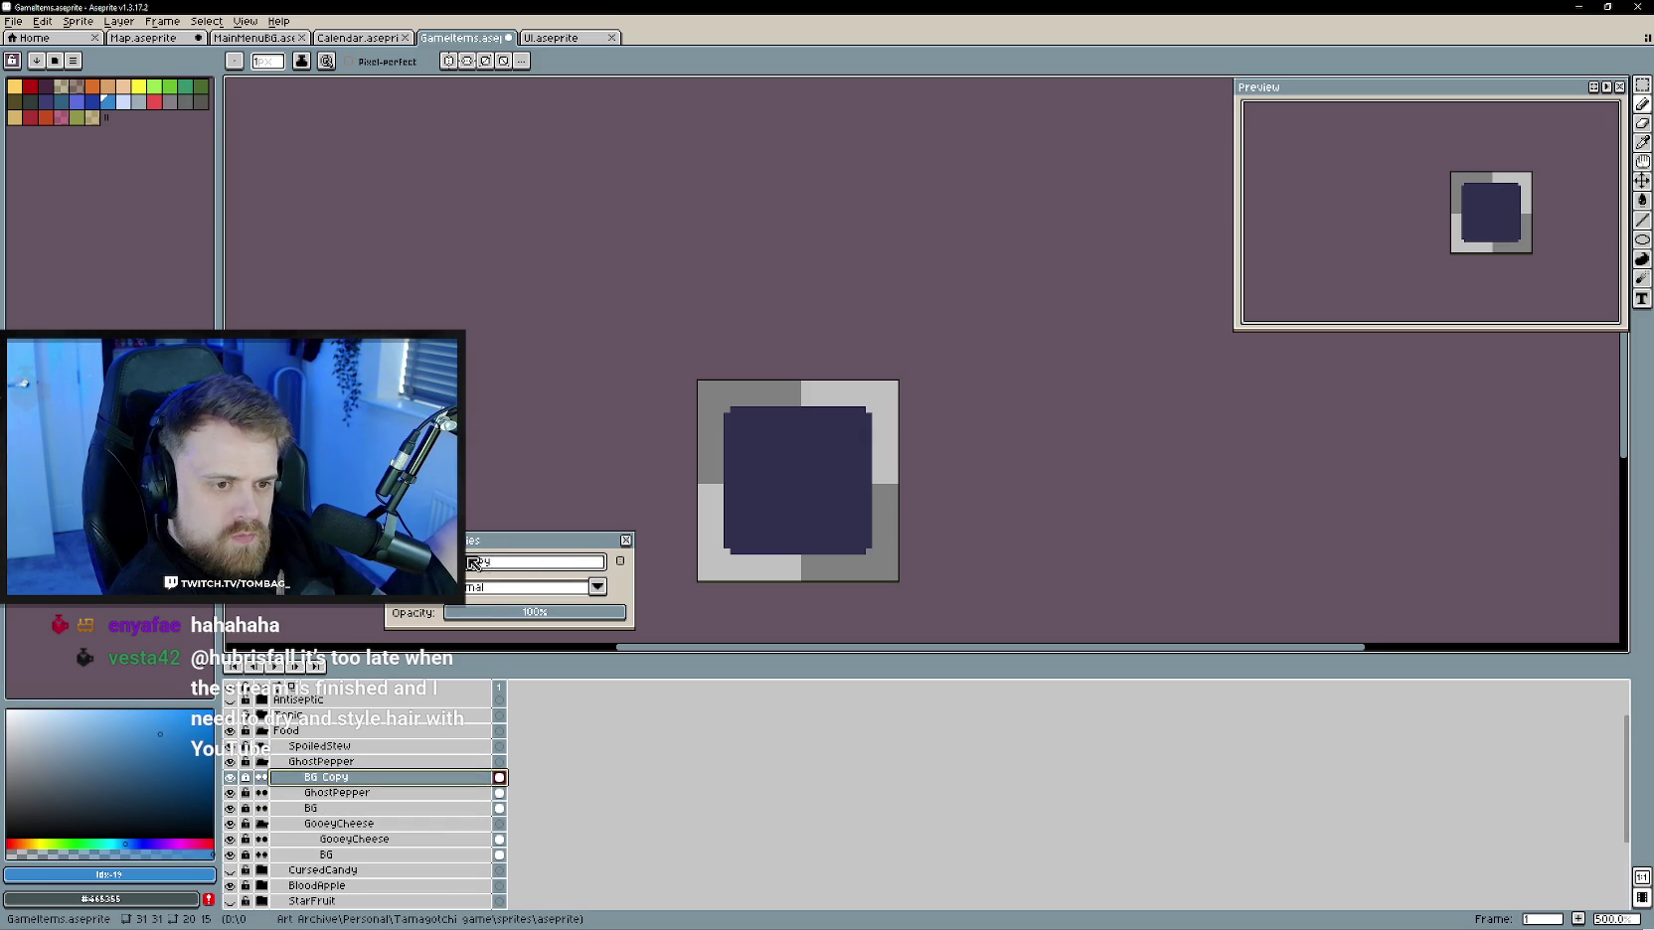
pyautogui.write('BG')
pyautogui.press('Return')
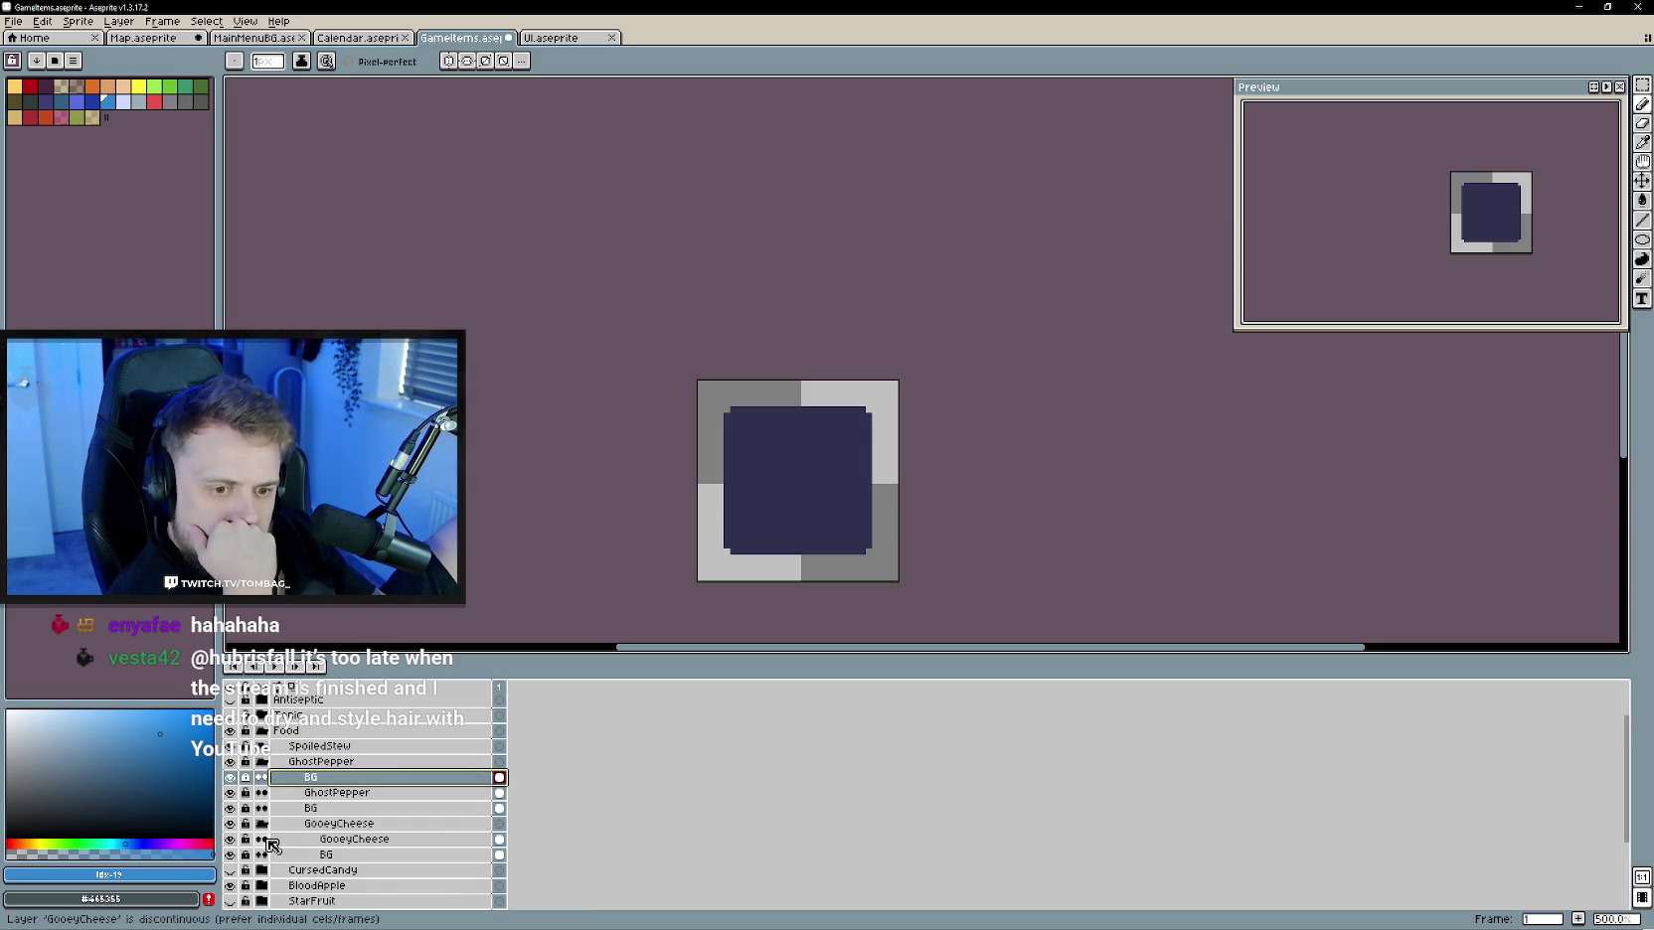
# - Collapse the GooeyCheese group and add a new empty Layer 2 above BG
pyautogui.click(262, 824)
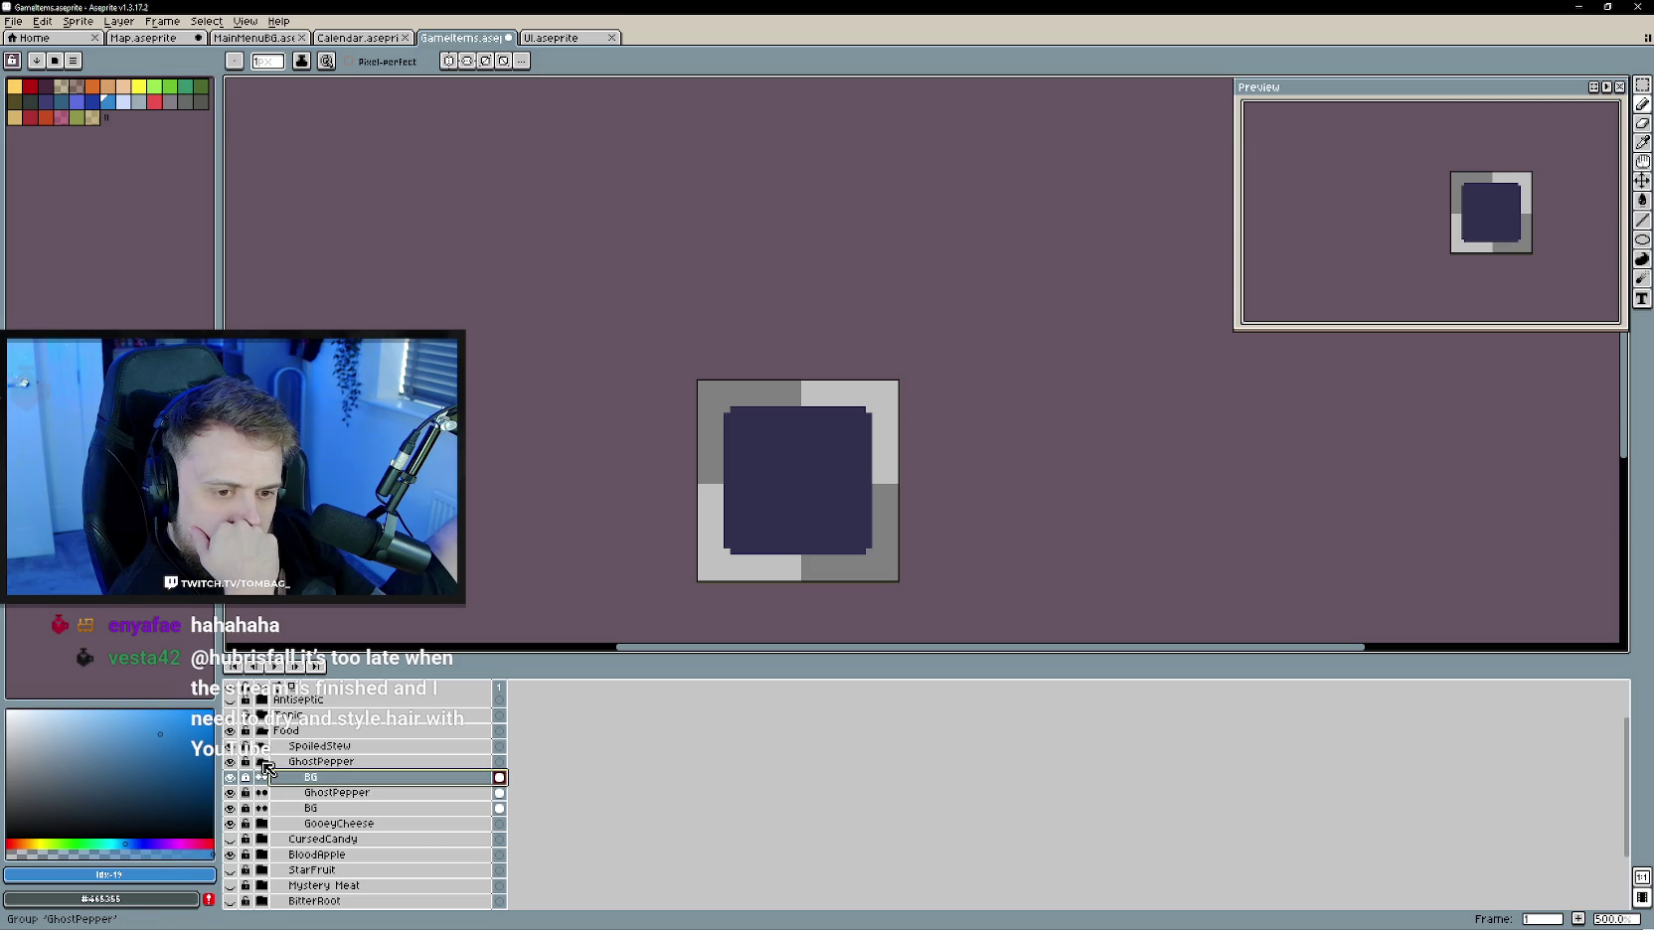
pyautogui.rightClick(350, 777)
pyautogui.moveTo(375, 802)
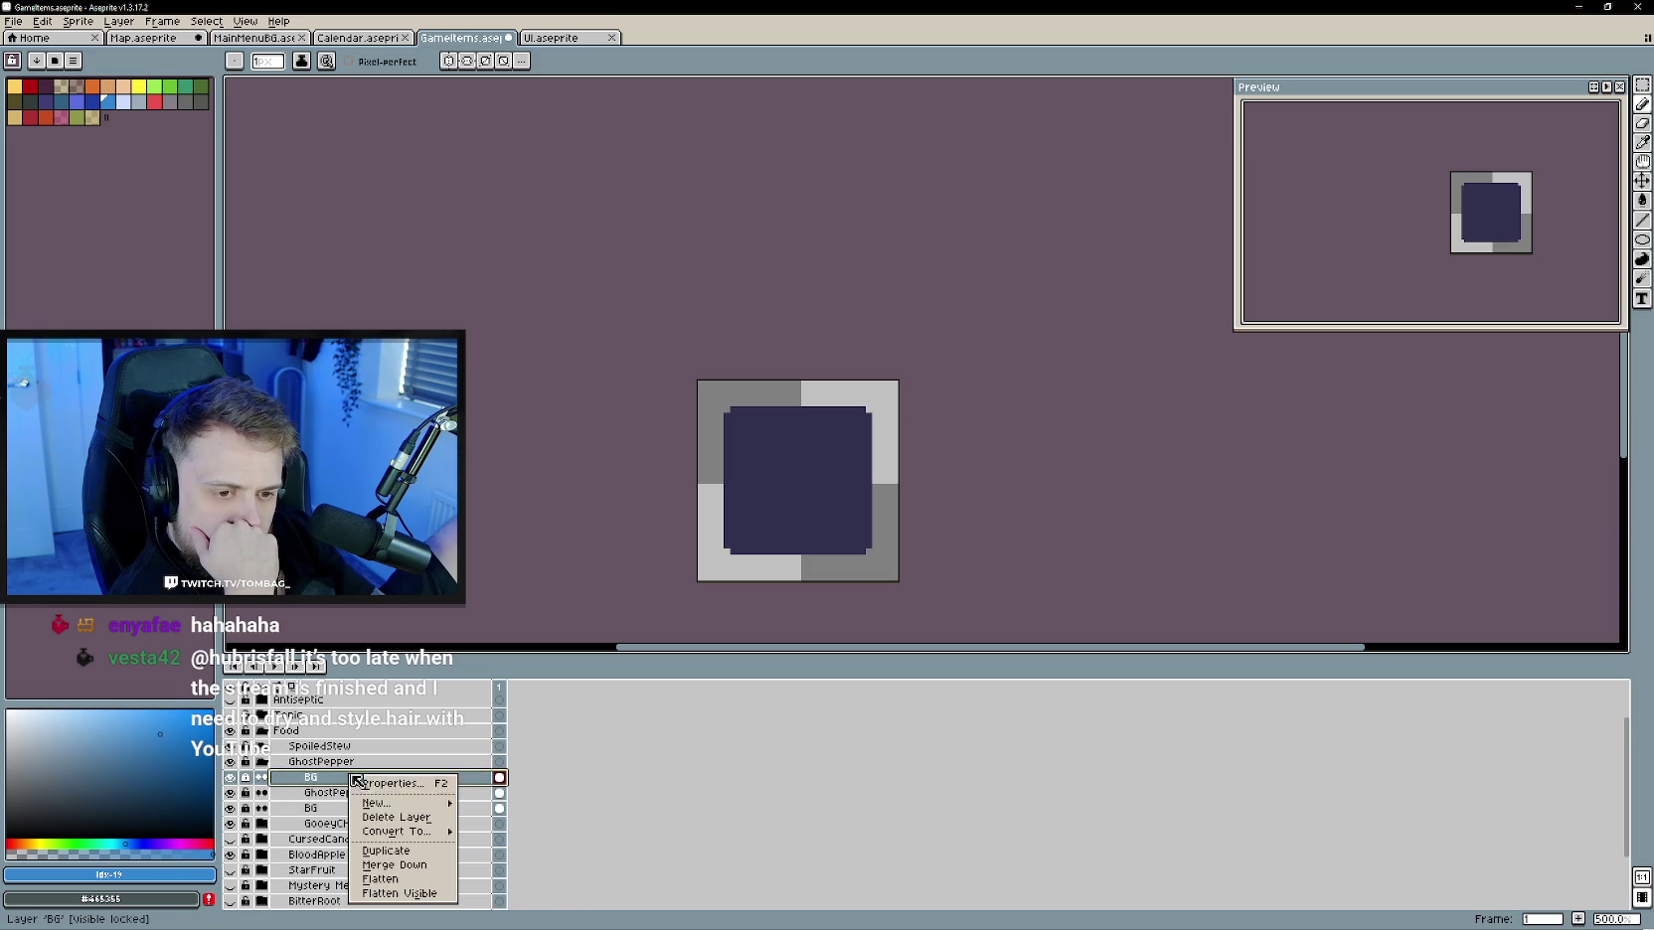
pyautogui.click(500, 803)
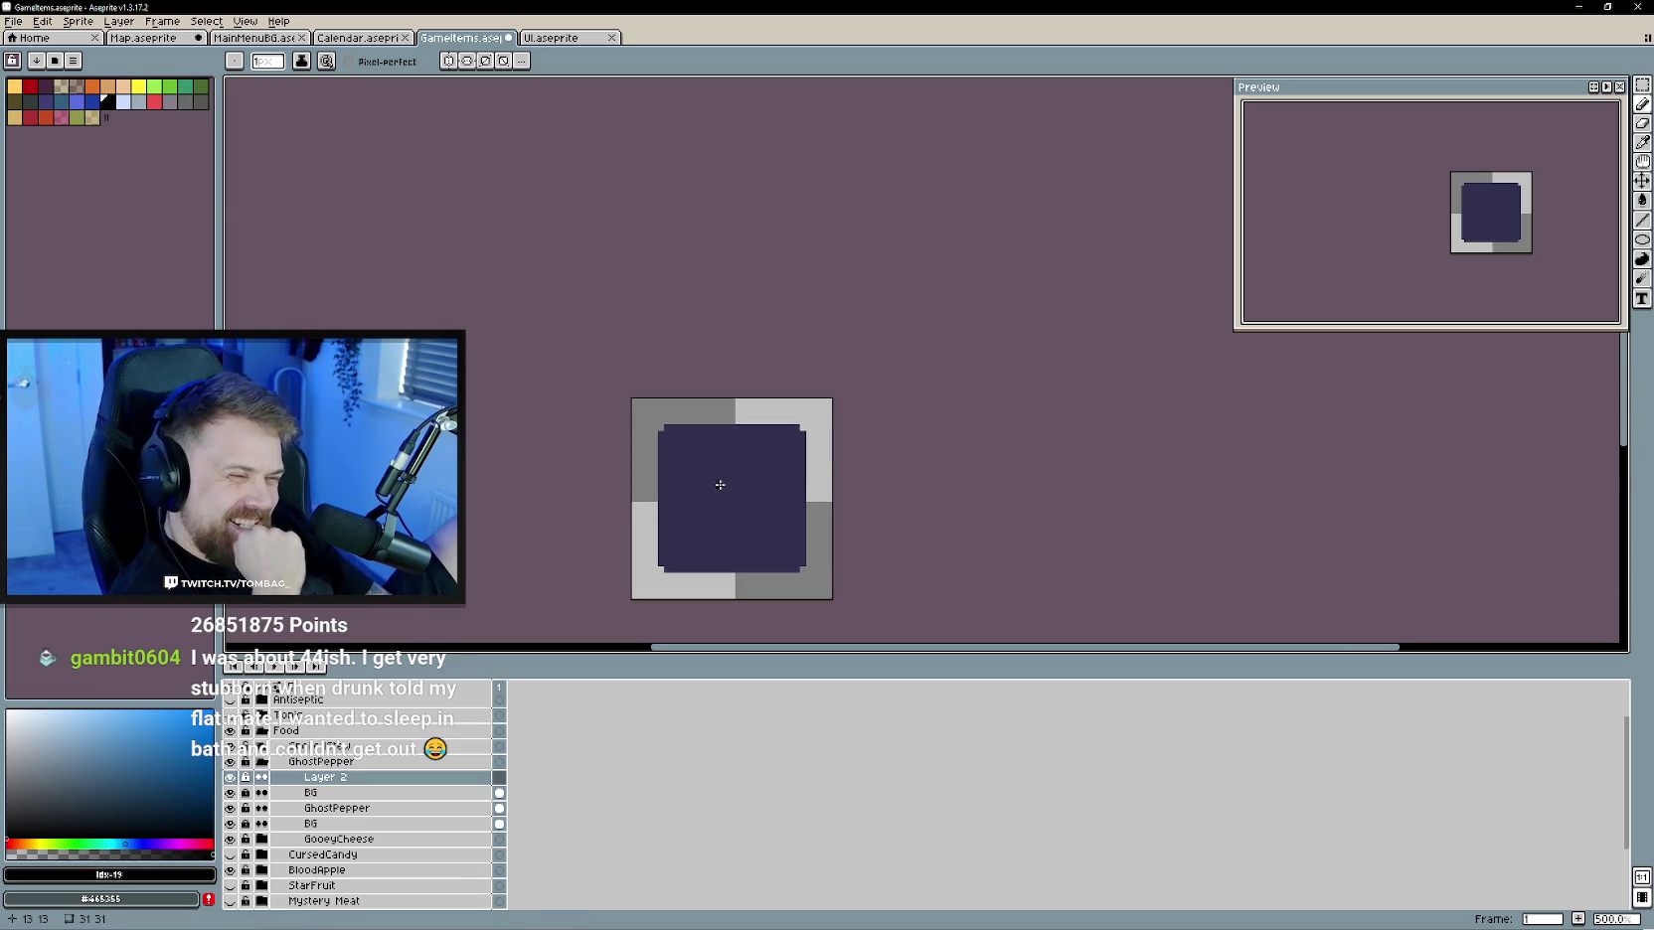
pyautogui.scroll(1, 740, 481)
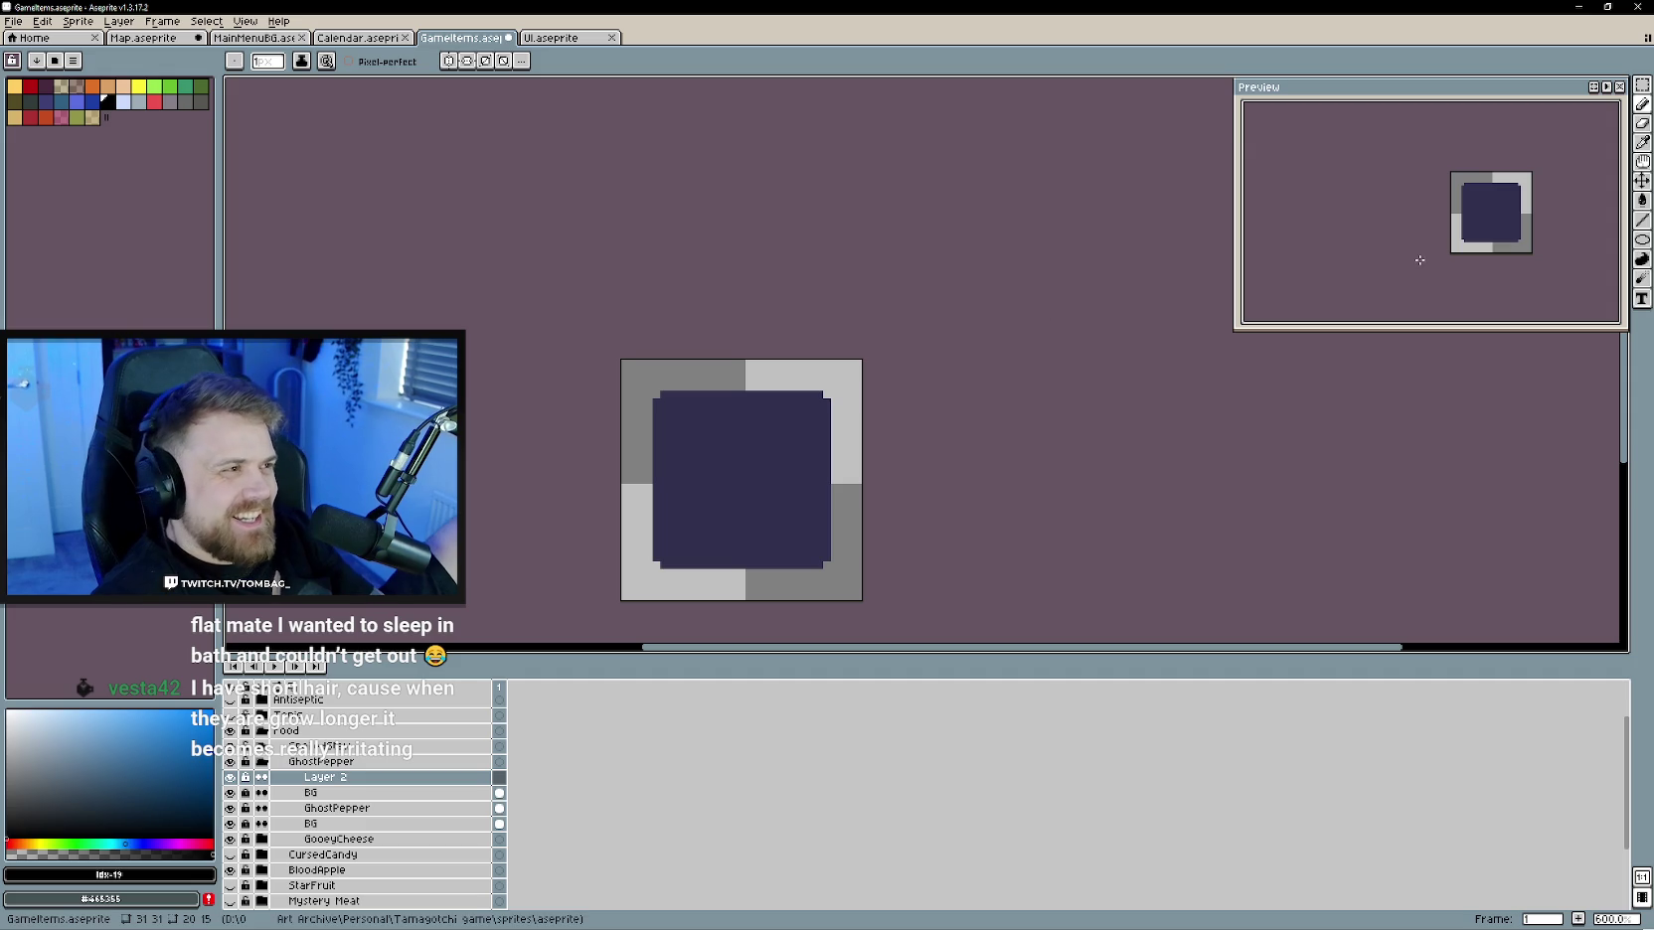
pyautogui.click(1642, 258)
# - Draw a flat black ellipse outline across the middle of the navy tile
pyautogui.moveTo(988, 504)
pyautogui.mouseDown()
pyautogui.moveTo(926, 457)
pyautogui.moveTo(971, 465)
pyautogui.mouseUp()
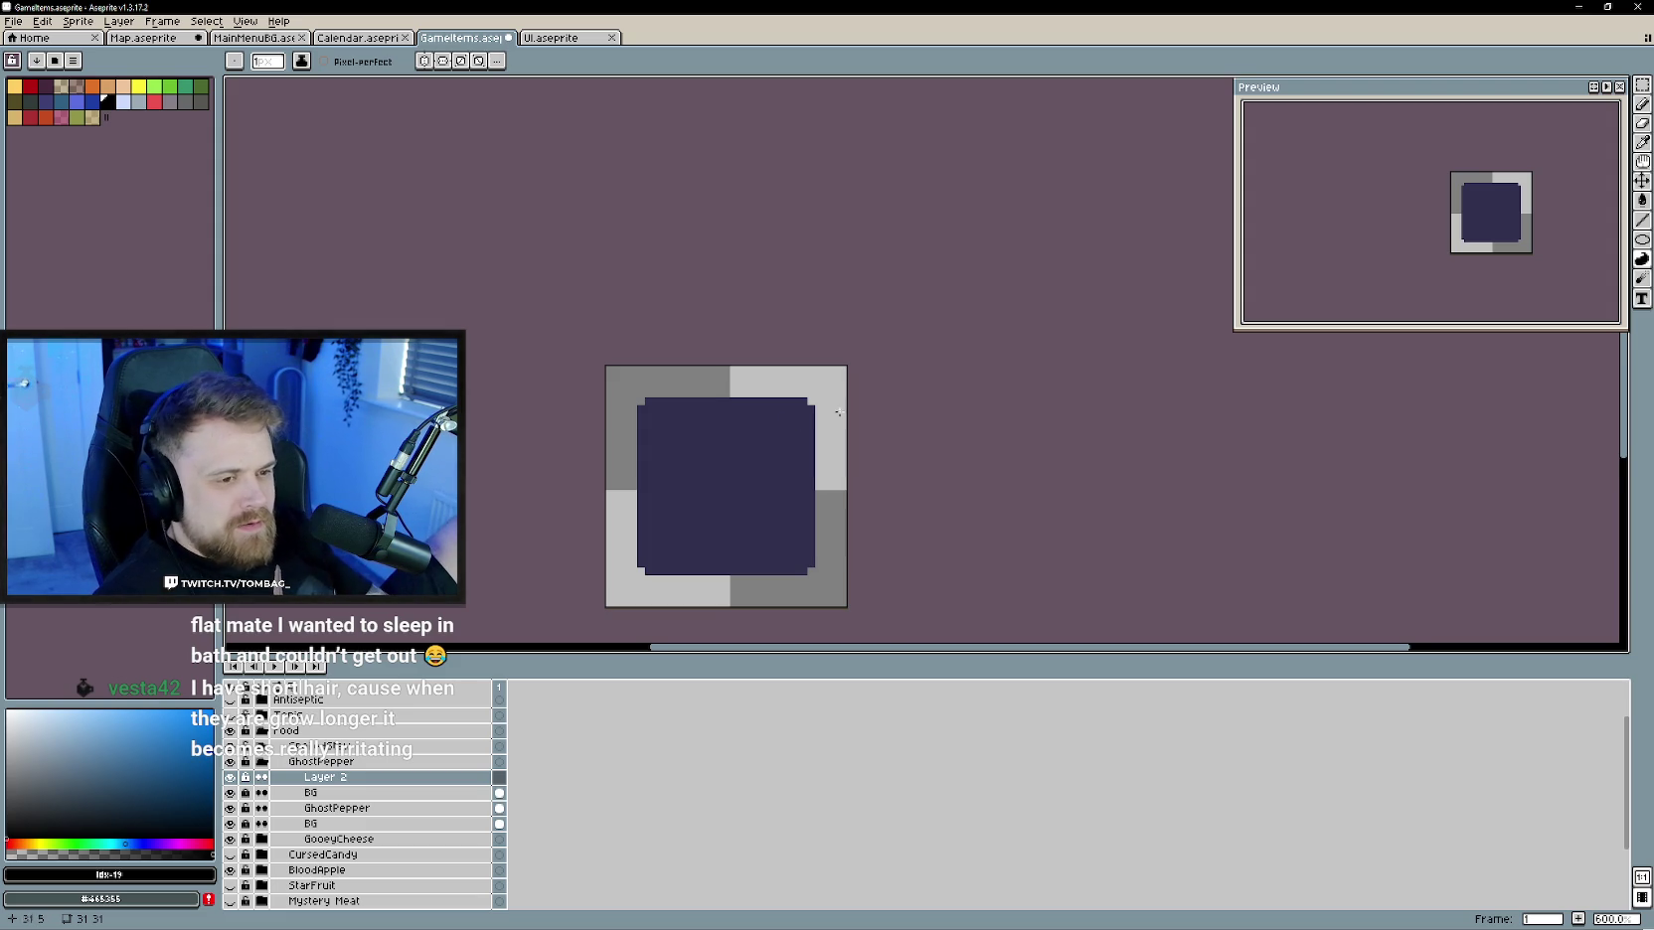
pyautogui.scroll(1, 748, 494)
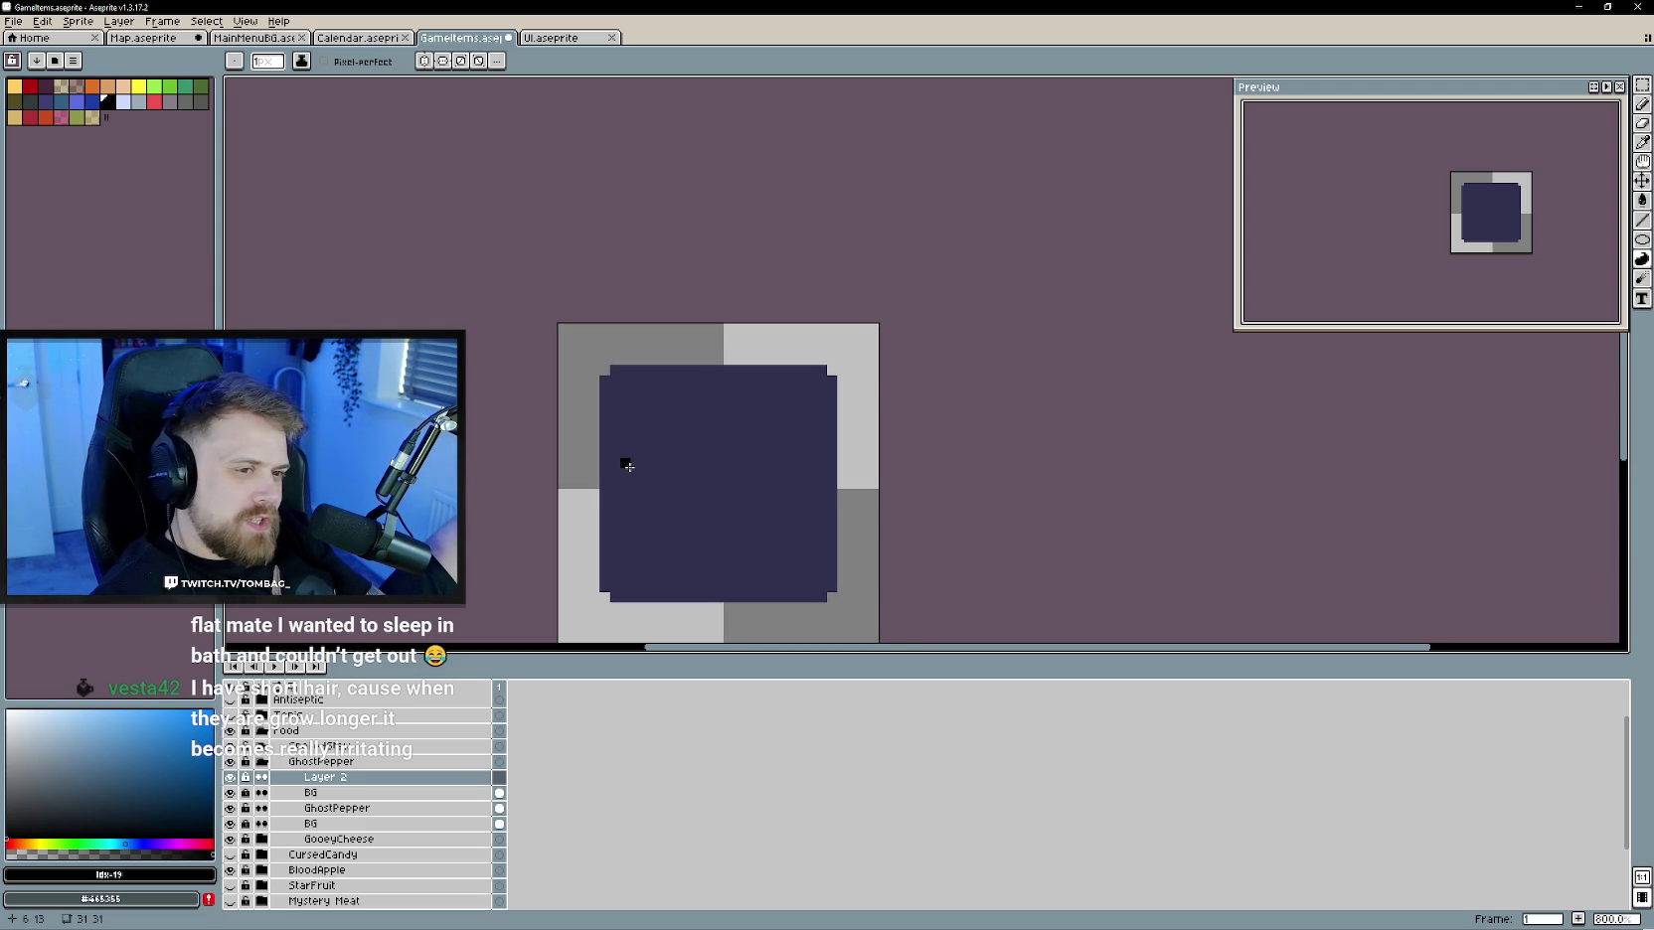
pyautogui.moveTo(623, 474); pyautogui.dragTo(793, 487)
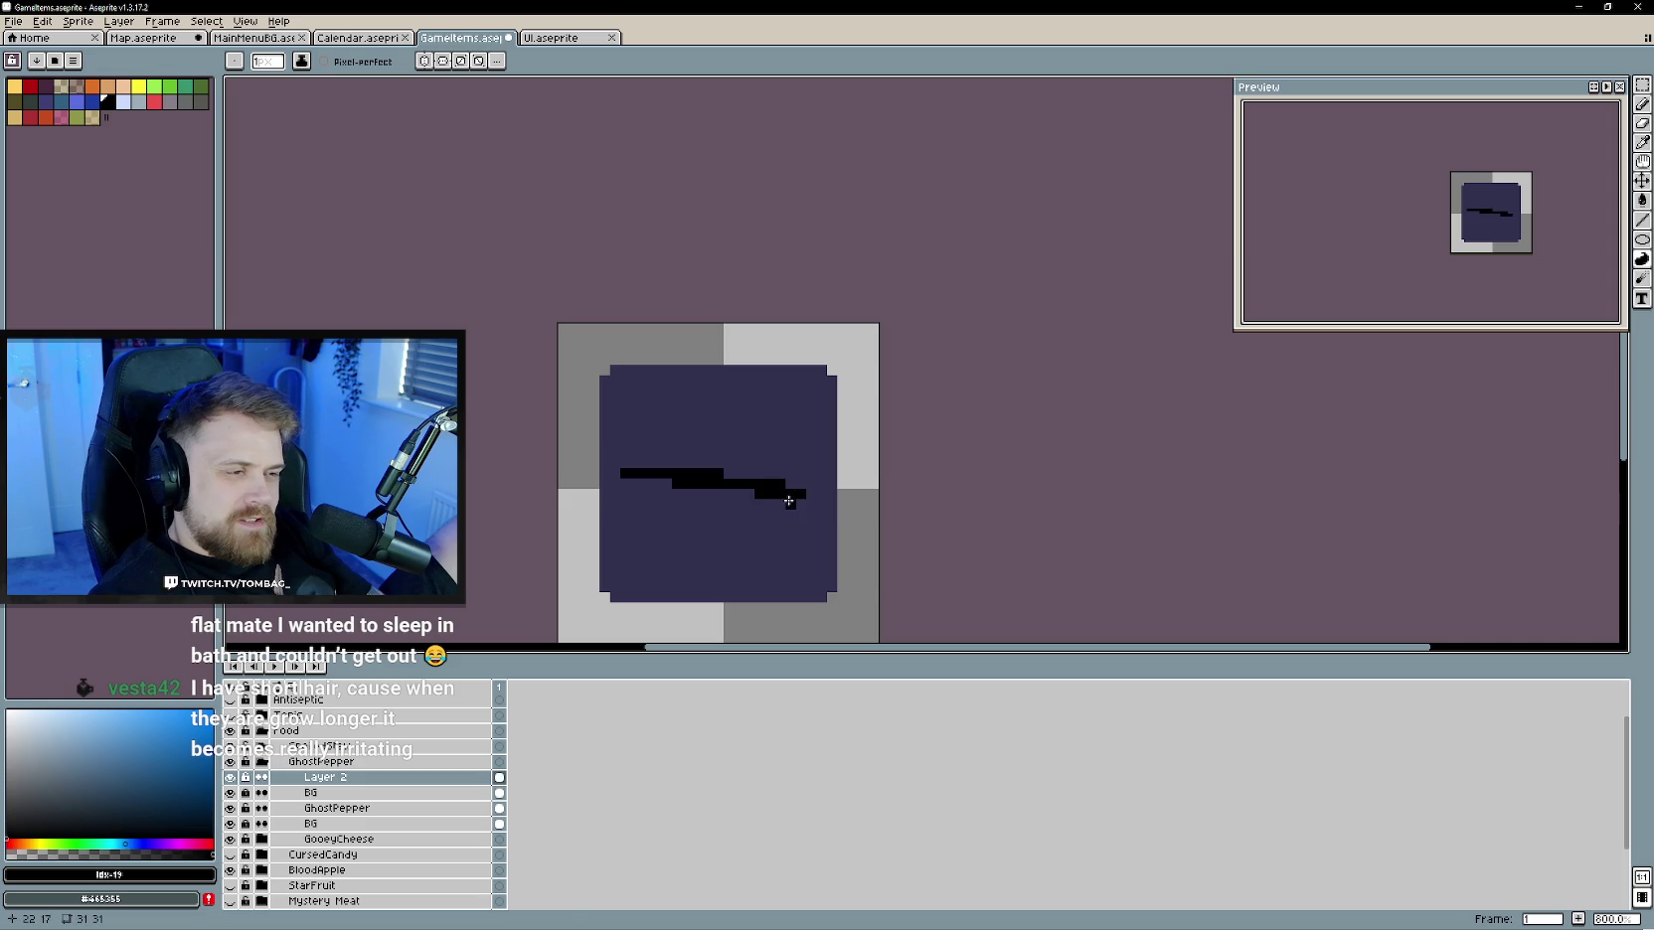
pyautogui.hotkey('ctrl', 'z')
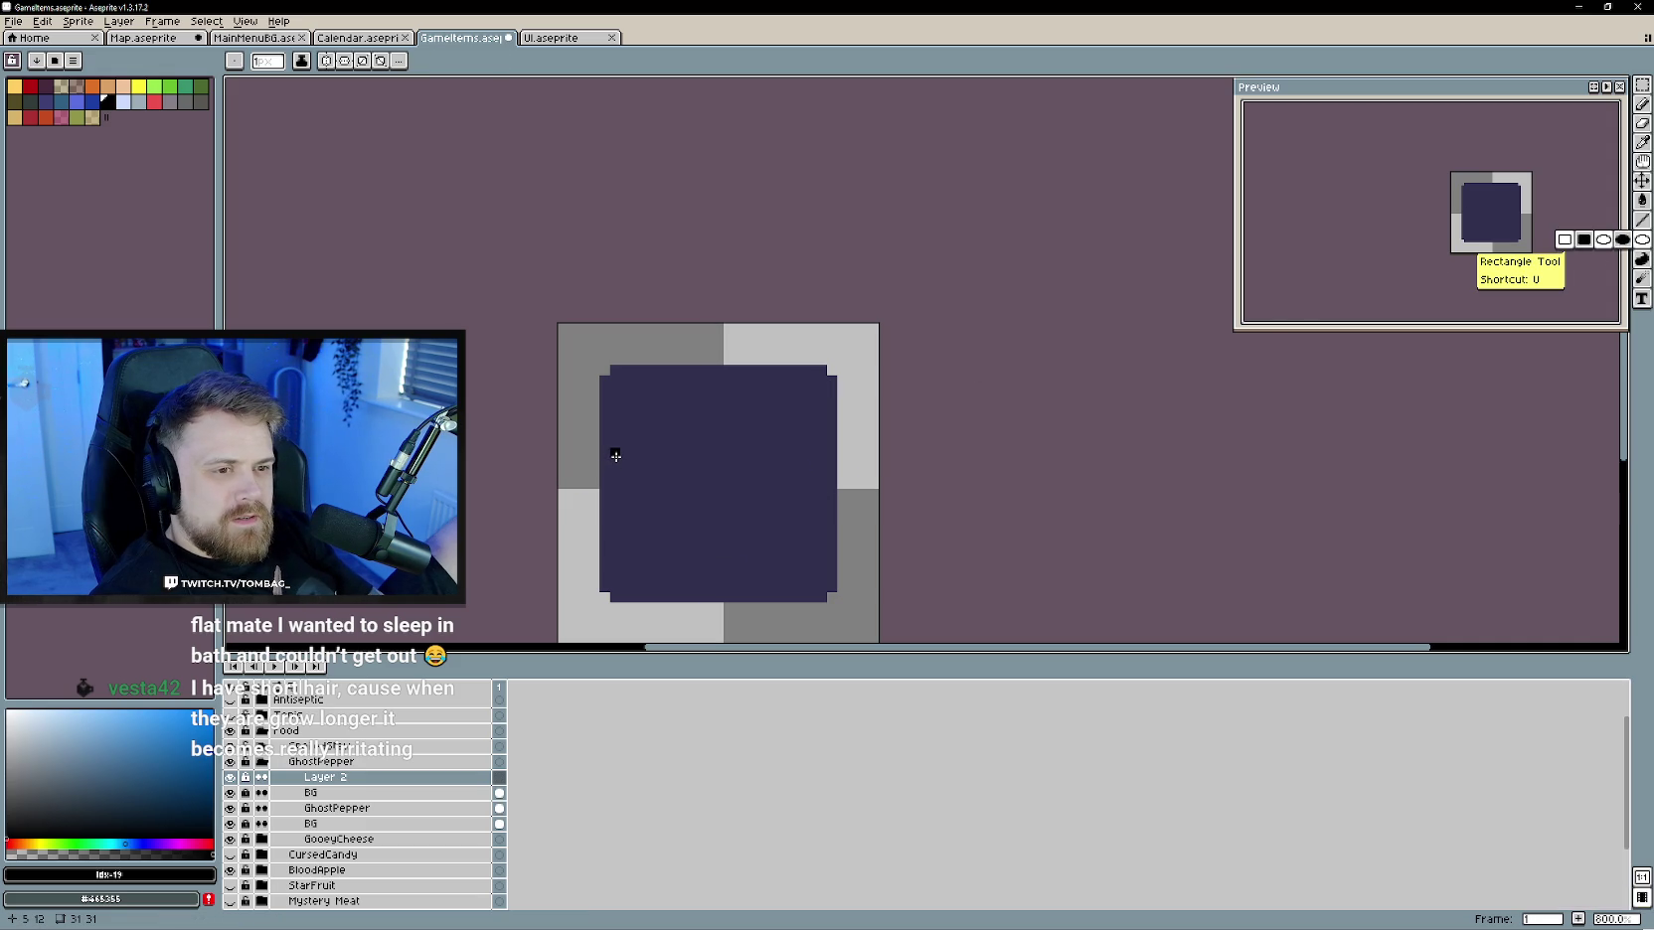
pyautogui.moveTo(616, 461)
pyautogui.mouseDown()
pyautogui.moveTo(819, 503)
pyautogui.moveTo(823, 521)
pyautogui.mouseUp()
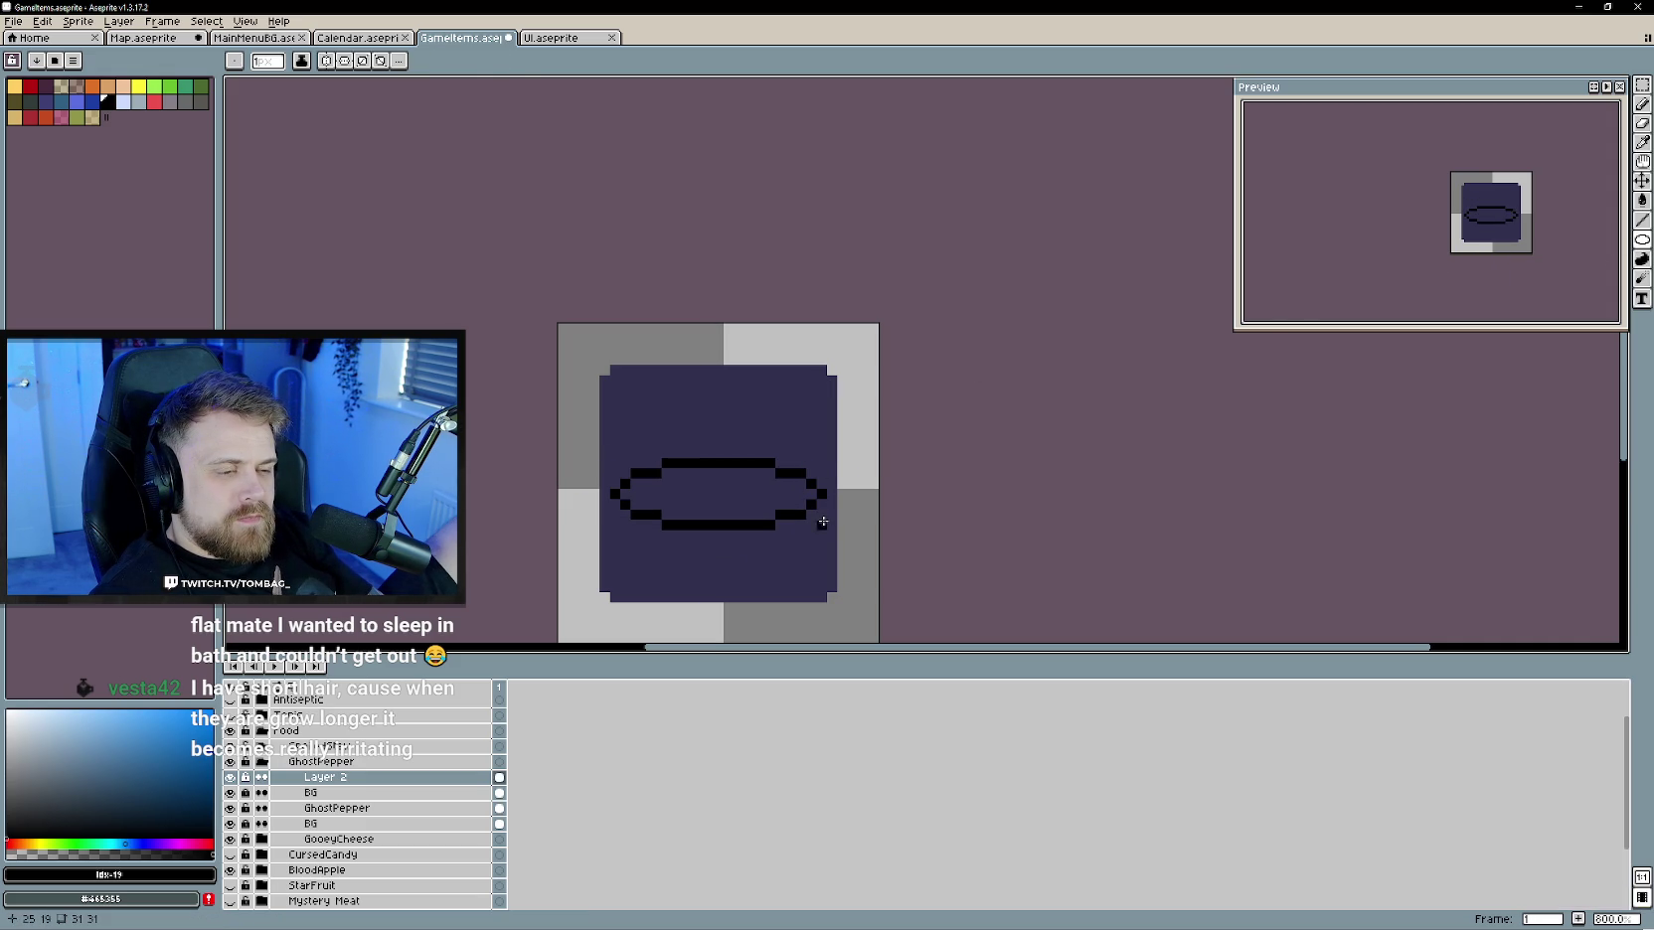
pyautogui.press('b')
pyautogui.click(448, 61)
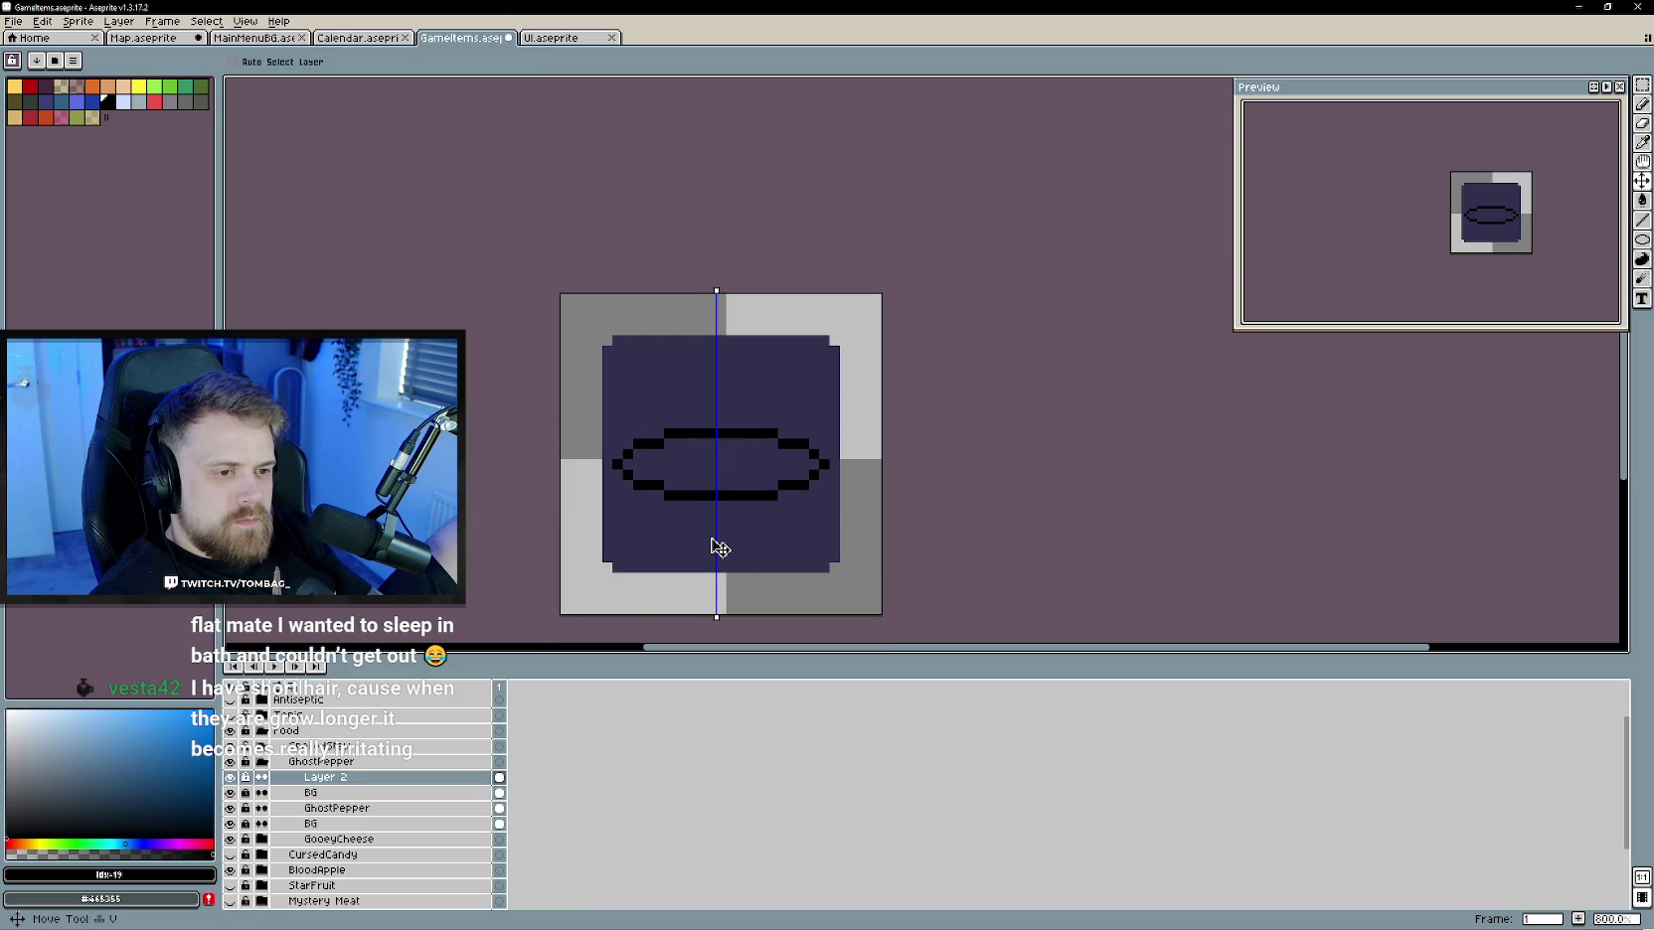
# - Close the bowl outline by joining the lower curve ends along the bottom
pyautogui.moveTo(709, 545); pyautogui.dragTo(630, 497)
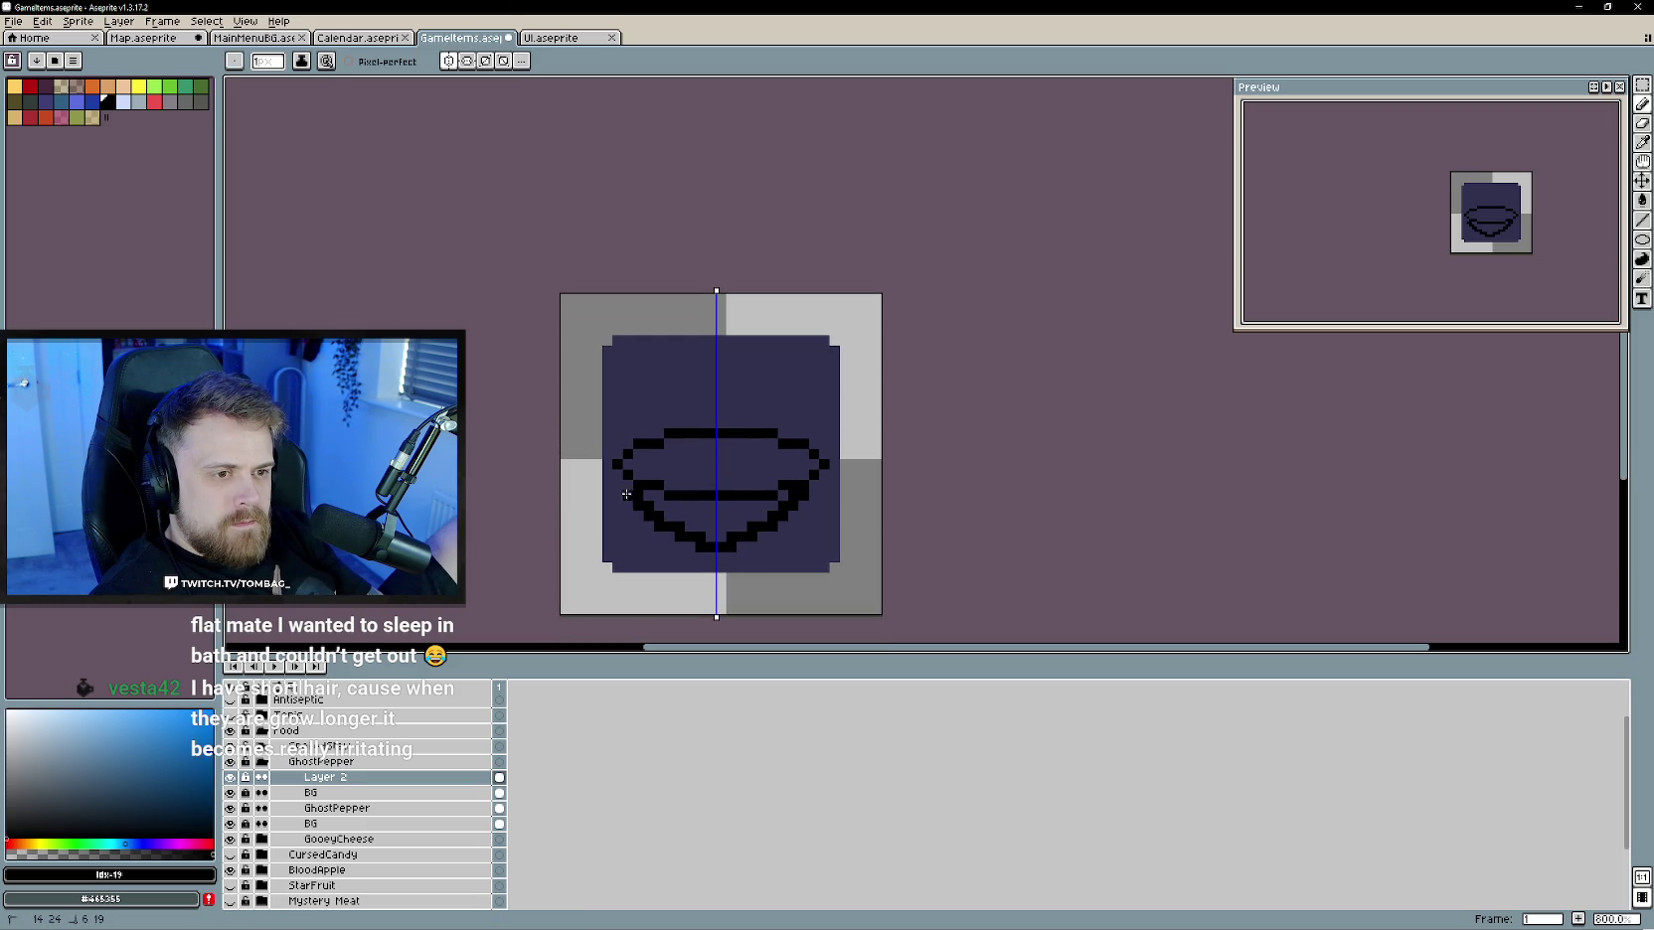
pyautogui.hotkey('ctrl', 'z')
pyautogui.moveTo(713, 547); pyautogui.dragTo(616, 478)
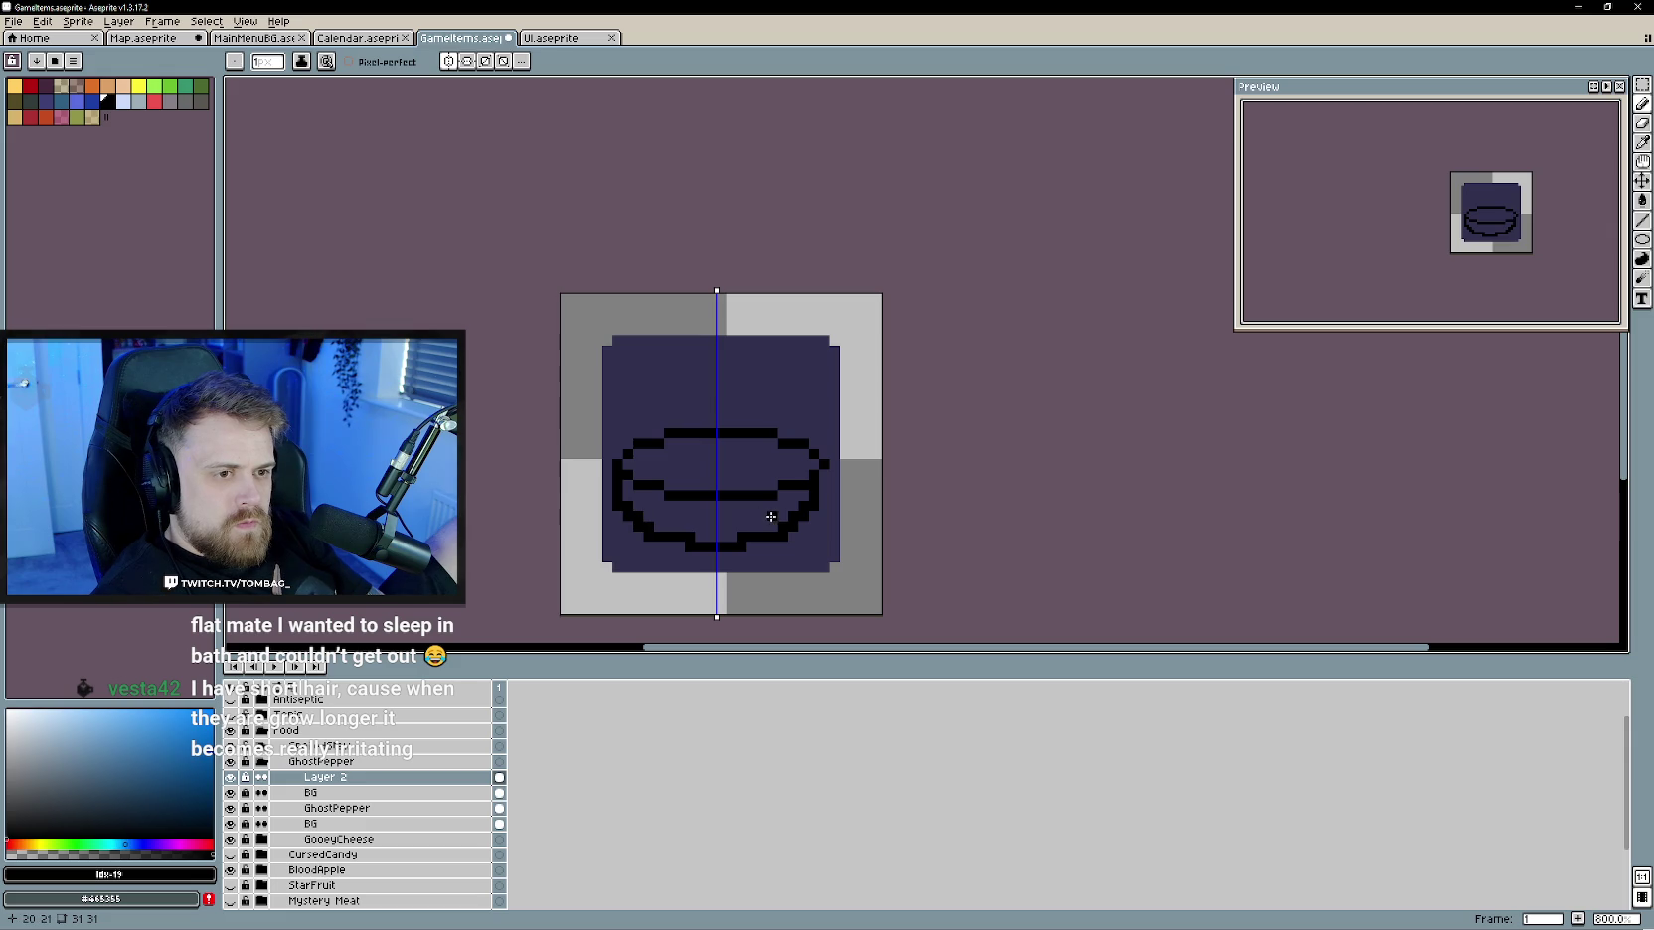
pyautogui.hotkey('ctrl', 'z')
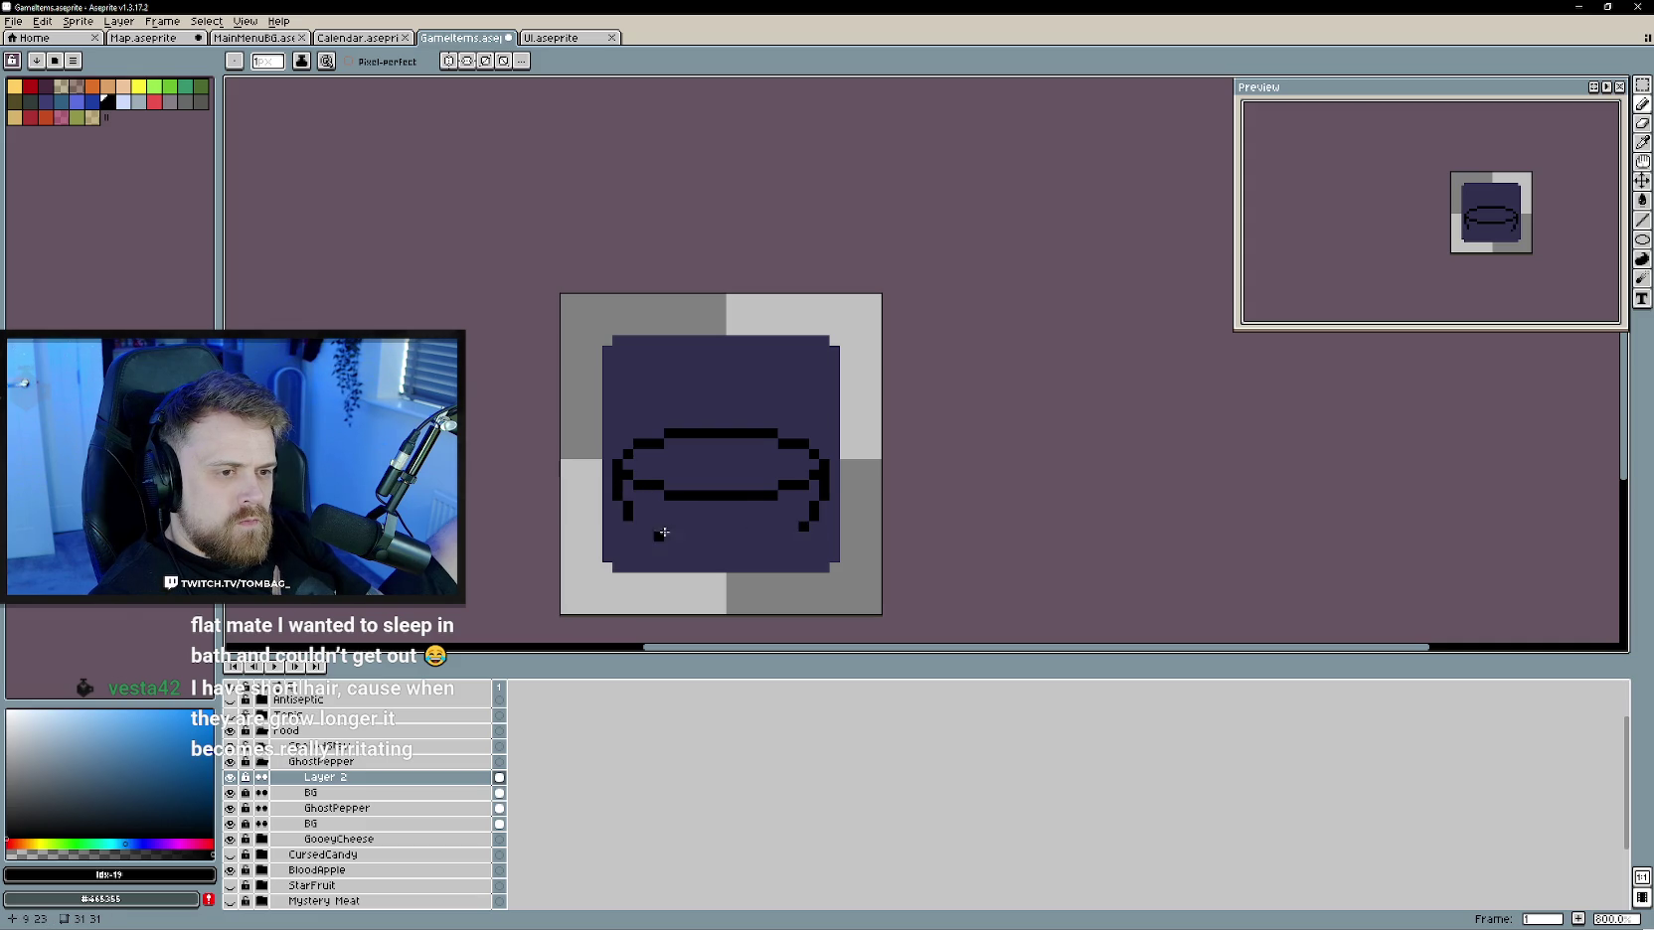
pyautogui.moveTo(649, 535); pyautogui.dragTo(662, 540)
pyautogui.moveTo(777, 546); pyautogui.dragTo(664, 546)
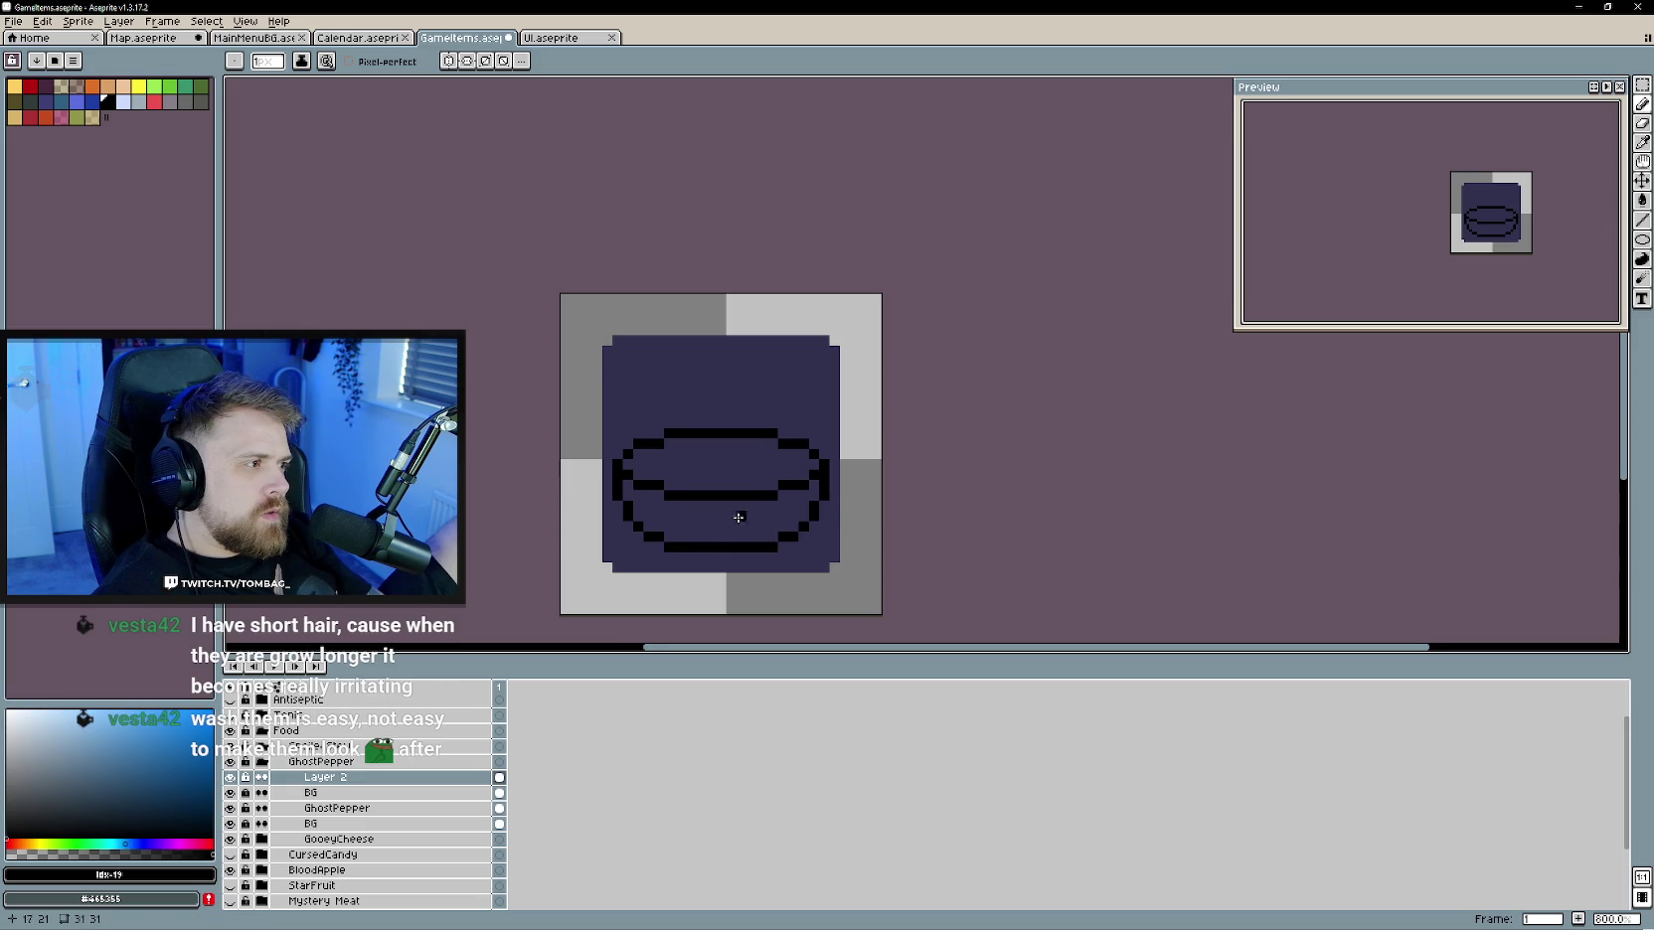
pyautogui.scroll(2, 748, 523)
# - Tidy the stray step pixels on both side curves and thicken the inner top band
pyautogui.press('e')
pyautogui.click(853, 478)
pyautogui.press('b')
pyautogui.press('e')
pyautogui.click(590, 463)
pyautogui.press('b')
pyautogui.click(605, 463)
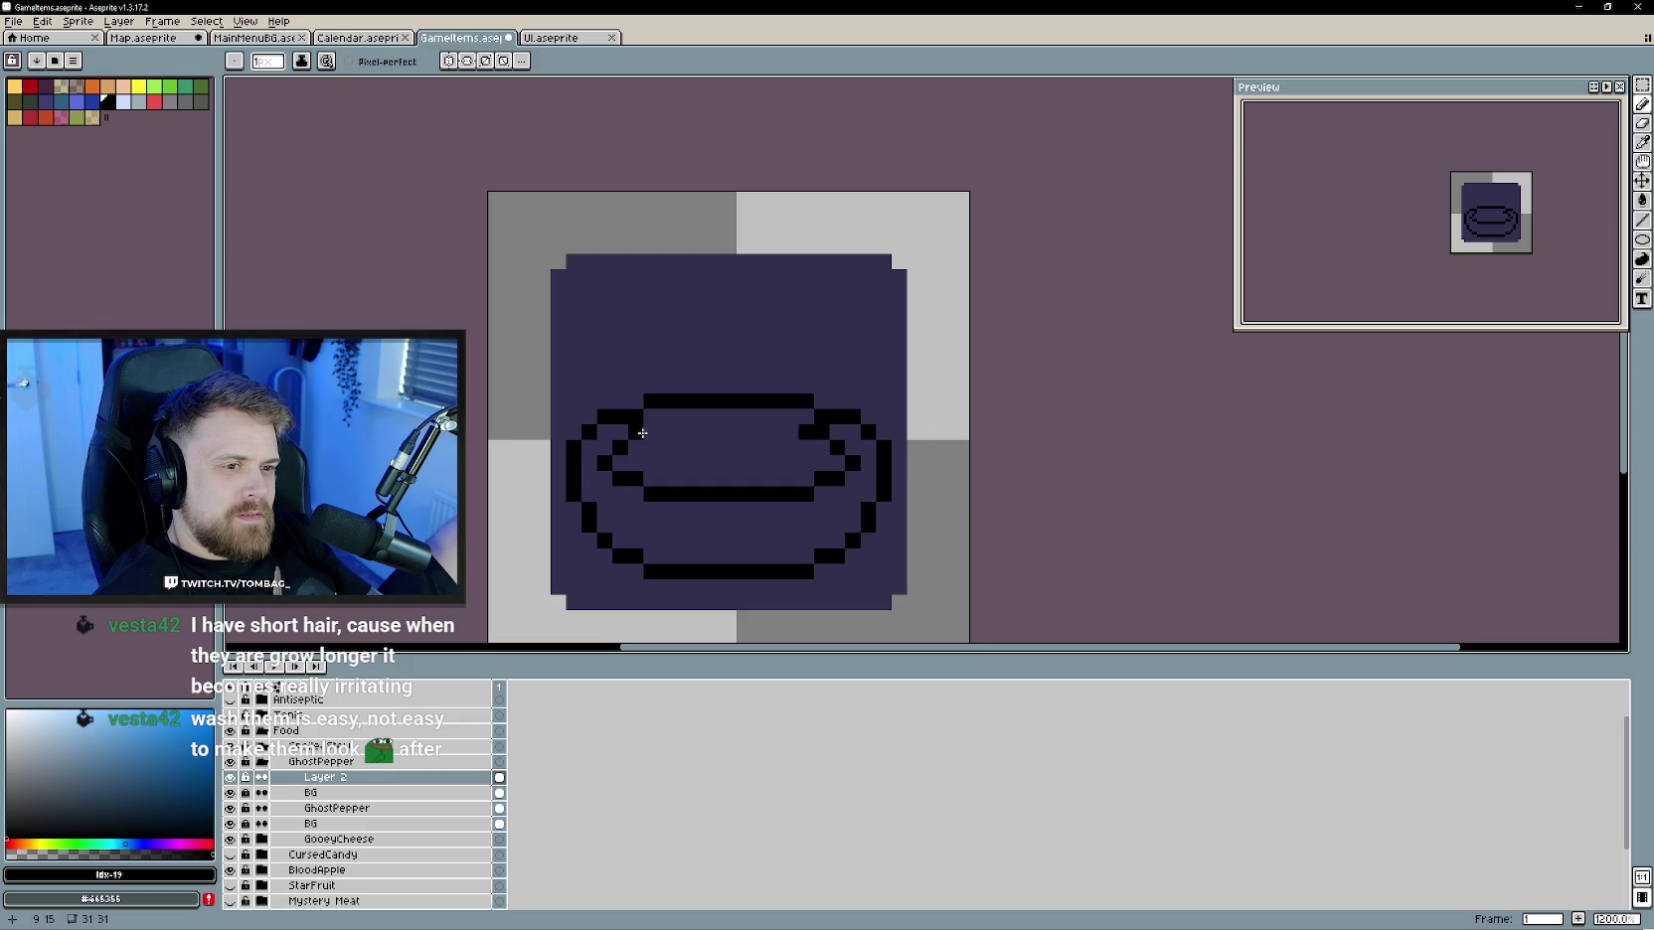
pyautogui.moveTo(666, 431); pyautogui.dragTo(765, 418)
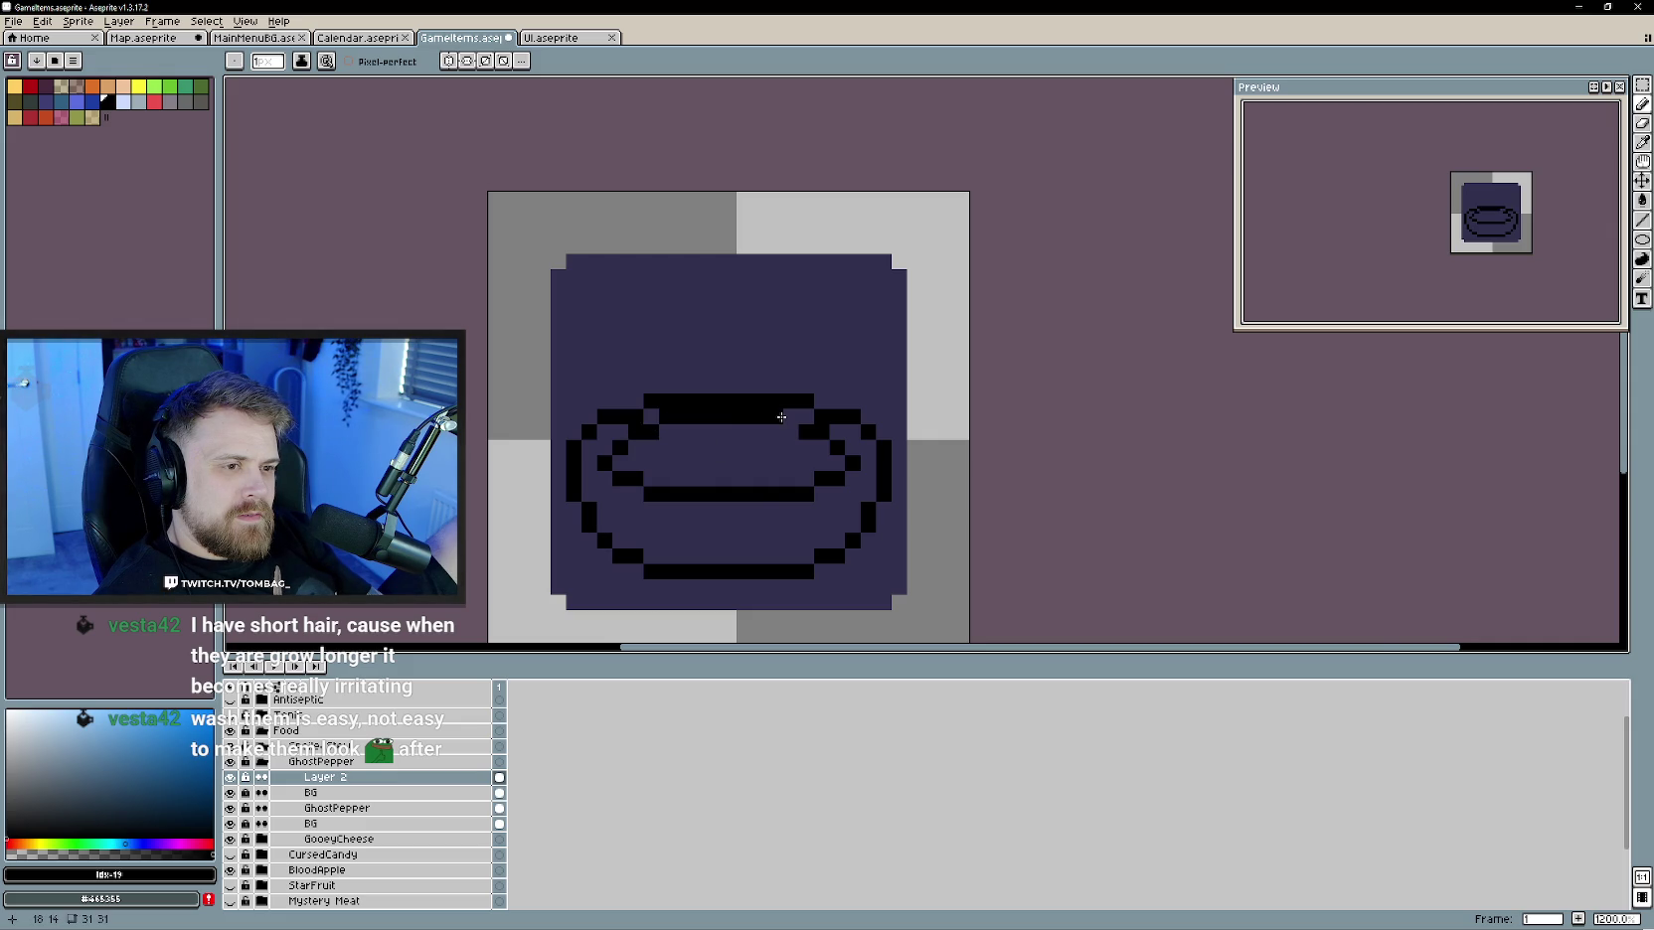
pyautogui.scroll(-5, 764, 508)
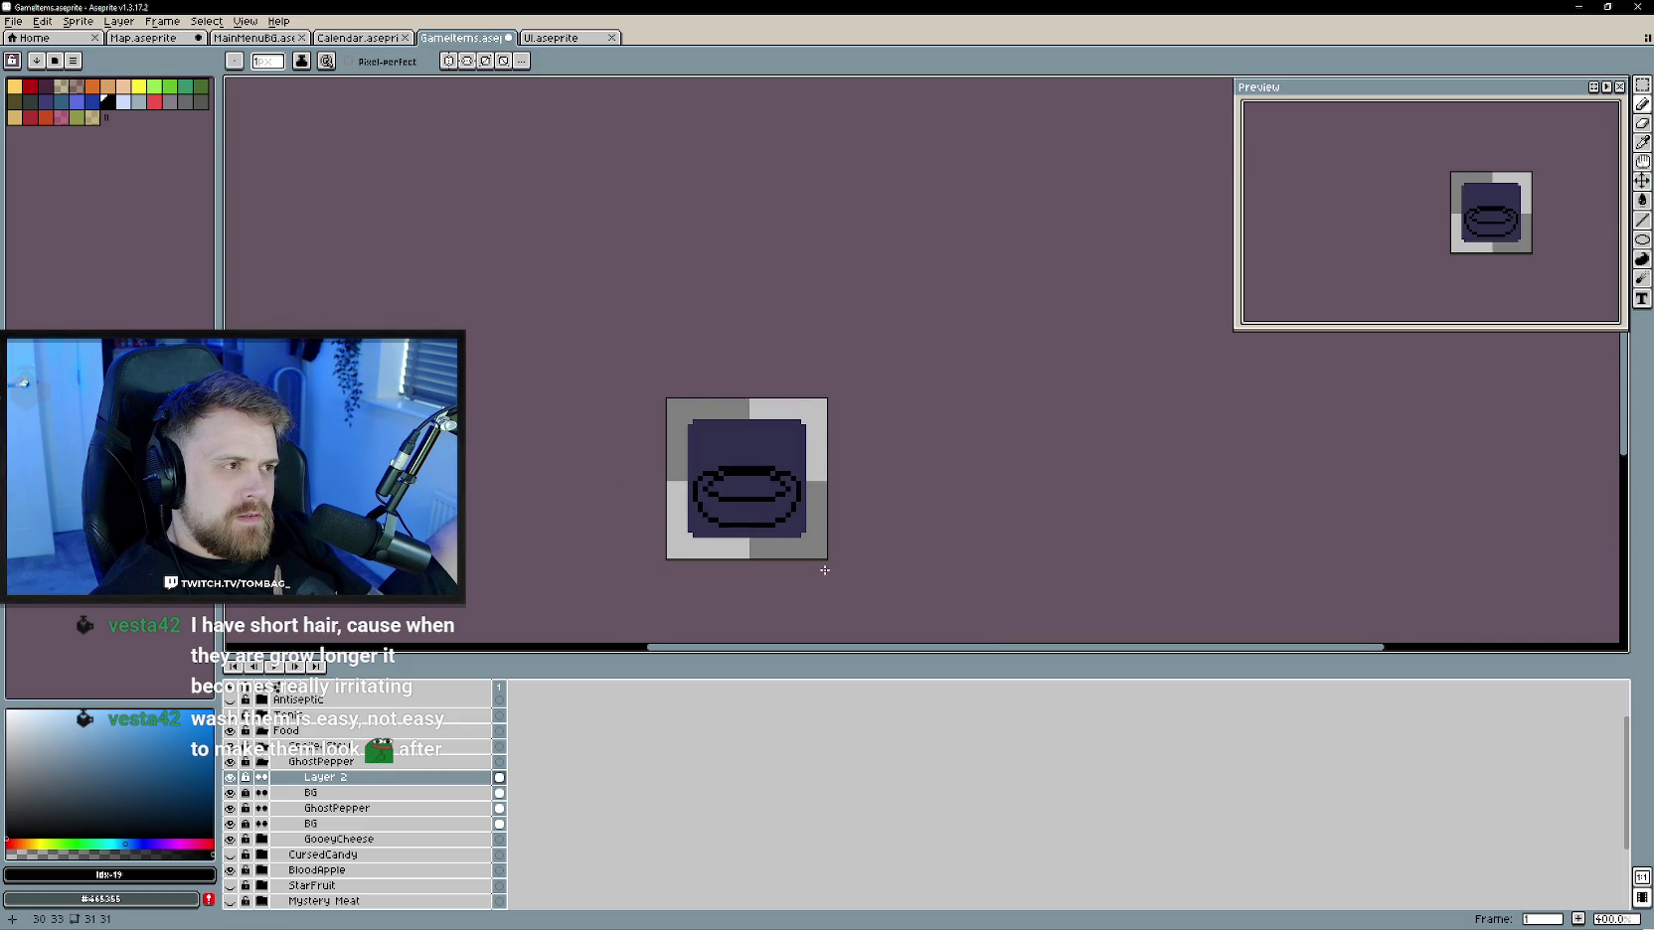
# - Revert the inner rim to a thin one-pixel line and zoom to inspect the bowl
pyautogui.hotkey('ctrl', 'z')
pyautogui.hotkey('ctrl', 'z')
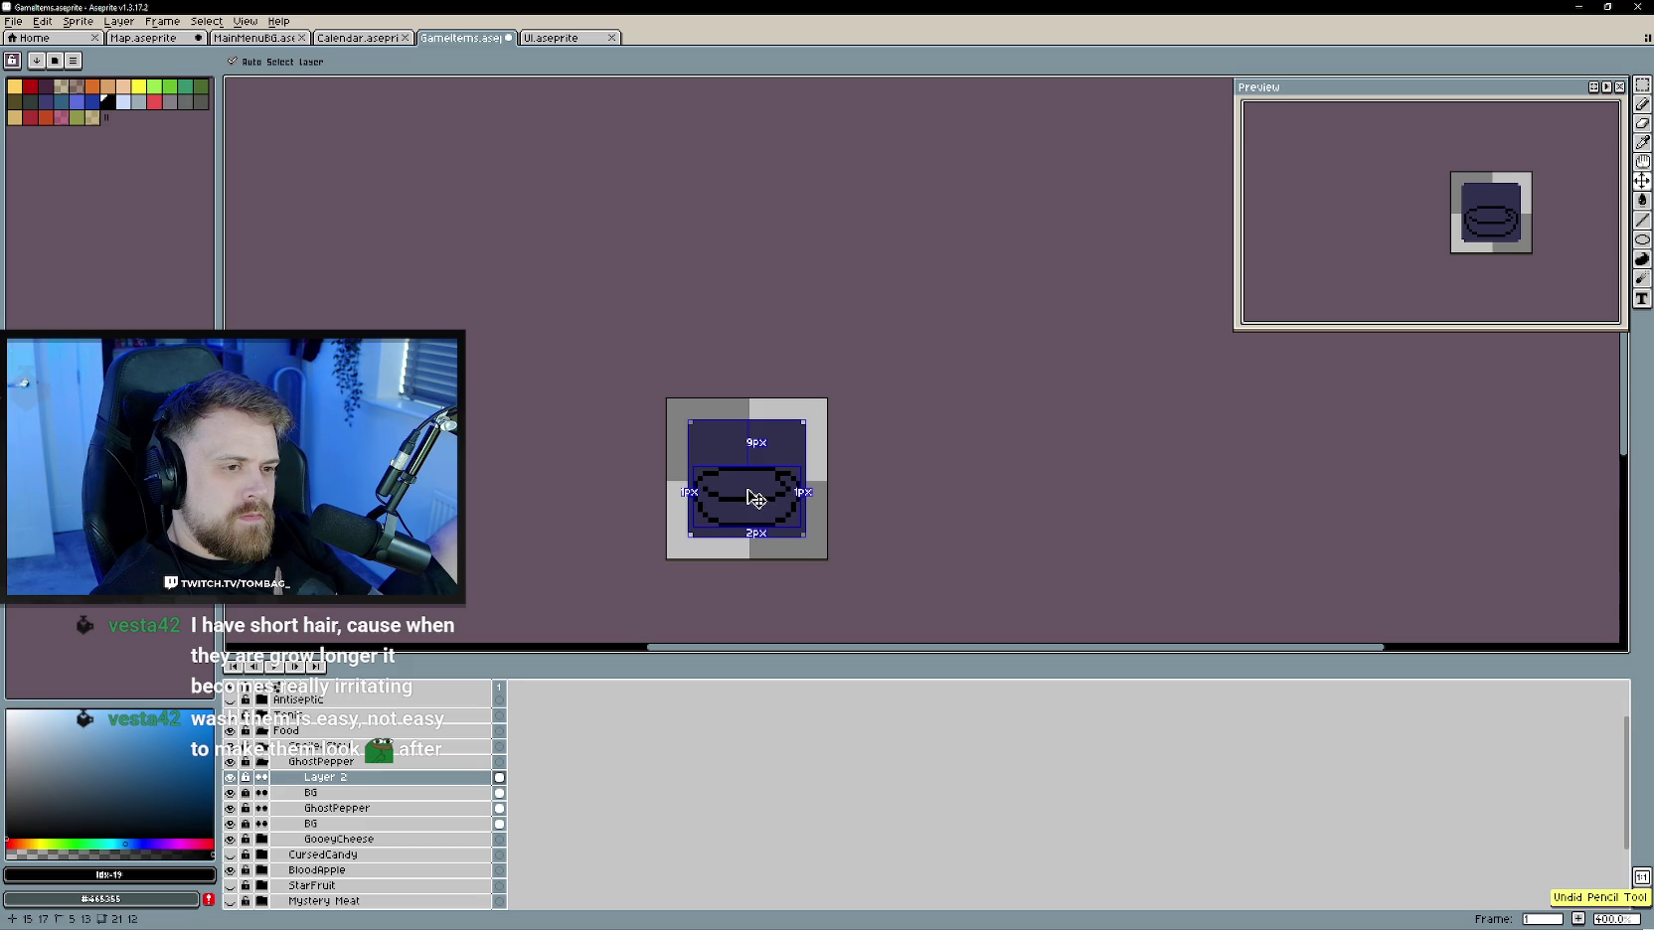
pyautogui.scroll(1, 735, 507)
pyautogui.scroll(1, 726, 508)
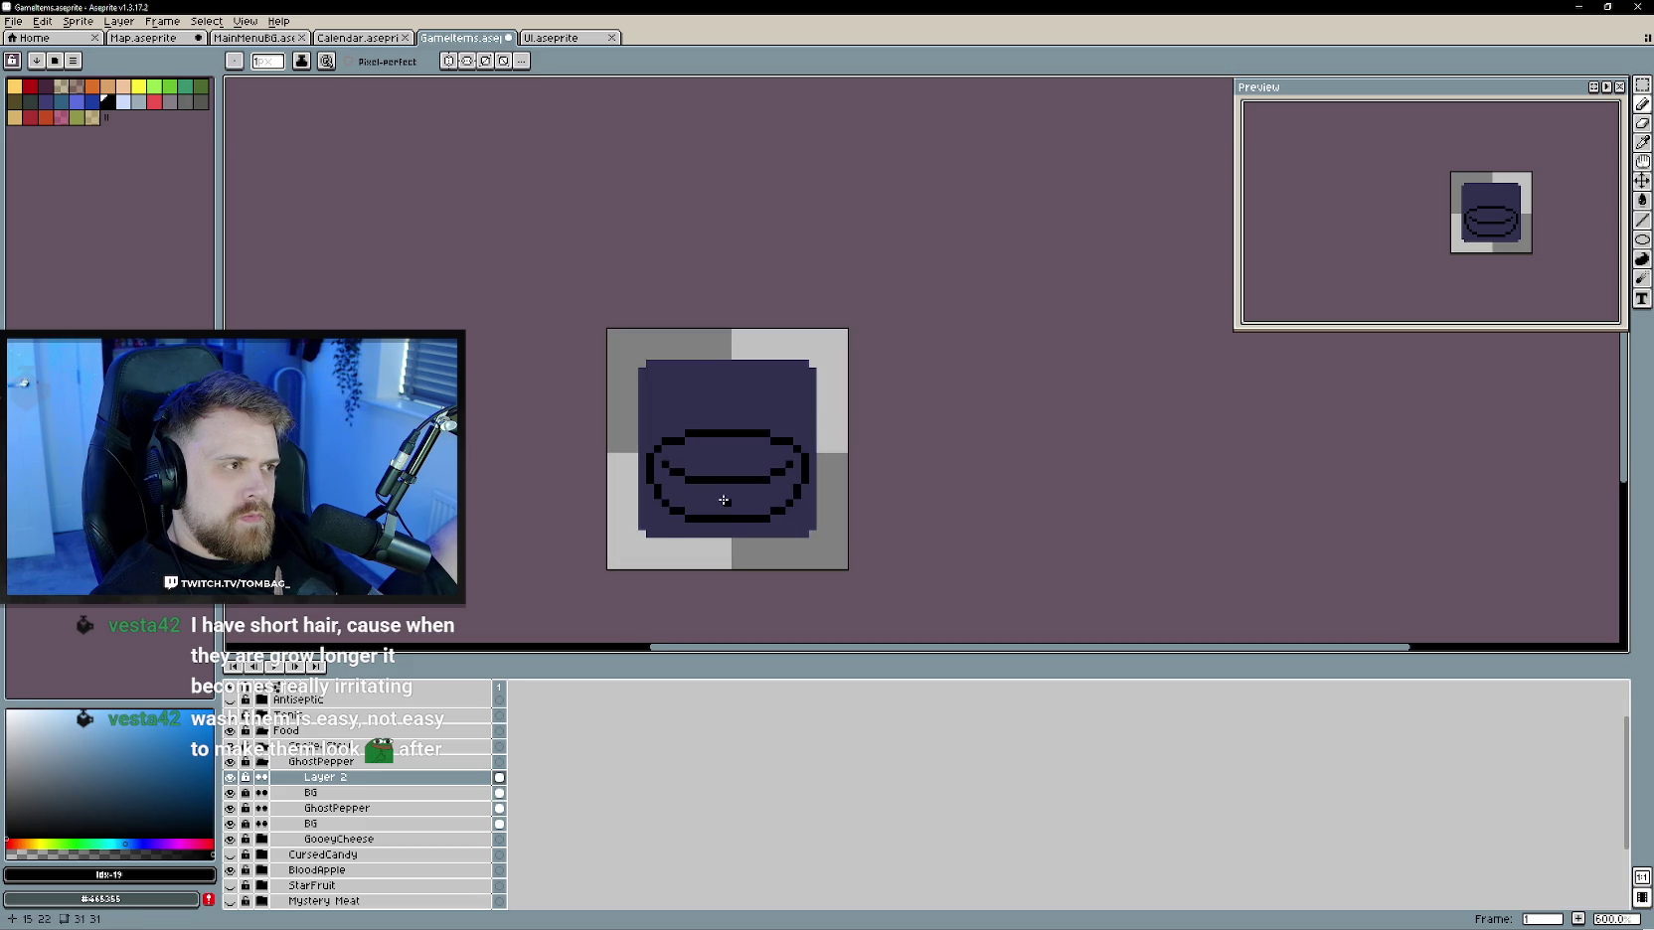
pyautogui.scroll(3, 724, 508)
pyautogui.scroll(-2, 723, 508)
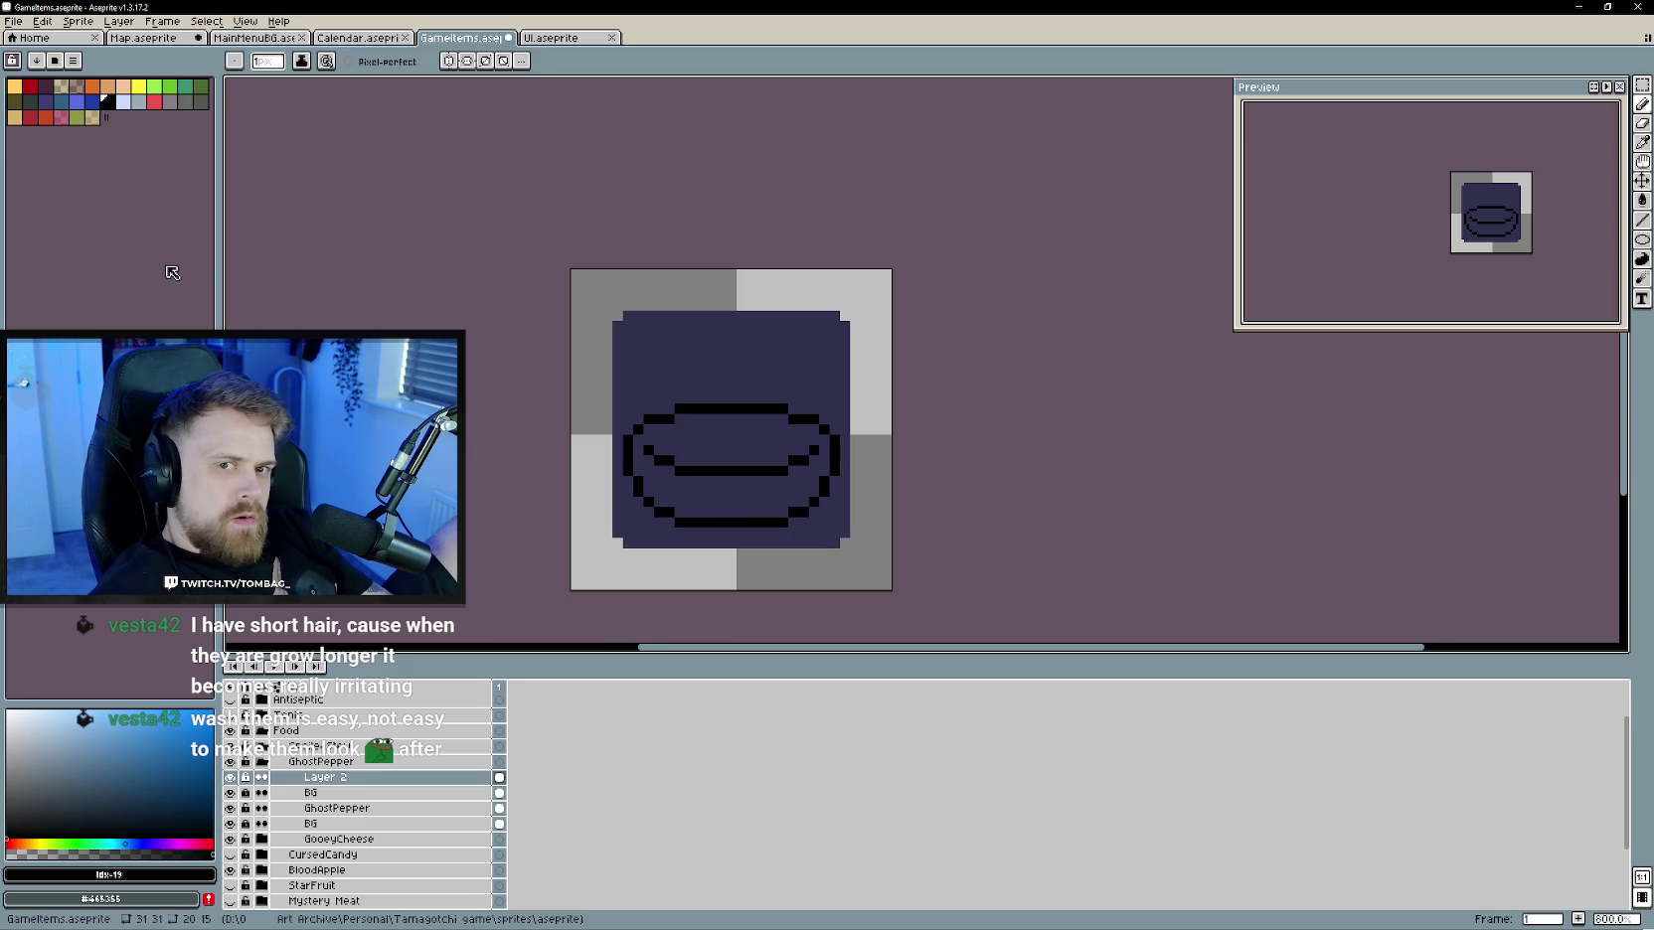
pyautogui.scroll(1, 727, 458)
pyautogui.scroll(-1, 728, 457)
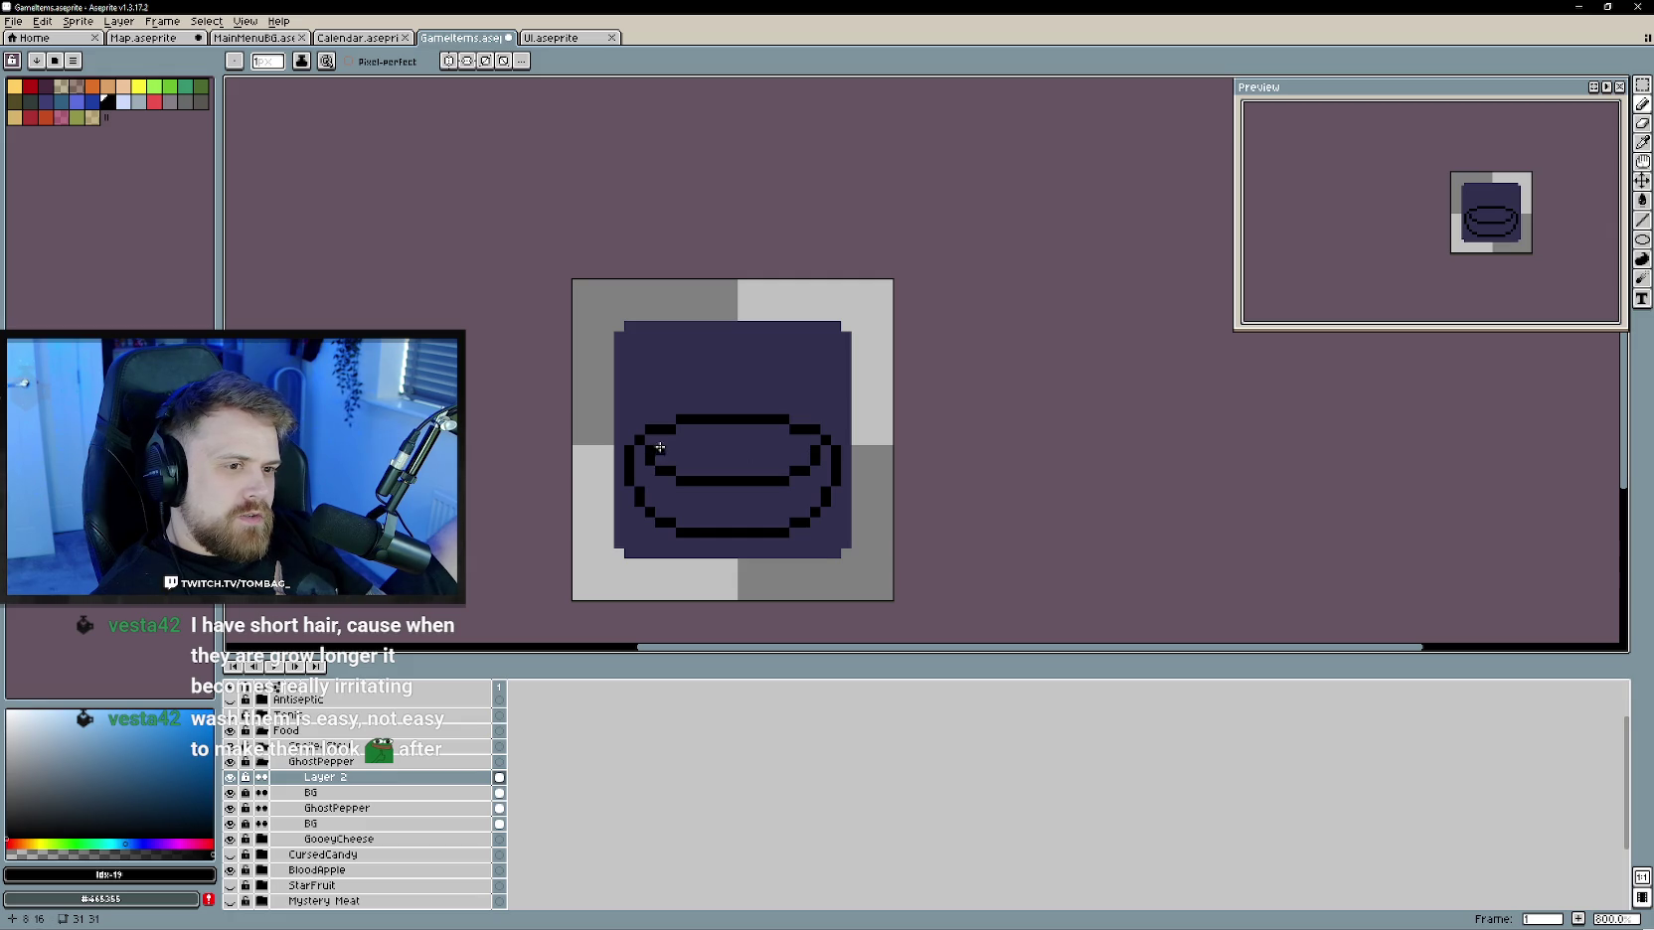
pyautogui.scroll(-2, 755, 457)
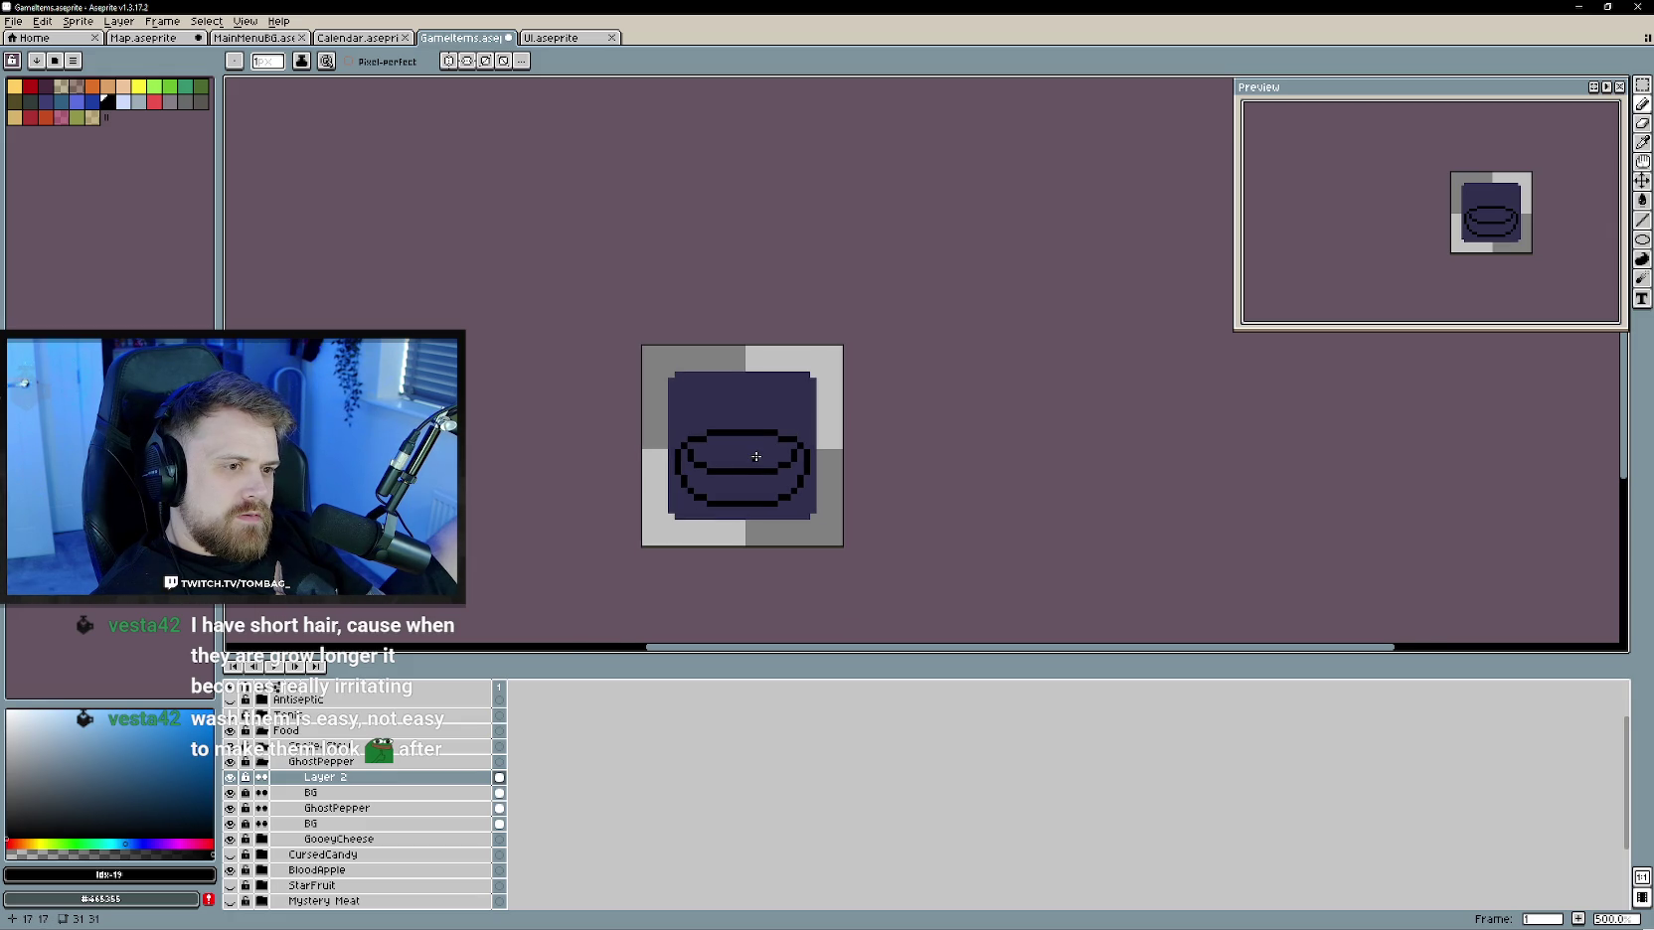
pyautogui.scroll(-1, 755, 457)
pyautogui.scroll(3, 756, 457)
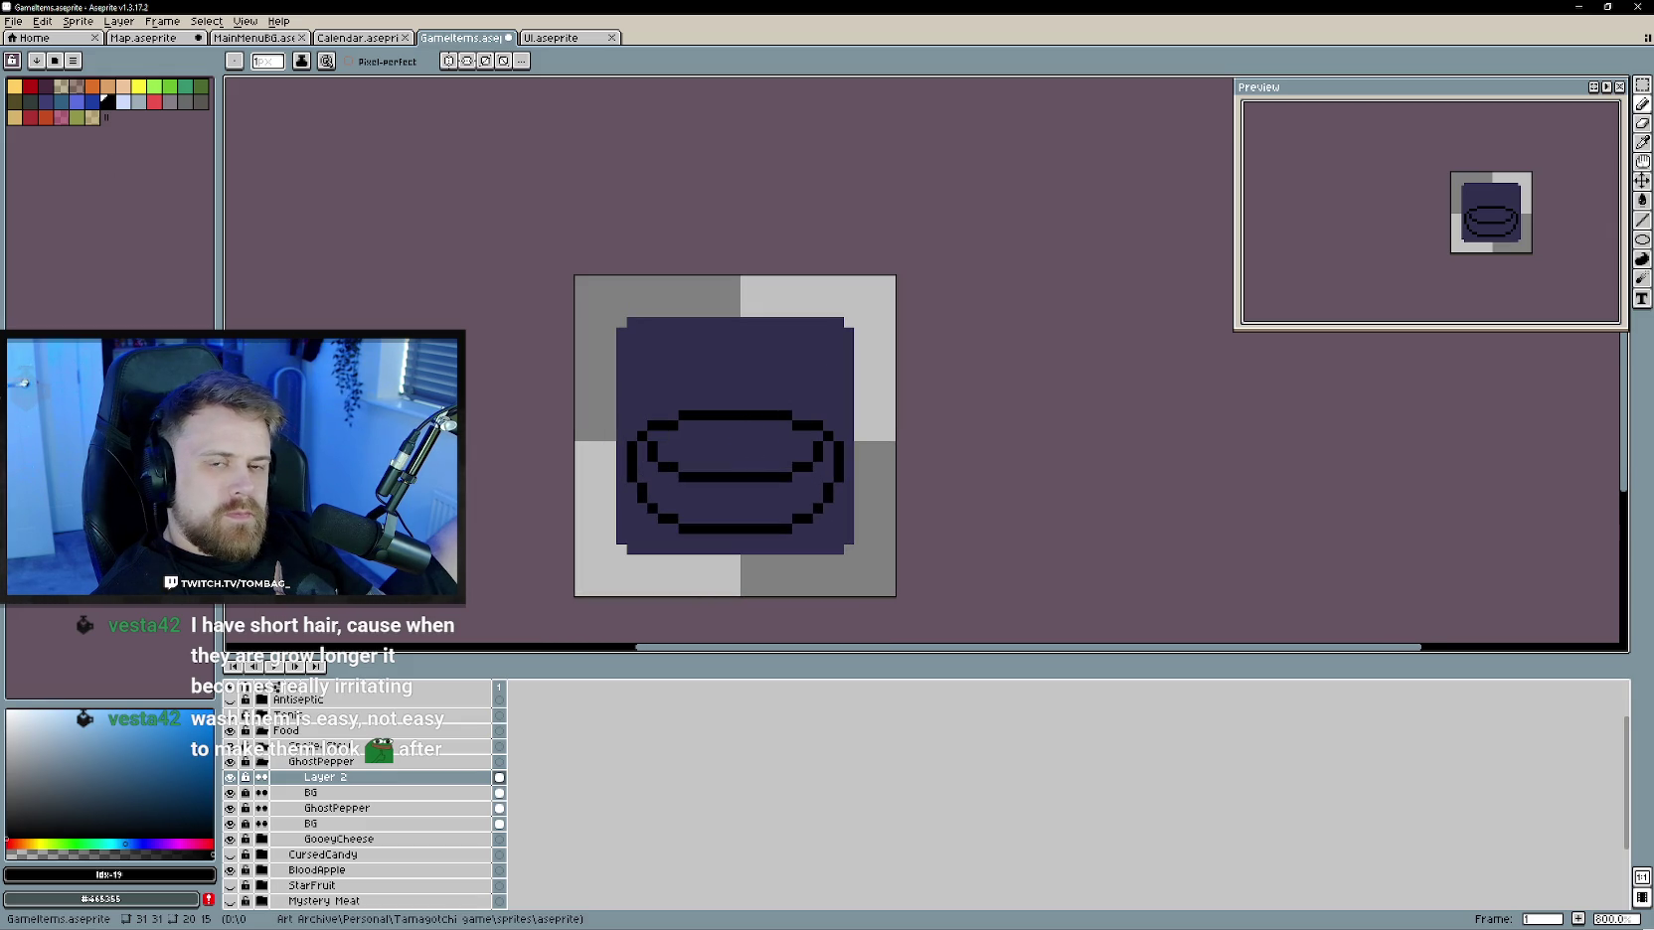
pyautogui.click(25, 844)
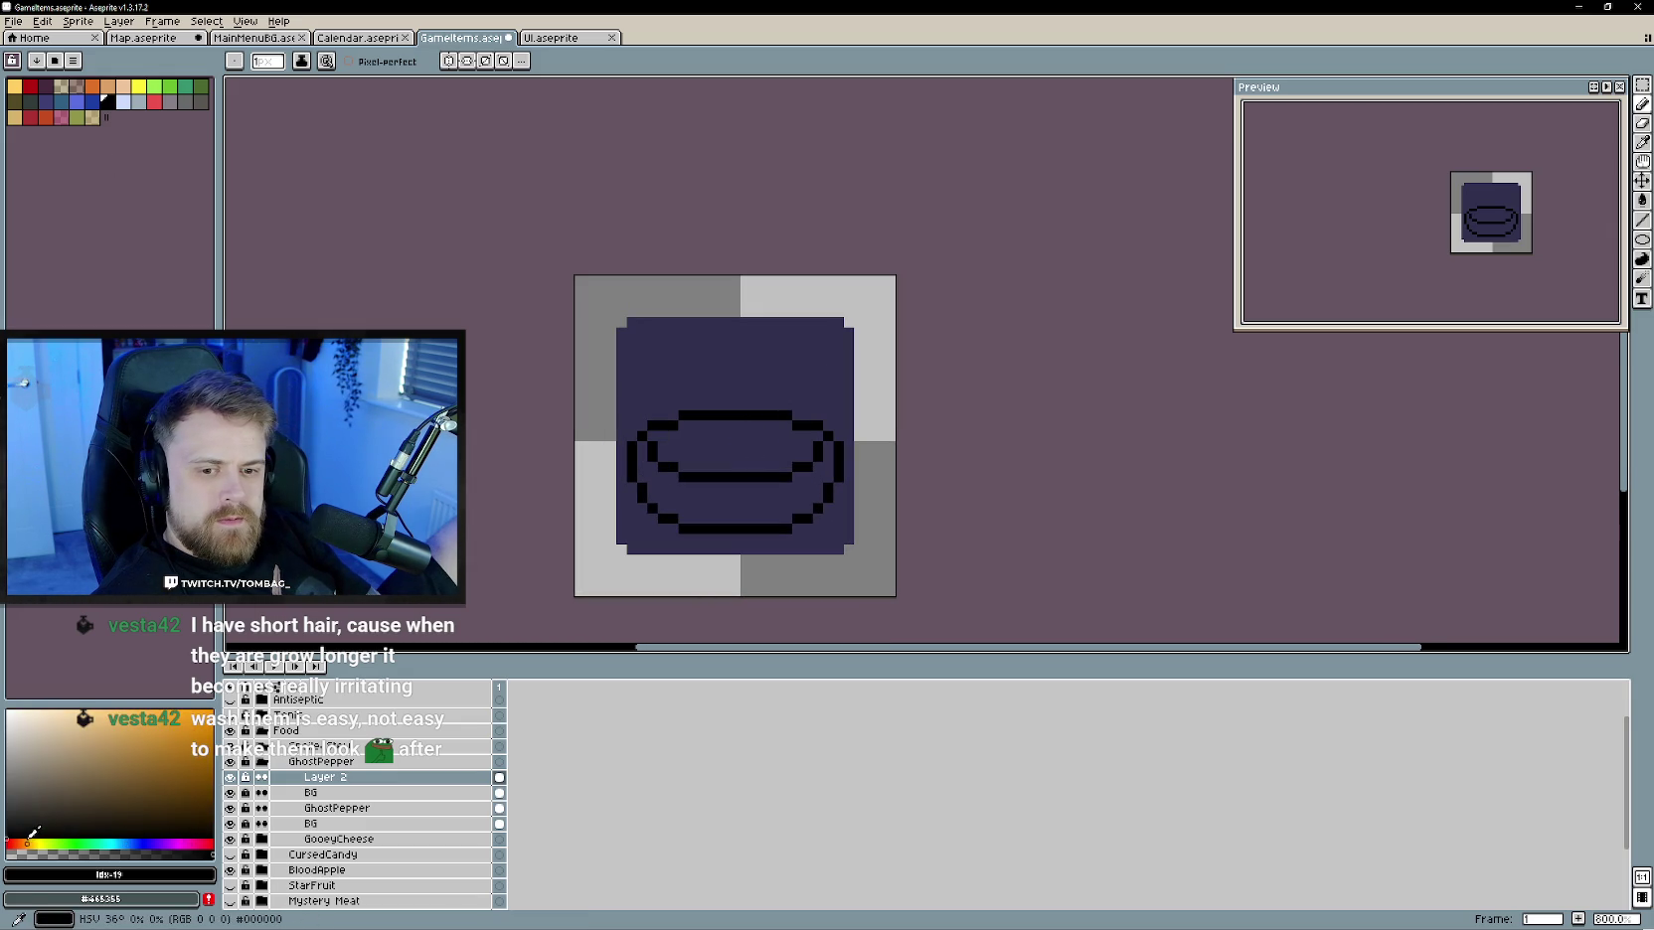
# - Fill the lower bowl with brown using the Paint Bucket
pyautogui.click(112, 787)
pyautogui.press('g')
pyautogui.click(765, 497)
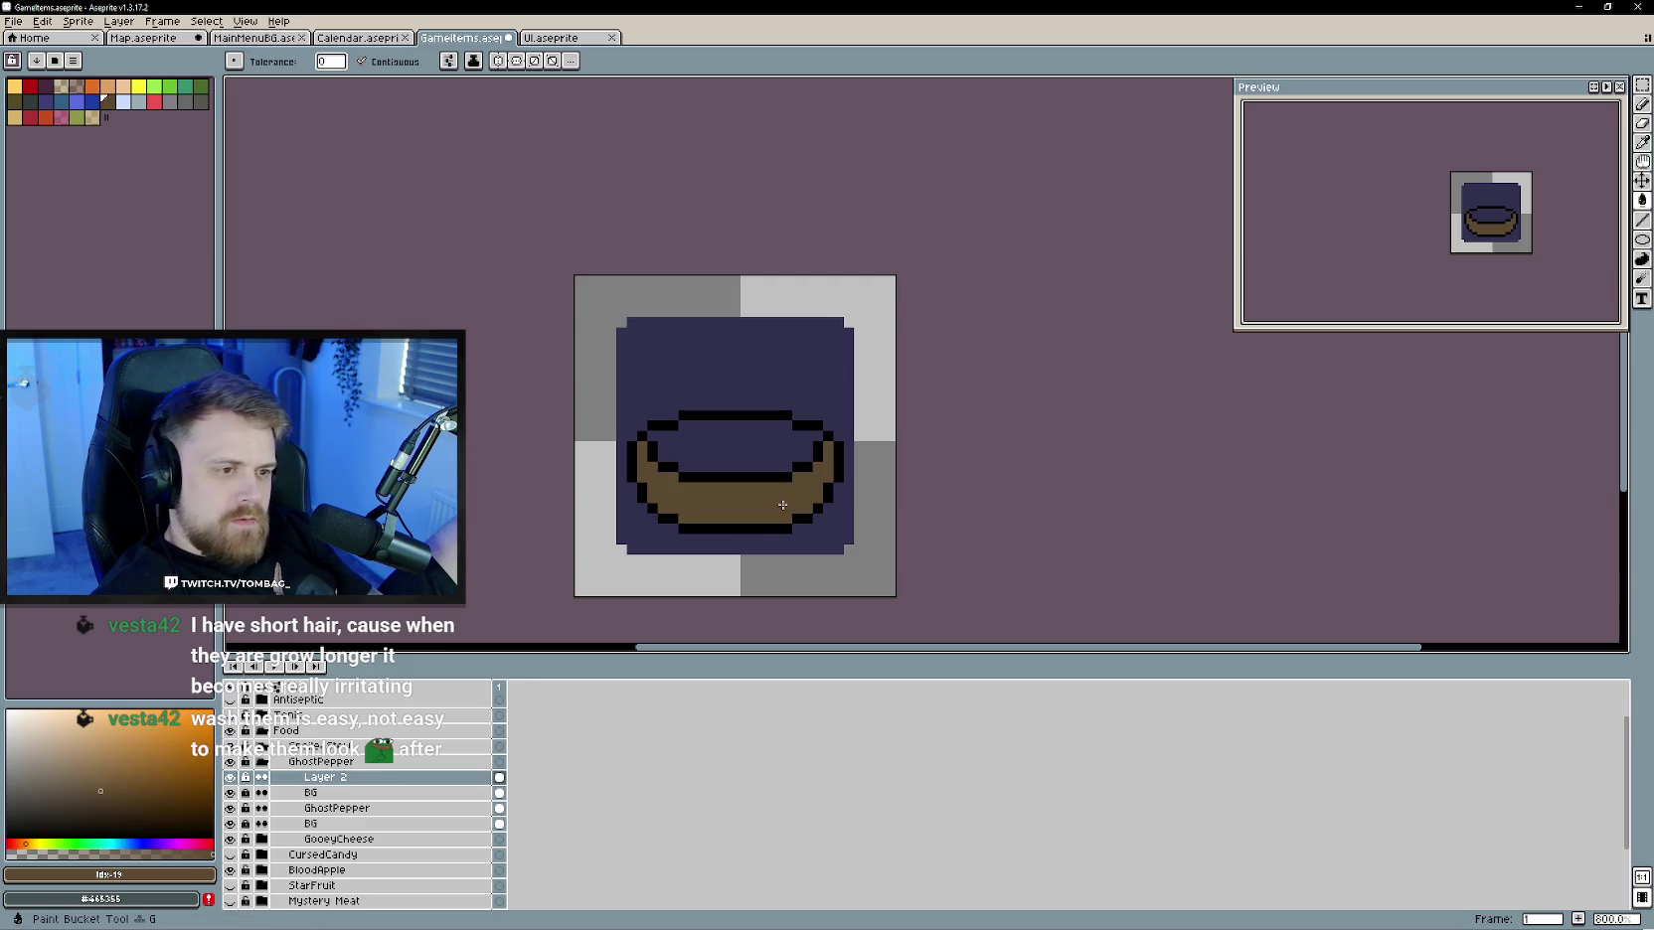
pyautogui.press('b')
pyautogui.scroll(2, 784, 478)
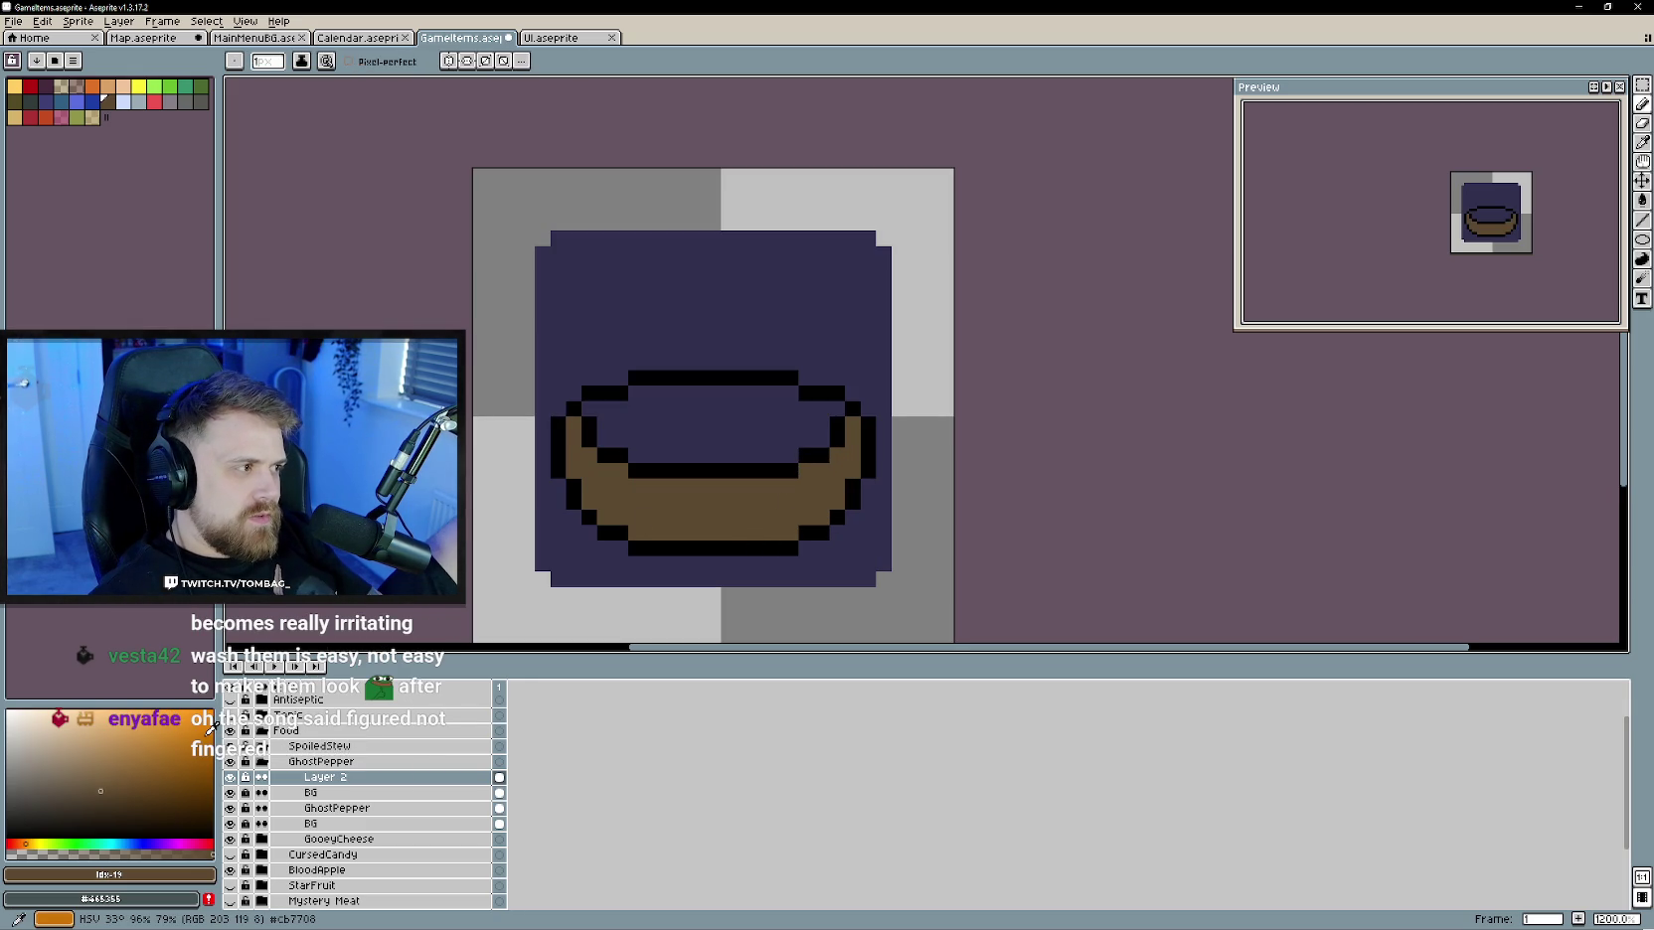
# - Shade the bowl's bottom row and left and right rim edges darker brown
pyautogui.click(144, 806)
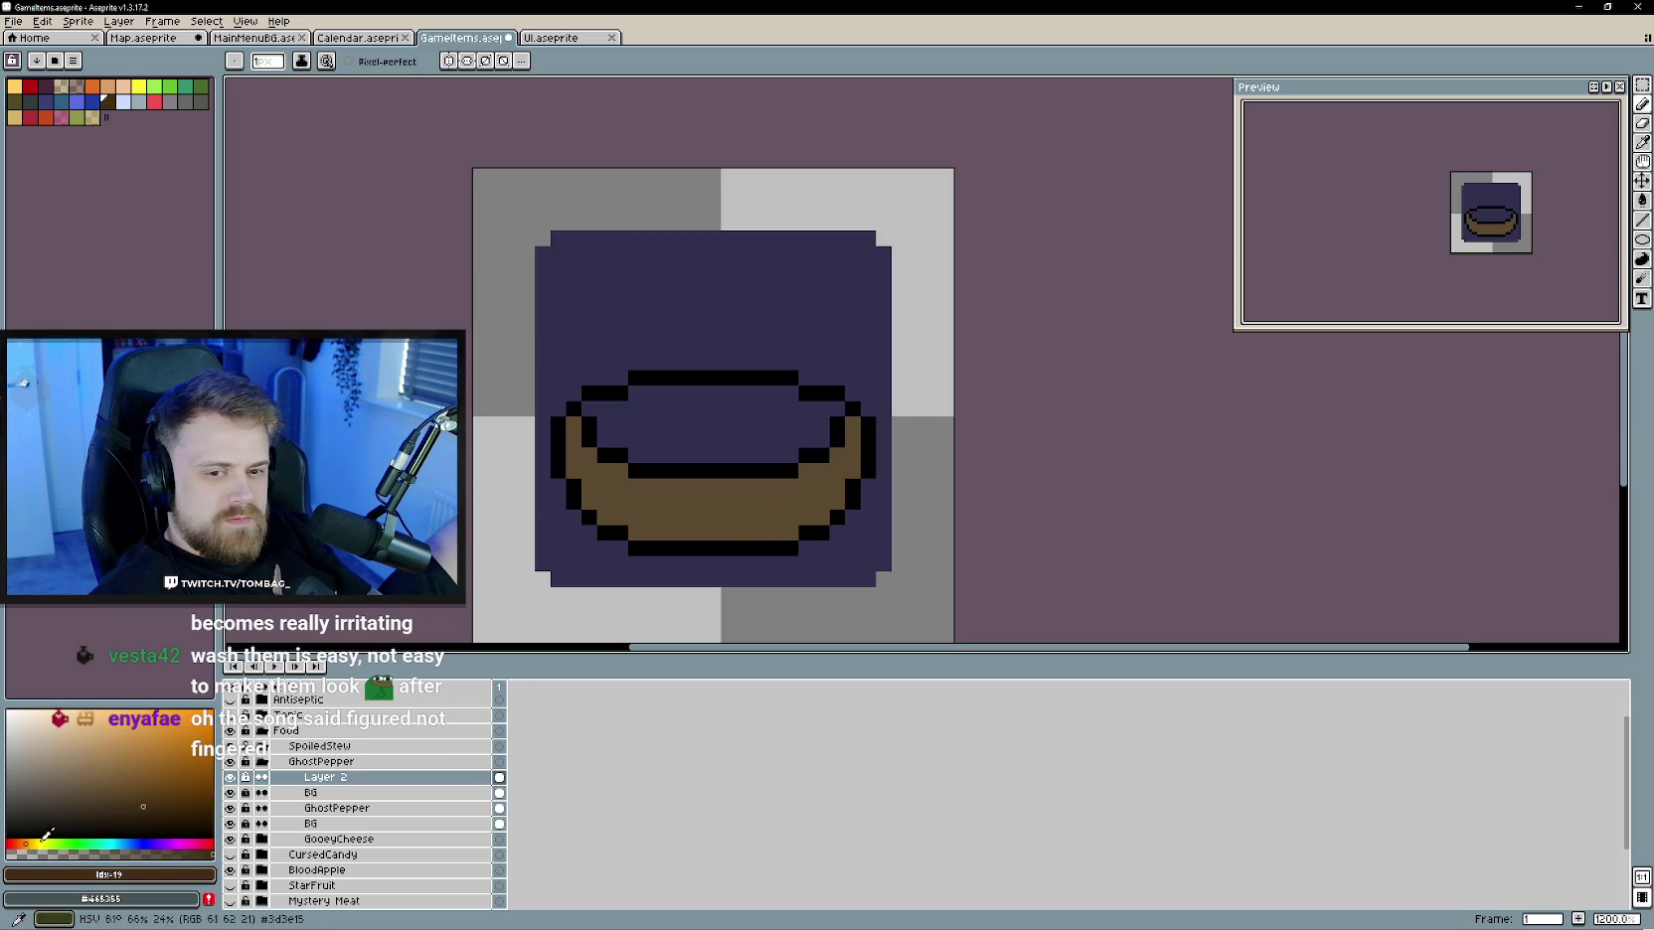
pyautogui.moveTo(651, 534); pyautogui.dragTo(803, 519)
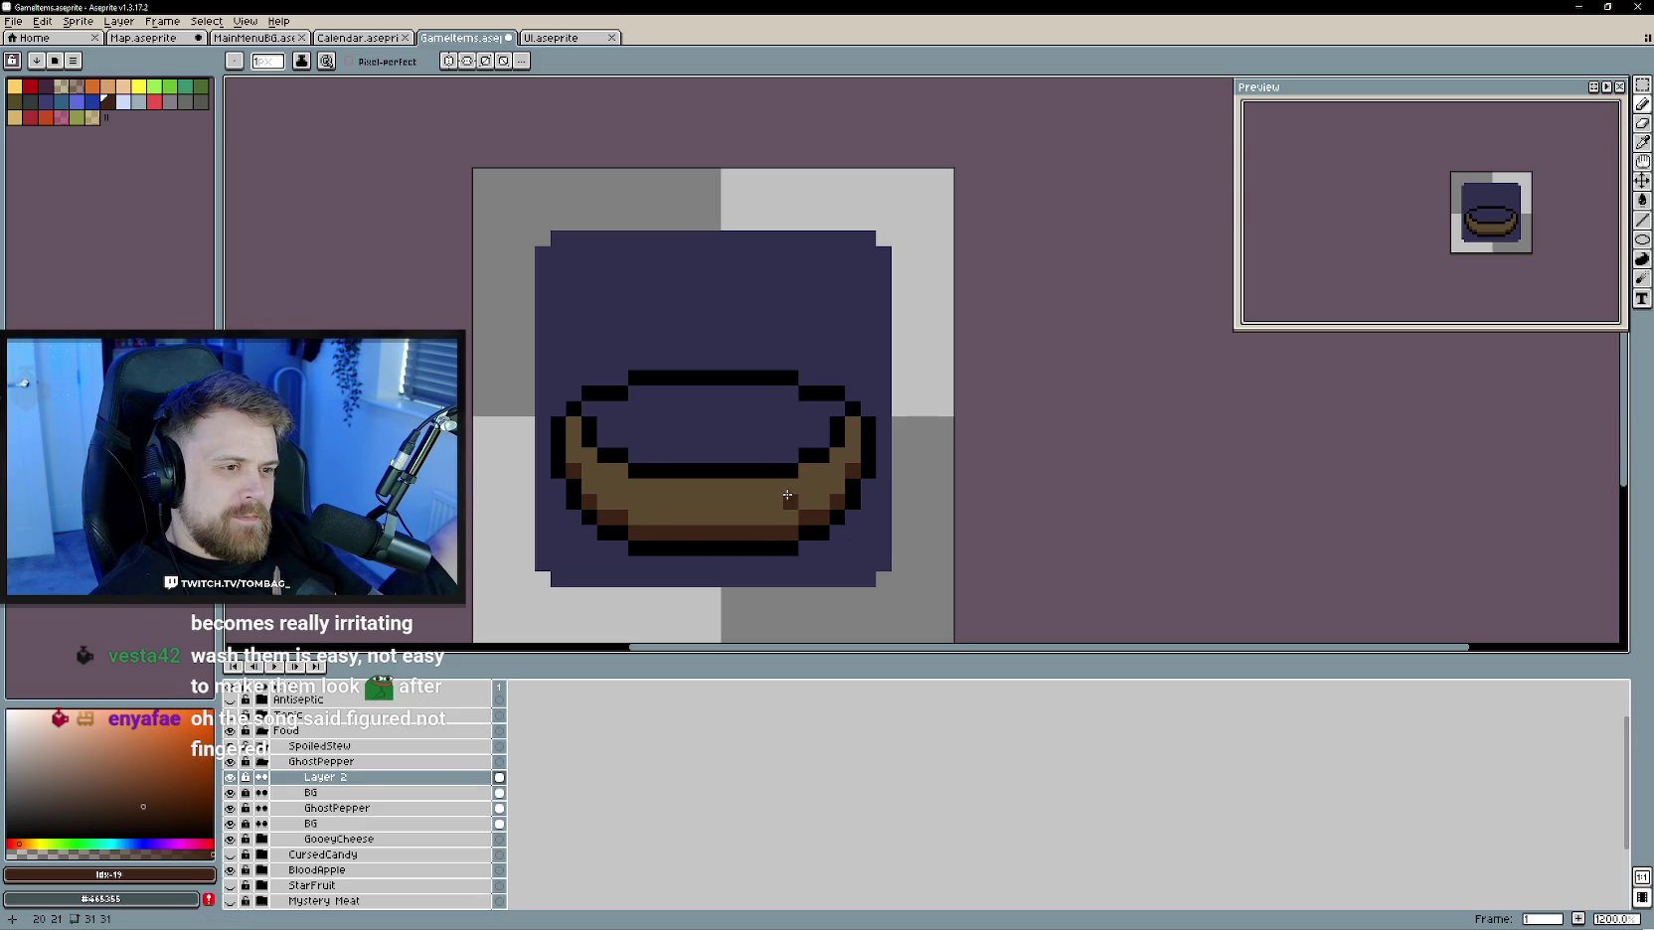
pyautogui.moveTo(809, 472); pyautogui.dragTo(854, 428)
pyautogui.click(565, 423)
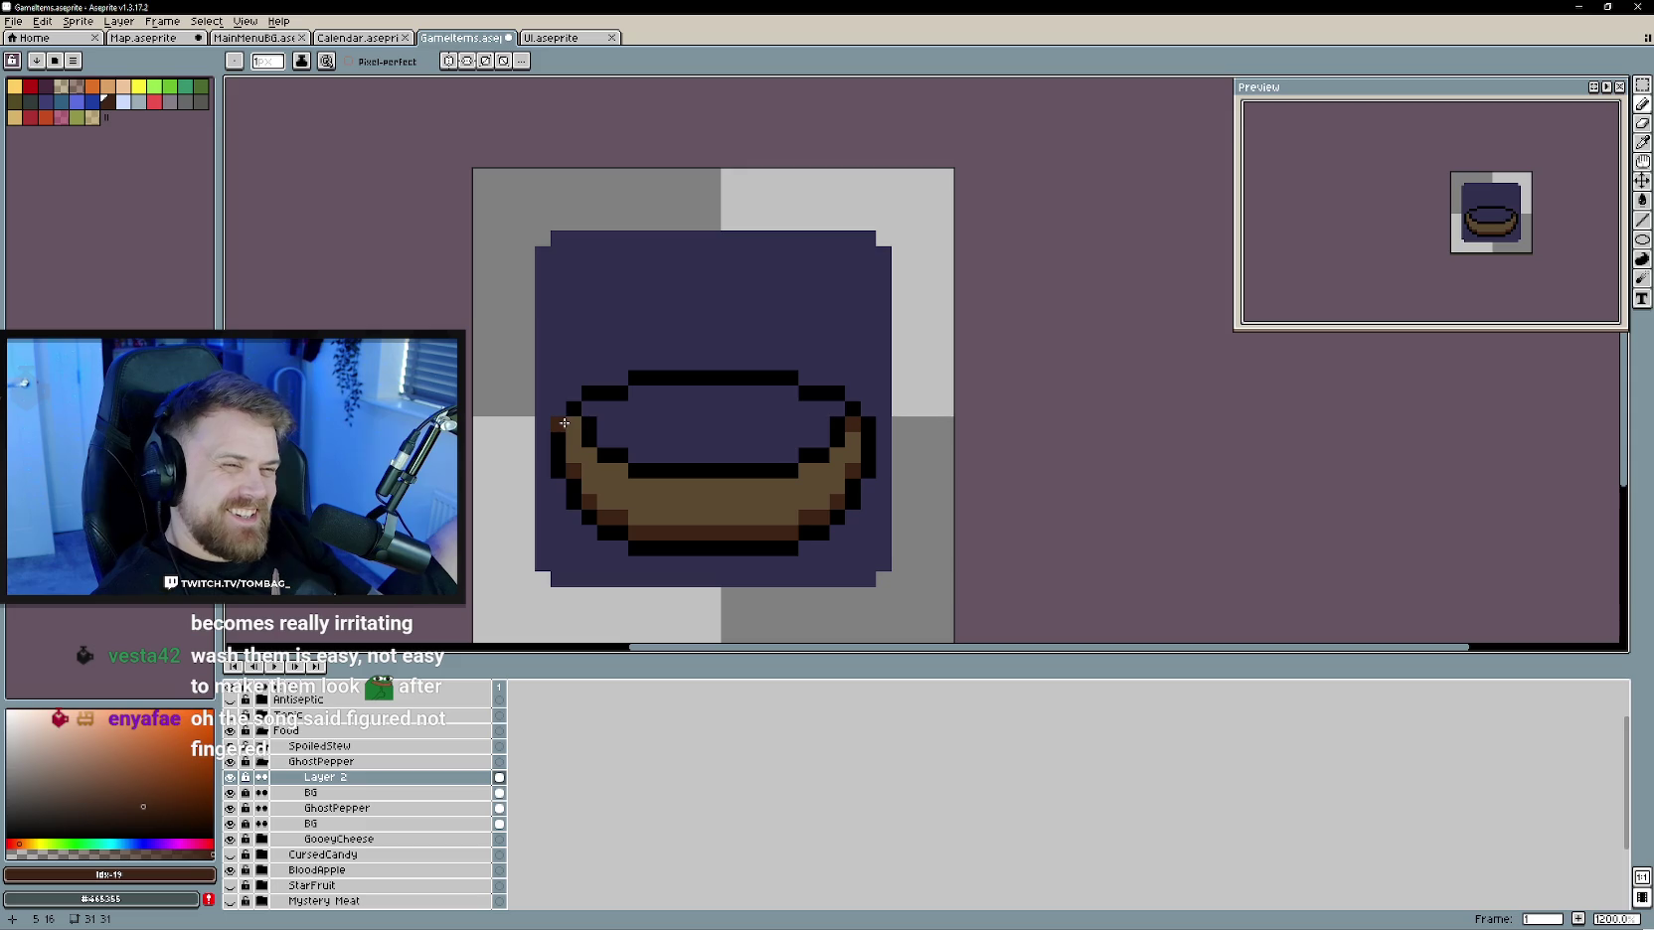
pyautogui.click(862, 495)
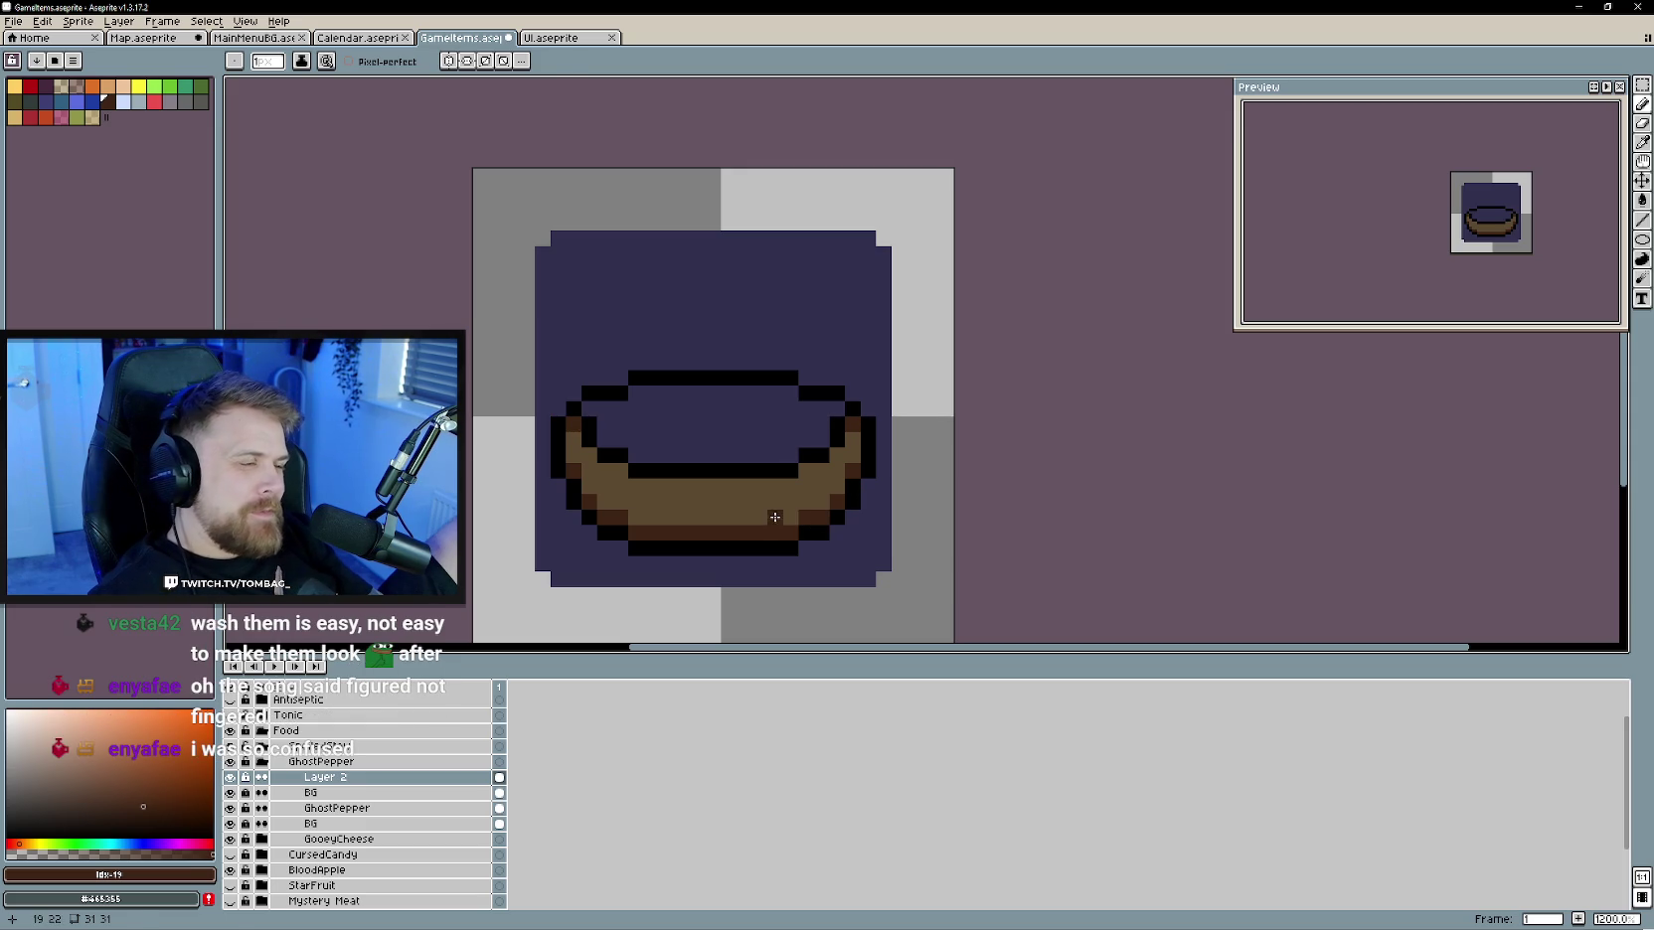
# - Eyedrop the bowl's browns and paint a lighter speckle line across the bowl
pyautogui.press('i')
pyautogui.keyDown('alt'); pyautogui.click(735, 510); pyautogui.keyUp('alt')
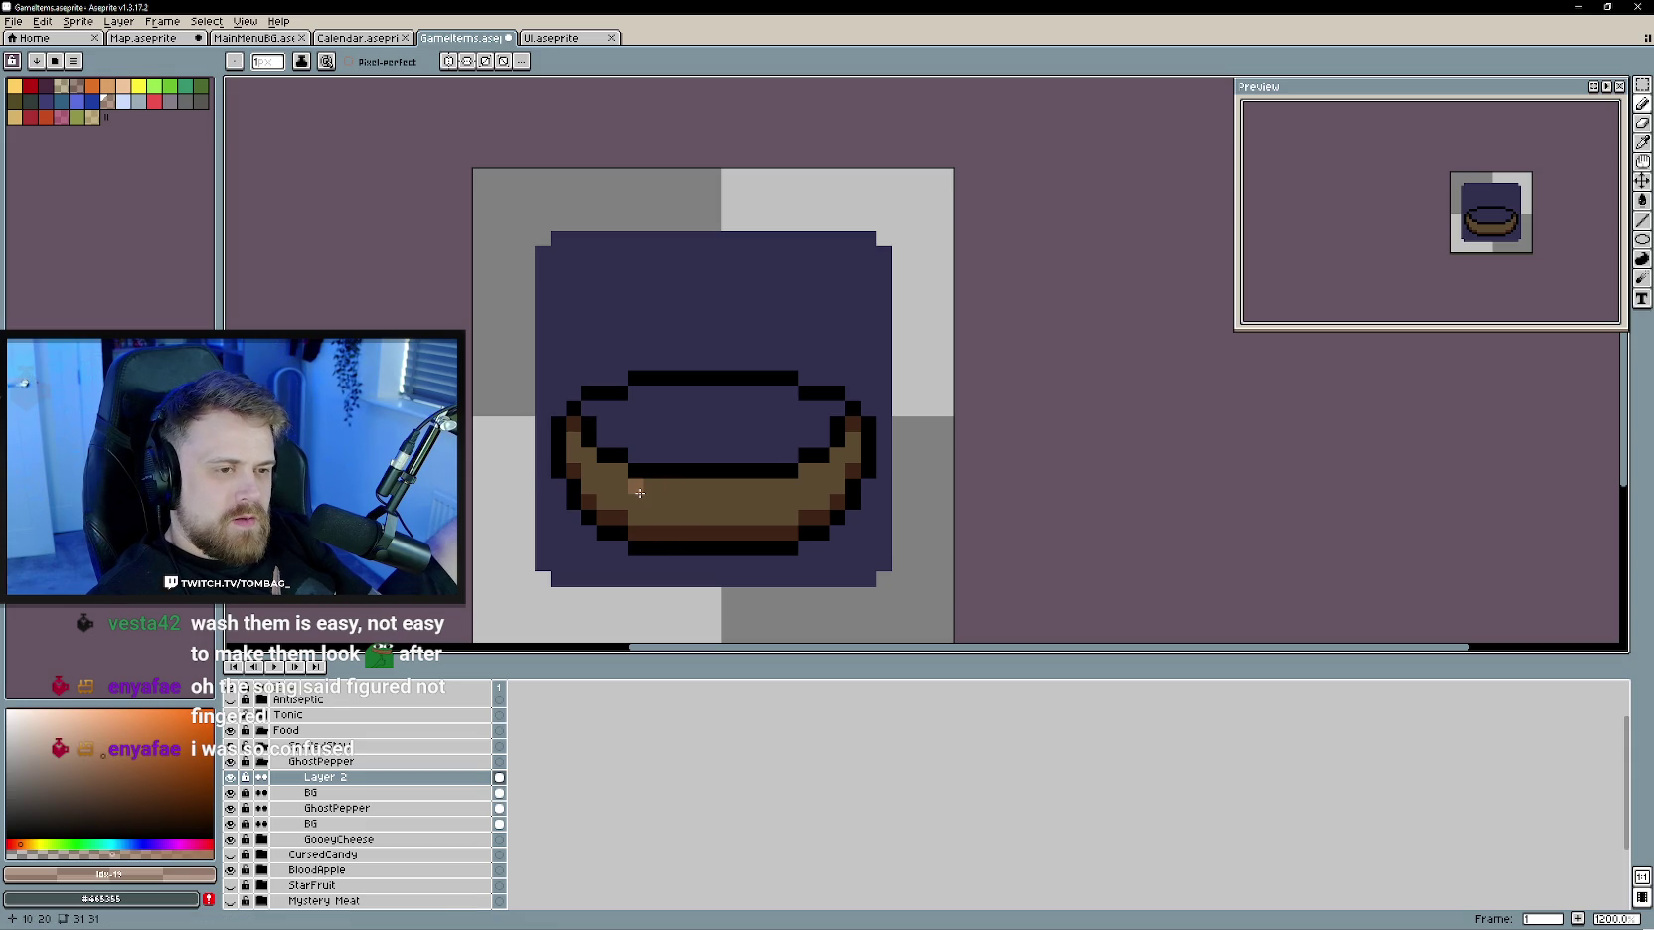
pyautogui.moveTo(641, 493); pyautogui.dragTo(784, 487)
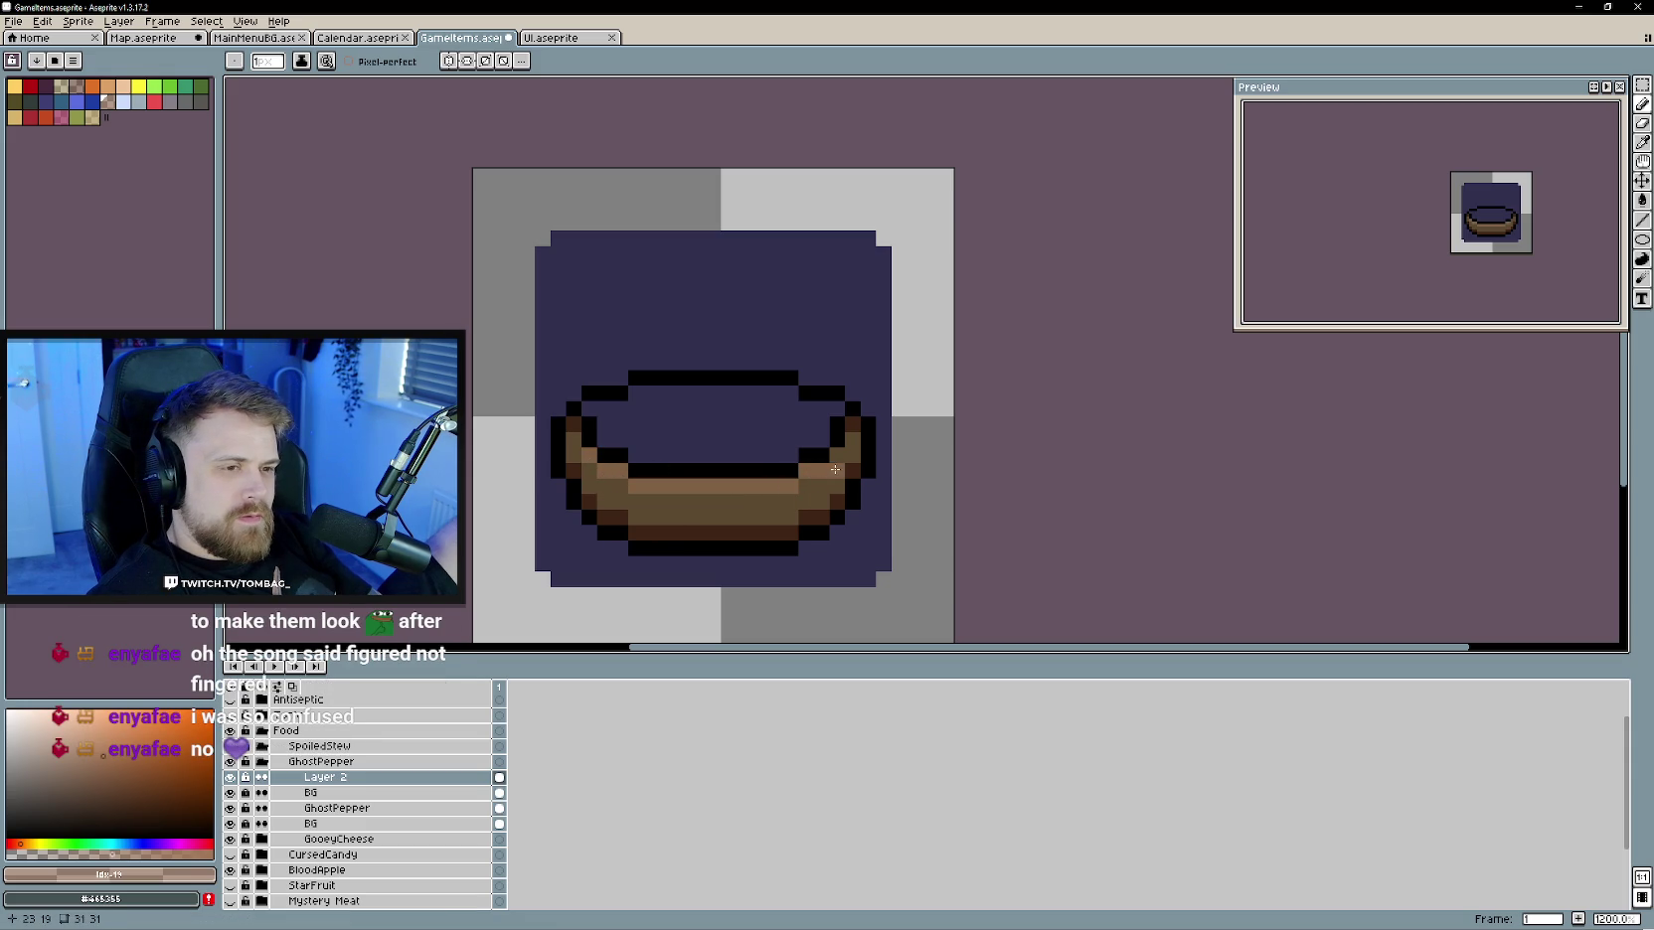
pyautogui.keyDown('alt'); pyautogui.click(752, 518); pyautogui.keyUp('alt')
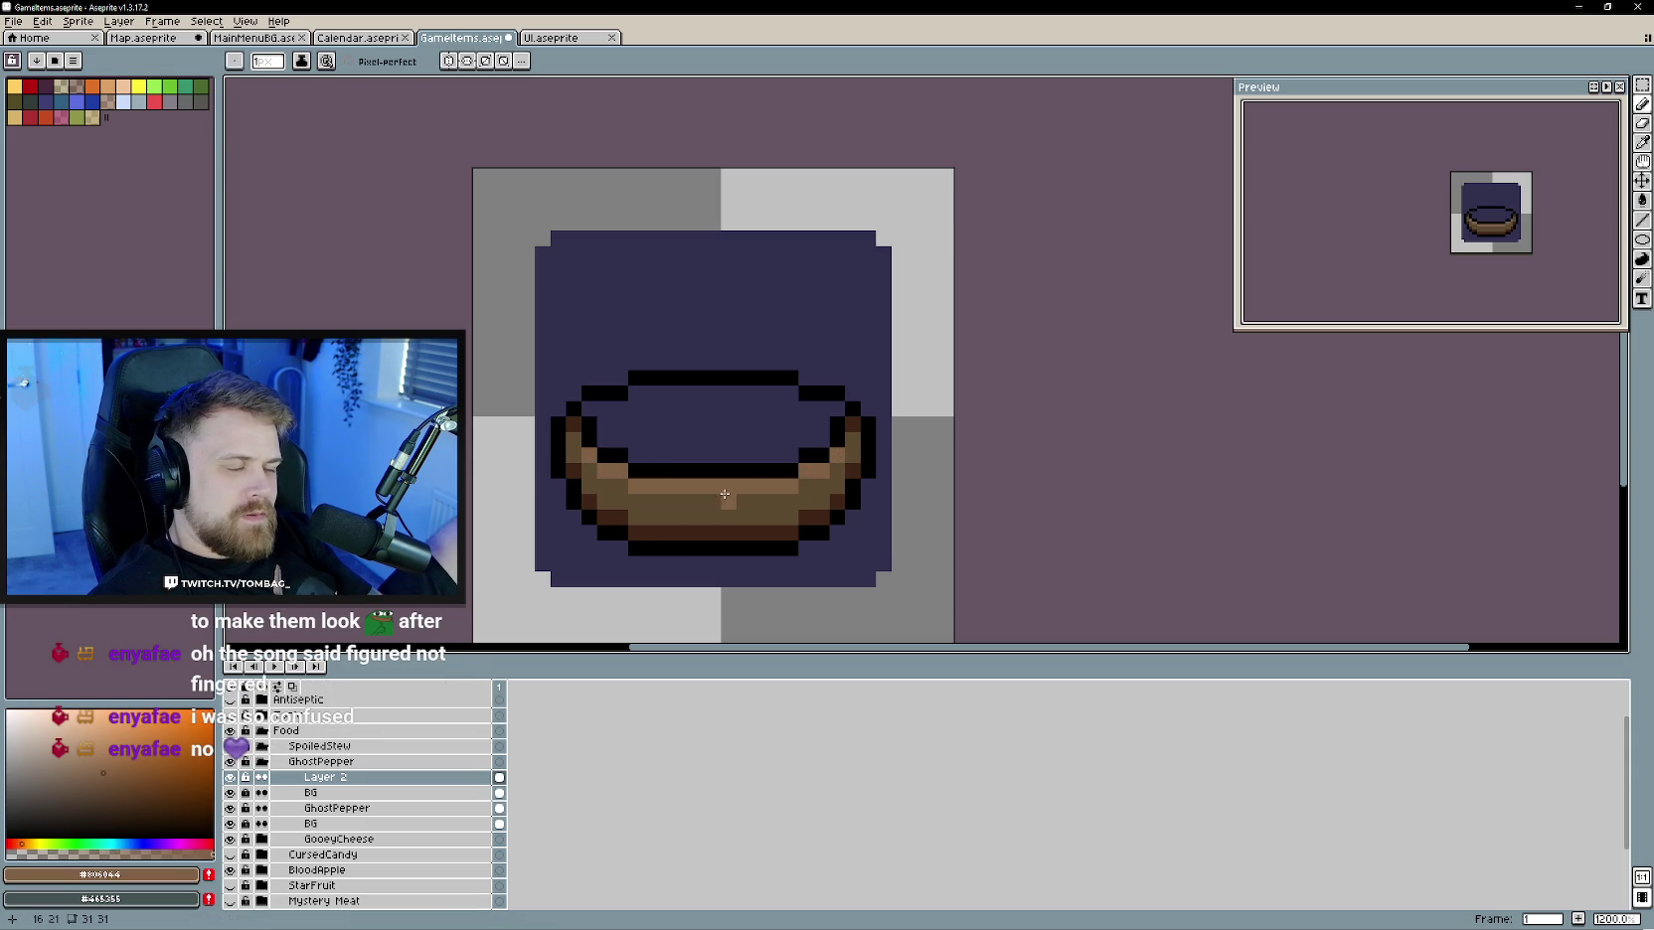
pyautogui.keyDown('alt'); pyautogui.click(672, 512); pyautogui.keyUp('alt')
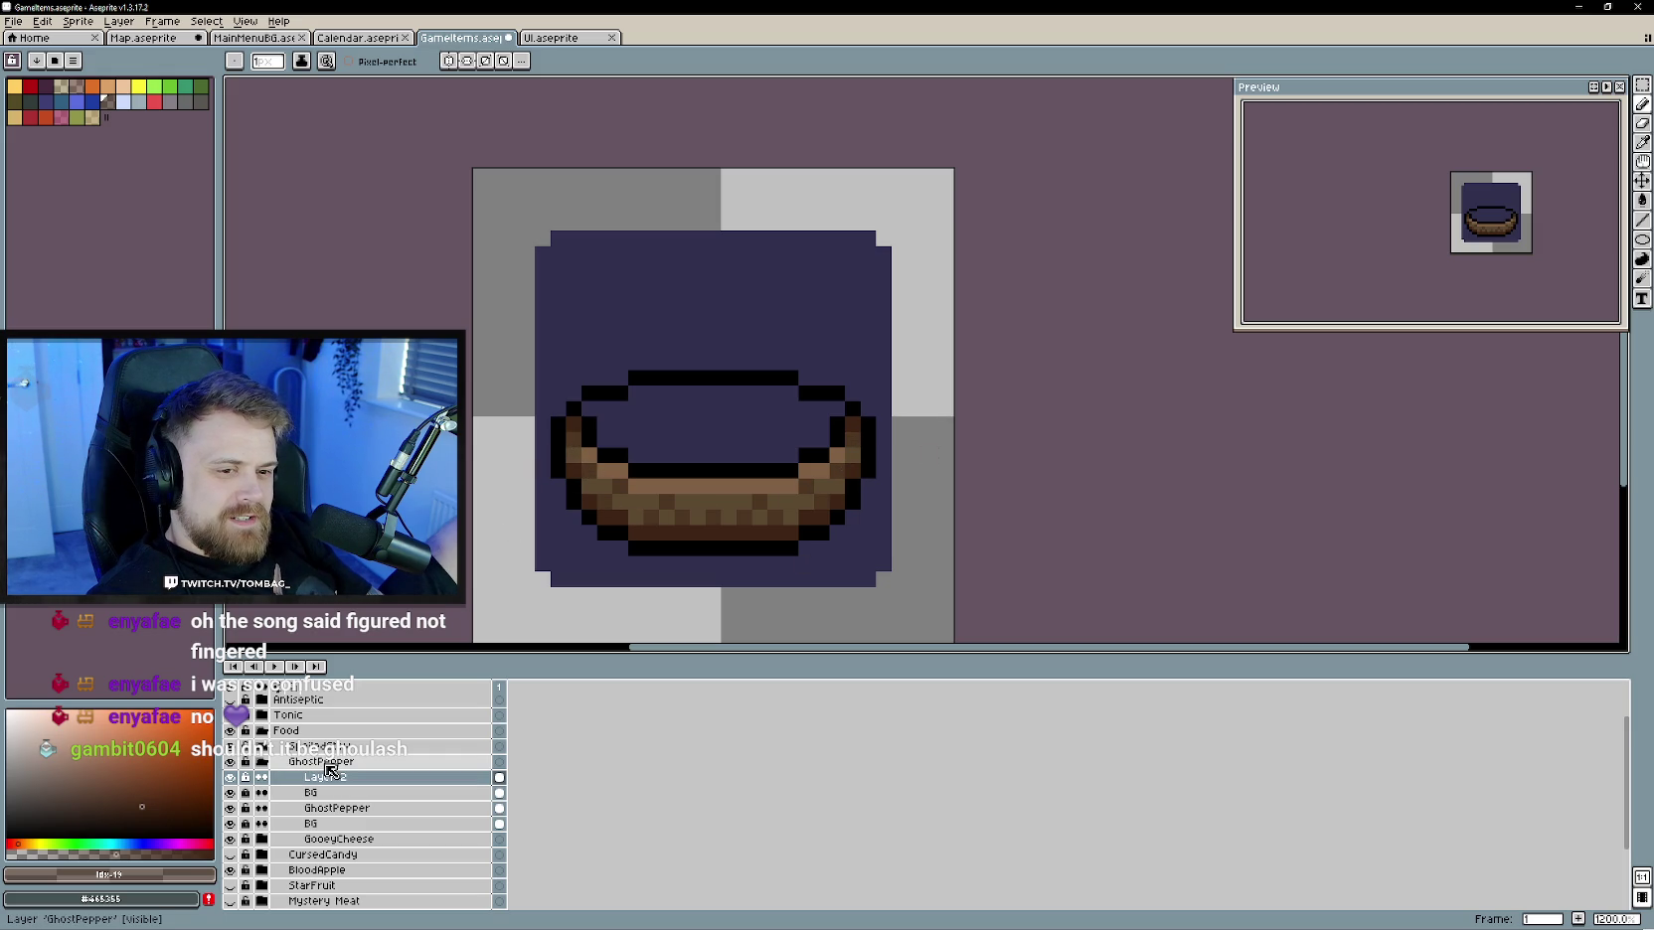
# - Move Layer 2 out of the GhostPepper group and rename the SpoiledStew group
pyautogui.moveTo(316, 785); pyautogui.dragTo(272, 787)
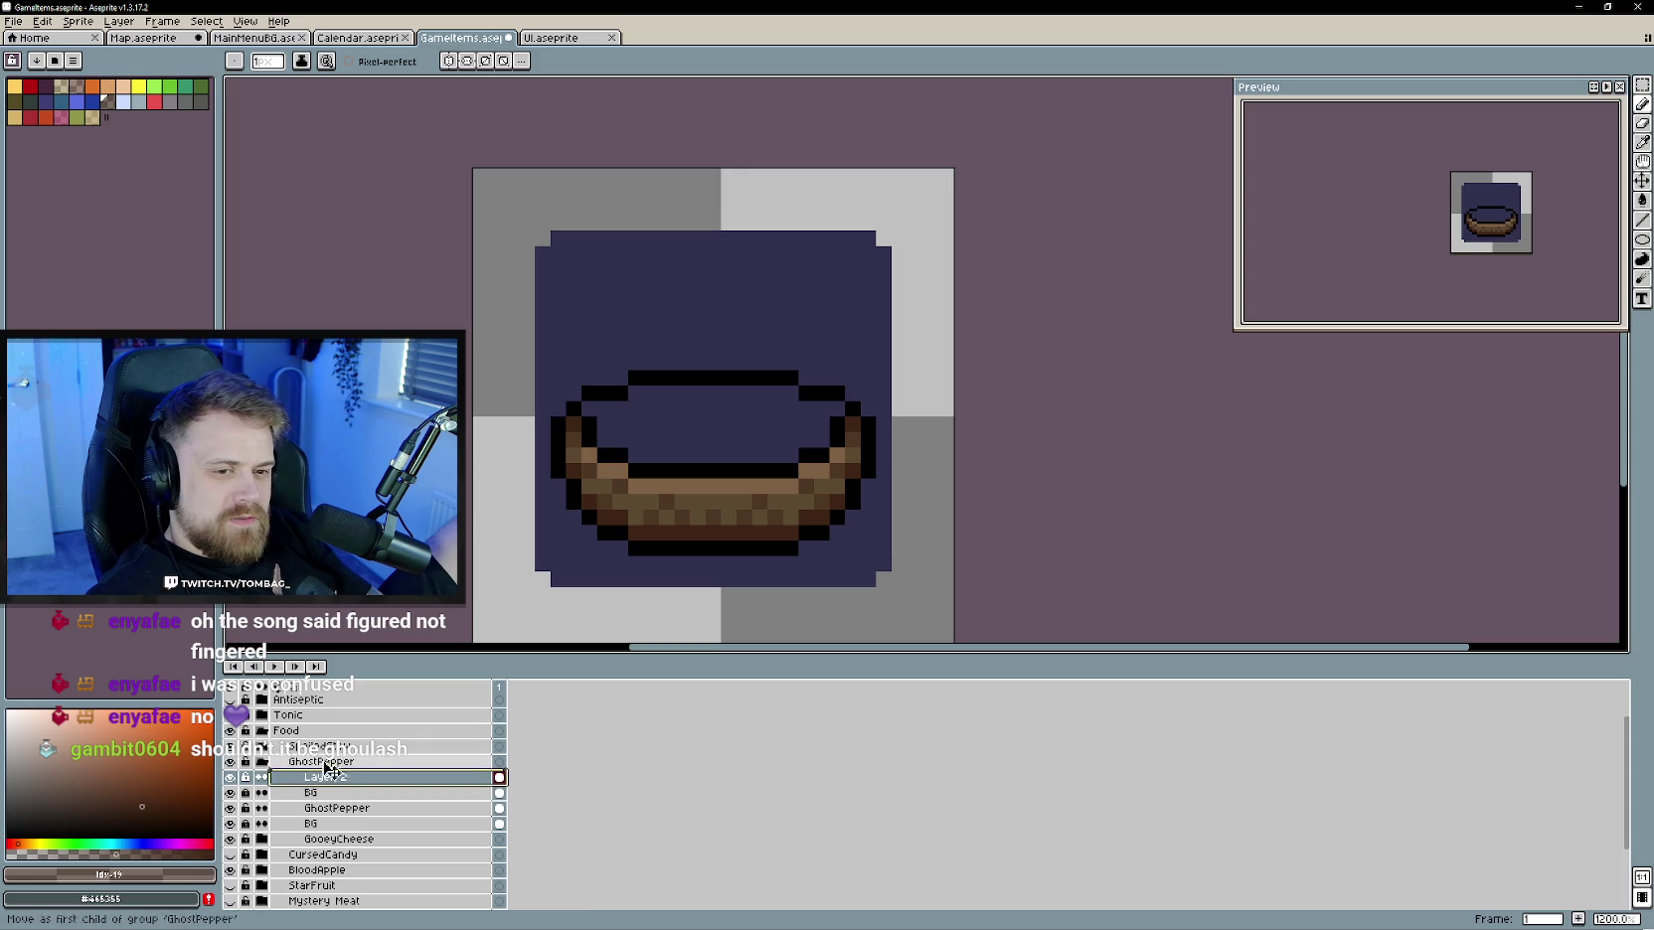
pyautogui.click(263, 777)
pyautogui.doubleClick(298, 746)
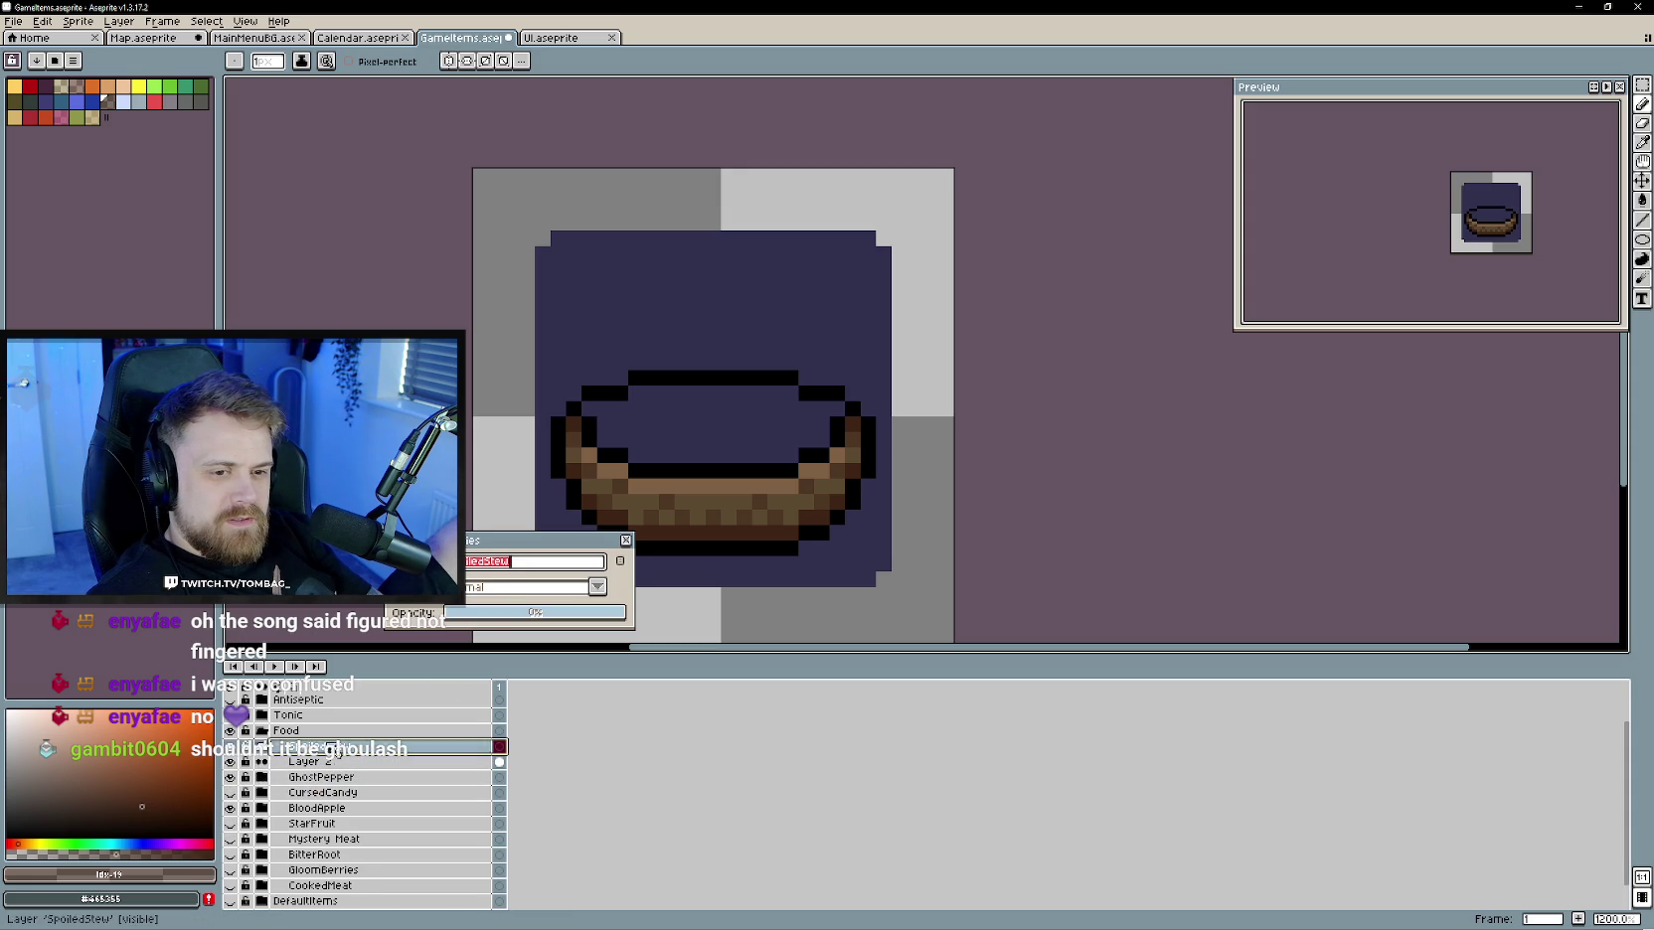
pyautogui.write('Goul')
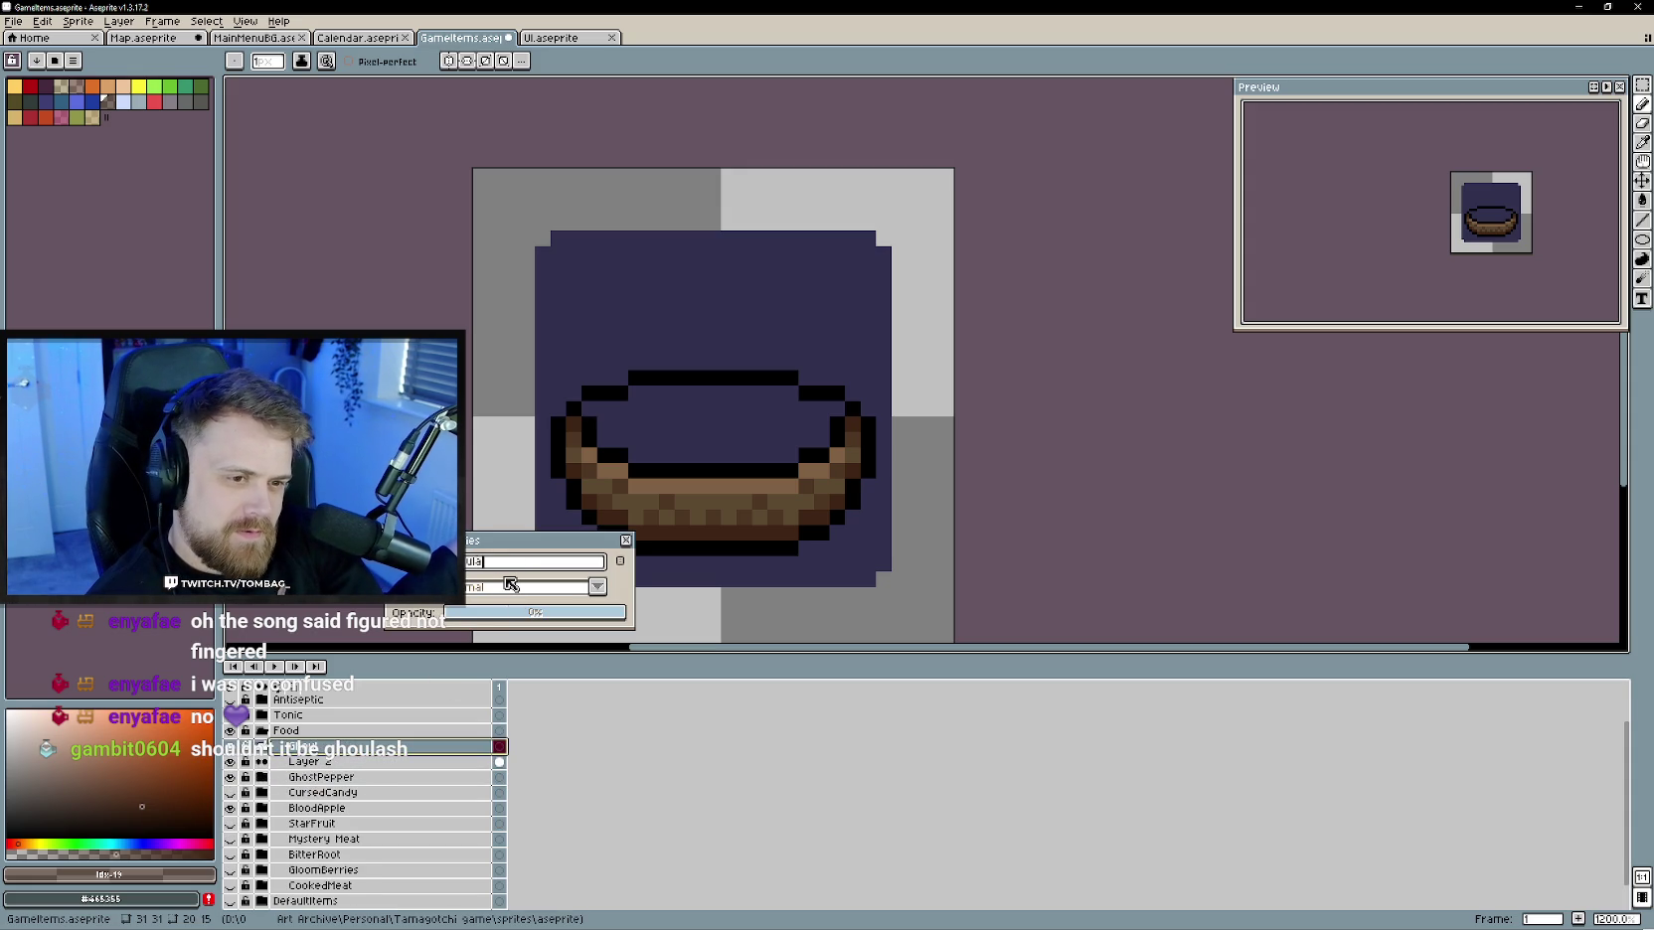
pyautogui.press('Return')
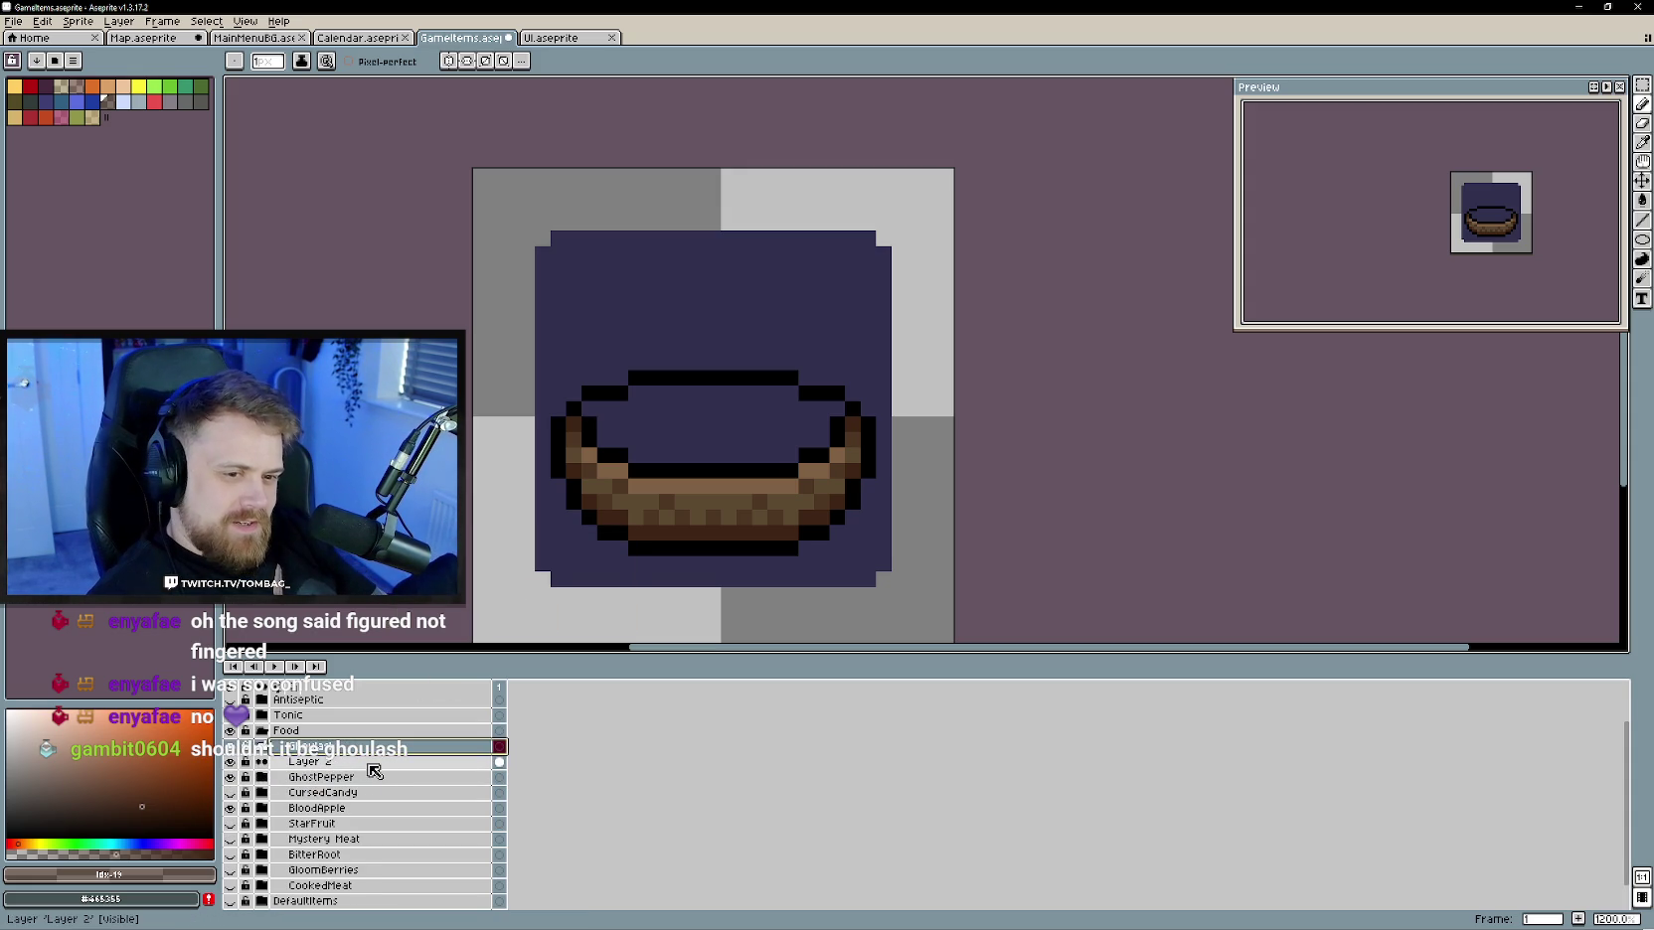
# - Hide Layer 2 and the other food item layers, including BloodApple
pyautogui.click(369, 763)
pyautogui.click(231, 762)
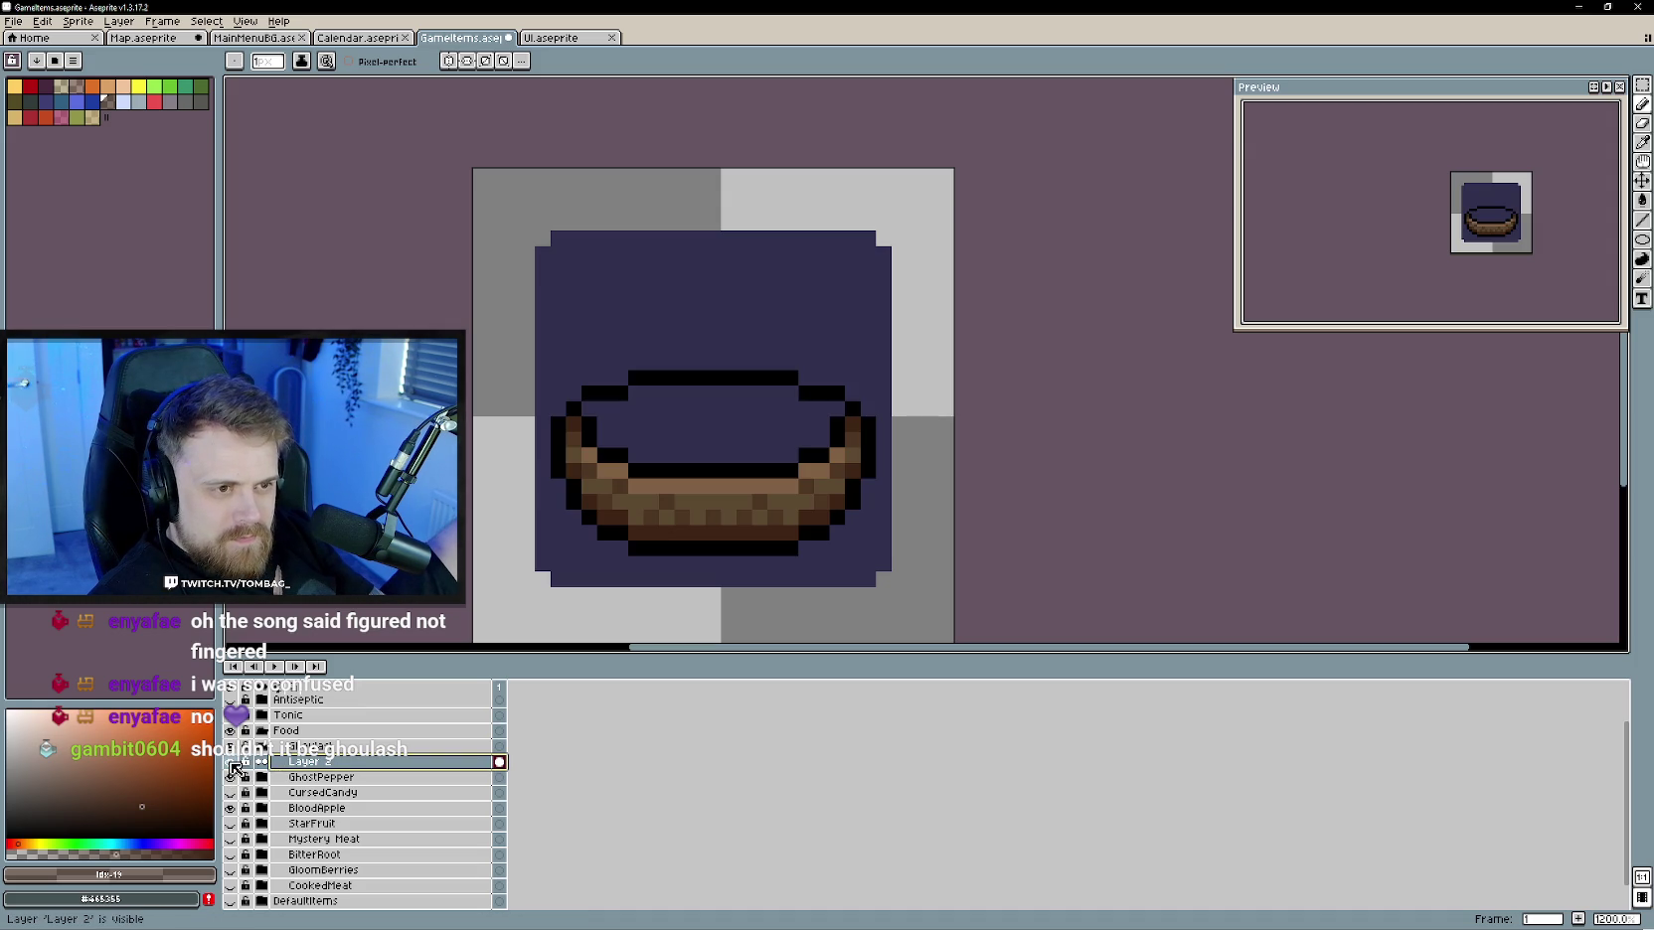
pyautogui.moveTo(229, 776); pyautogui.dragTo(231, 800)
pyautogui.click(231, 807)
# - Move the BG layer out of GhostPepper and place it below Layer 2
pyautogui.click(262, 777)
pyautogui.click(328, 808)
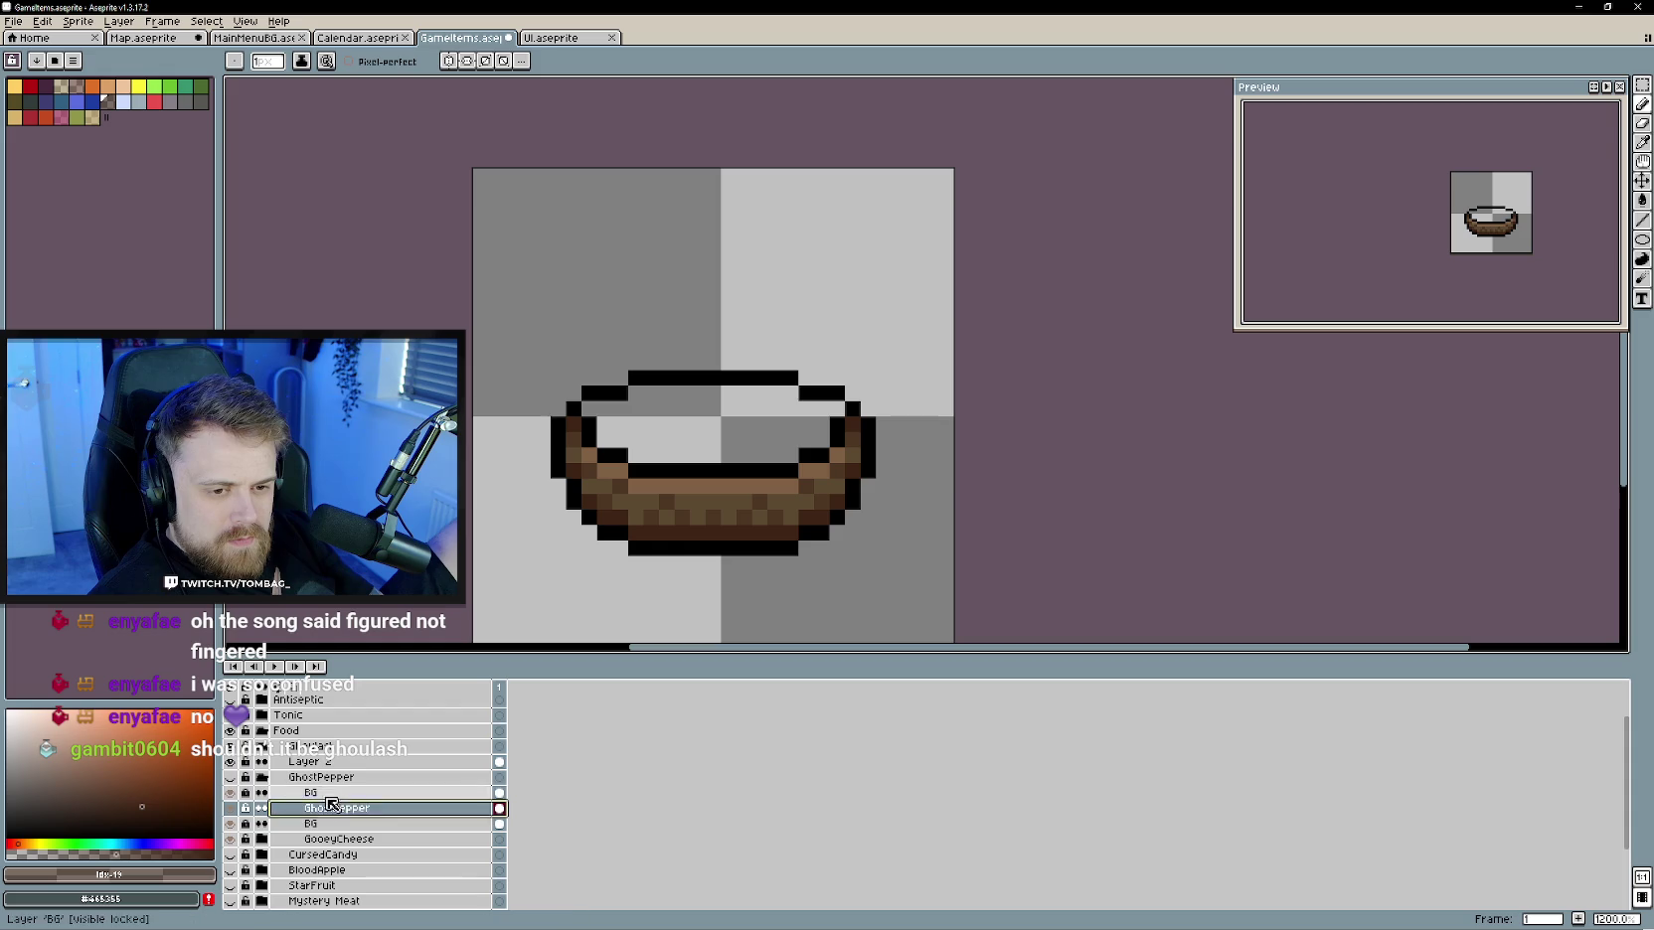
pyautogui.click(334, 793)
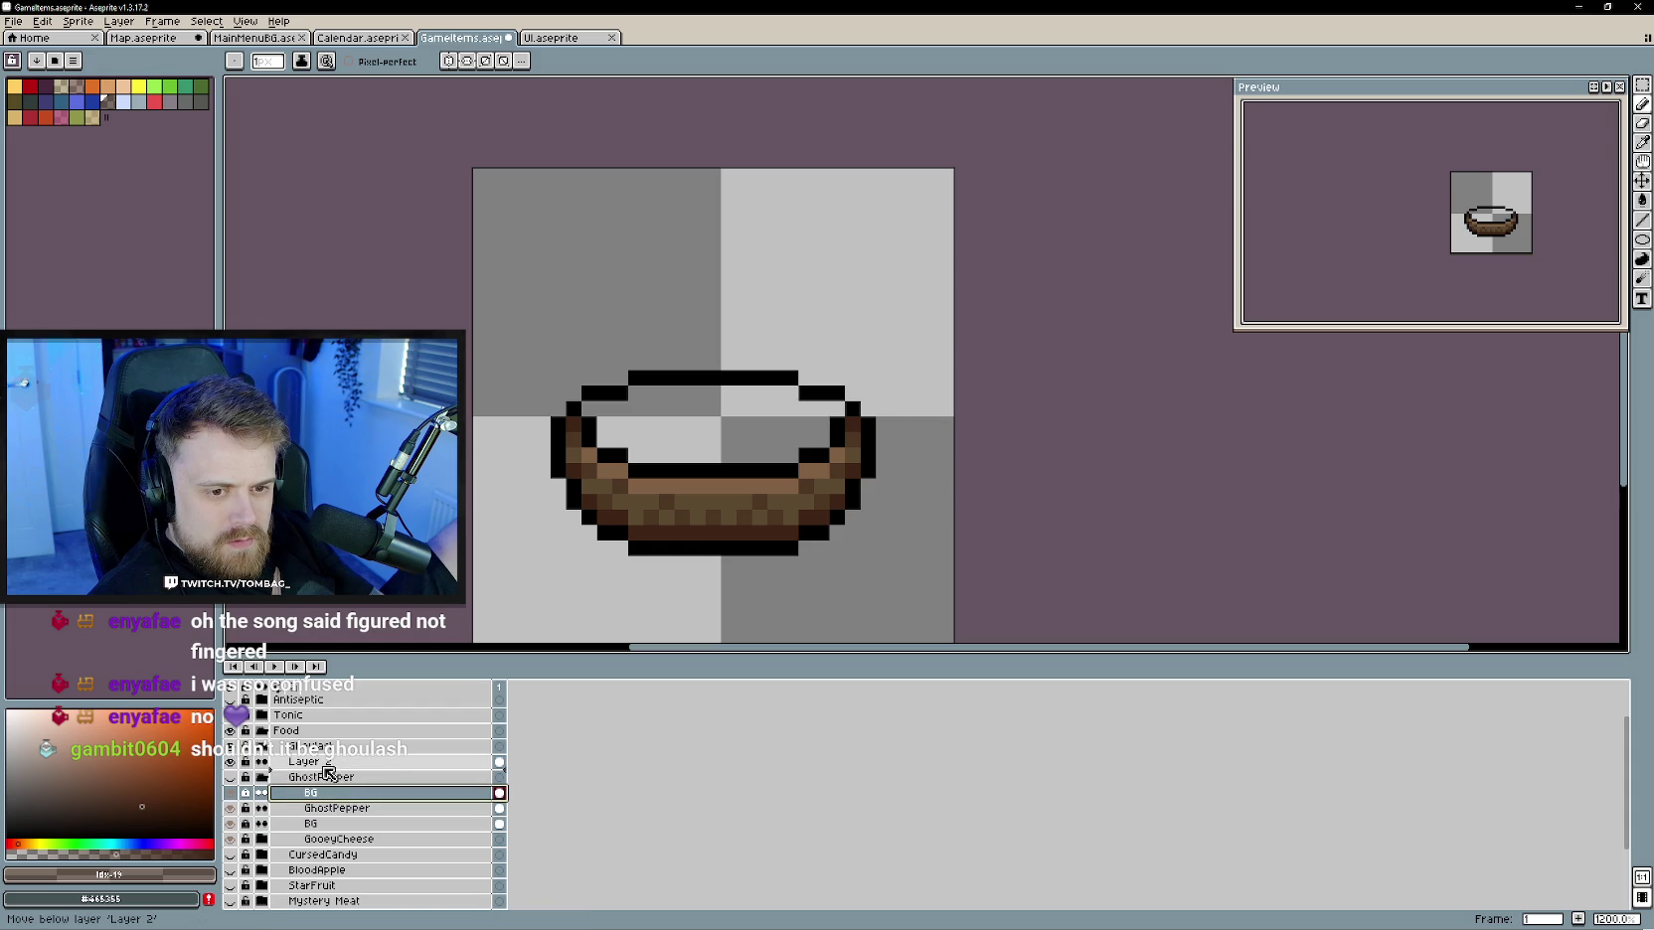
pyautogui.moveTo(334, 795); pyautogui.dragTo(332, 778)
pyautogui.click(263, 792)
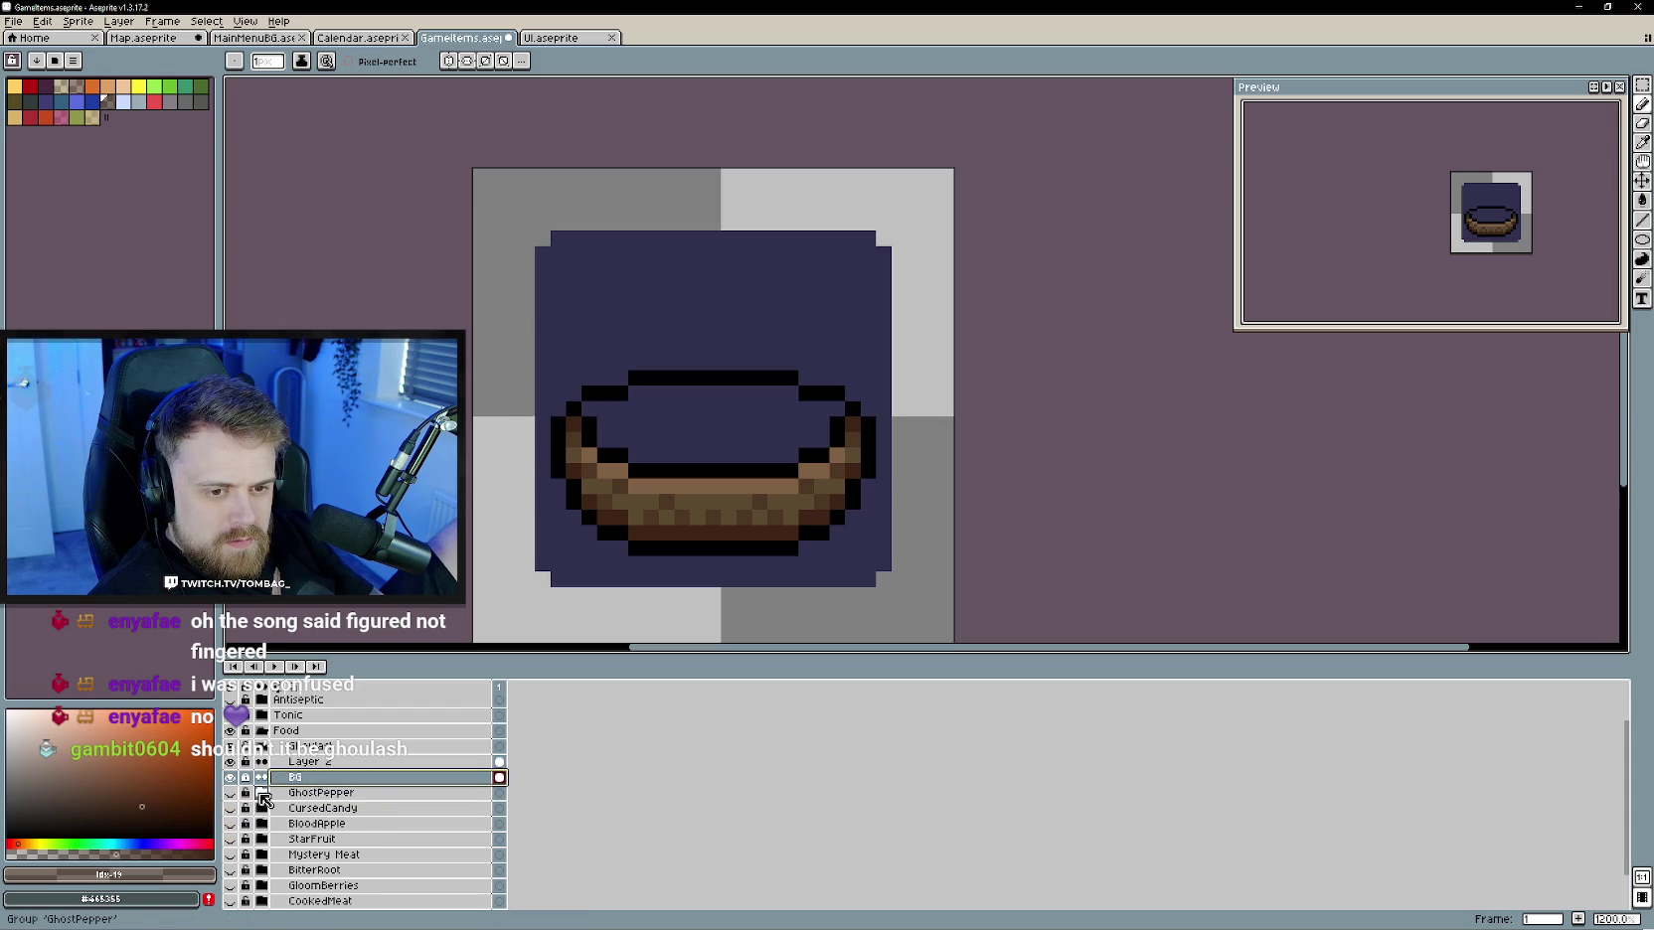
pyautogui.click(339, 762)
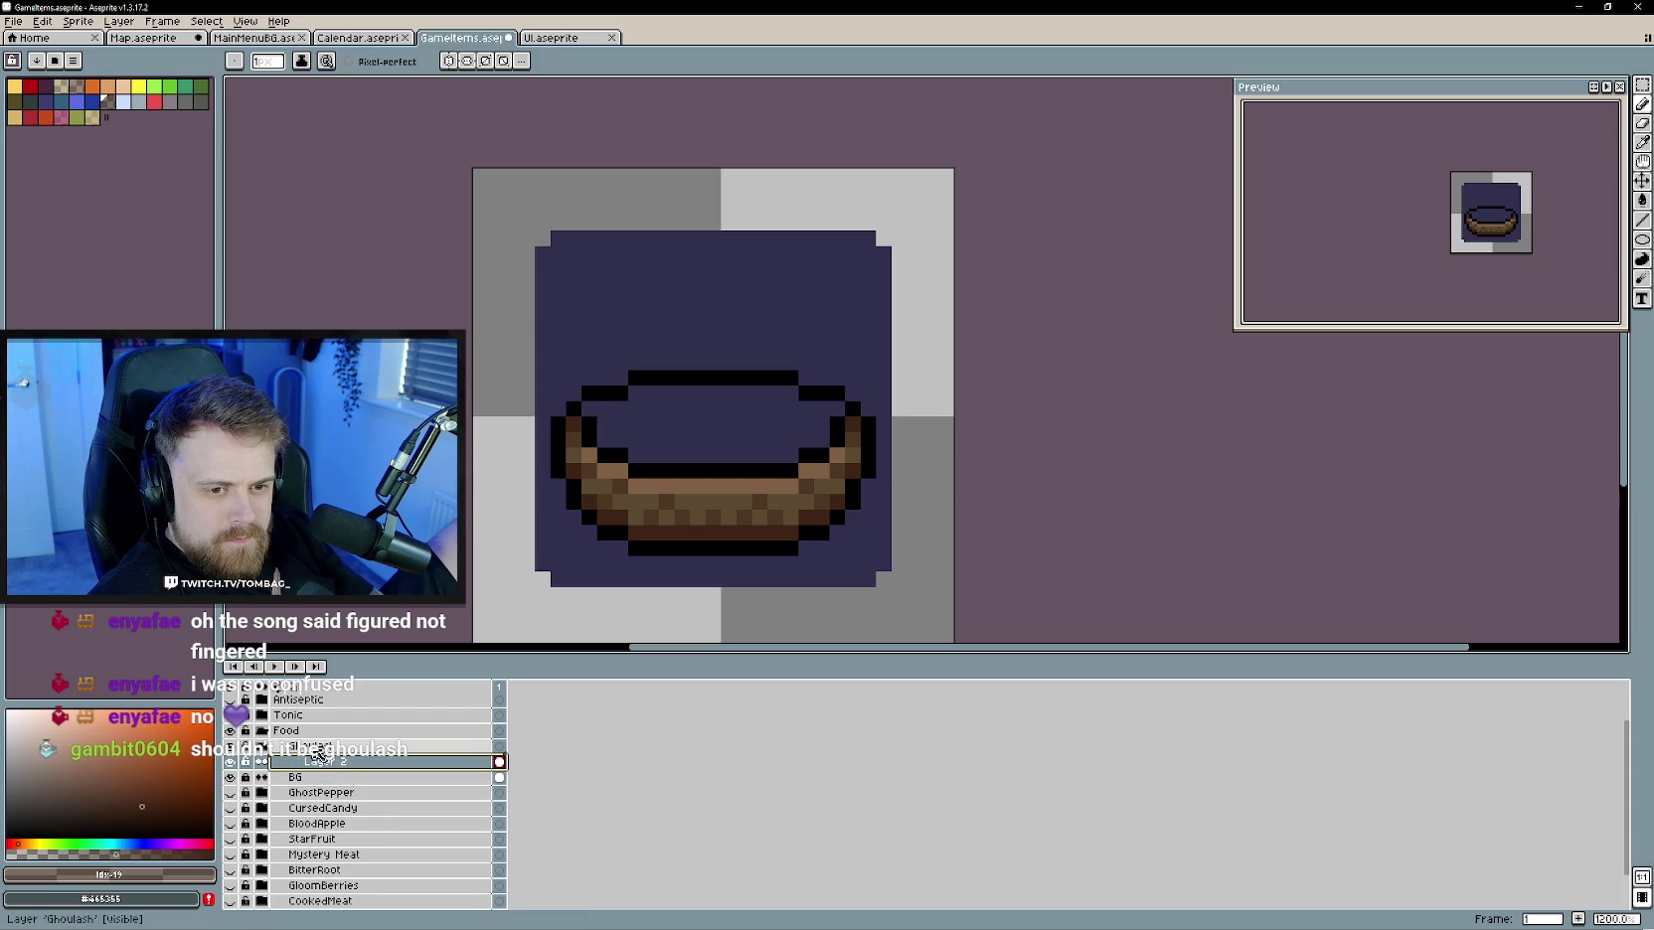
pyautogui.moveTo(316, 753)
pyautogui.mouseDown()
pyautogui.moveTo(308, 777)
pyautogui.moveTo(328, 773)
pyautogui.mouseUp()
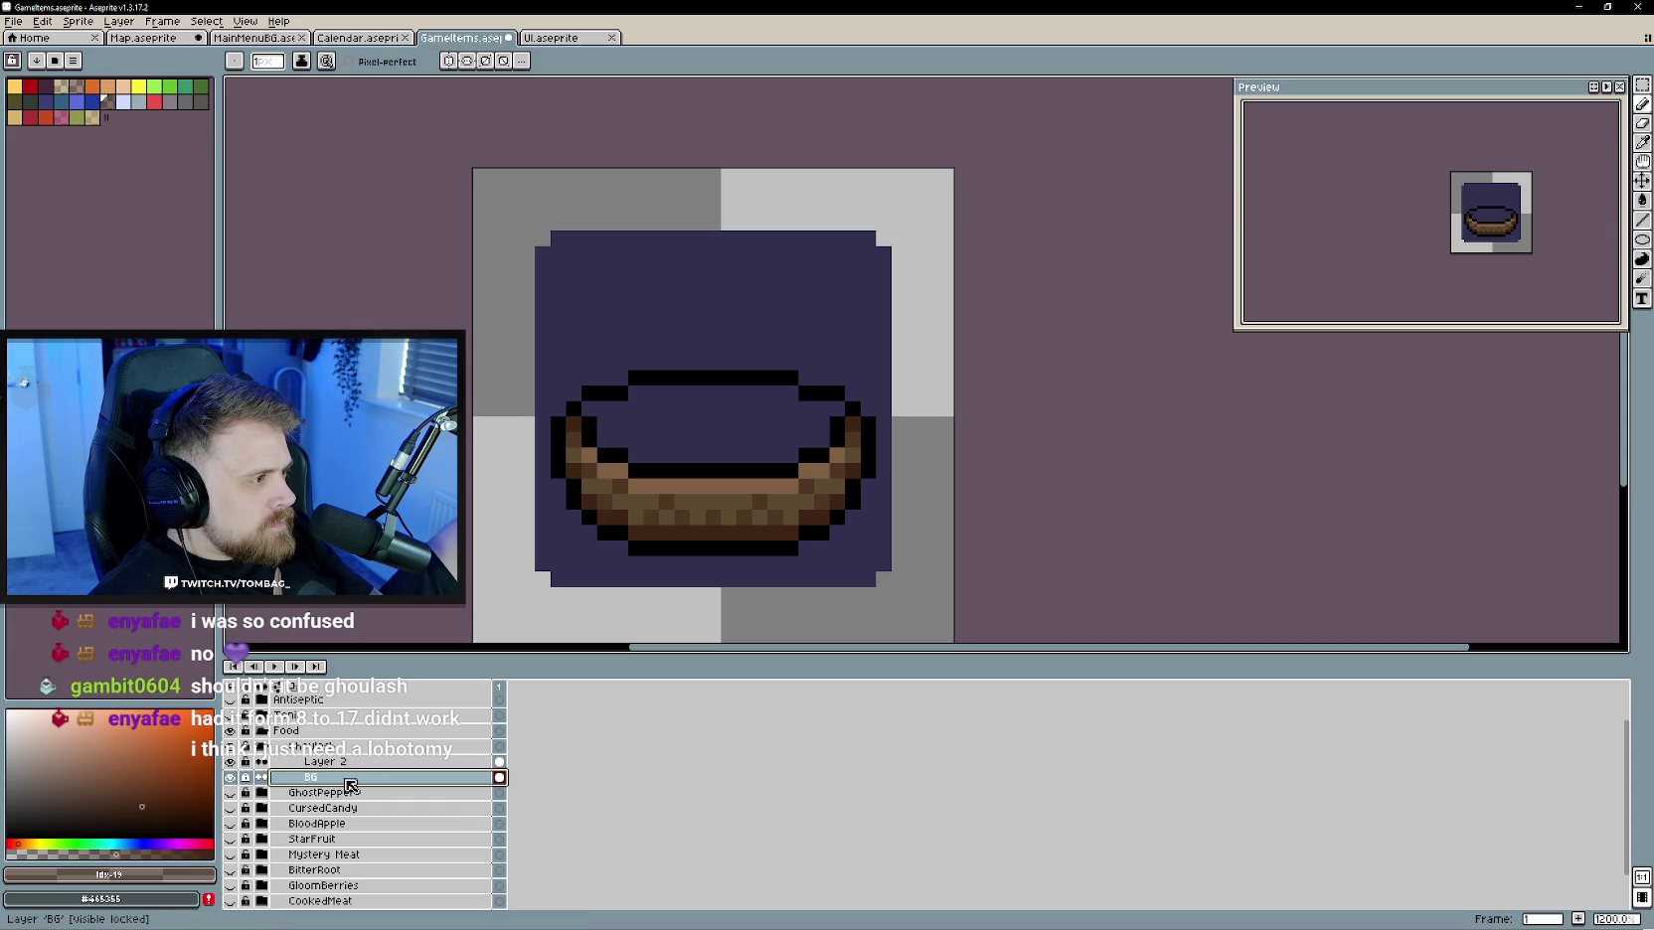
# - Reorder the BG layer and rename the bowl layer from Layer 2 to Ghoulash
pyautogui.click(362, 776)
pyautogui.moveTo(369, 779)
pyautogui.mouseDown()
pyautogui.moveTo(375, 765)
pyautogui.moveTo(333, 768)
pyautogui.mouseUp()
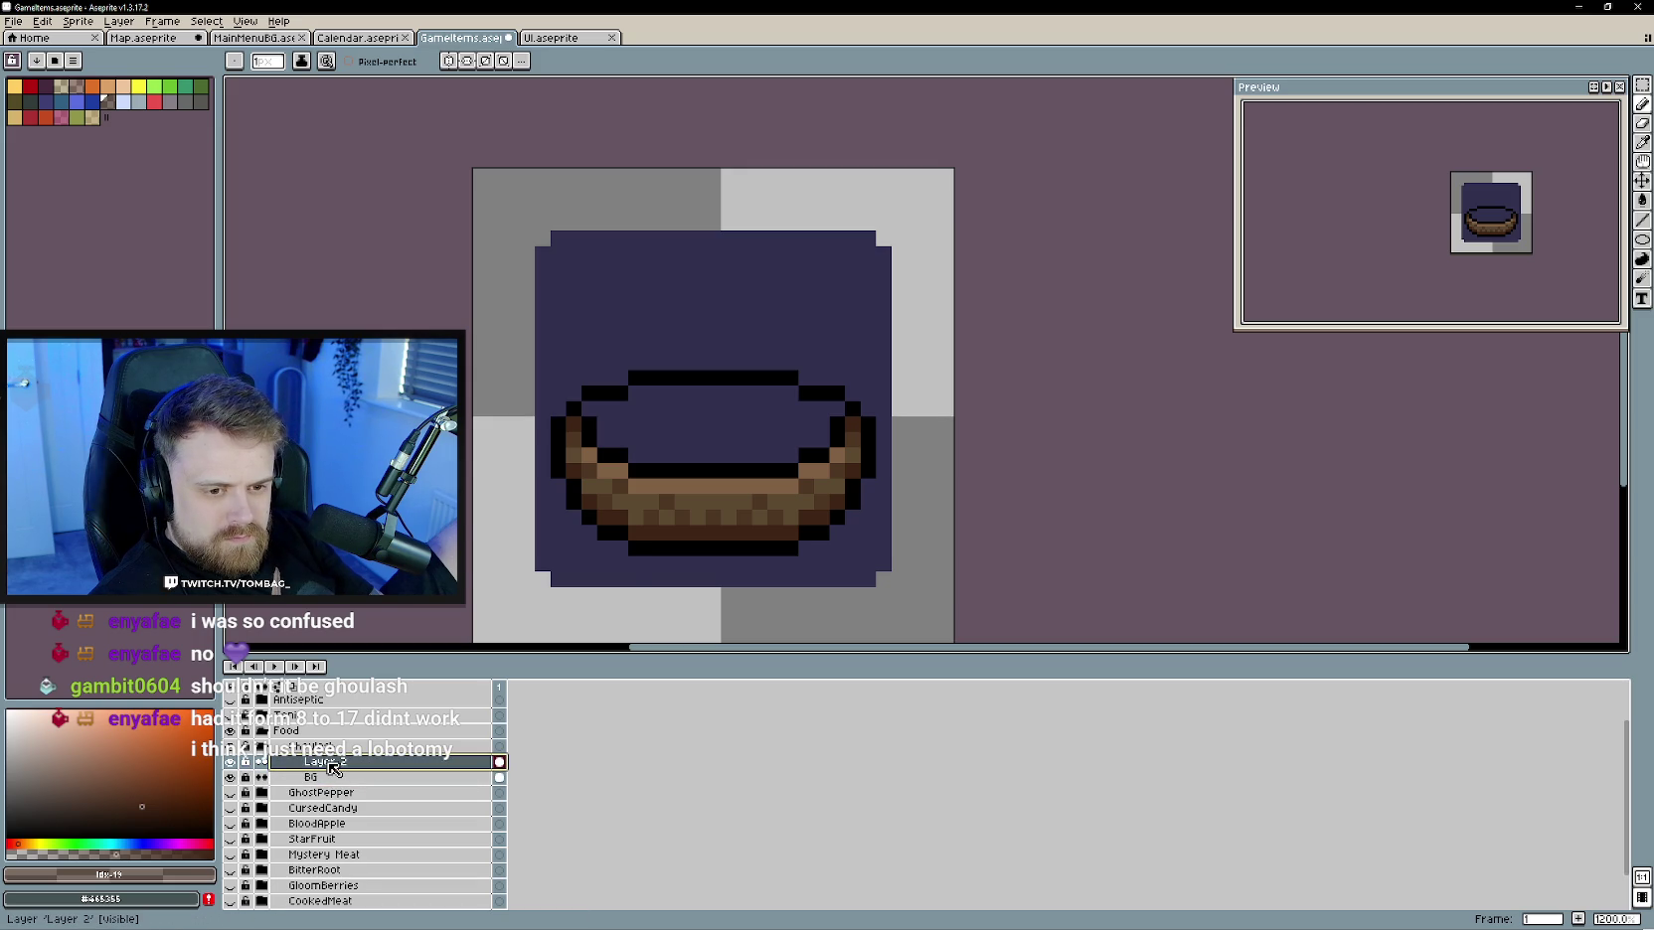
pyautogui.doubleClick(333, 767)
pyautogui.write('Ghoulash')
pyautogui.press('Return')
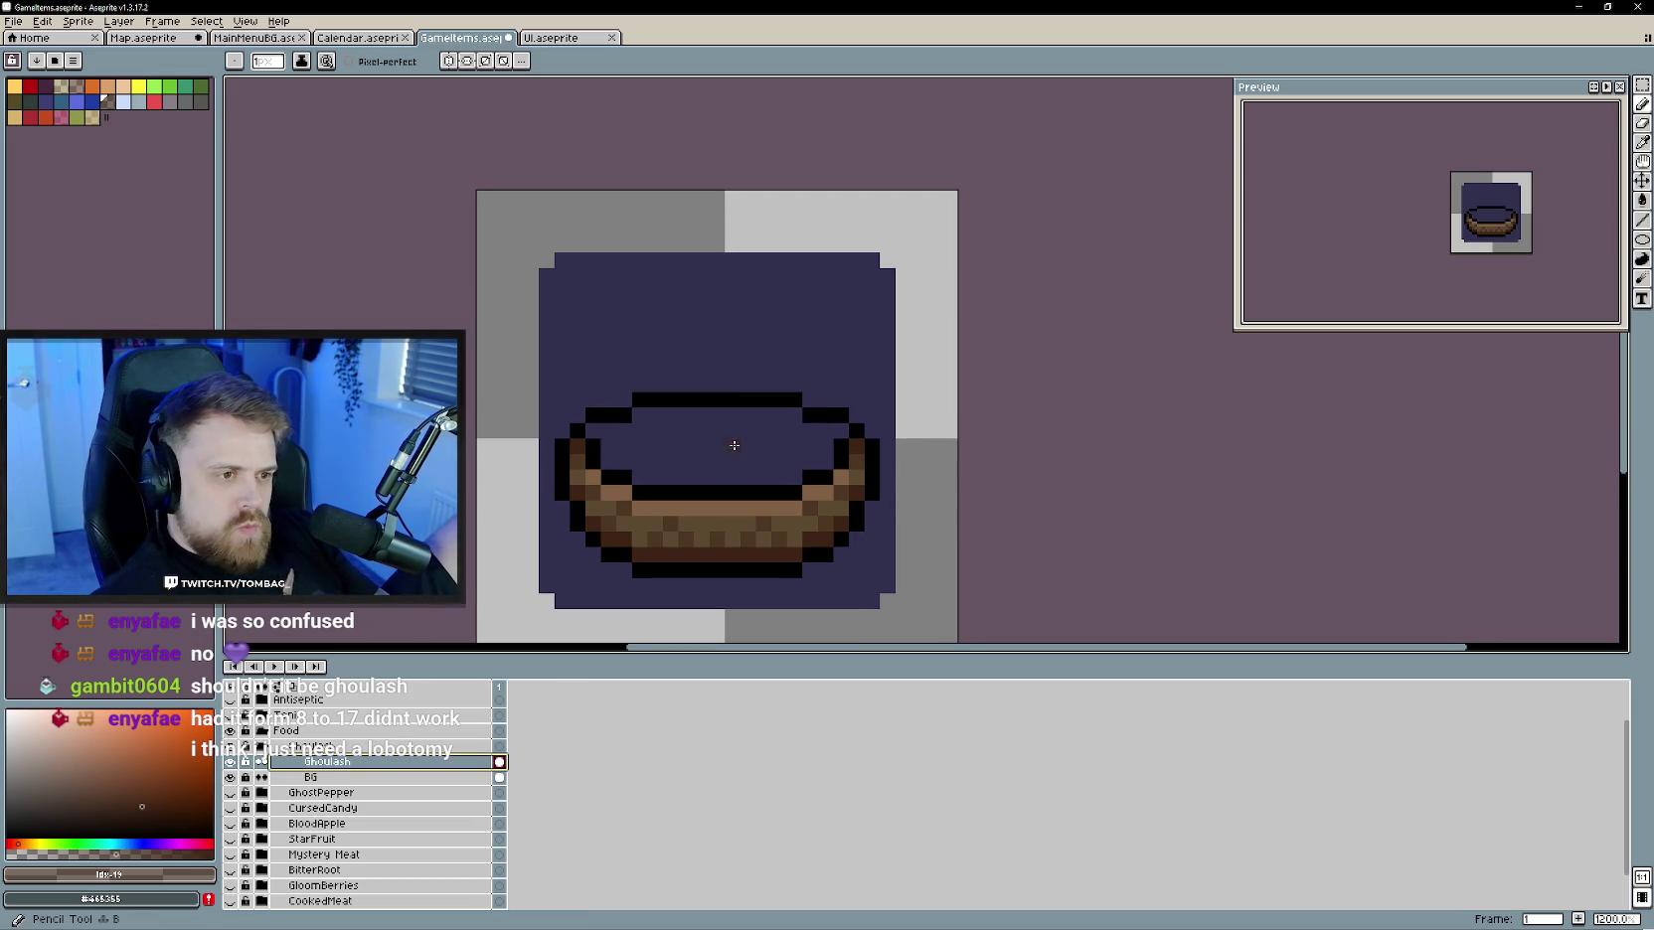
pyautogui.moveTo(748, 482); pyautogui.dragTo(766, 526)
pyautogui.scroll(-2, 766, 526)
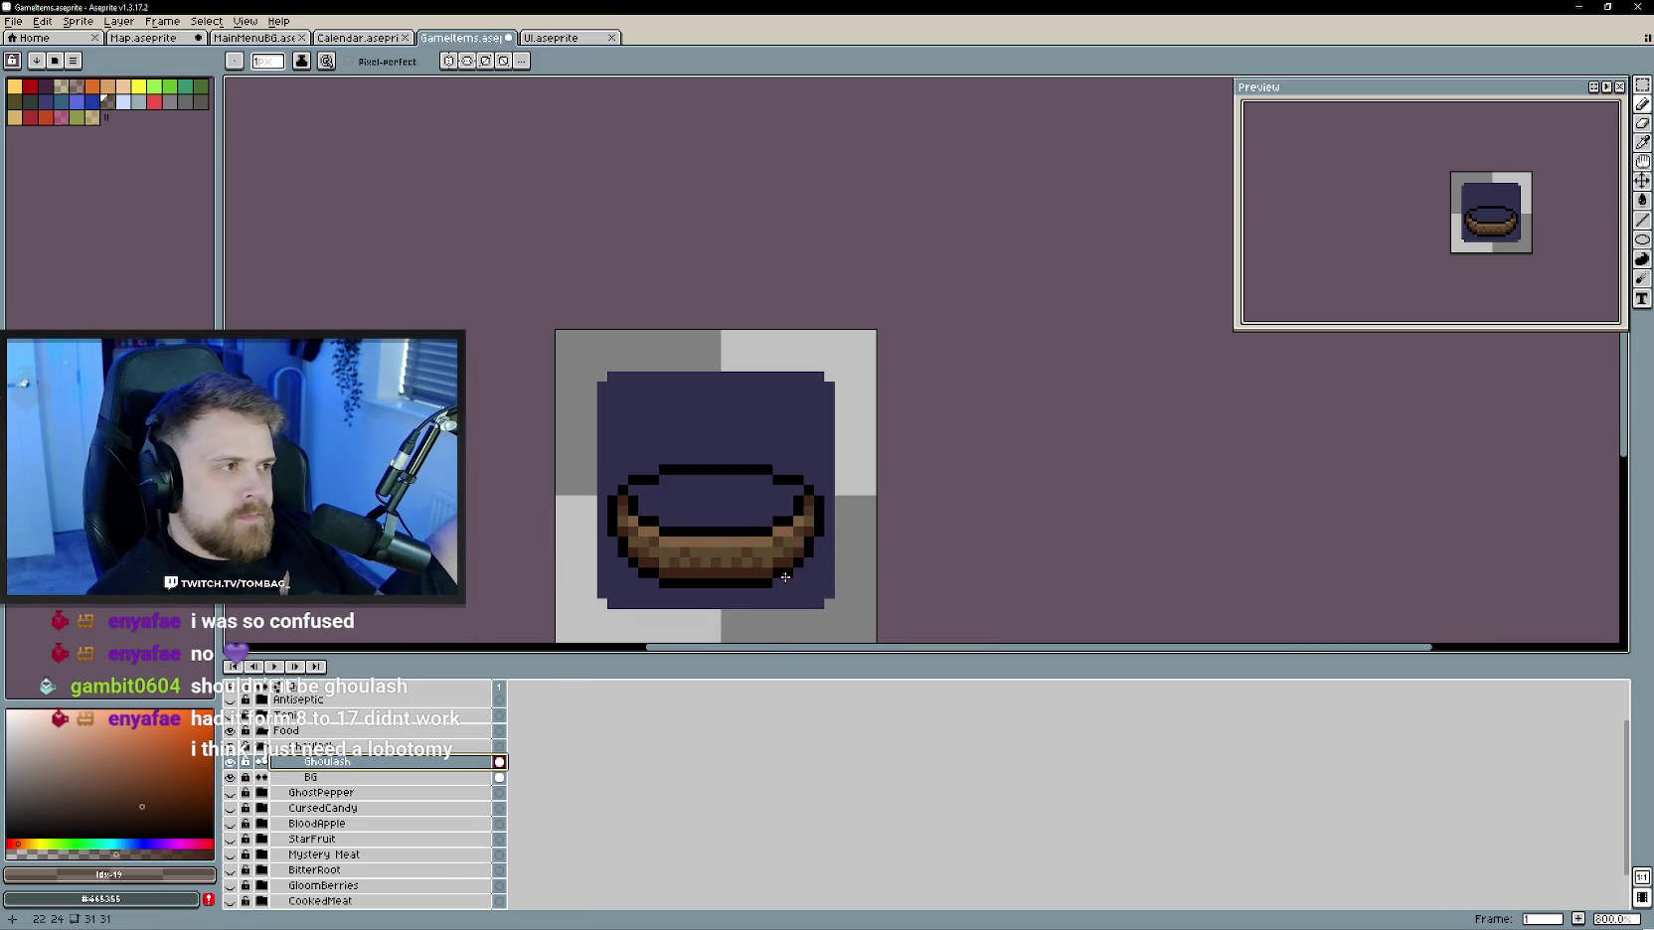
pyautogui.scroll(2, 700, 542)
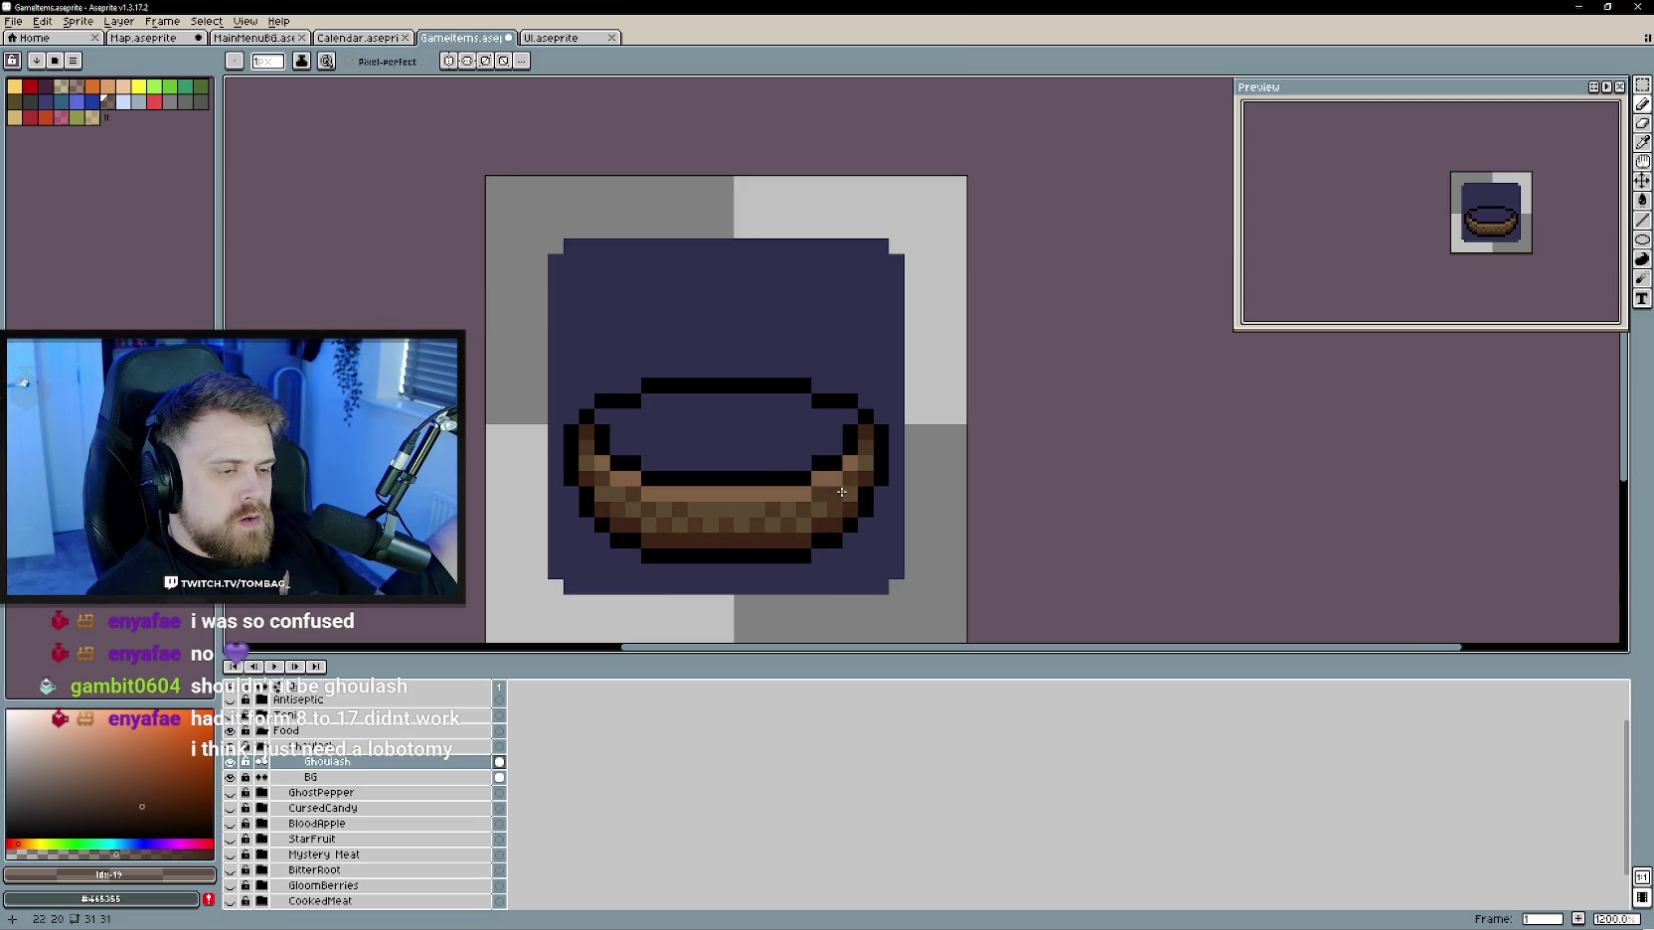
pyautogui.scroll(-4, 608, 497)
pyautogui.scroll(-1, 715, 535)
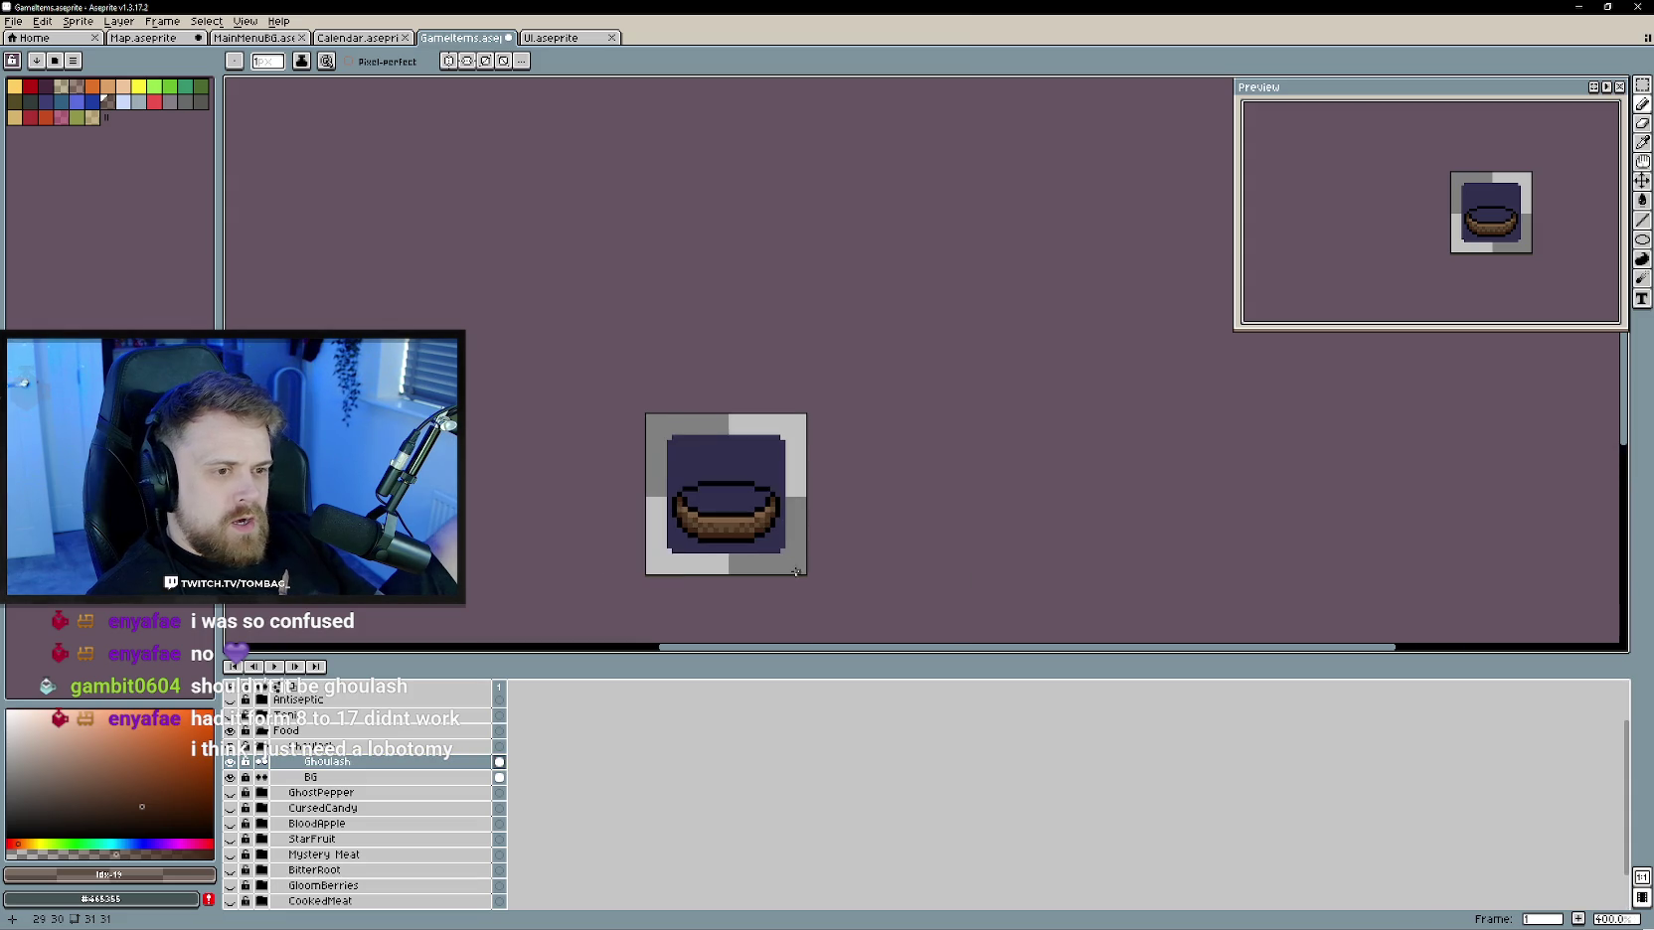
pyautogui.scroll(3, 795, 567)
pyautogui.moveTo(710, 507); pyautogui.dragTo(723, 552)
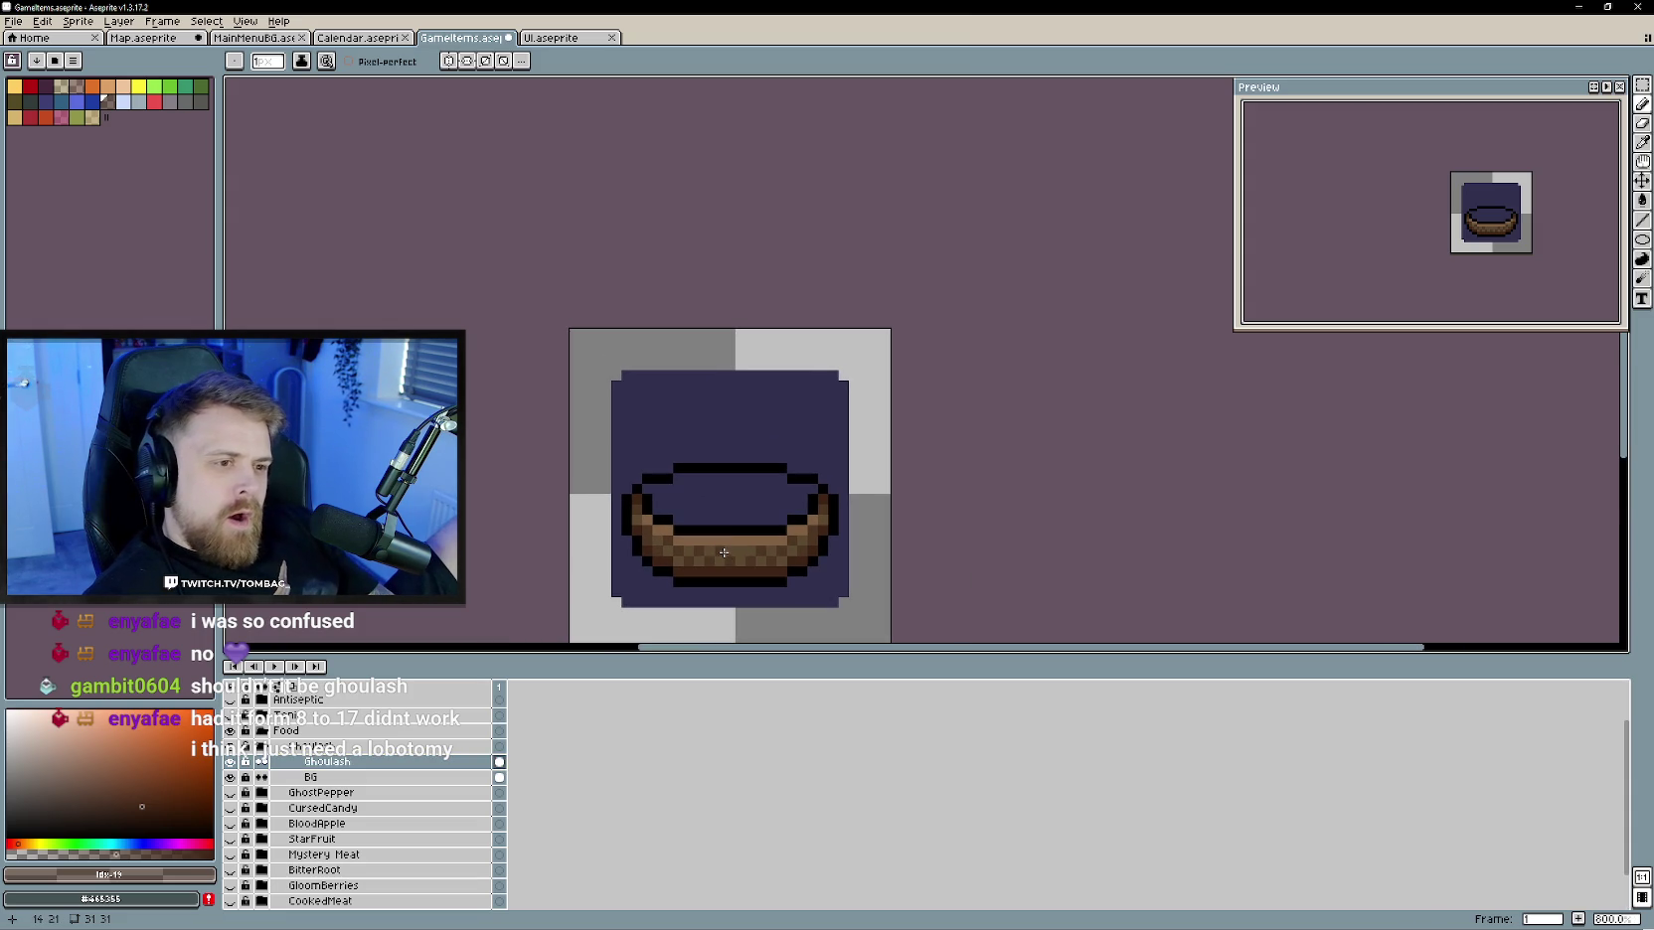
# - Eyedrop the dark brown and bucket-fill the bowl's interior with it
pyautogui.keyDown('alt'); pyautogui.click(738, 563); pyautogui.keyUp('alt')
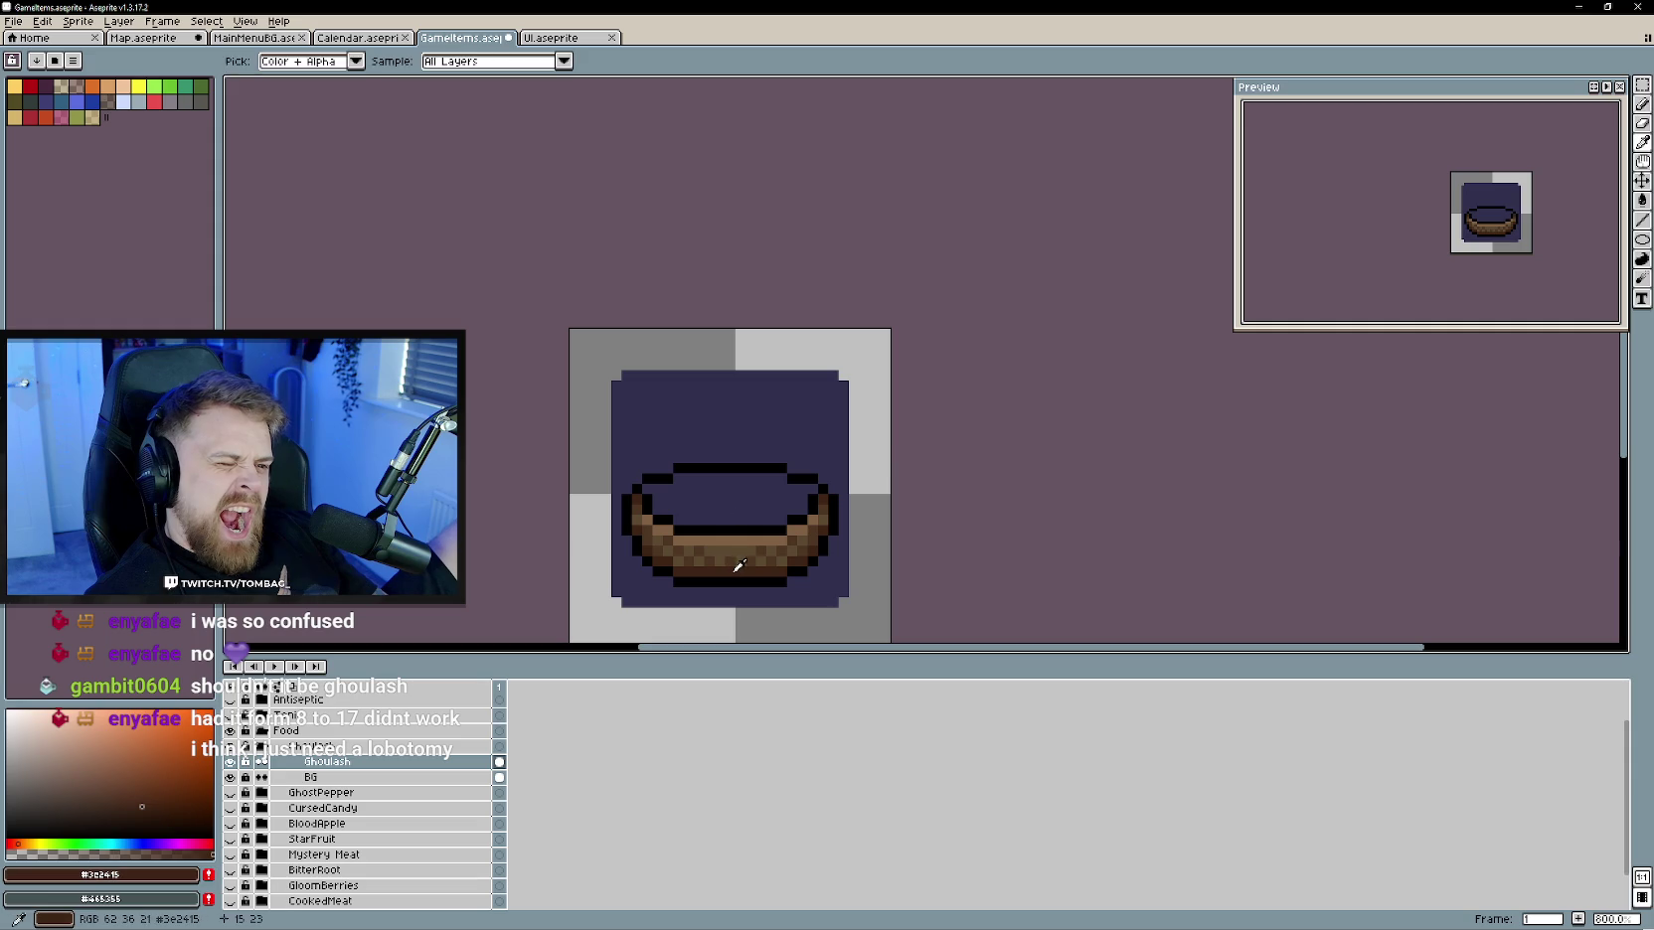
pyautogui.press('g')
pyautogui.click(716, 497)
pyautogui.scroll(-1, 790, 558)
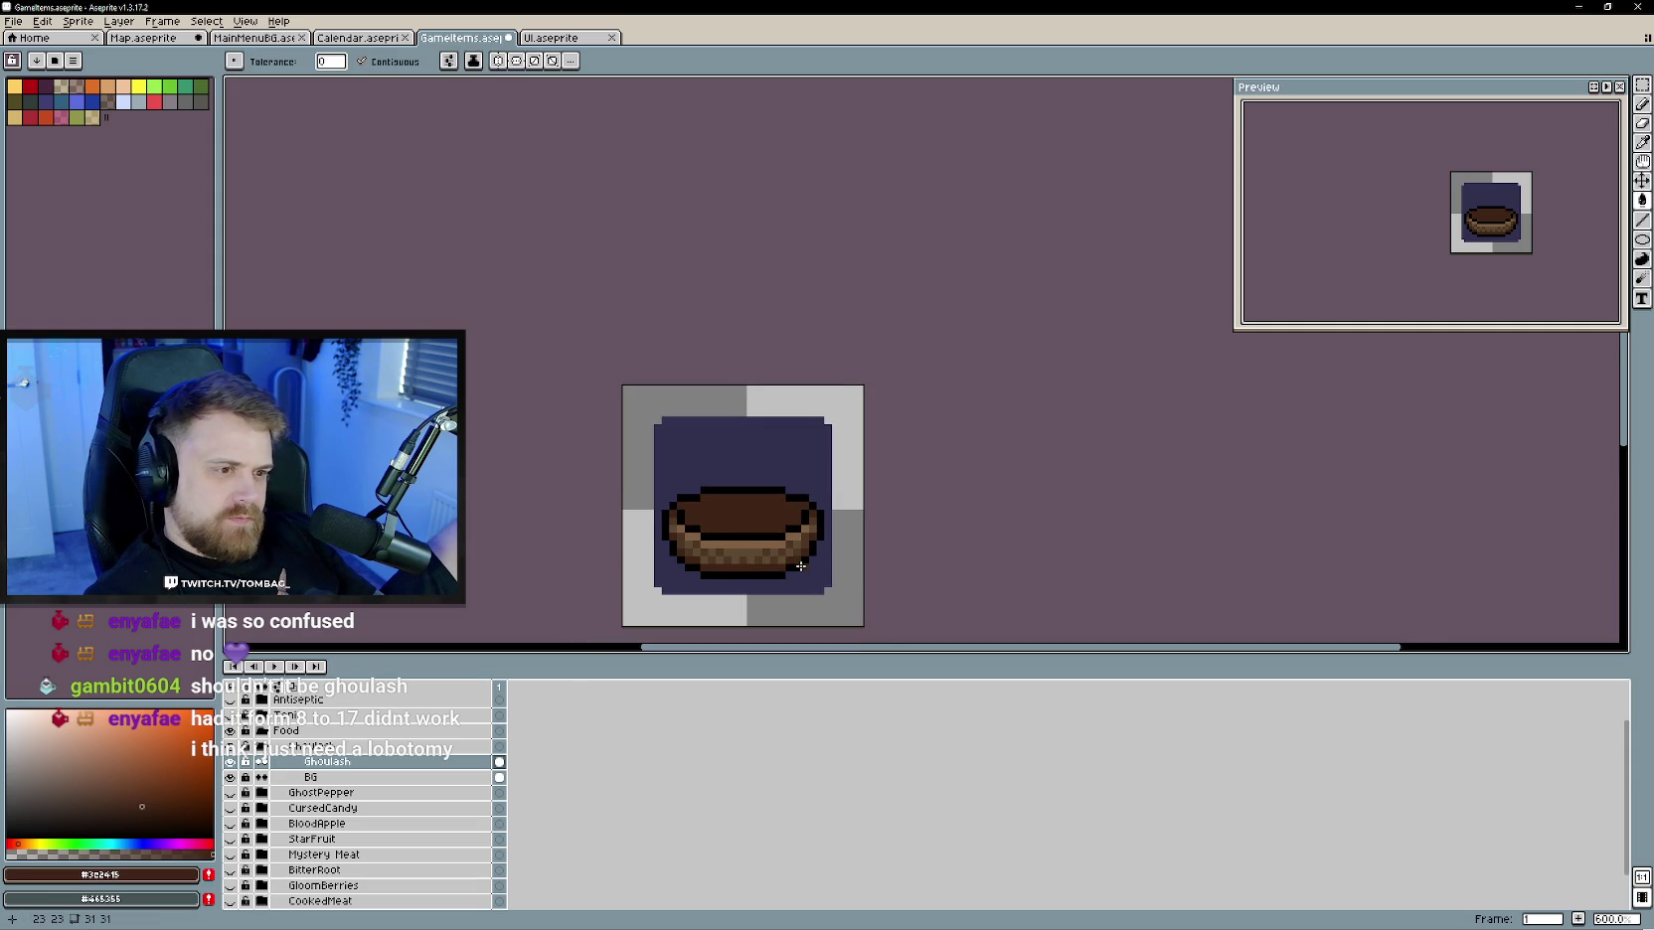
pyautogui.scroll(1, 749, 524)
# - Sample a darker brown and draw a band along the bowl's inner rim
pyautogui.press('alt')
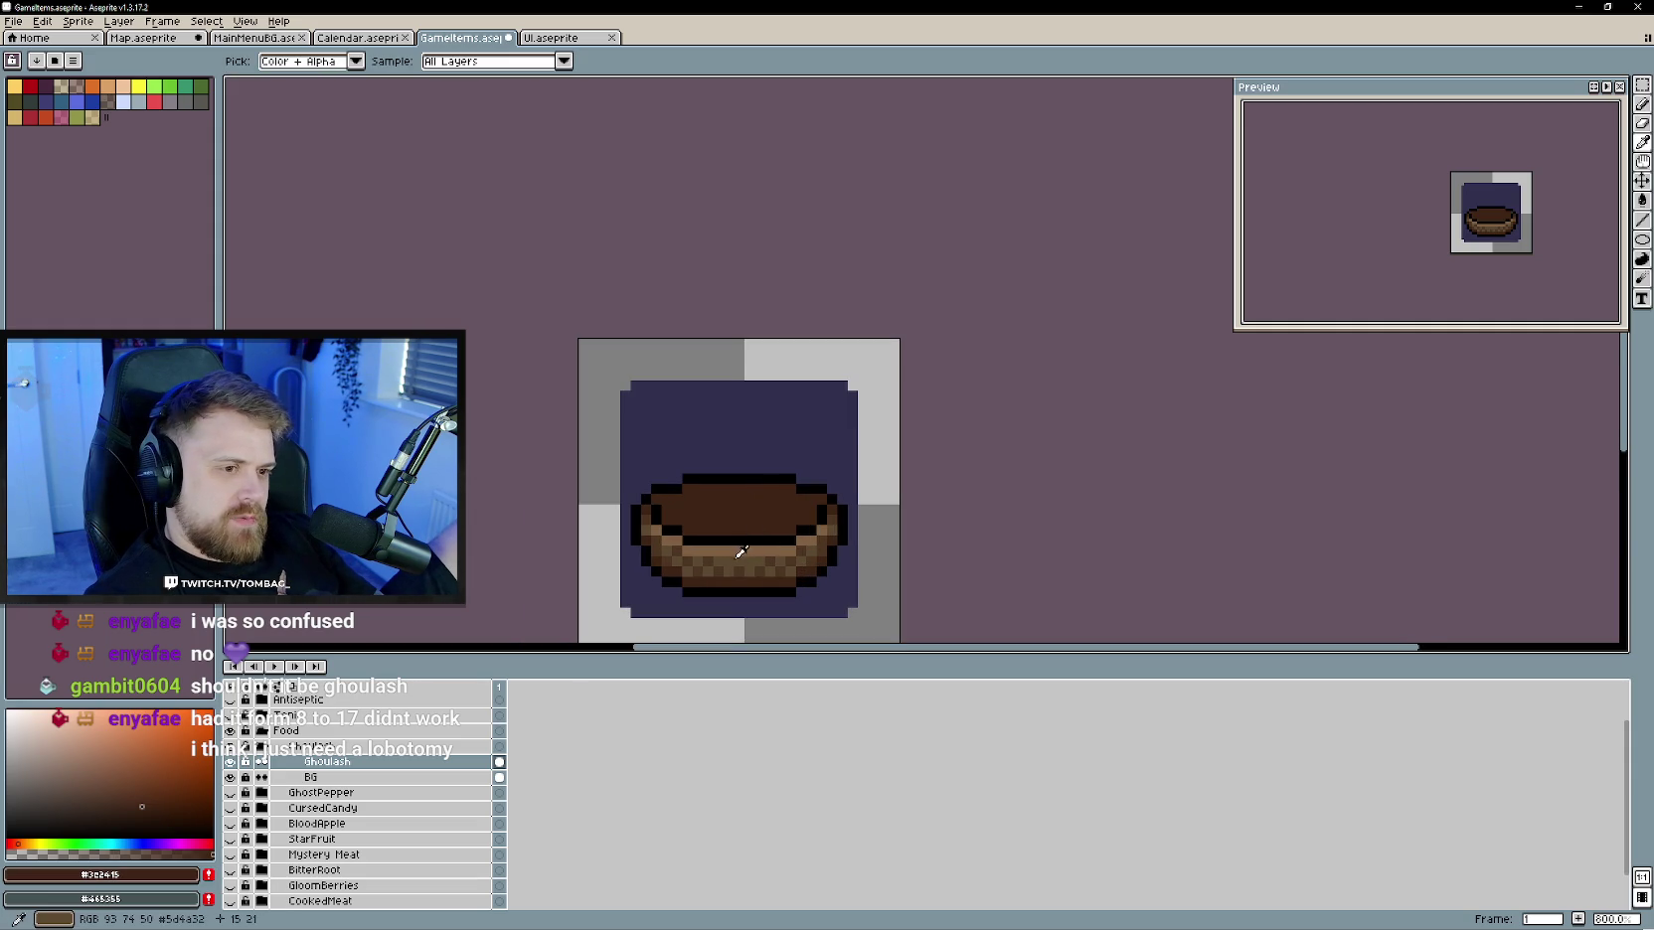
pyautogui.keyDown('alt'); pyautogui.click(755, 575); pyautogui.keyUp('alt')
pyautogui.scroll(2, 707, 530)
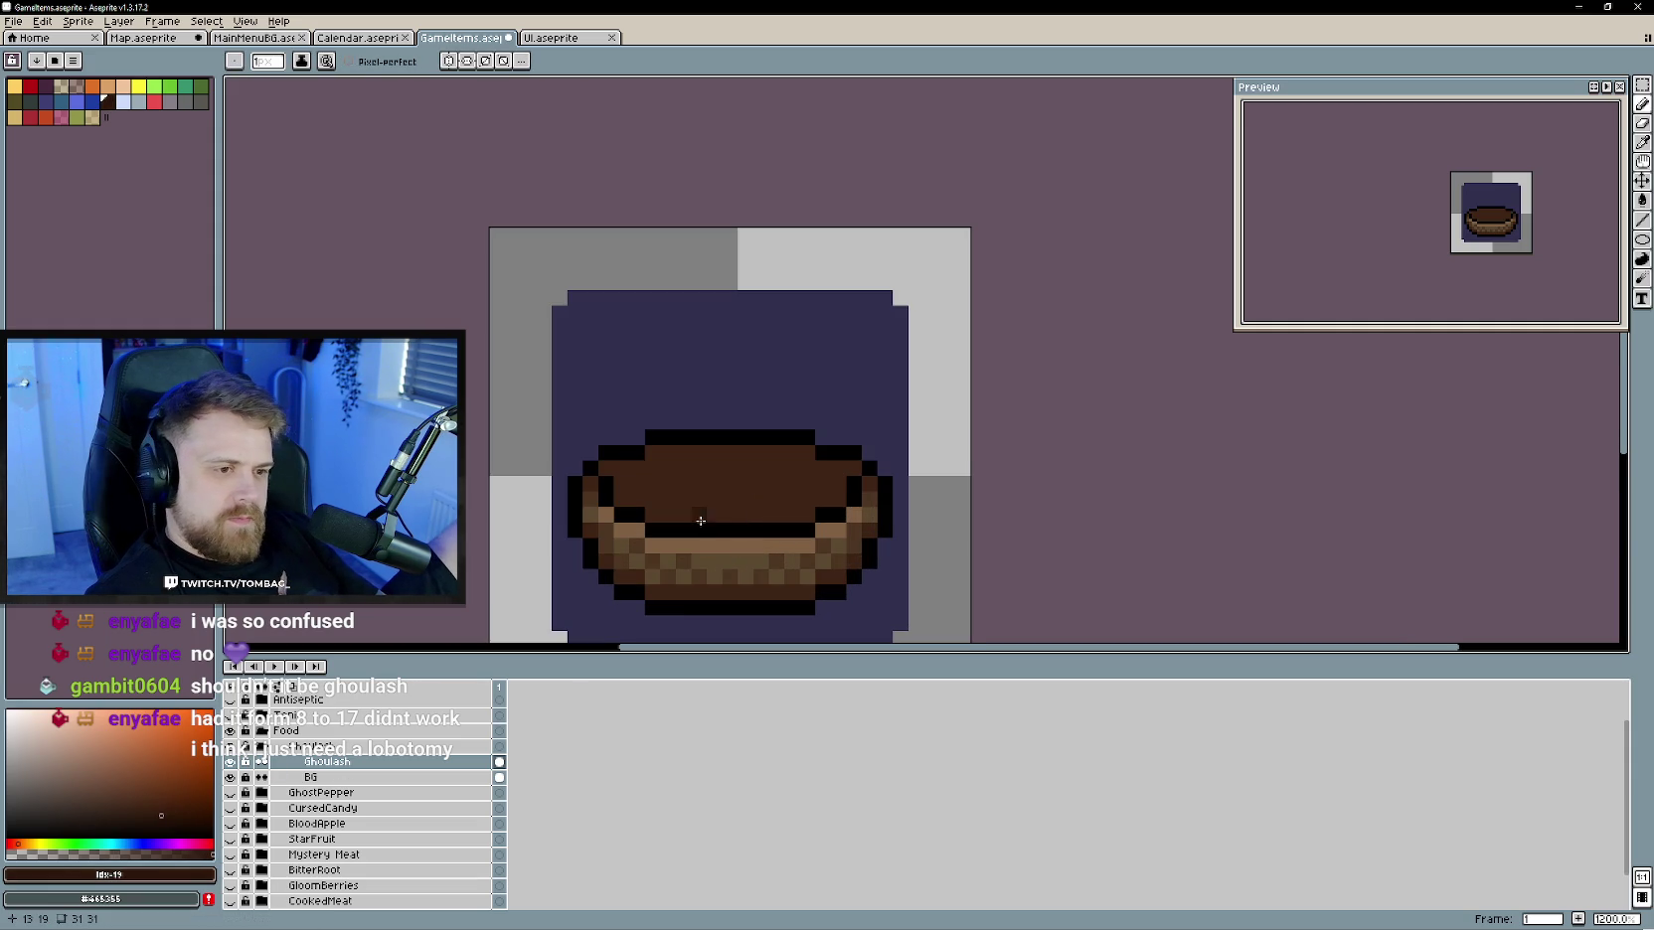
pyautogui.moveTo(664, 515); pyautogui.dragTo(790, 519)
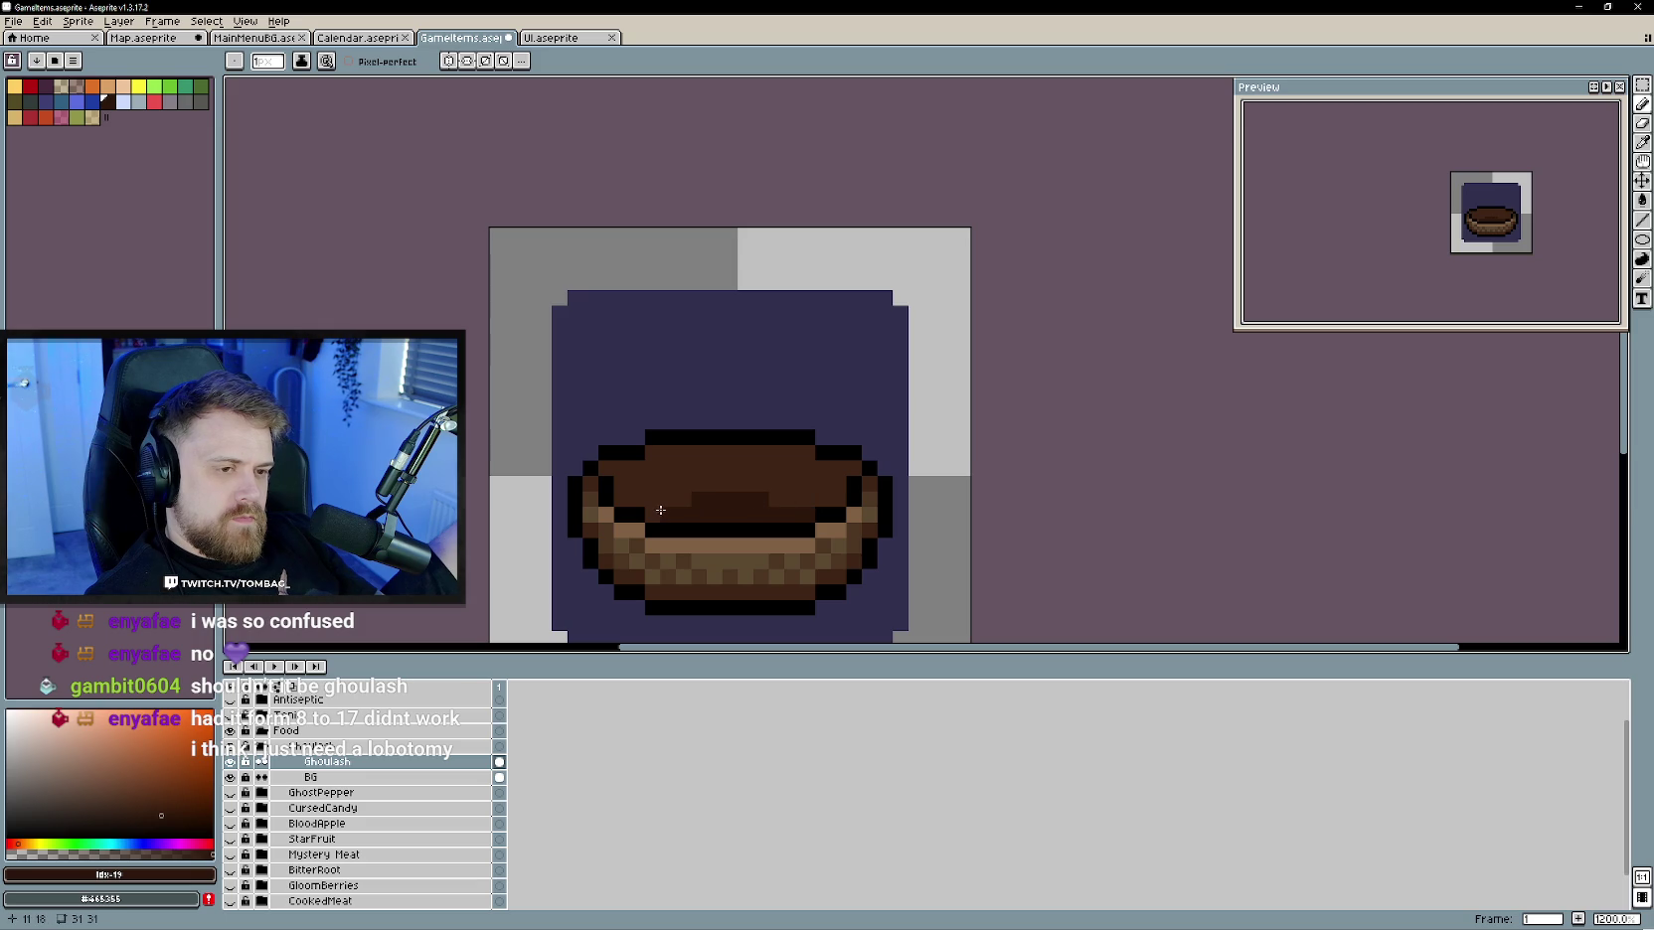
pyautogui.scroll(-4, 765, 547)
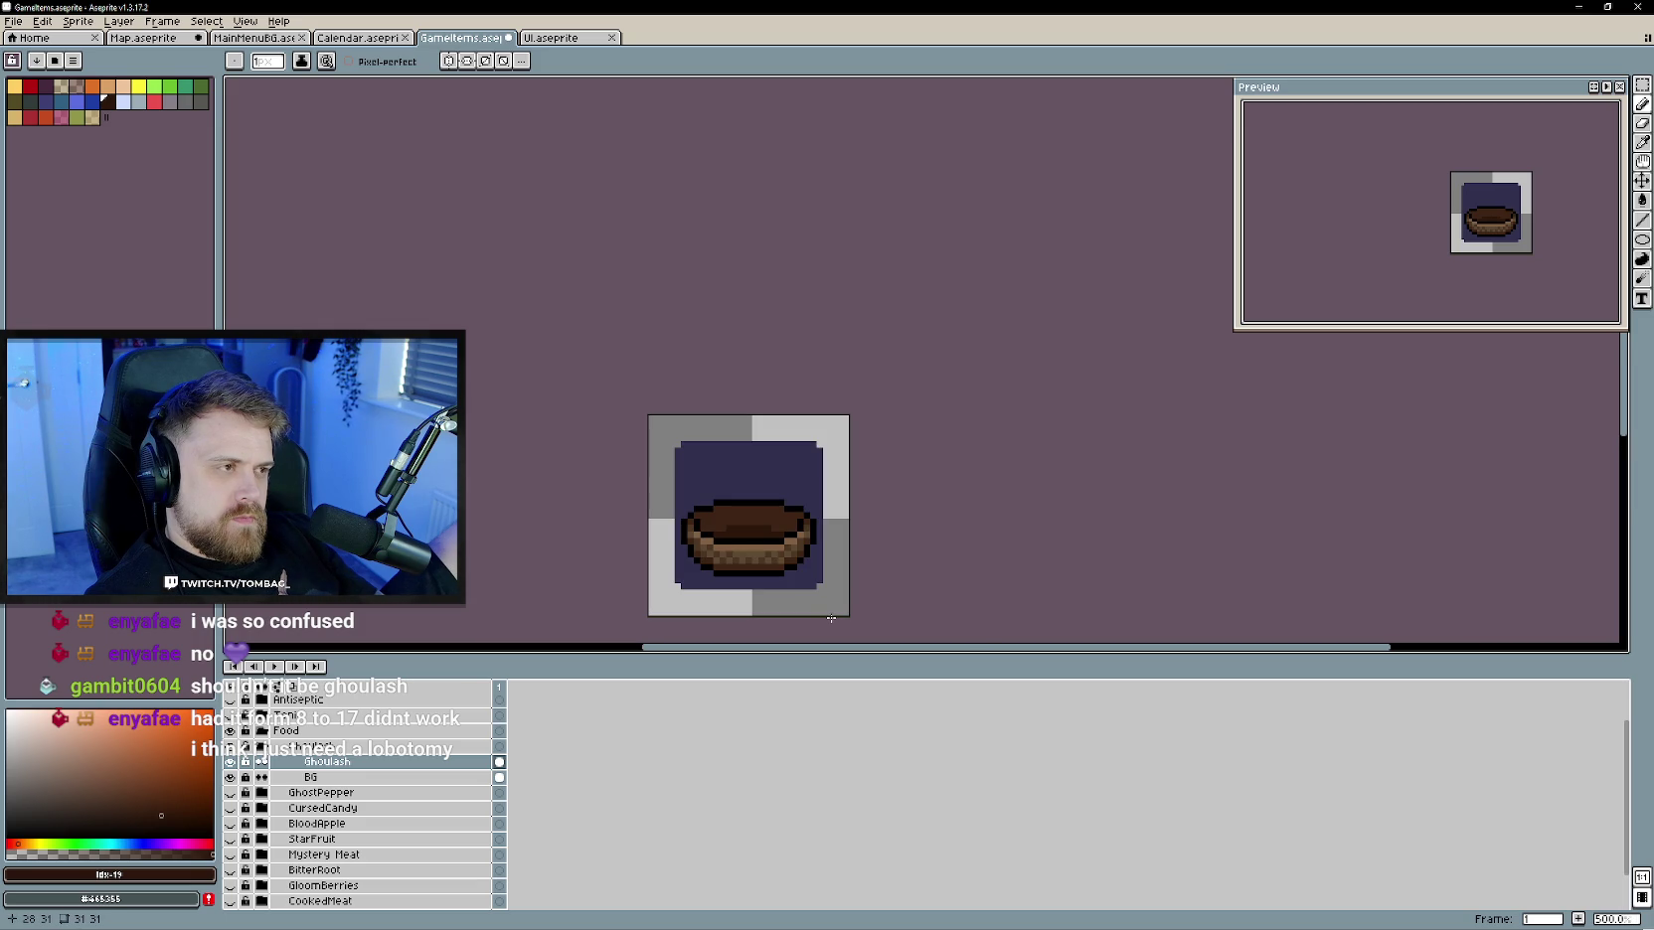
pyautogui.moveTo(831, 619); pyautogui.dragTo(816, 538)
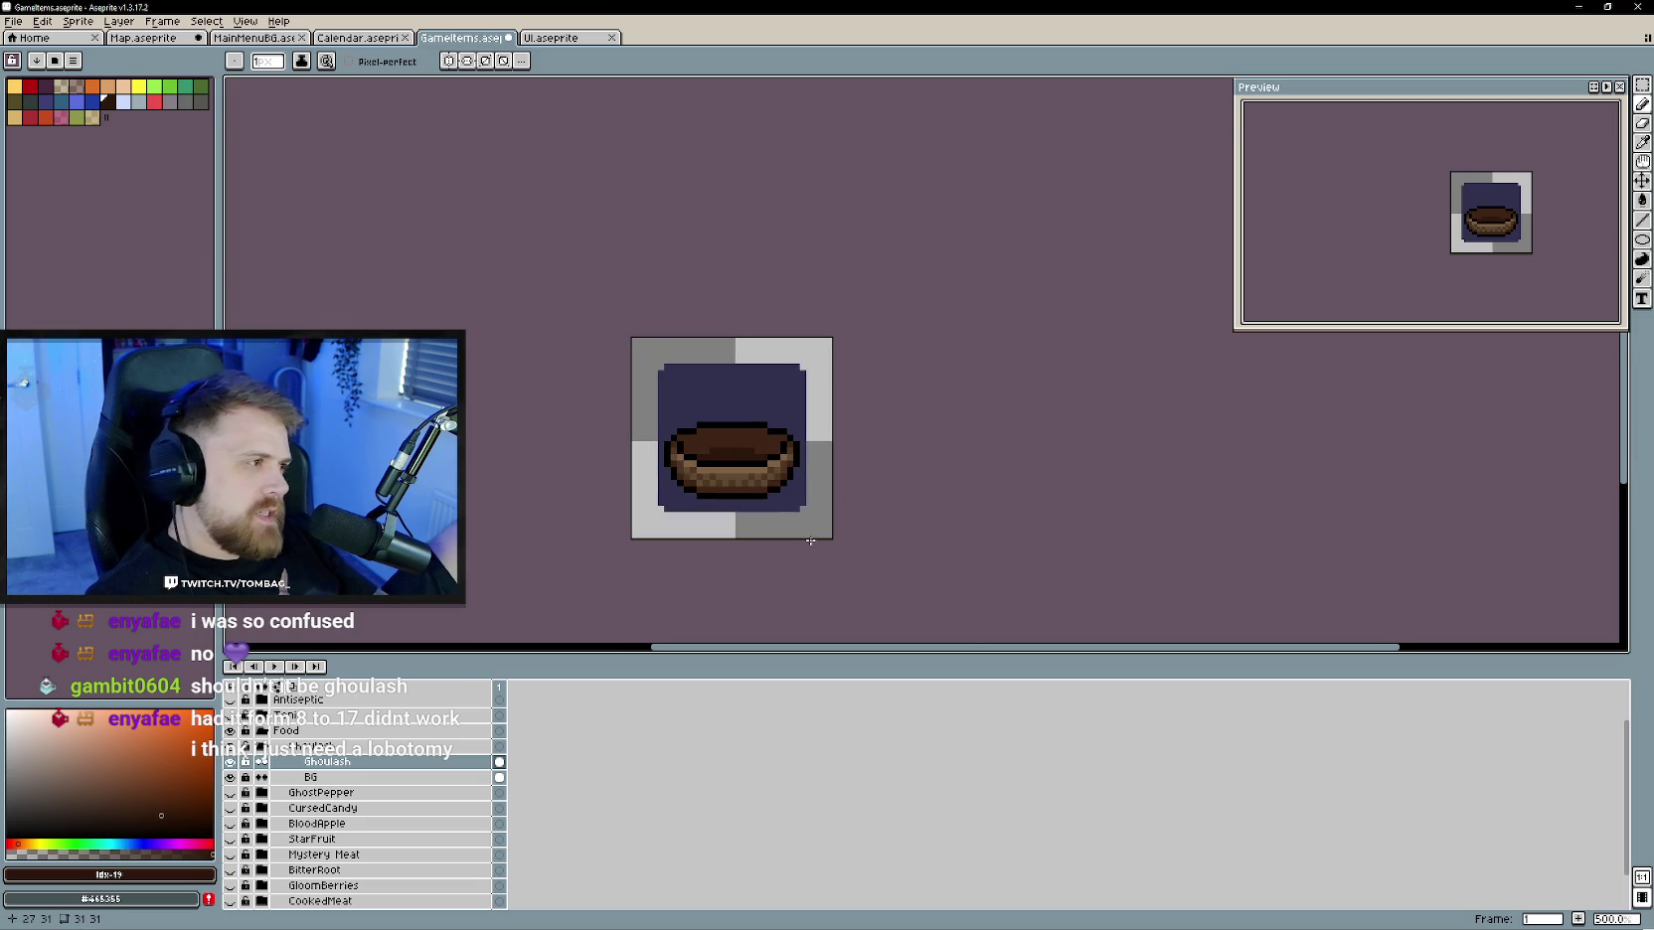
pyautogui.rightClick(373, 760)
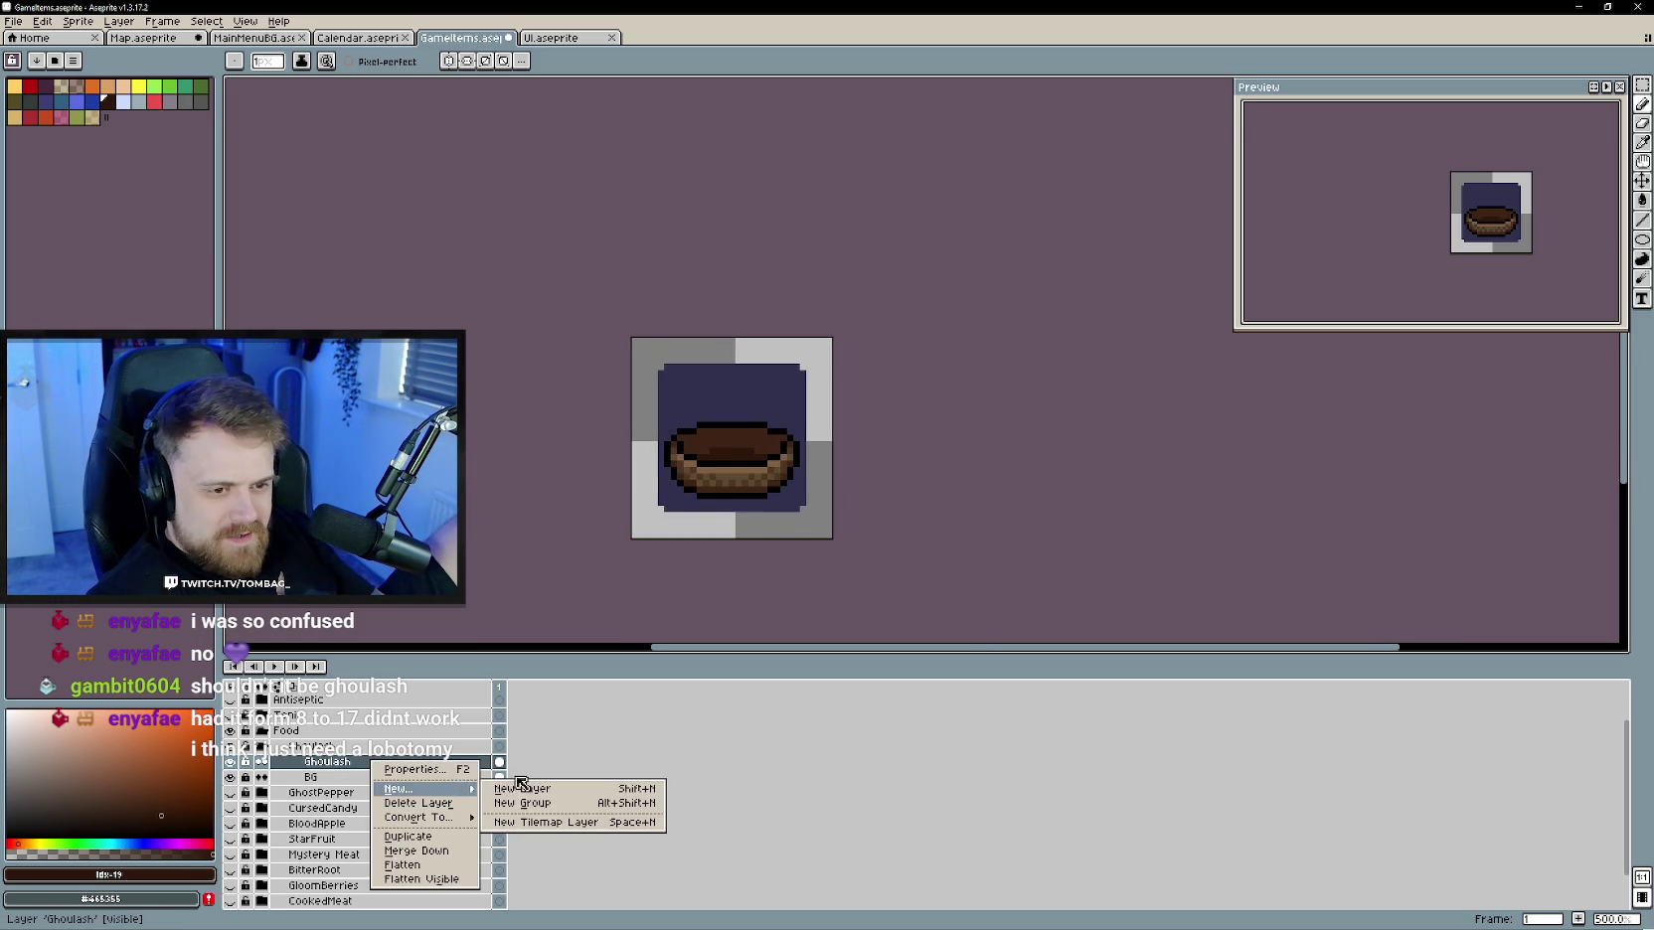
# - Add a new layer above Ghoulash and paint blue-grey rows across the bowl's top
pyautogui.click(552, 783)
pyautogui.scroll(1, 706, 483)
pyautogui.scroll(1, 901, 319)
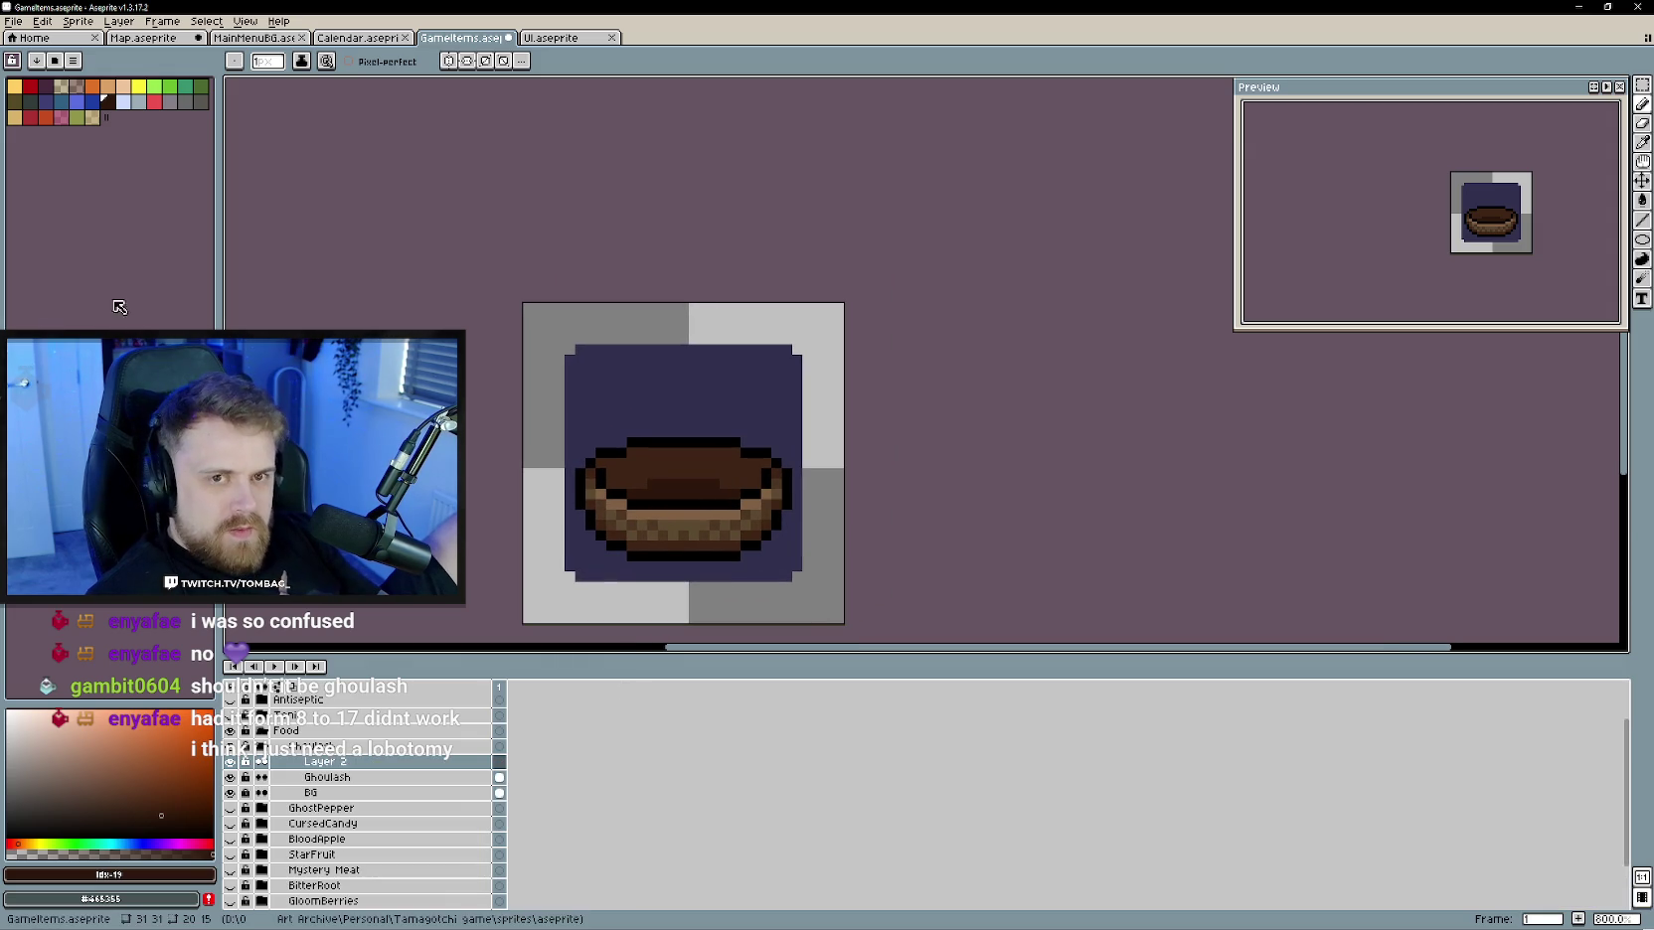
pyautogui.scroll(2, 549, 478)
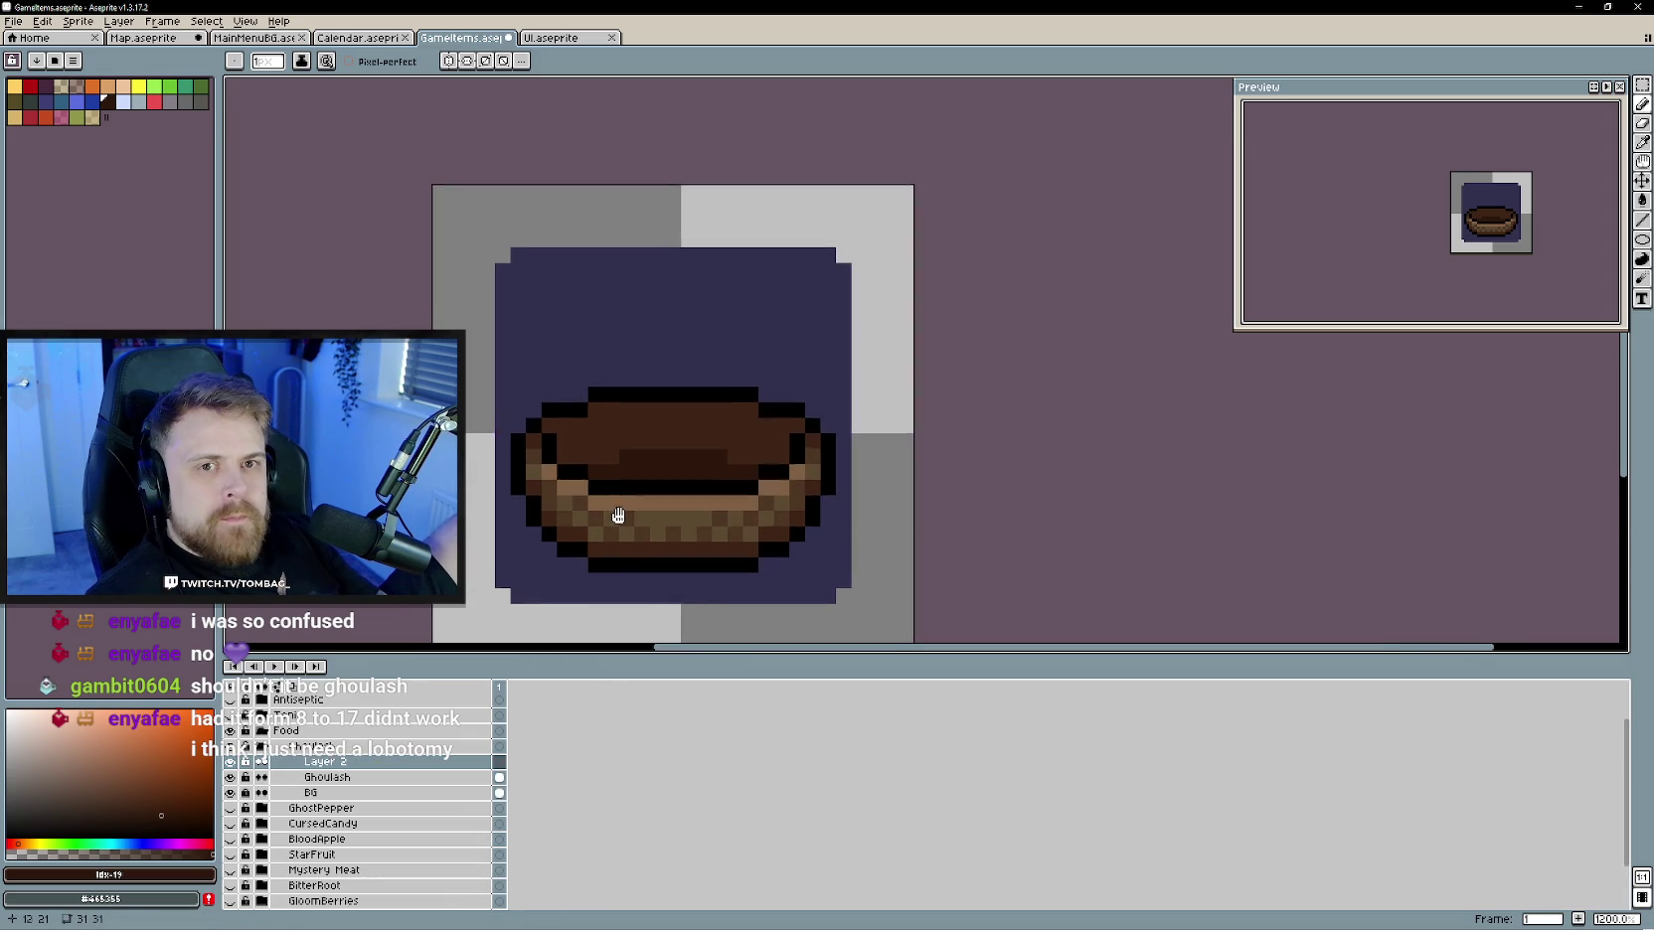
pyautogui.click(61, 101)
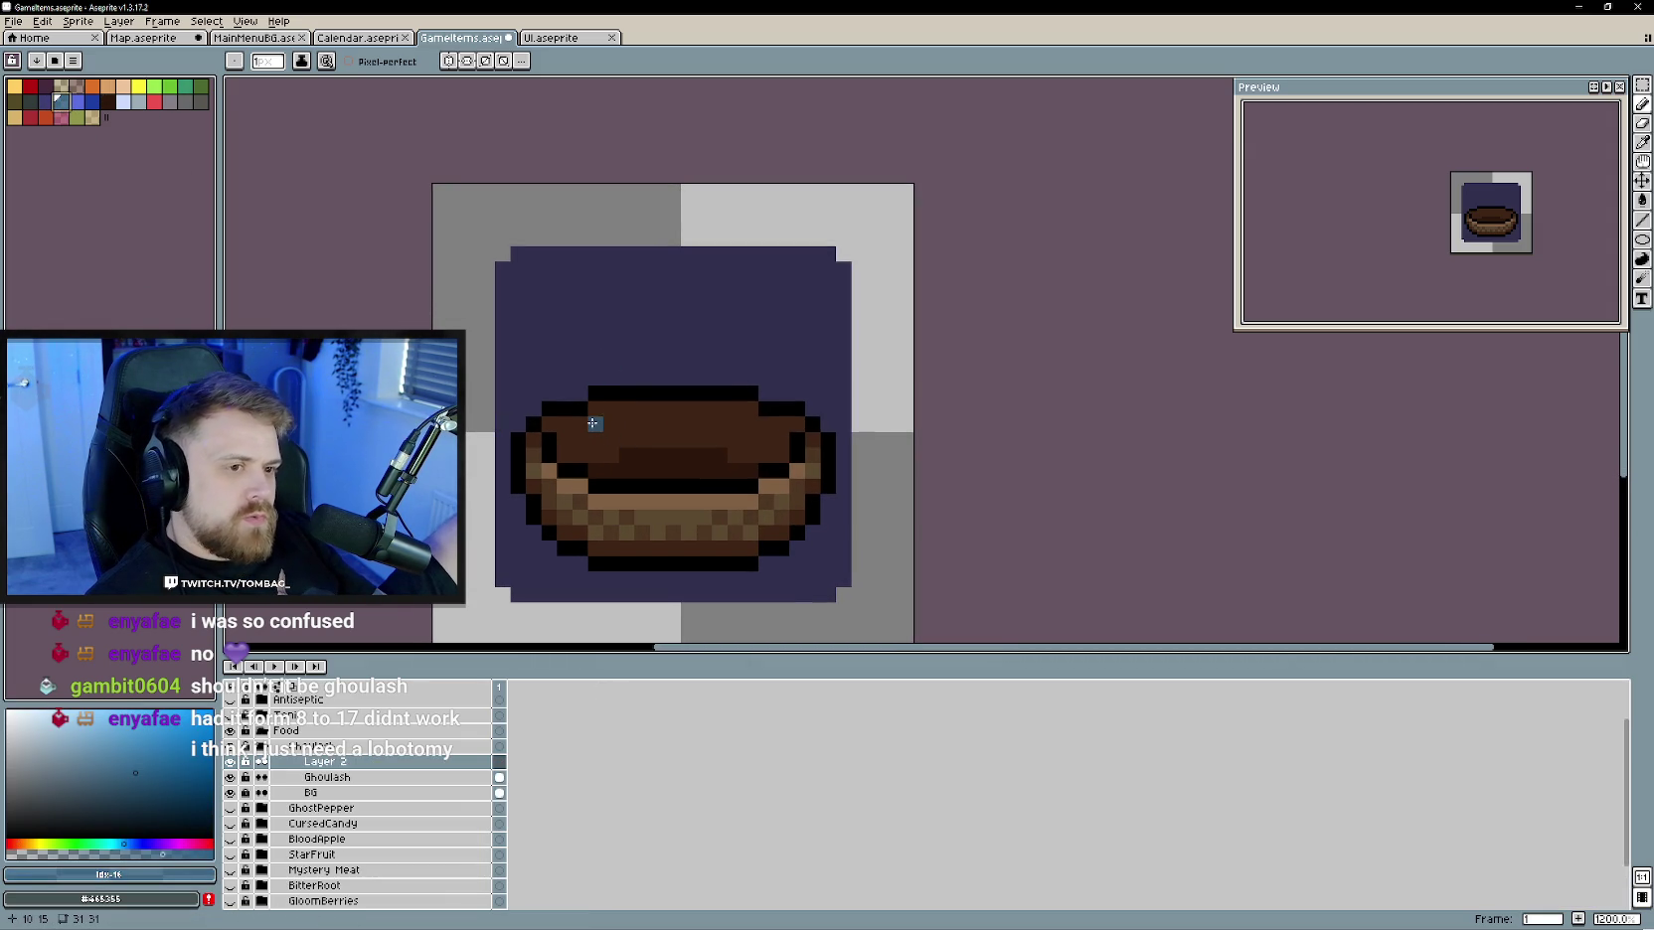
pyautogui.moveTo(593, 423); pyautogui.dragTo(736, 423)
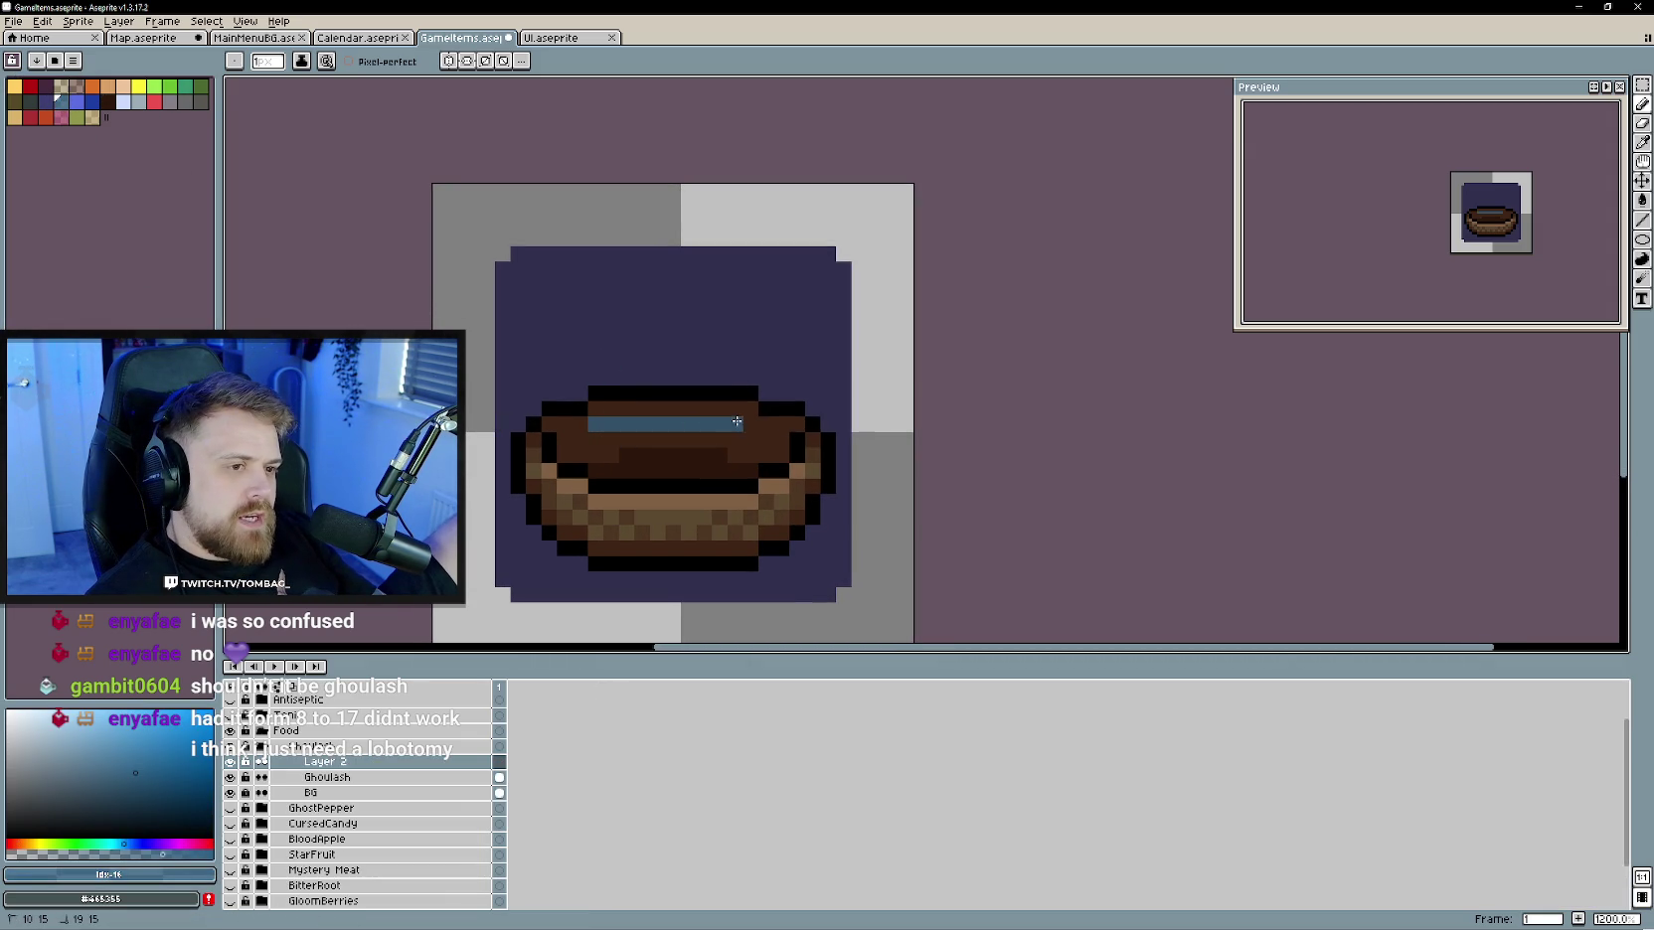
pyautogui.keyDown('alt'); pyautogui.click(596, 439); pyautogui.keyUp('alt')
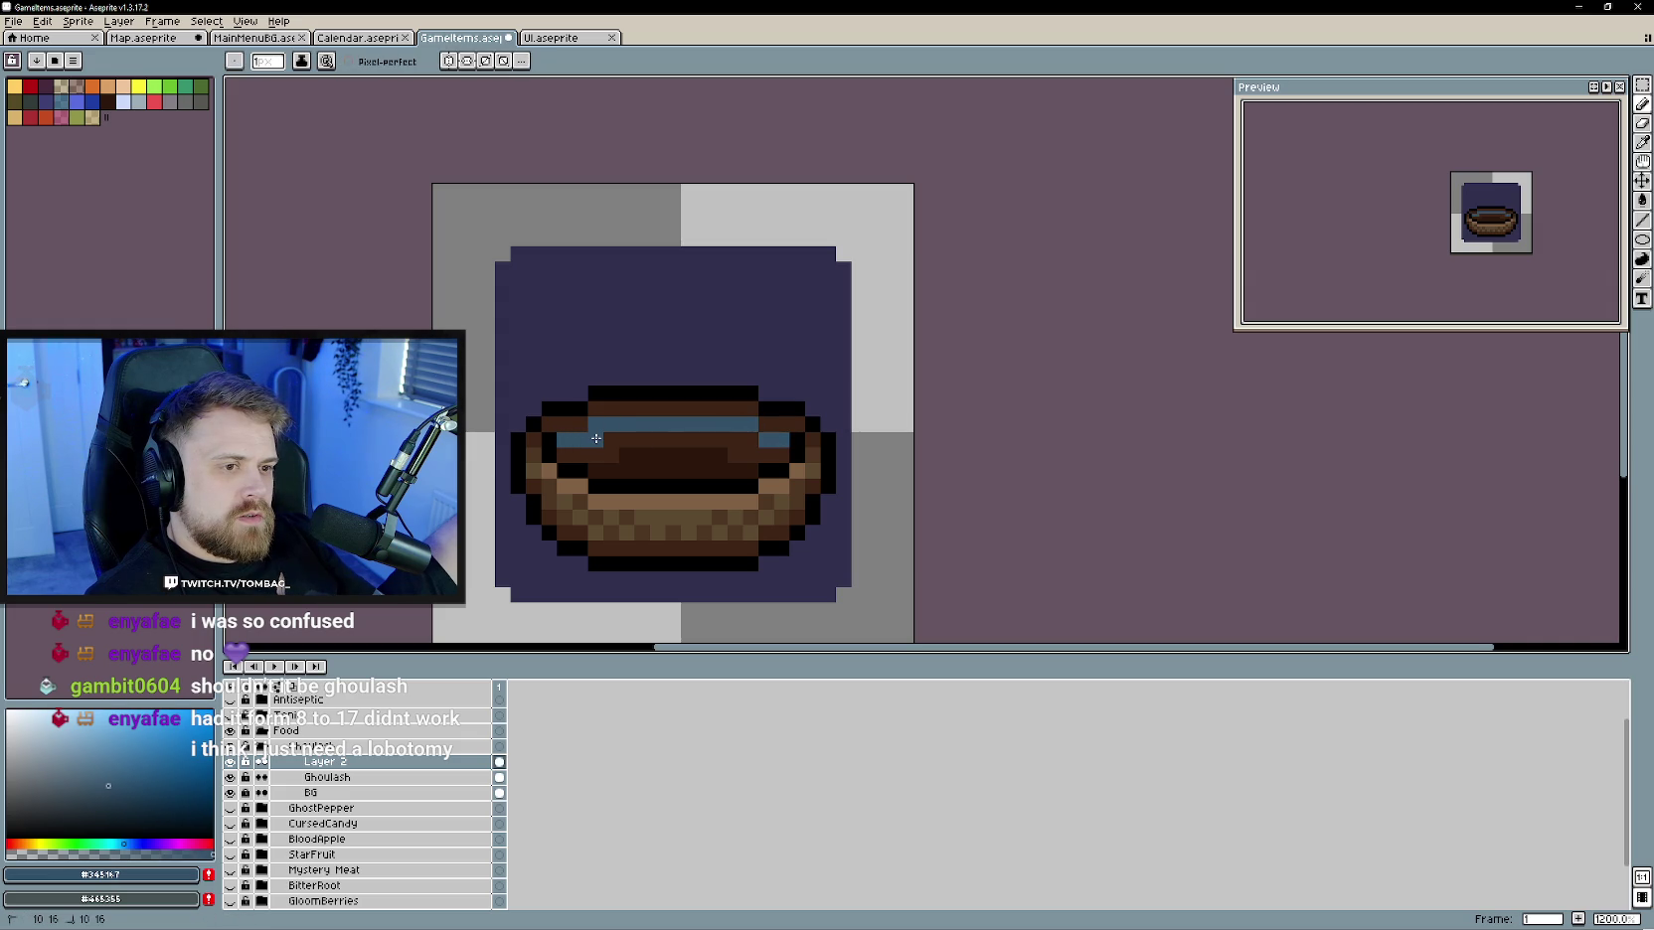
pyautogui.moveTo(597, 438); pyautogui.dragTo(744, 433)
pyautogui.moveTo(605, 456); pyautogui.dragTo(563, 456)
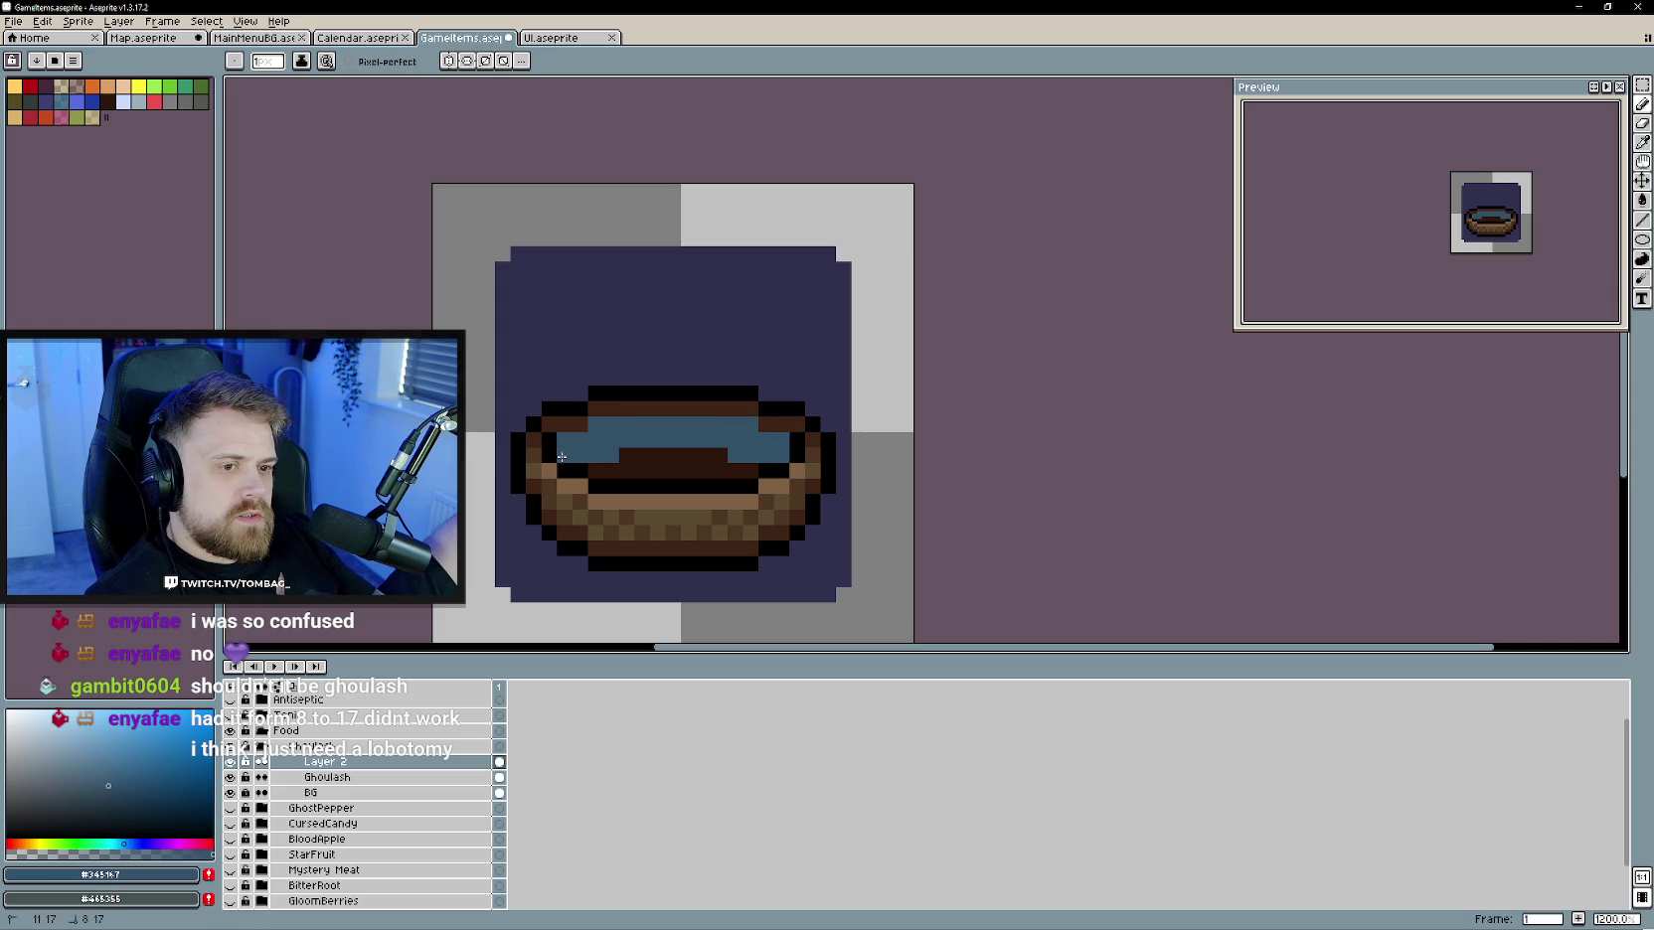
# - Paint a dark grey row beneath the blue-grey liquid
pyautogui.keyDown('alt'); pyautogui.click(645, 464); pyautogui.keyUp('alt')
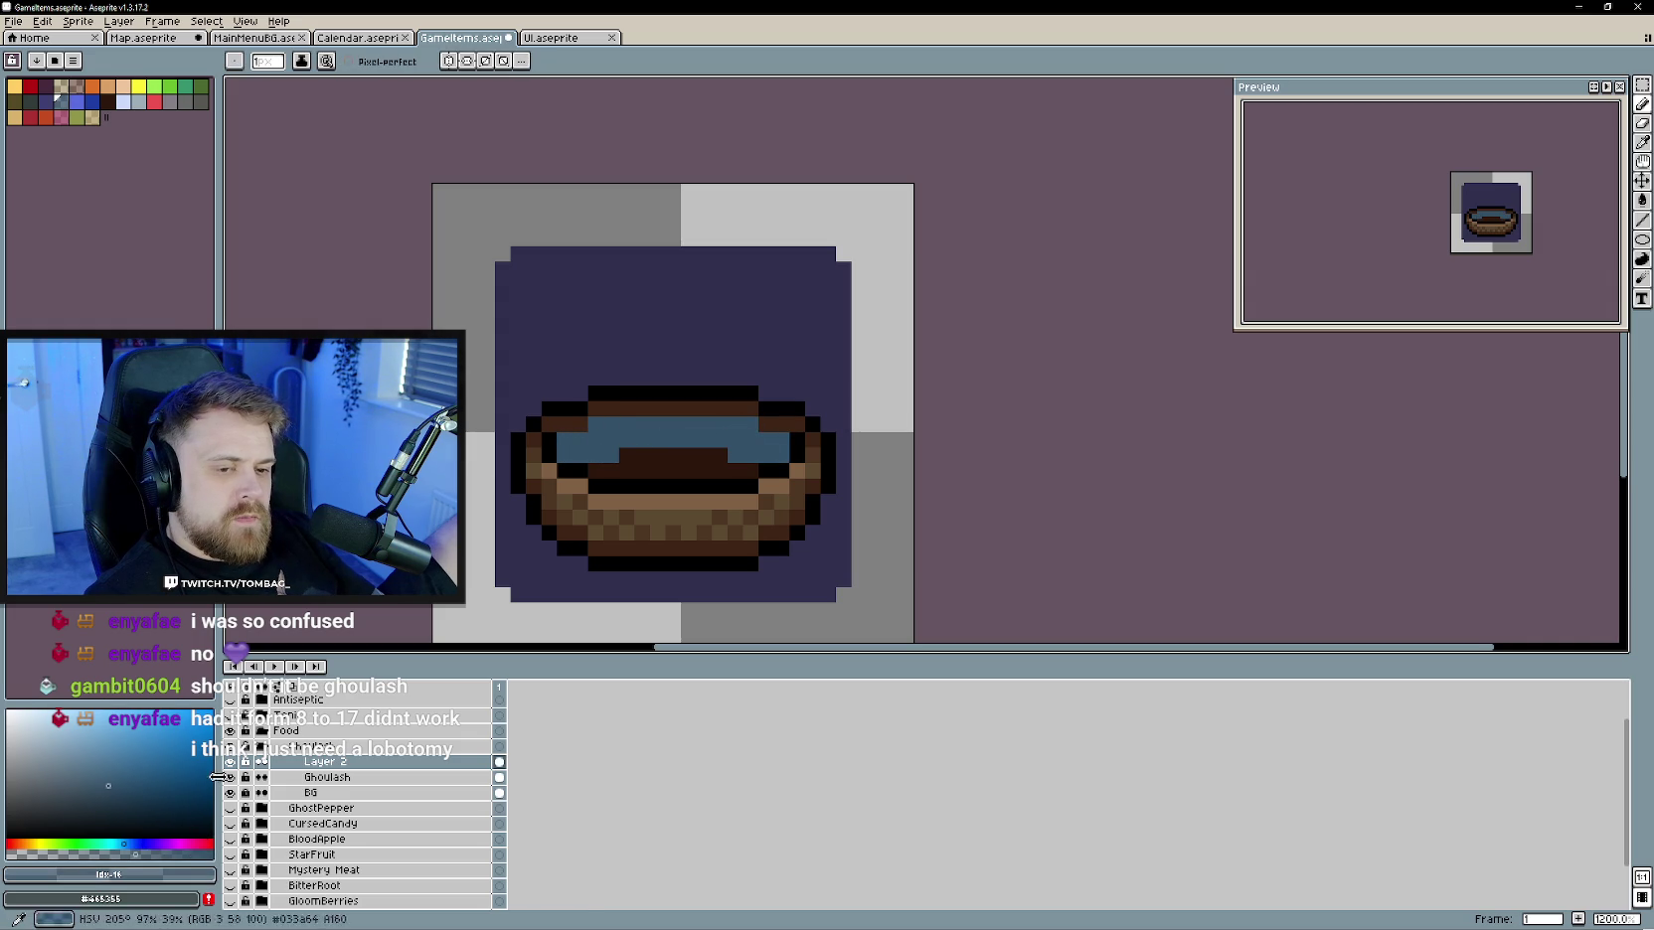
pyautogui.keyDown('alt'); pyautogui.click(692, 460); pyautogui.keyUp('alt')
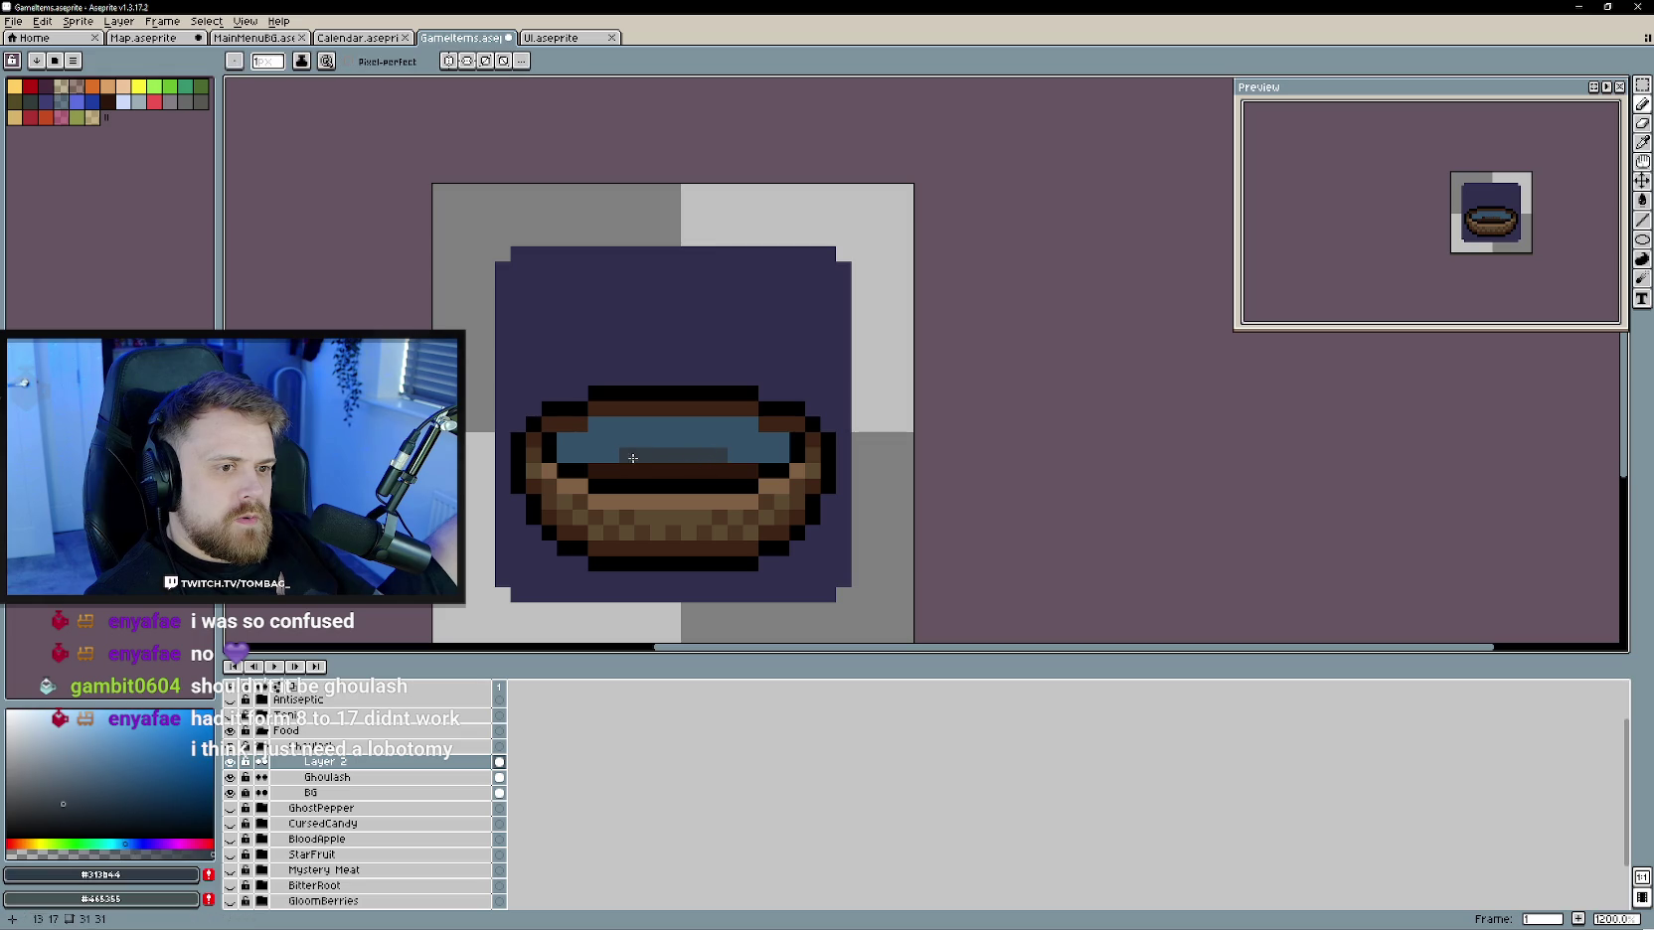
pyautogui.moveTo(596, 475); pyautogui.dragTo(747, 470)
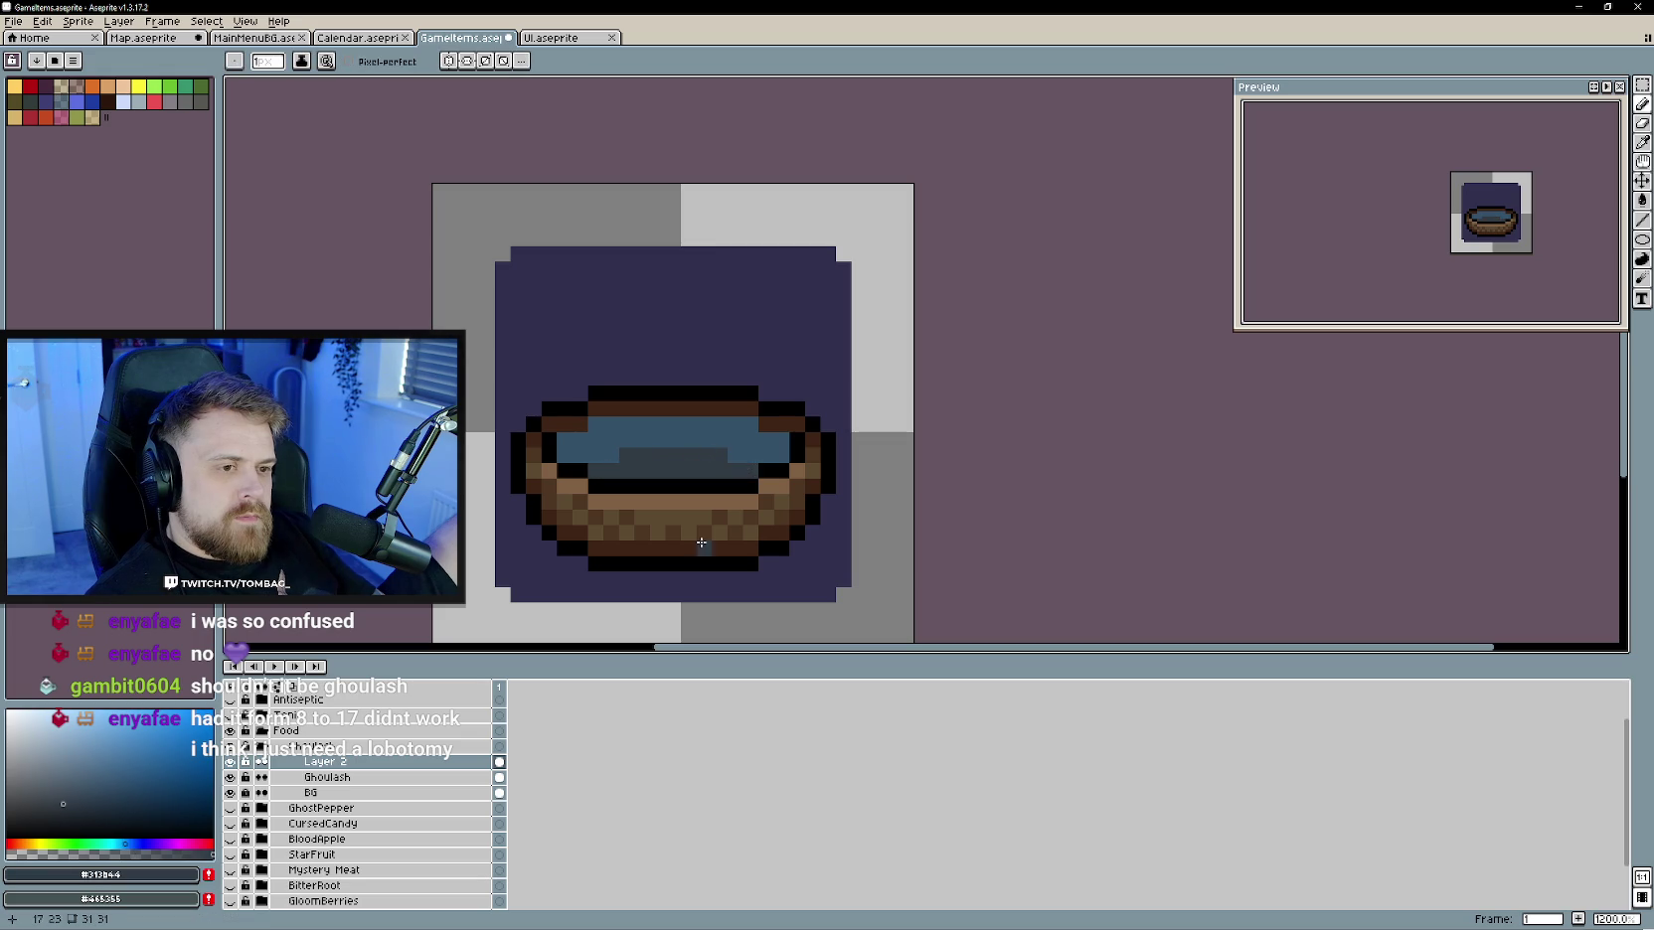
pyautogui.scroll(-2, 702, 536)
pyautogui.scroll(1, 755, 545)
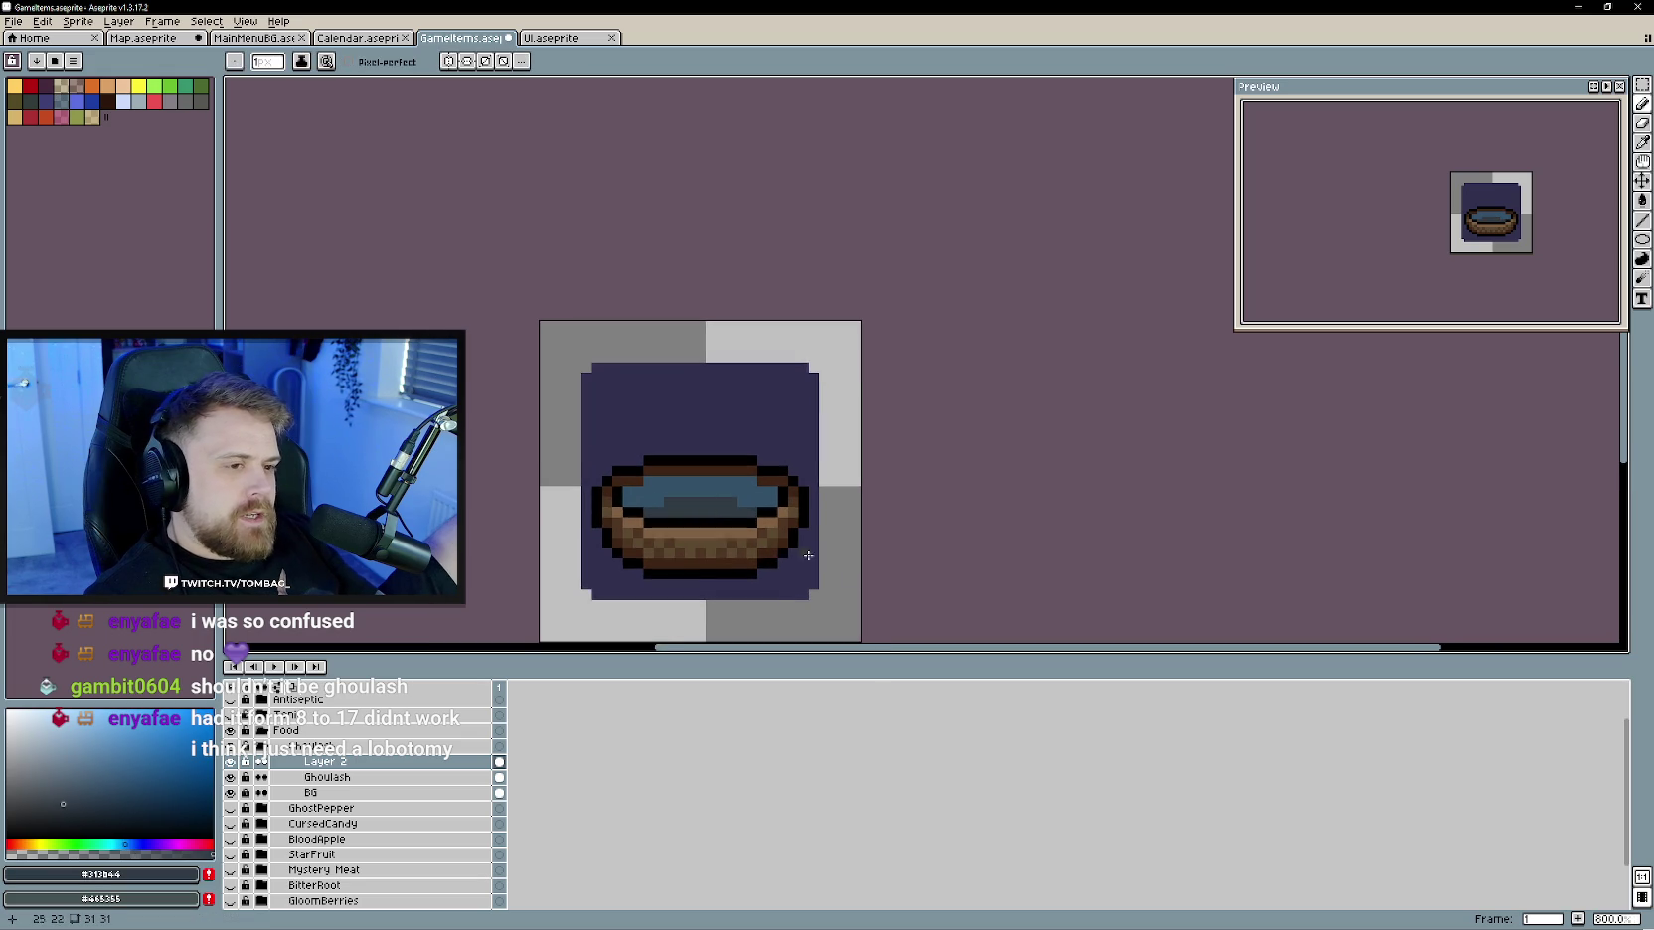
pyautogui.scroll(-1, 844, 572)
pyautogui.scroll(1, 888, 568)
pyautogui.scroll(1, 859, 568)
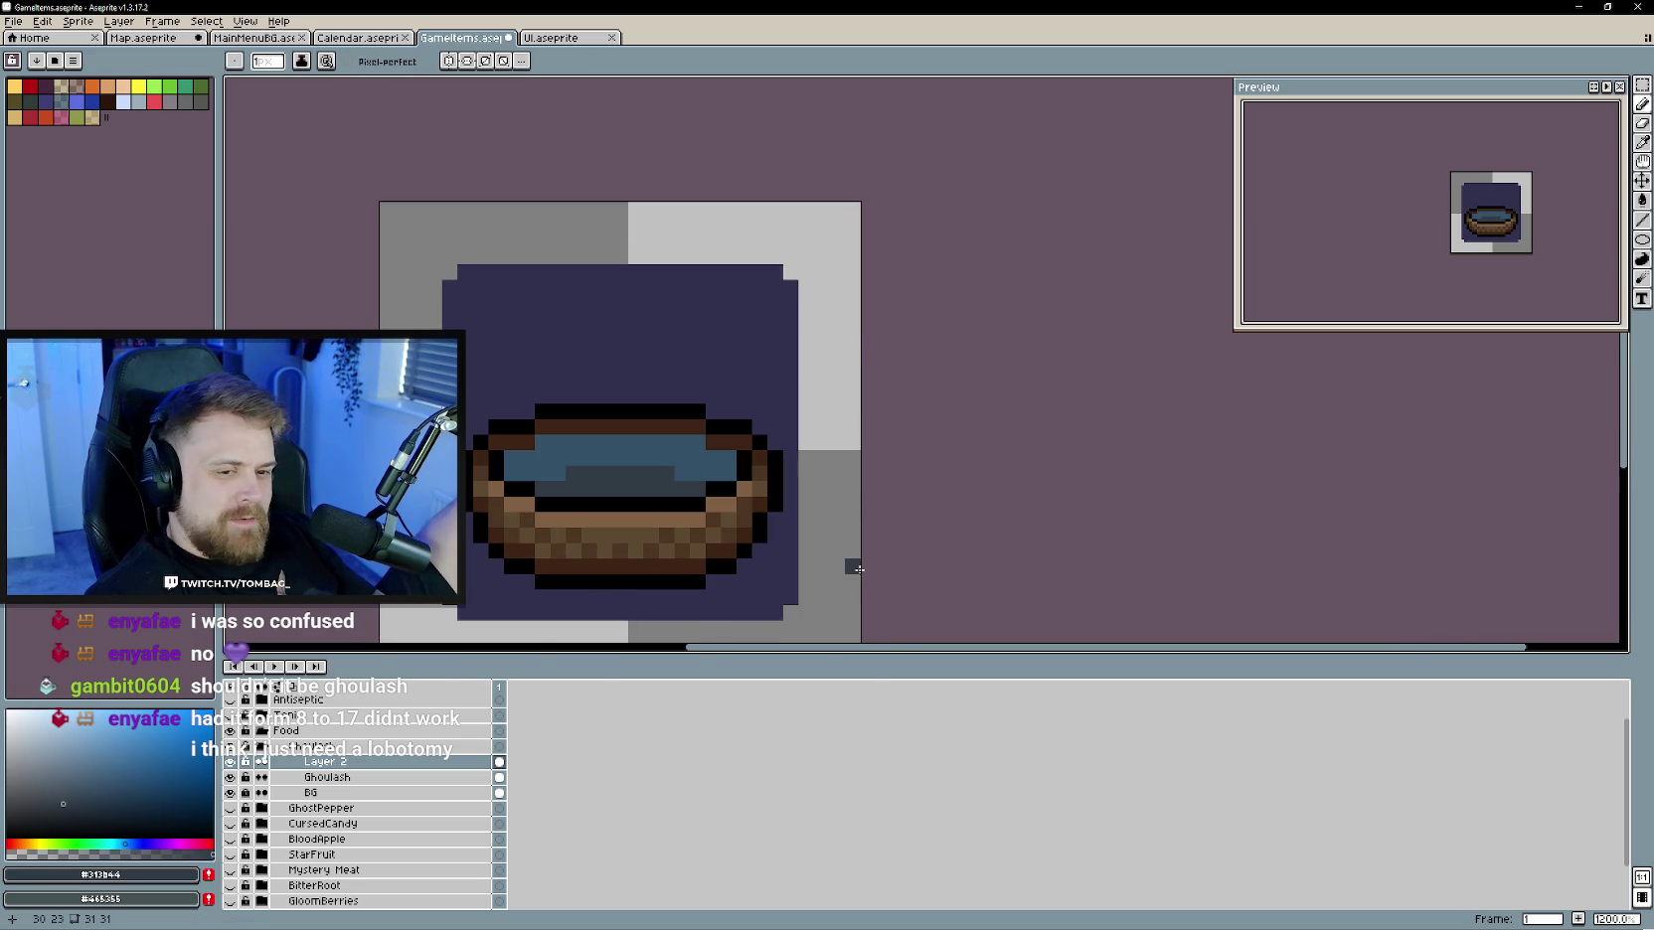
pyautogui.keyDown('alt'); pyautogui.click(646, 443); pyautogui.keyUp('alt')
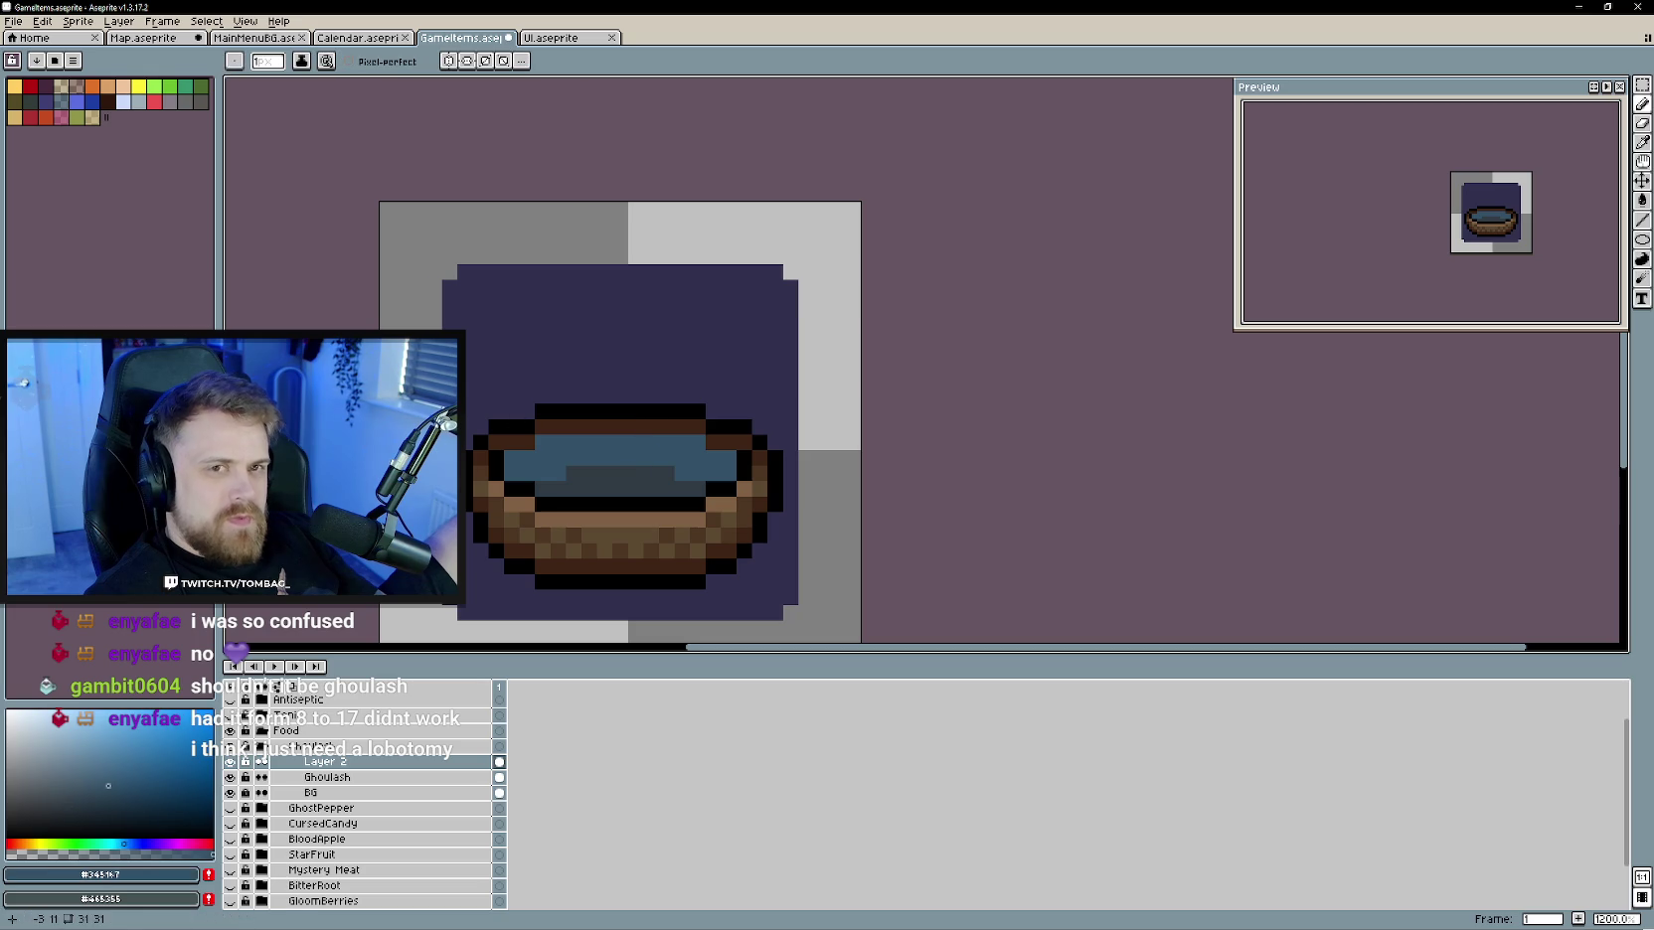
pyautogui.click(170, 87)
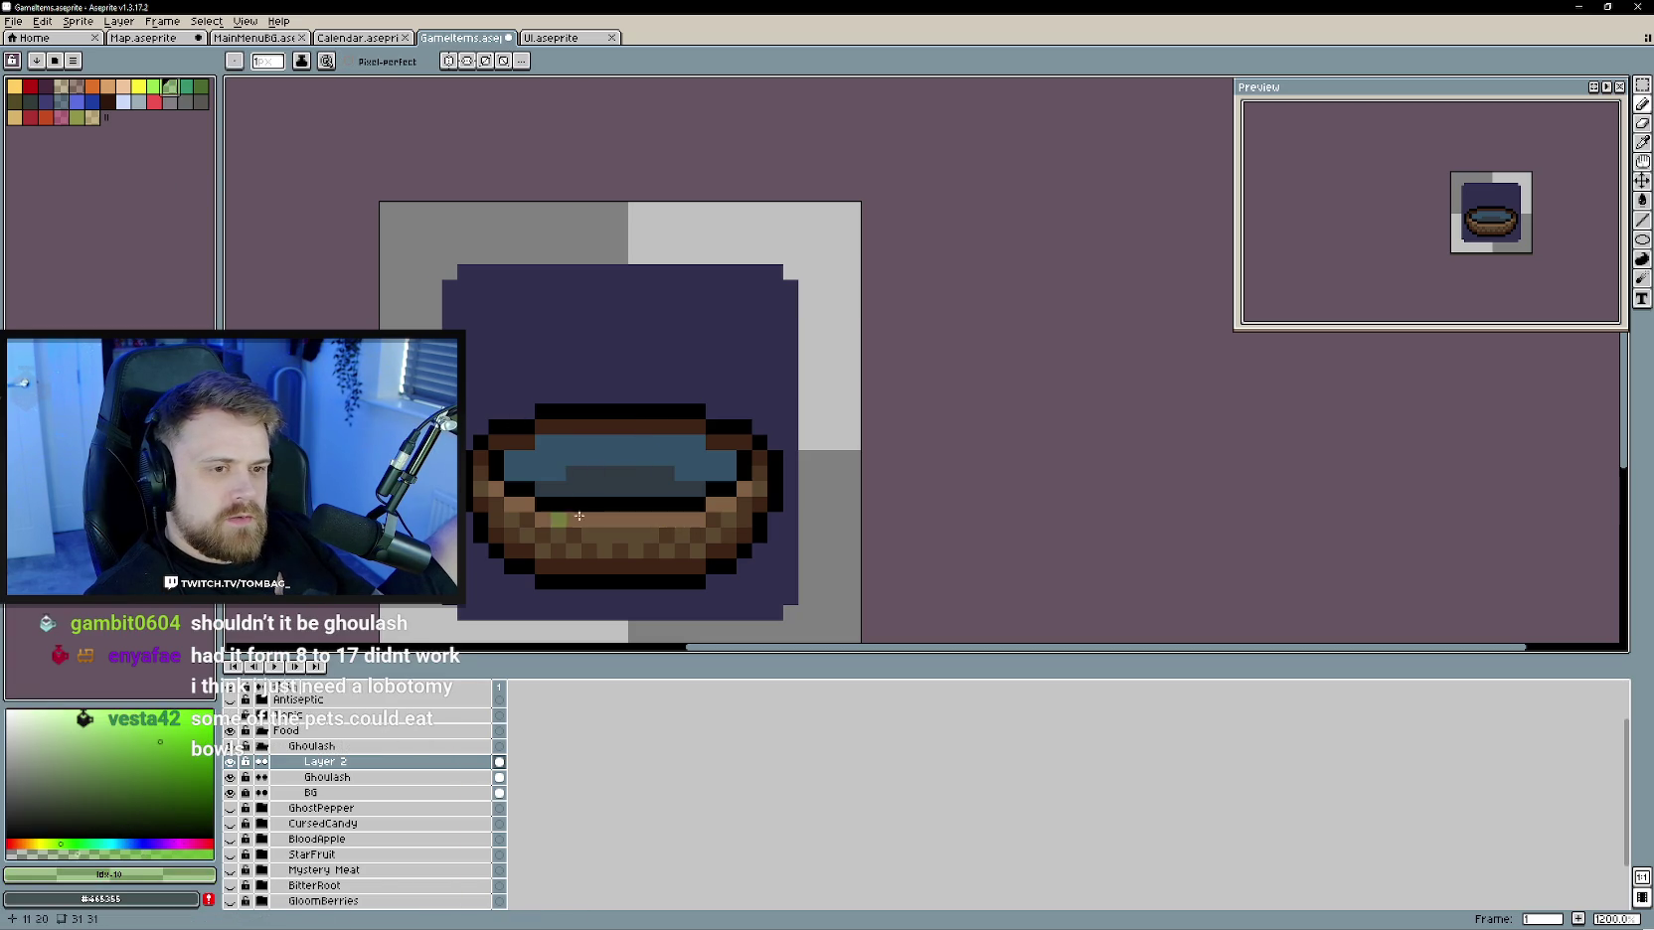
# - Dab green streaks and brown chunks onto the stew's surface in darker green and brown
pyautogui.moveTo(544, 445); pyautogui.dragTo(552, 480)
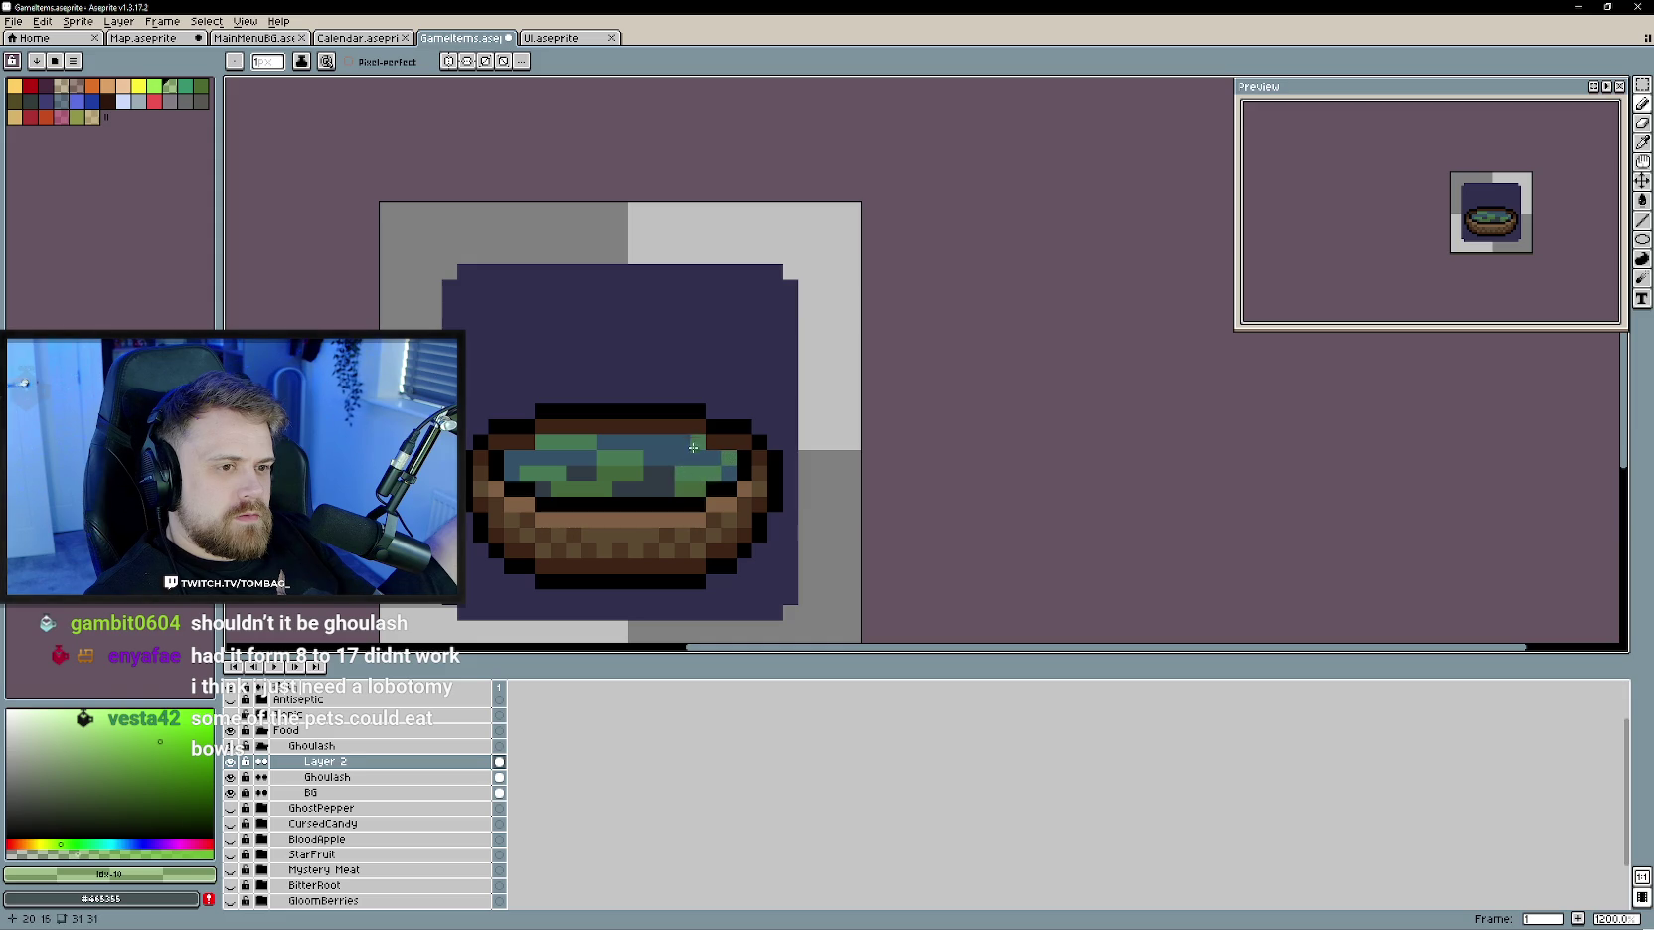
pyautogui.scroll(-2, 713, 518)
pyautogui.scroll(2, 676, 519)
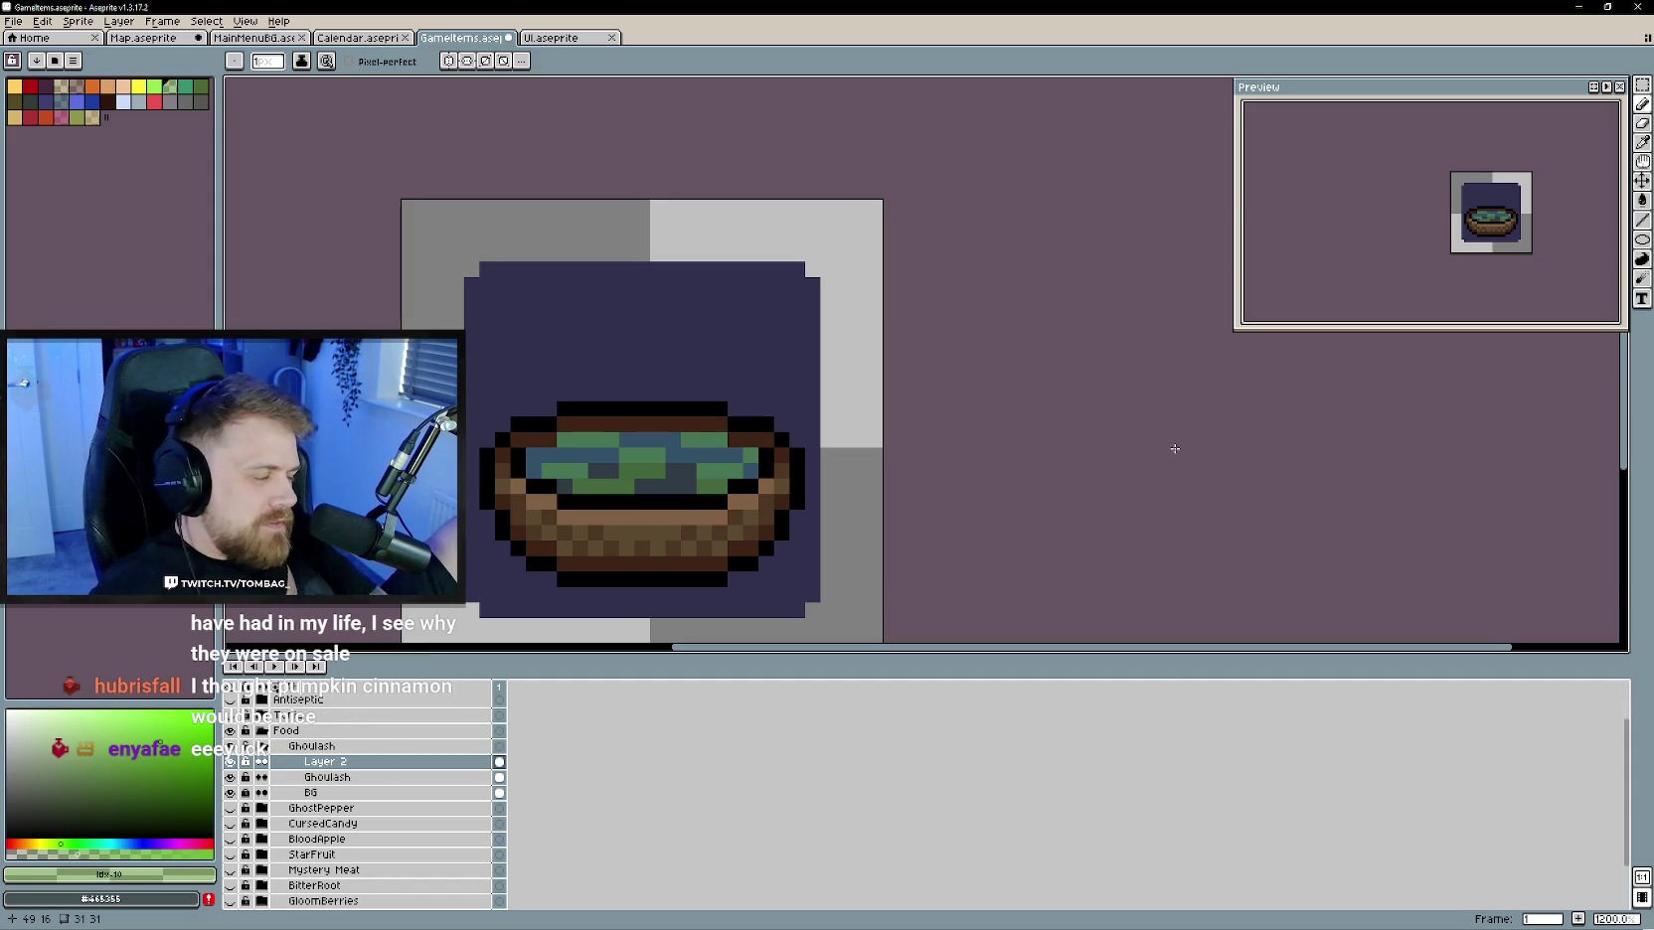
pyautogui.scroll(1, 656, 499)
pyautogui.scroll(1, 656, 499)
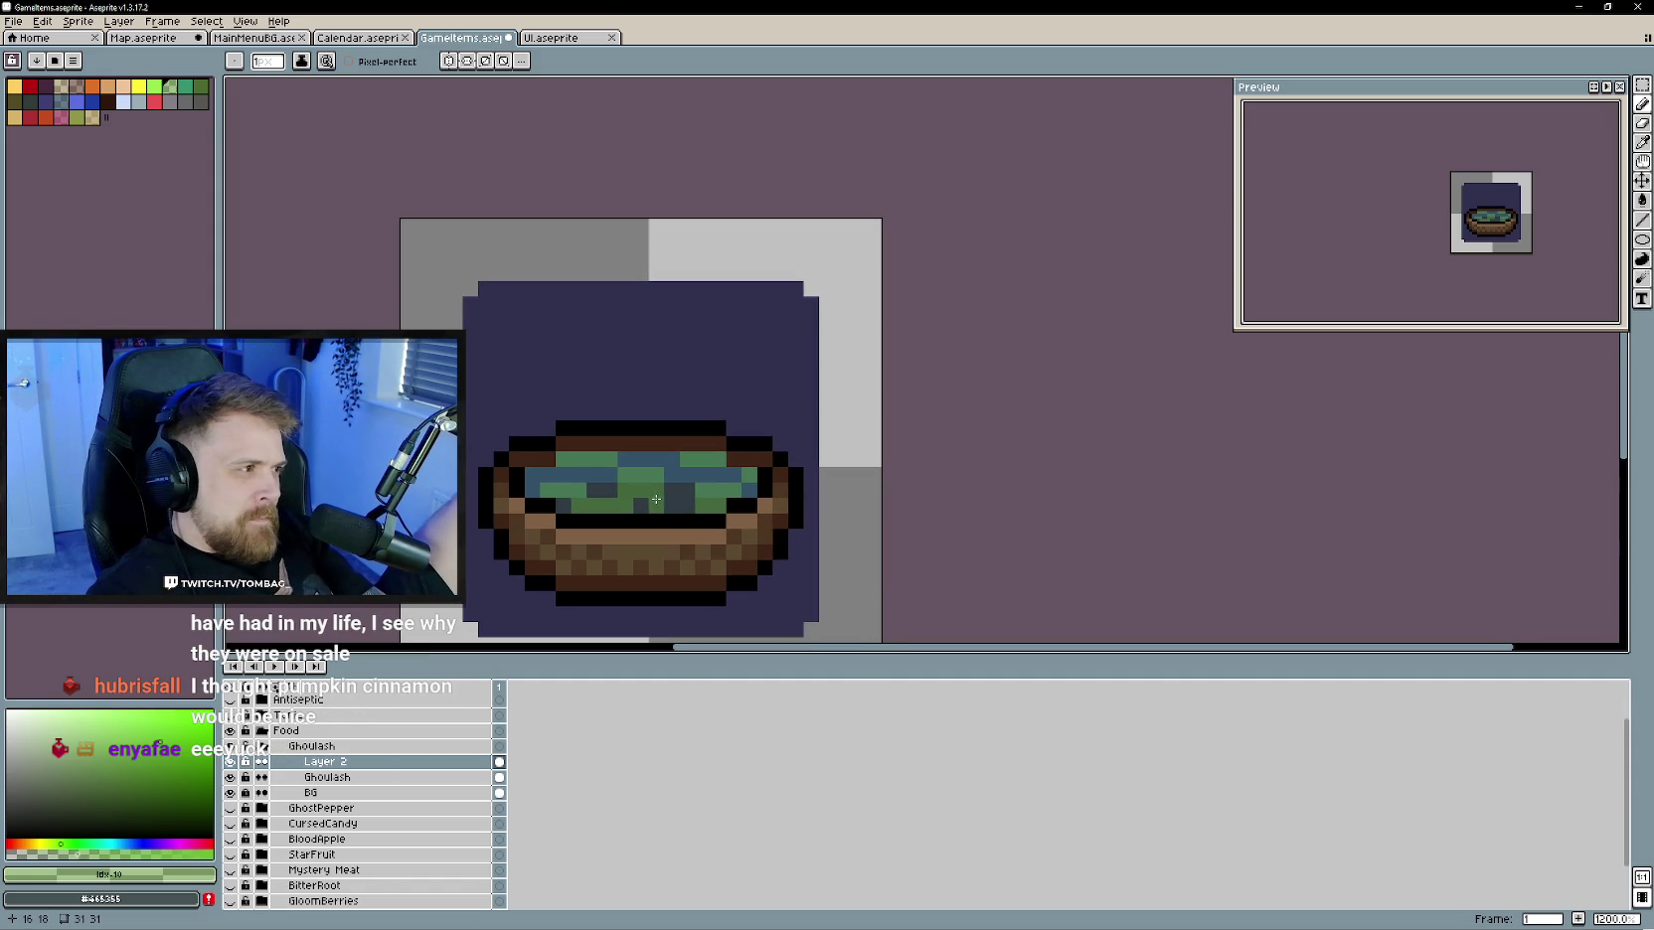
pyautogui.keyDown('alt'); pyautogui.click(593, 455); pyautogui.keyUp('alt')
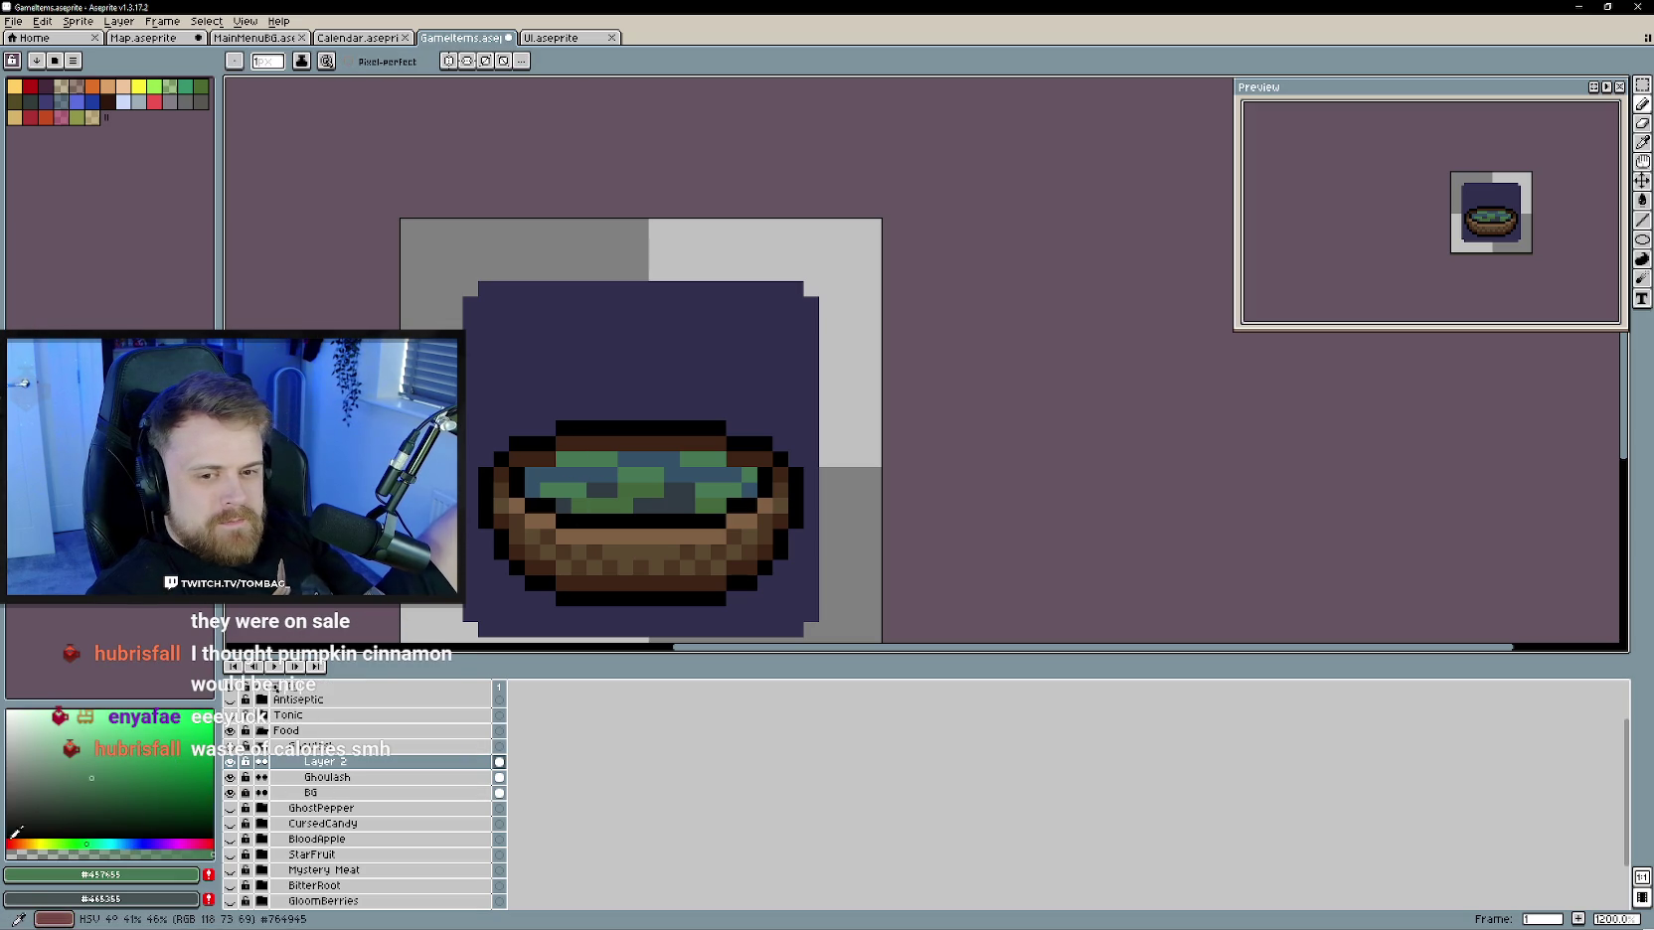
pyautogui.keyDown('alt'); pyautogui.click(486, 537); pyautogui.keyUp('alt')
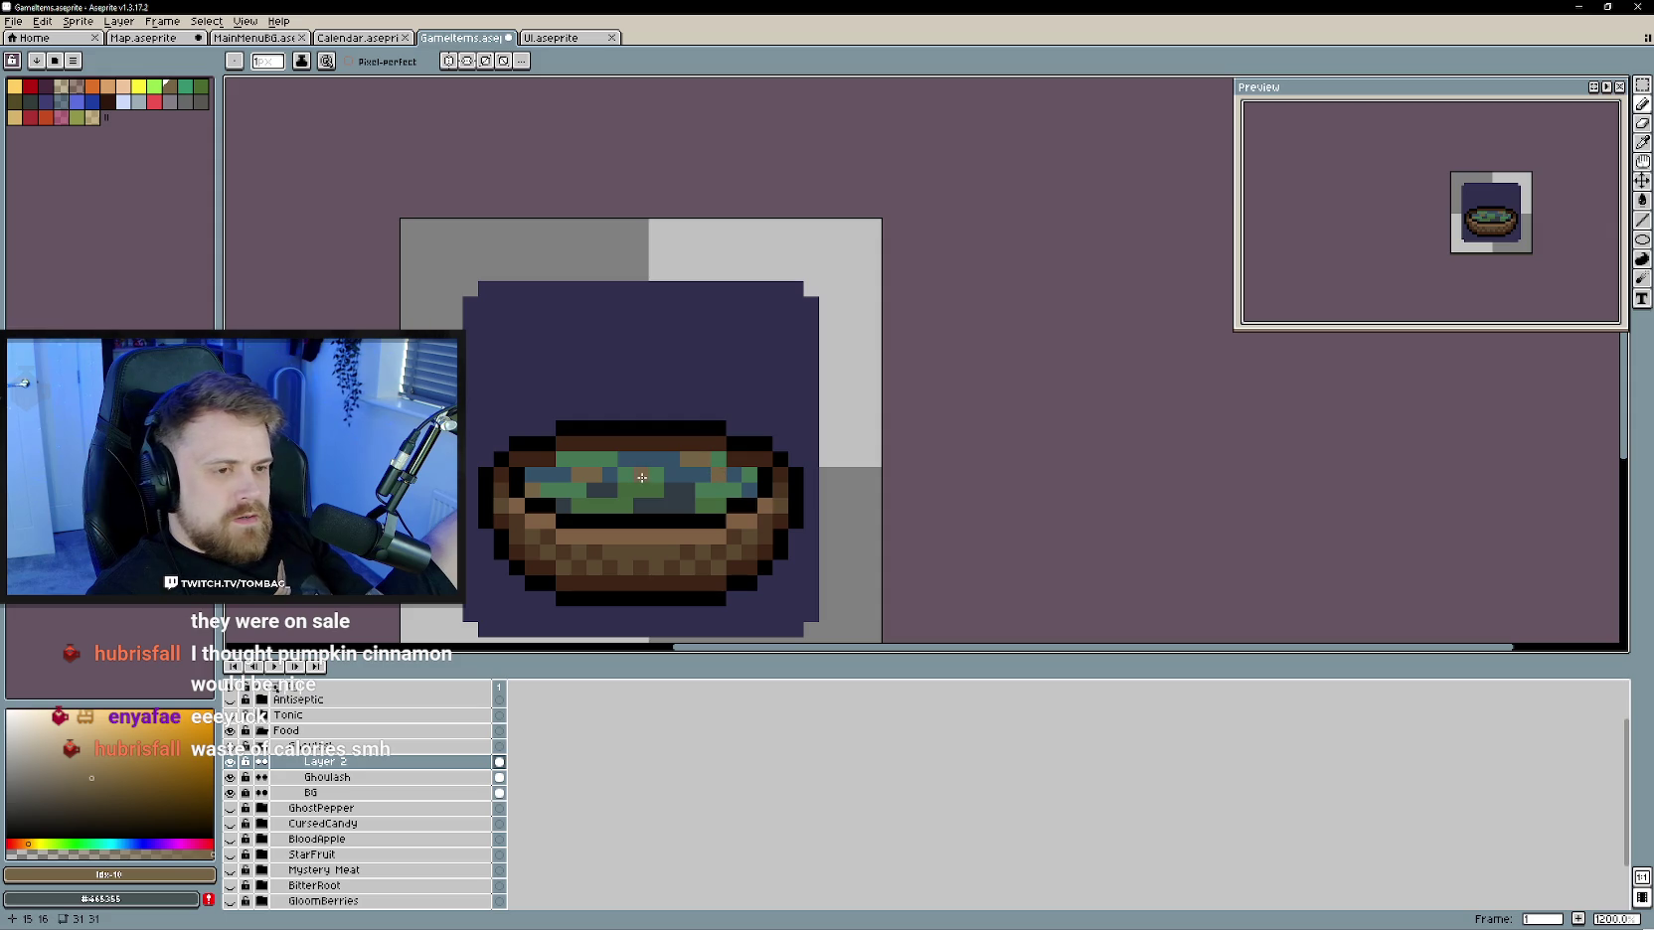
pyautogui.keyDown('alt'); pyautogui.click(641, 472); pyautogui.keyUp('alt')
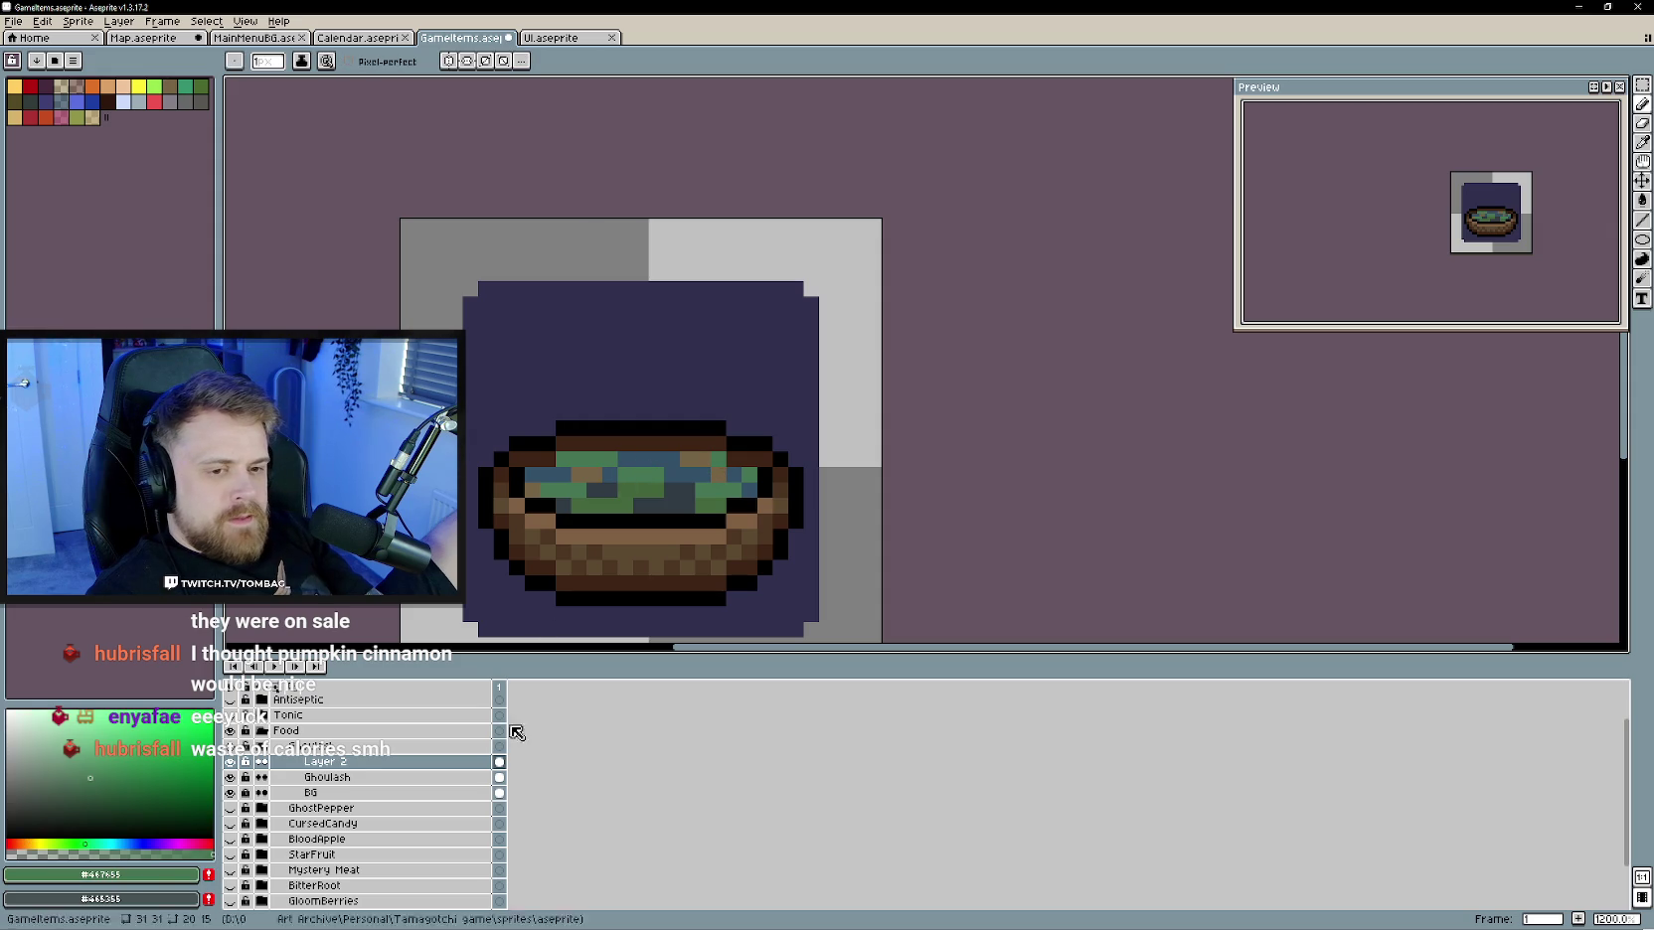
pyautogui.rightClick(368, 780)
# - Create Layer 3 and draw green steam wisps rising and curving from the bowl
pyautogui.click(512, 783)
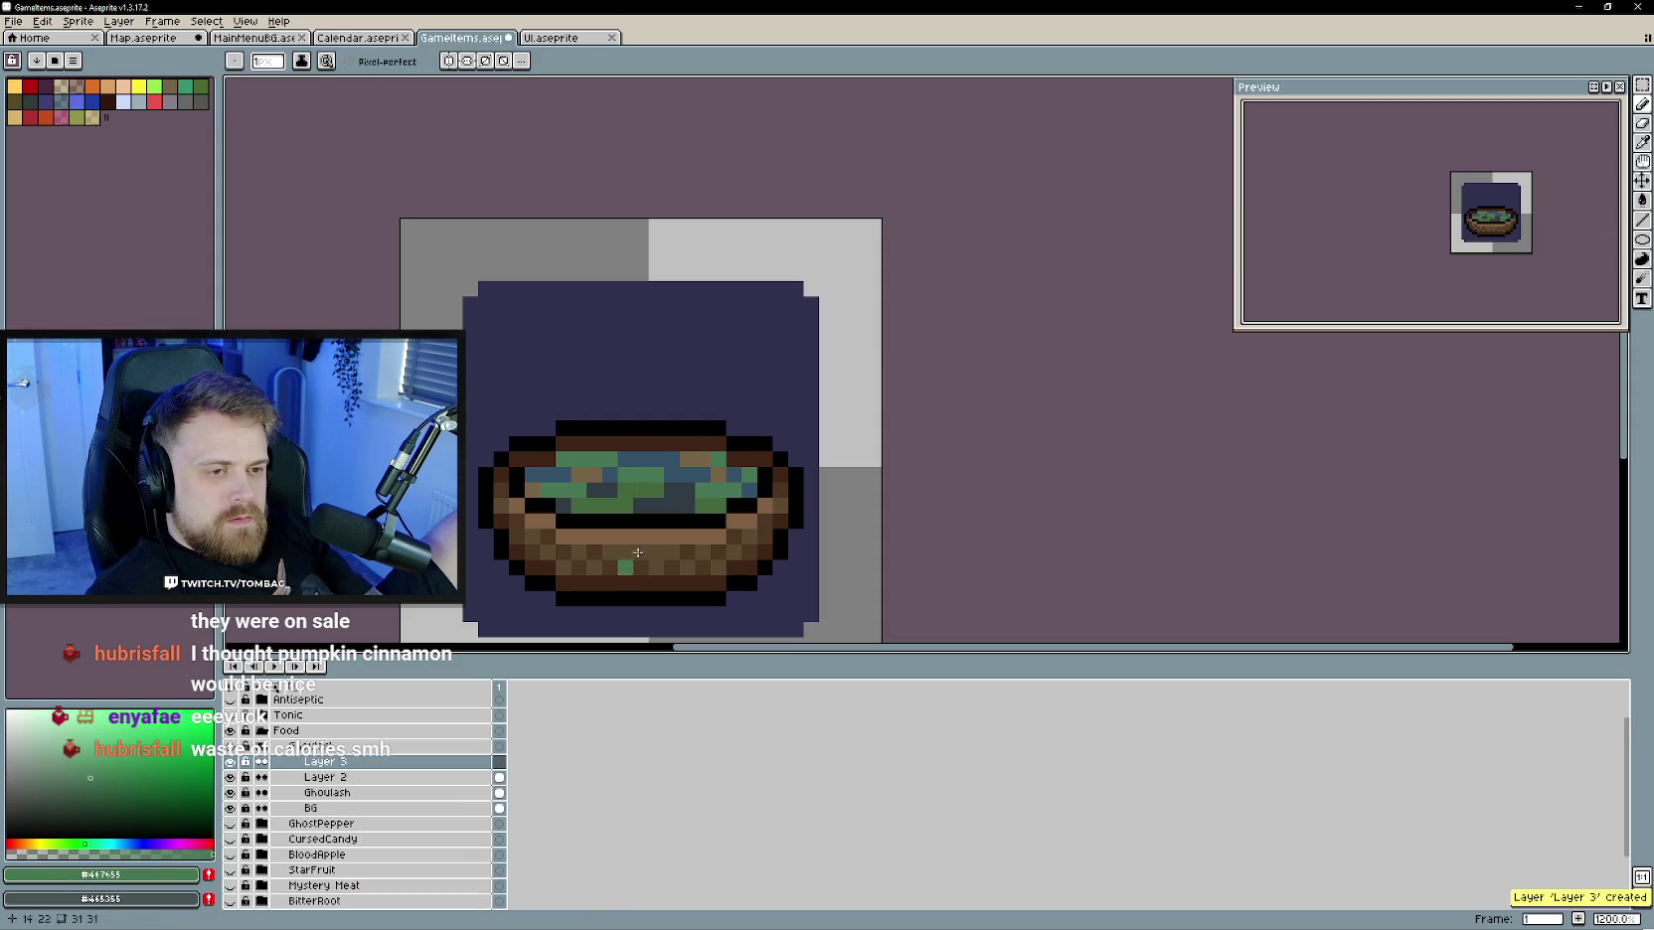
pyautogui.keyDown('alt'); pyautogui.click(661, 461); pyautogui.keyUp('alt')
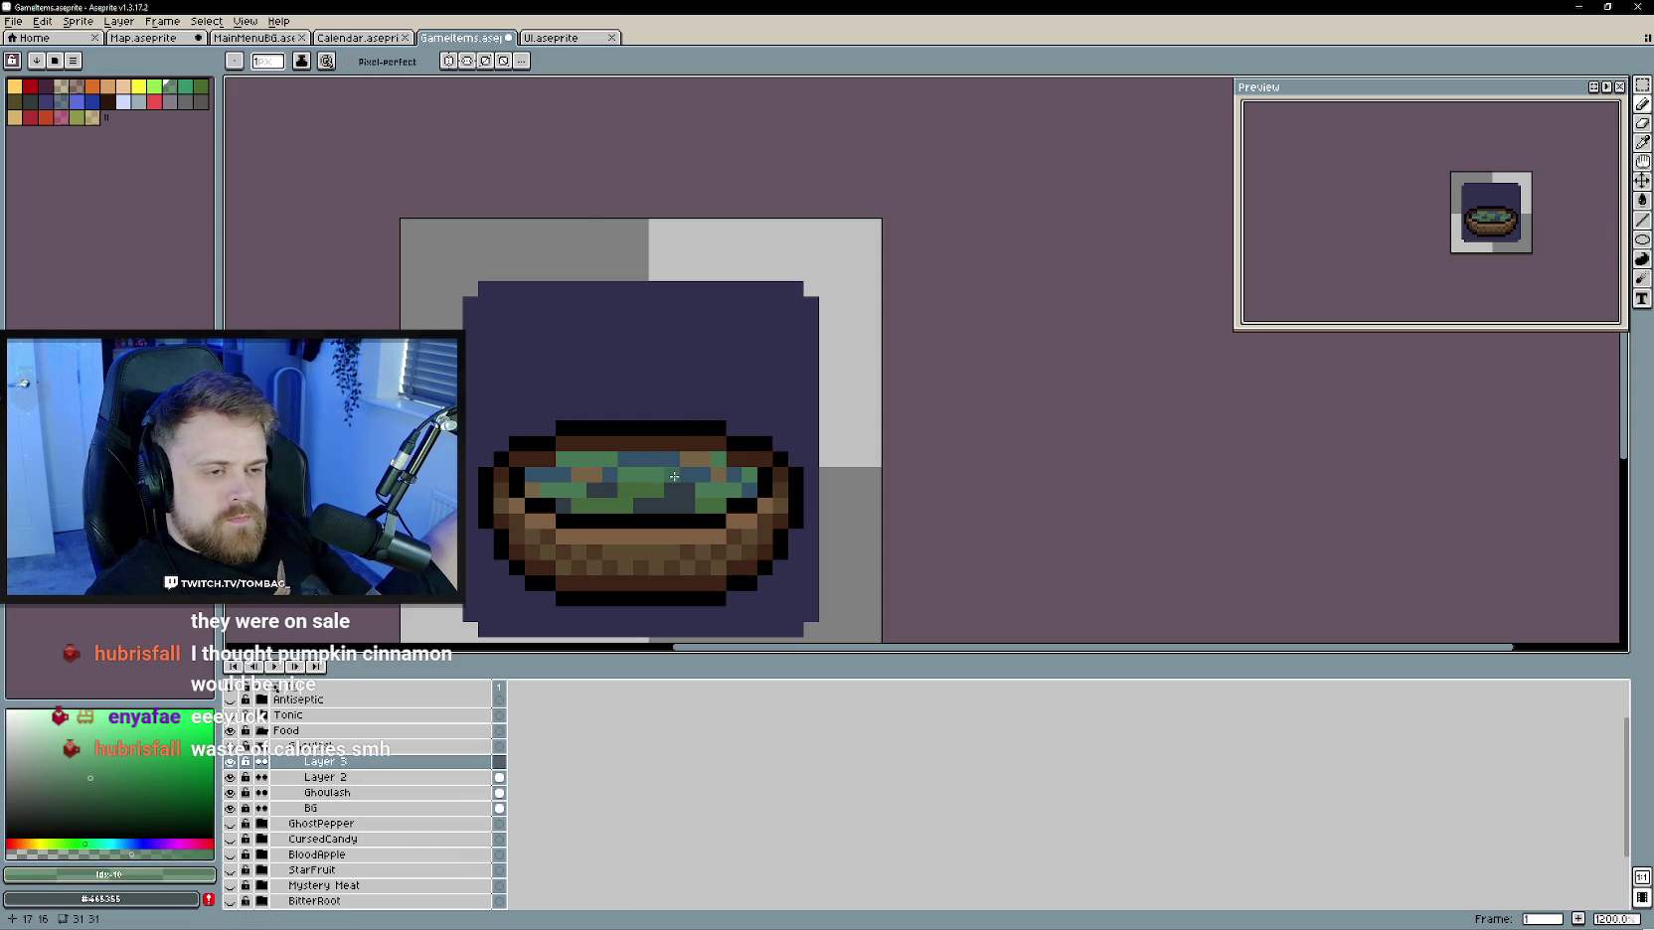
pyautogui.moveTo(670, 461); pyautogui.dragTo(691, 358)
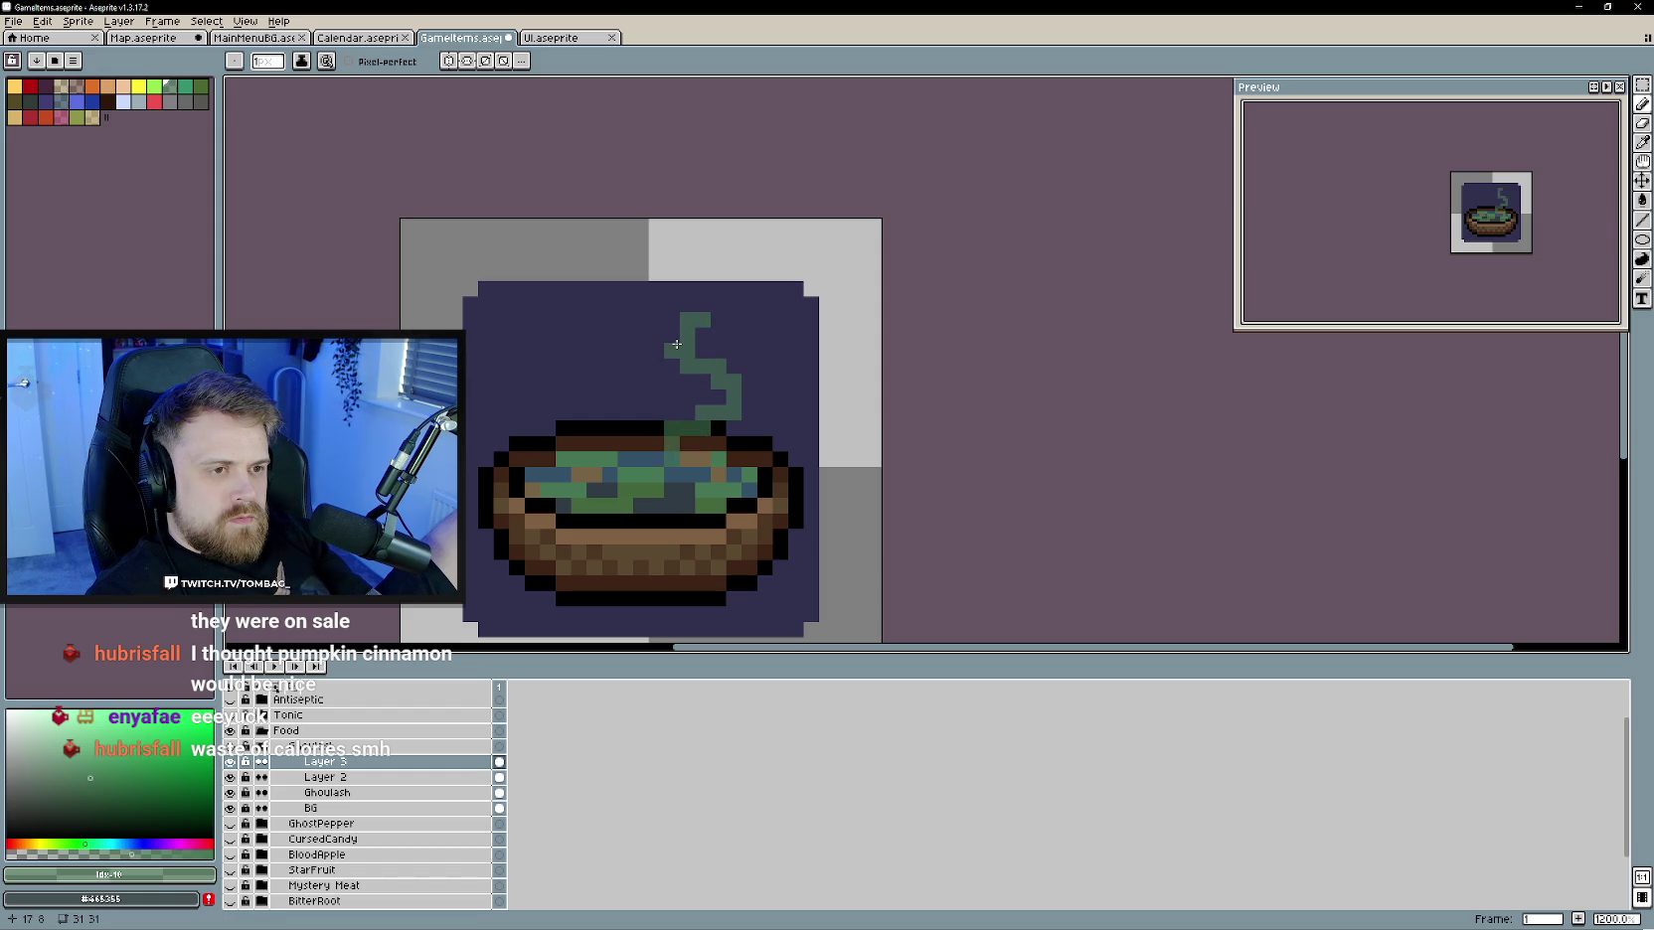
pyautogui.moveTo(682, 383); pyautogui.dragTo(570, 446)
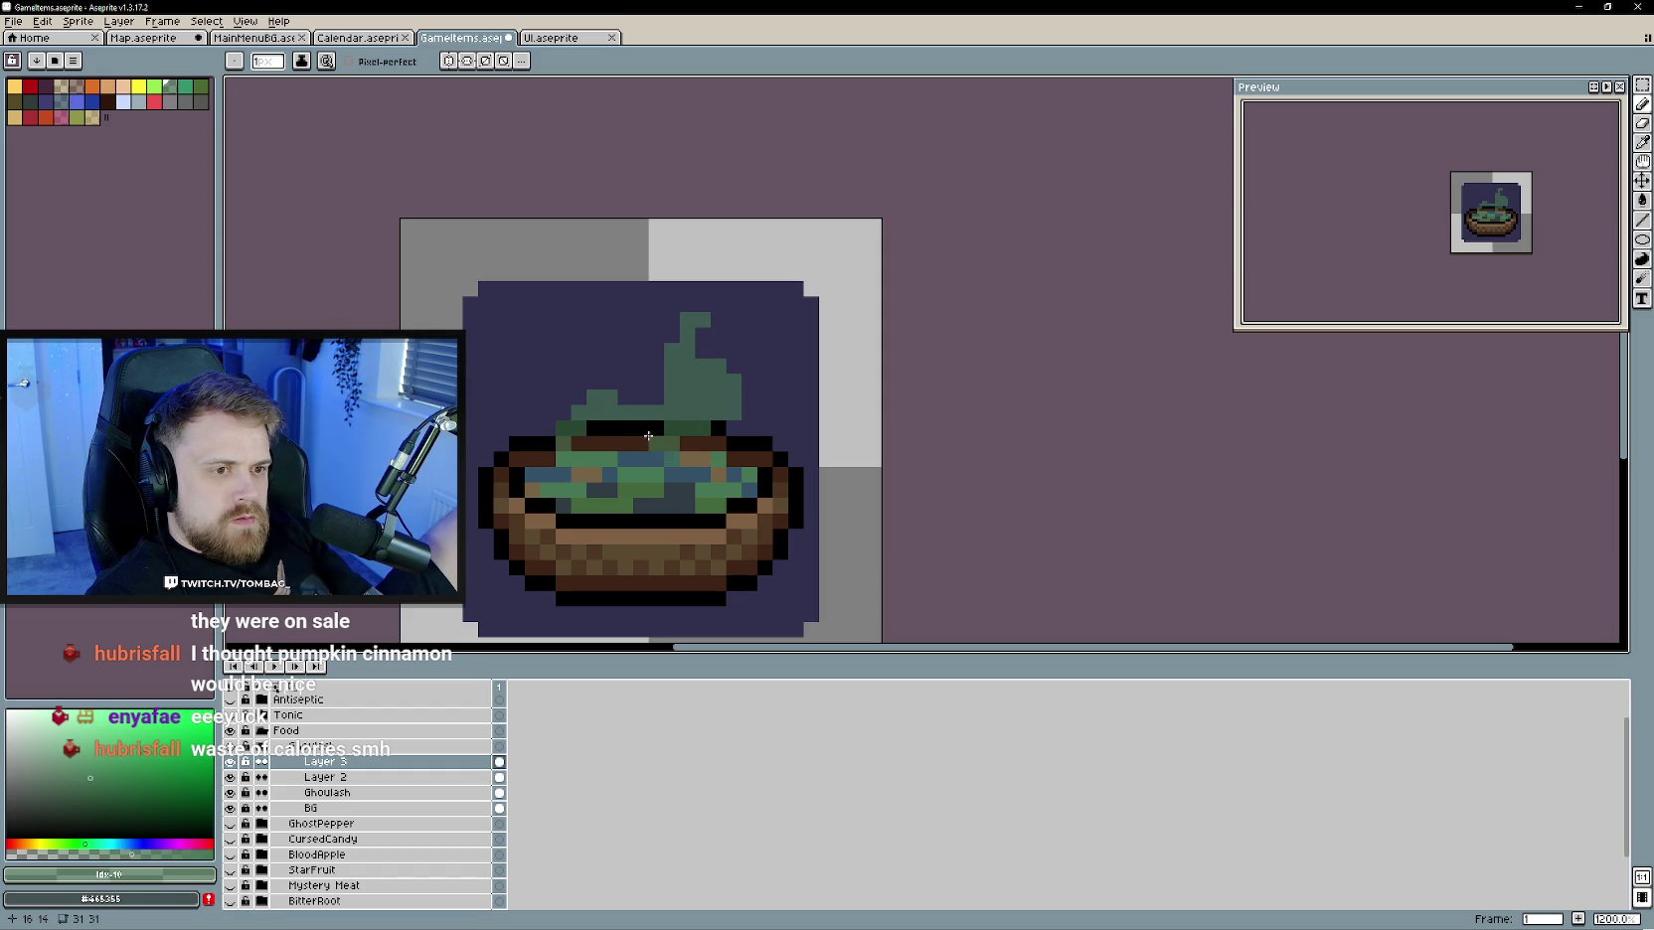
pyautogui.moveTo(642, 428); pyautogui.dragTo(582, 442)
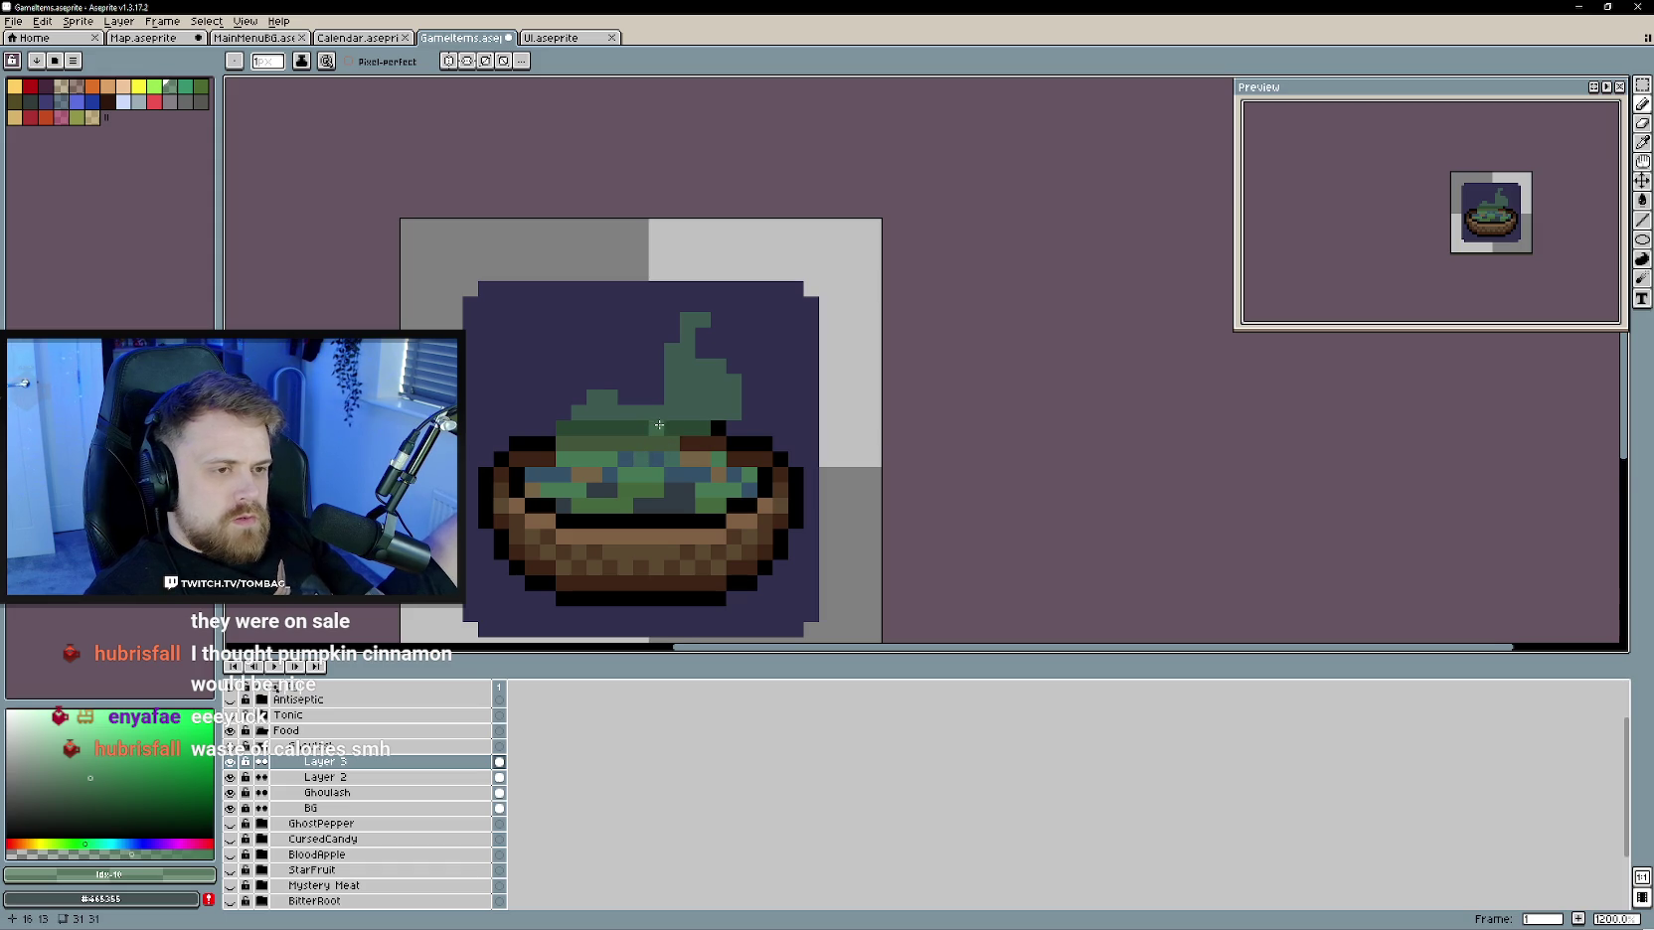
# - Fleck dark pixels into the left and right steam curls
pyautogui.scroll(-2, 657, 425)
pyautogui.scroll(1, 676, 416)
pyautogui.scroll(1, 696, 405)
pyautogui.press('b')
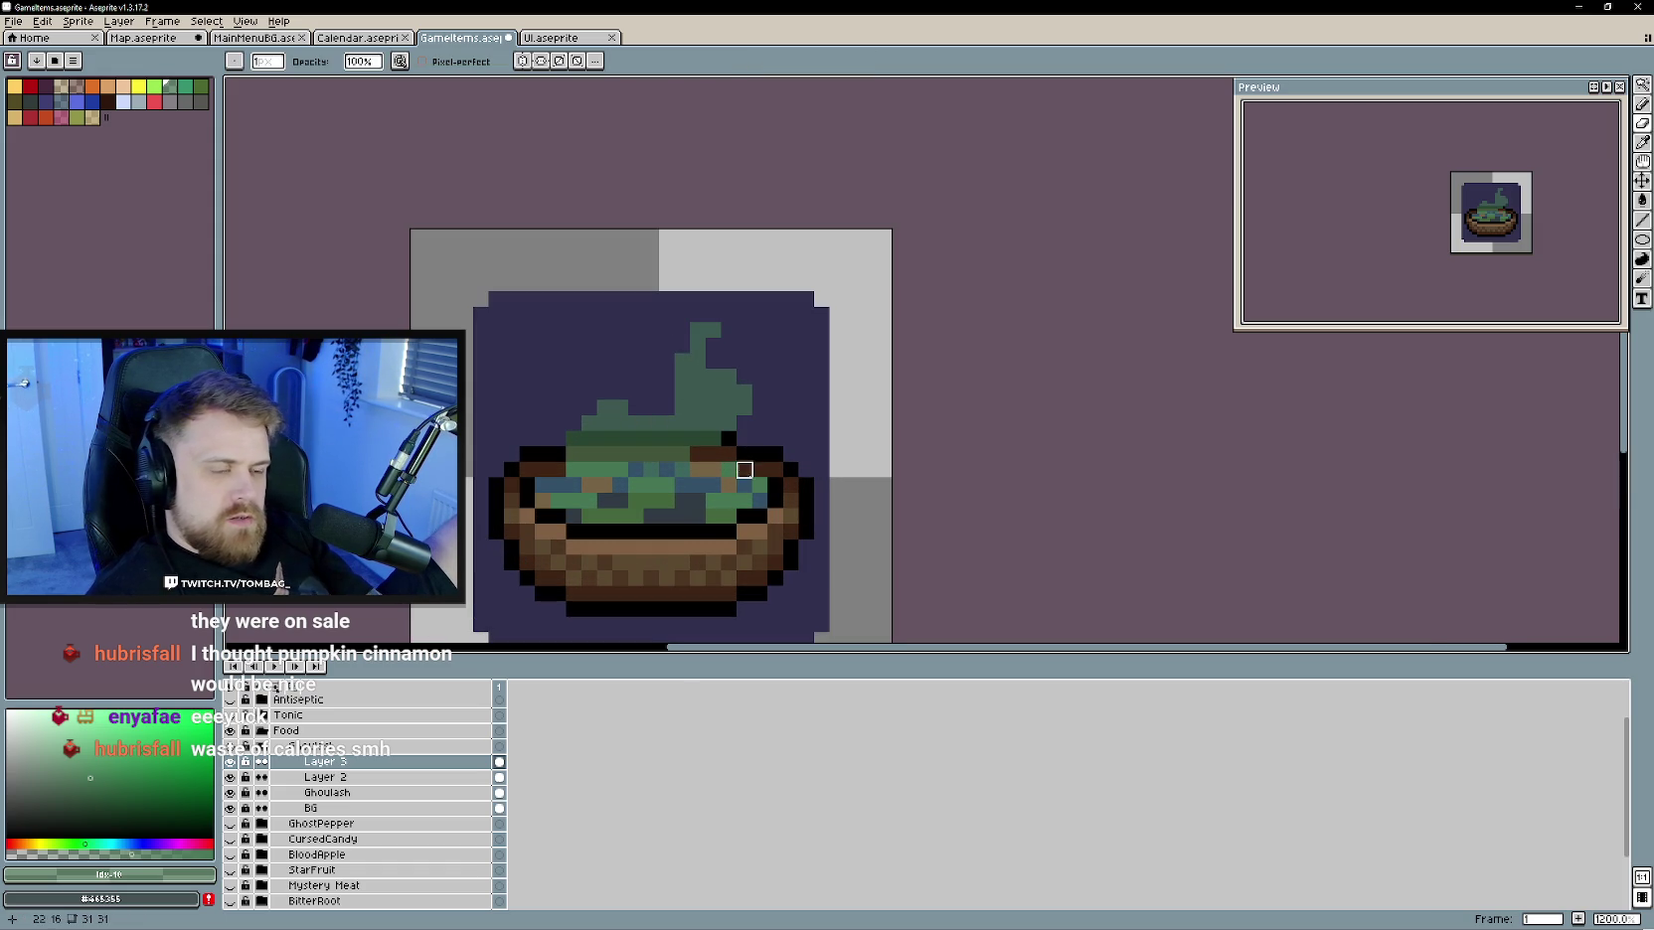
pyautogui.click(698, 408)
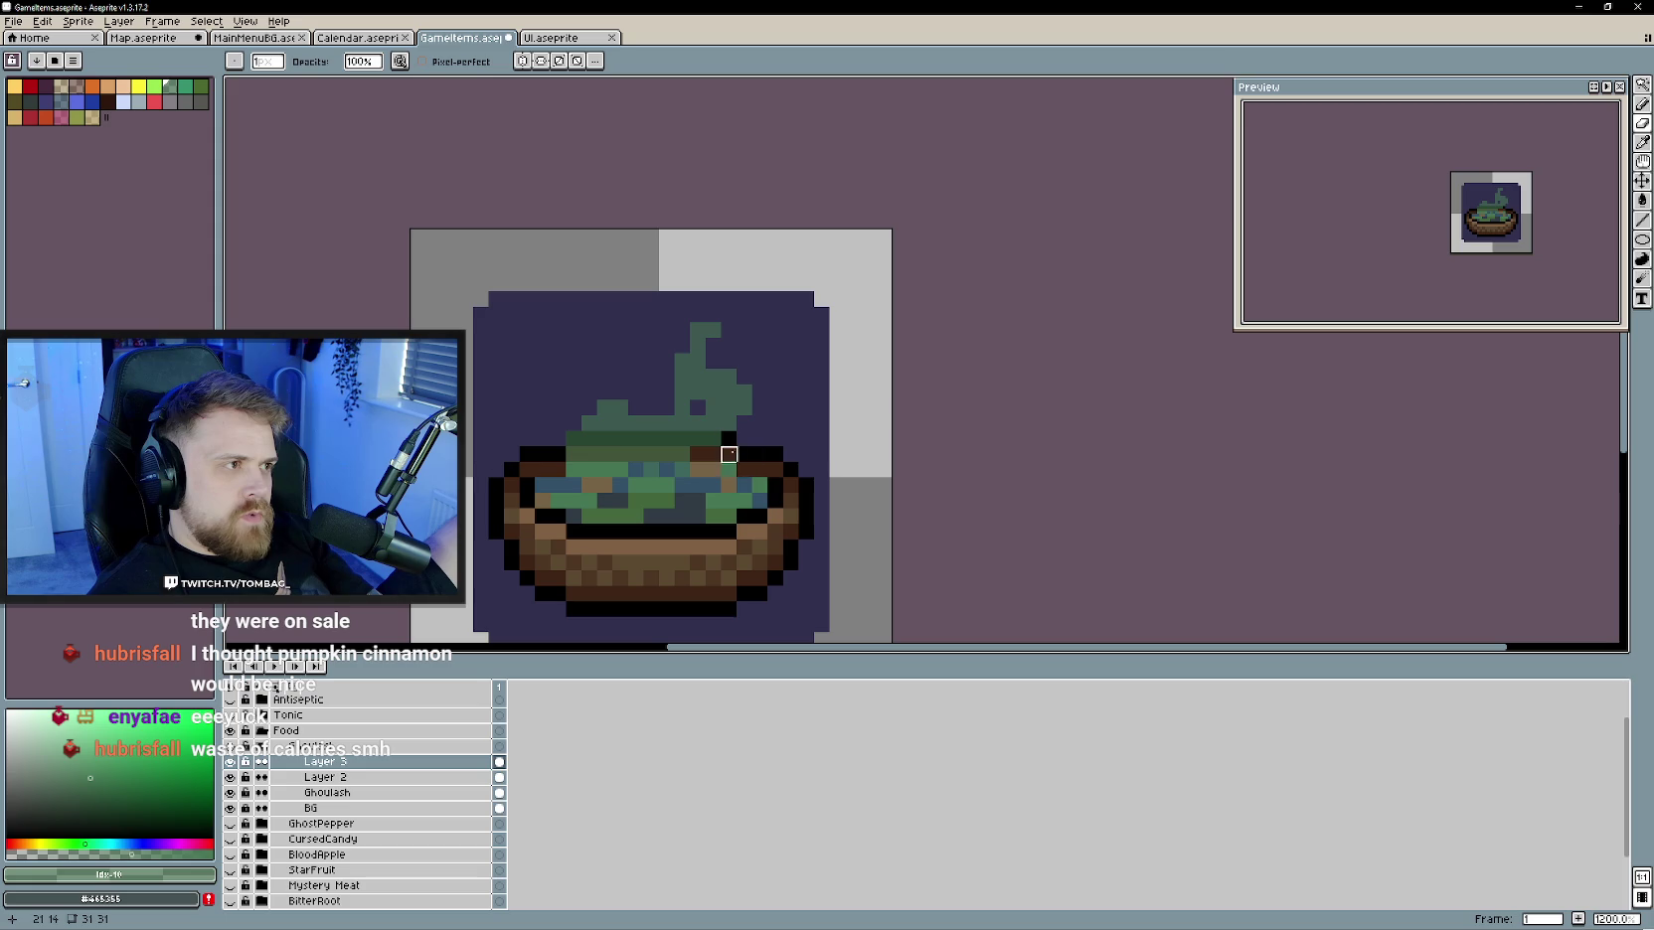
pyautogui.moveTo(588, 454); pyautogui.dragTo(678, 443)
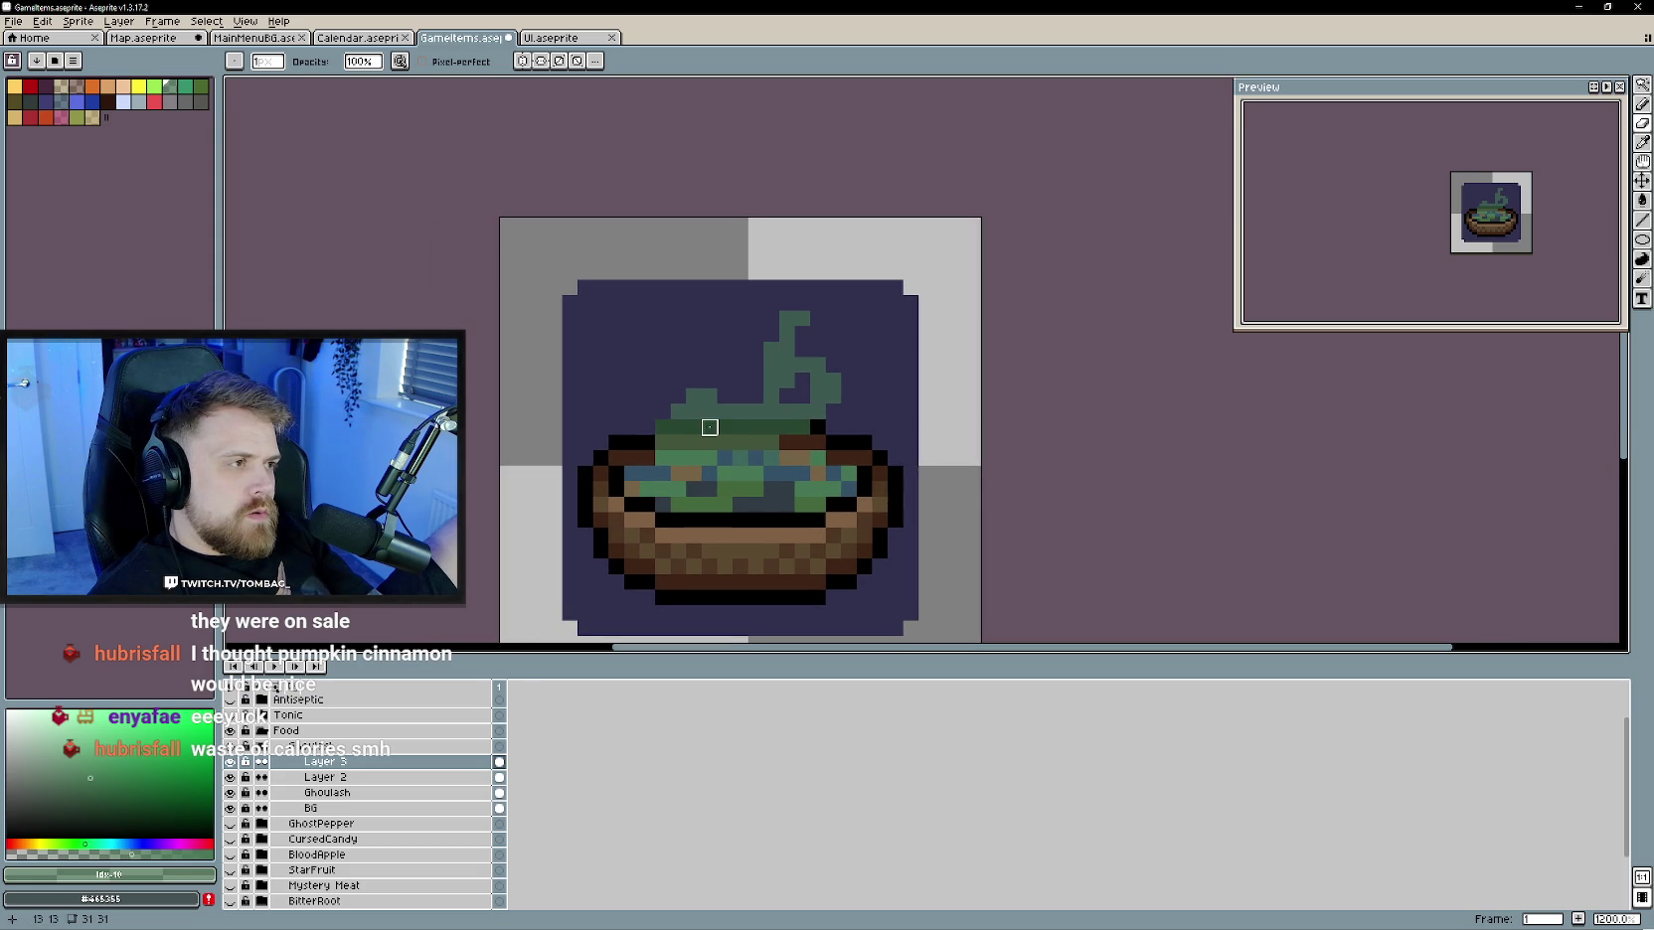
pyautogui.click(788, 395)
pyautogui.click(707, 411)
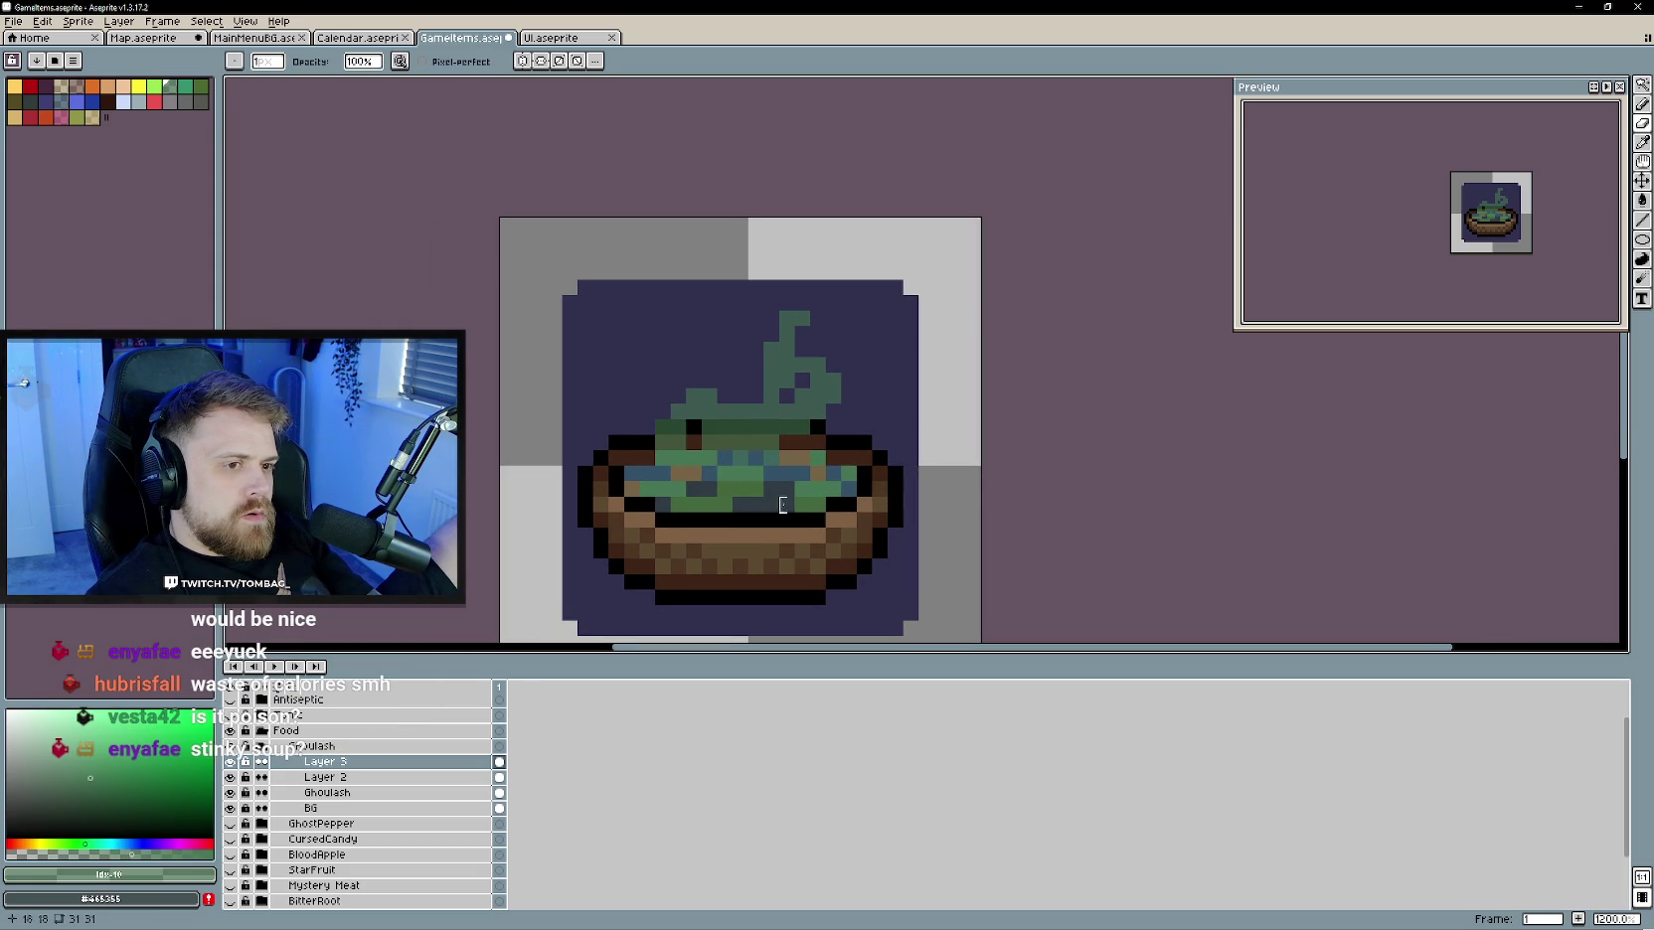
# - Toggle the steam layer's visibility to compare, and pick a blue-grey colour
pyautogui.scroll(-4, 865, 534)
pyautogui.scroll(-1, 866, 534)
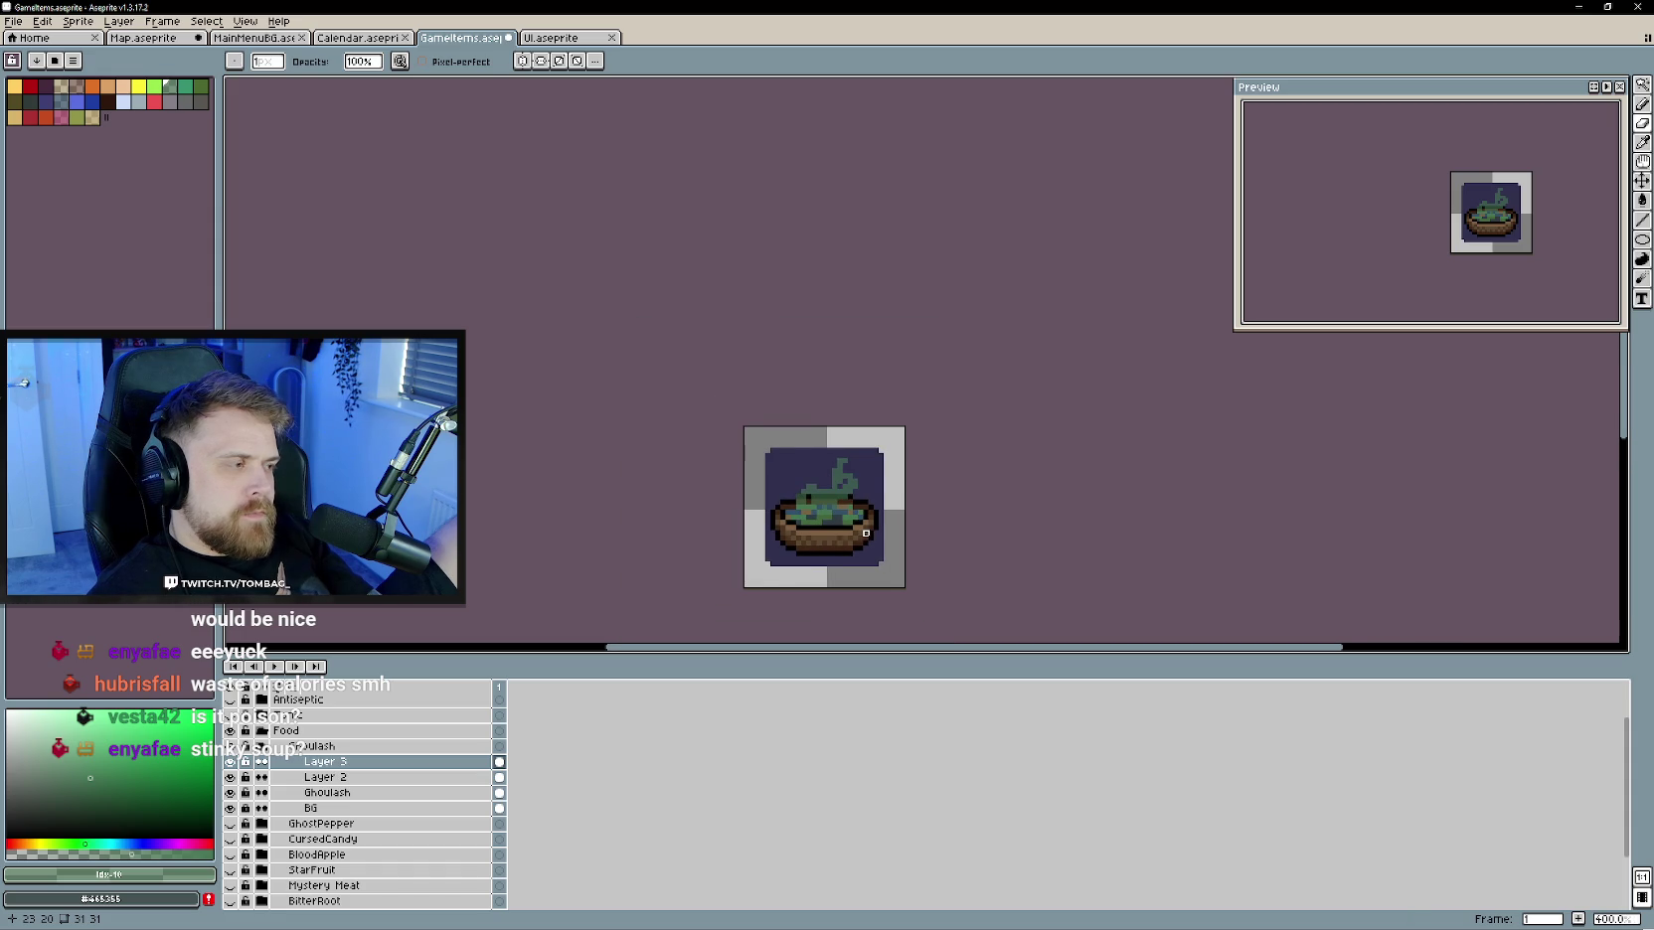
pyautogui.scroll(2, 866, 533)
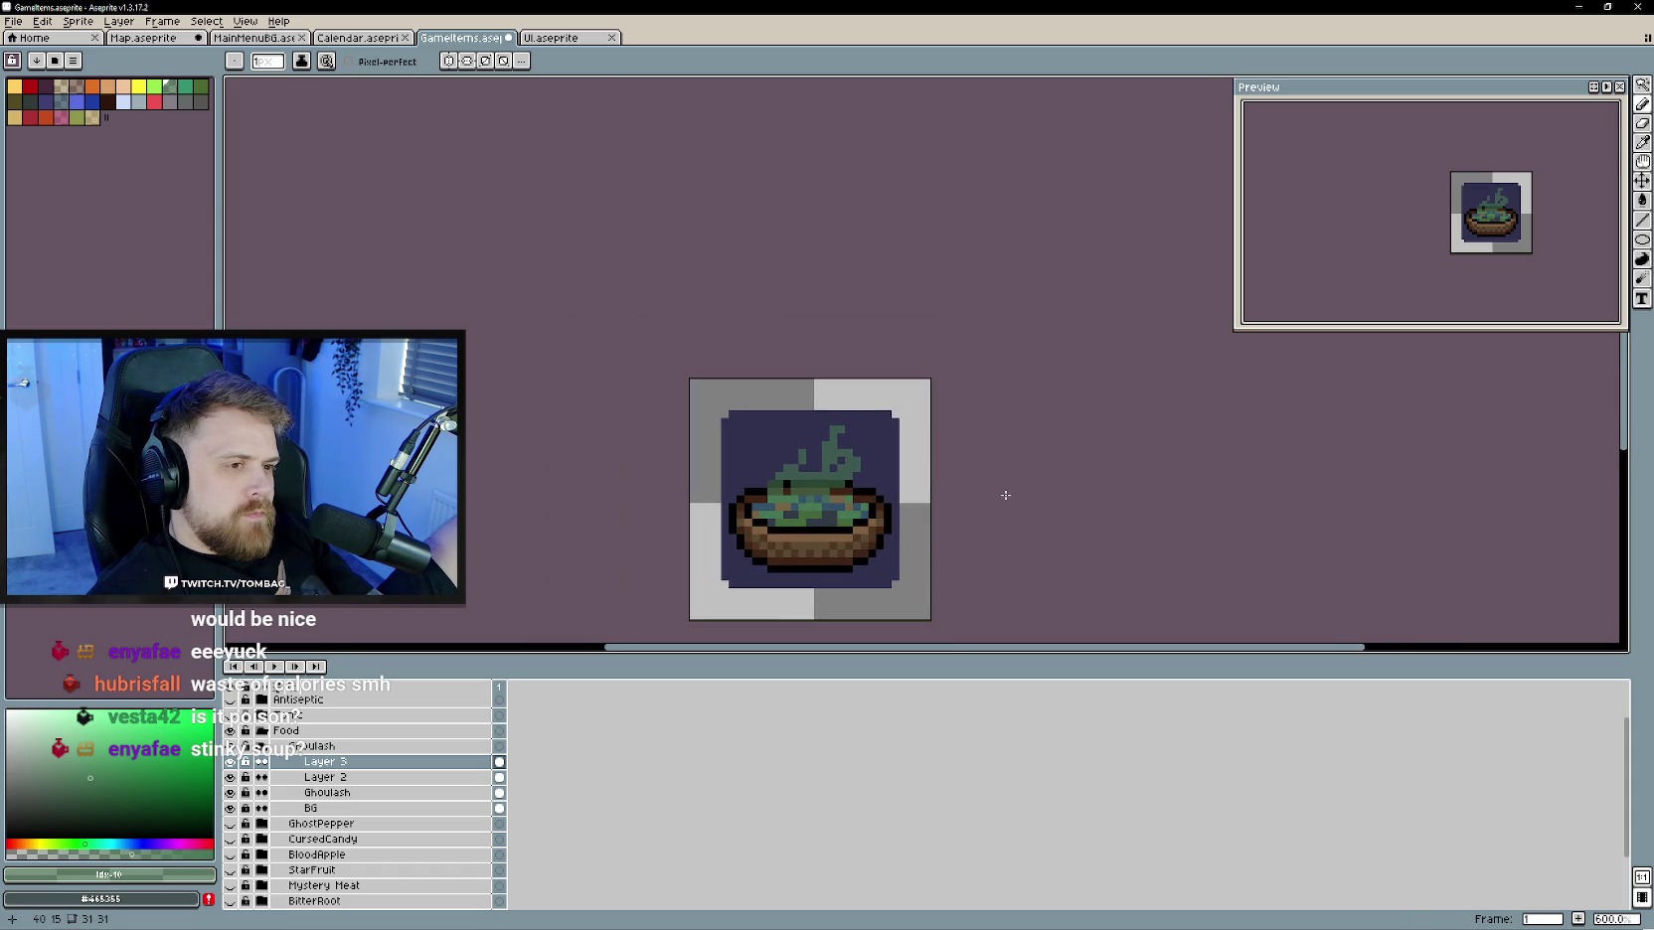
pyautogui.scroll(1, 941, 519)
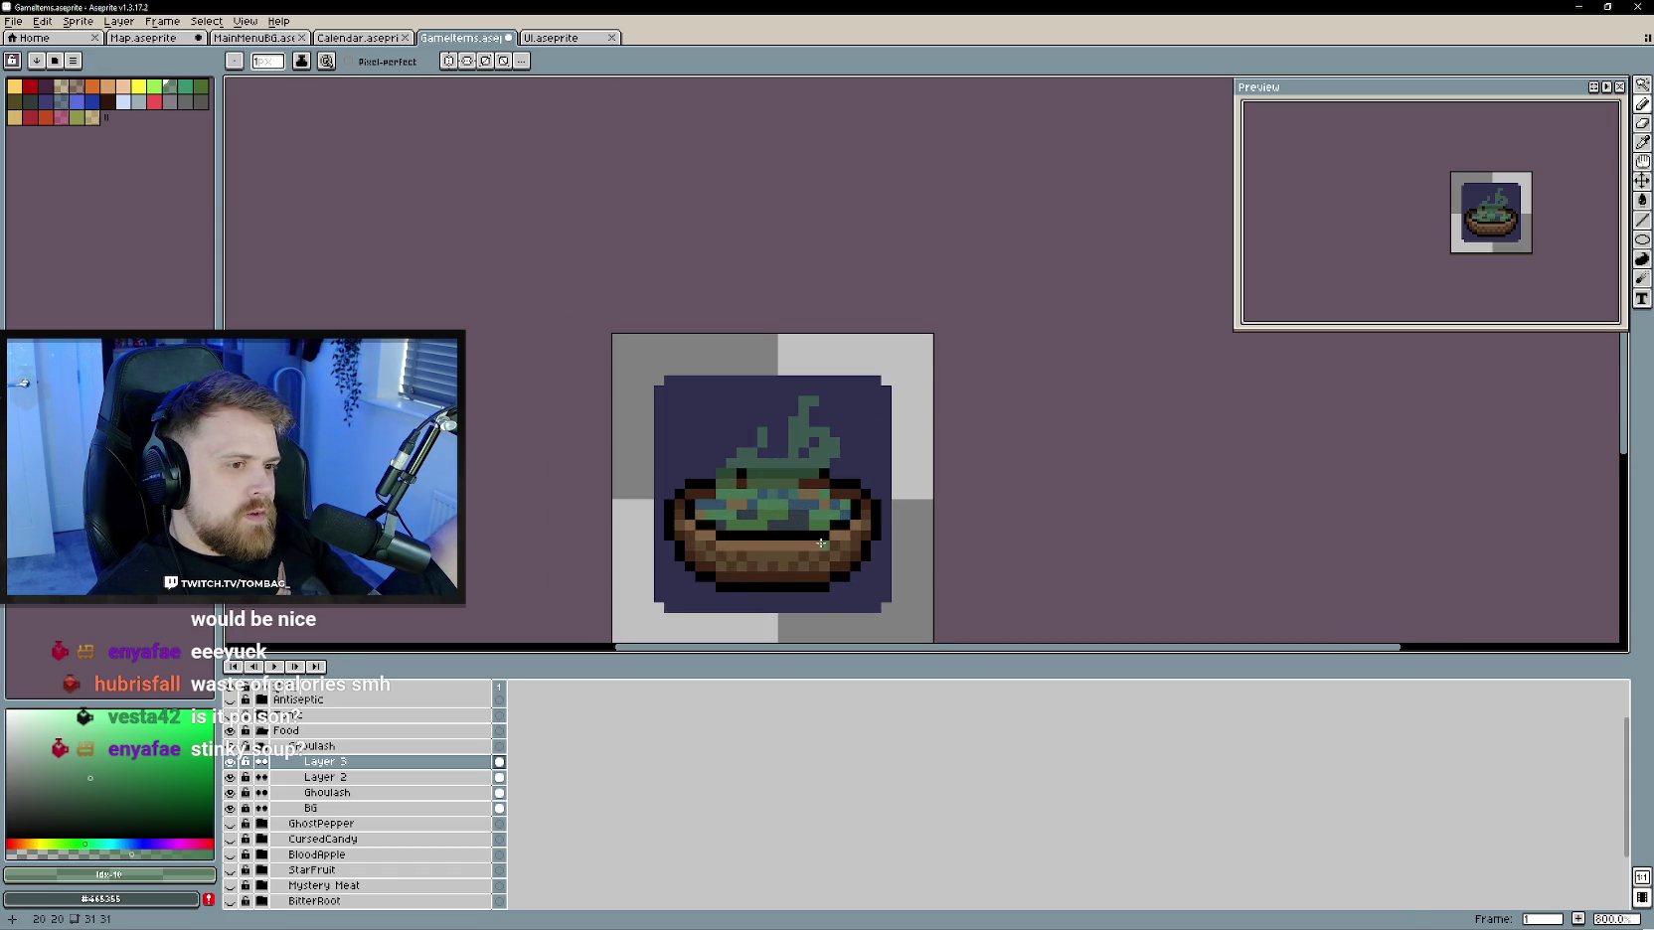
pyautogui.scroll(2, 818, 536)
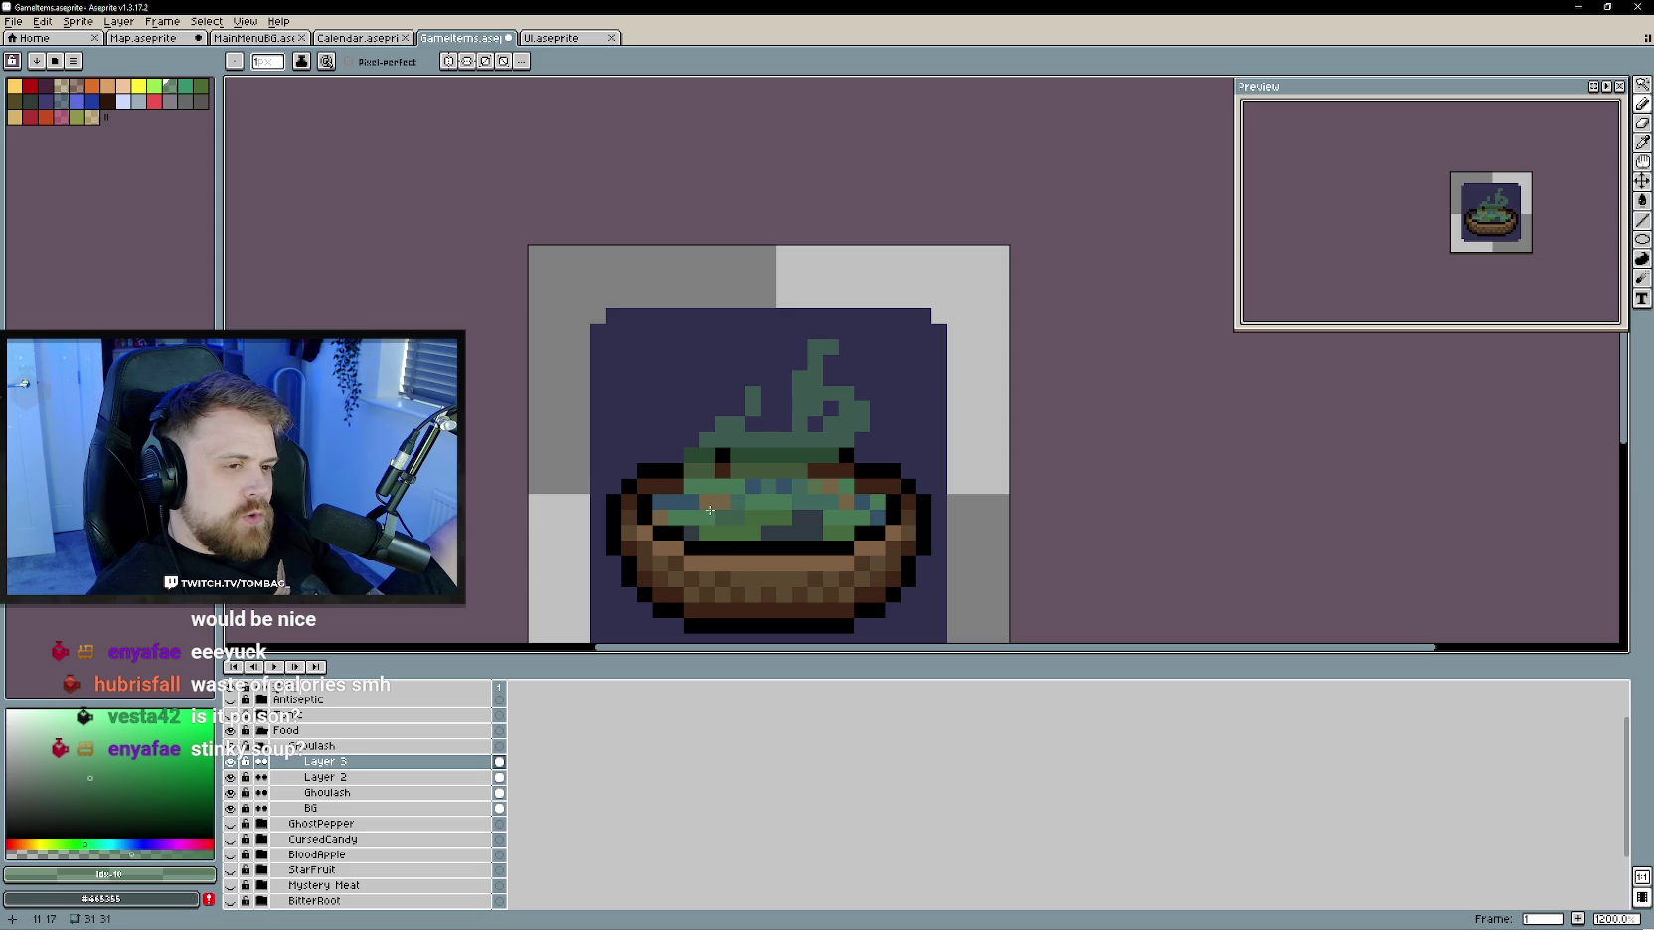
pyautogui.scroll(-2, 671, 486)
pyautogui.scroll(-1, 745, 507)
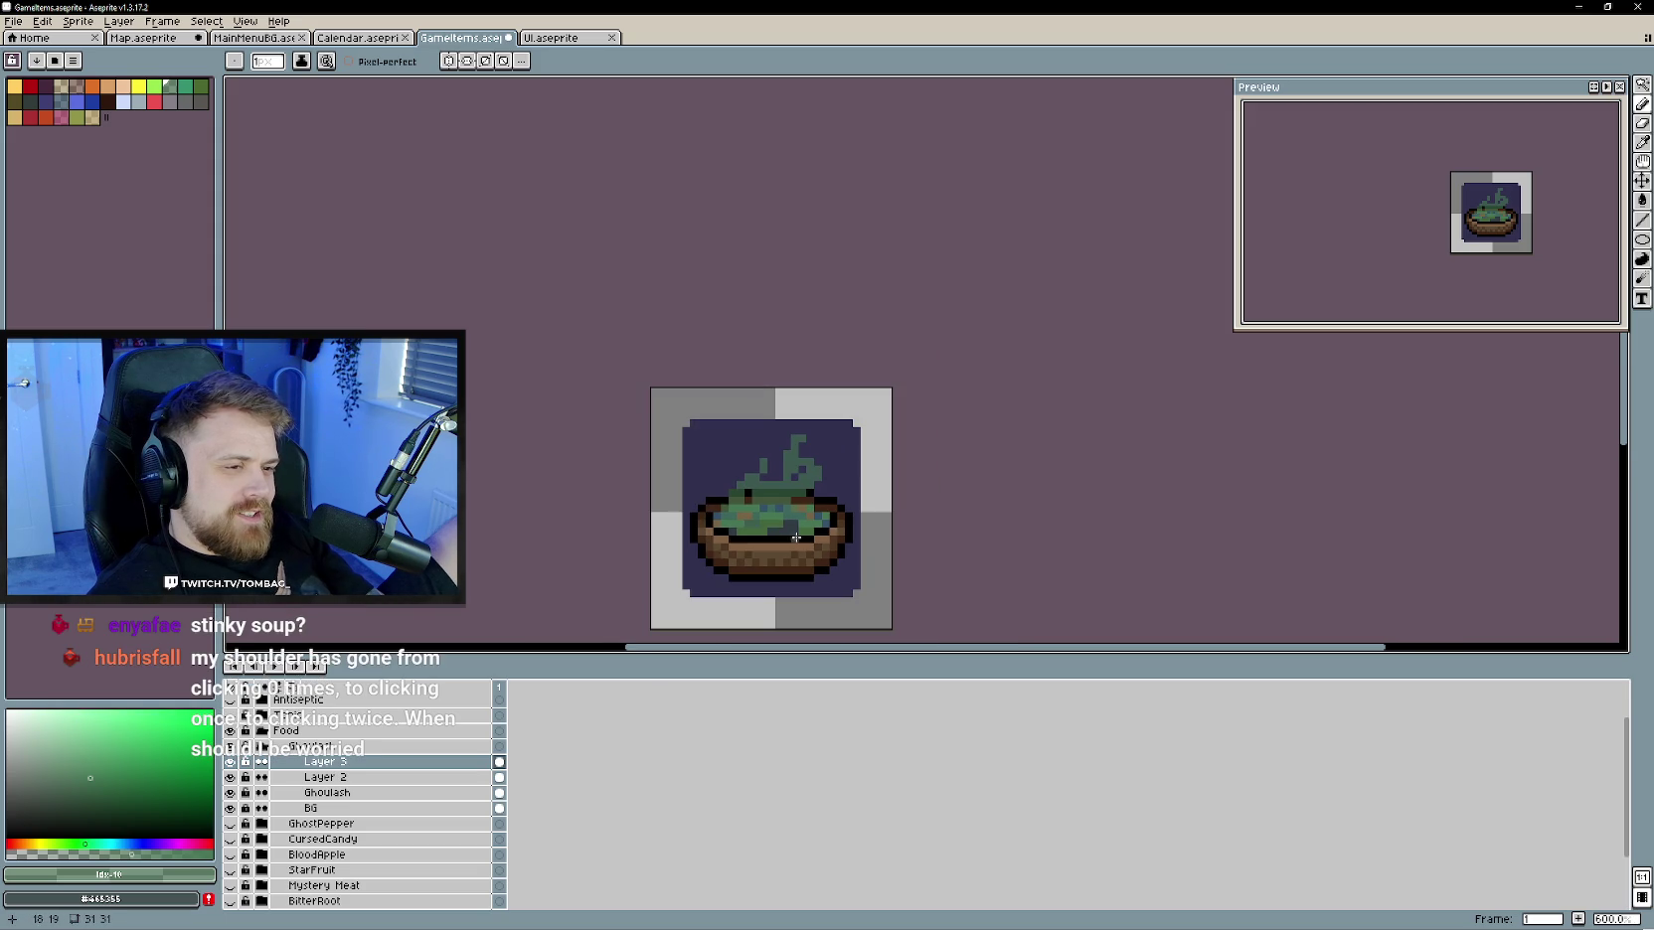
pyautogui.scroll(-2, 877, 565)
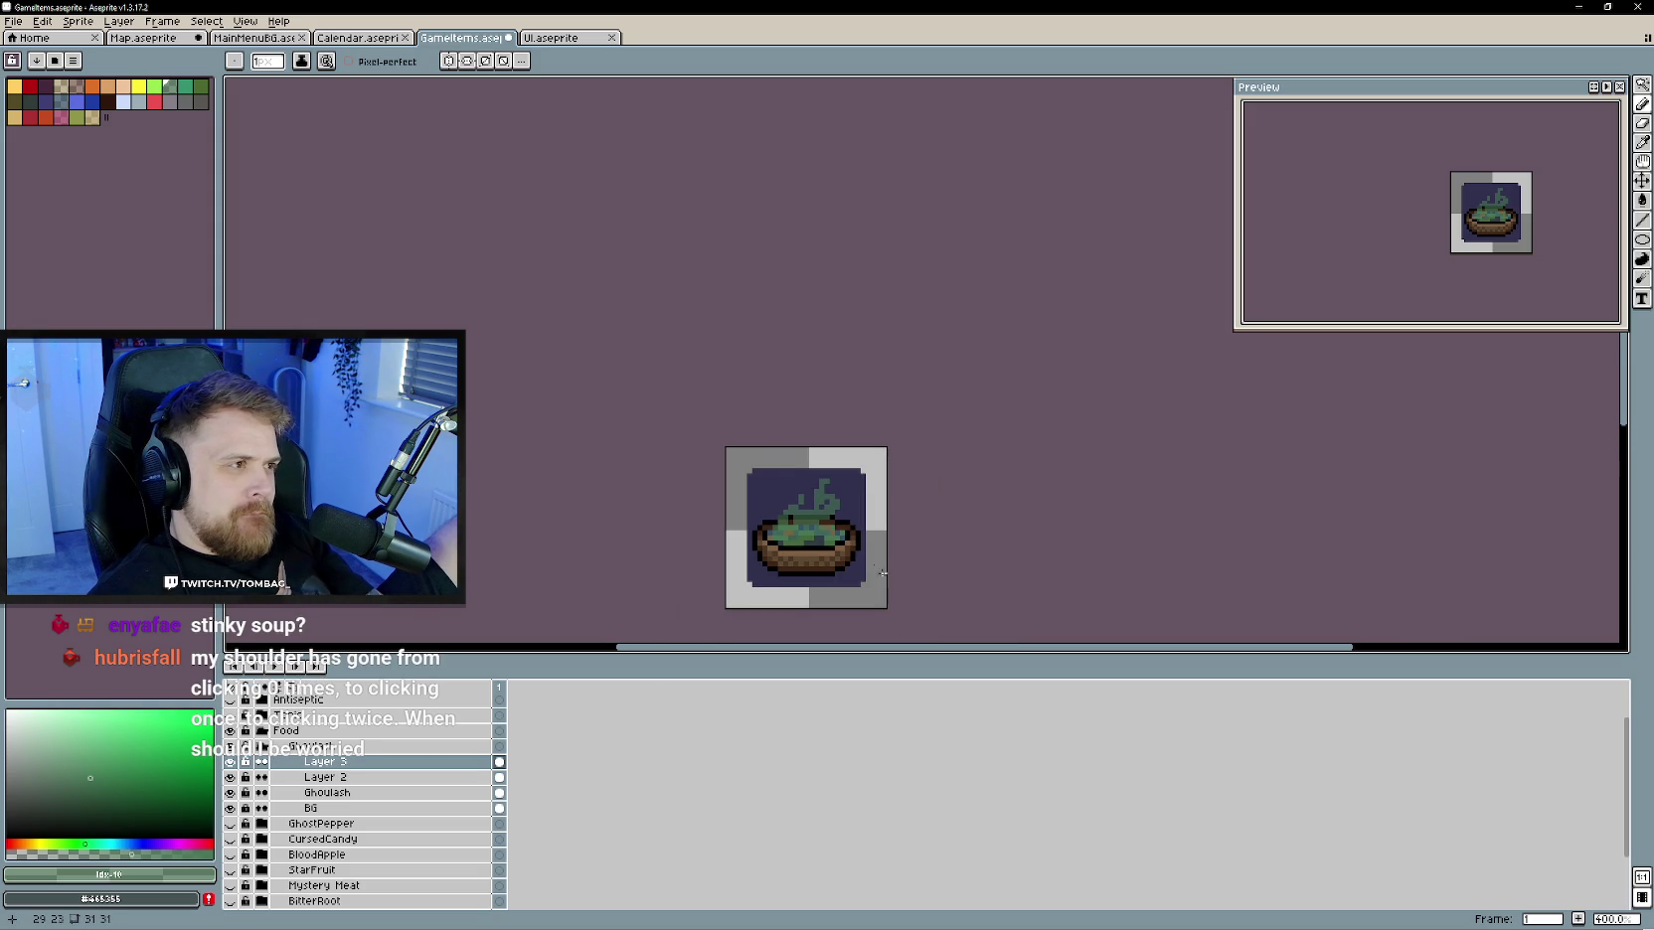
pyautogui.scroll(-2, 878, 564)
pyautogui.hscroll(1, 894, 557)
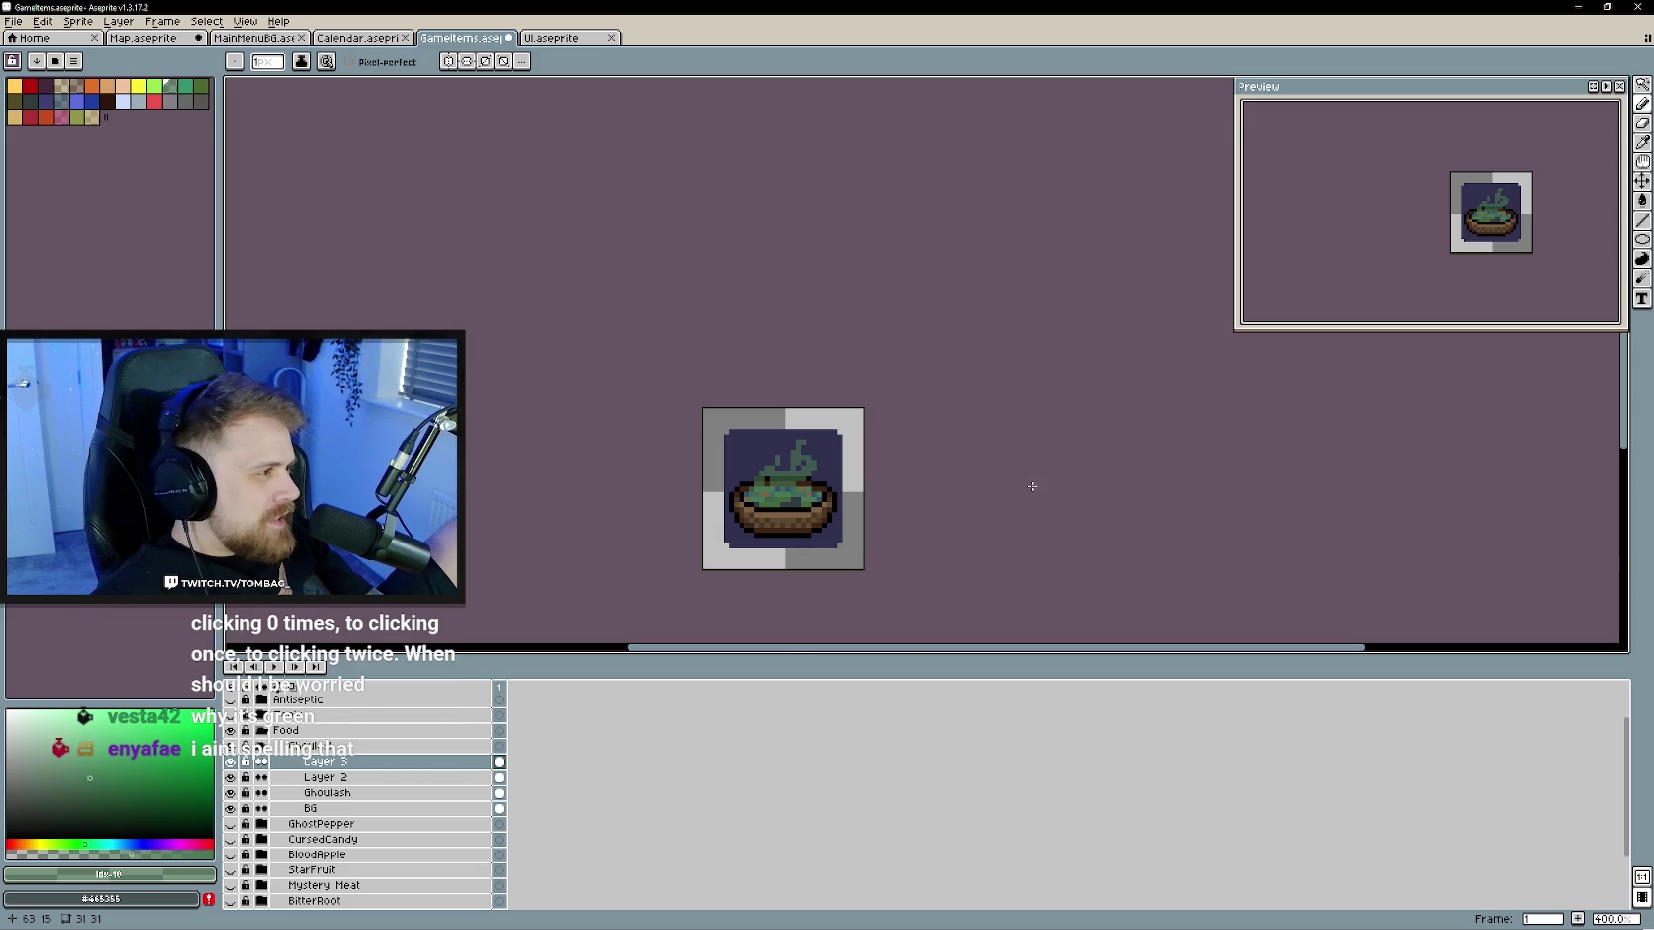
pyautogui.doubleClick(232, 771)
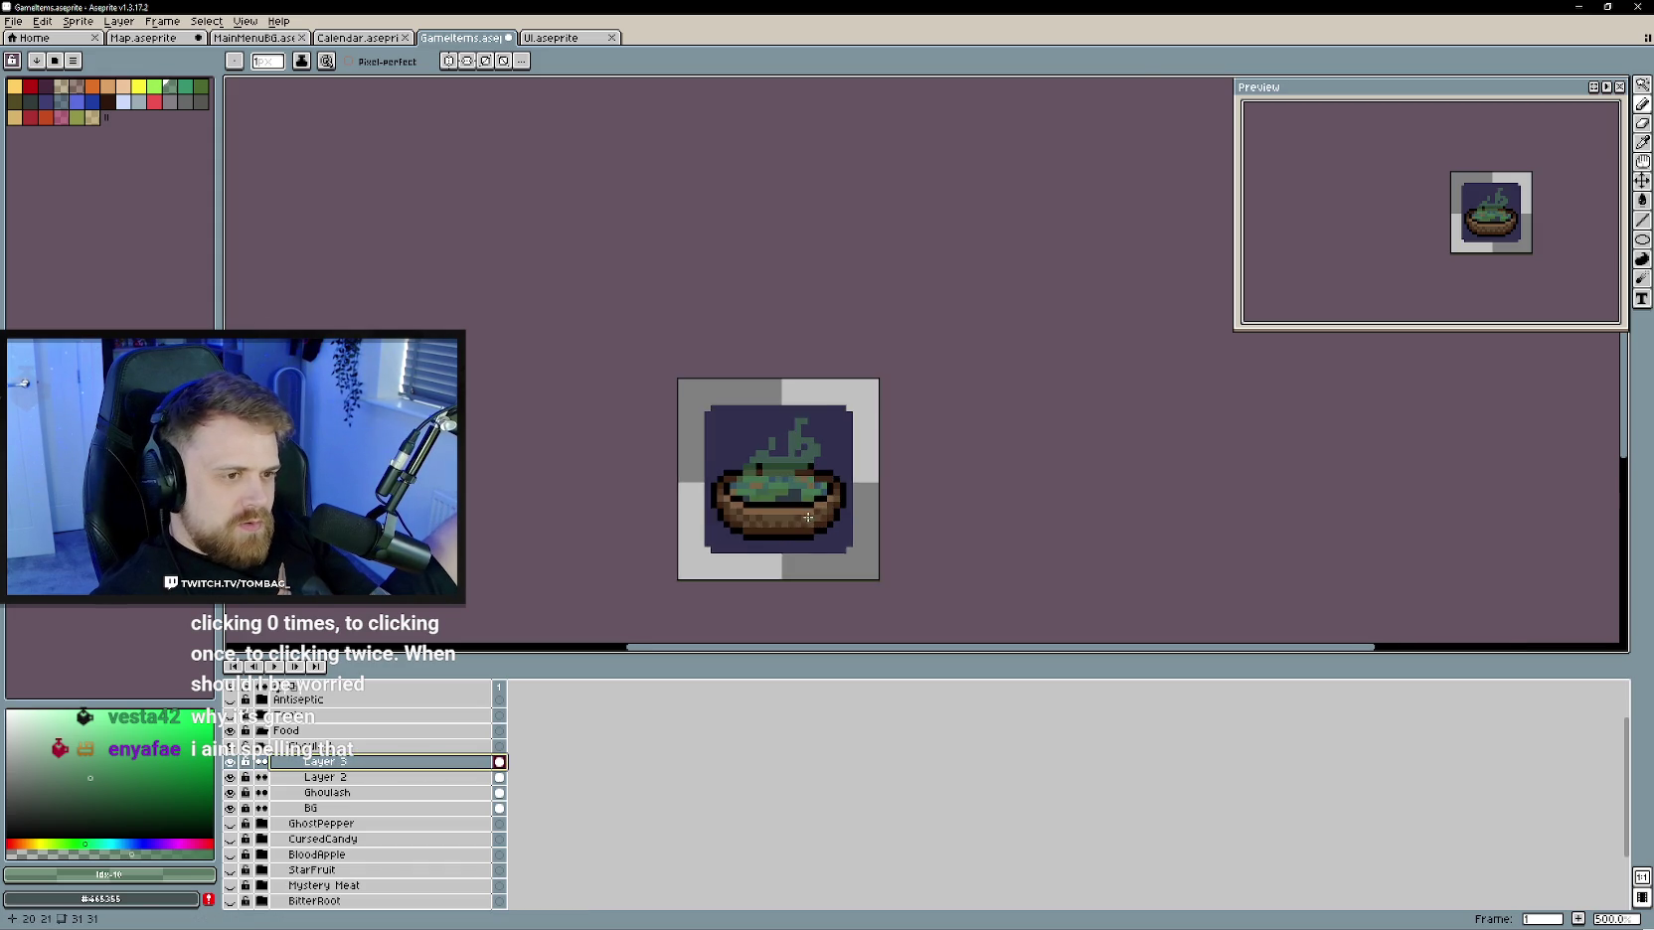
pyautogui.scroll(4, 776, 502)
pyautogui.scroll(1, 725, 492)
pyautogui.scroll(-2, 685, 476)
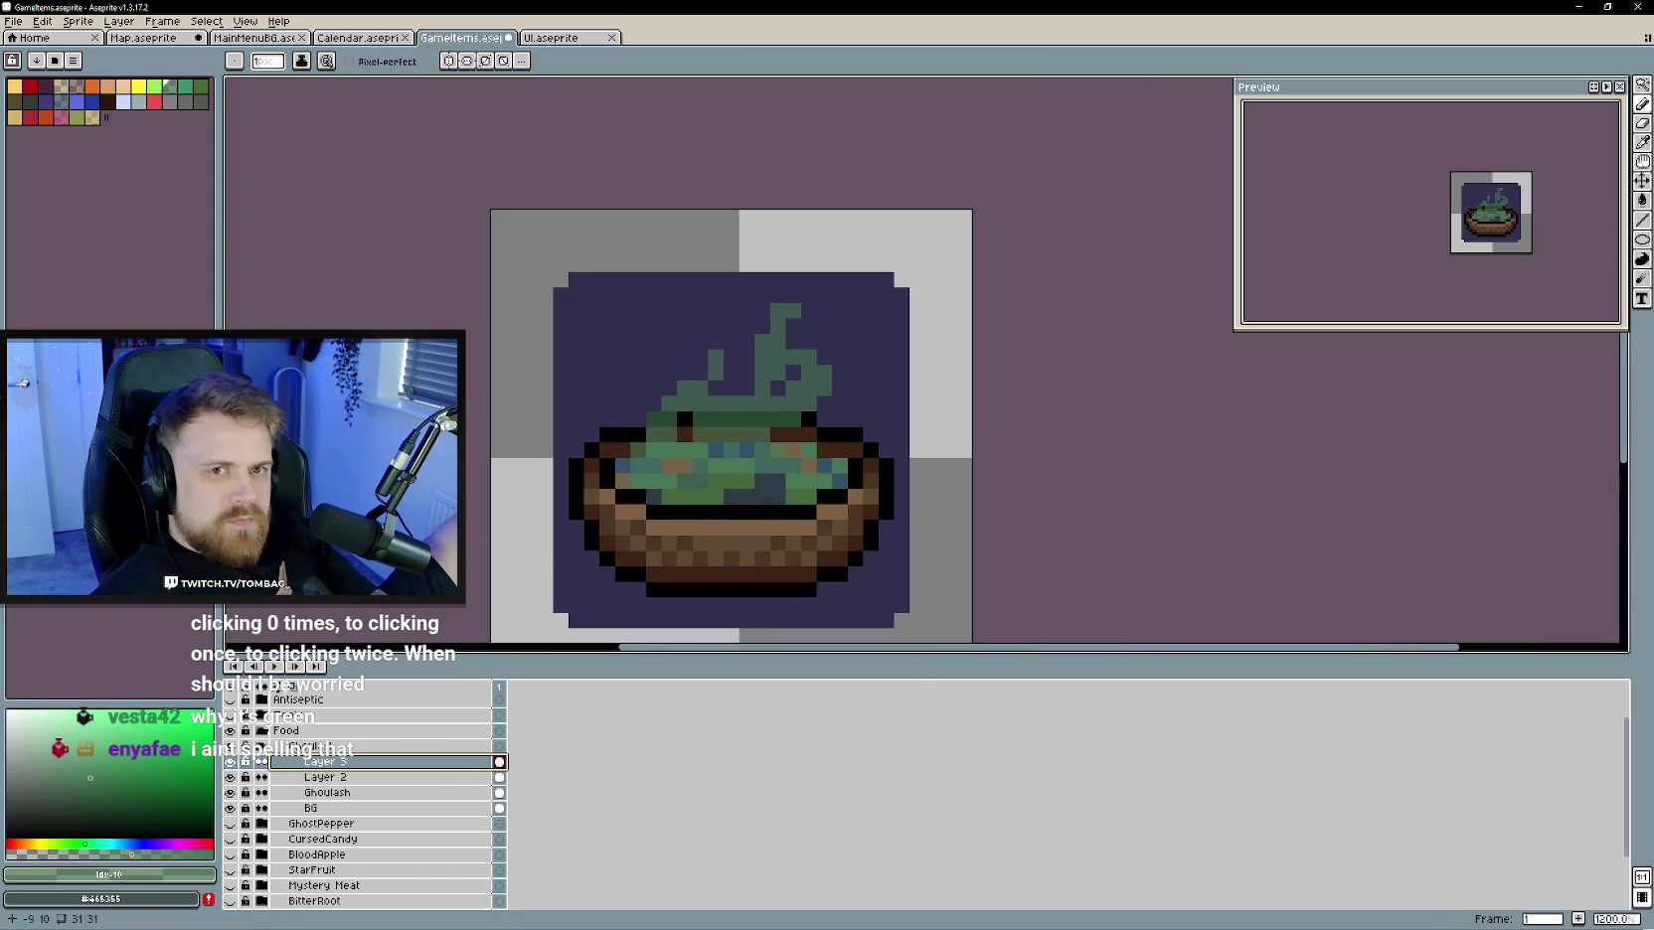
pyautogui.scroll(-2, 664, 495)
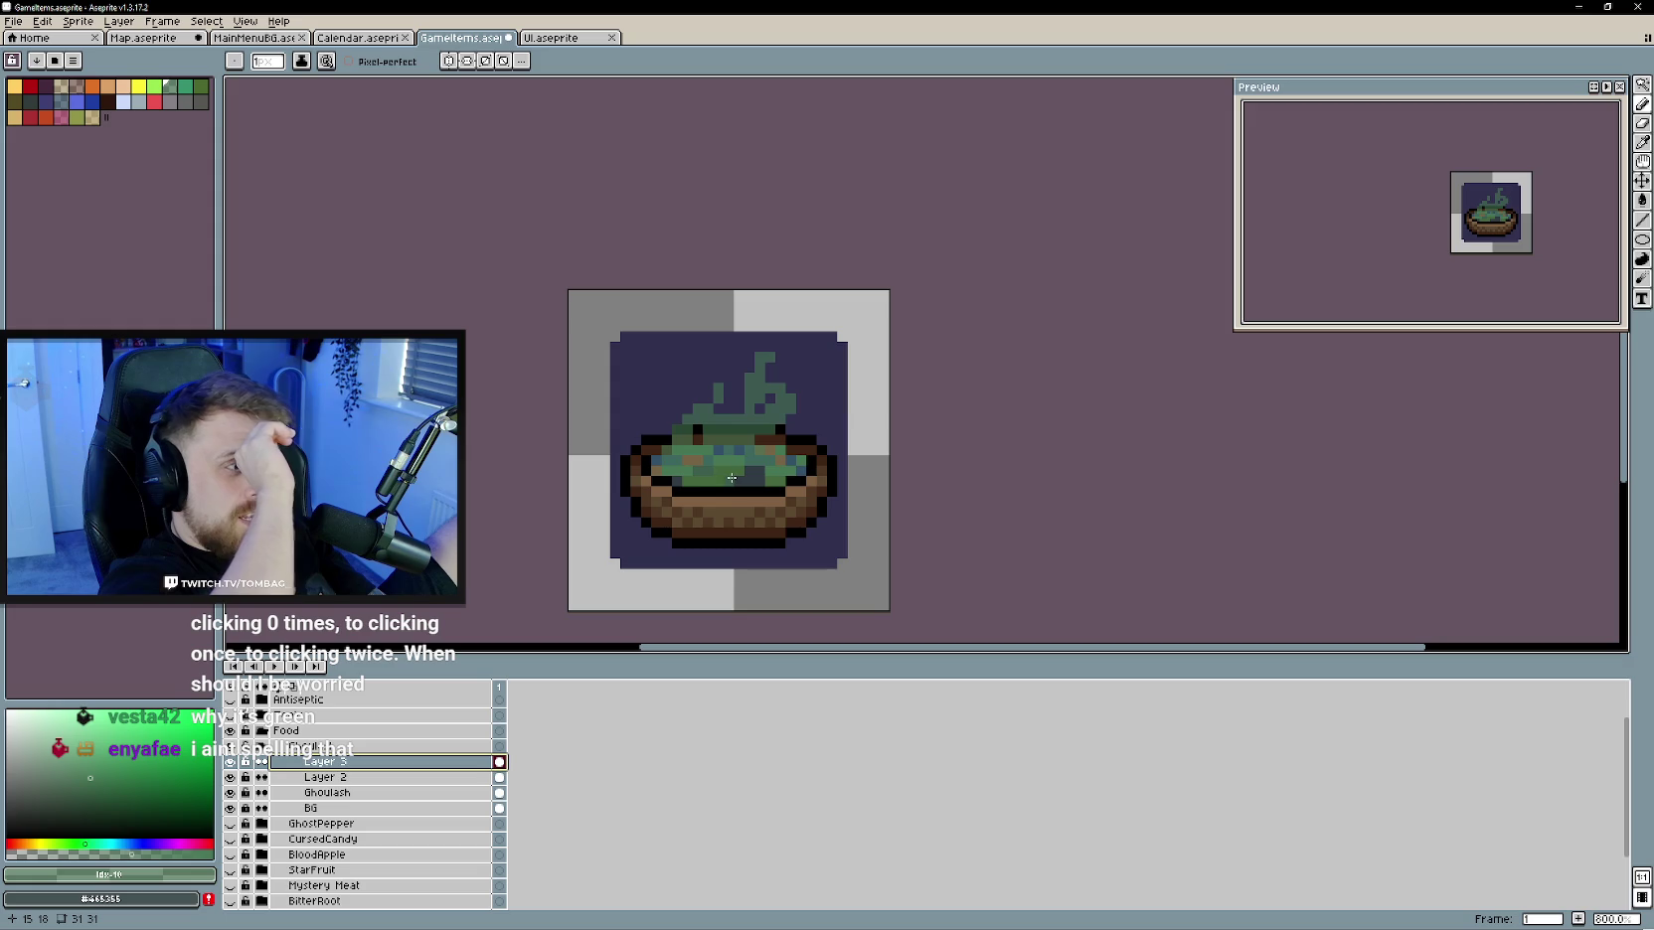
pyautogui.click(230, 762)
pyautogui.click(231, 762)
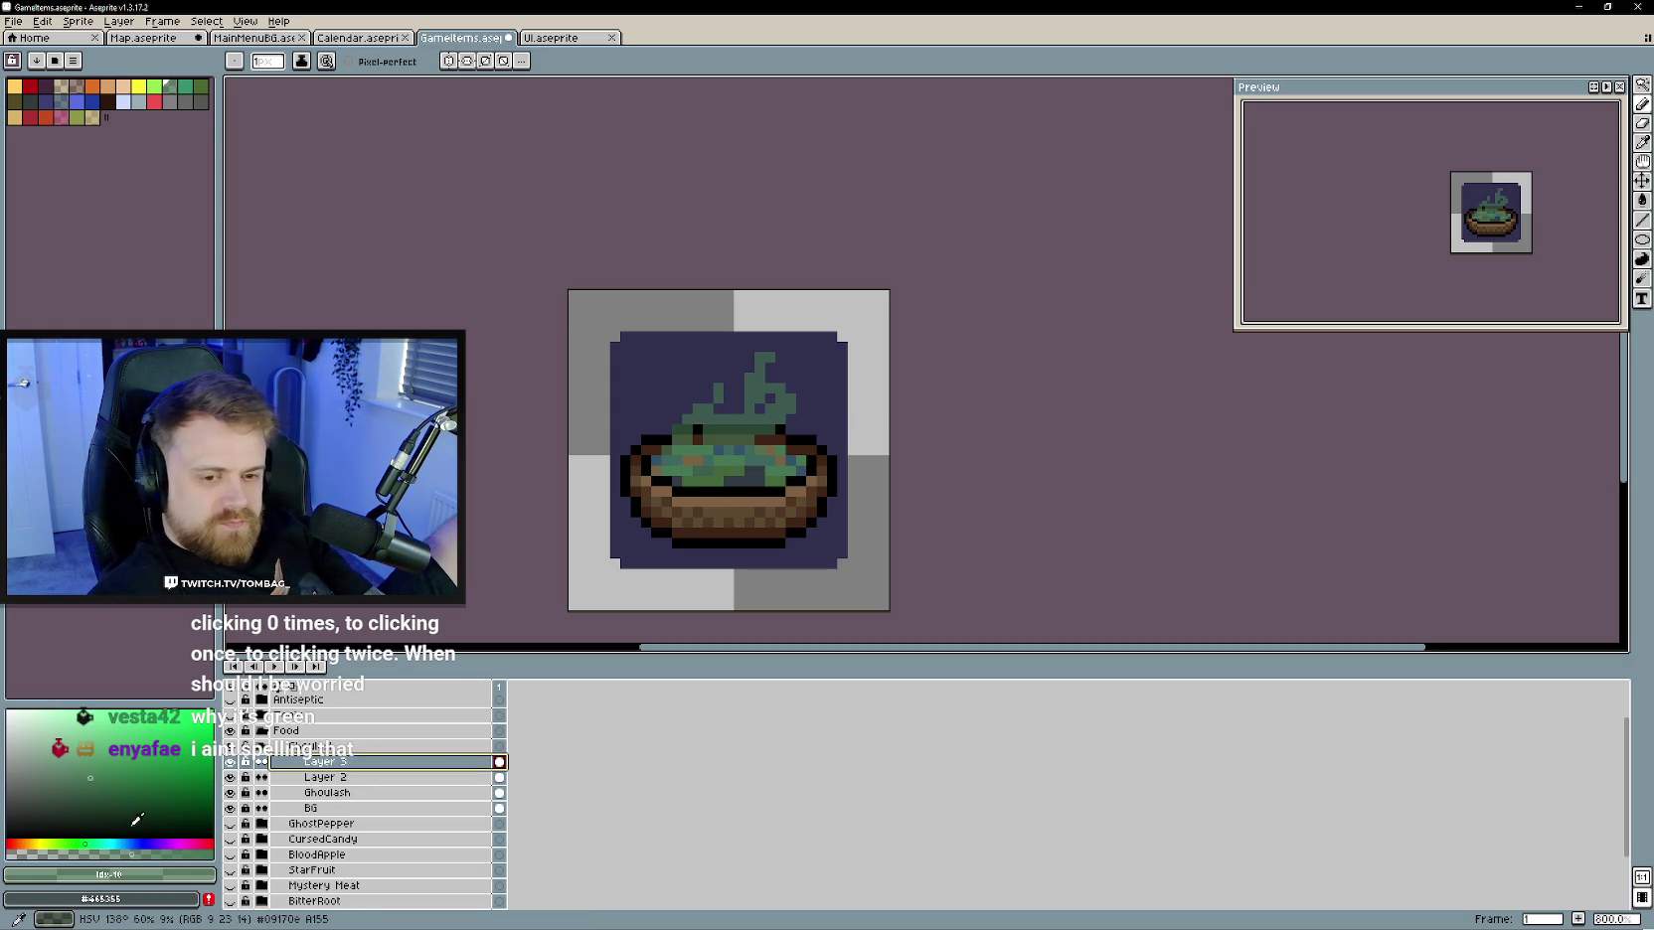
pyautogui.click(119, 844)
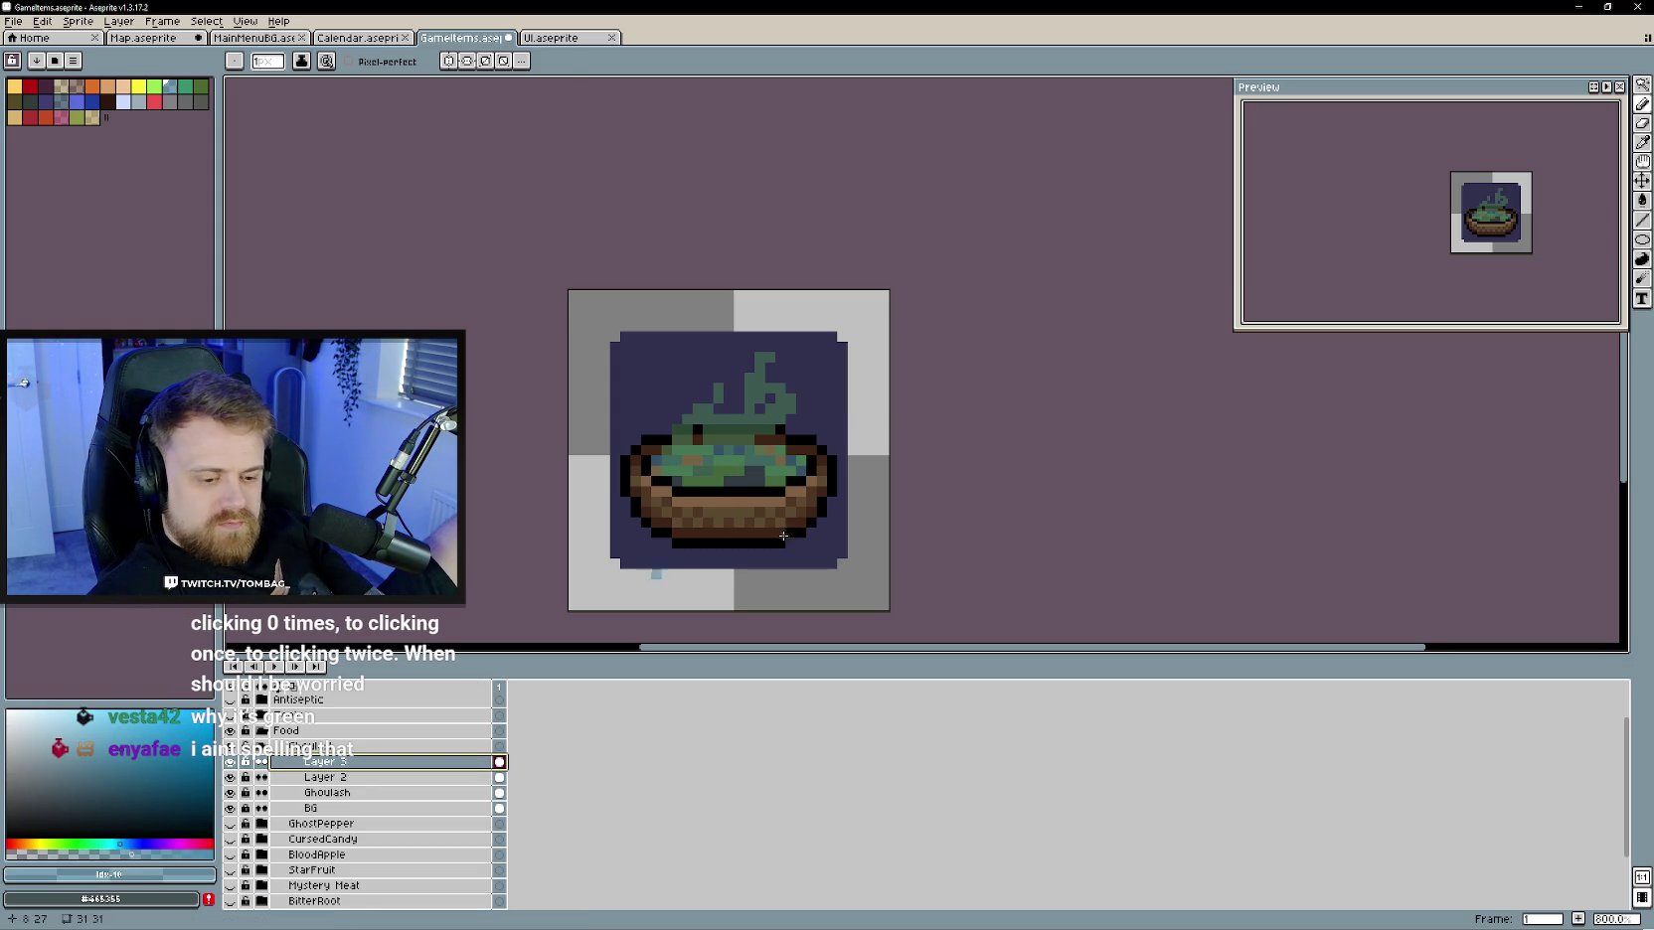
# - Bucket-fill the green steam to recolour it blue-grey
pyautogui.press('g')
pyautogui.click(771, 393)
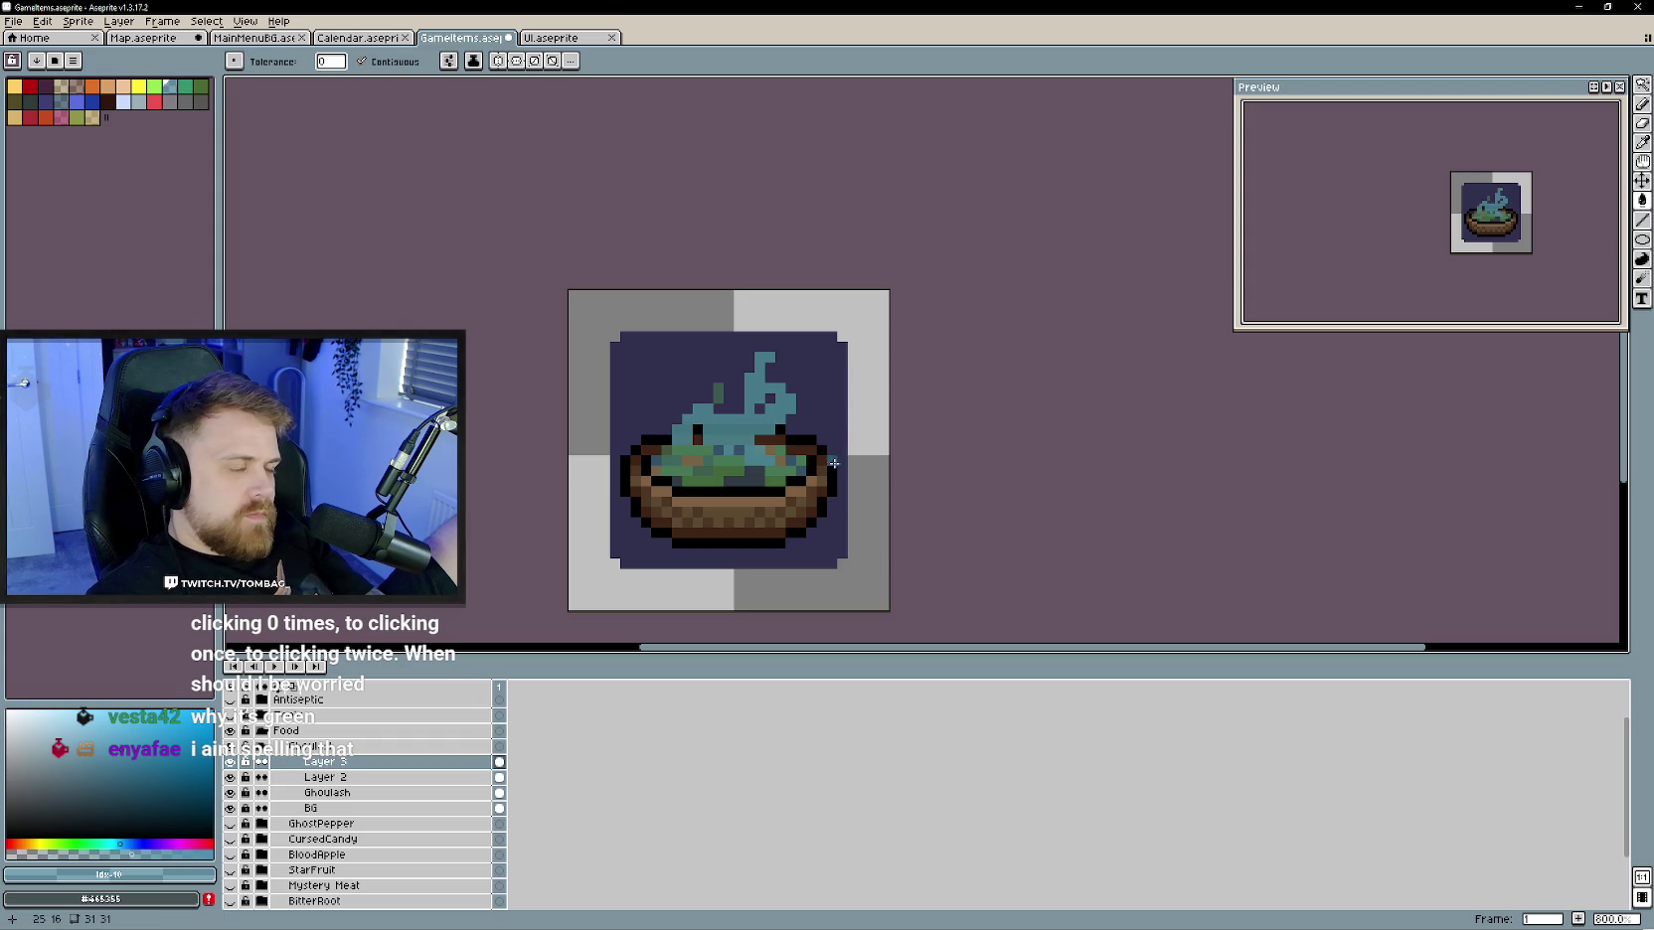
pyautogui.press('b')
pyautogui.scroll(-3, 913, 524)
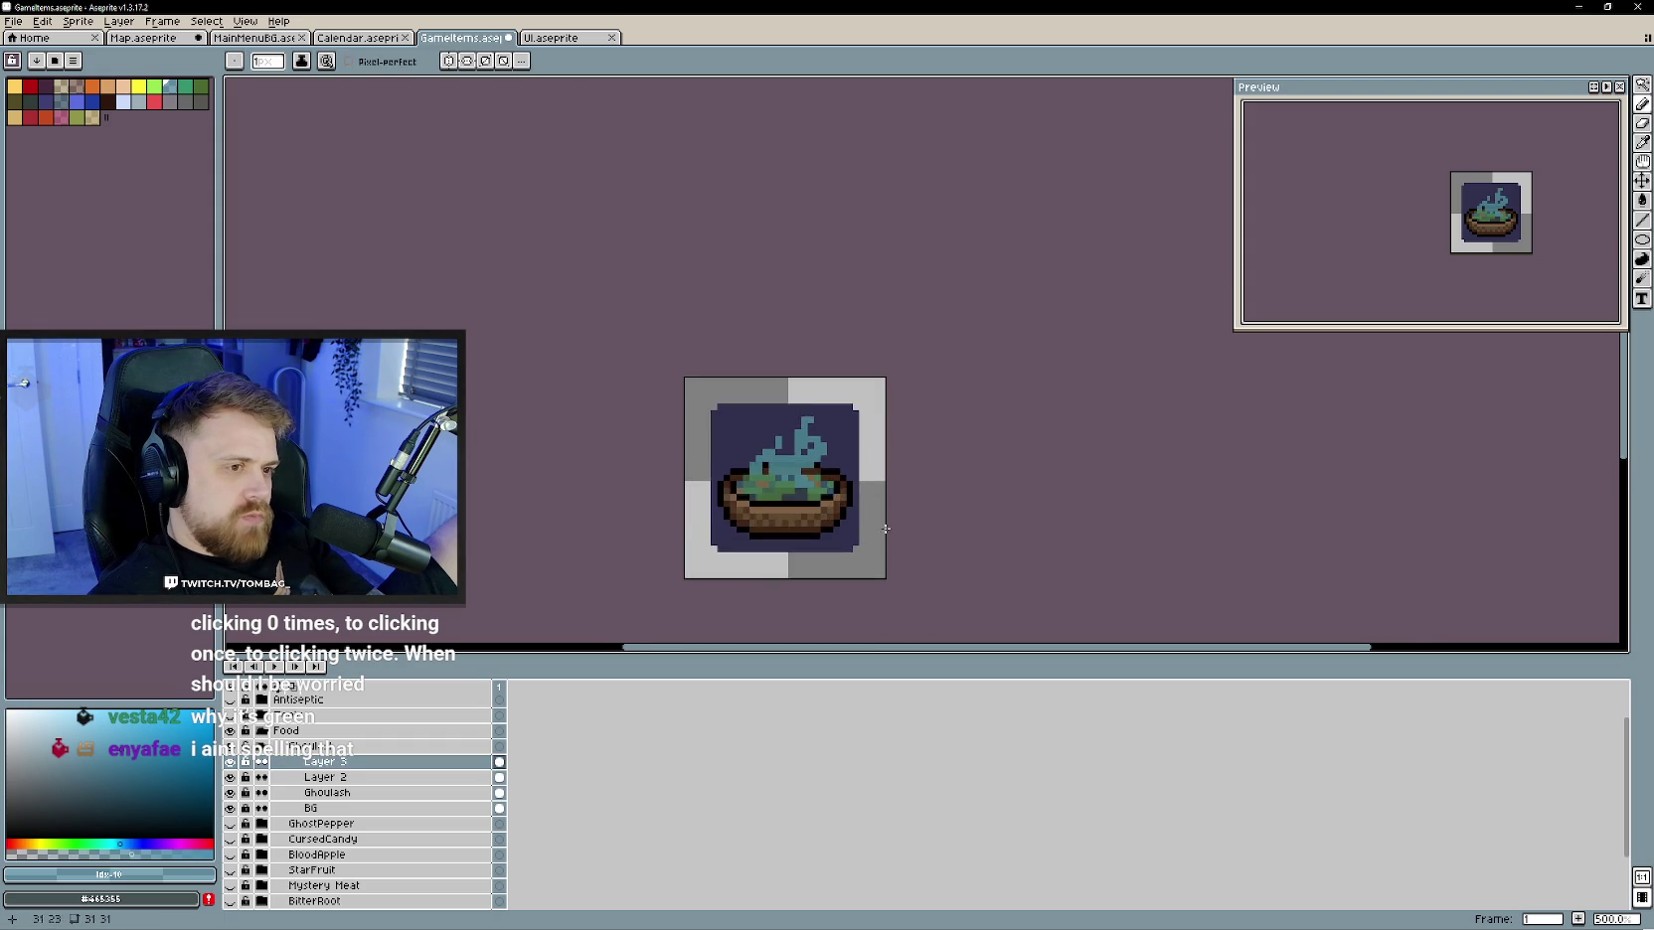
pyautogui.scroll(3, 863, 526)
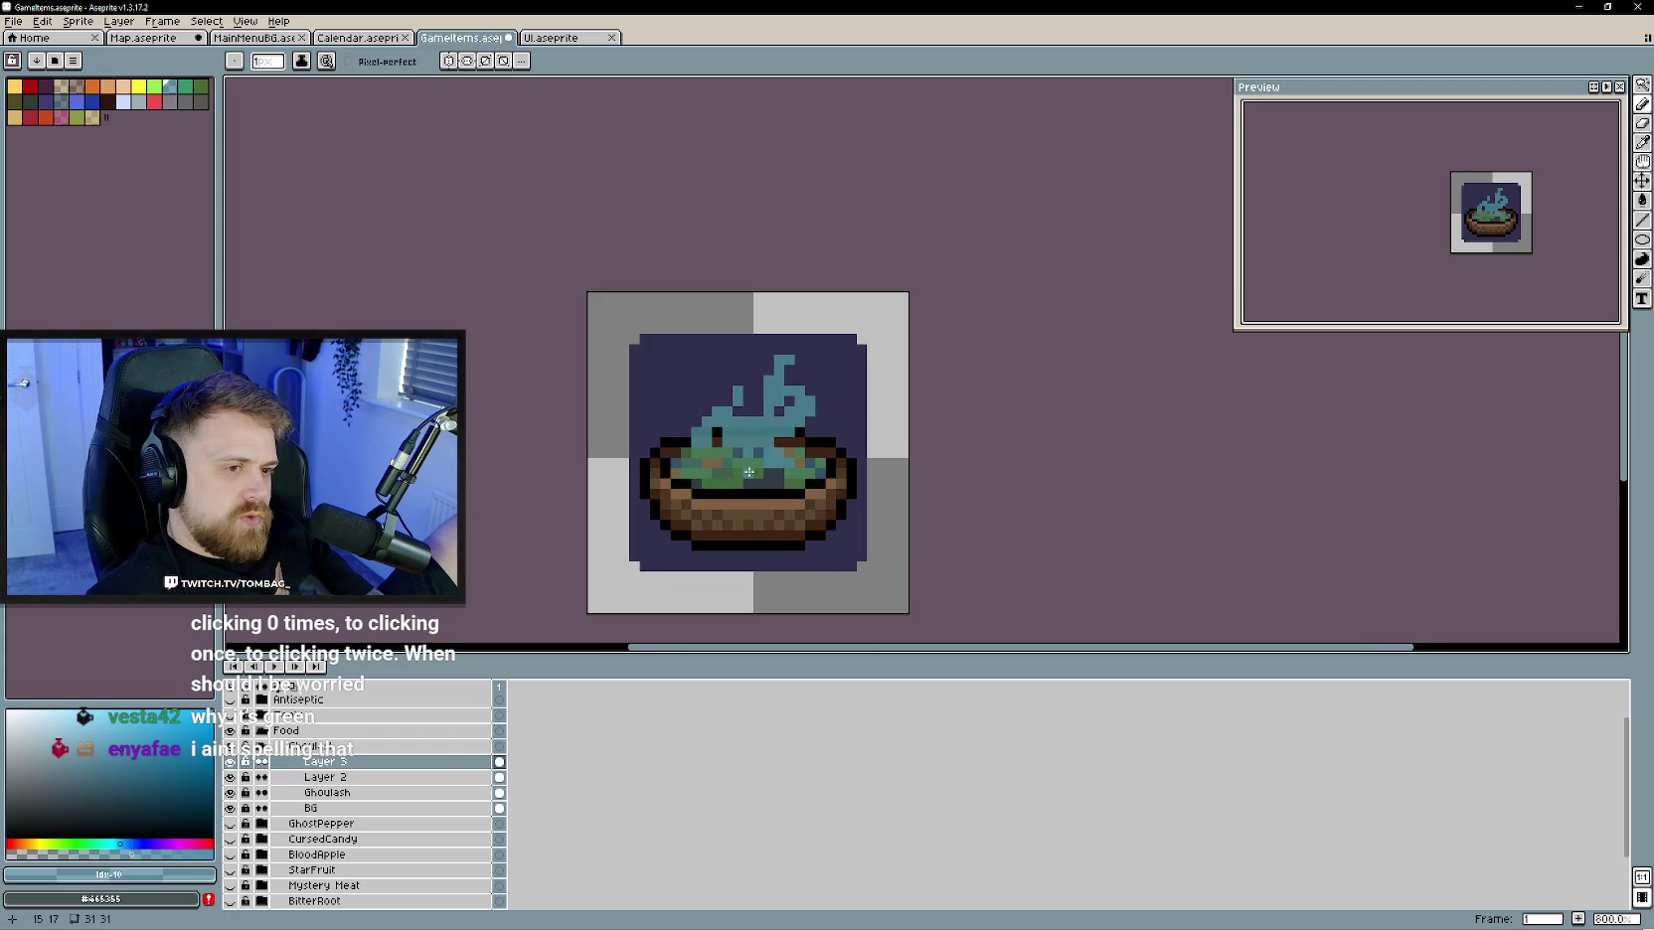
pyautogui.scroll(-2, 812, 548)
pyautogui.scroll(-2, 812, 549)
pyautogui.scroll(-1, 920, 548)
pyautogui.scroll(2, 895, 555)
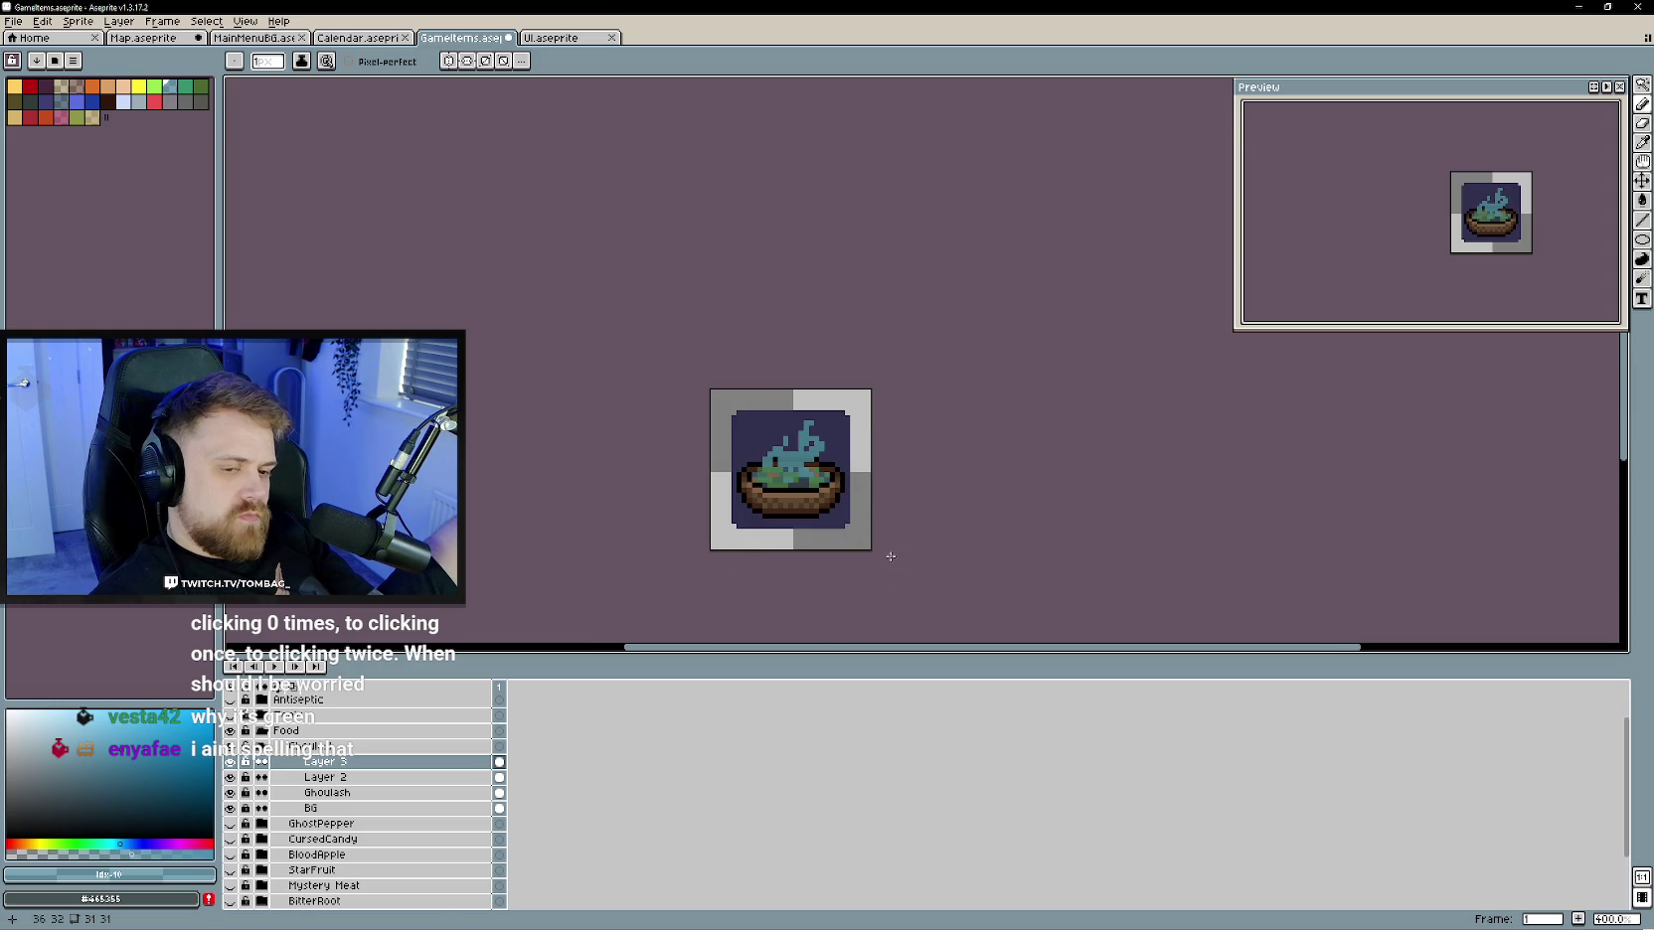
# - Wrap the Ghoulash layer in a new Group 1 and select that group for renaming
pyautogui.click(275, 746)
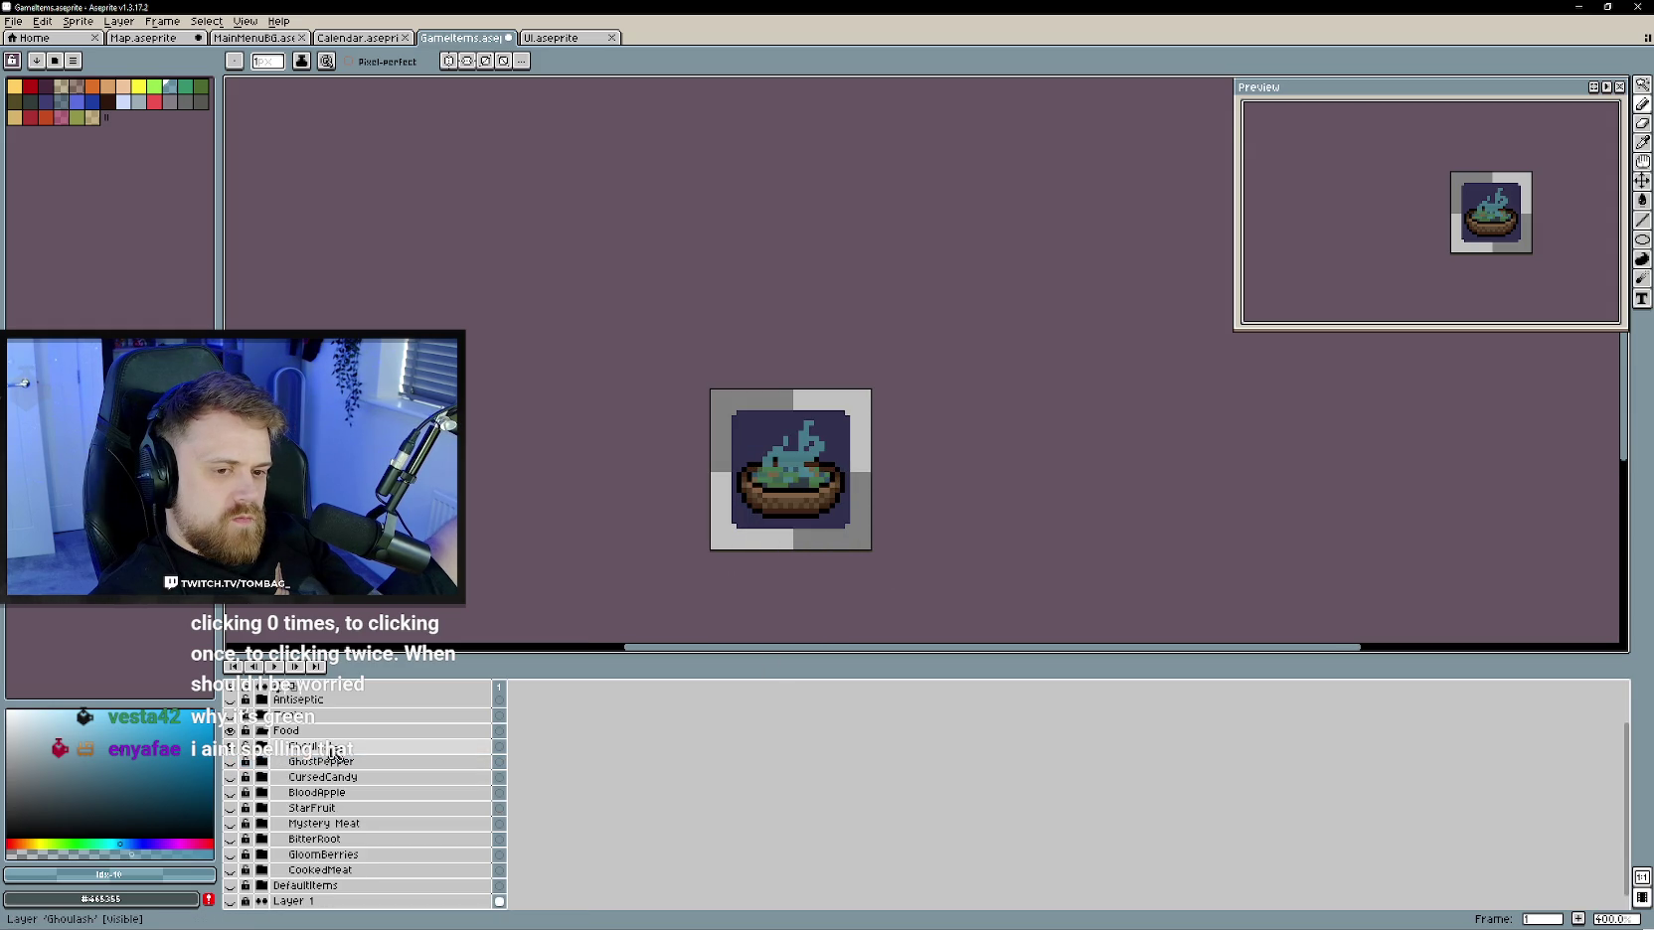
pyautogui.click(266, 749)
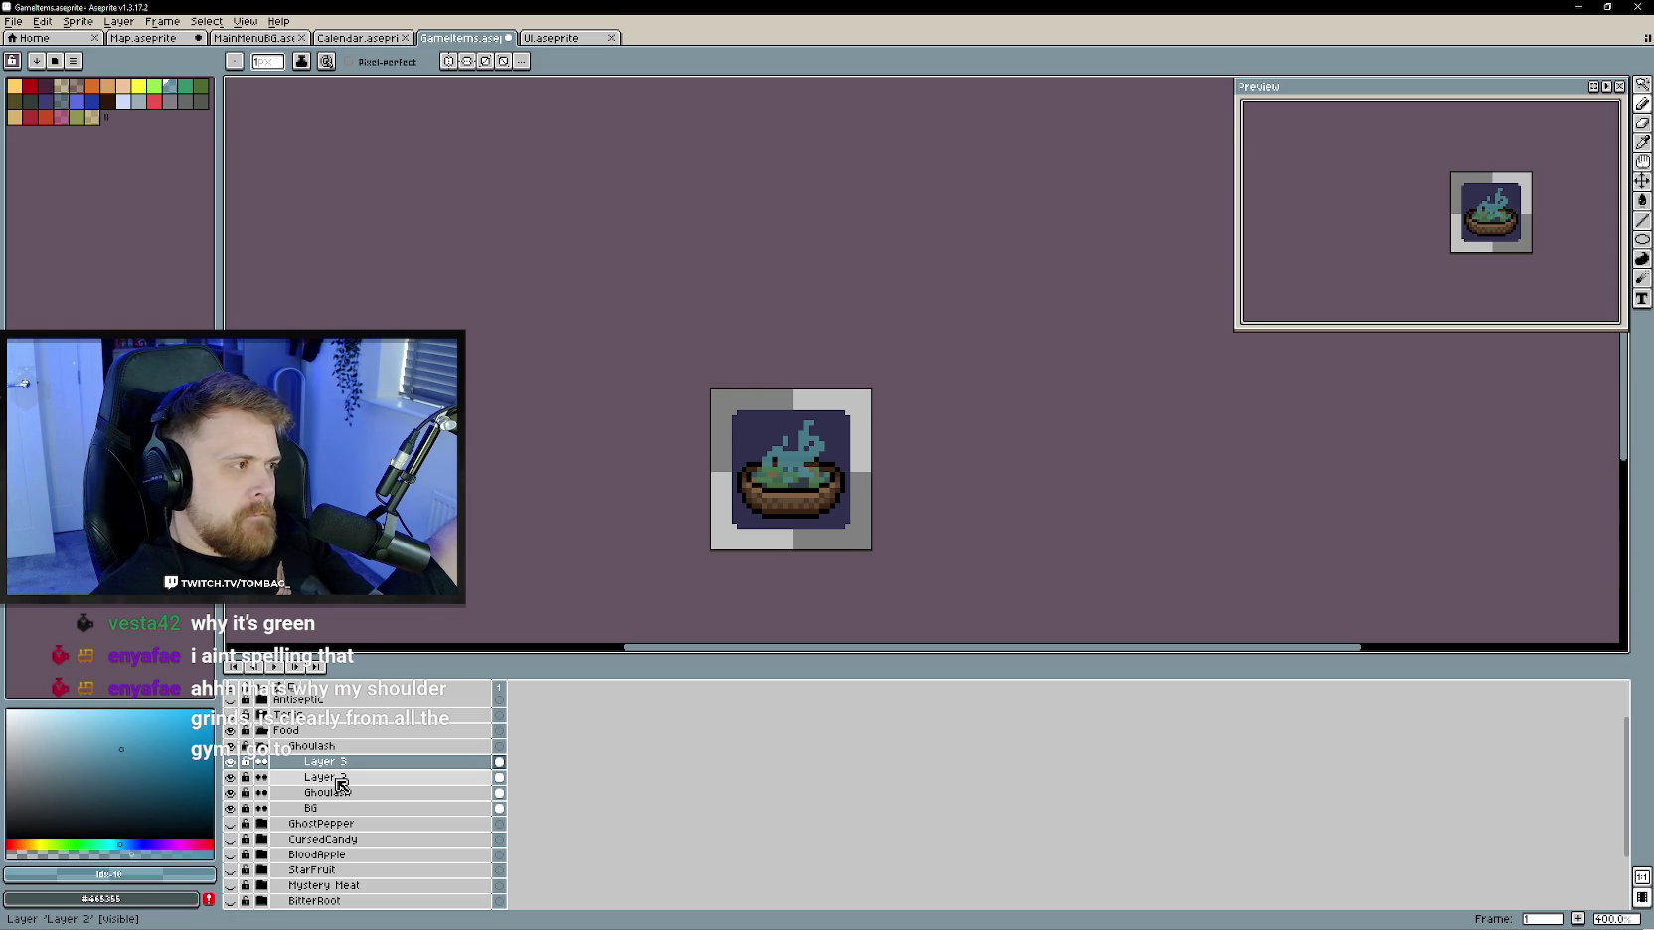
pyautogui.click(246, 745)
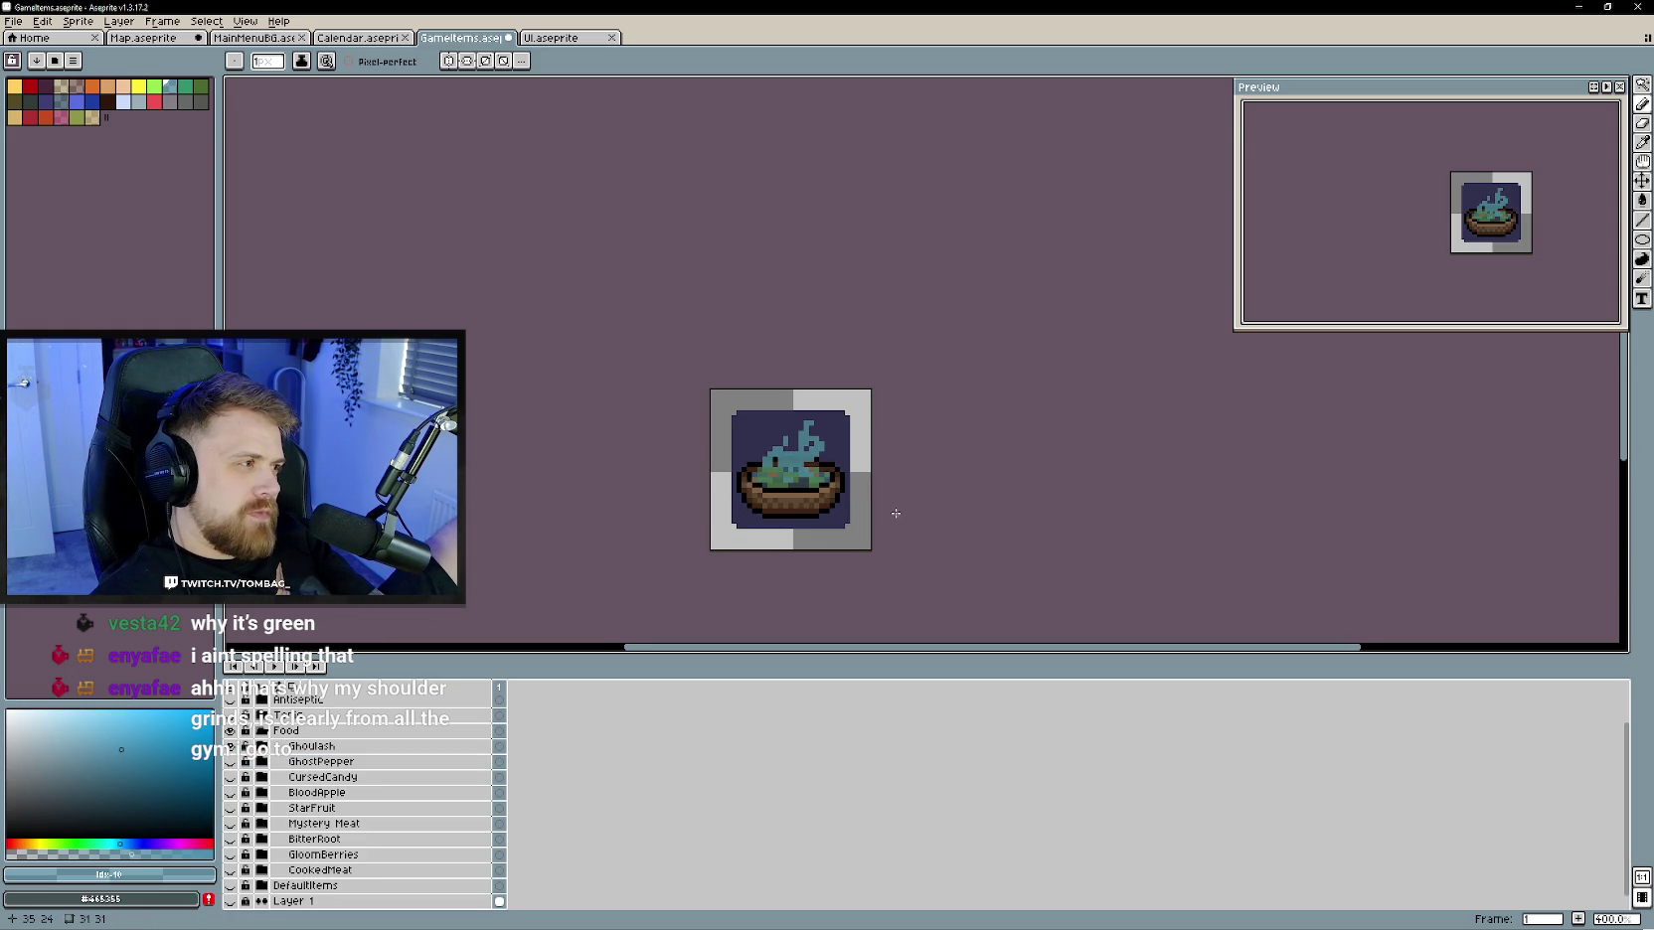
pyautogui.scroll(-1, 900, 532)
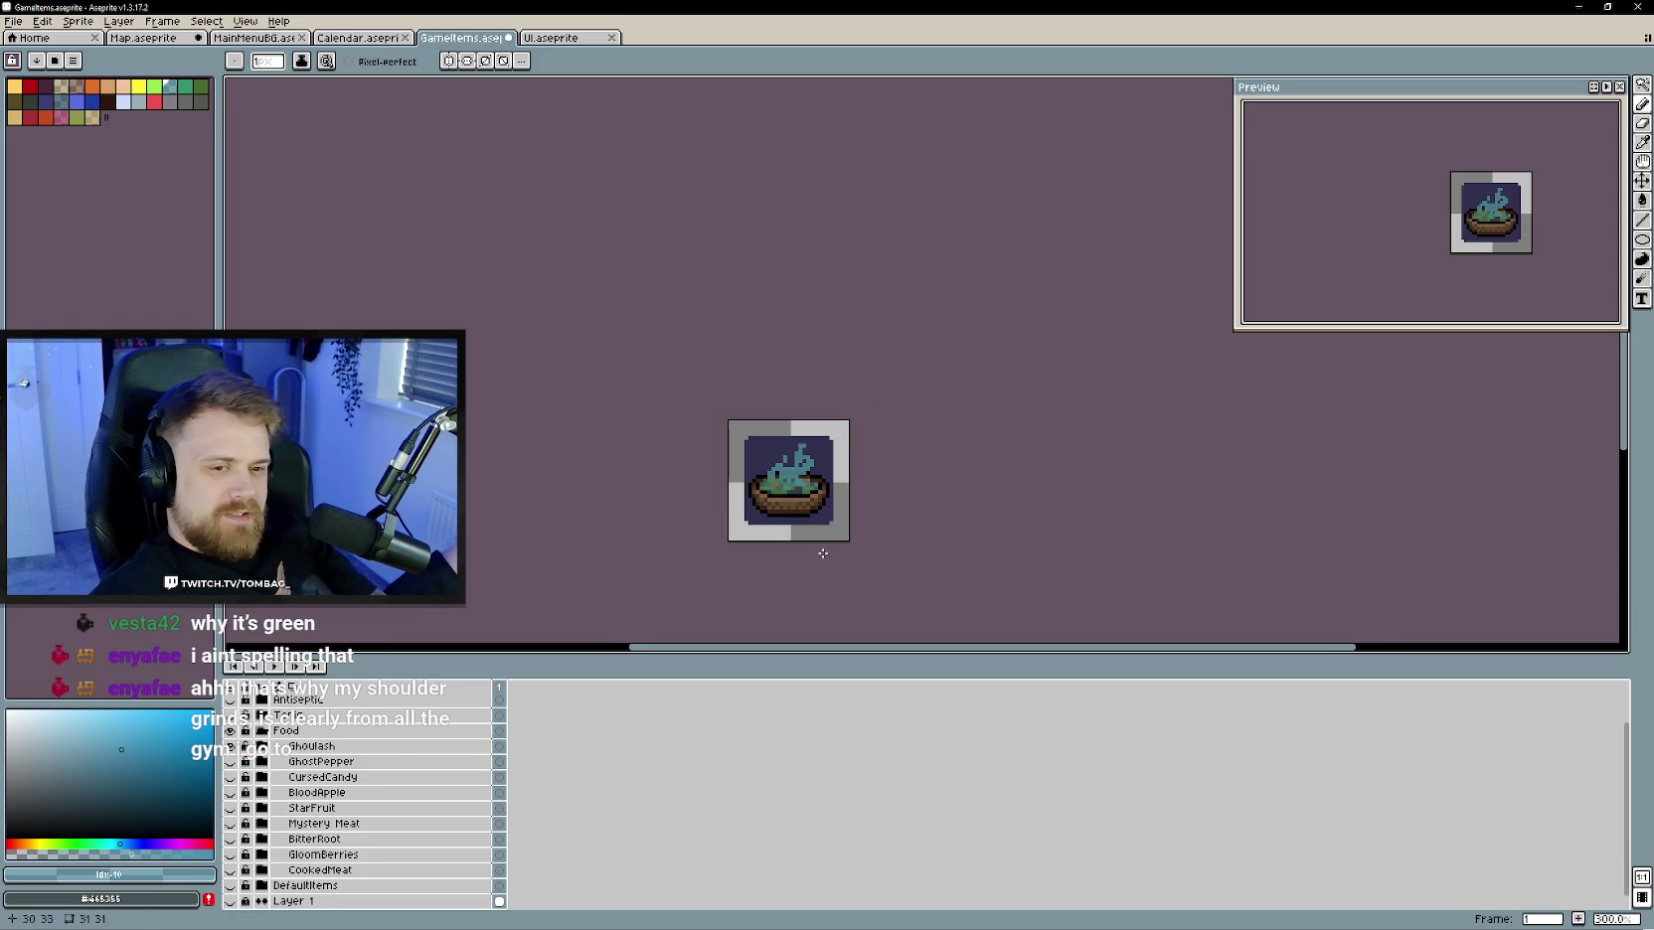
pyautogui.rightClick(362, 747)
pyautogui.click(526, 787)
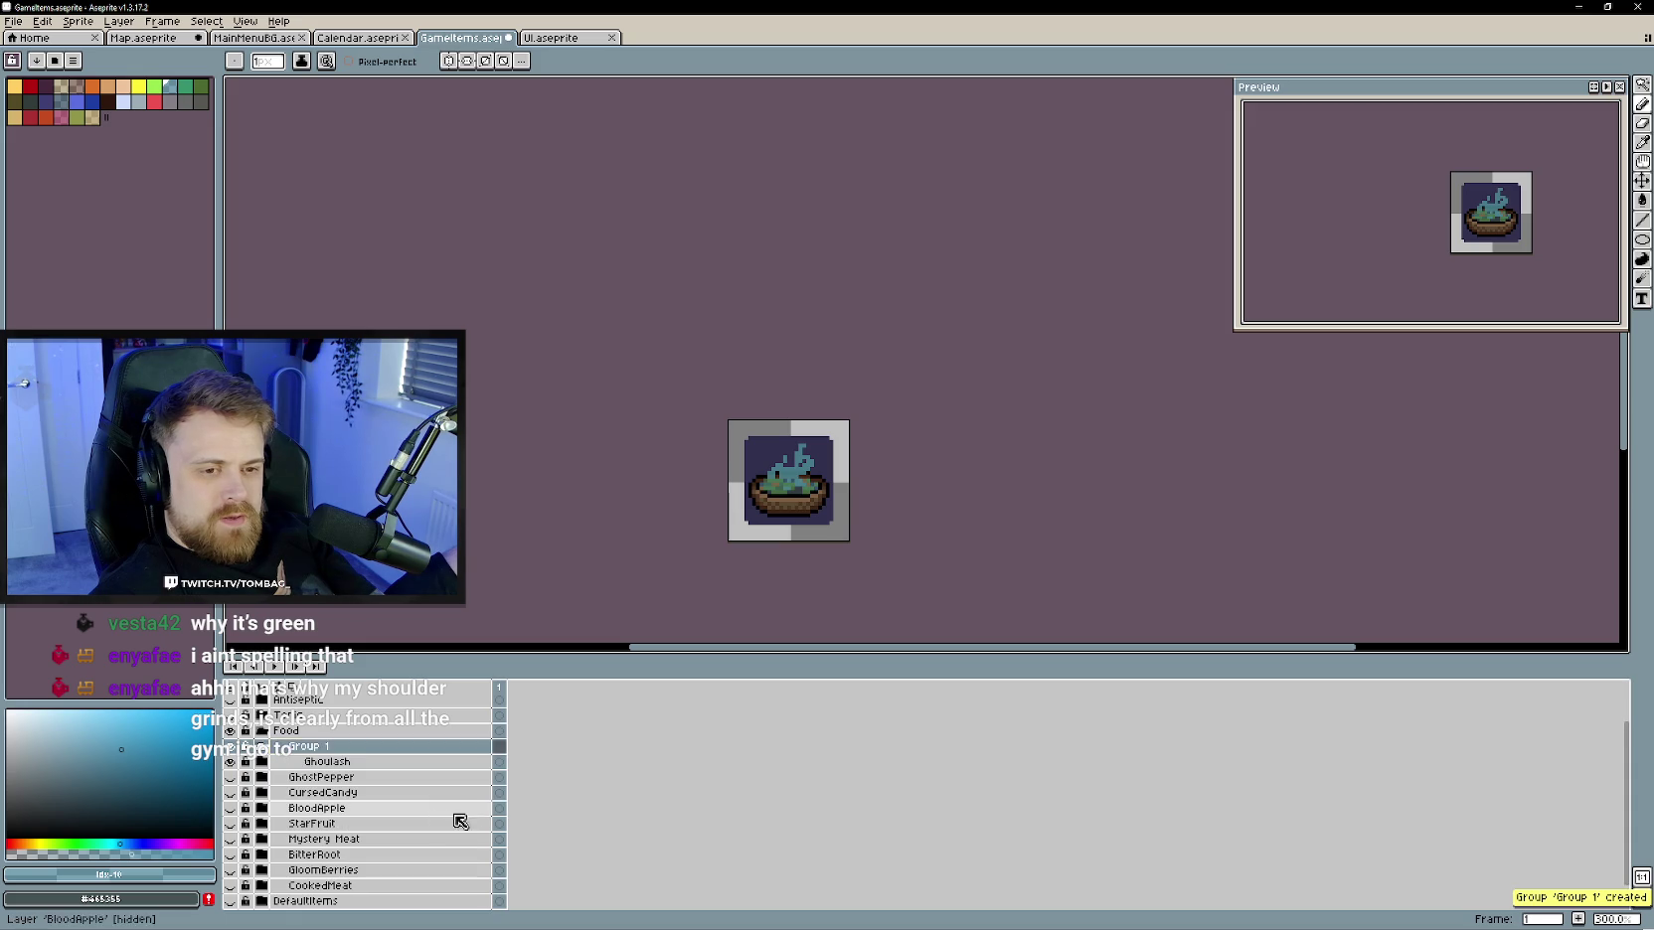
pyautogui.click(316, 761)
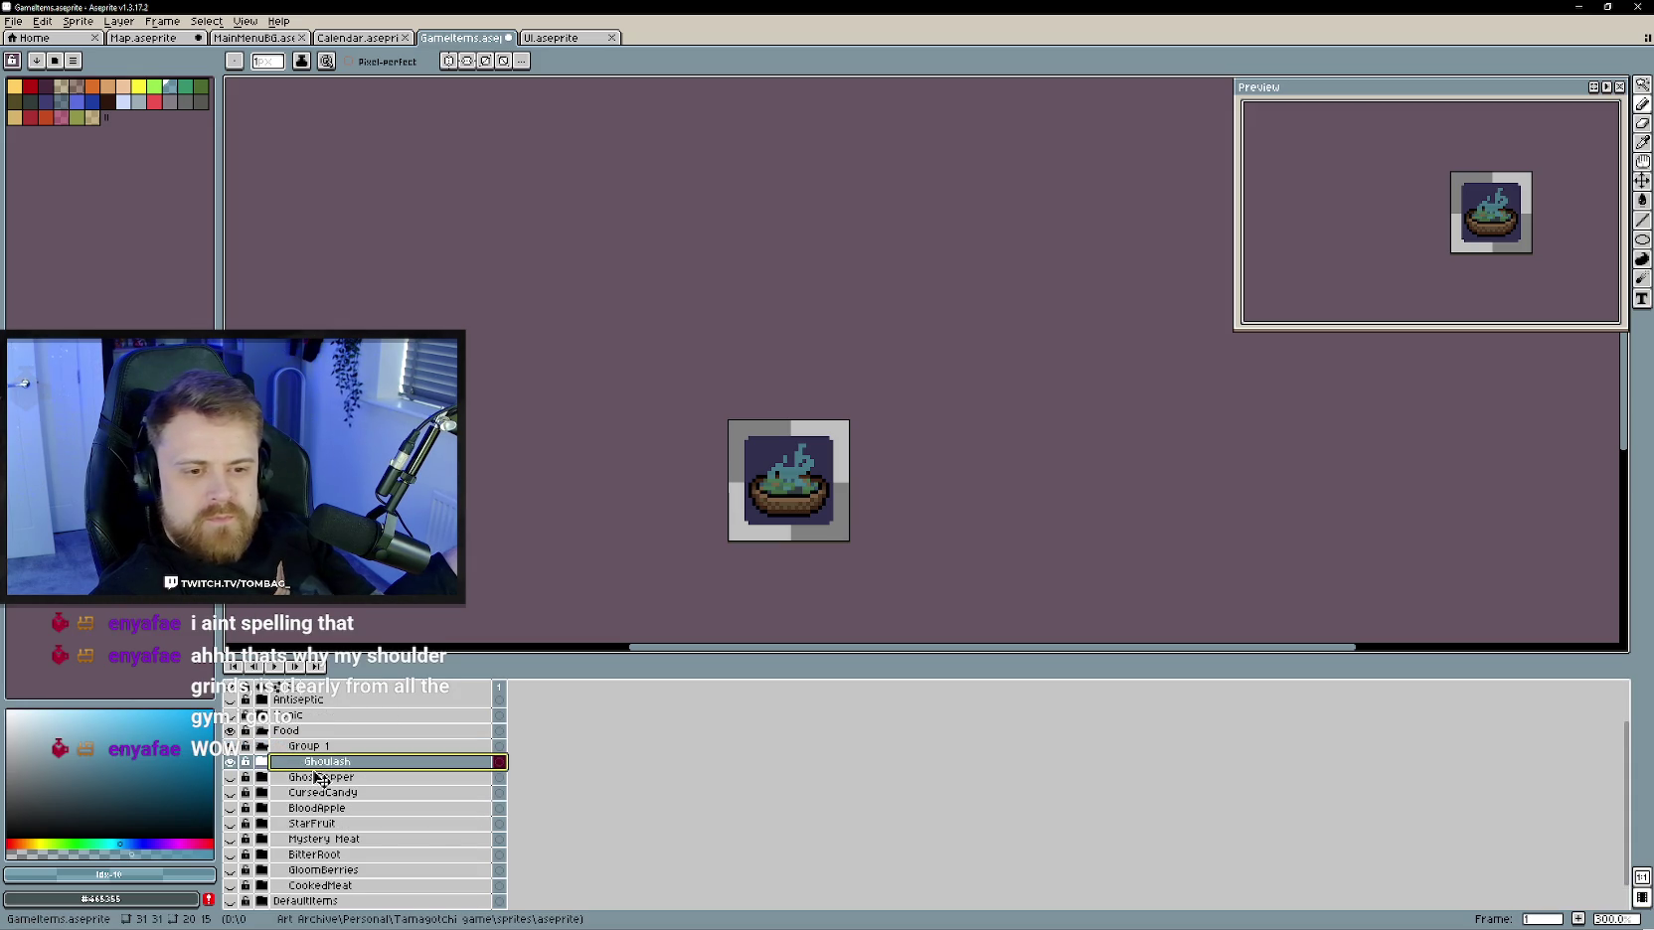
pyautogui.moveTo(316, 777); pyautogui.dragTo(311, 752)
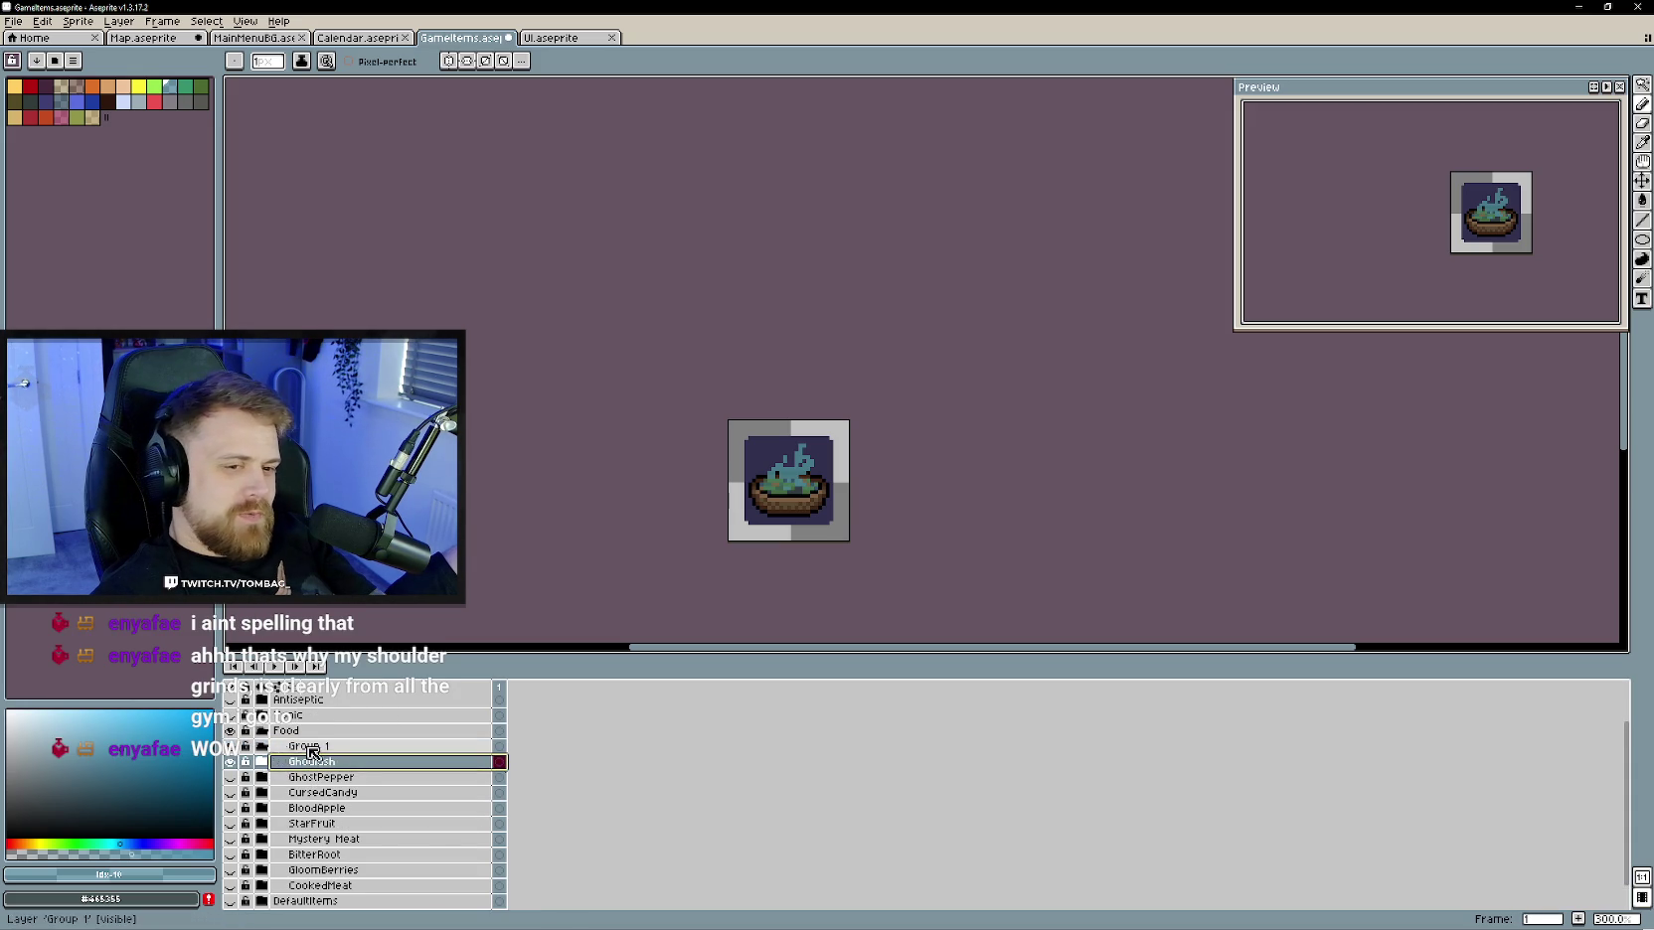
pyautogui.click(310, 748)
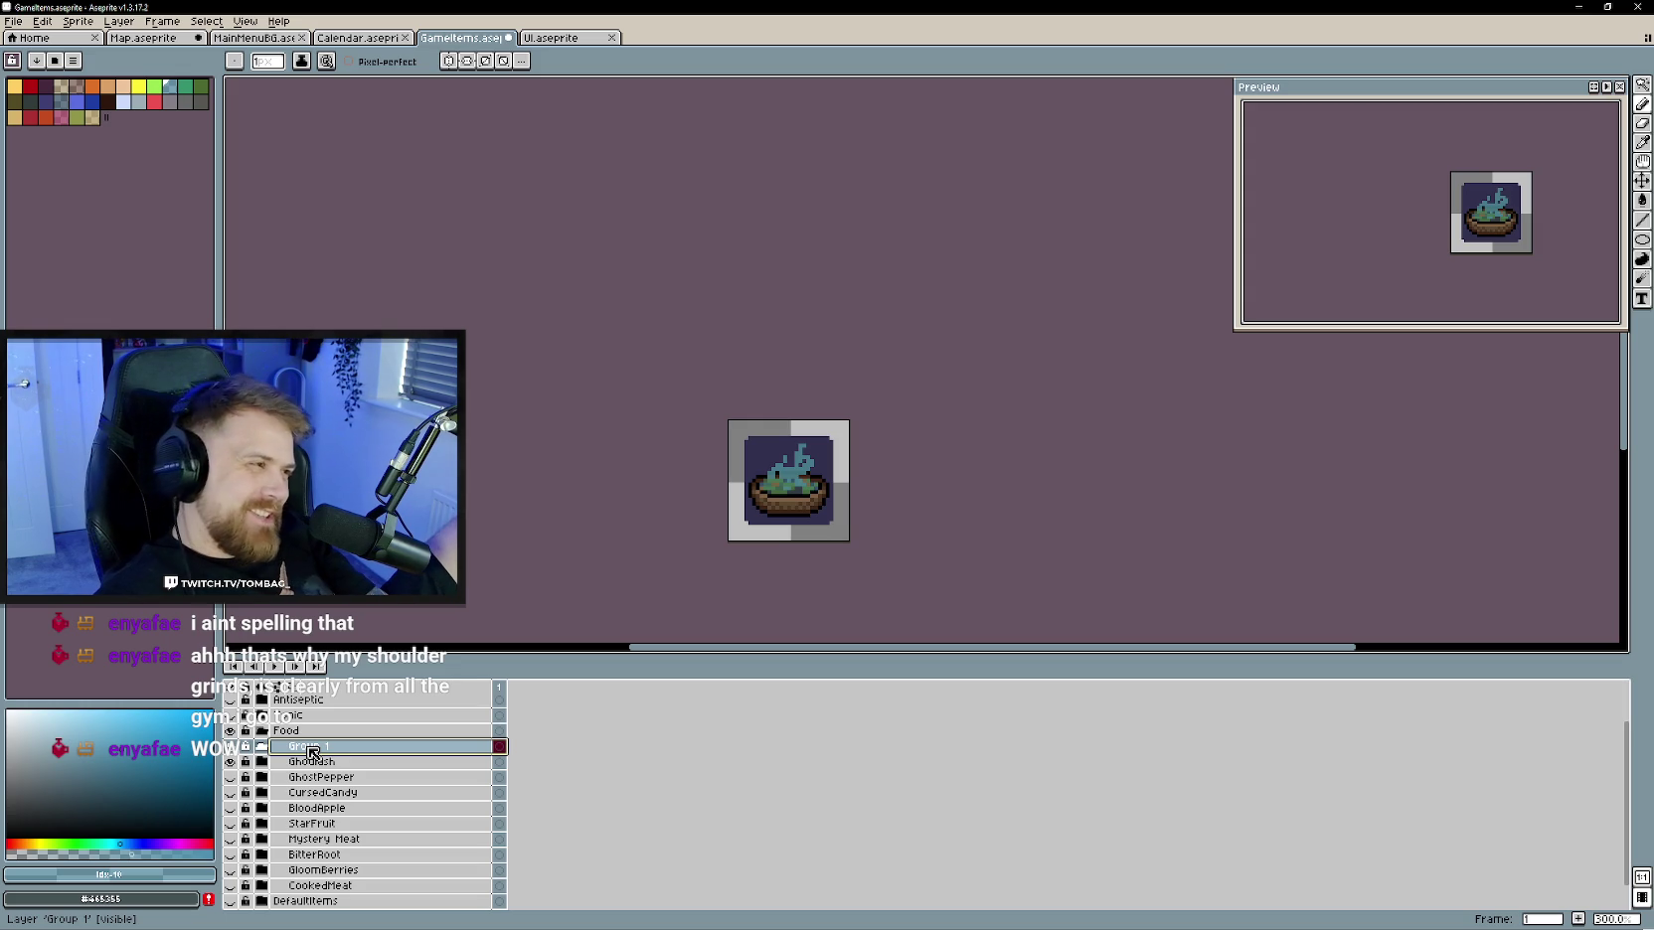
pyautogui.doubleClick(311, 748)
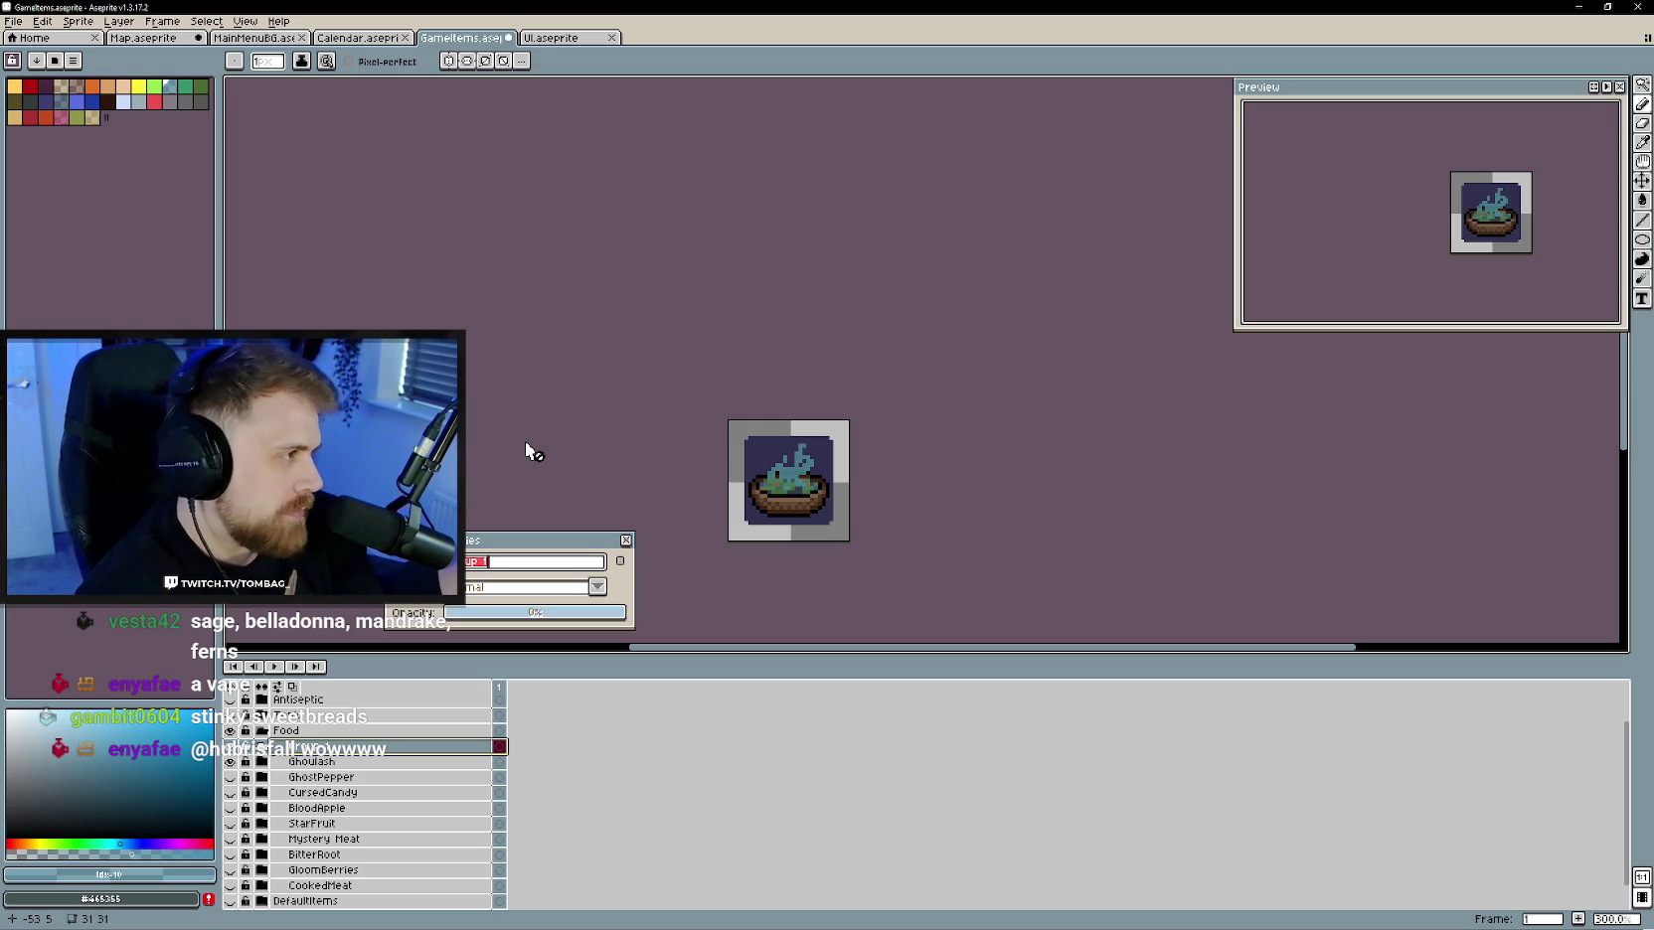
# - Clear the group's old name and type 'Mandrake' as its new name
pyautogui.press('BackSpace')
pyautogui.write('Mandrake')
pyautogui.press('Return')
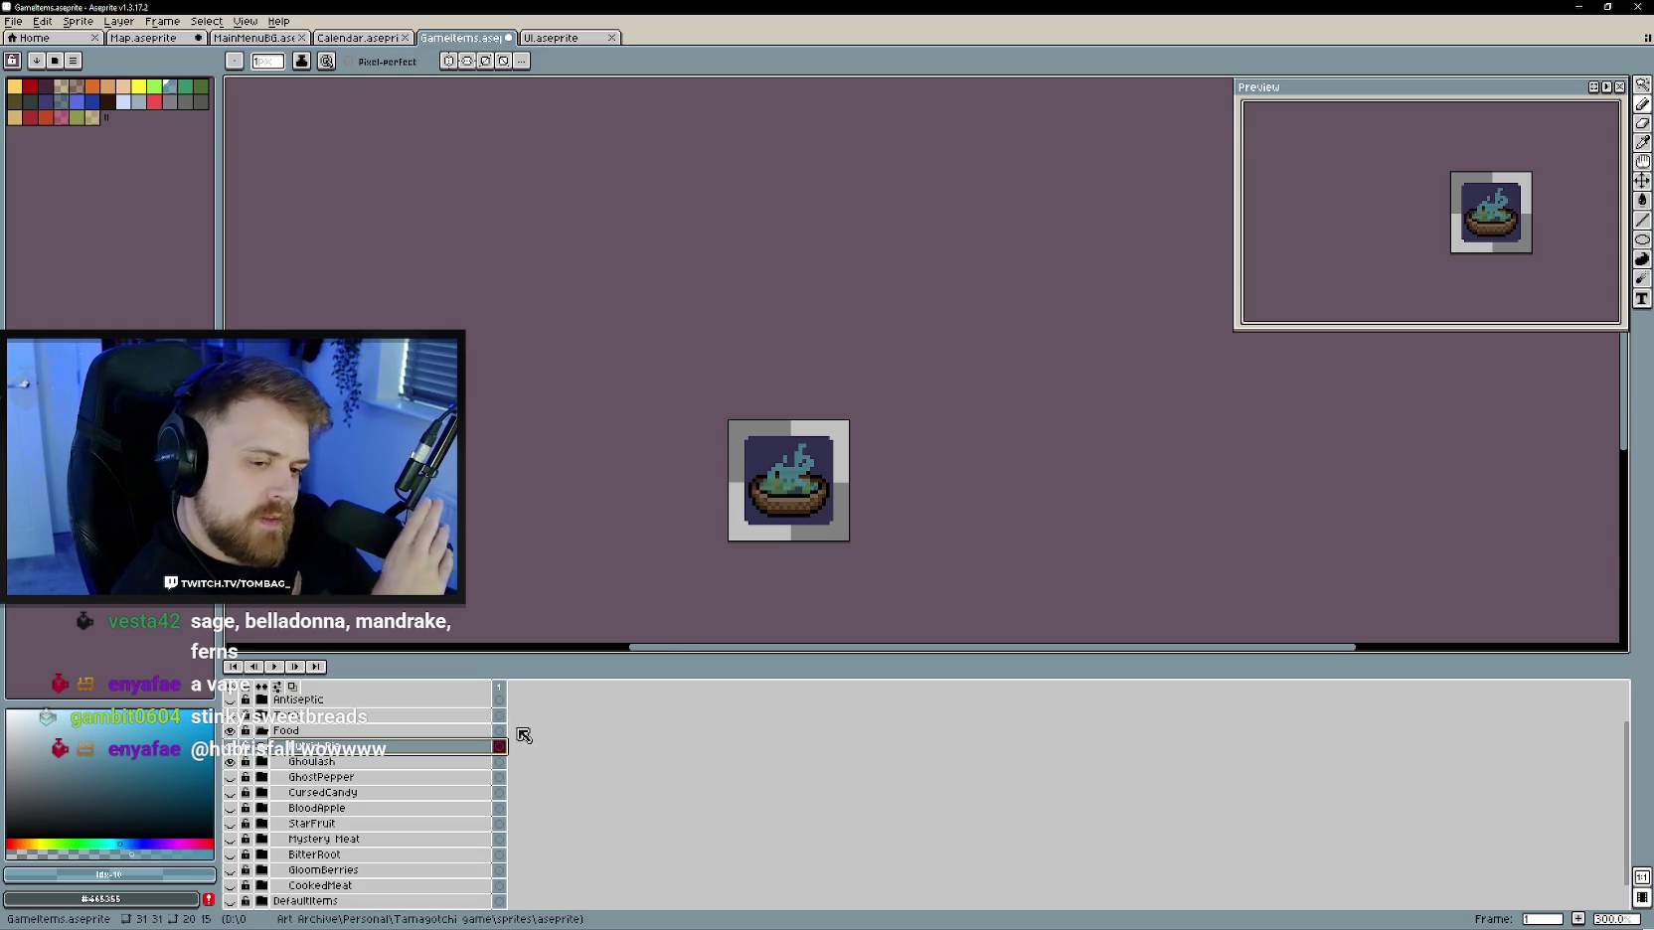
# - Duplicate Ghoulash's BG layer, drag the copy above the Ghoulash group, and rename it BG
pyautogui.rightClick(375, 747)
pyautogui.moveTo(405, 778)
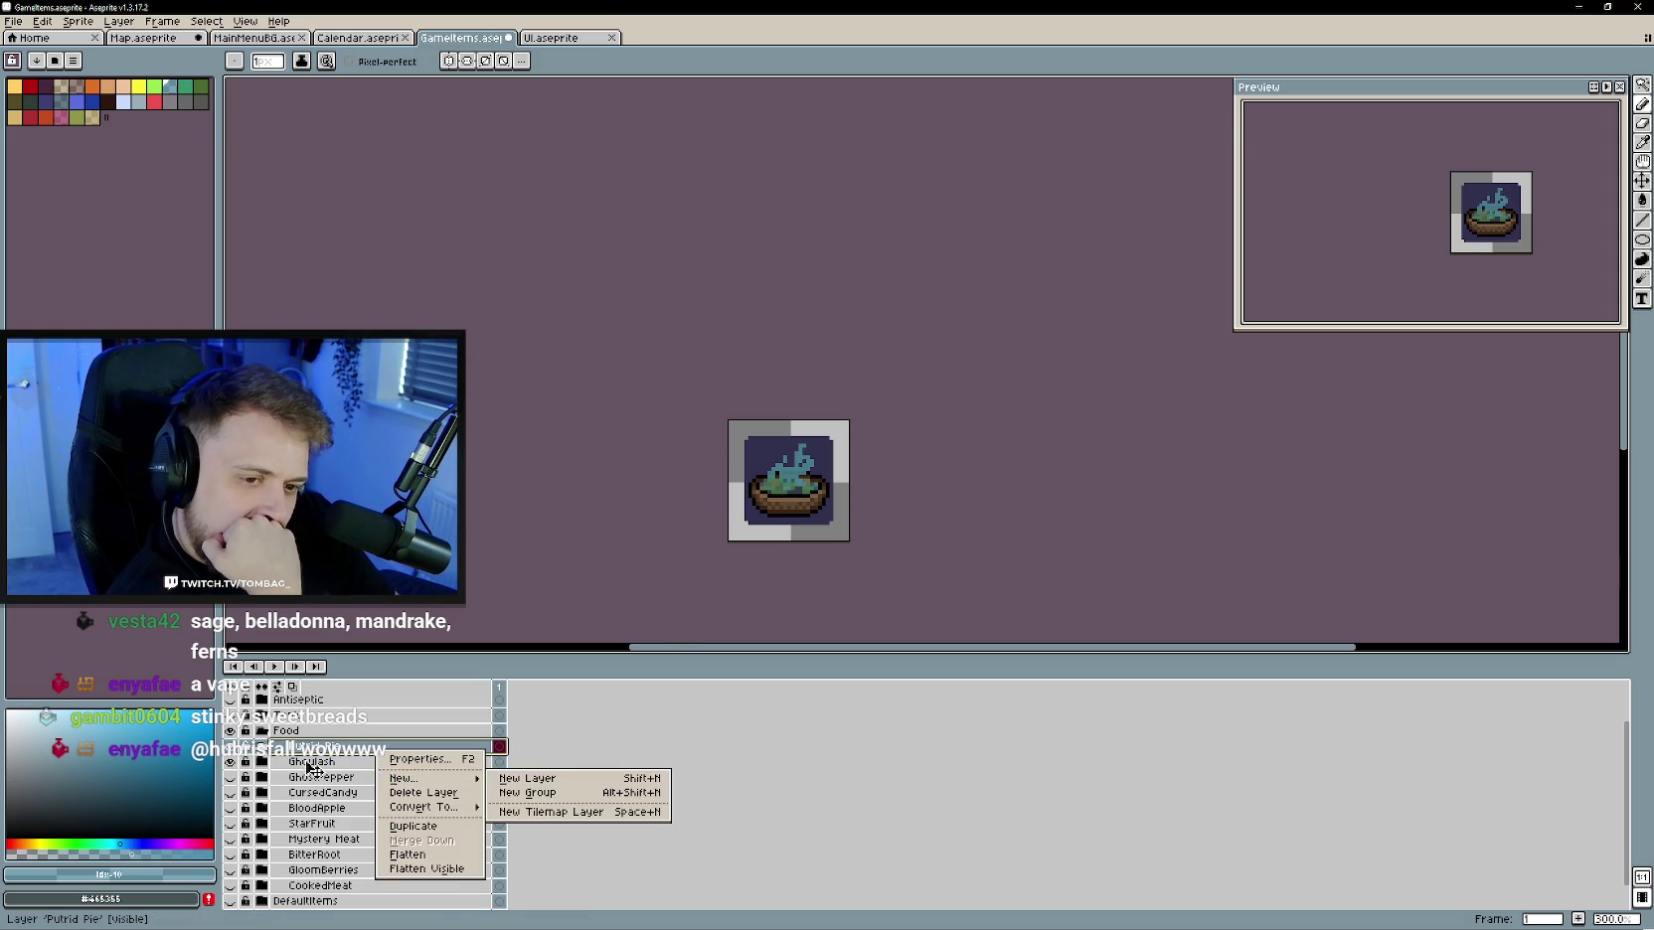
pyautogui.click(261, 761)
pyautogui.rightClick(362, 808)
pyautogui.press('Escape')
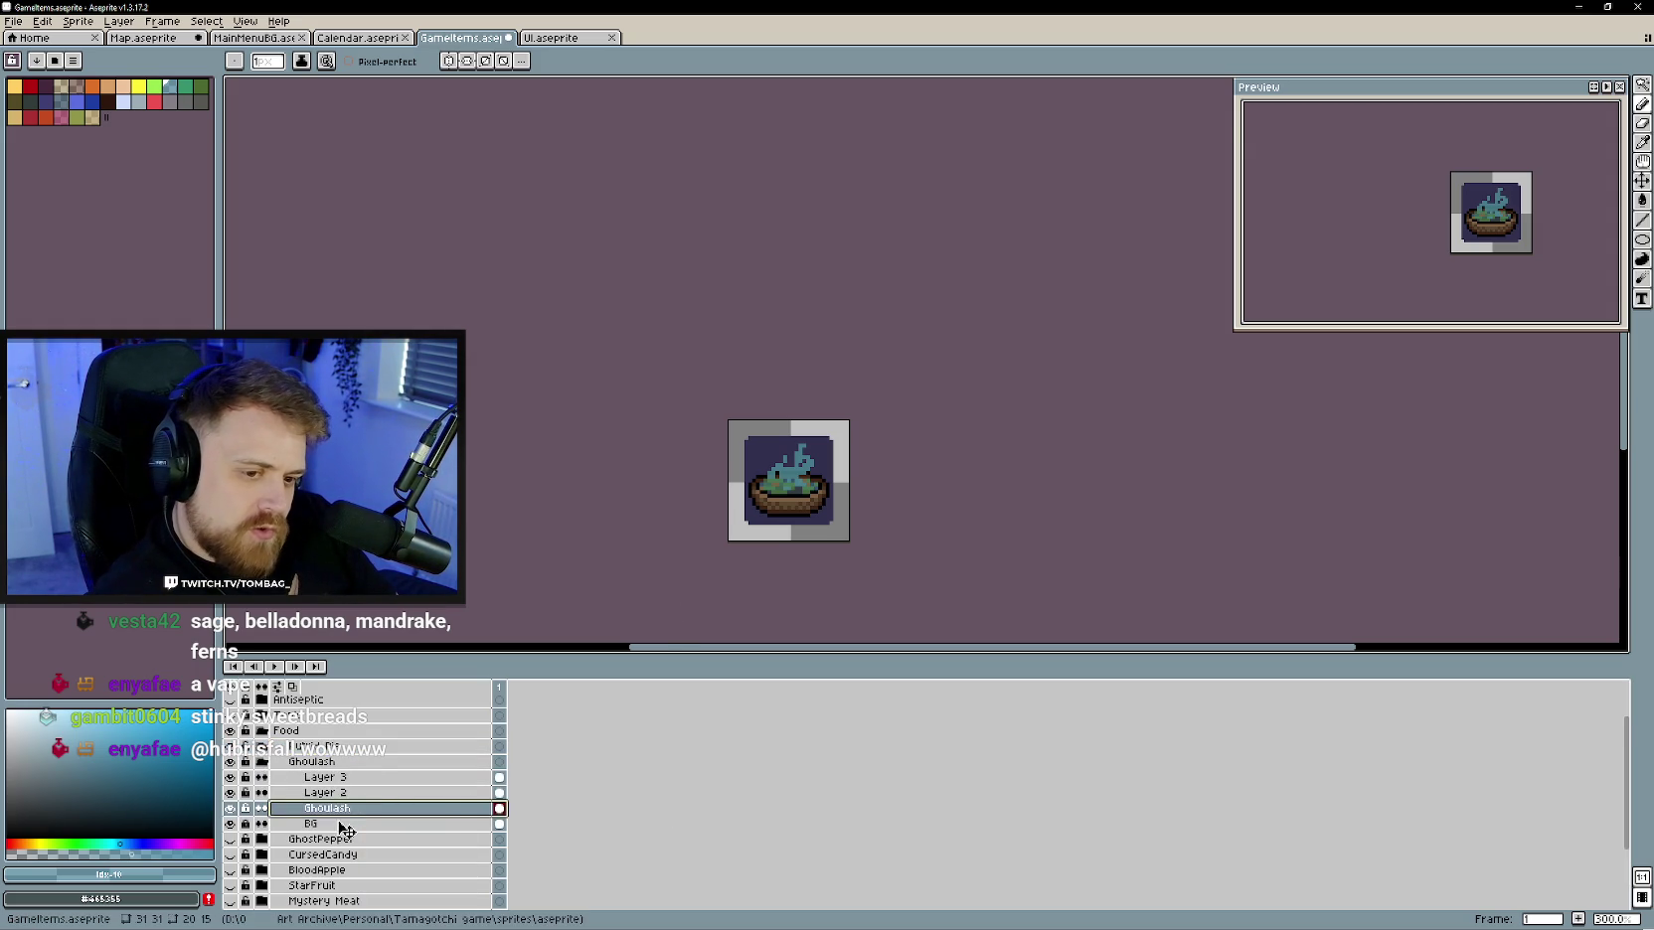
pyautogui.rightClick(343, 825)
pyautogui.click(422, 879)
pyautogui.moveTo(345, 826); pyautogui.dragTo(338, 757)
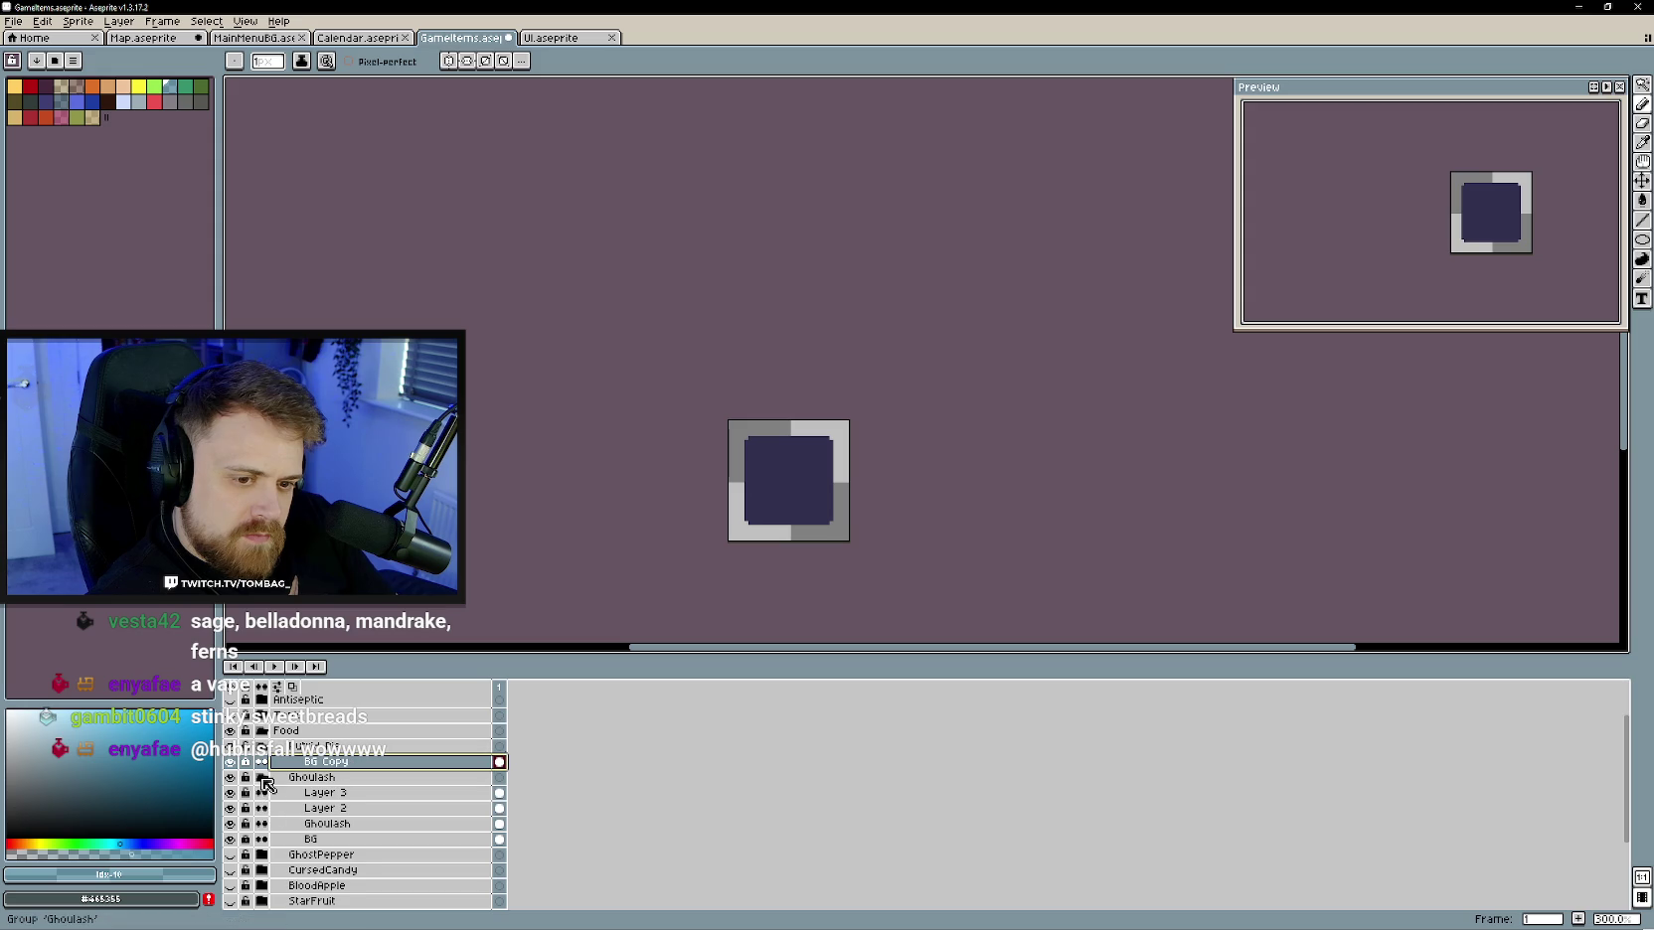
pyautogui.click(262, 778)
pyautogui.doubleClick(323, 761)
pyautogui.doubleClick(473, 567)
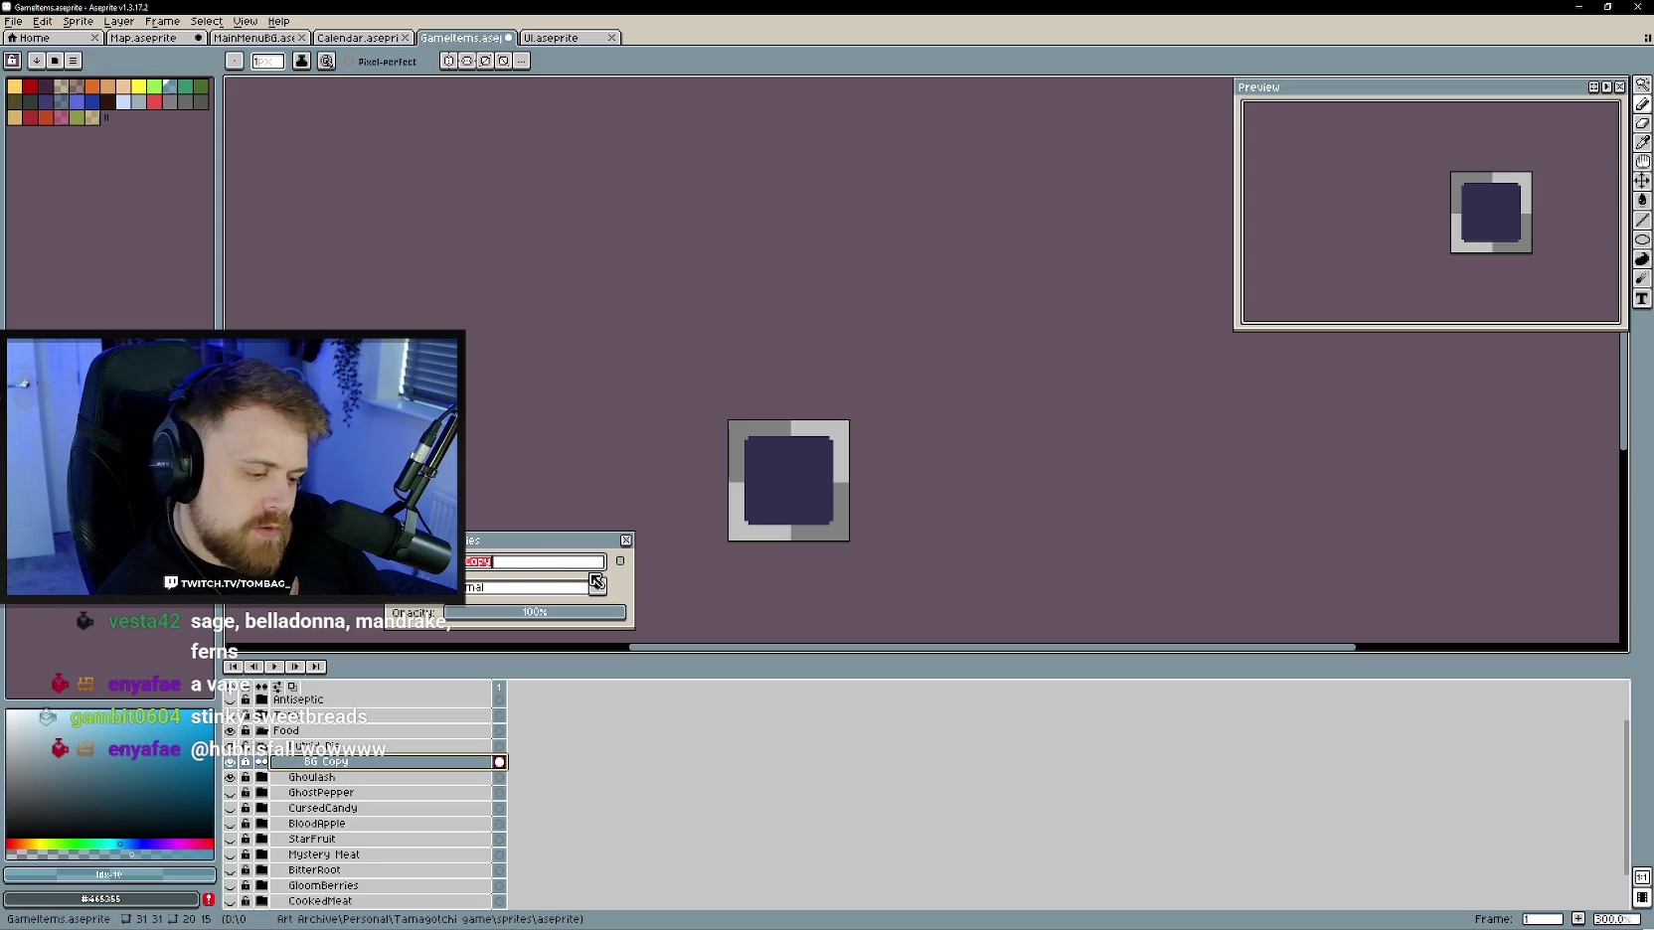
pyautogui.press('BackSpace')
pyautogui.press('Return')
# - Add an empty Layer 4 above the new BG layer
pyautogui.rightClick(350, 766)
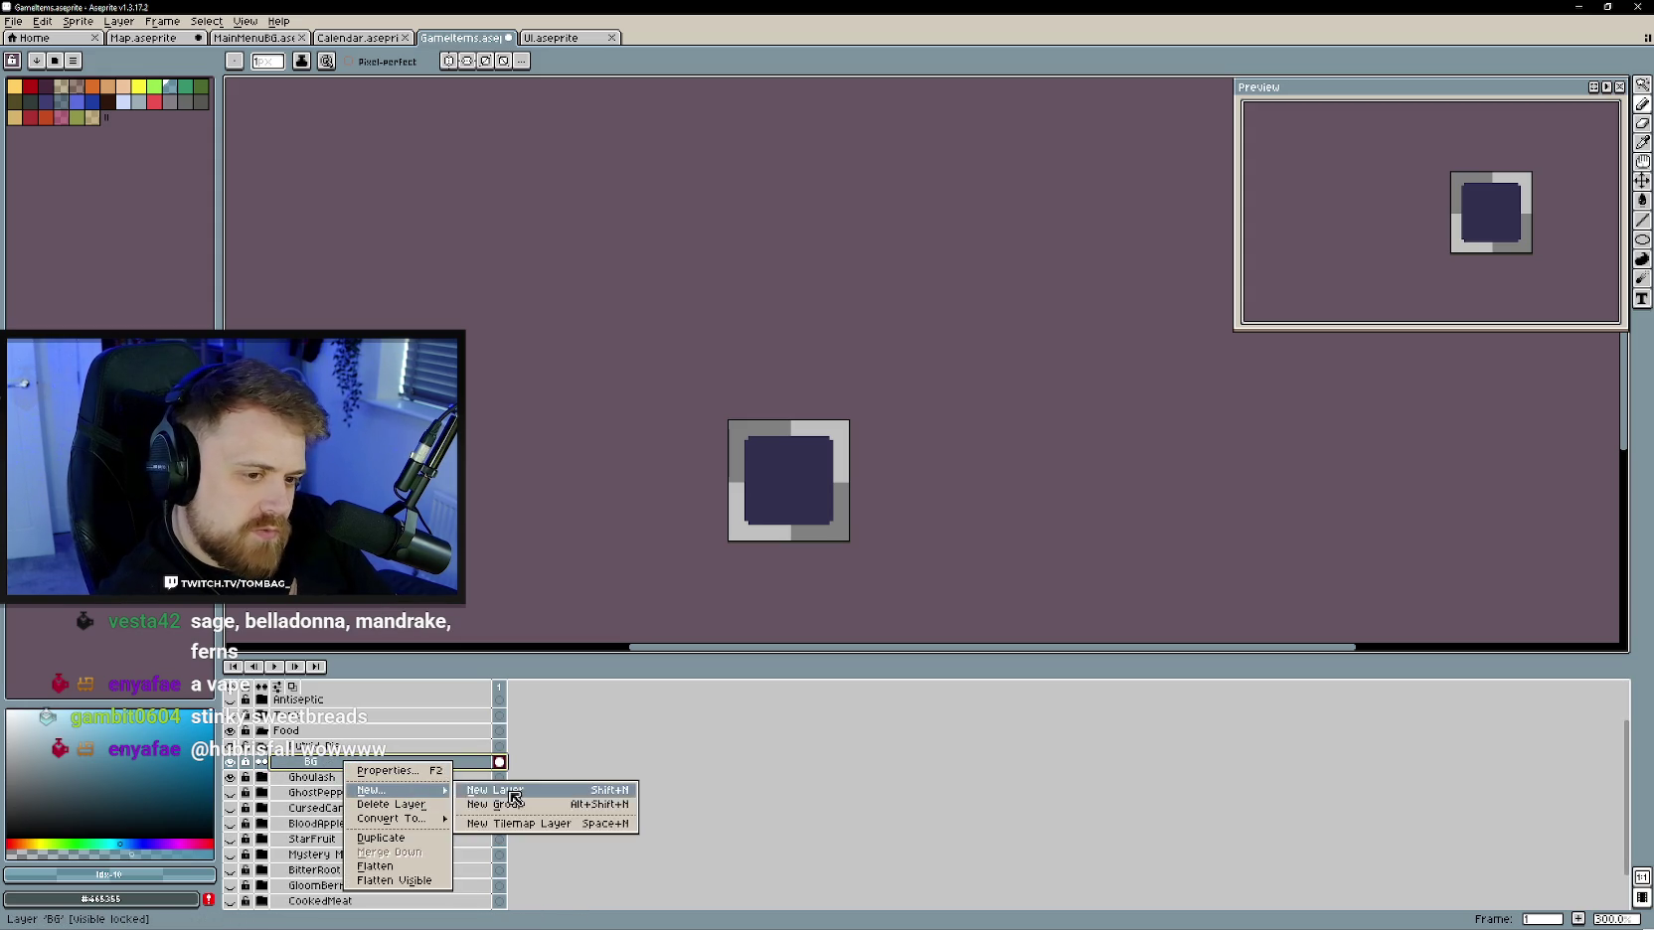
pyautogui.click(517, 795)
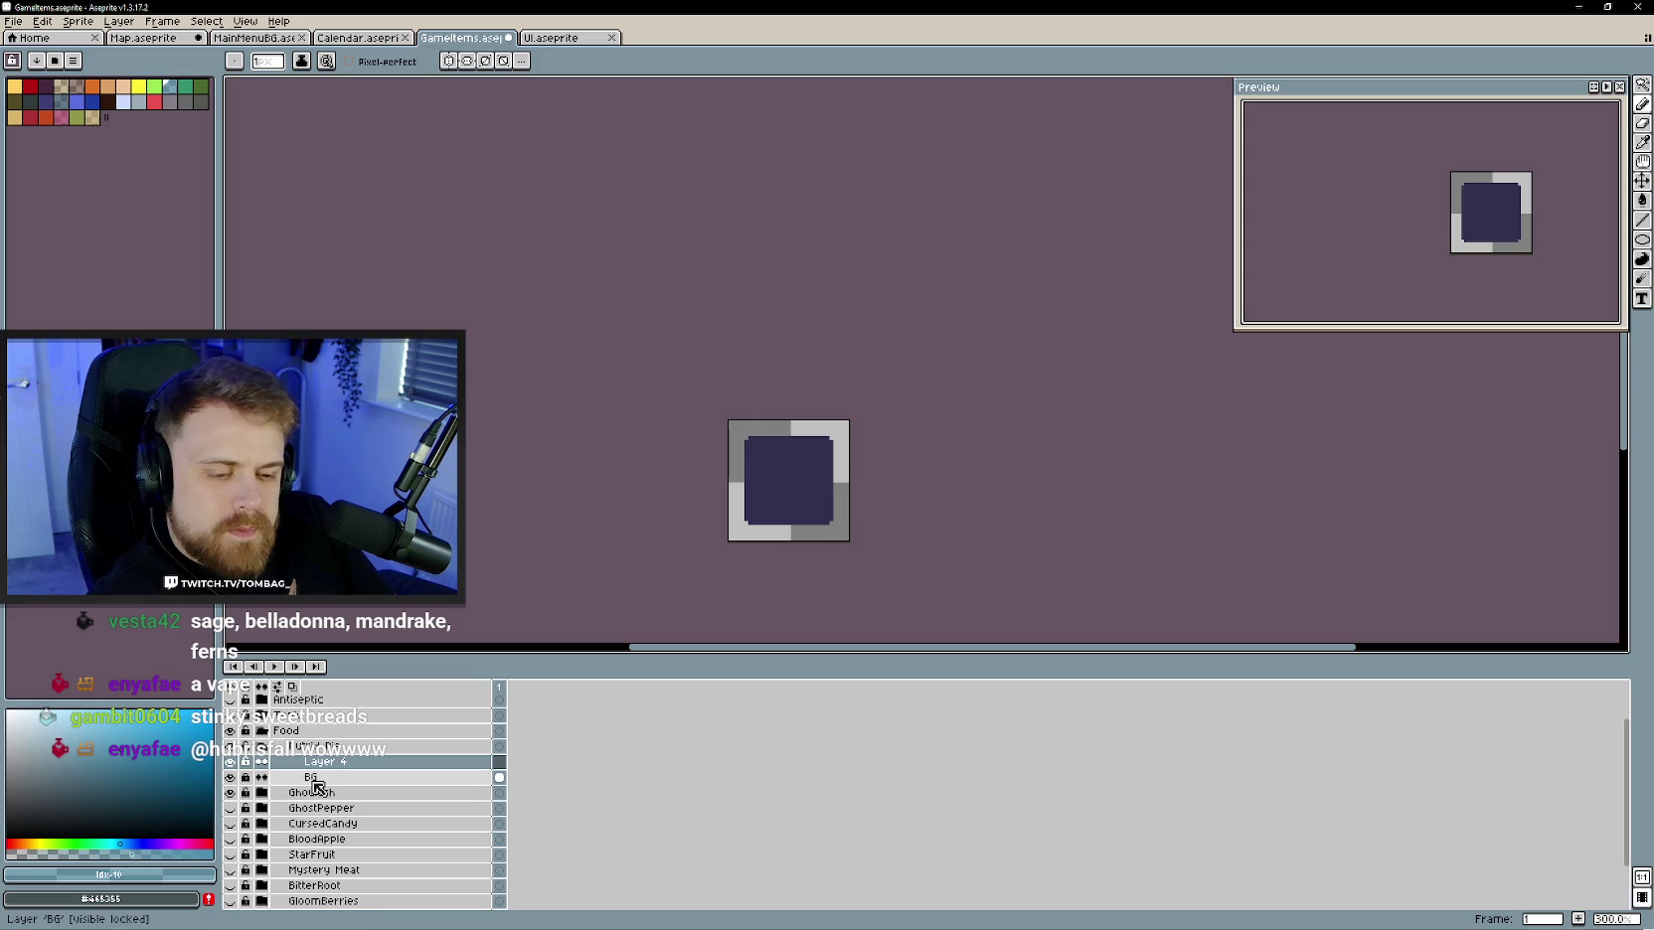
pyautogui.scroll(2, 794, 506)
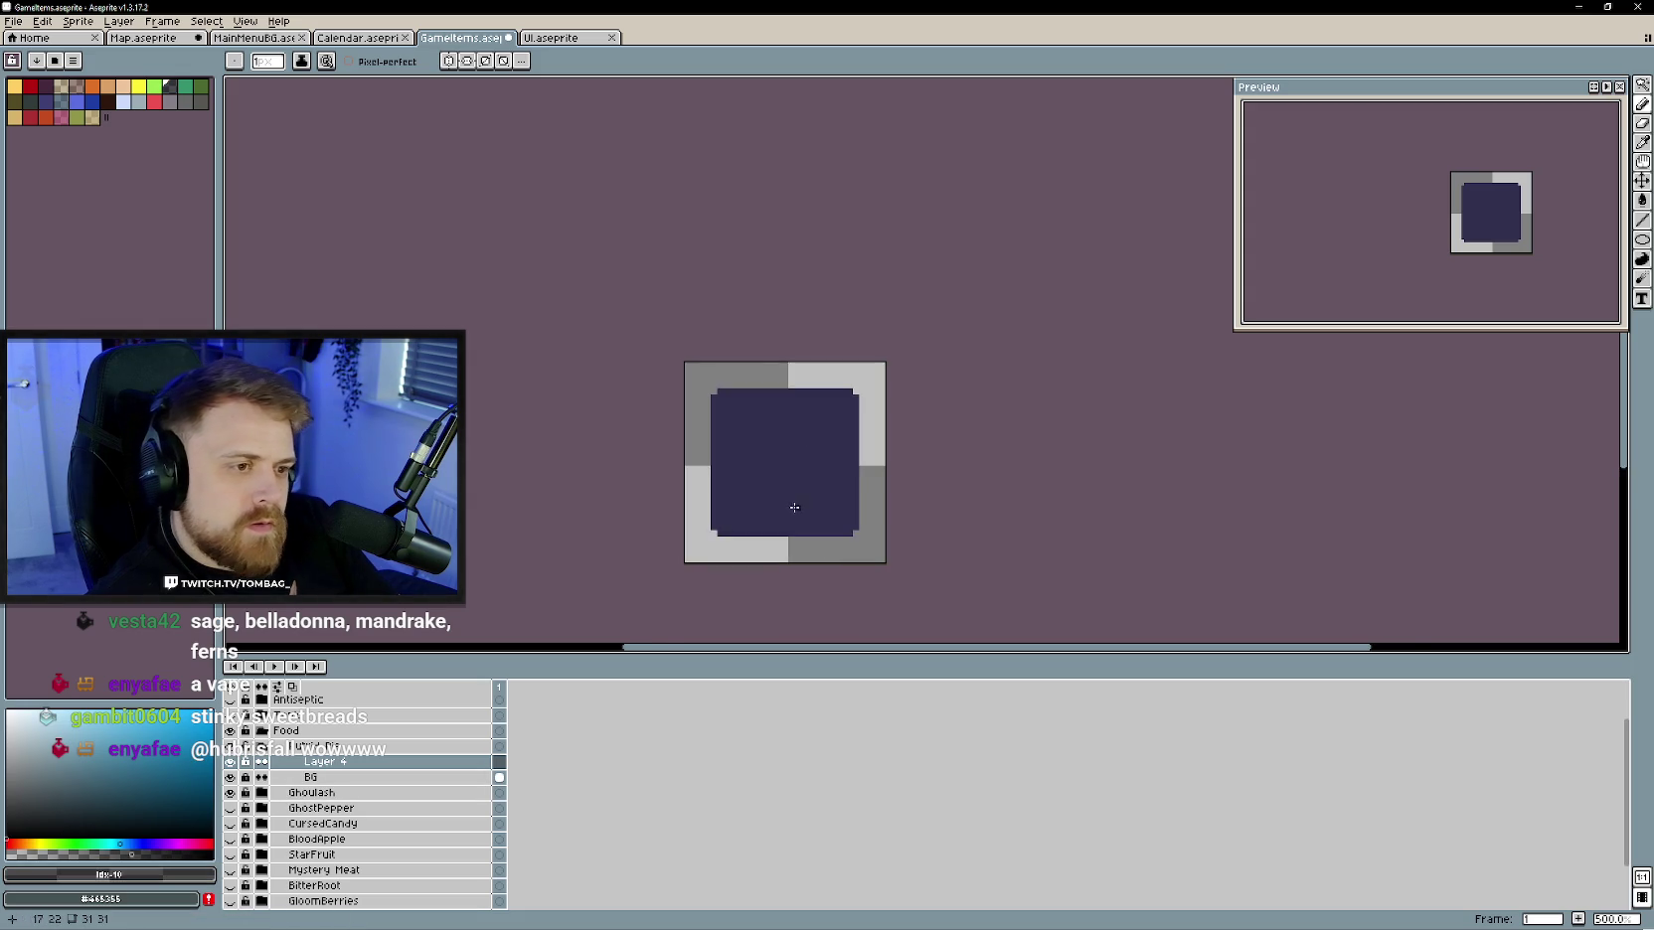
# - Centre and zoom in on the tile, trying and undoing mirrored arc strokes
pyautogui.moveTo(794, 507); pyautogui.dragTo(700, 472)
pyautogui.scroll(1, 673, 465)
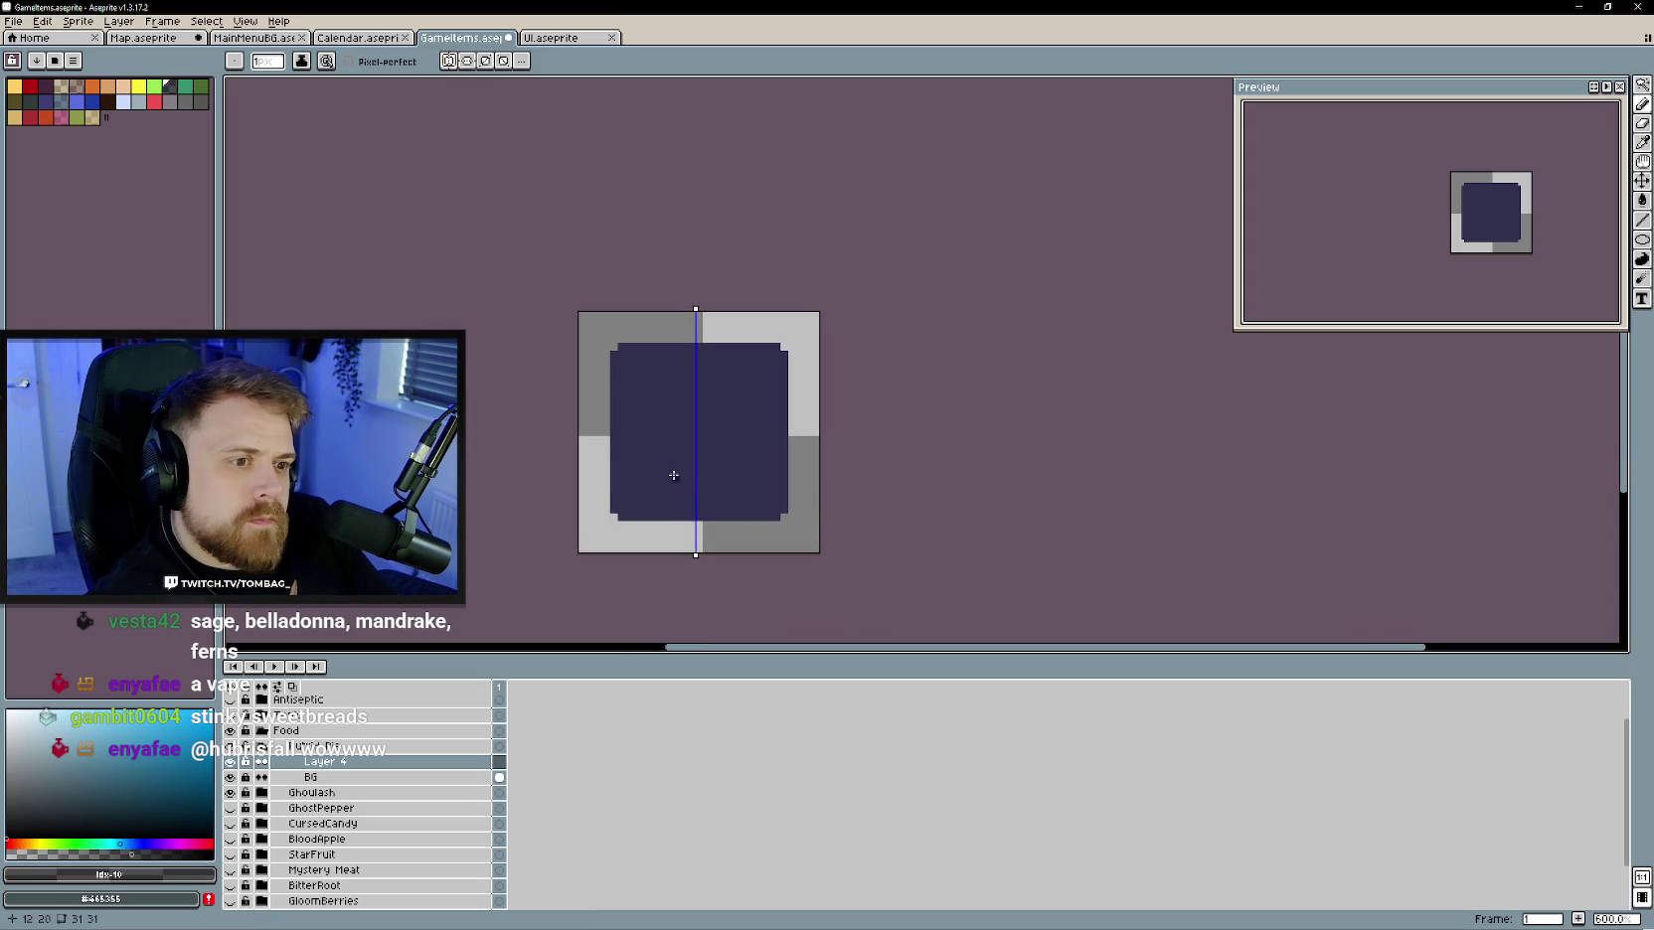
pyautogui.scroll(1, 674, 465)
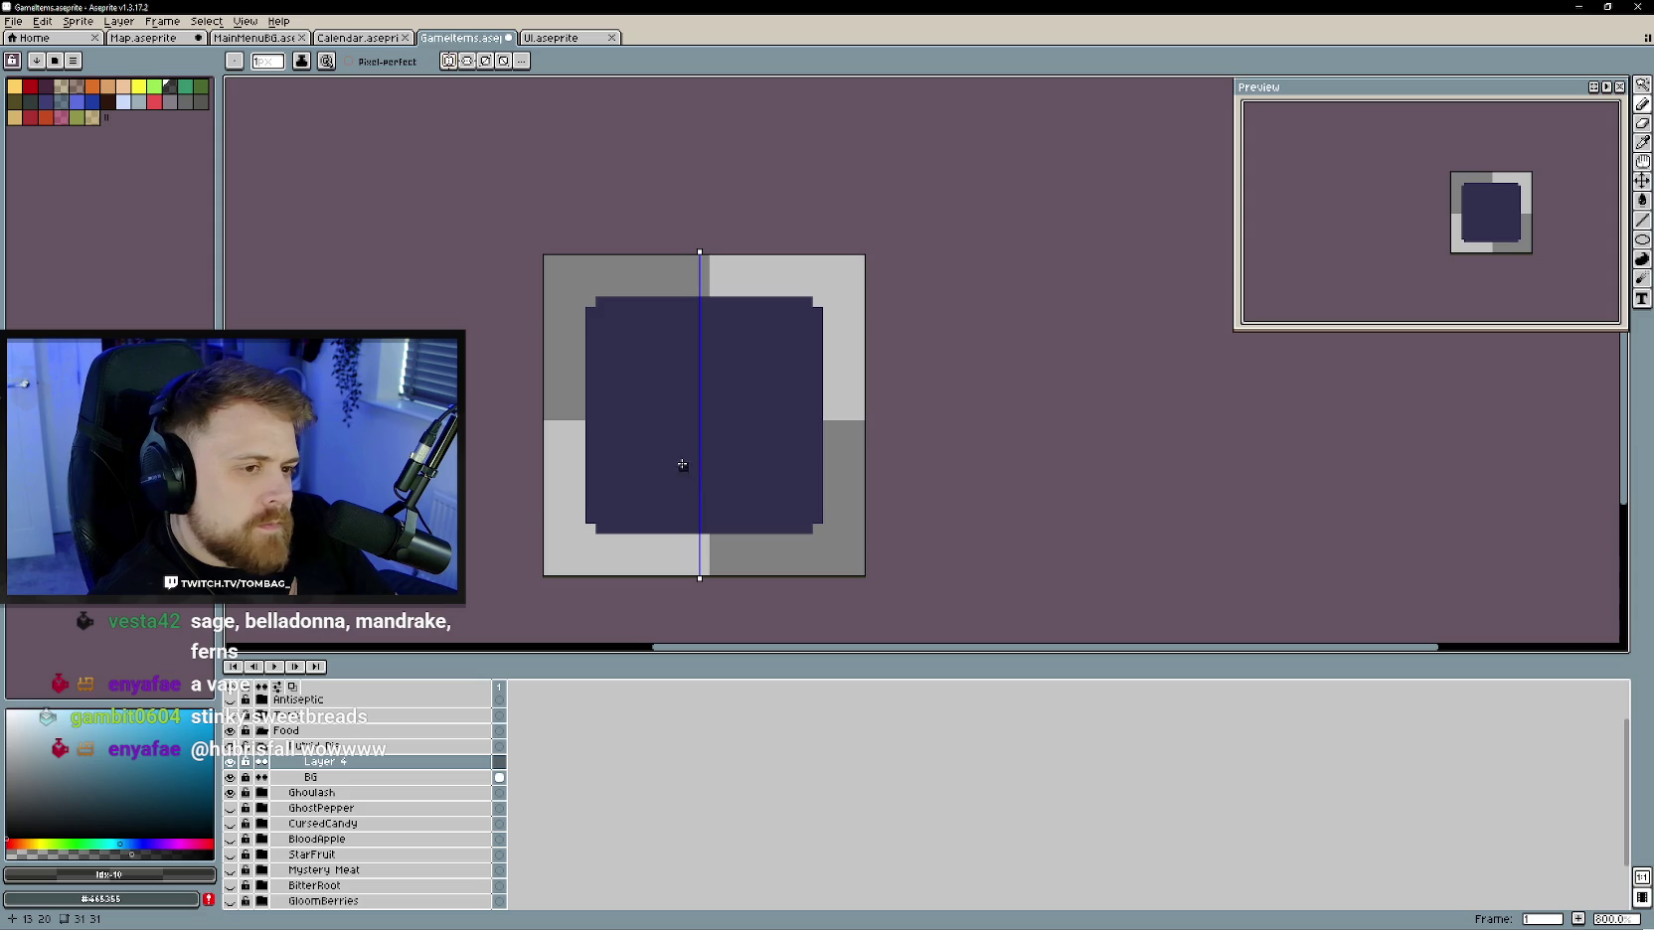
pyautogui.moveTo(701, 405); pyautogui.dragTo(769, 433)
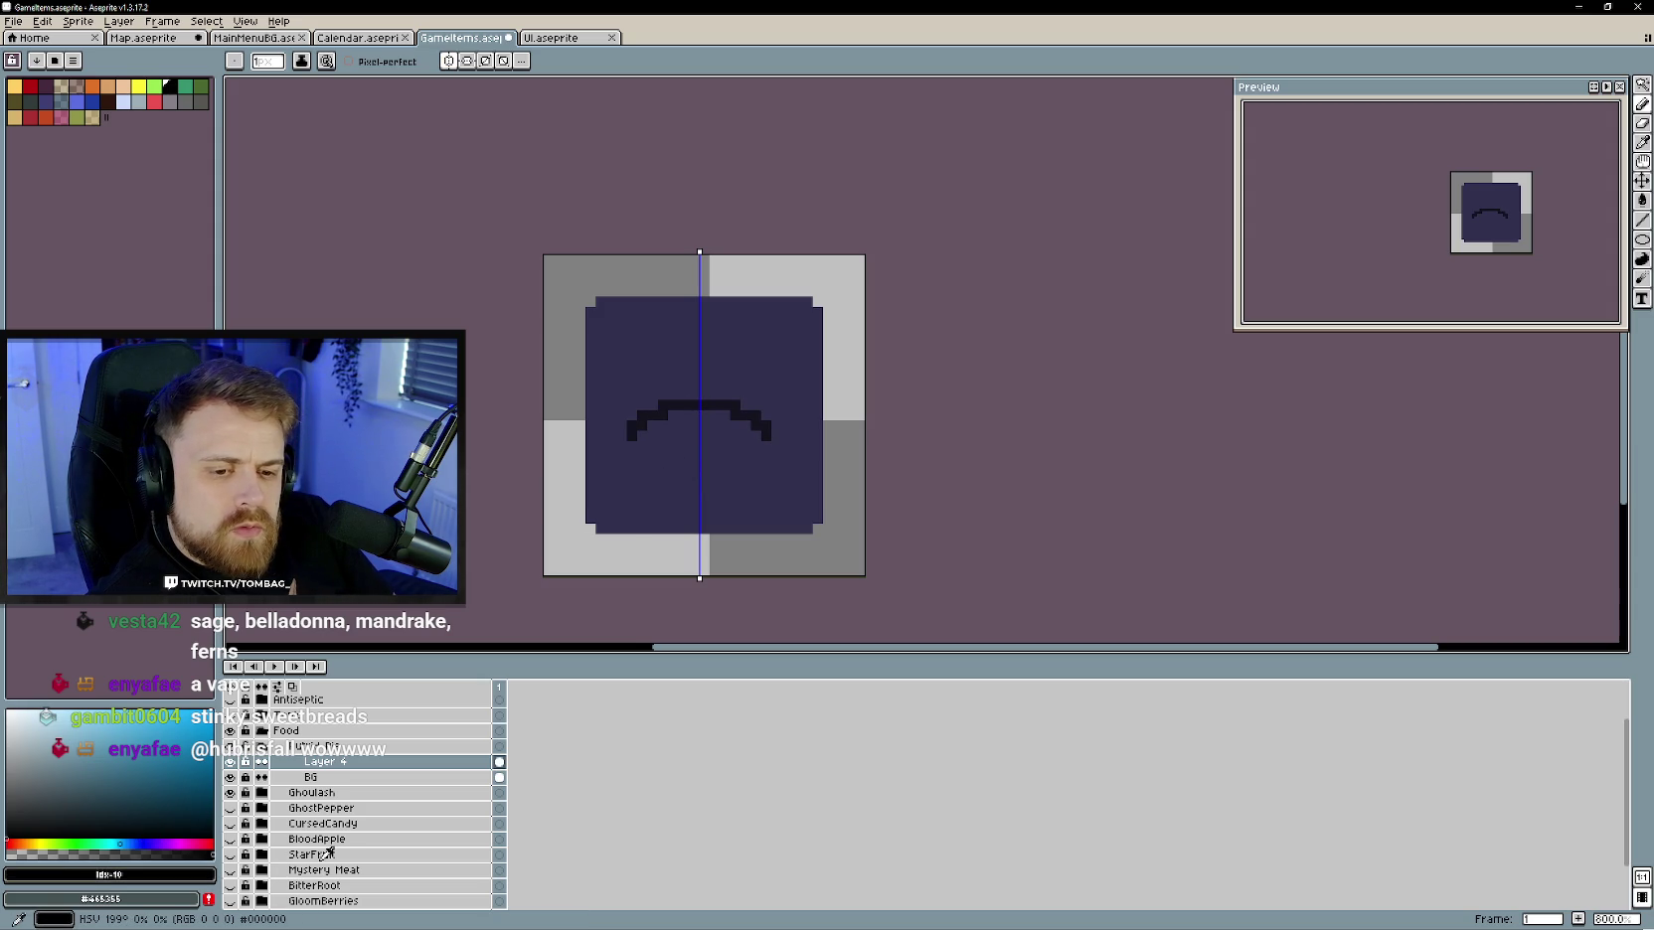
pyautogui.hotkey('ctrl', 'z')
pyautogui.moveTo(702, 385); pyautogui.dragTo(761, 403)
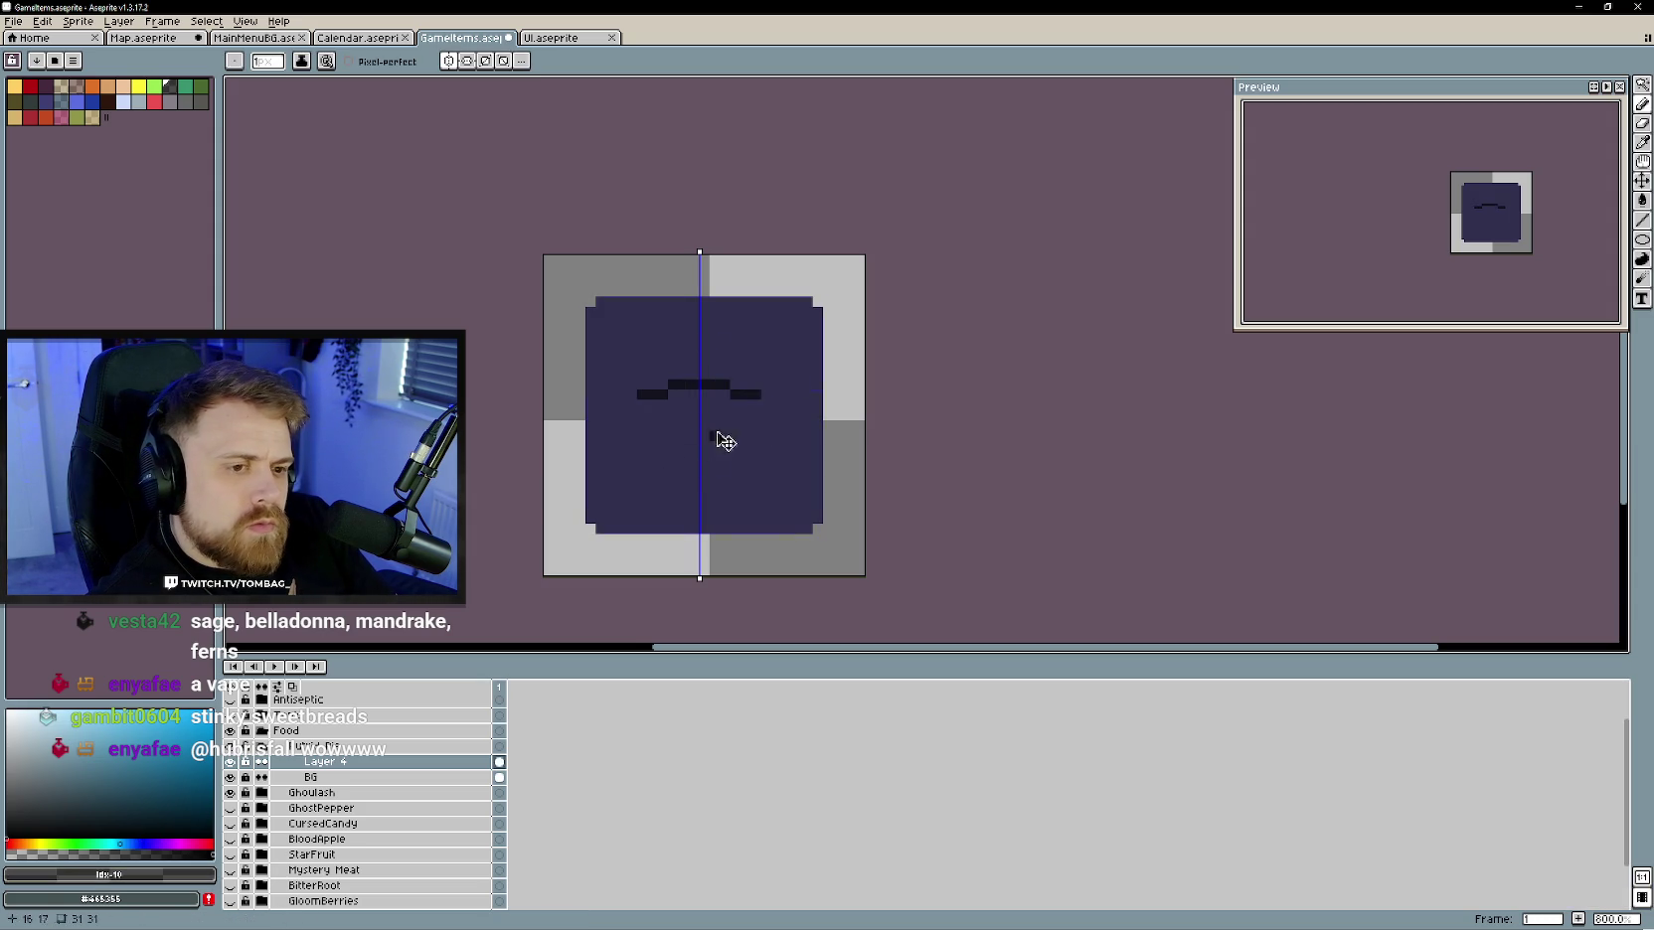
pyautogui.hotkey('ctrl', 'z')
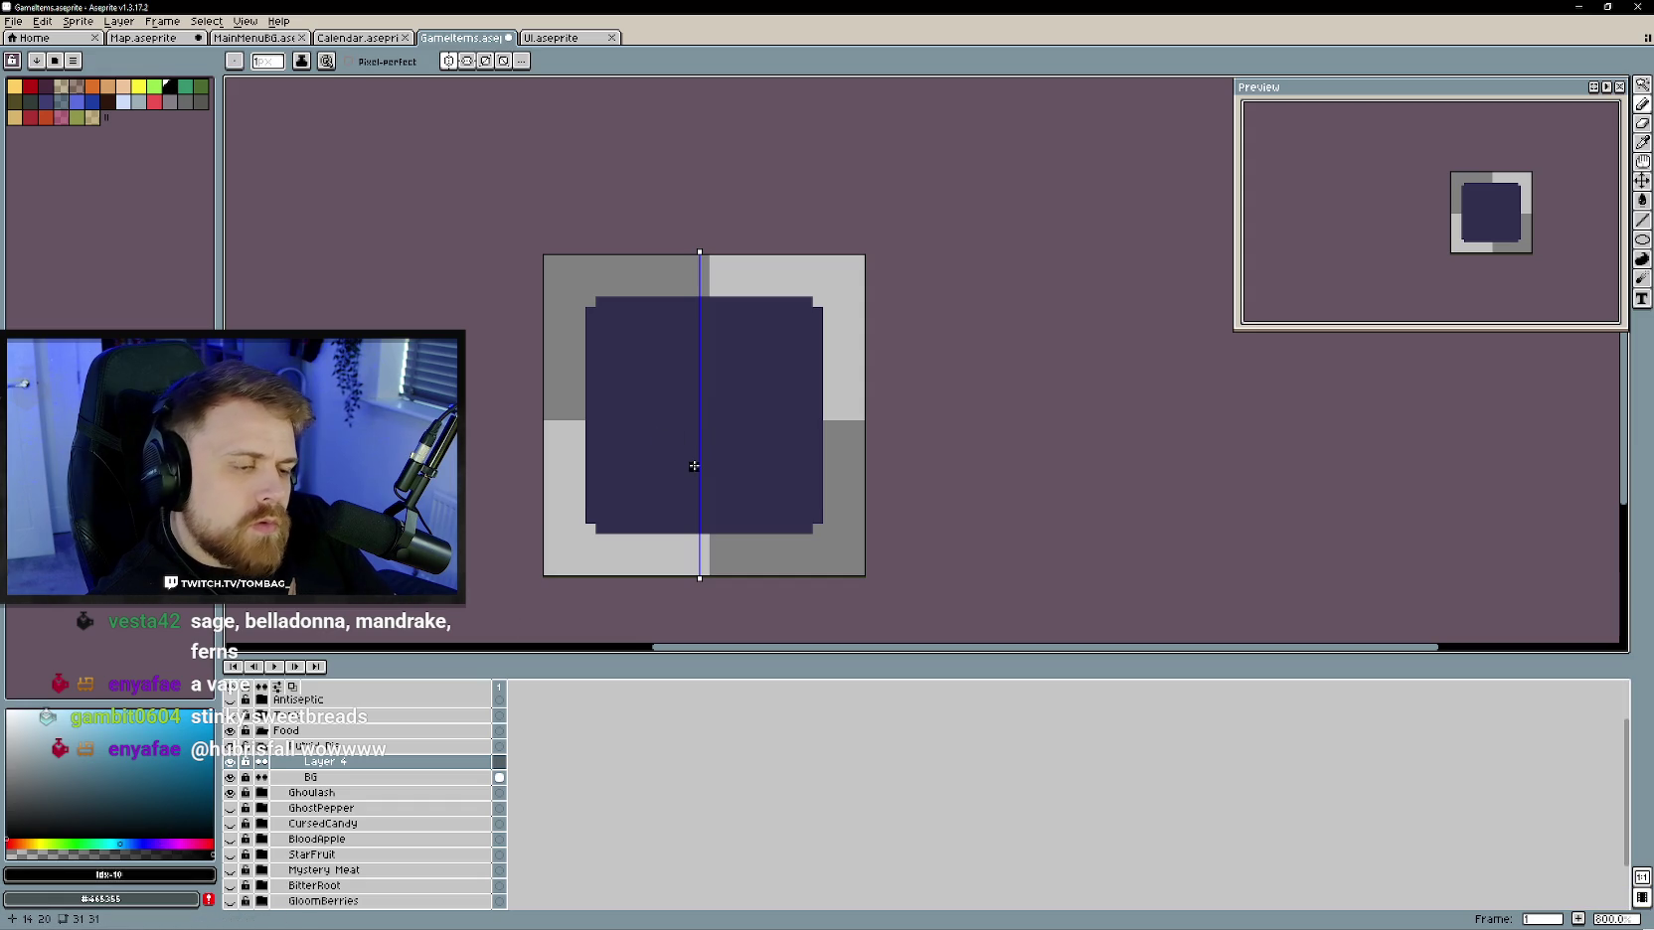
pyautogui.hotkey('ctrl', 'z')
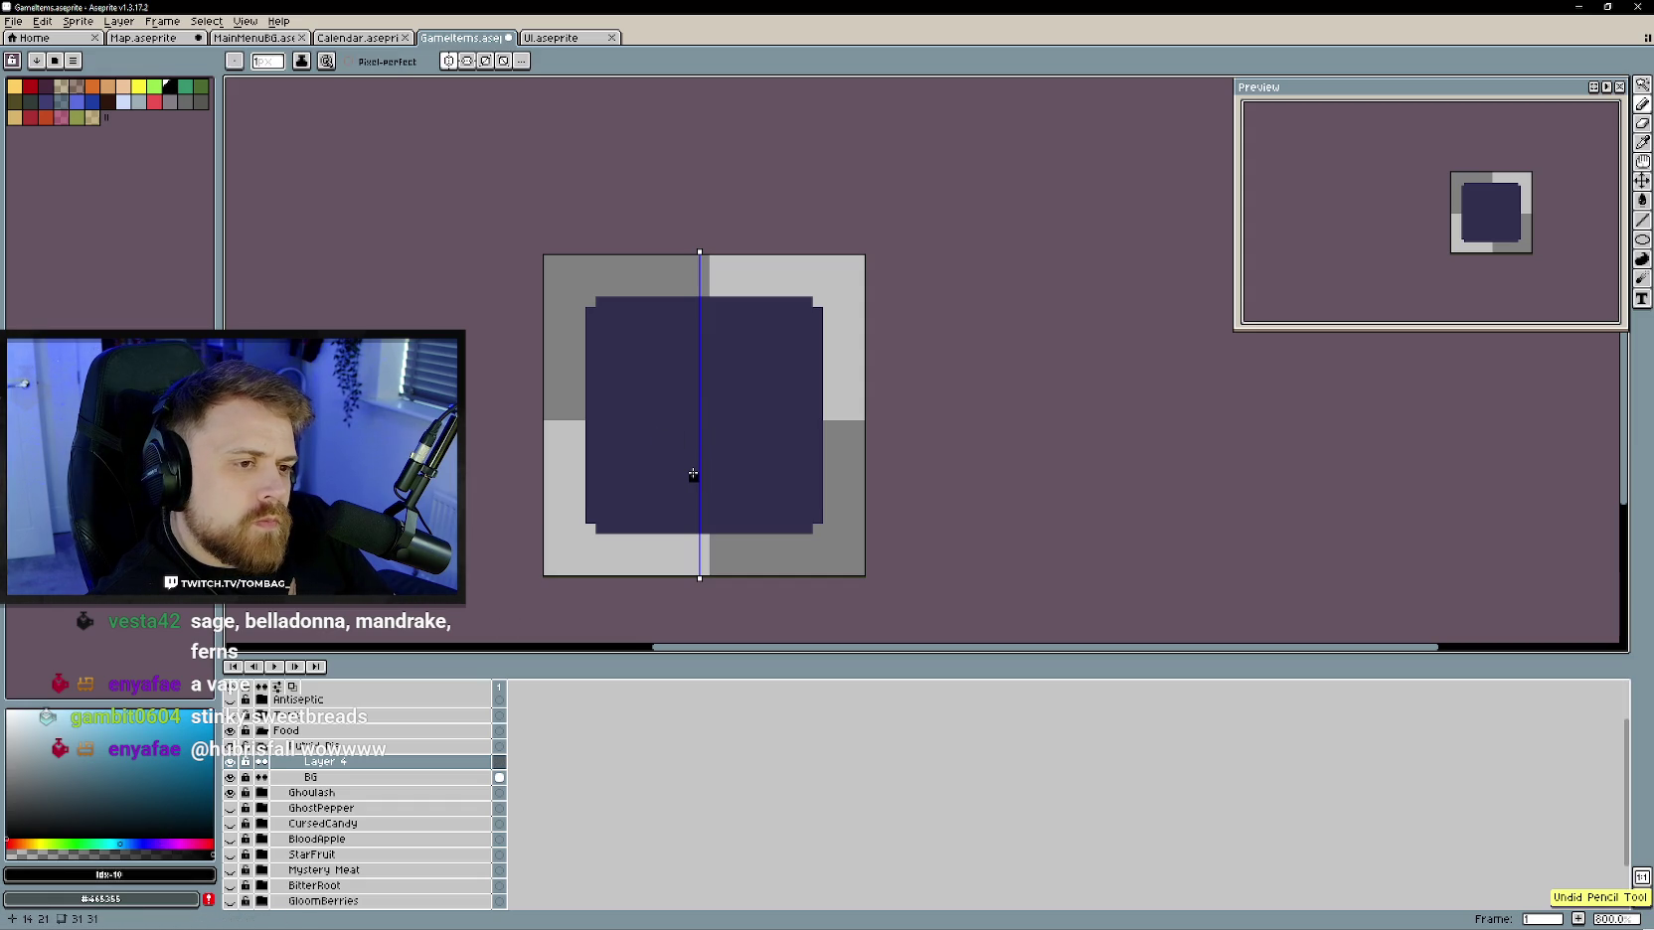
pyautogui.click(693, 475)
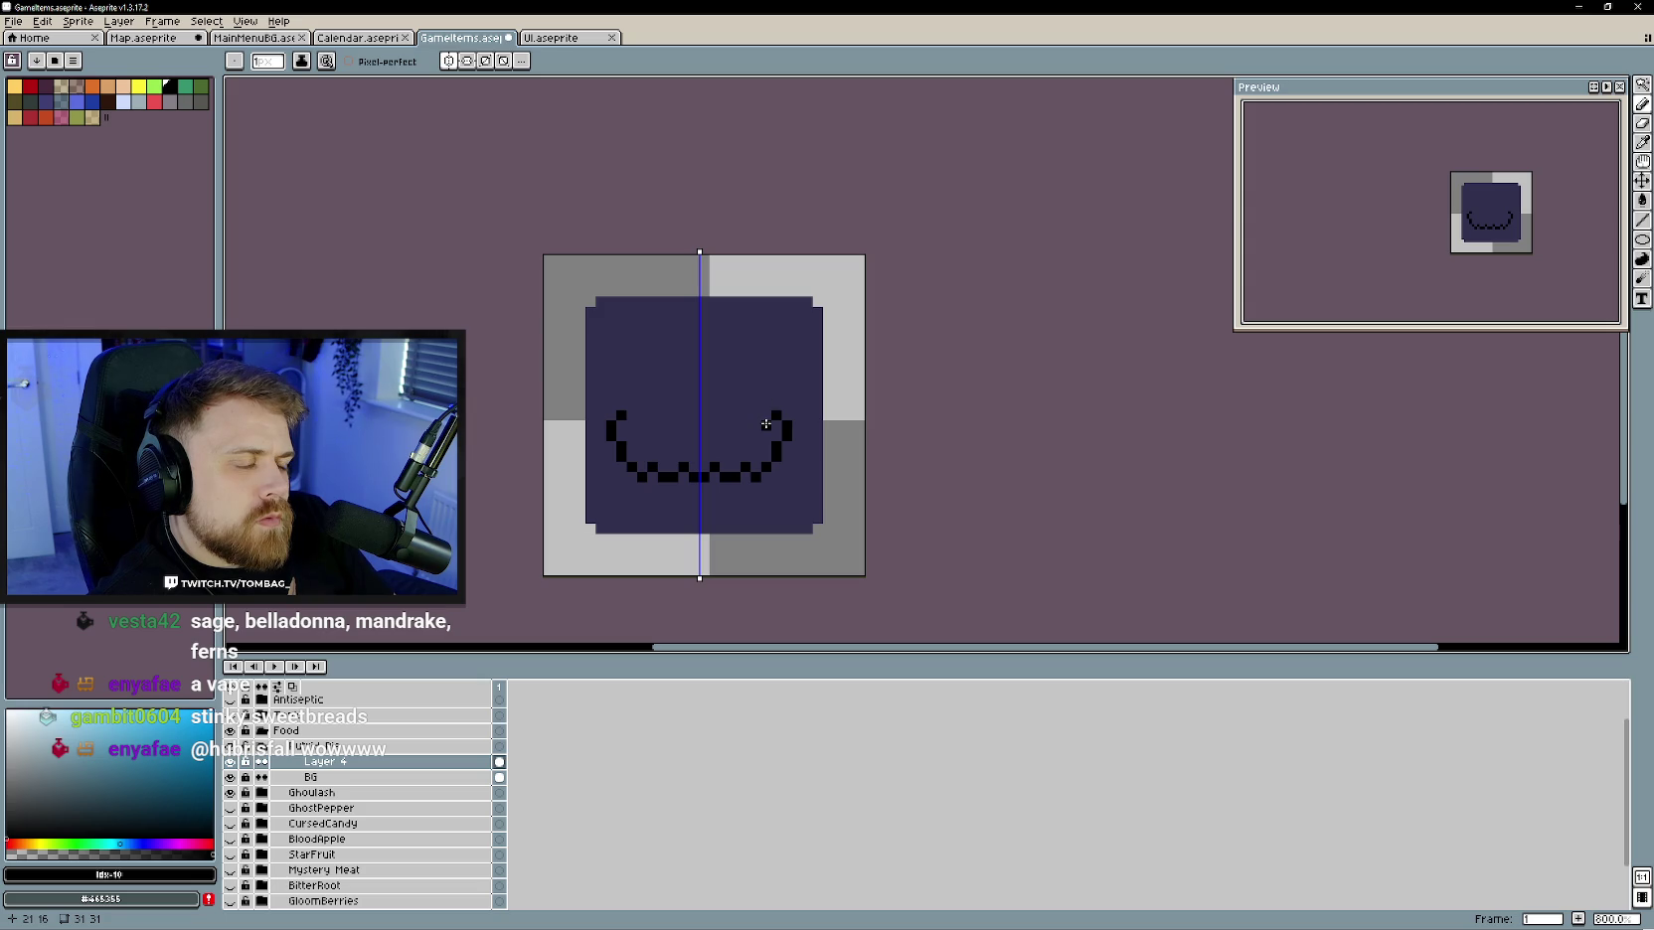
# - Draw the mirrored curved pie-top outline, erase stray pixels, and add black top-centre pixels
pyautogui.moveTo(766, 424); pyautogui.dragTo(705, 386)
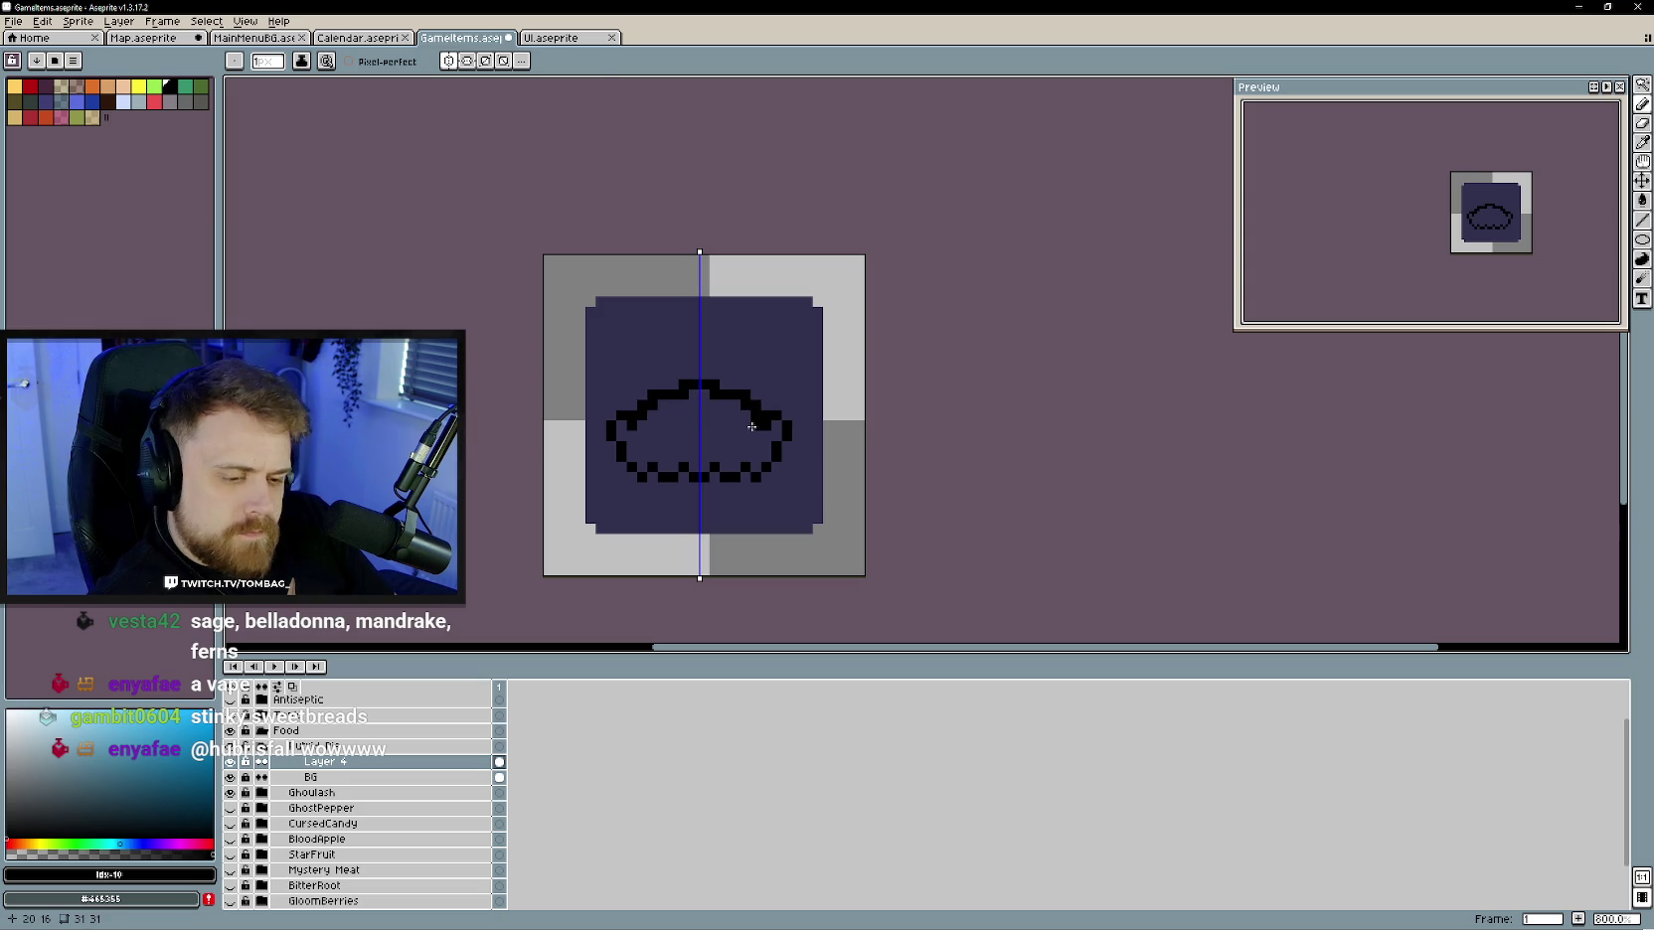
pyautogui.press('e')
pyautogui.moveTo(736, 405)
pyautogui.mouseDown()
pyautogui.moveTo(755, 416)
pyautogui.moveTo(726, 458)
pyautogui.mouseUp()
pyautogui.press('b')
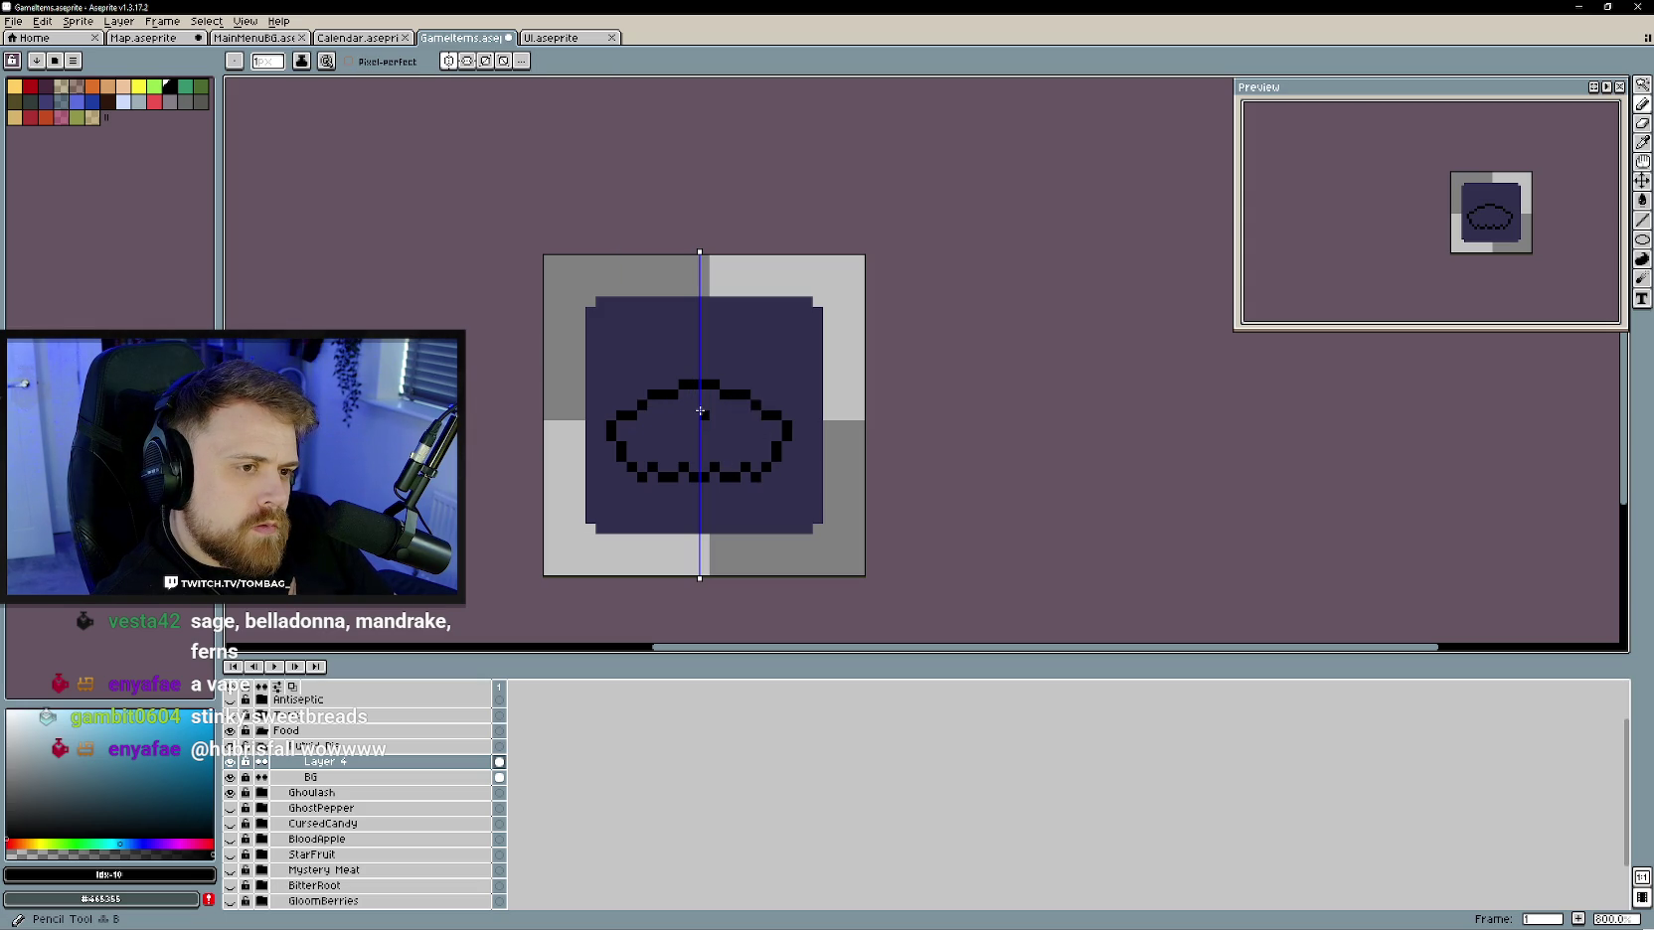
pyautogui.click(696, 416)
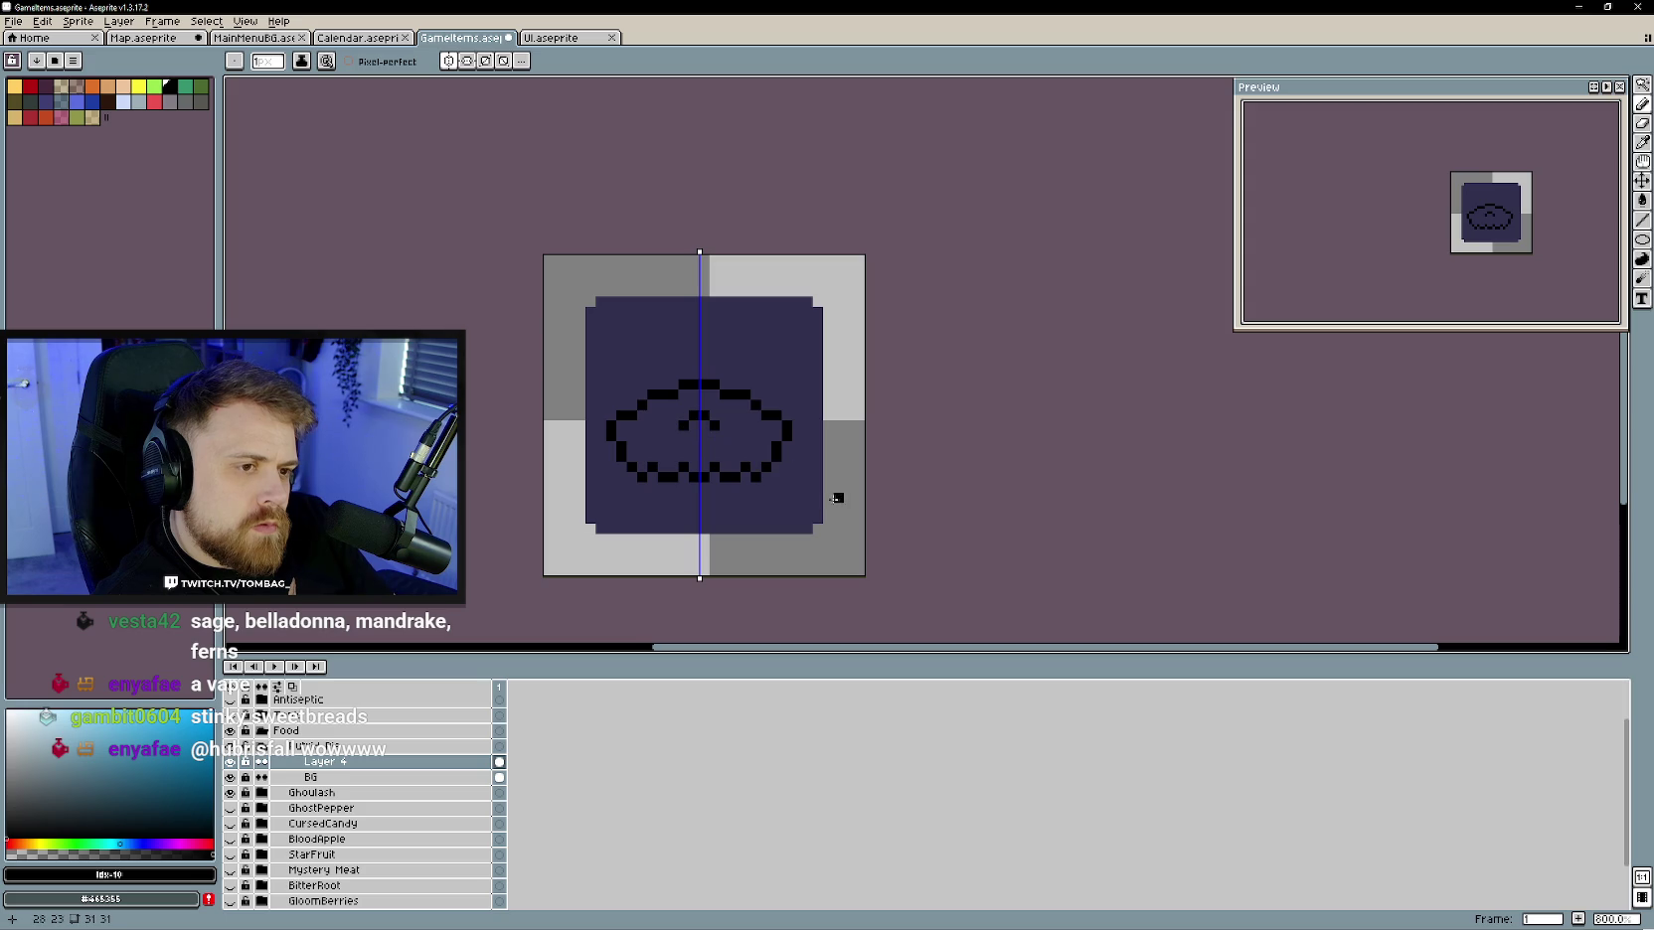
pyautogui.click(687, 404)
pyautogui.press('e')
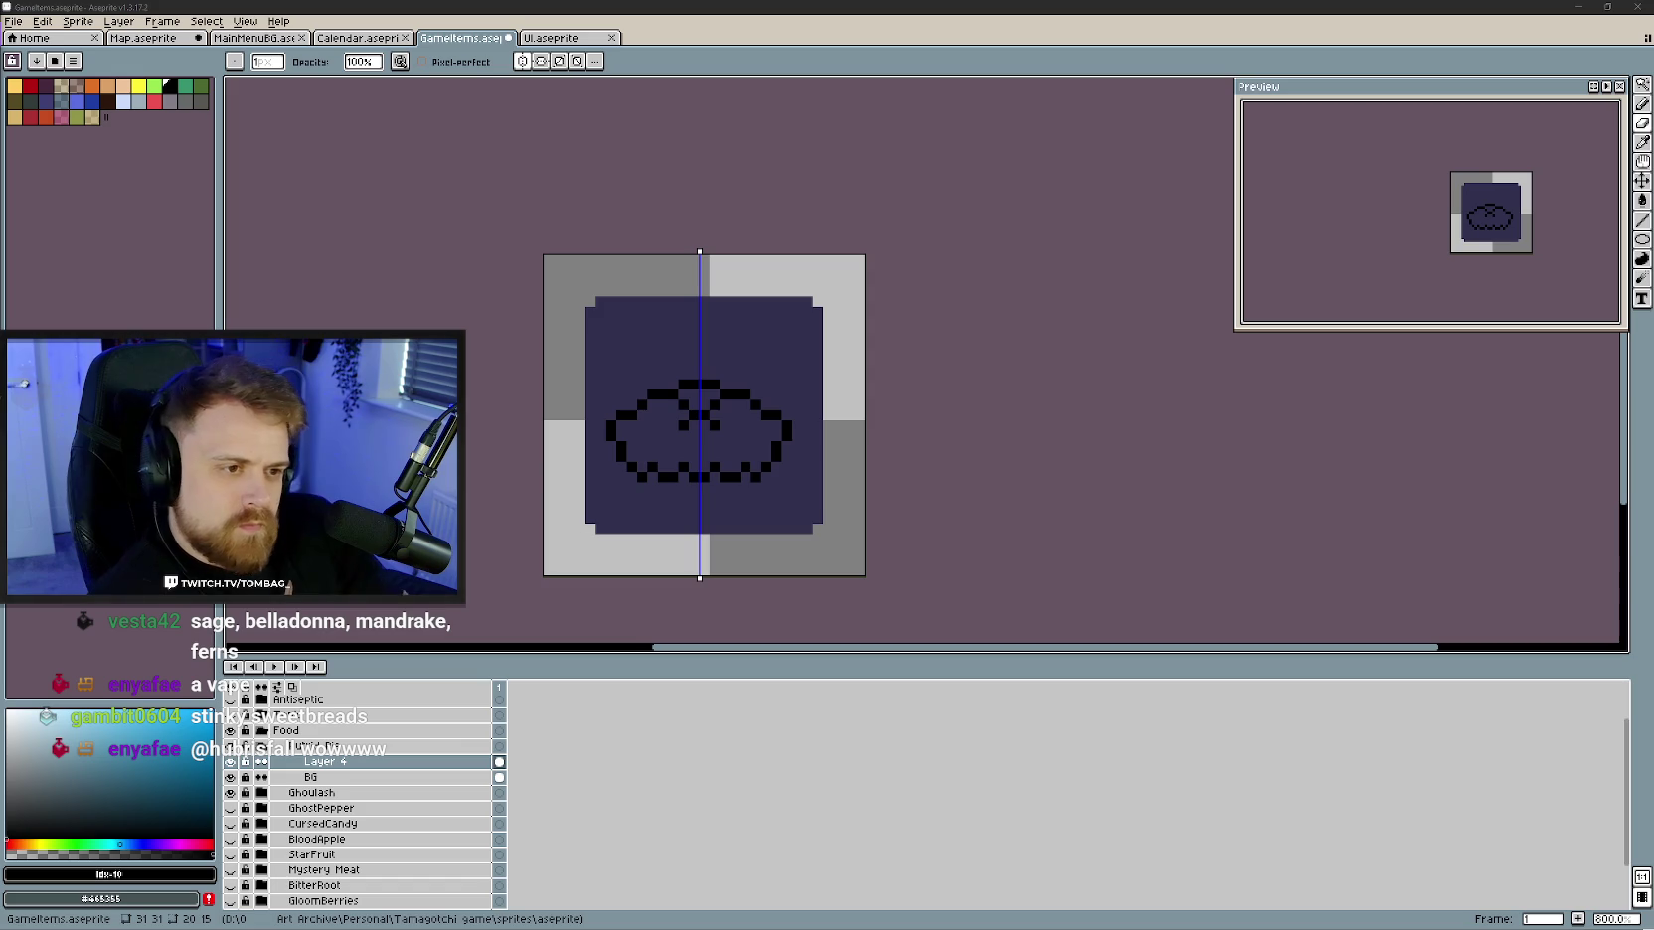
# - Rework the outline's lower edge: trim corner pixels, extend the arcs, fill the bottom-centre gap
pyautogui.click(663, 502)
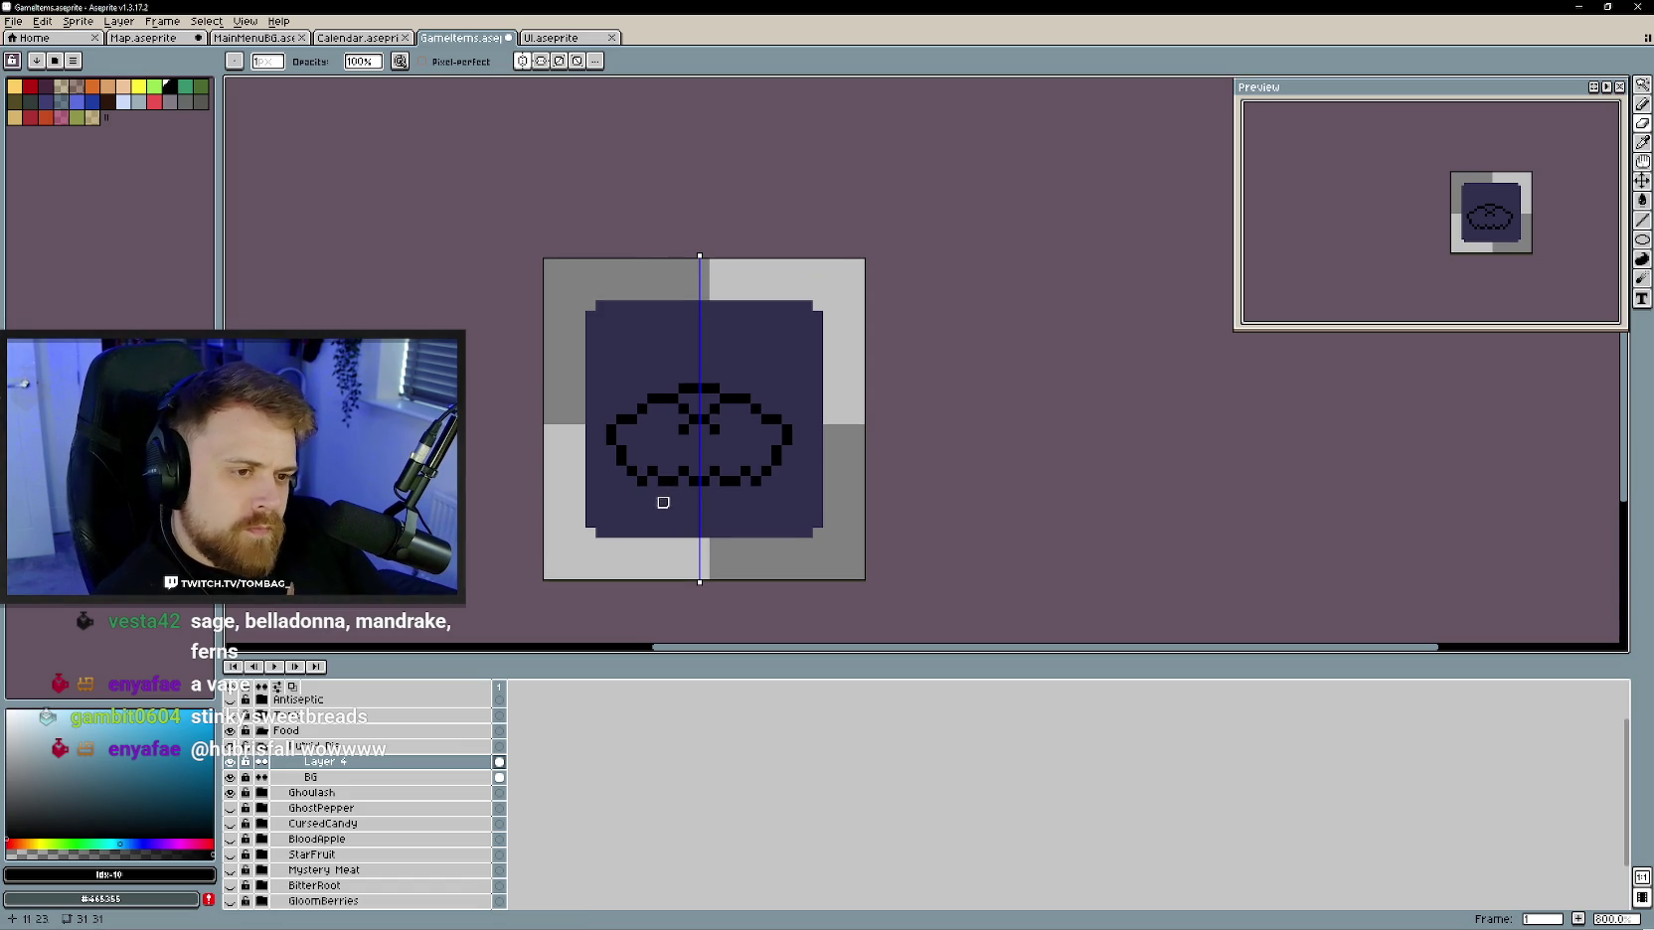
pyautogui.press('b')
pyautogui.click(615, 487)
pyautogui.scroll(-1, 674, 518)
pyautogui.scroll(1, 676, 517)
pyautogui.press('e')
pyautogui.moveTo(790, 475); pyautogui.dragTo(657, 491)
pyautogui.click(622, 465)
pyautogui.press('b')
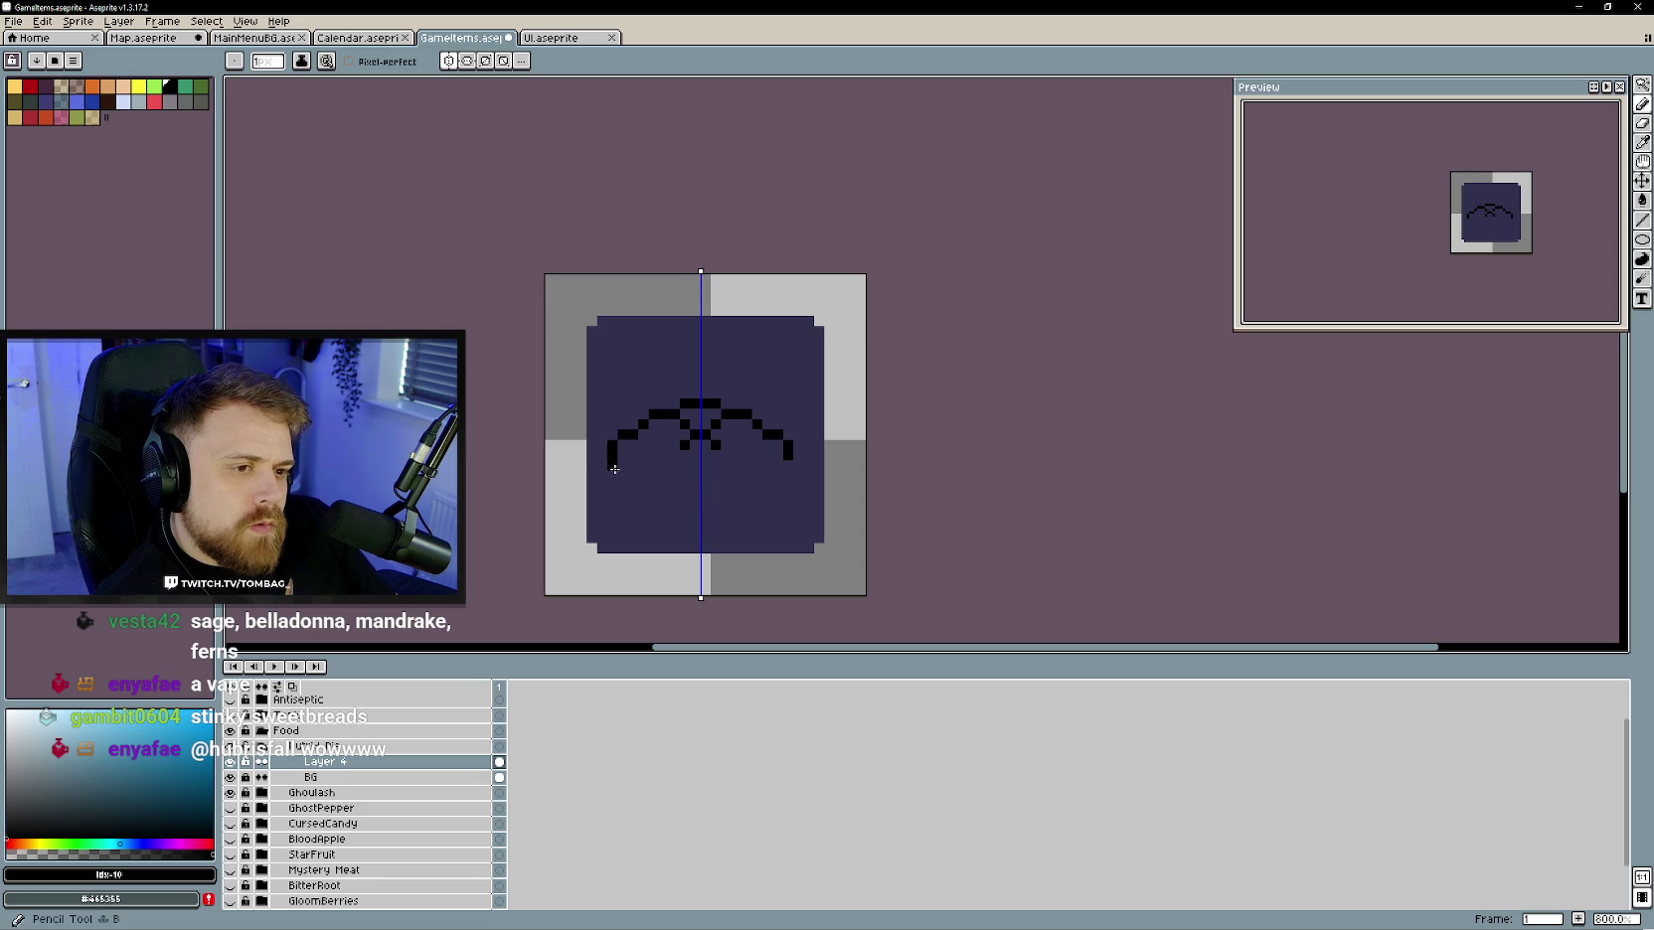
pyautogui.click(625, 475)
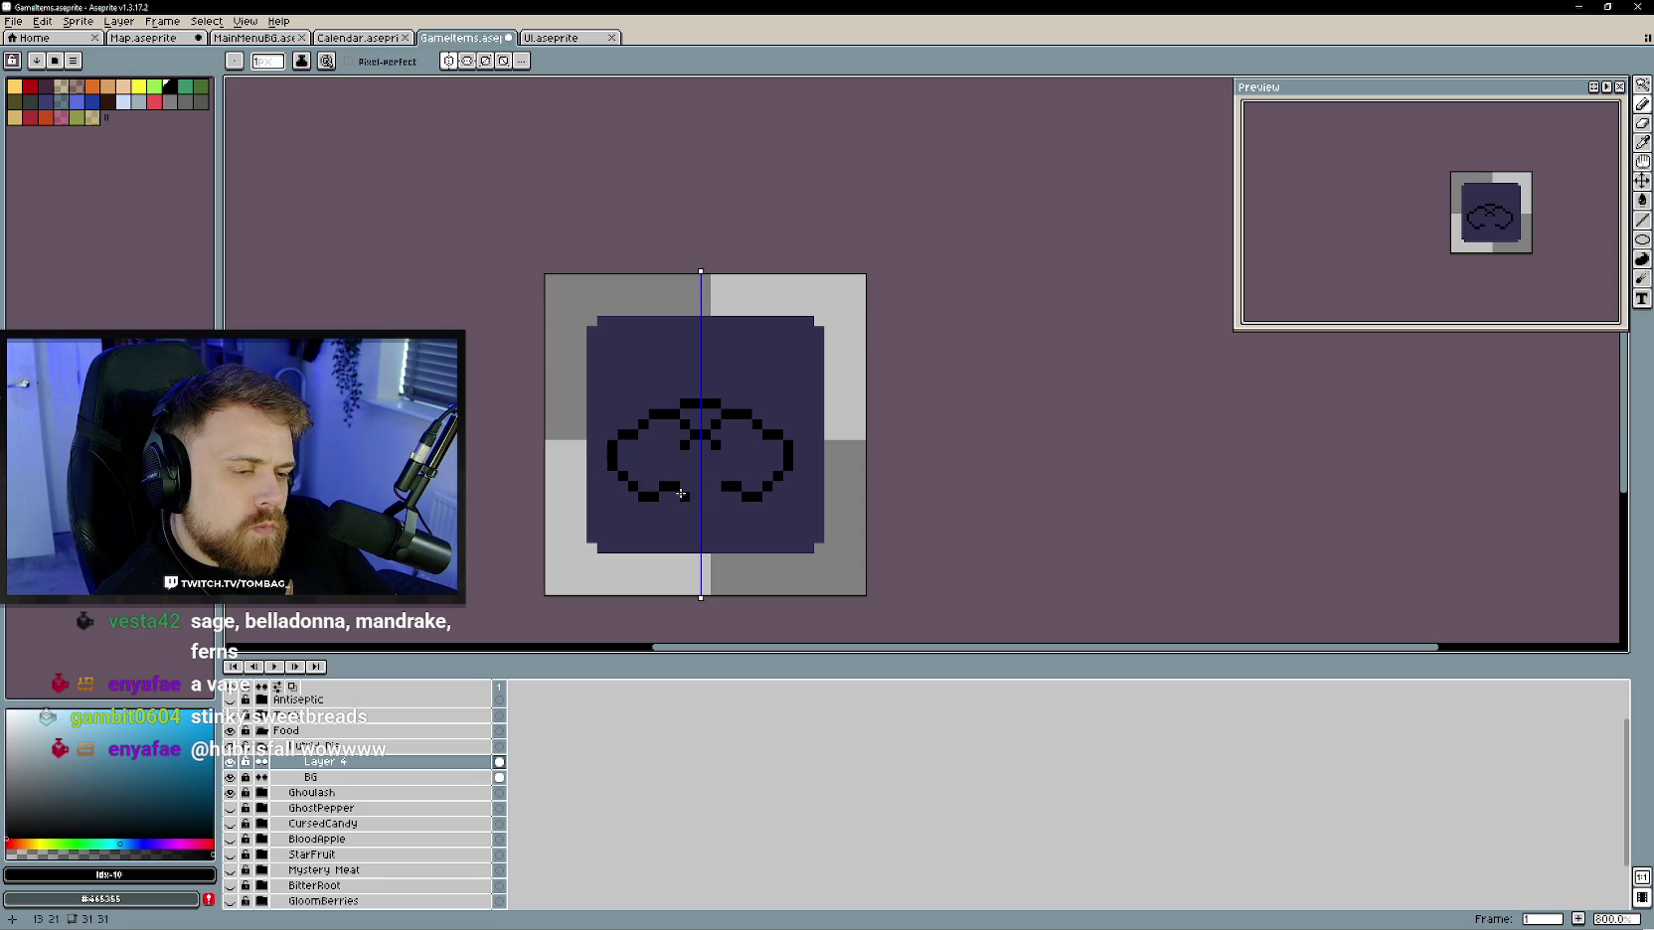
pyautogui.click(690, 497)
# - Clean up the outline's right-side pixels and draw the pie's sides downward
pyautogui.press('e')
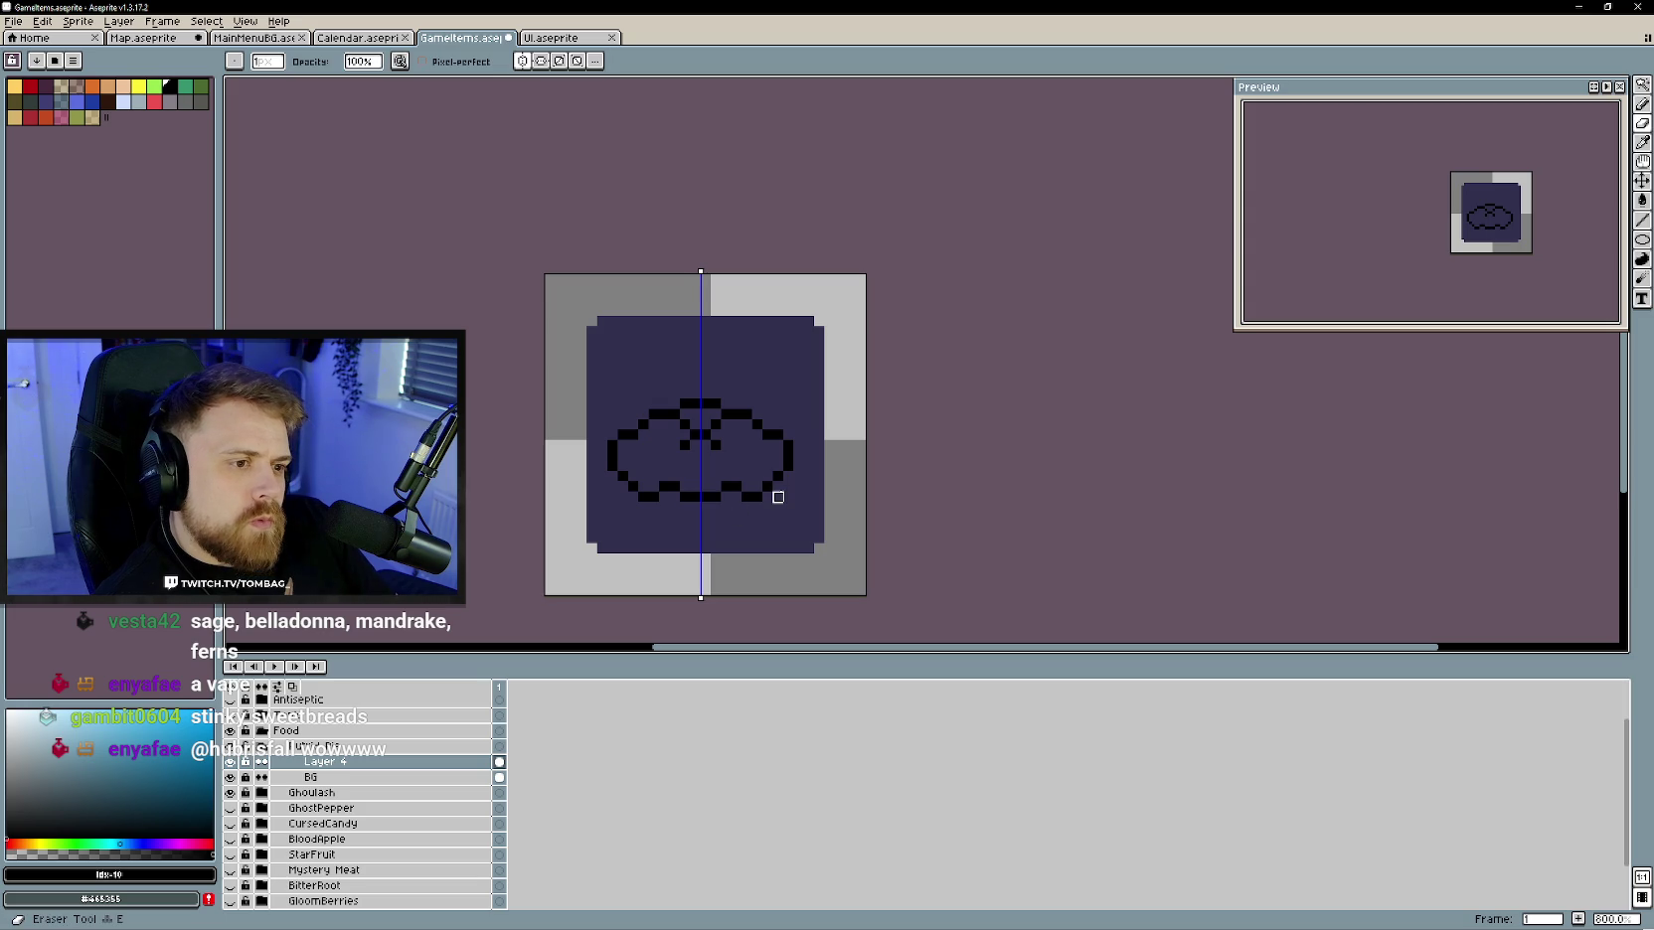
pyautogui.moveTo(776, 483); pyautogui.dragTo(788, 445)
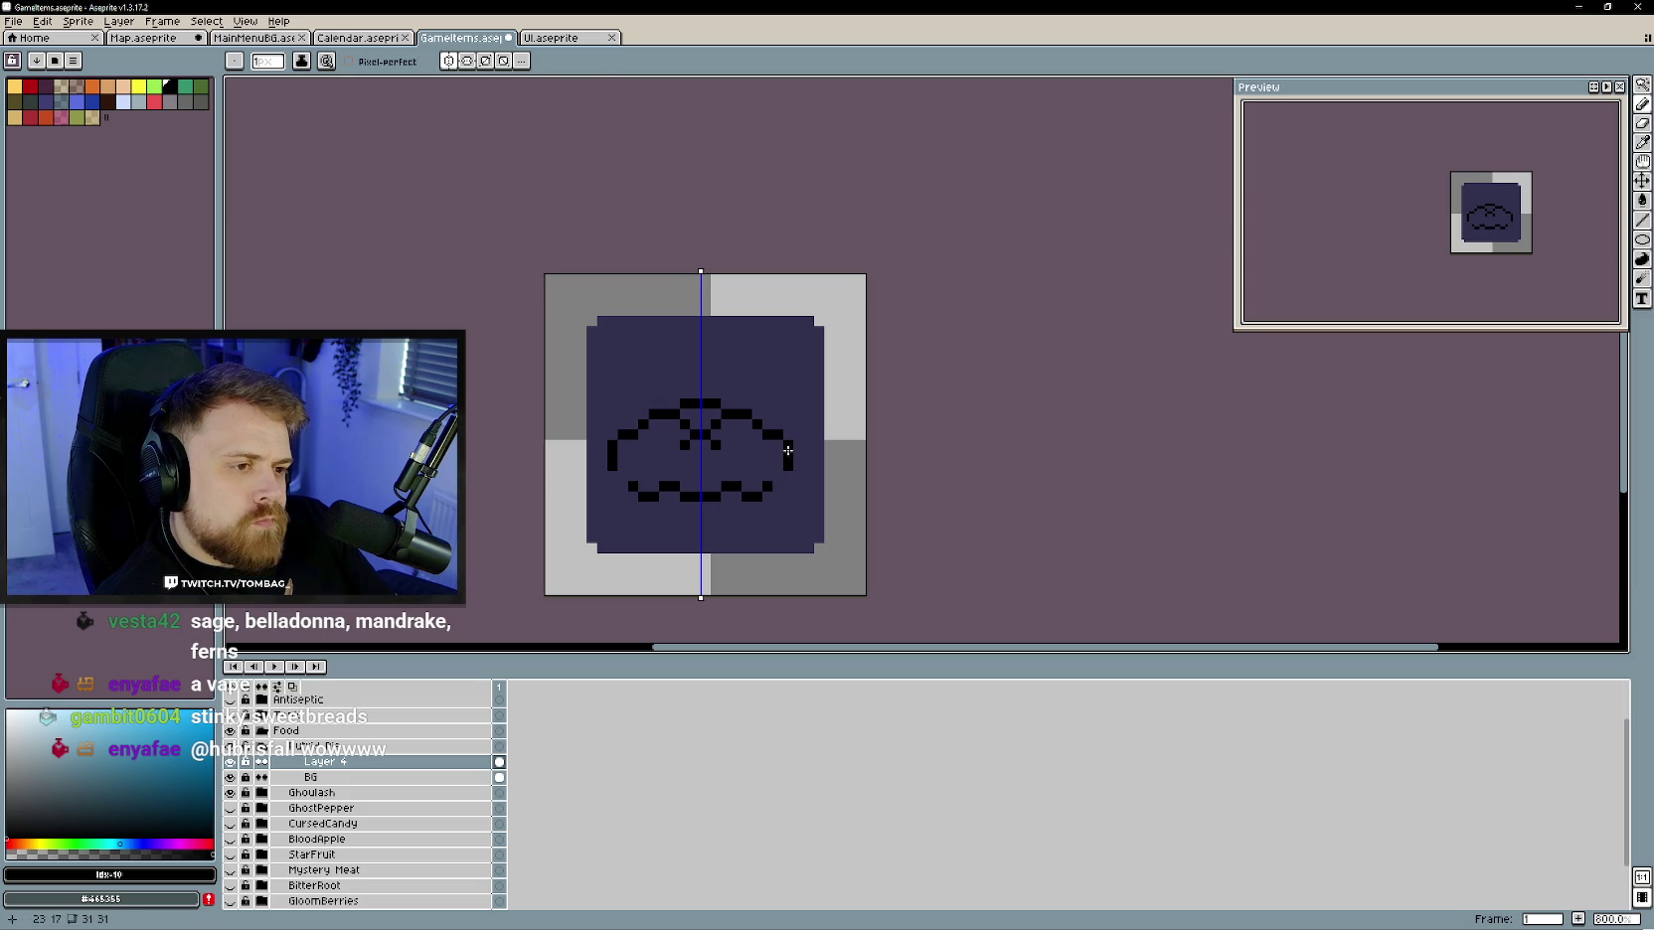
pyautogui.click(779, 438)
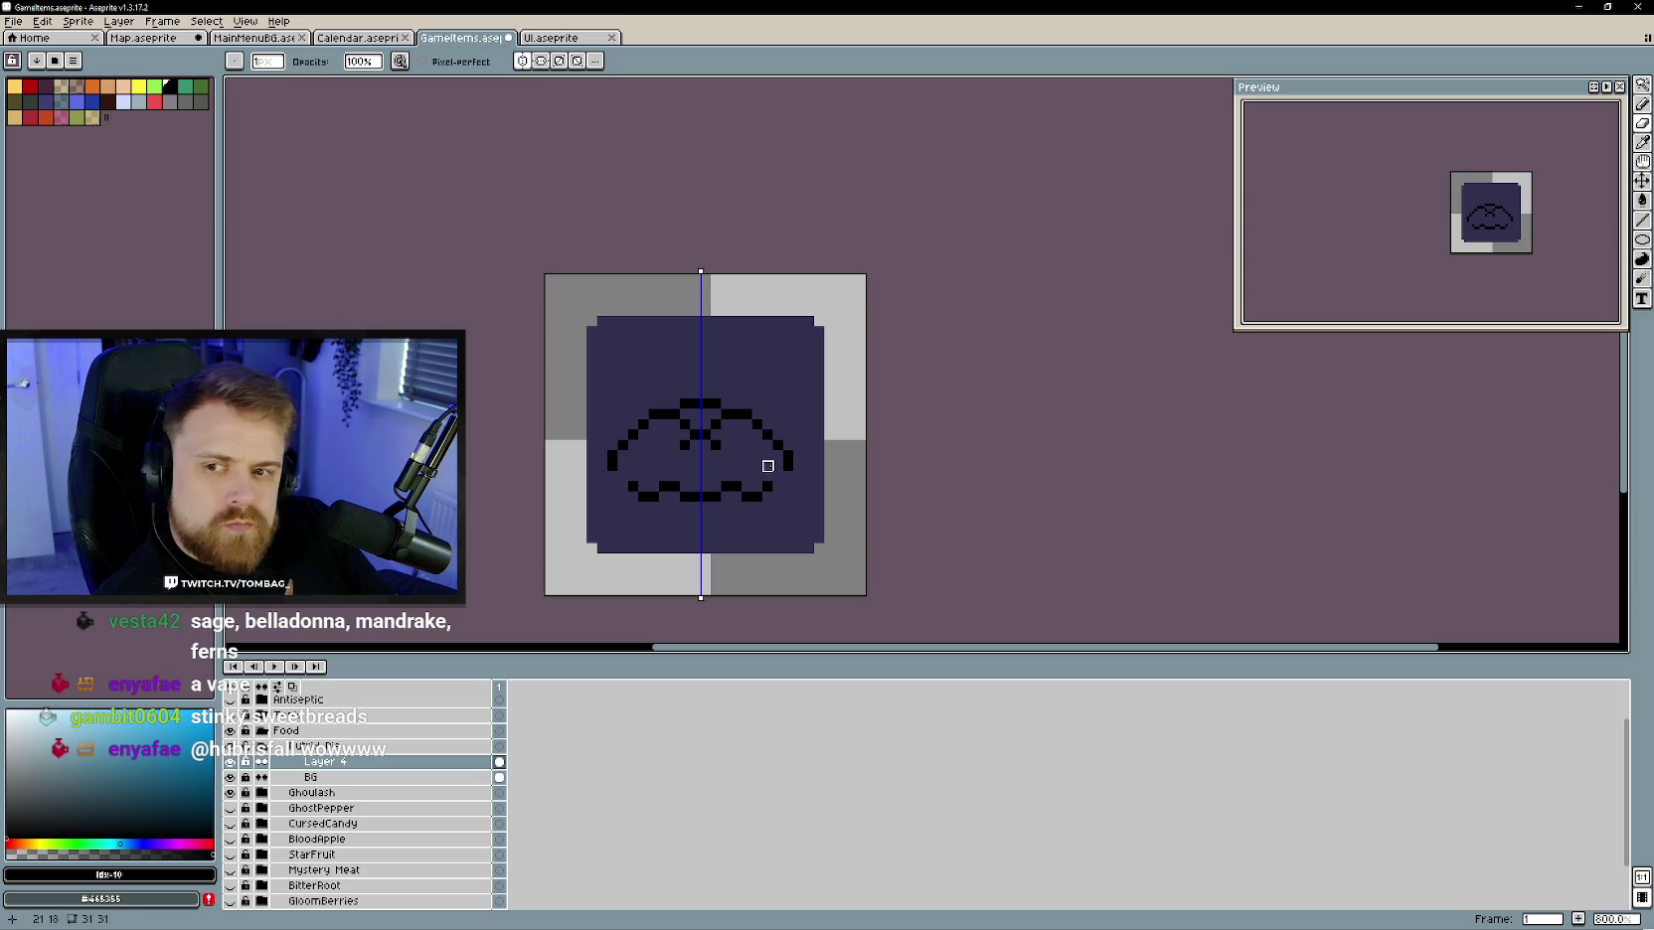
pyautogui.press('b')
pyautogui.click(783, 483)
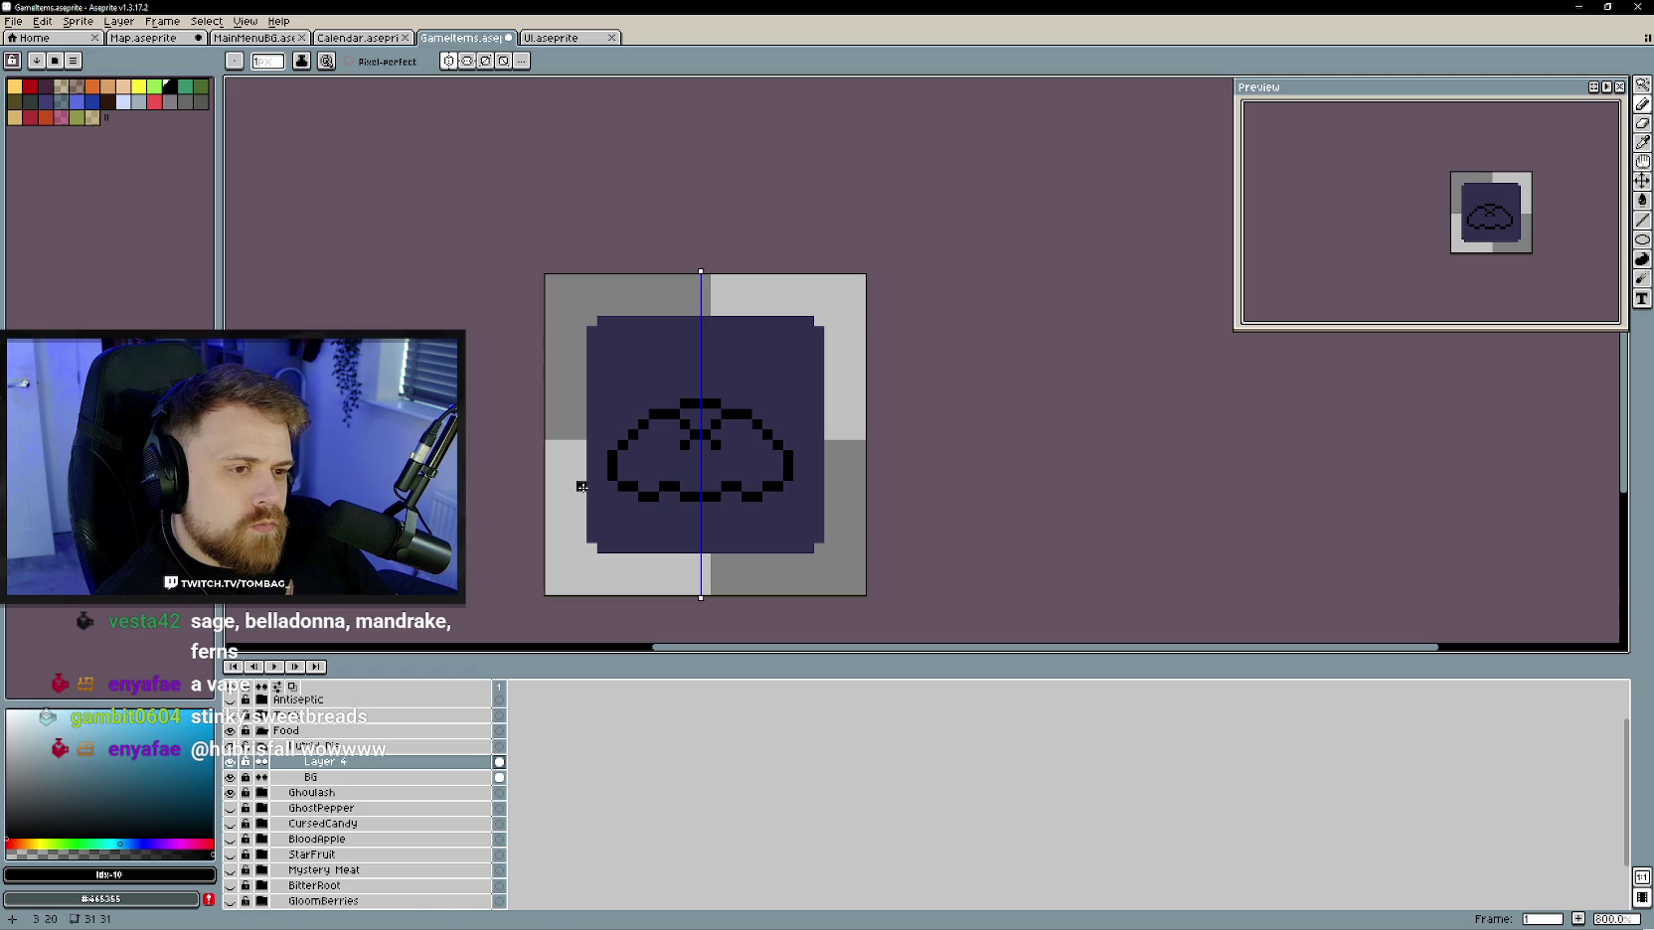
pyautogui.moveTo(748, 443); pyautogui.dragTo(756, 469)
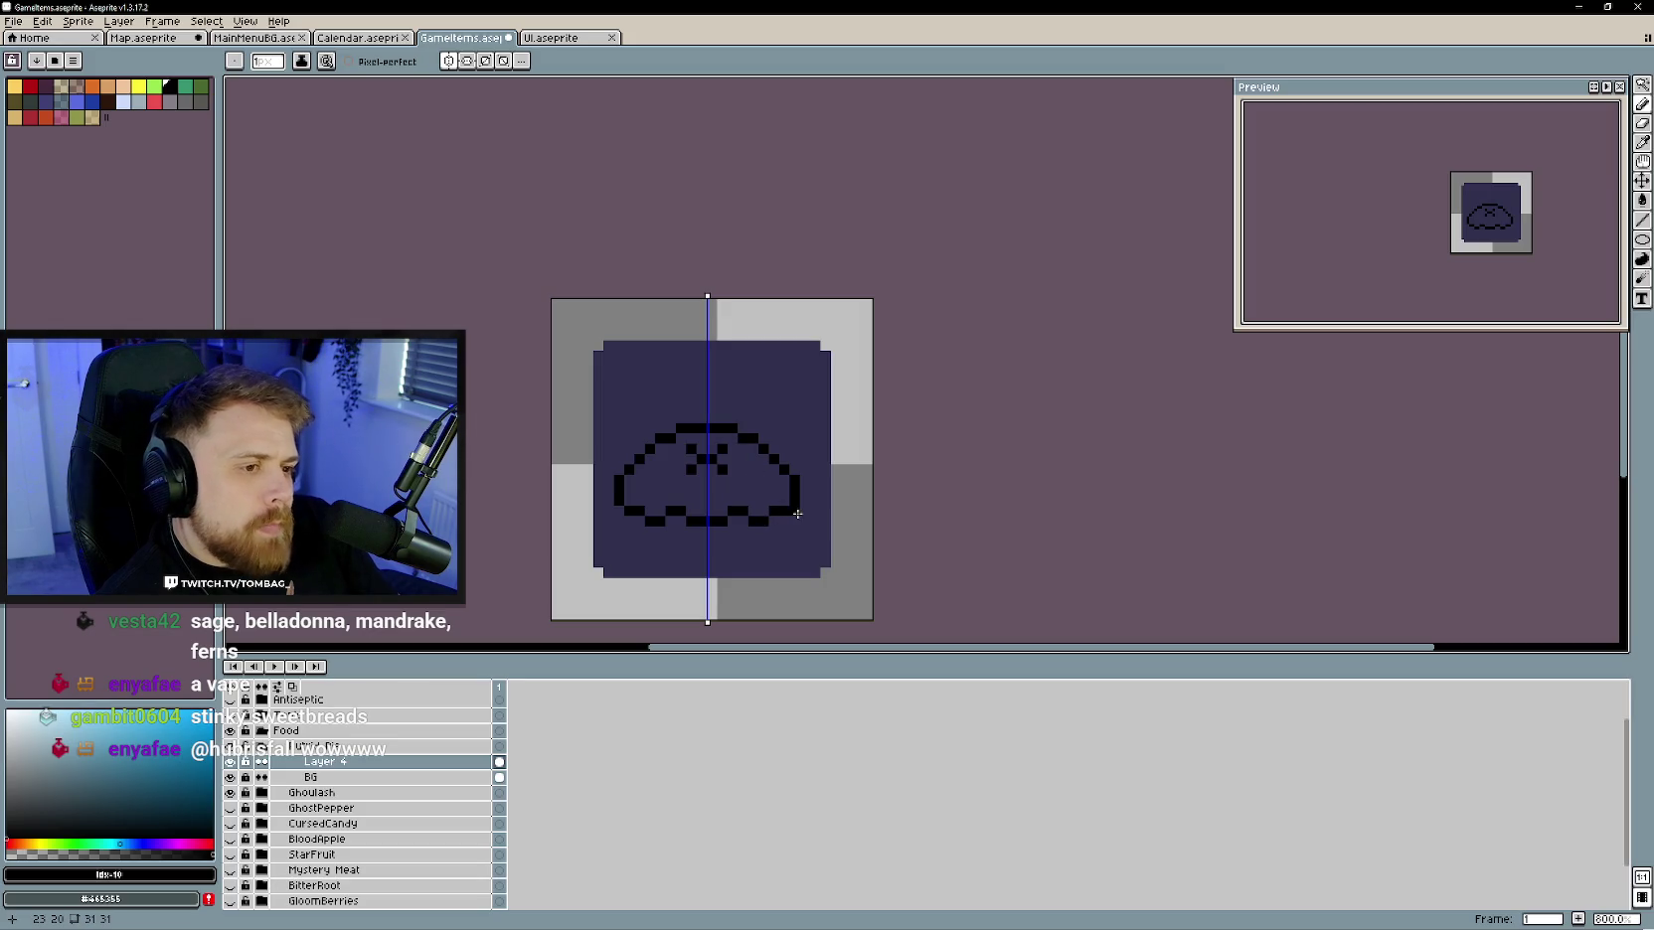
pyautogui.moveTo(797, 514)
pyautogui.mouseDown()
pyautogui.moveTo(790, 538)
pyautogui.moveTo(707, 550)
pyautogui.mouseUp()
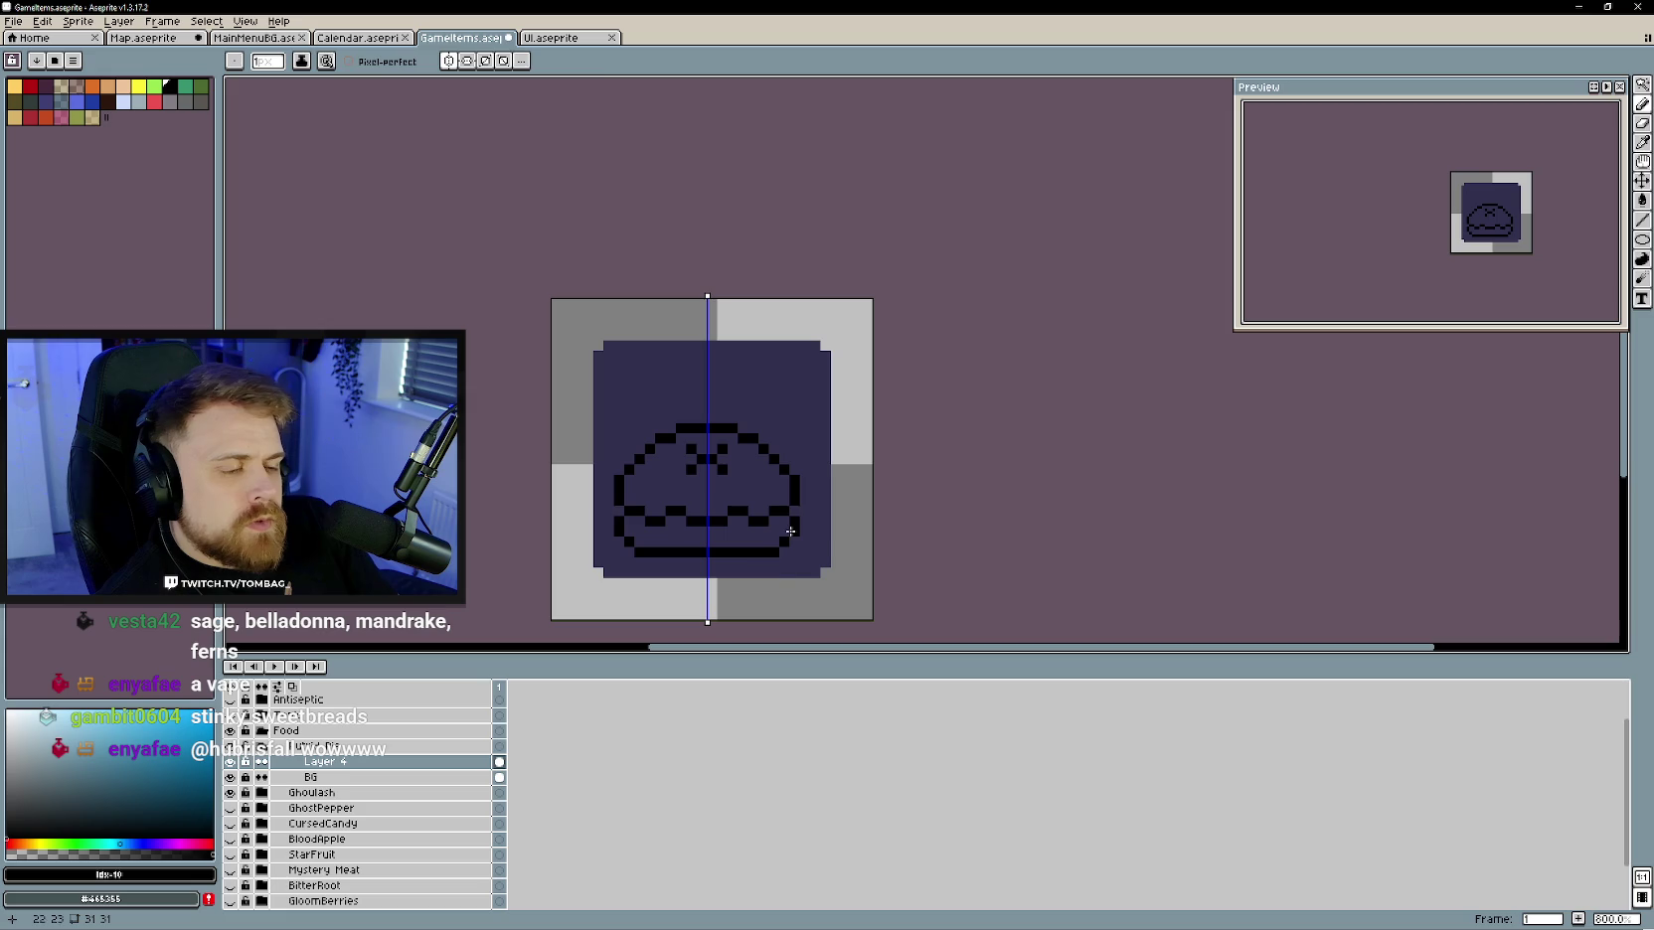
# - Shift the pie drawing up about 4 pixels, add a base line and mirrored side strokes
pyautogui.scroll(-3, 774, 594)
pyautogui.scroll(2, 765, 592)
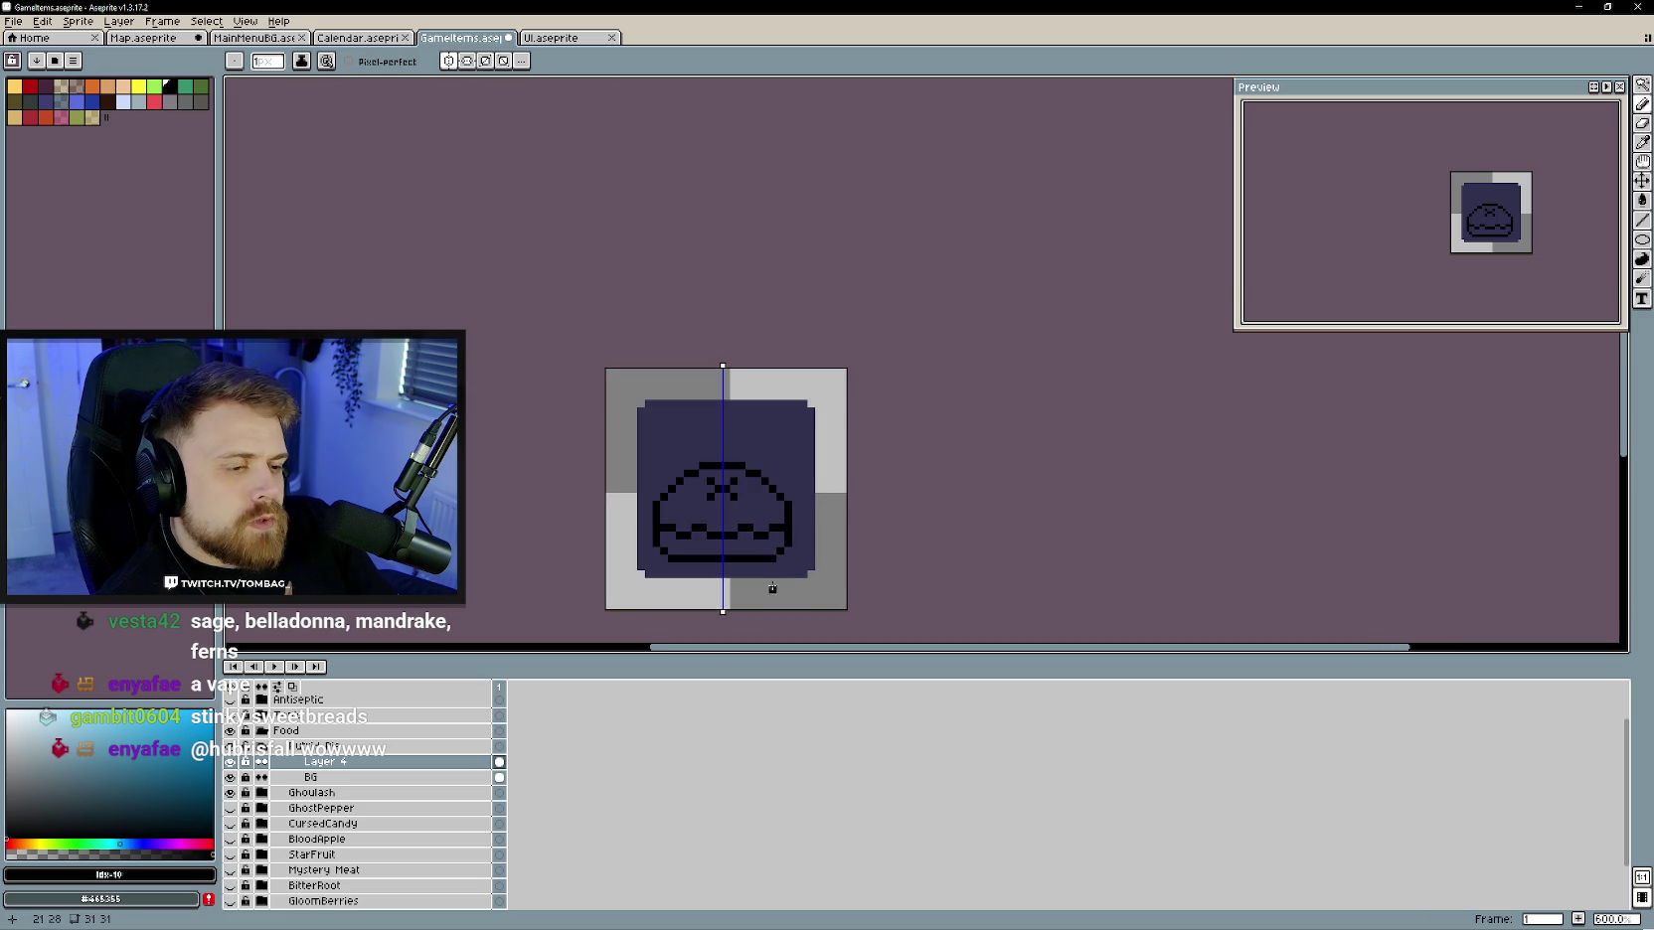
pyautogui.press('v')
pyautogui.moveTo(748, 520)
pyautogui.mouseDown()
pyautogui.moveTo(748, 496)
pyautogui.moveTo(758, 536)
pyautogui.mouseUp()
pyautogui.press('b')
pyautogui.click(773, 535)
pyautogui.rightClick(773, 535)
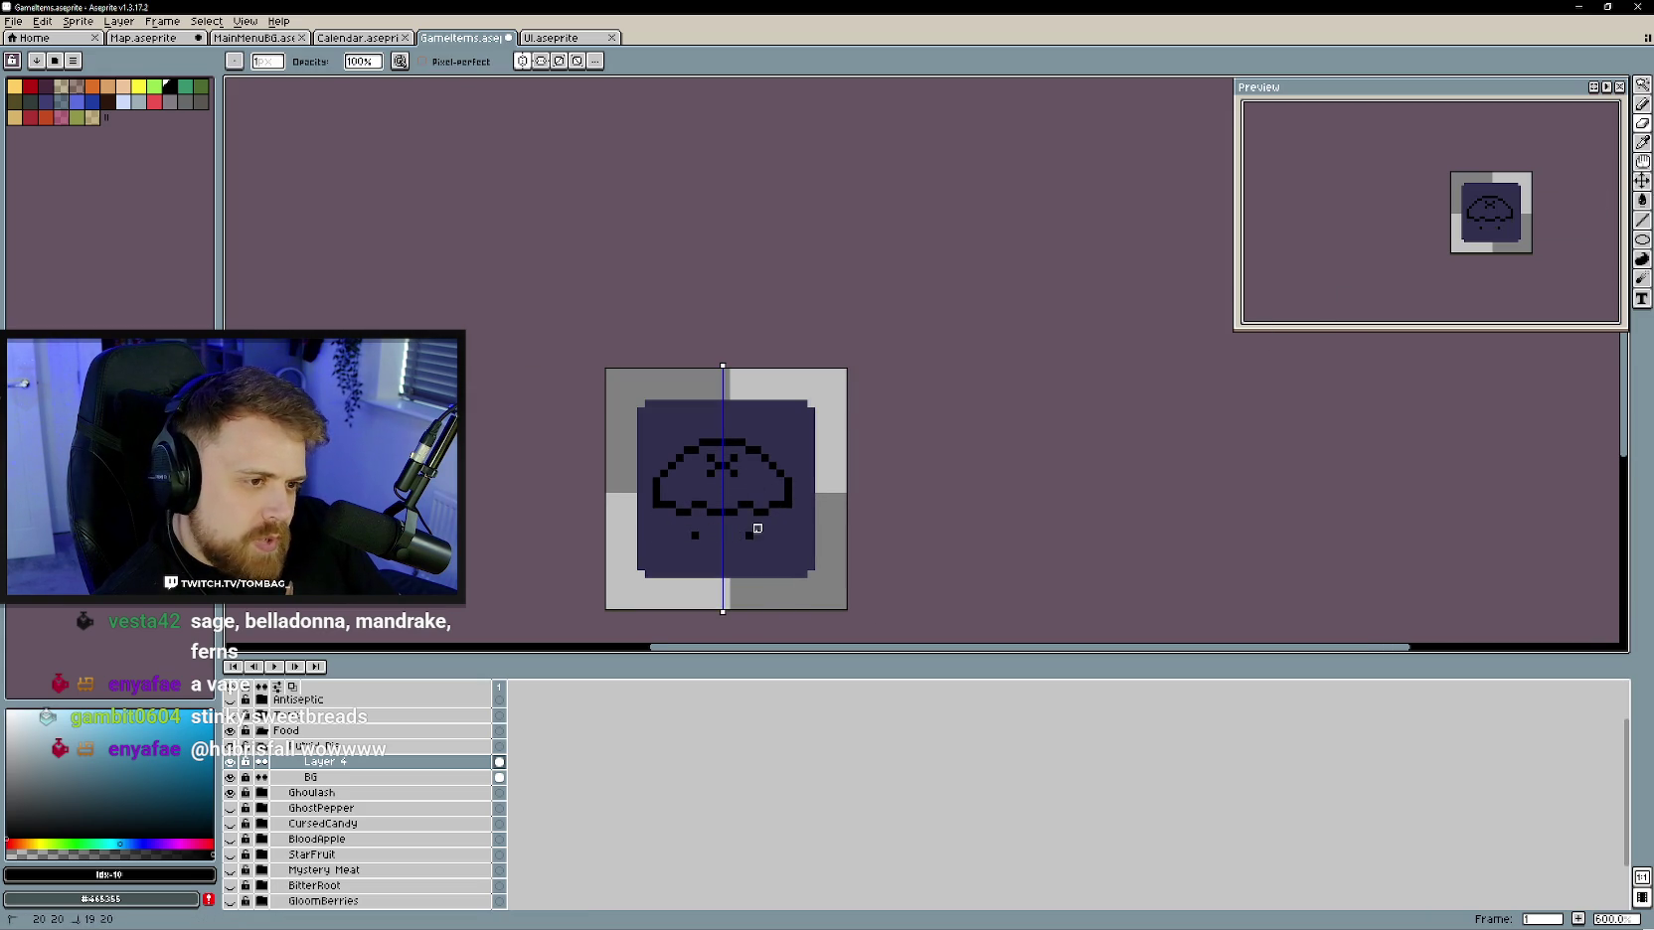
pyautogui.press('b')
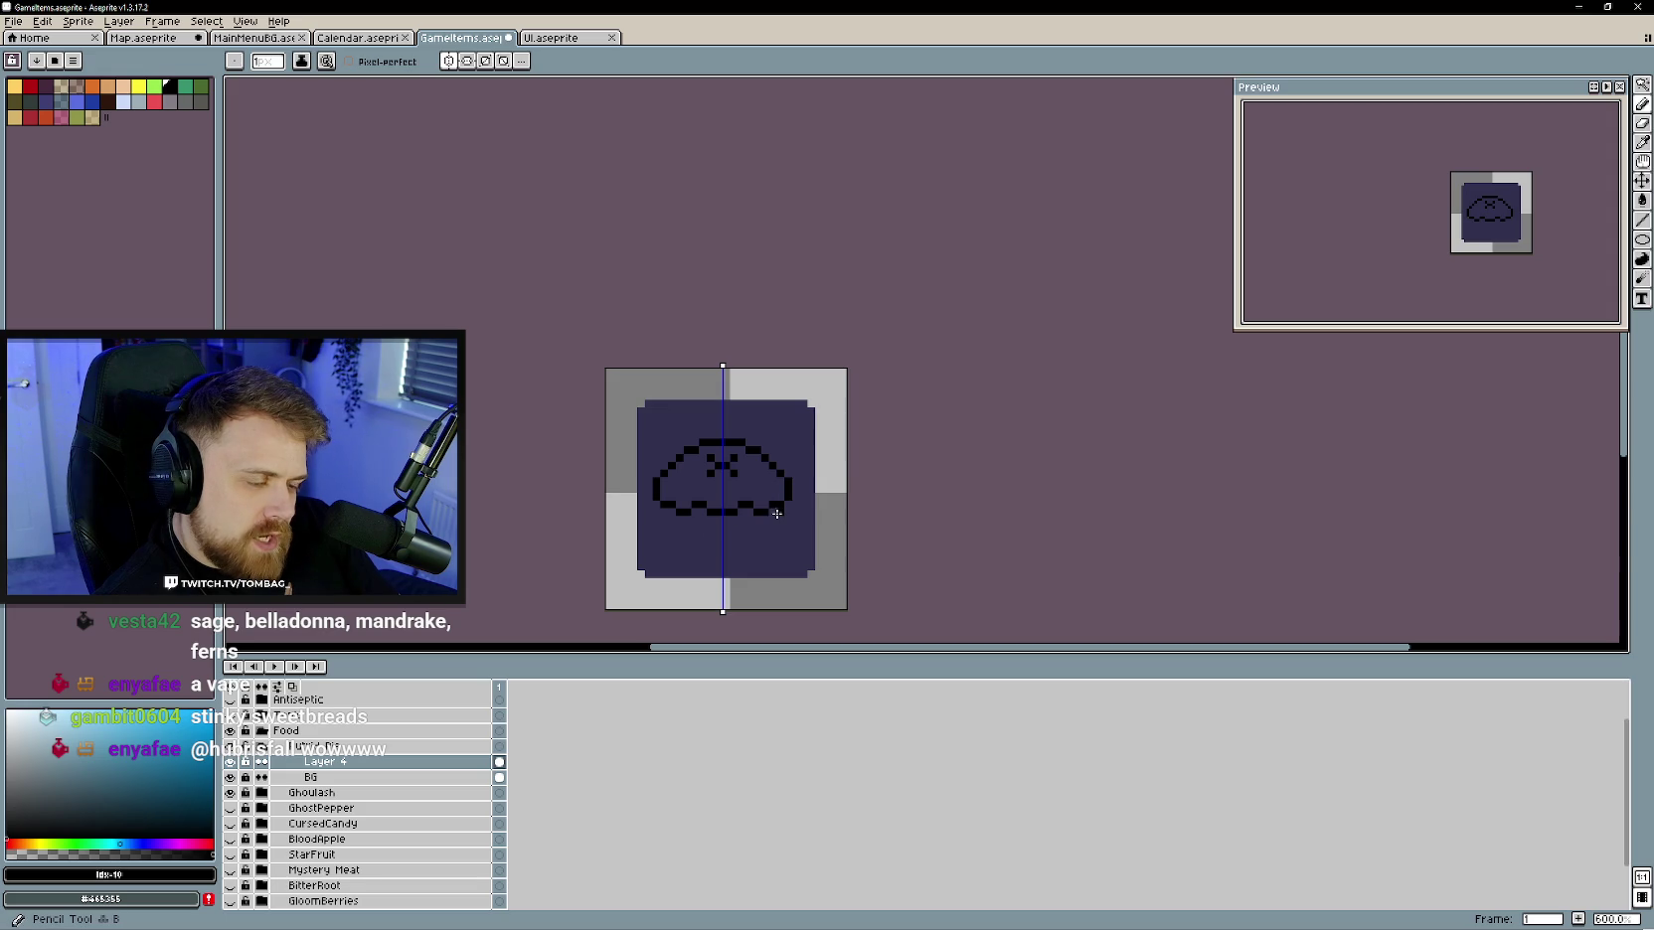
pyautogui.moveTo(777, 517); pyautogui.dragTo(724, 536)
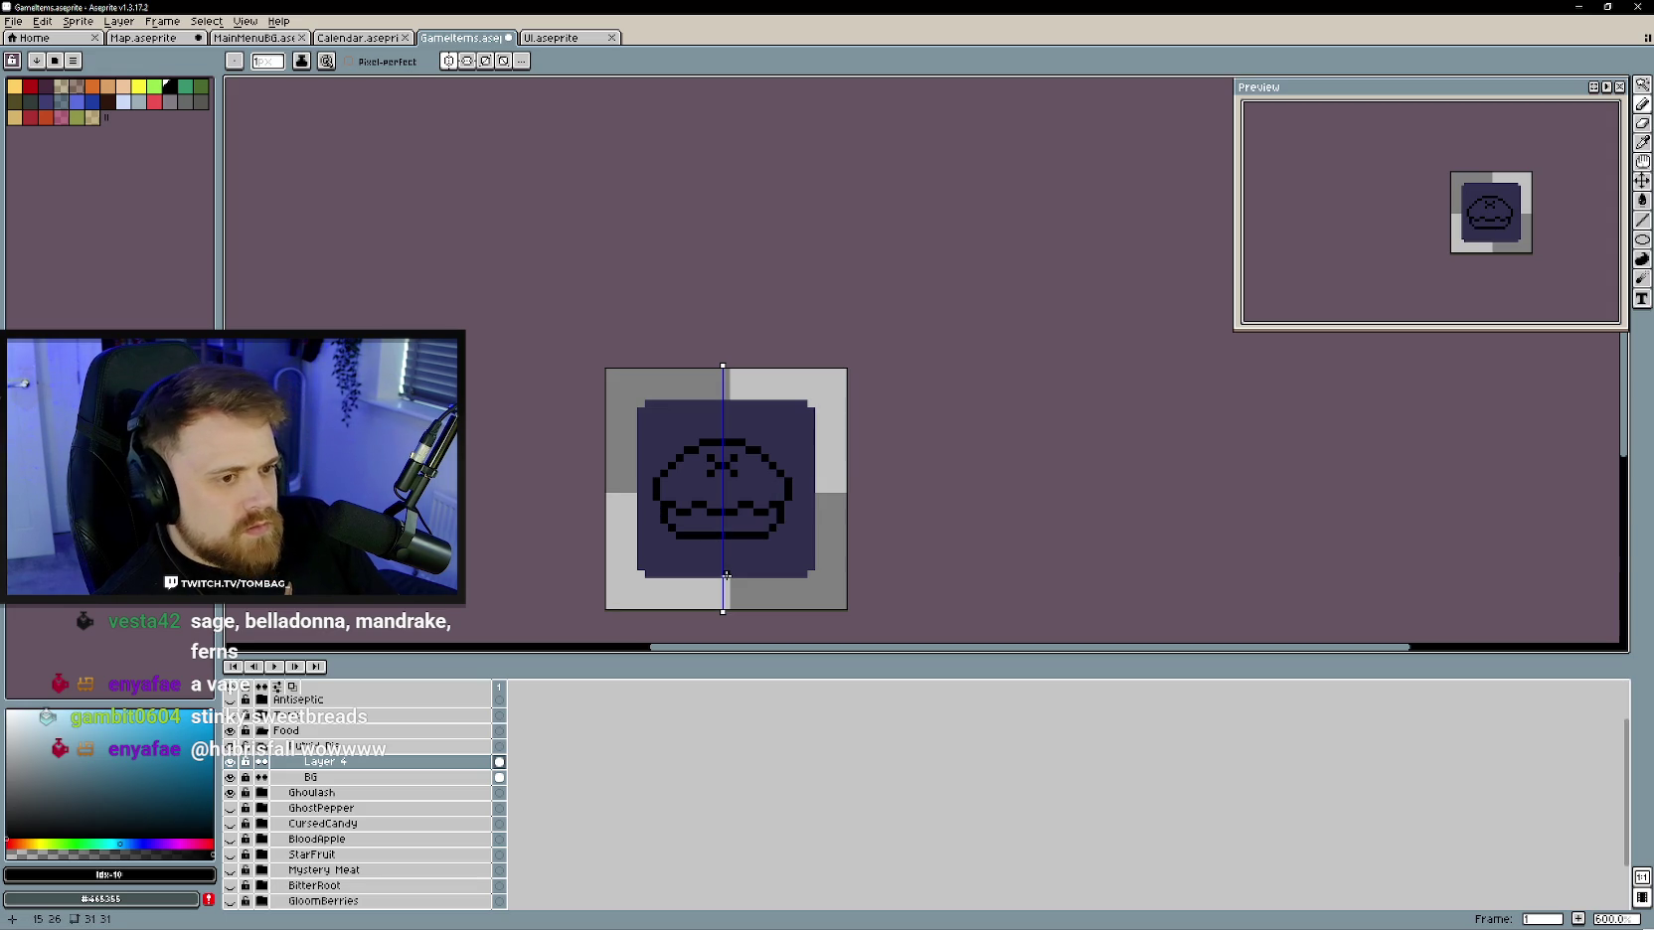
# - Draw a horizontal line across the dome, then undo it along with the bottom line and details
pyautogui.scroll(3, 744, 550)
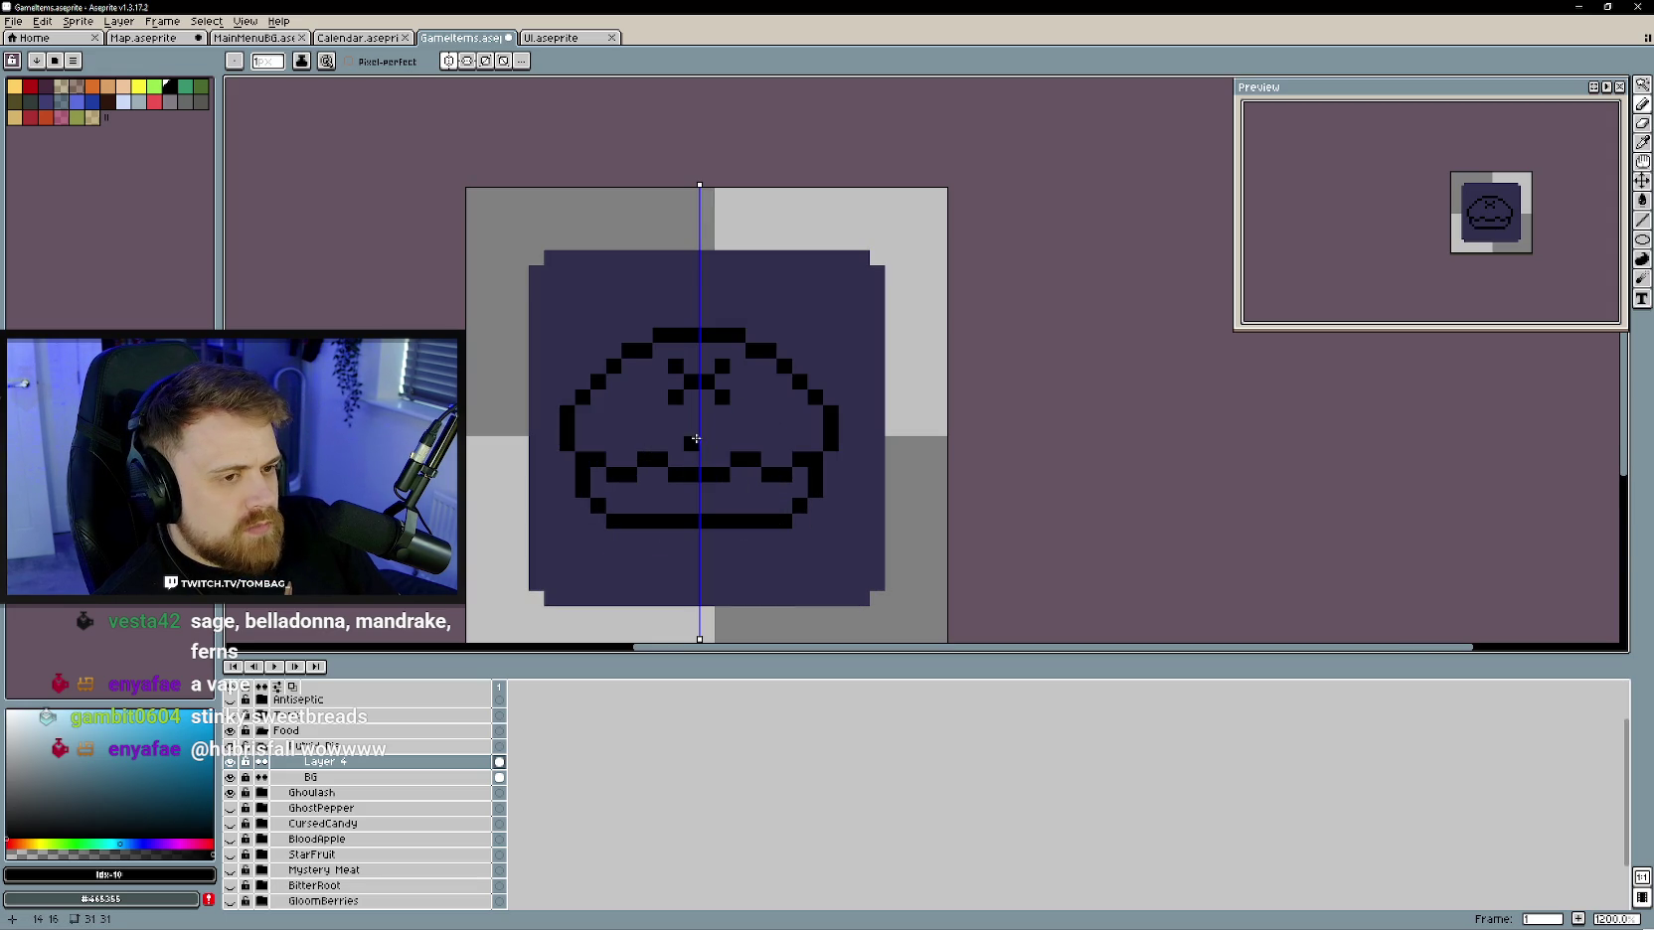
pyautogui.moveTo(695, 428); pyautogui.dragTo(631, 431)
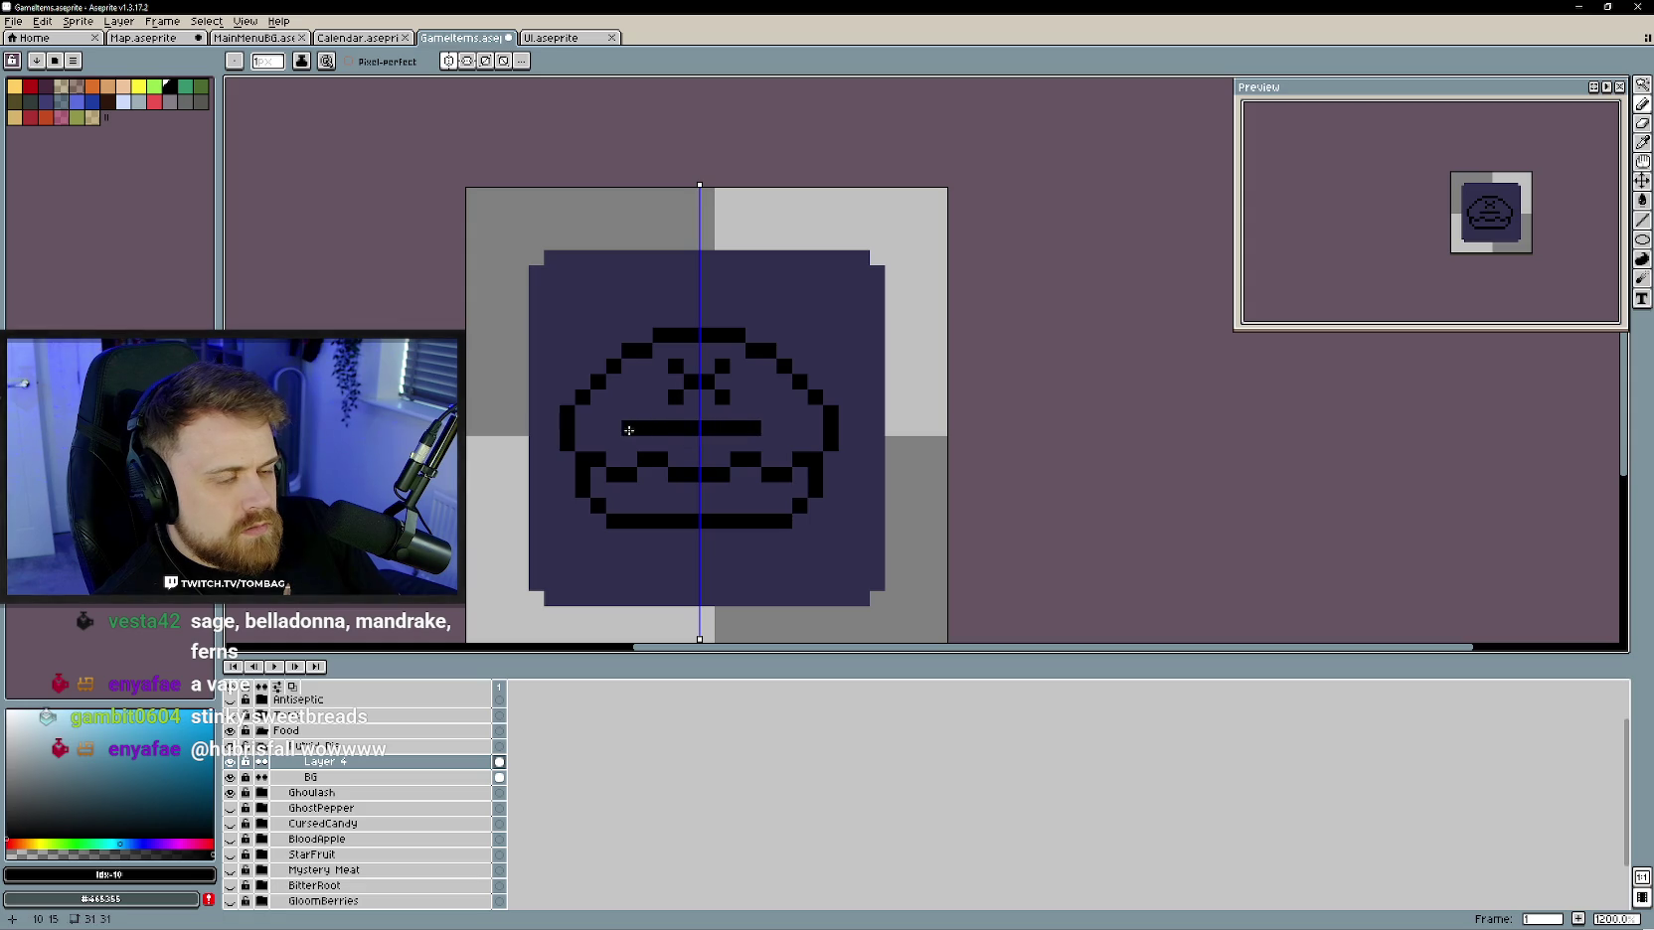
pyautogui.scroll(-3, 634, 428)
pyautogui.hotkey('ctrl', 'z')
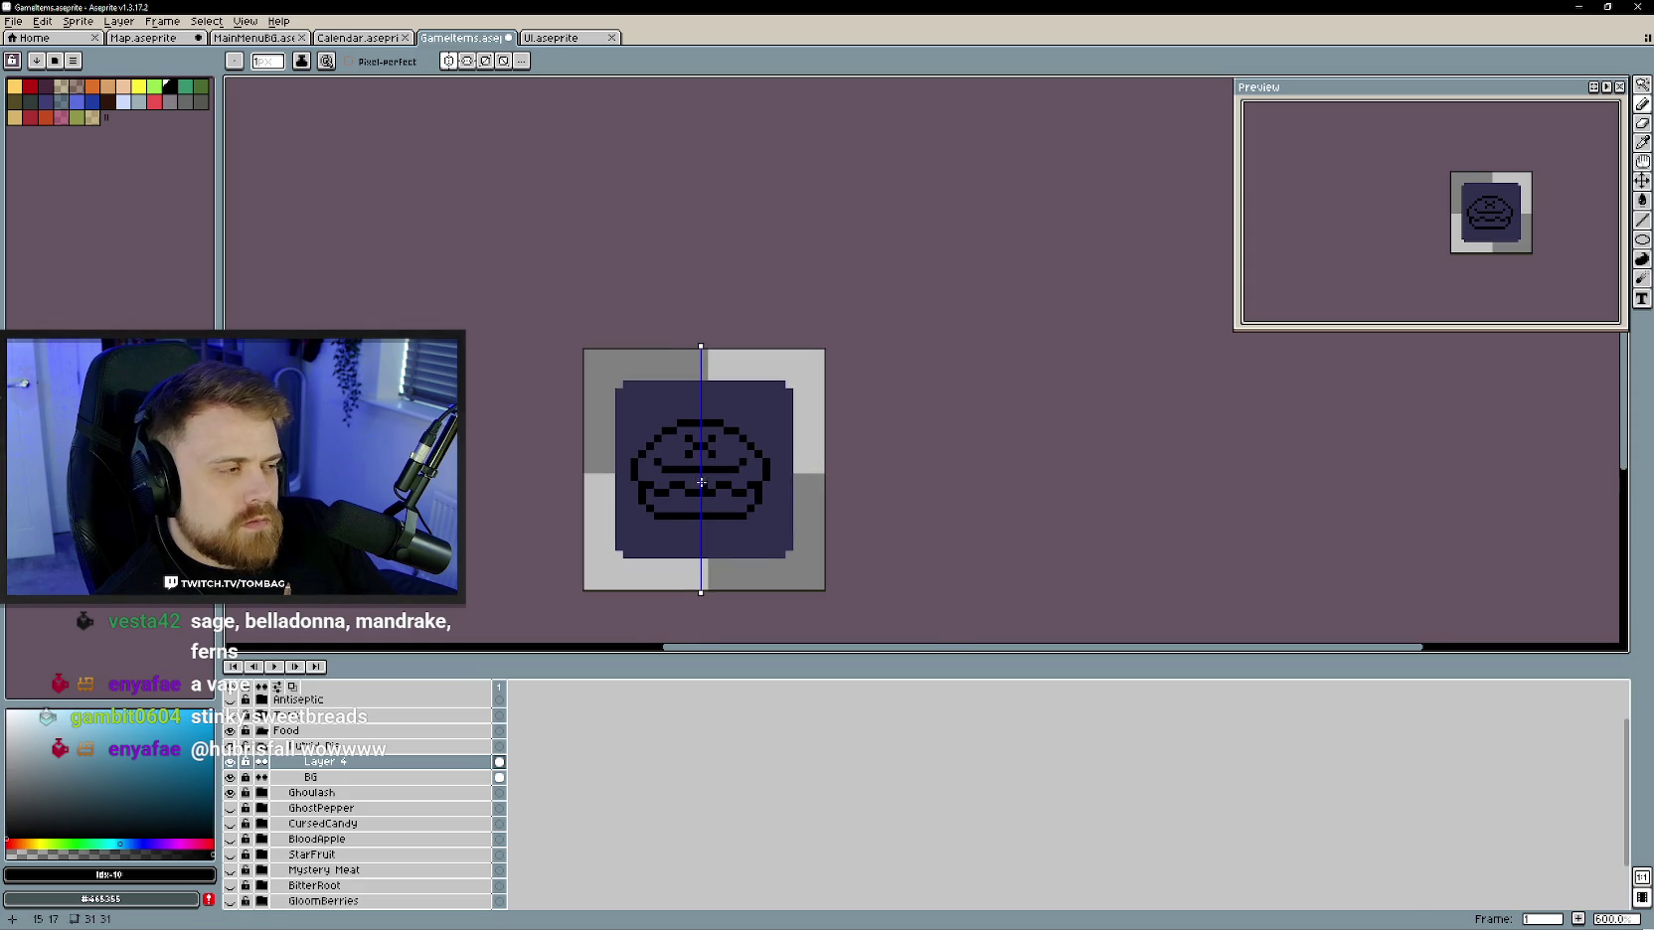
pyautogui.press('v')
pyautogui.hotkey('ctrl', 'z')
pyautogui.hotkey('ctrl', 'z')
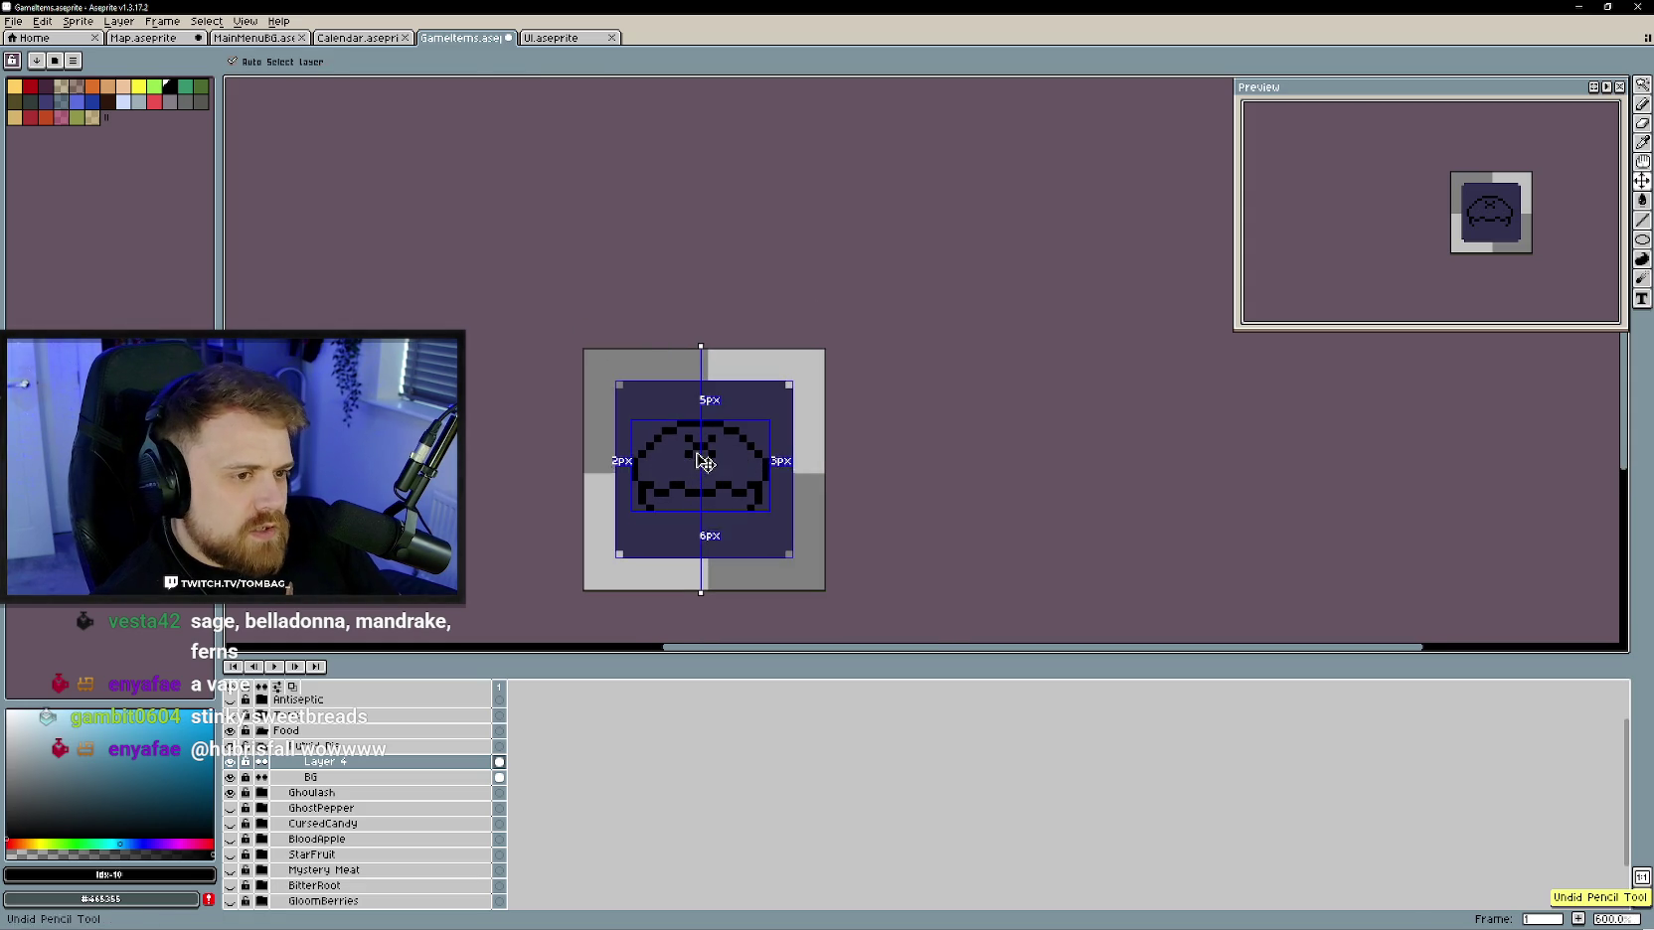
# - Erase the dome's top arc and draw the flat bottom line, side ticks and solid crust top
pyautogui.press('b')
pyautogui.moveTo(712, 447)
pyautogui.mouseDown()
pyautogui.moveTo(682, 424)
pyautogui.moveTo(635, 454)
pyautogui.mouseUp()
pyautogui.press('b')
pyautogui.moveTo(741, 515)
pyautogui.mouseDown()
pyautogui.moveTo(680, 514)
pyautogui.moveTo(727, 556)
pyautogui.mouseUp()
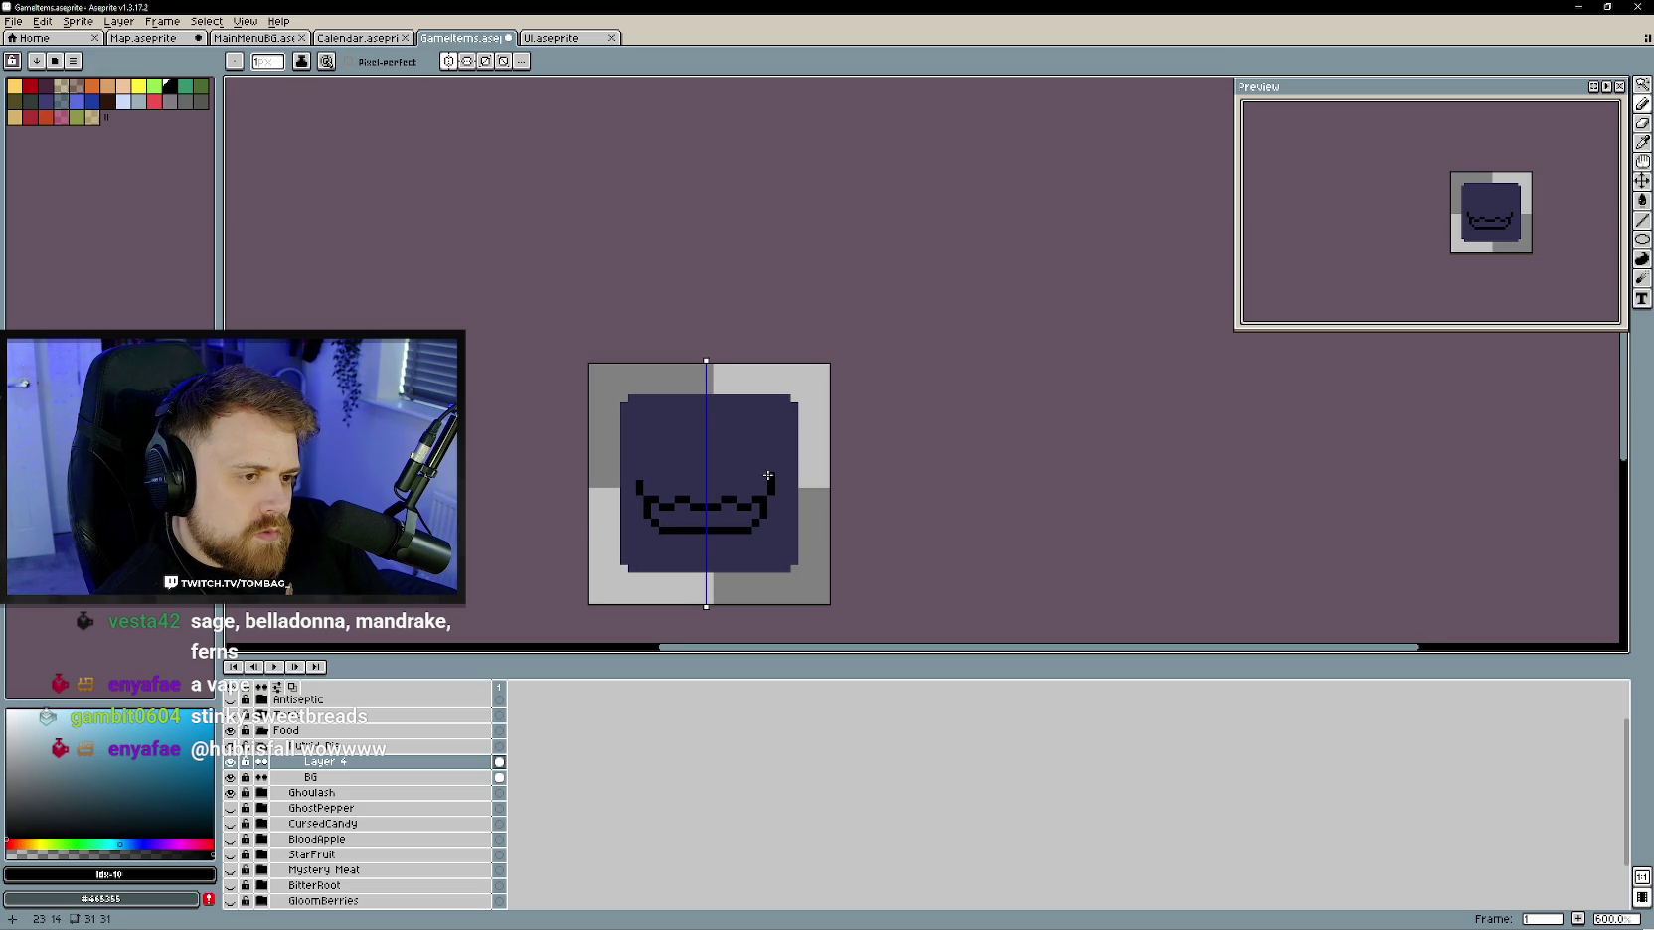
pyautogui.click(763, 470)
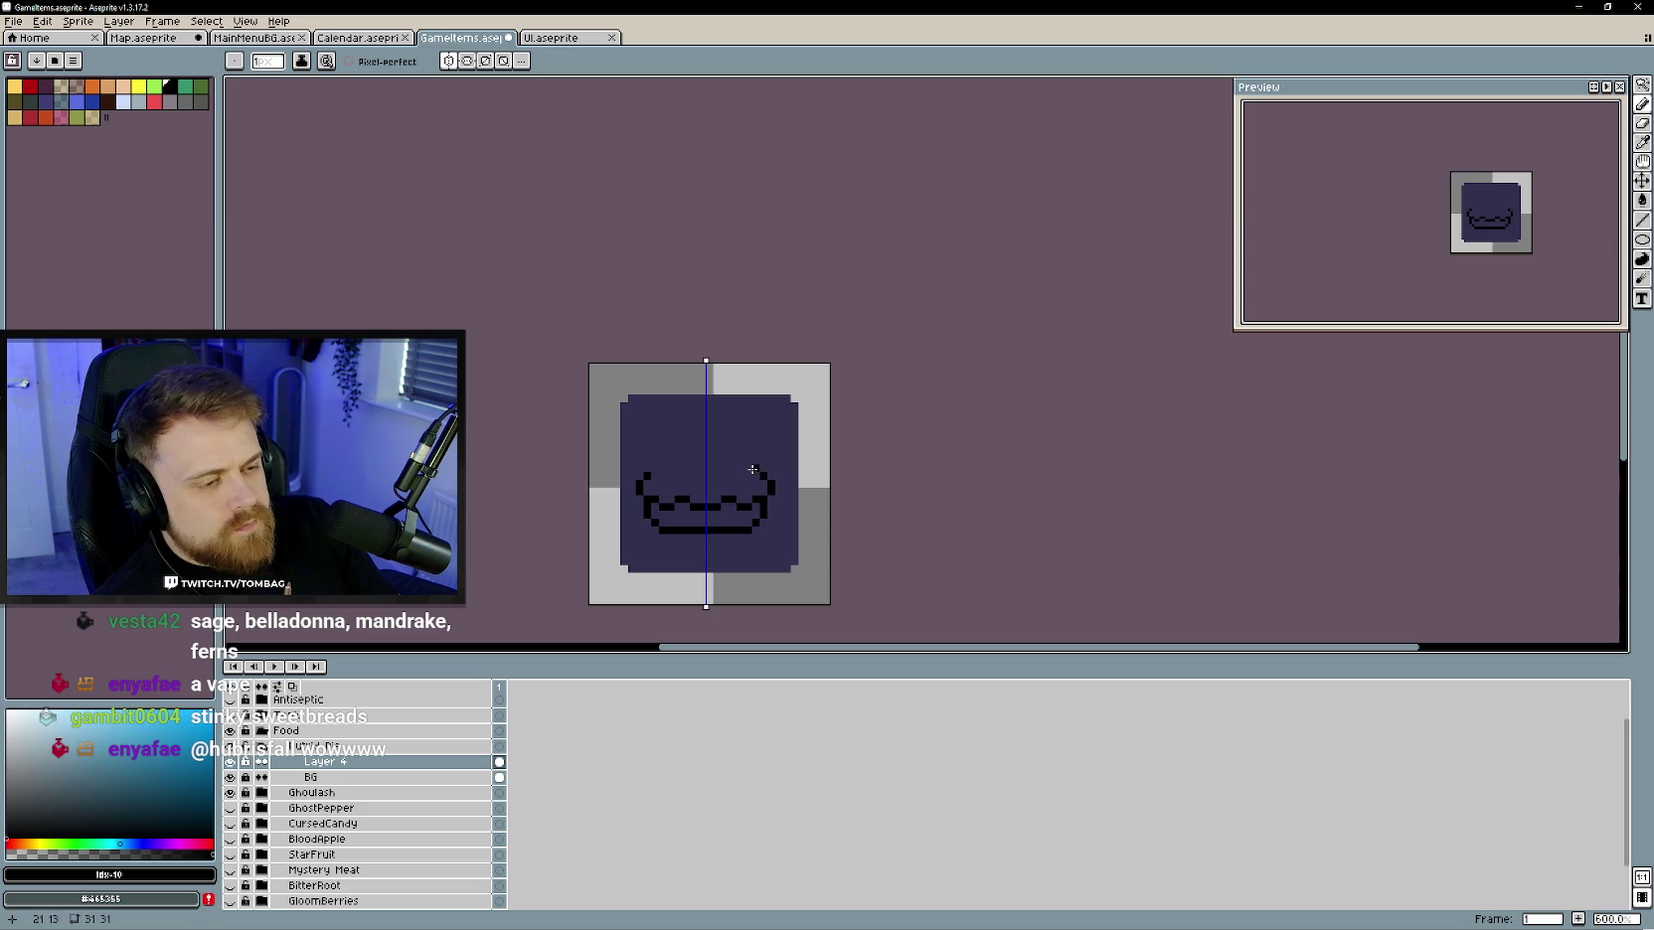
pyautogui.moveTo(720, 454); pyautogui.dragTo(724, 456)
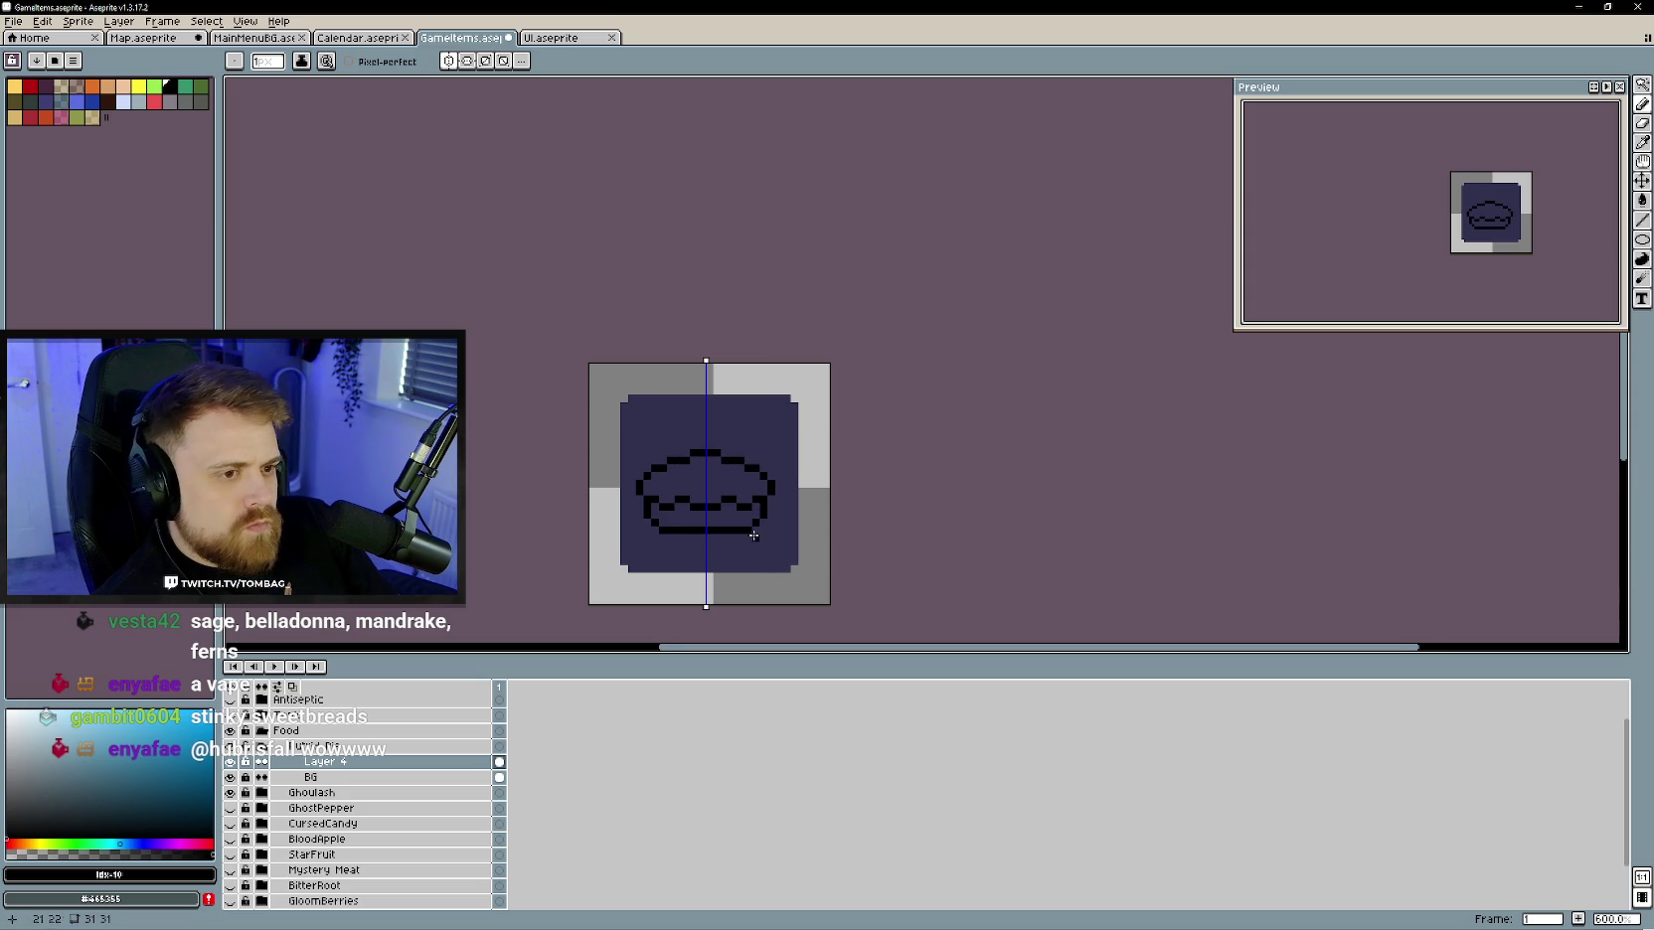
# - Redraw the centre and eye pixels higher, remove a stray crust pixel, extend the top outline right
pyautogui.scroll(1, 719, 518)
pyautogui.scroll(2, 719, 518)
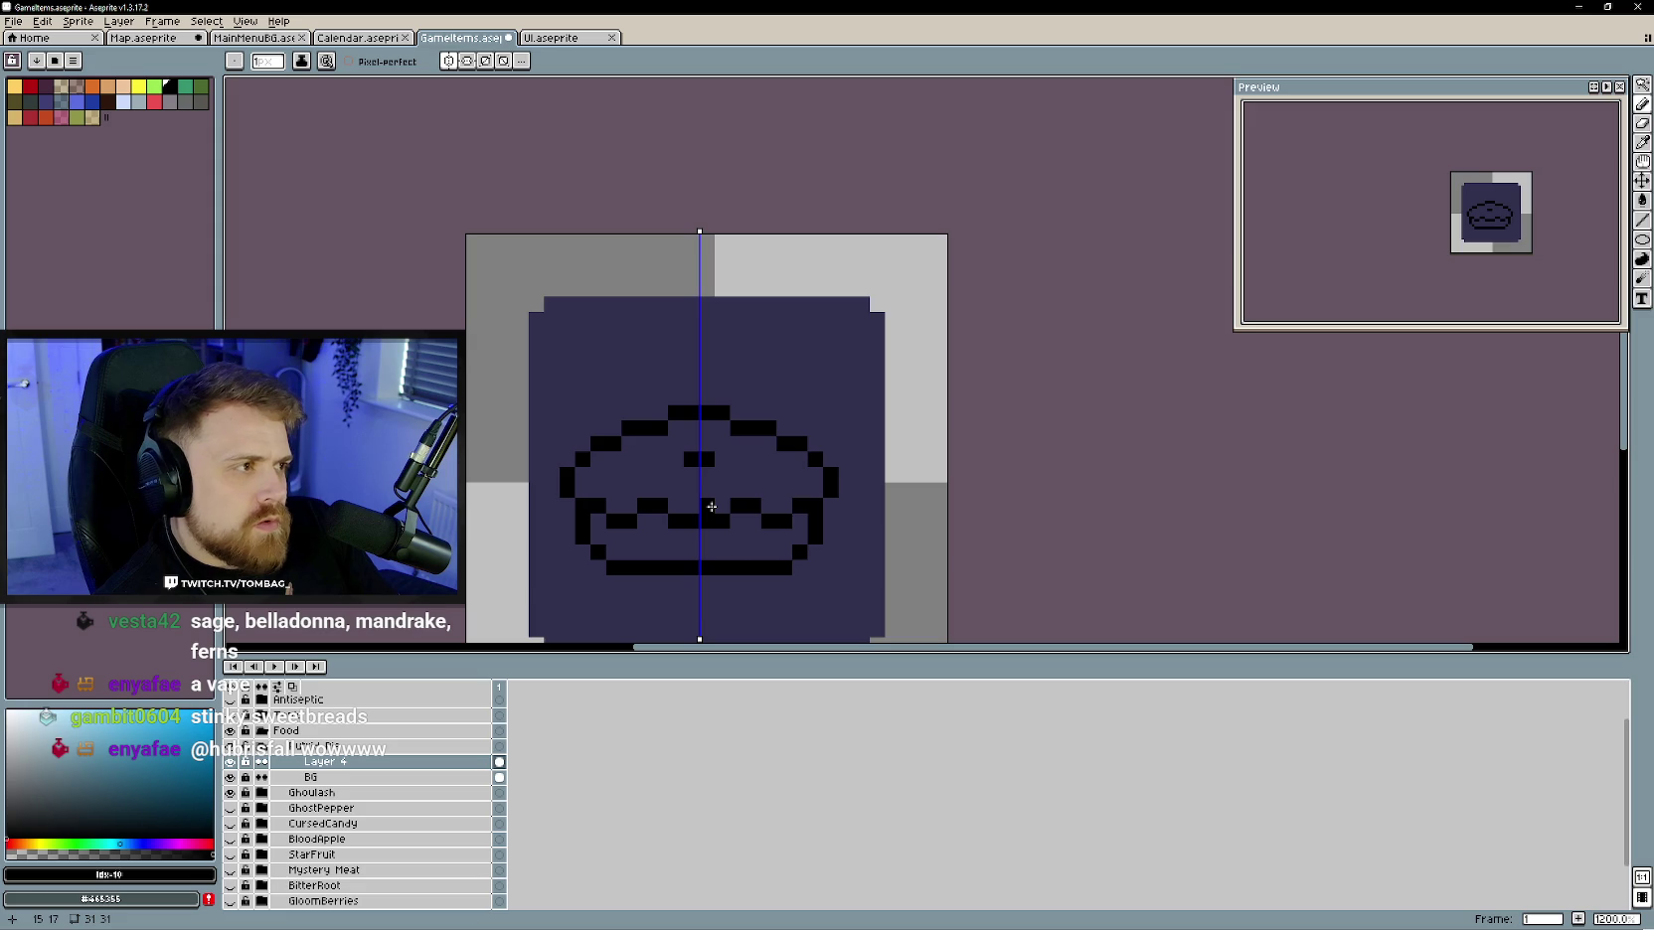
pyautogui.hotkey('ctrl', 'z')
pyautogui.click(691, 445)
pyautogui.scroll(-3, 724, 516)
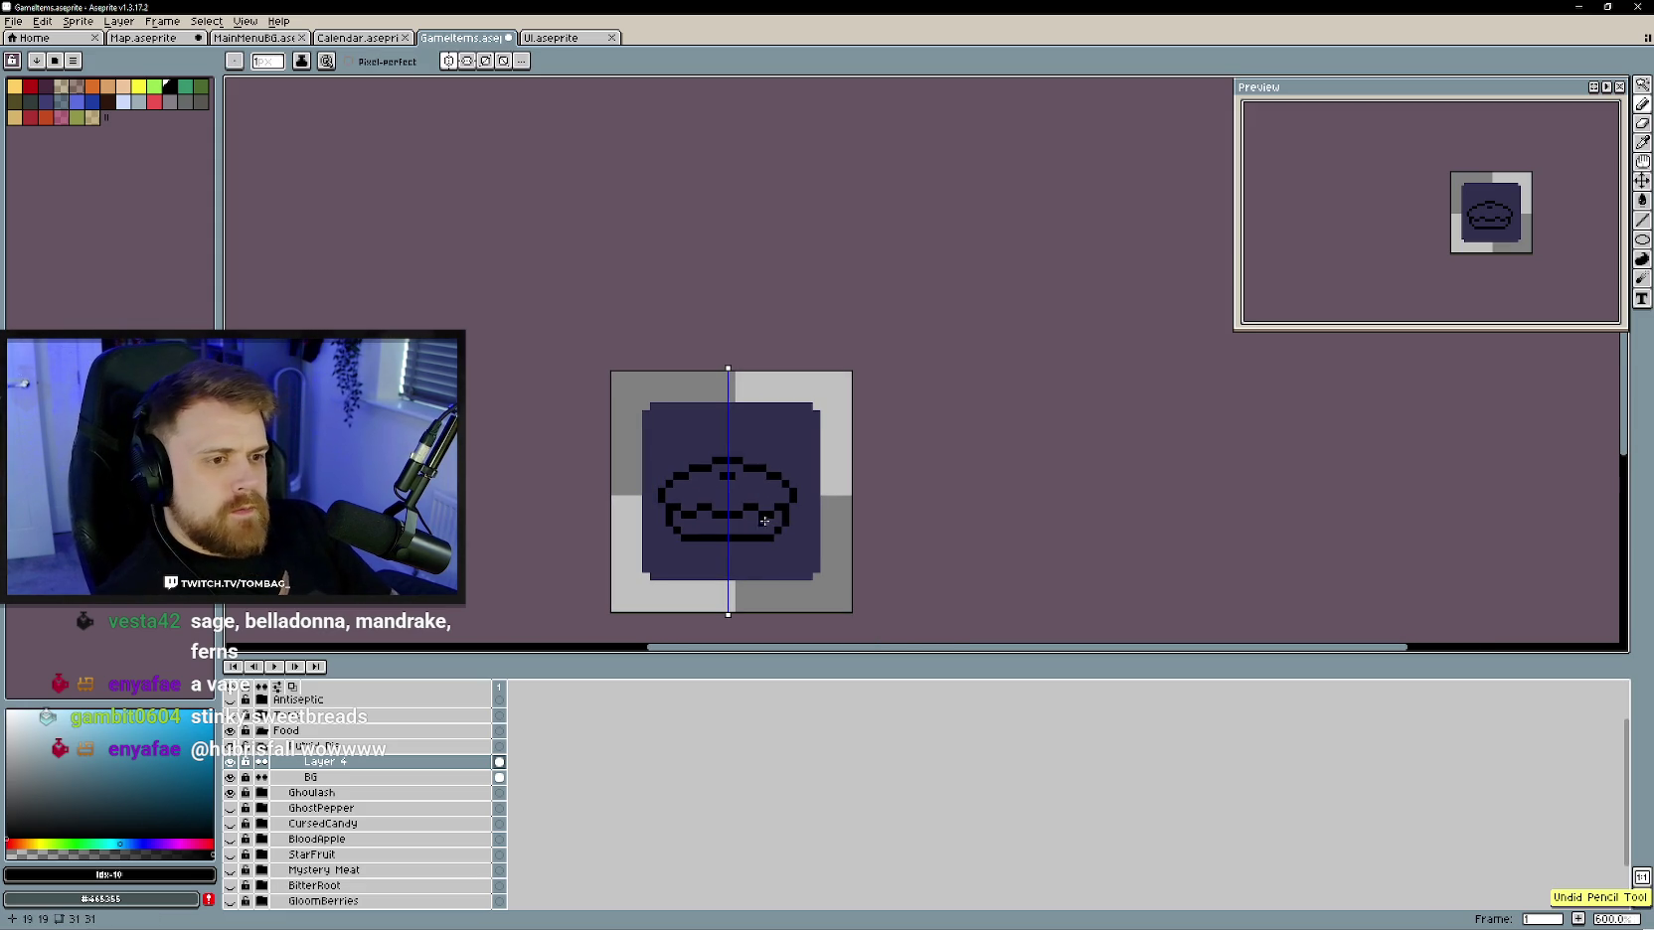
pyautogui.scroll(1, 772, 527)
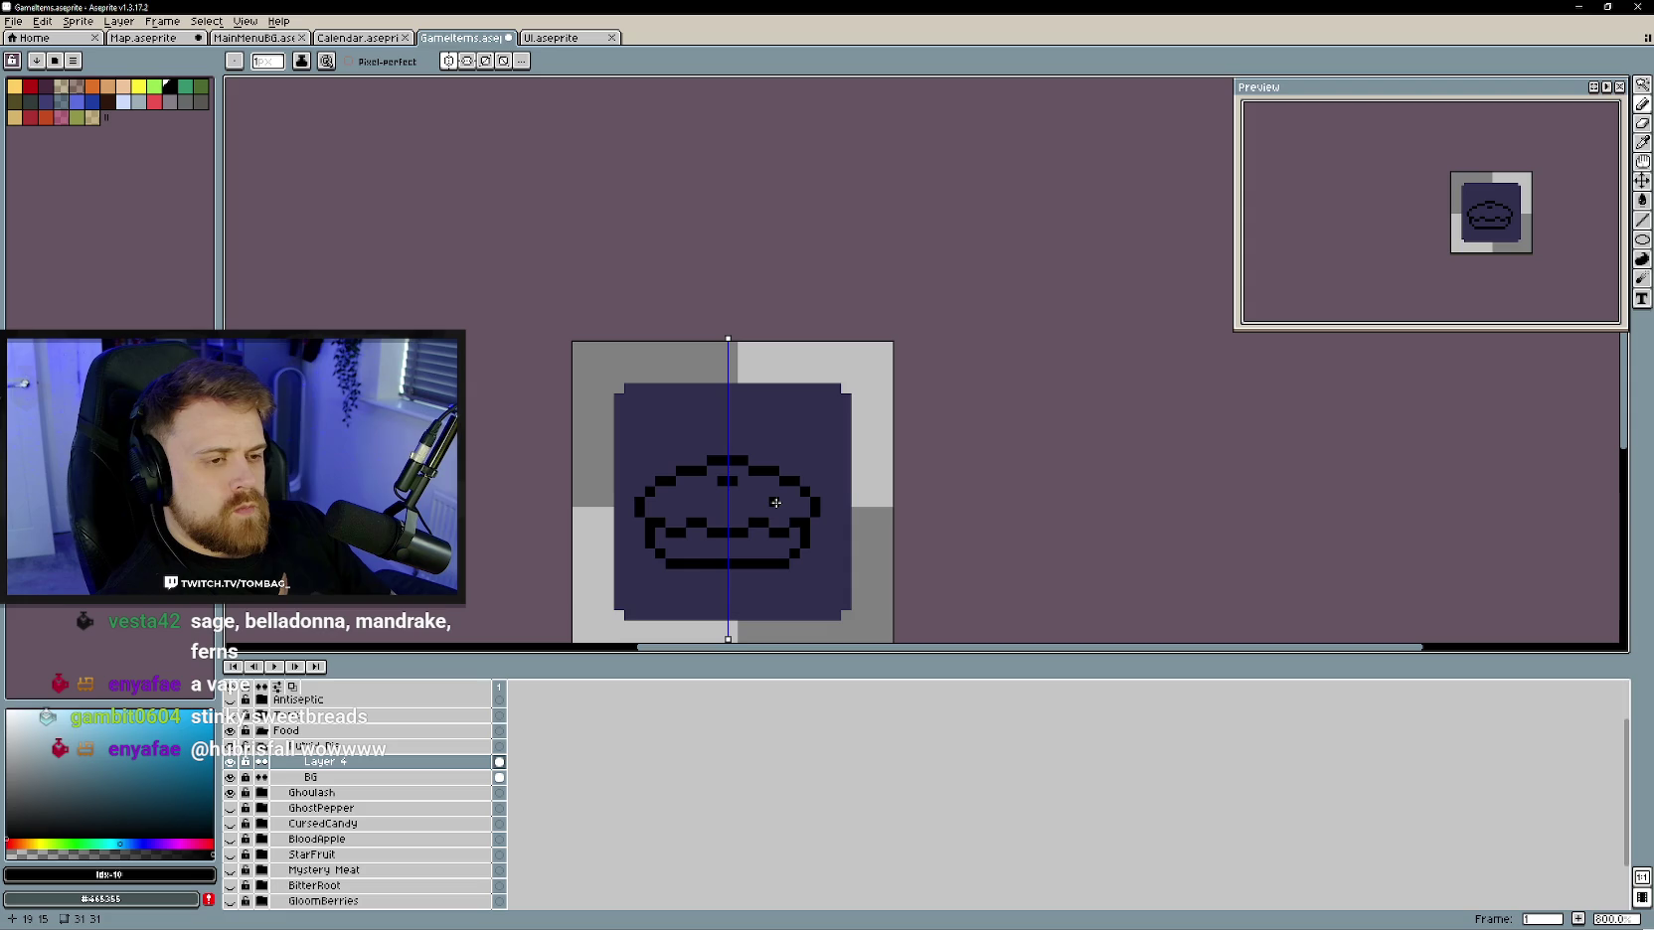
pyautogui.press('e')
pyautogui.click(750, 471)
pyautogui.press('b')
pyautogui.click(761, 461)
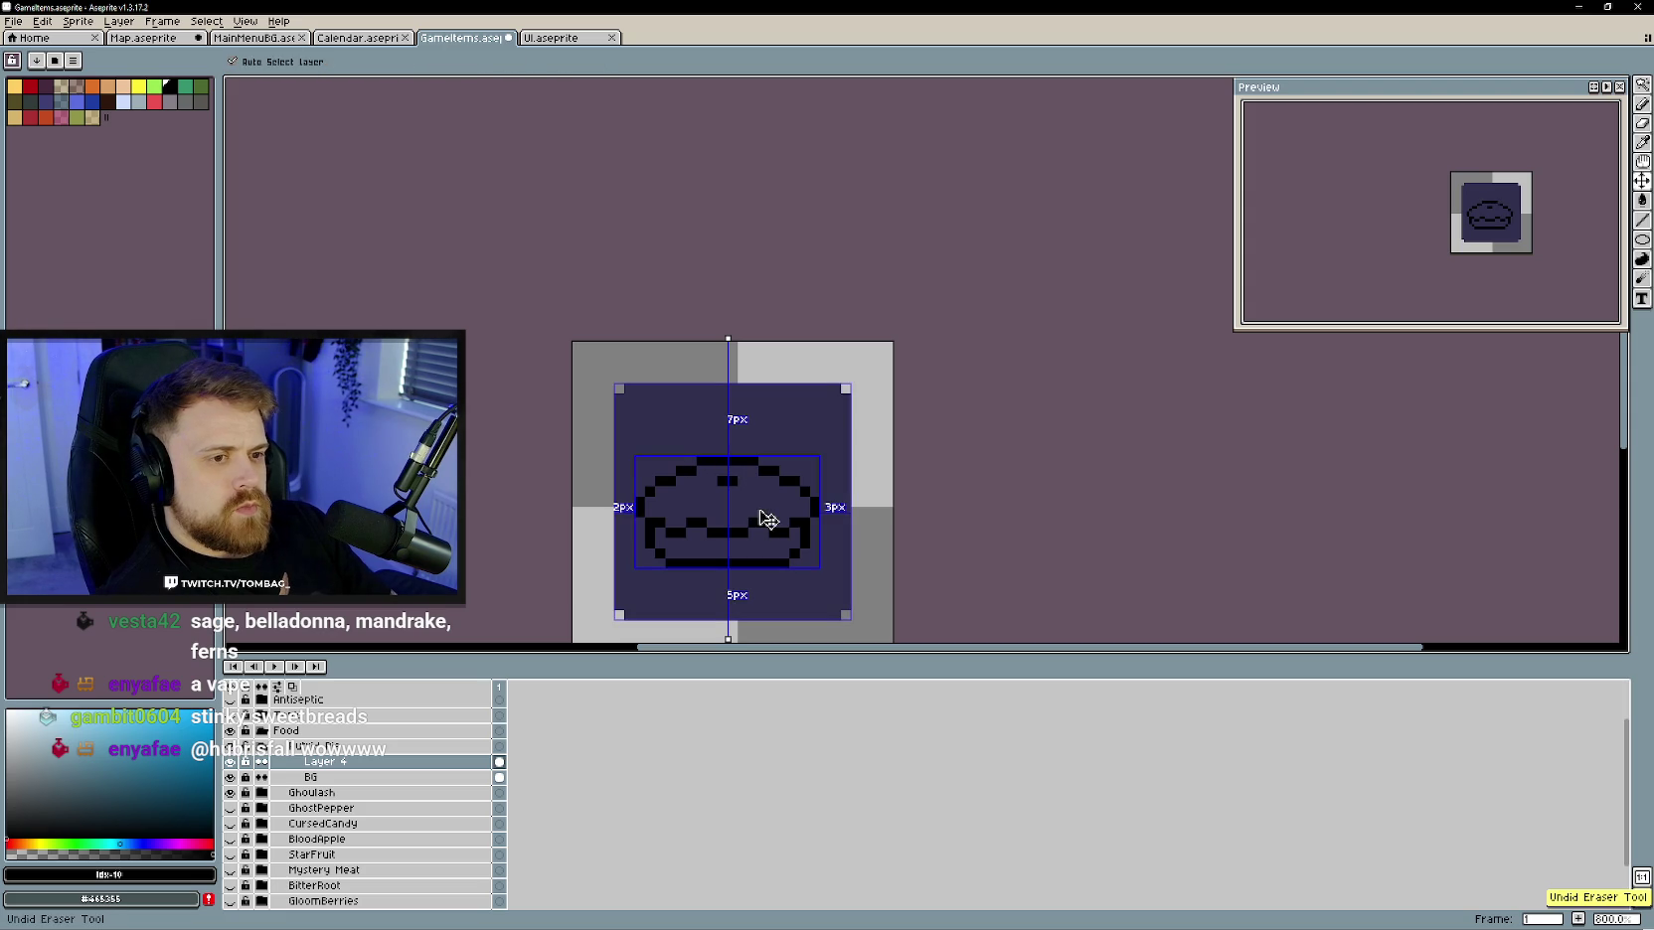
# - Try and undo mirrored pixels near the top, save the GameItems file, and turn symmetry off
pyautogui.scroll(-1, 773, 524)
pyautogui.scroll(1, 774, 523)
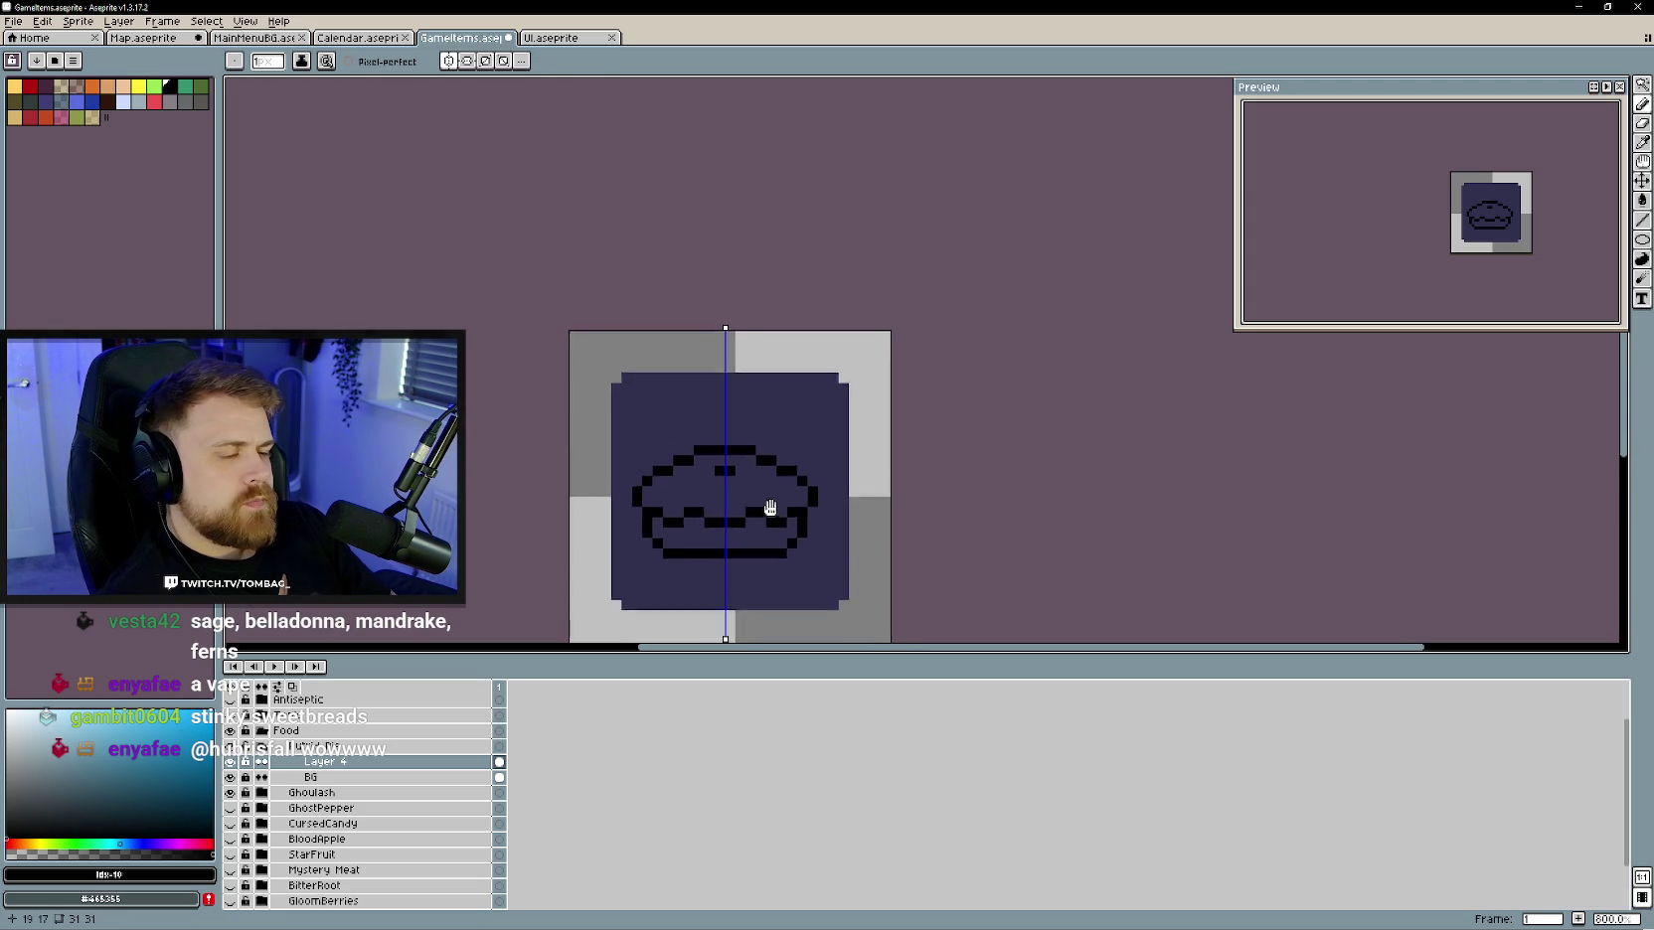
pyautogui.click(739, 451)
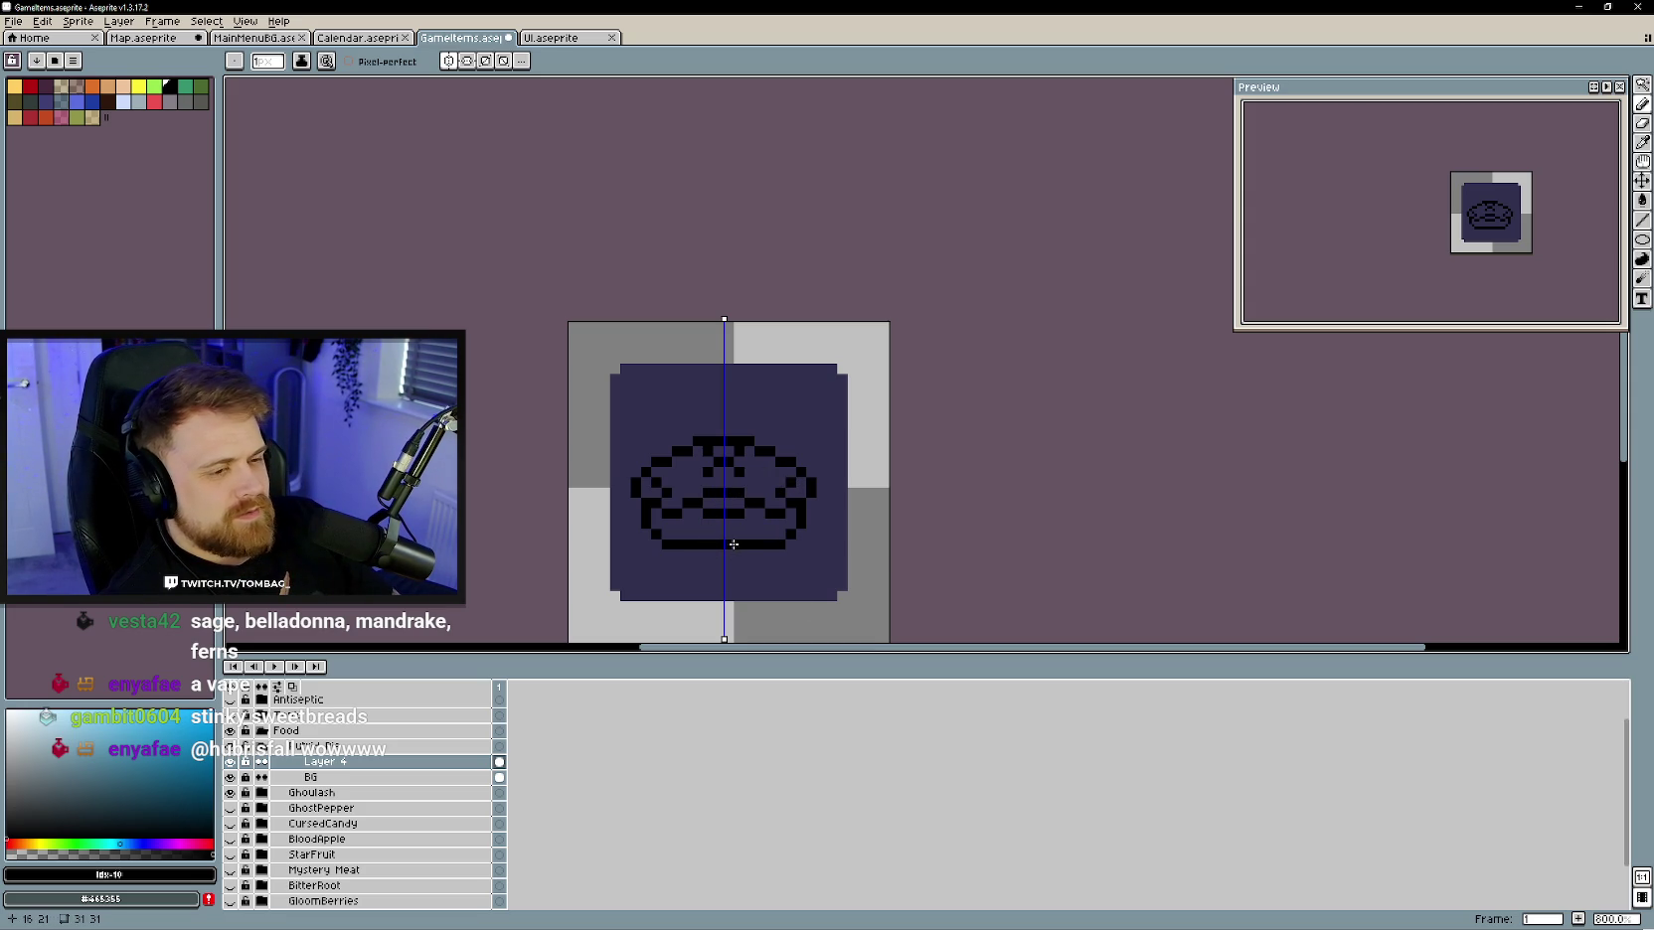
pyautogui.hotkey('ctrl', 'z')
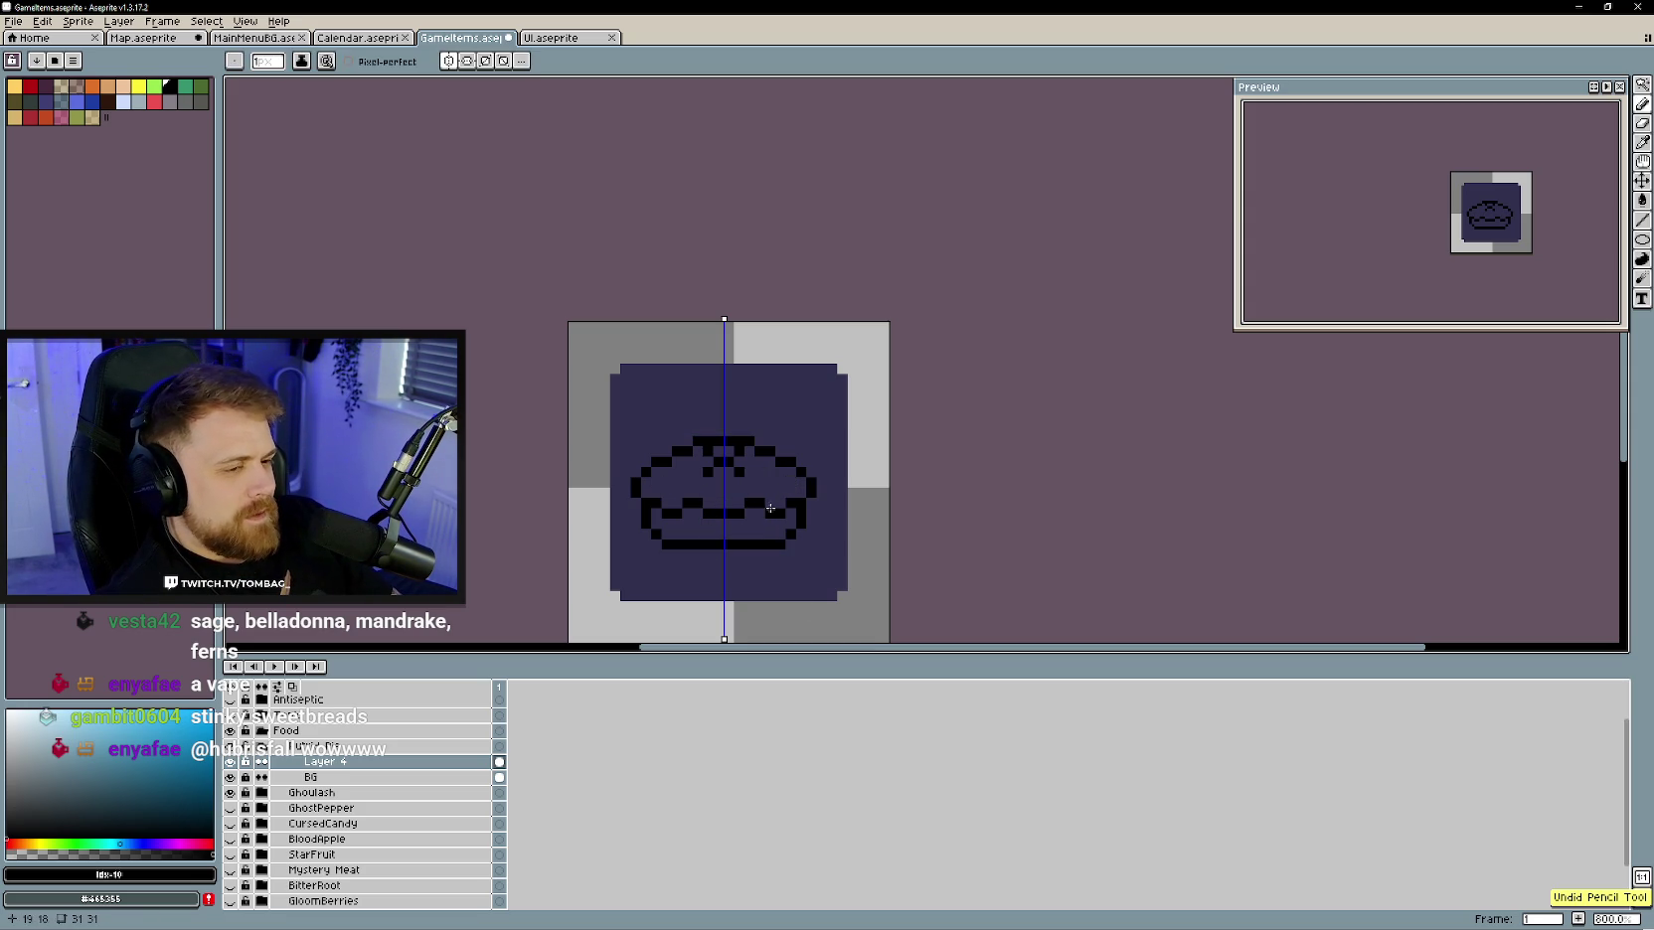
pyautogui.hotkey('ctrl', 's')
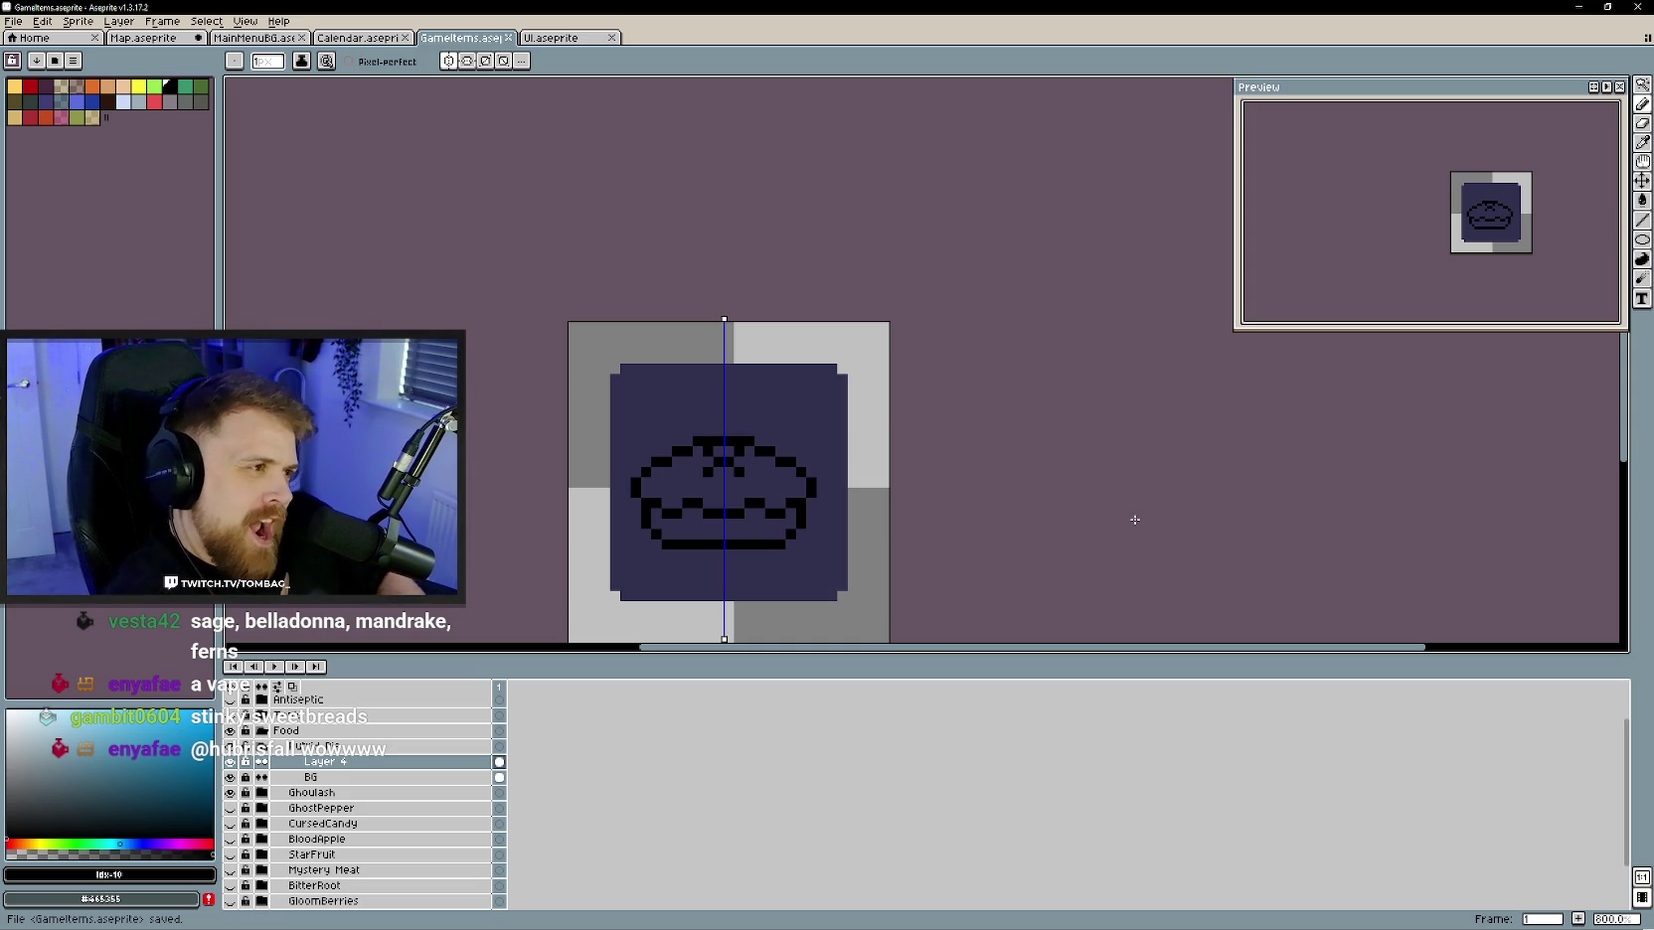
pyautogui.moveTo(784, 492); pyautogui.dragTo(780, 522)
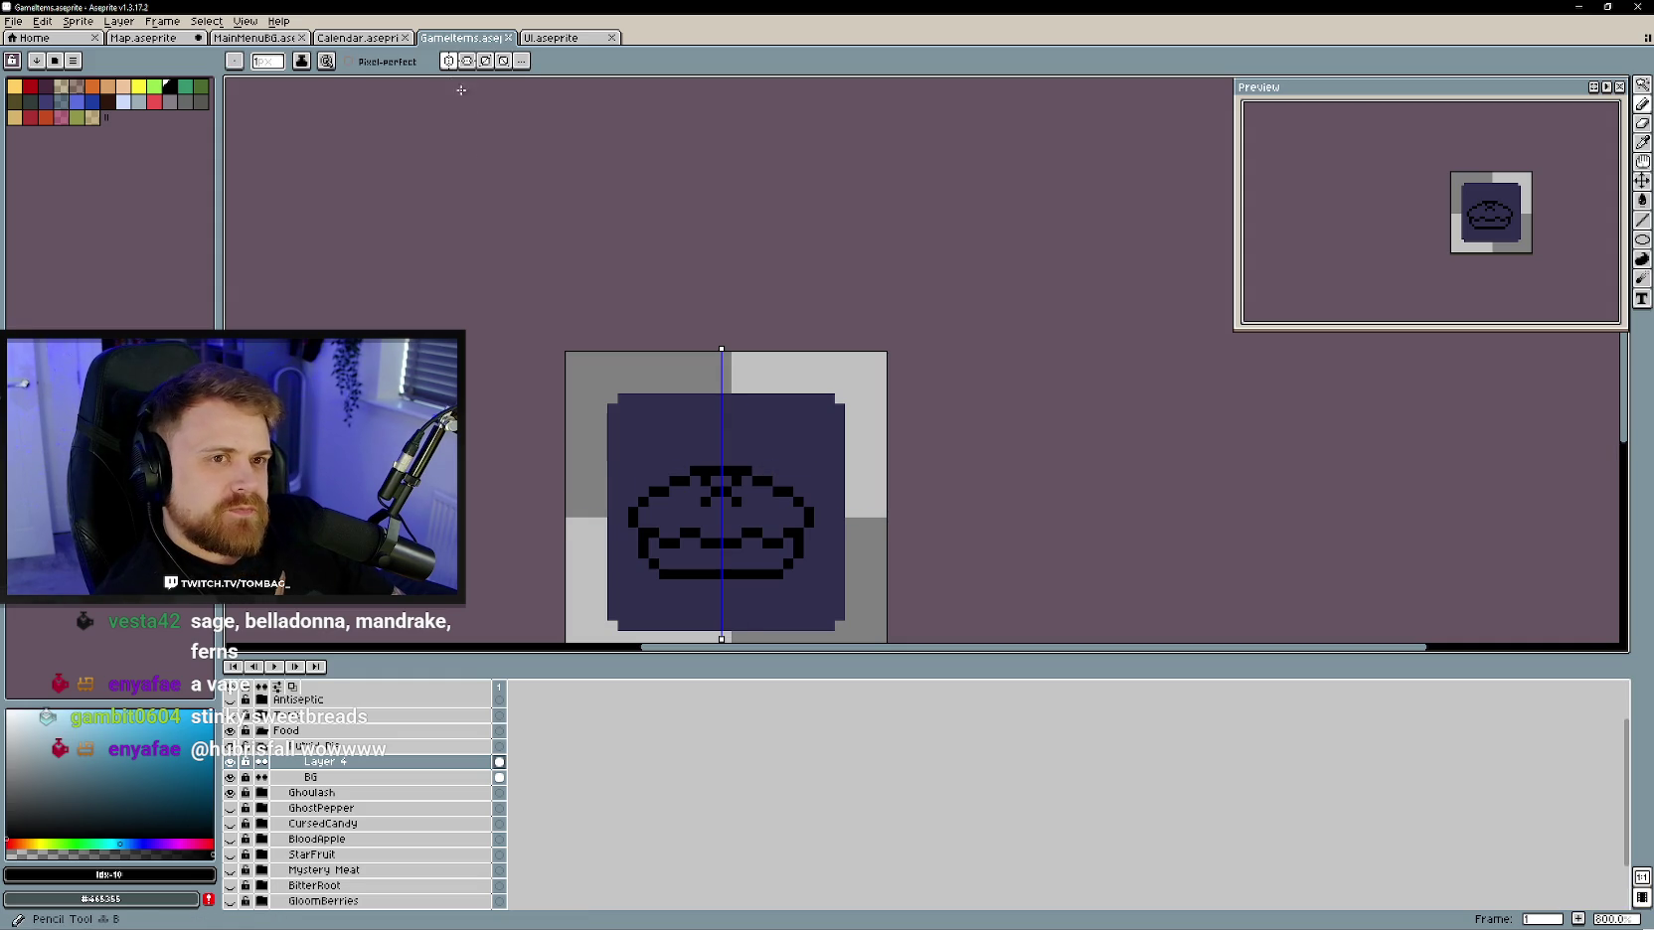
pyautogui.click(448, 61)
# - Erase a stray pie pixel and draw an unmirrored hook rising from the pie's top right
pyautogui.press('e')
pyautogui.click(780, 491)
pyautogui.press('b')
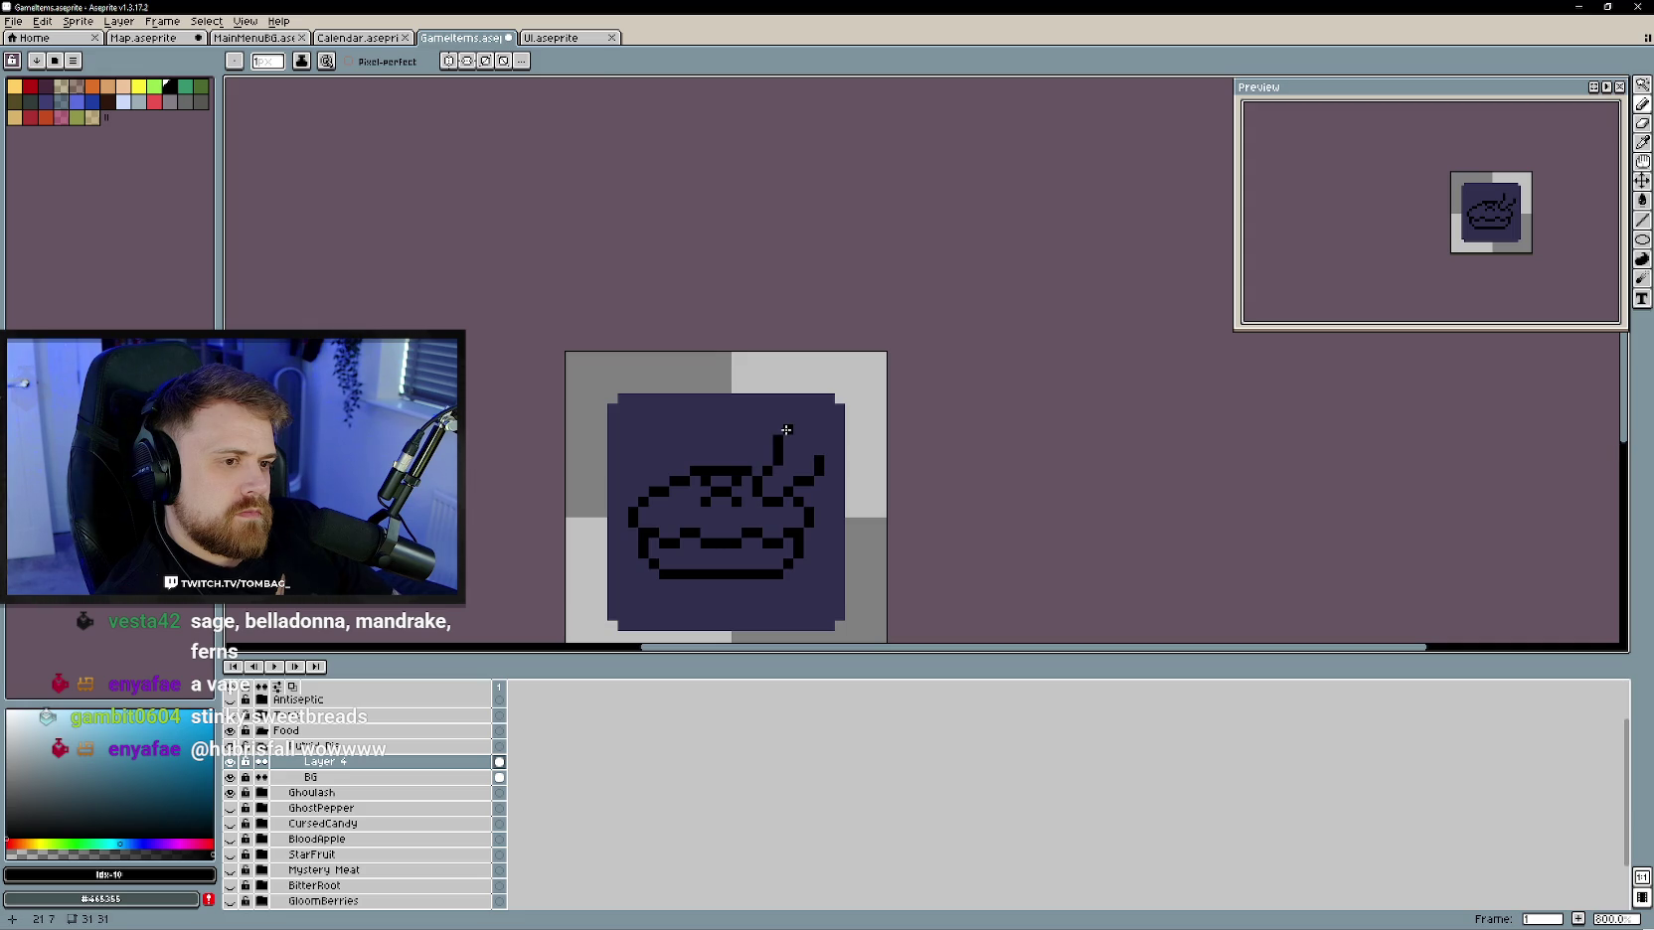
pyautogui.moveTo(788, 438)
pyautogui.mouseDown()
pyautogui.moveTo(807, 458)
pyautogui.moveTo(796, 447)
pyautogui.mouseUp()
pyautogui.moveTo(820, 556); pyautogui.dragTo(848, 544)
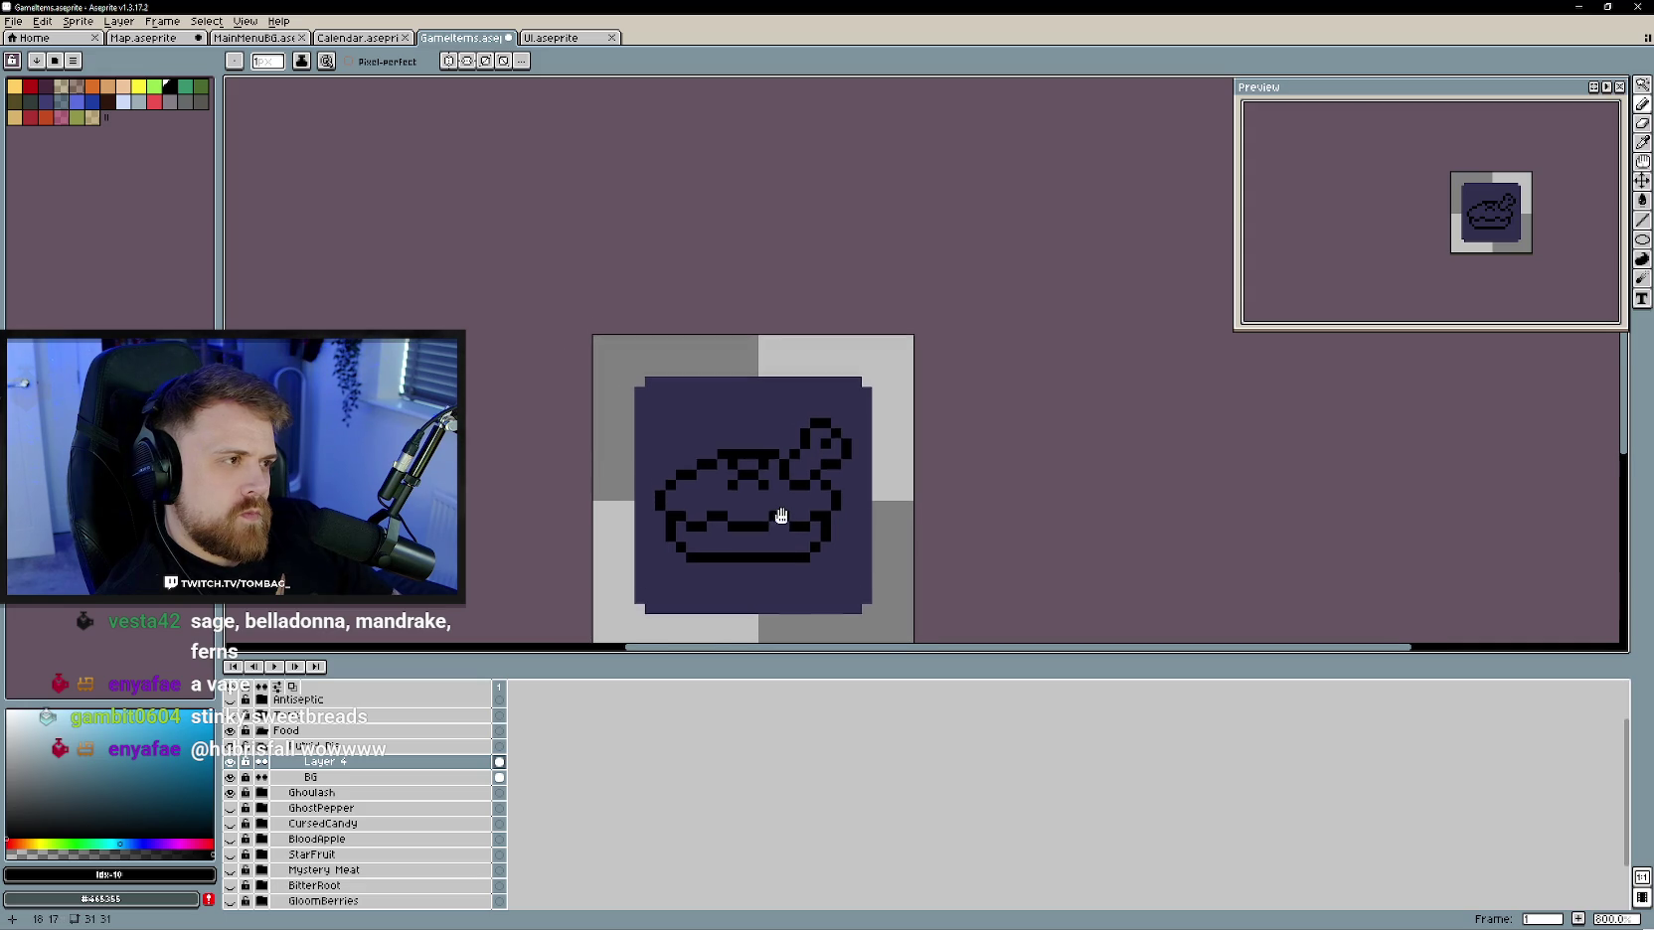
# - Trim the hook's top and redraw a longer stroke reaching up and right from the pie
pyautogui.press('e')
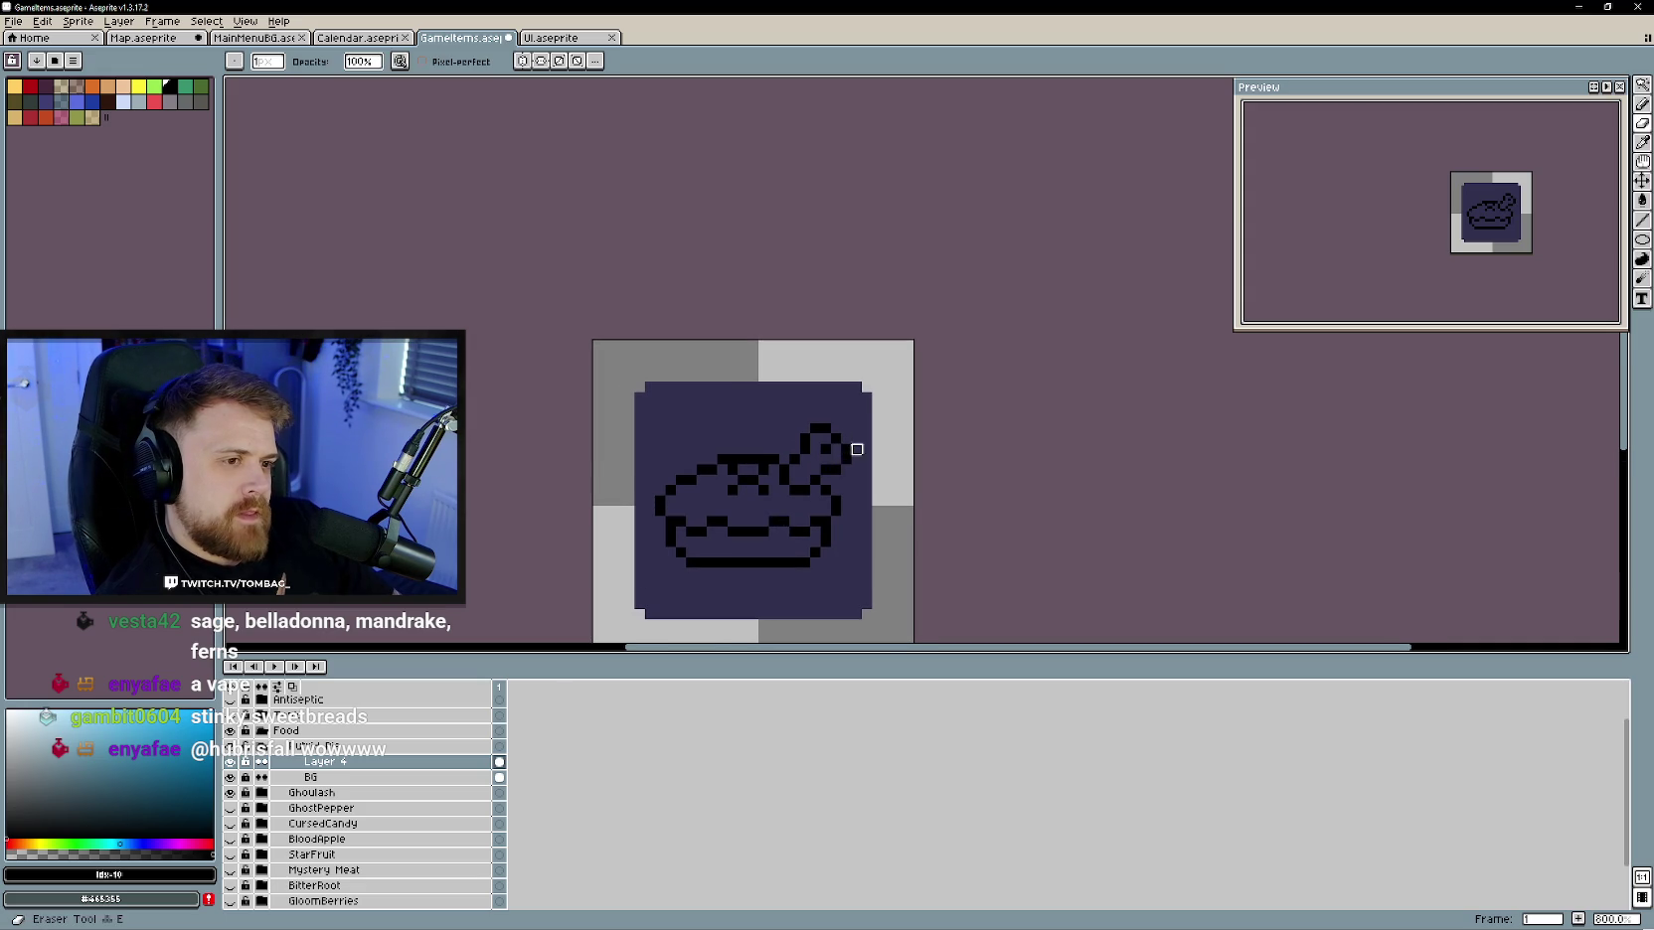
pyautogui.moveTo(843, 449)
pyautogui.mouseDown()
pyautogui.moveTo(825, 429)
pyautogui.moveTo(805, 451)
pyautogui.moveTo(836, 470)
pyautogui.mouseUp()
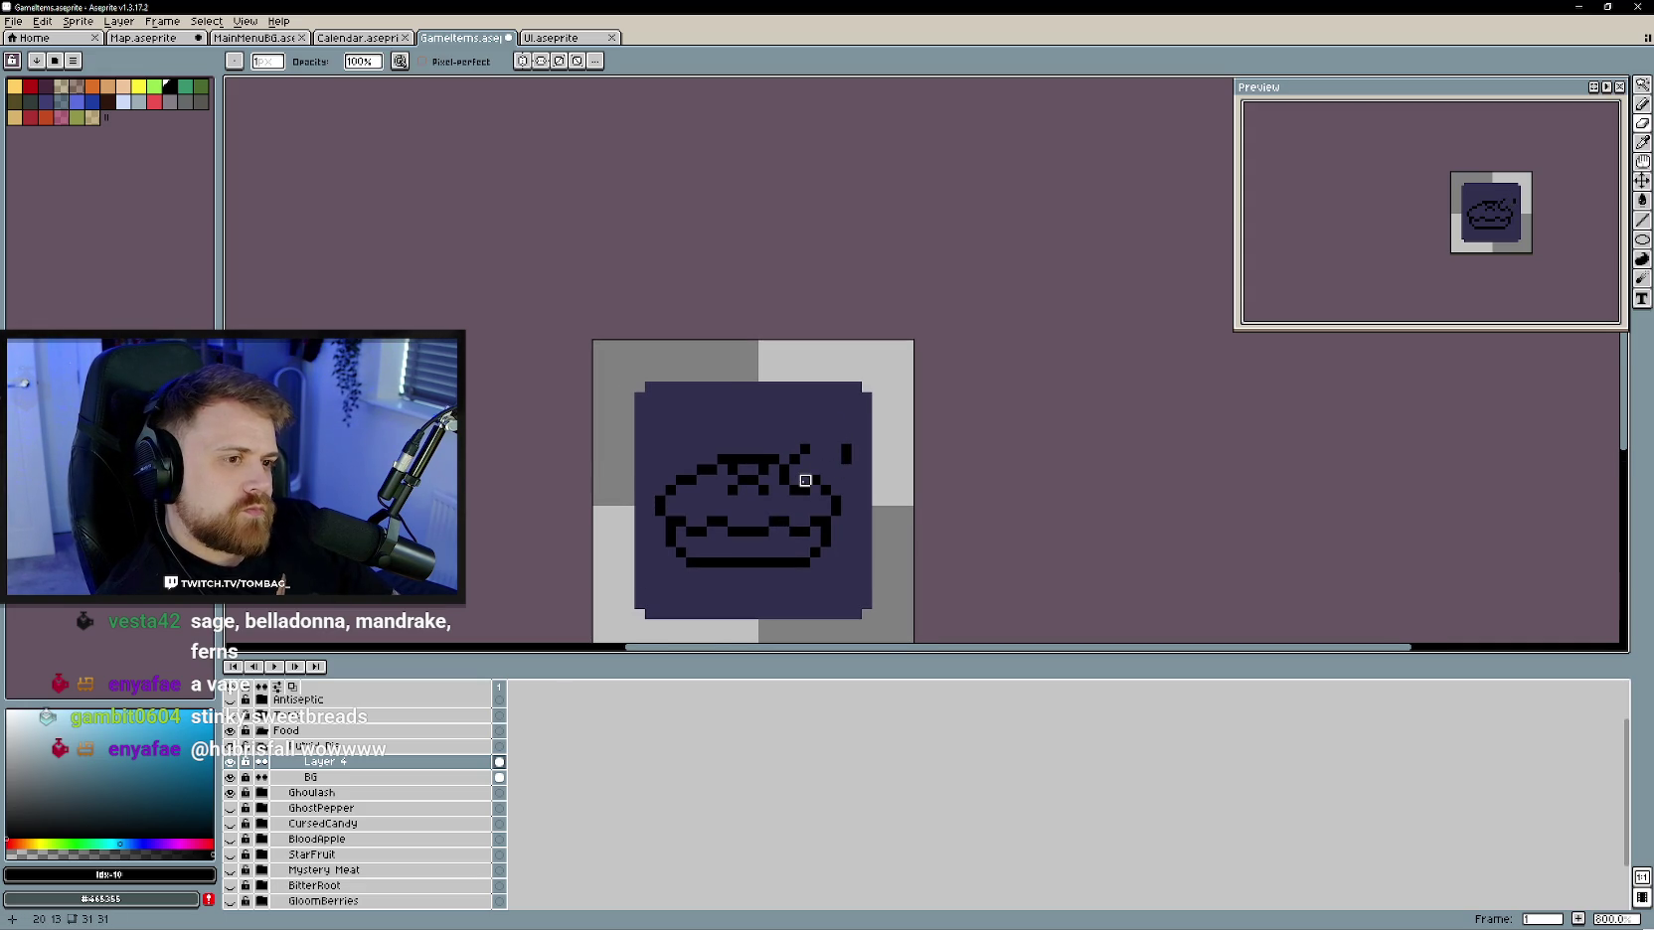
pyautogui.press('b')
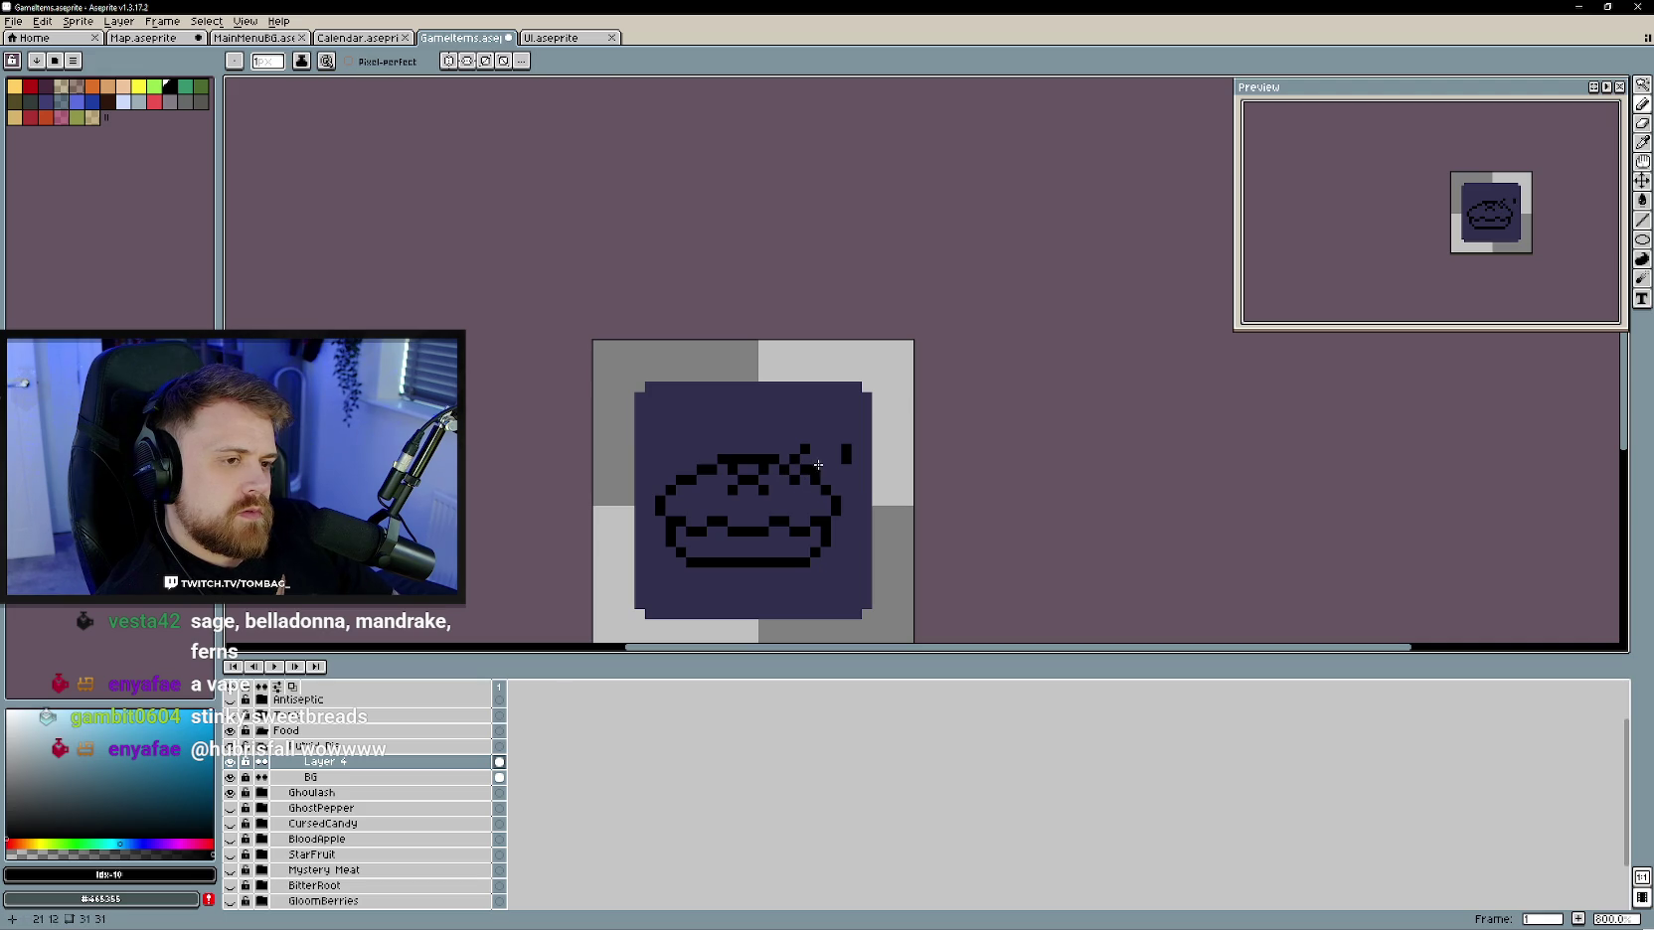
pyautogui.hotkey('ctrl', 'z')
pyautogui.moveTo(806, 441); pyautogui.dragTo(841, 452)
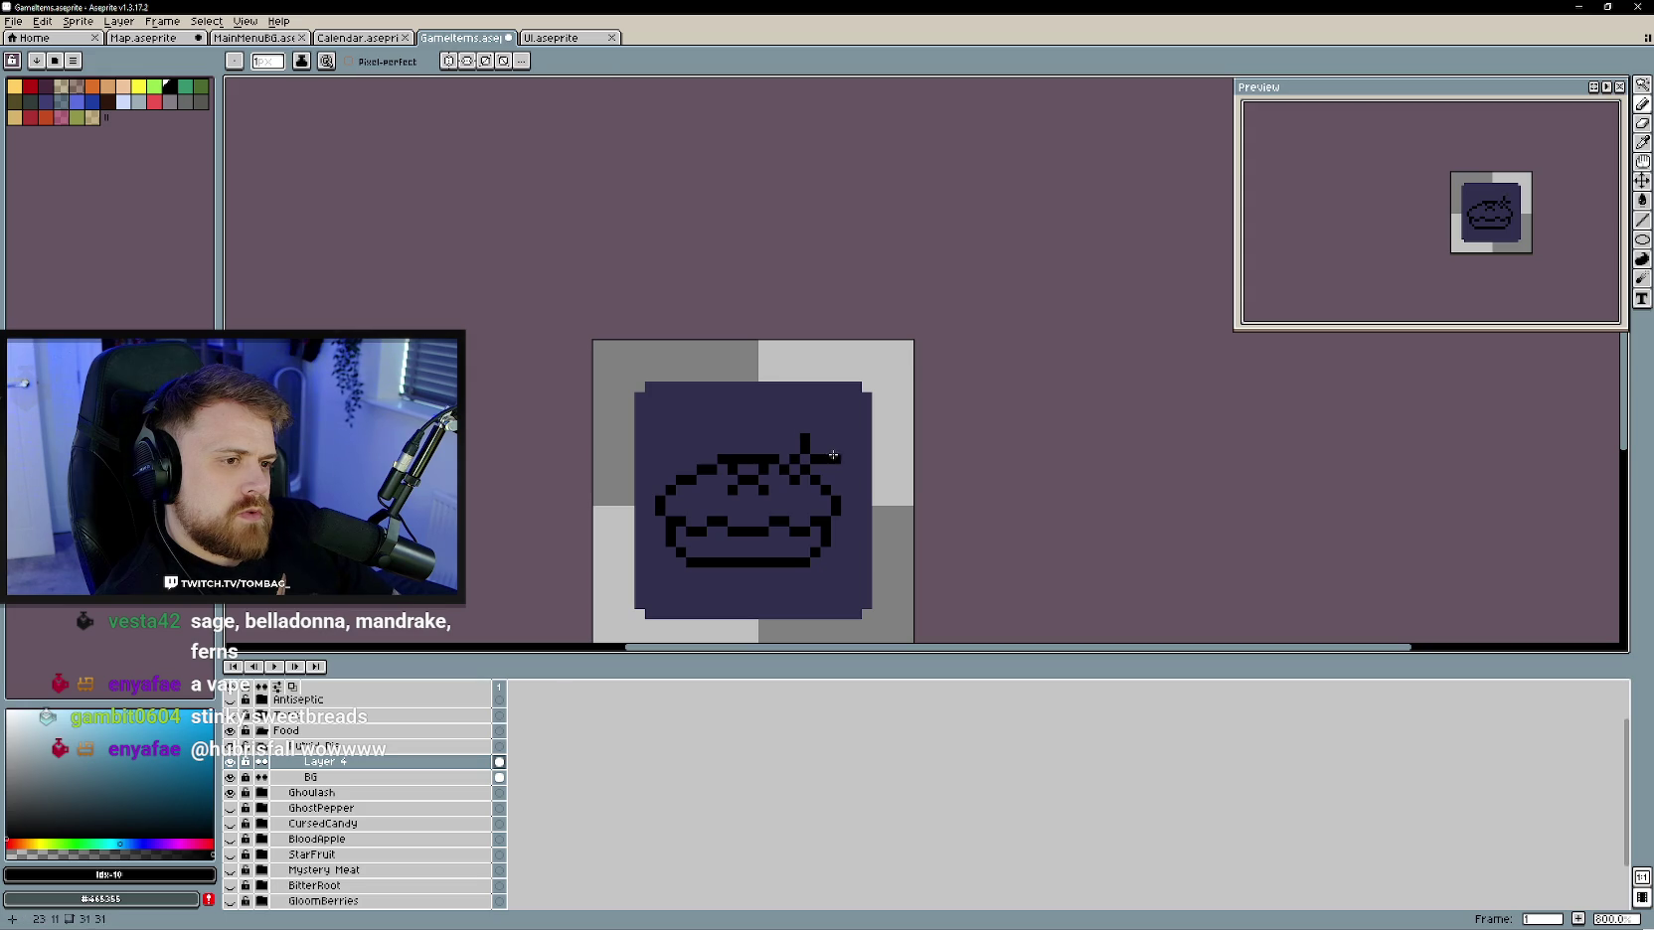
pyautogui.moveTo(806, 429)
pyautogui.mouseDown()
pyautogui.moveTo(831, 415)
pyautogui.moveTo(829, 435)
pyautogui.mouseUp()
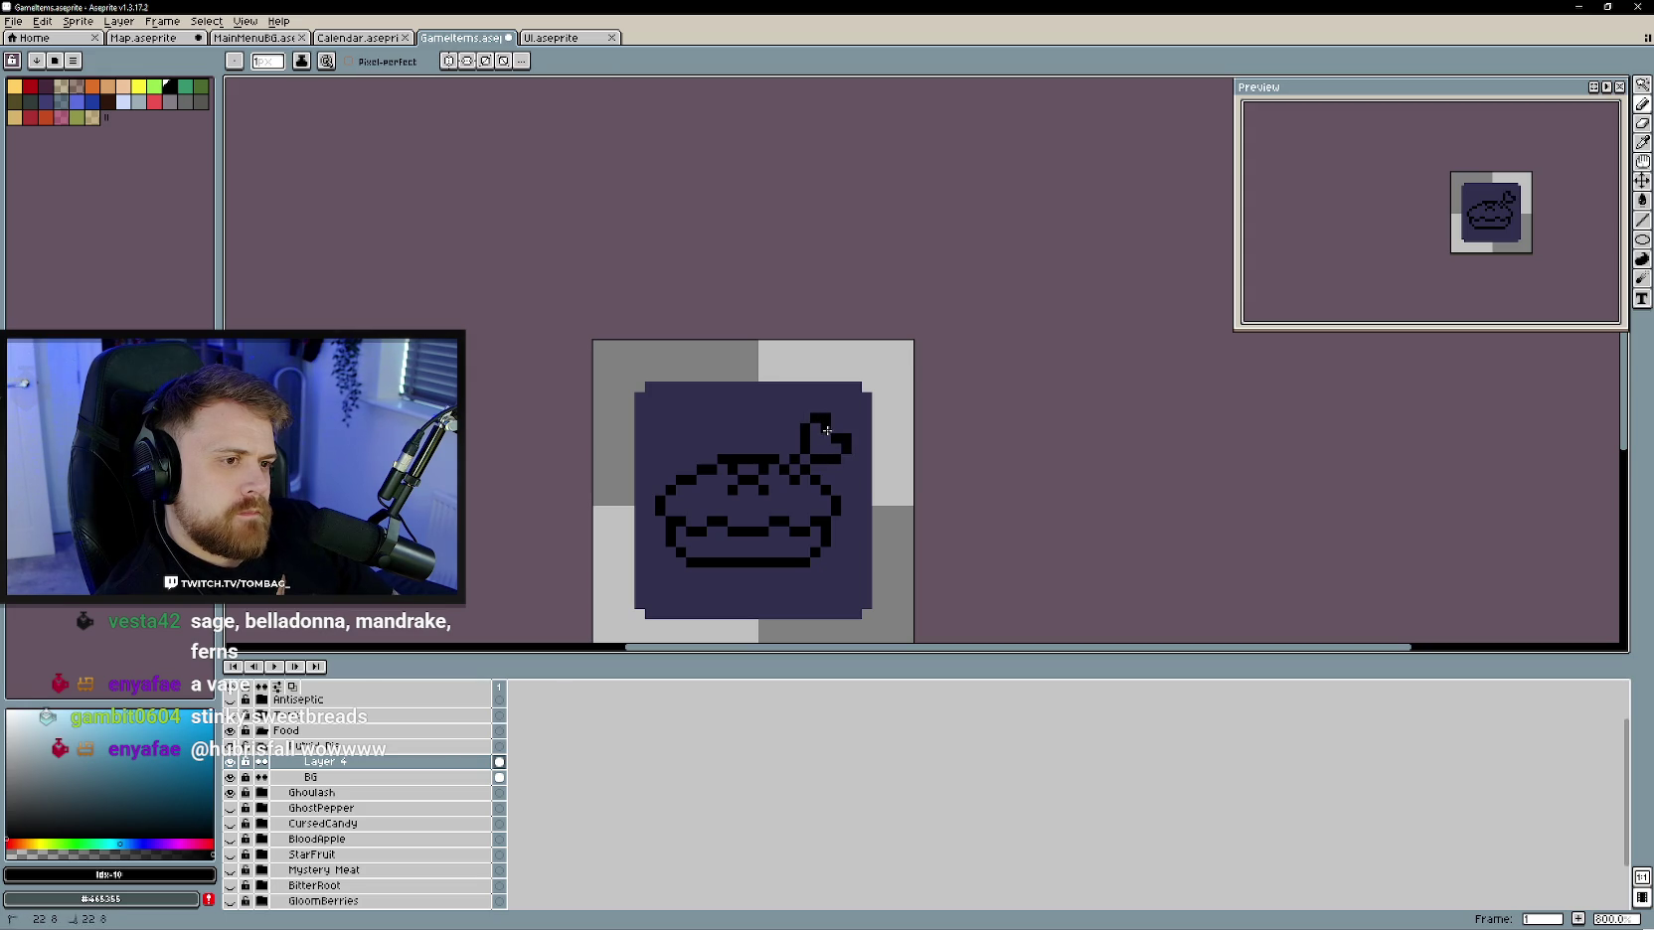
# - Undo back to a plain stem, add a small loop, then erase the loop and stem entirely
pyautogui.press('e')
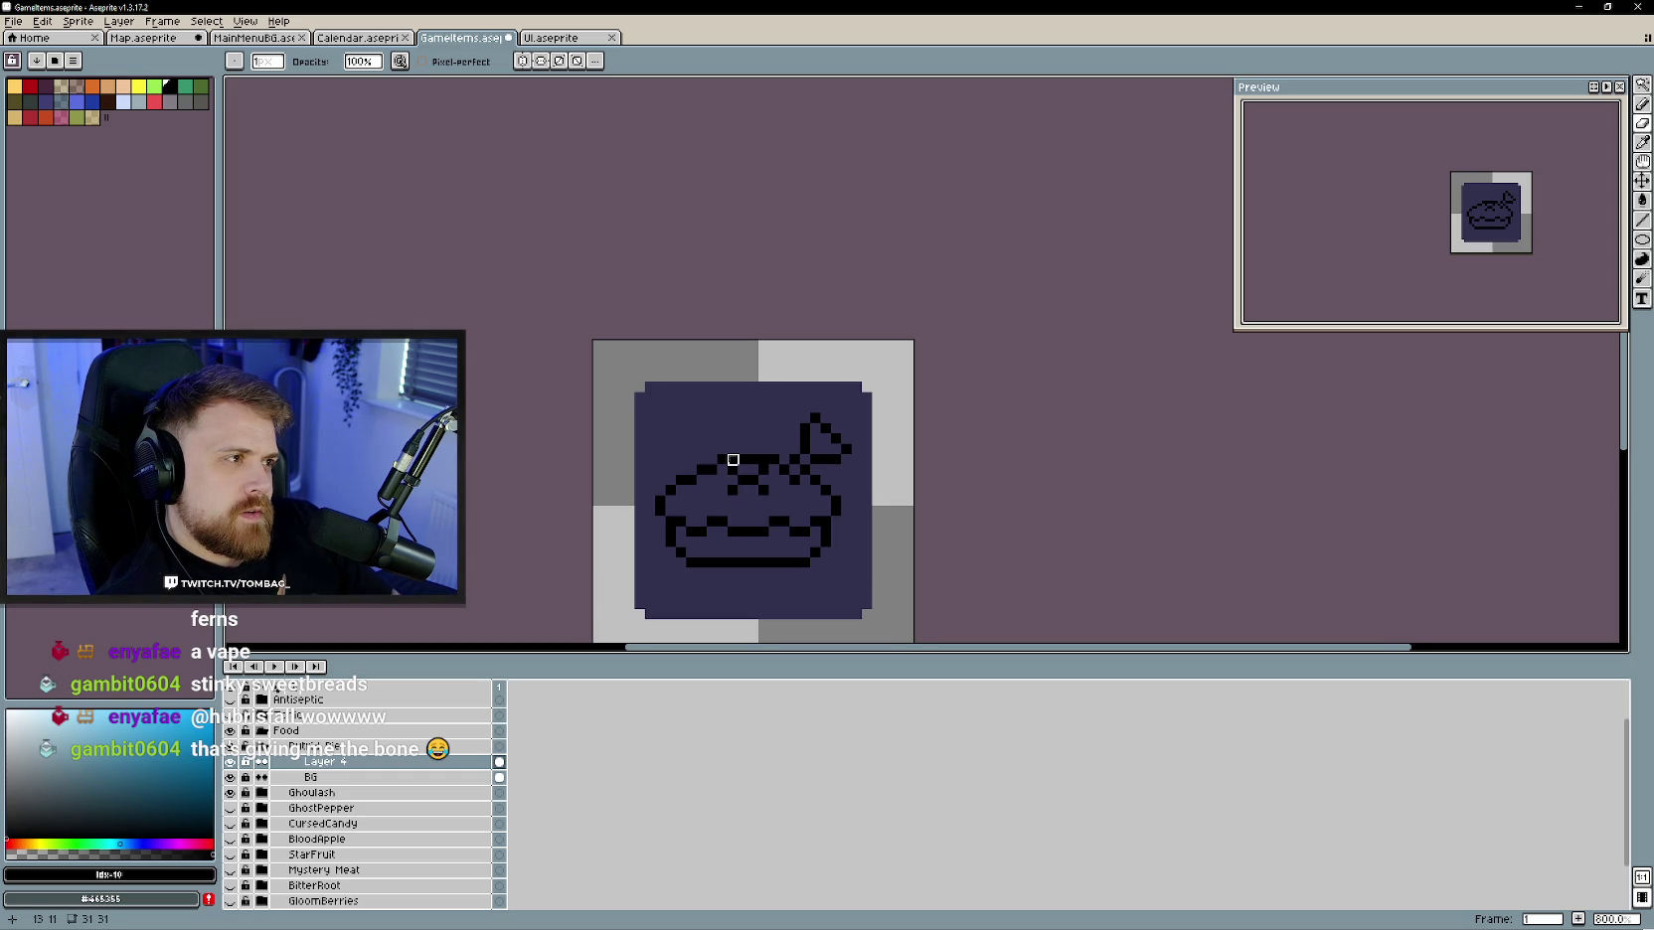
pyautogui.hotkey('ctrl', 'z')
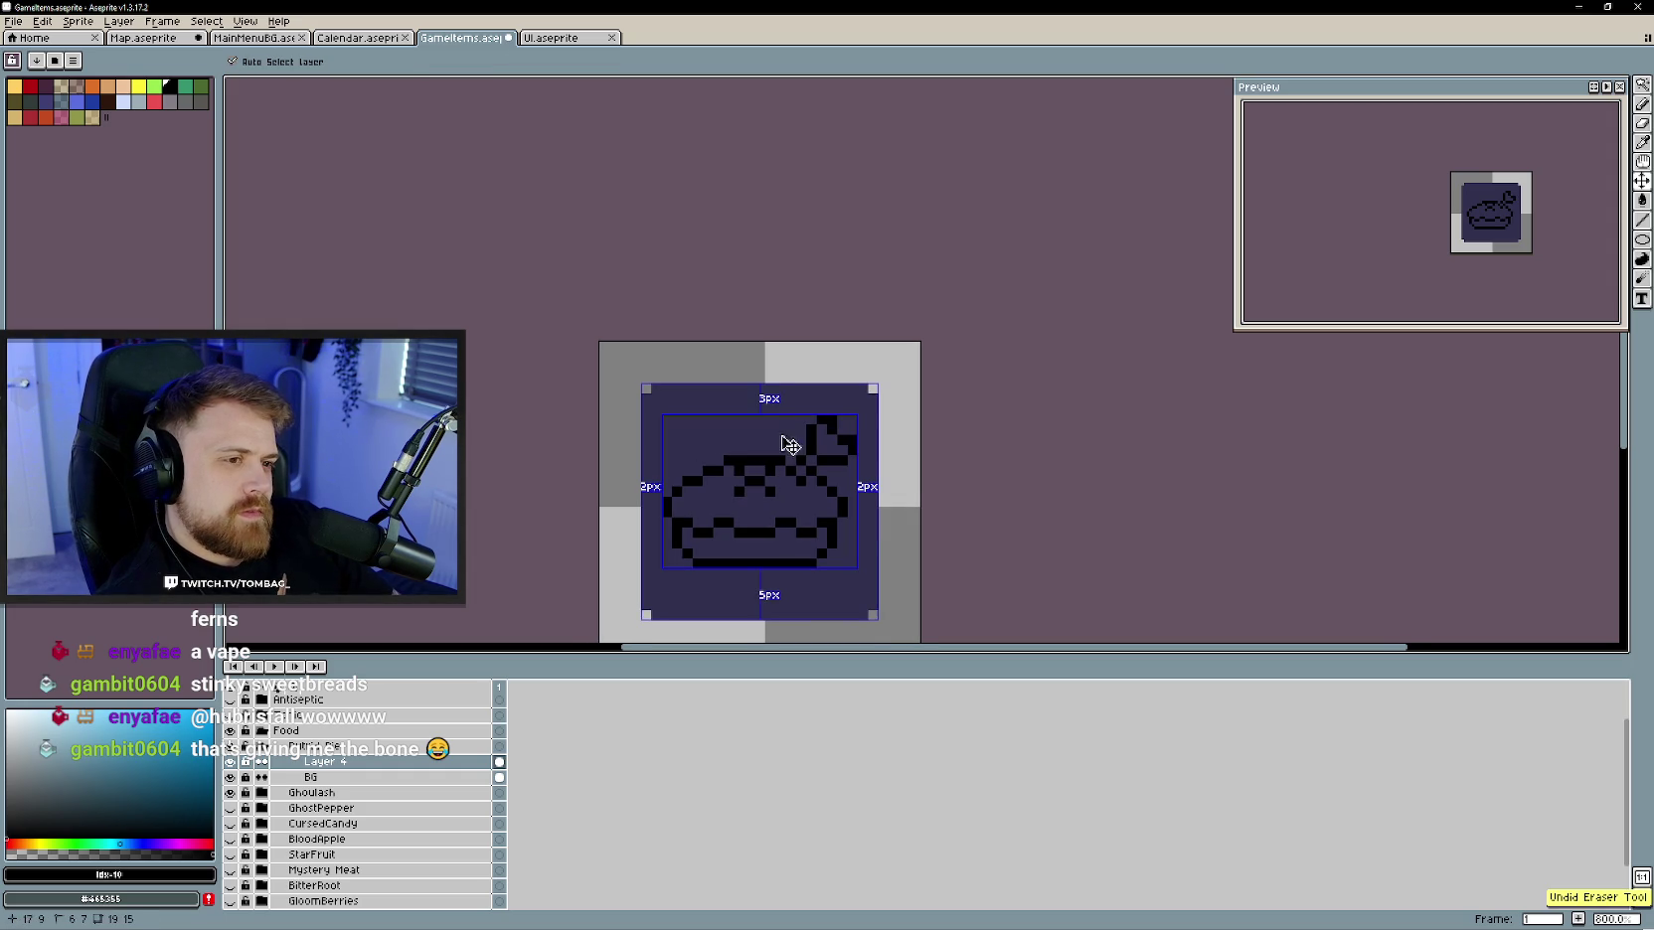
pyautogui.hotkey('ctrl', 'z')
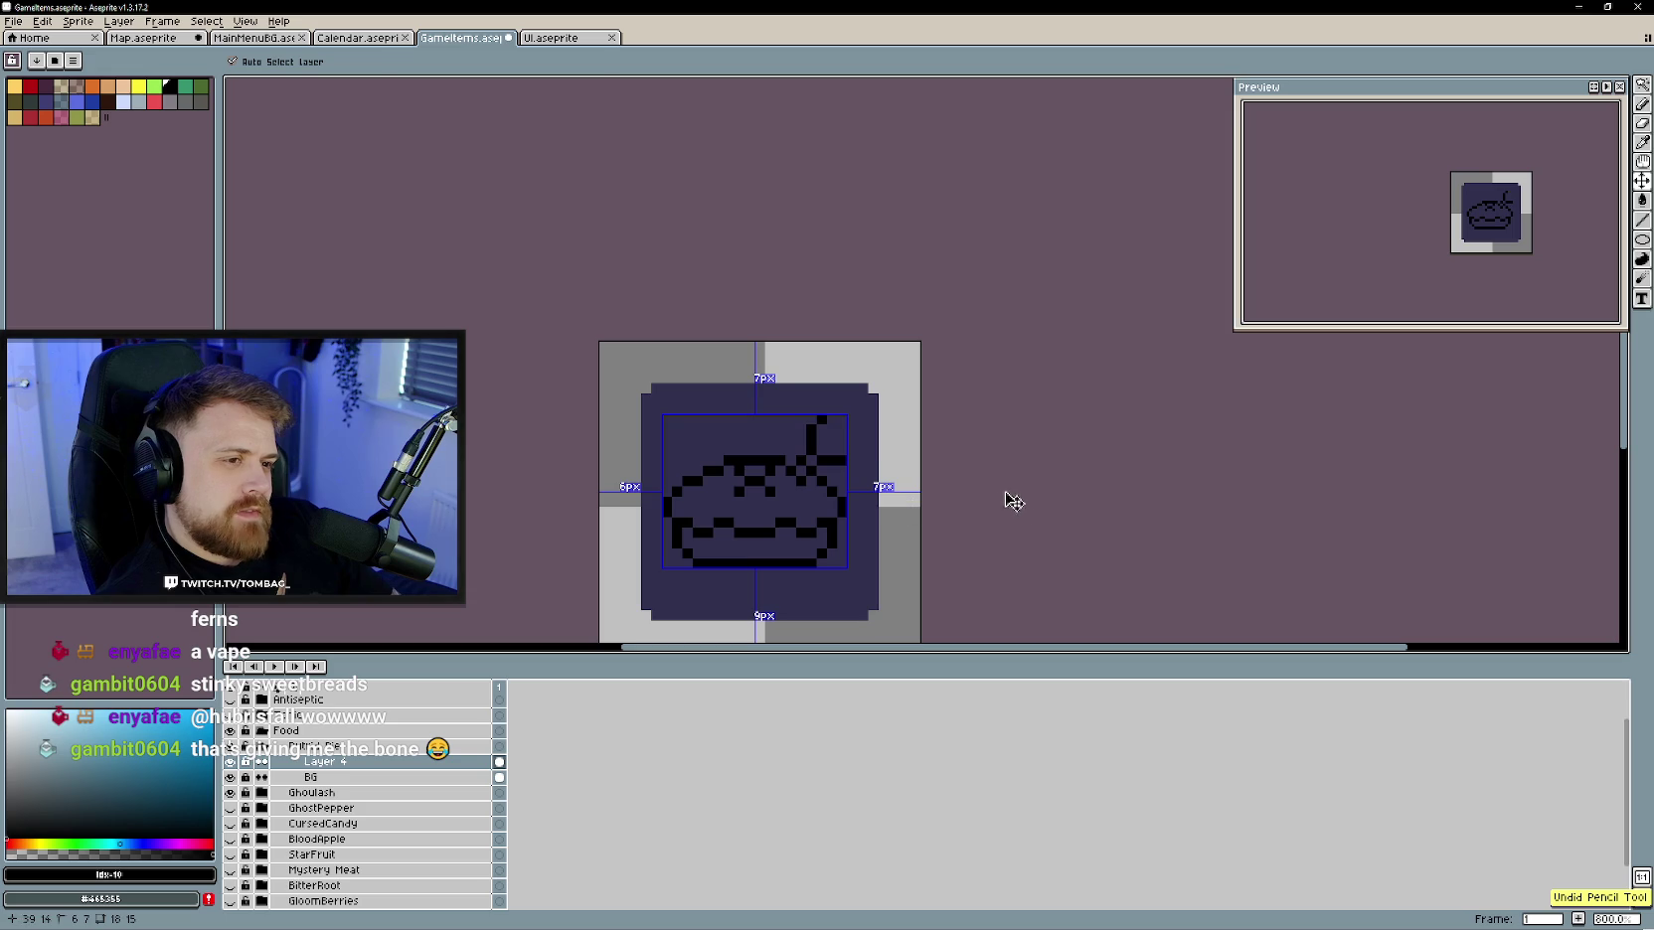
pyautogui.press('b')
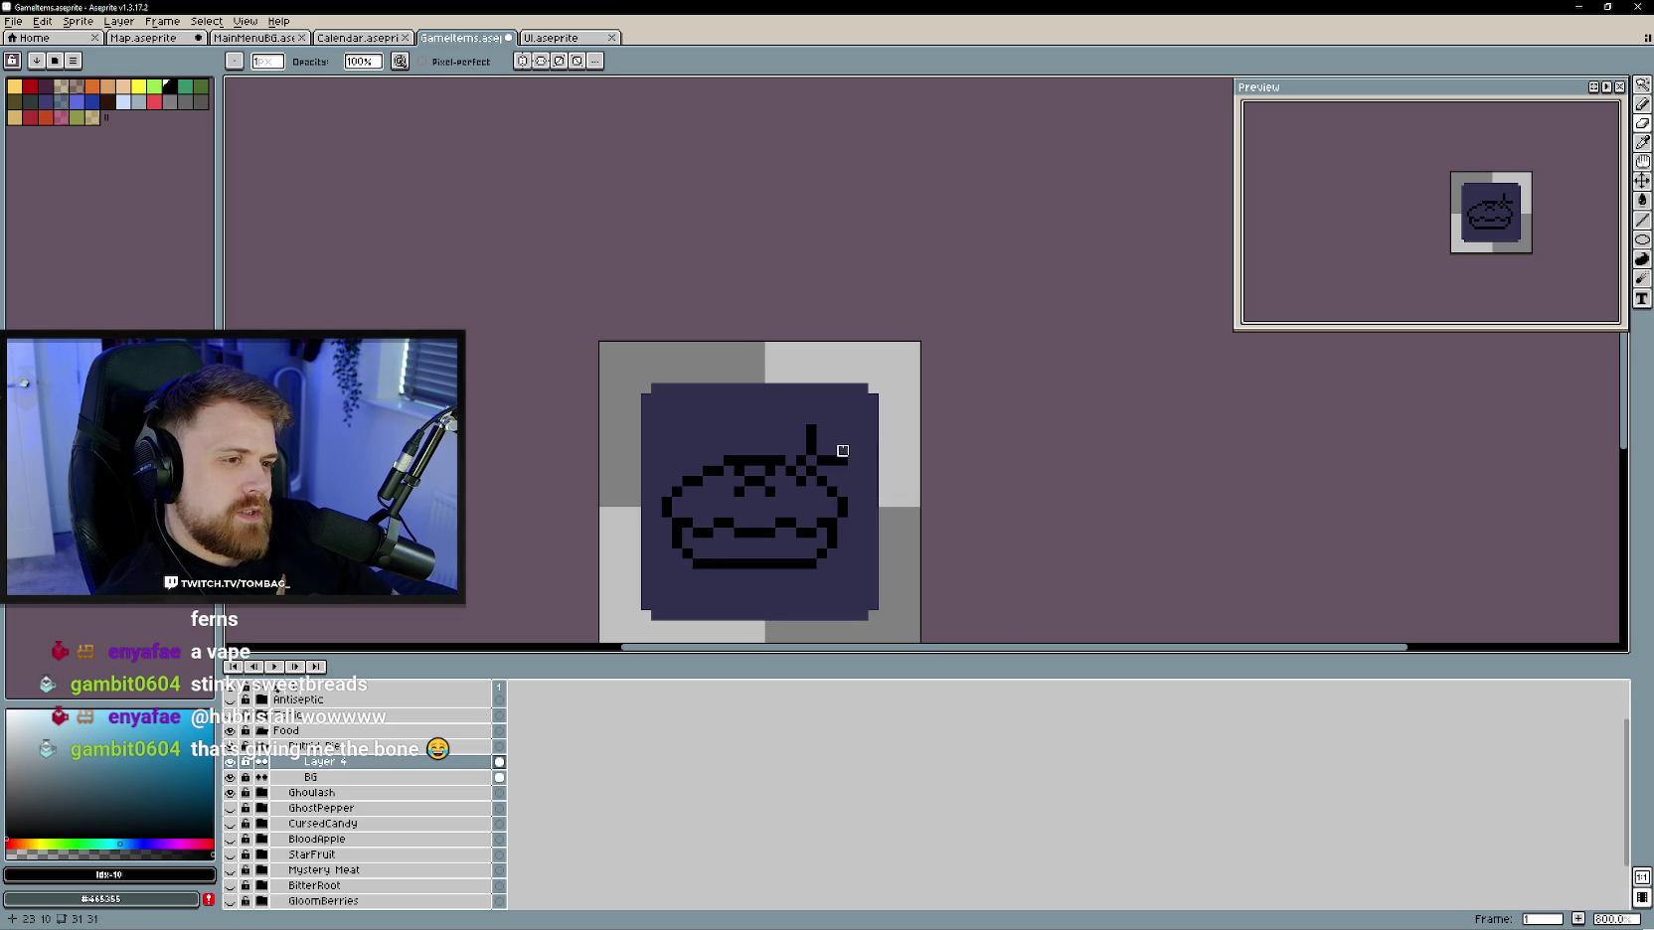
pyautogui.press('e')
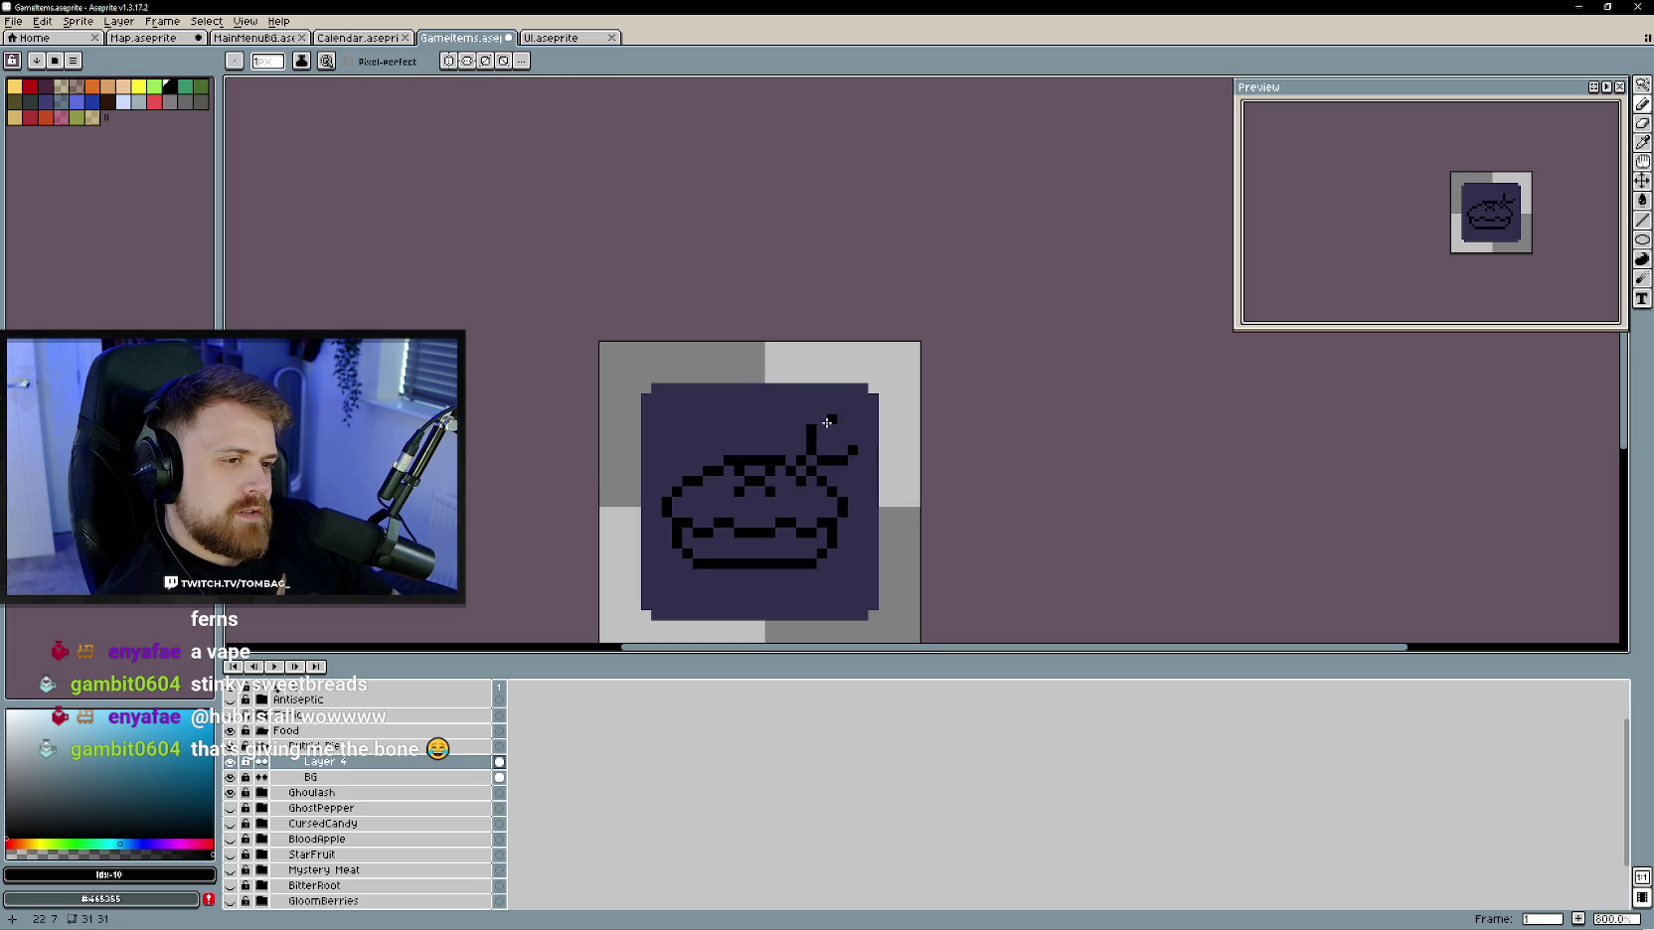
pyautogui.moveTo(839, 416)
pyautogui.mouseDown()
pyautogui.moveTo(833, 435)
pyautogui.moveTo(847, 430)
pyautogui.mouseUp()
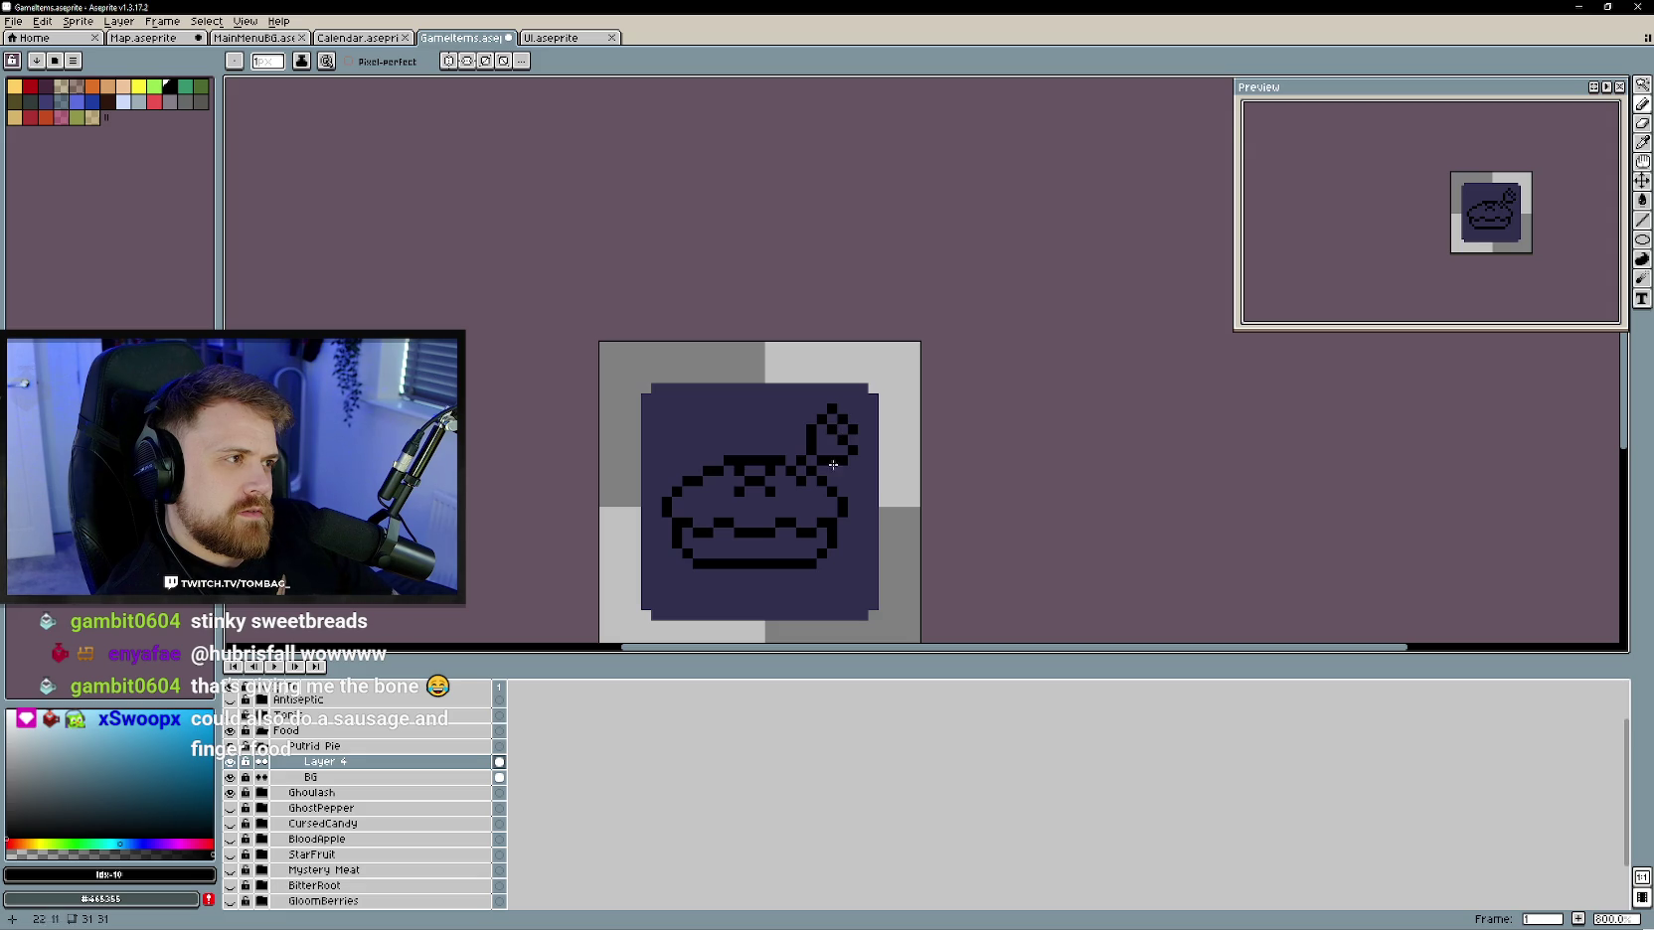
pyautogui.press('e')
pyautogui.moveTo(840, 437)
pyautogui.mouseDown()
pyautogui.moveTo(831, 392)
pyautogui.moveTo(853, 450)
pyautogui.moveTo(822, 420)
pyautogui.moveTo(809, 445)
pyautogui.moveTo(835, 461)
pyautogui.moveTo(801, 471)
pyautogui.mouseUp()
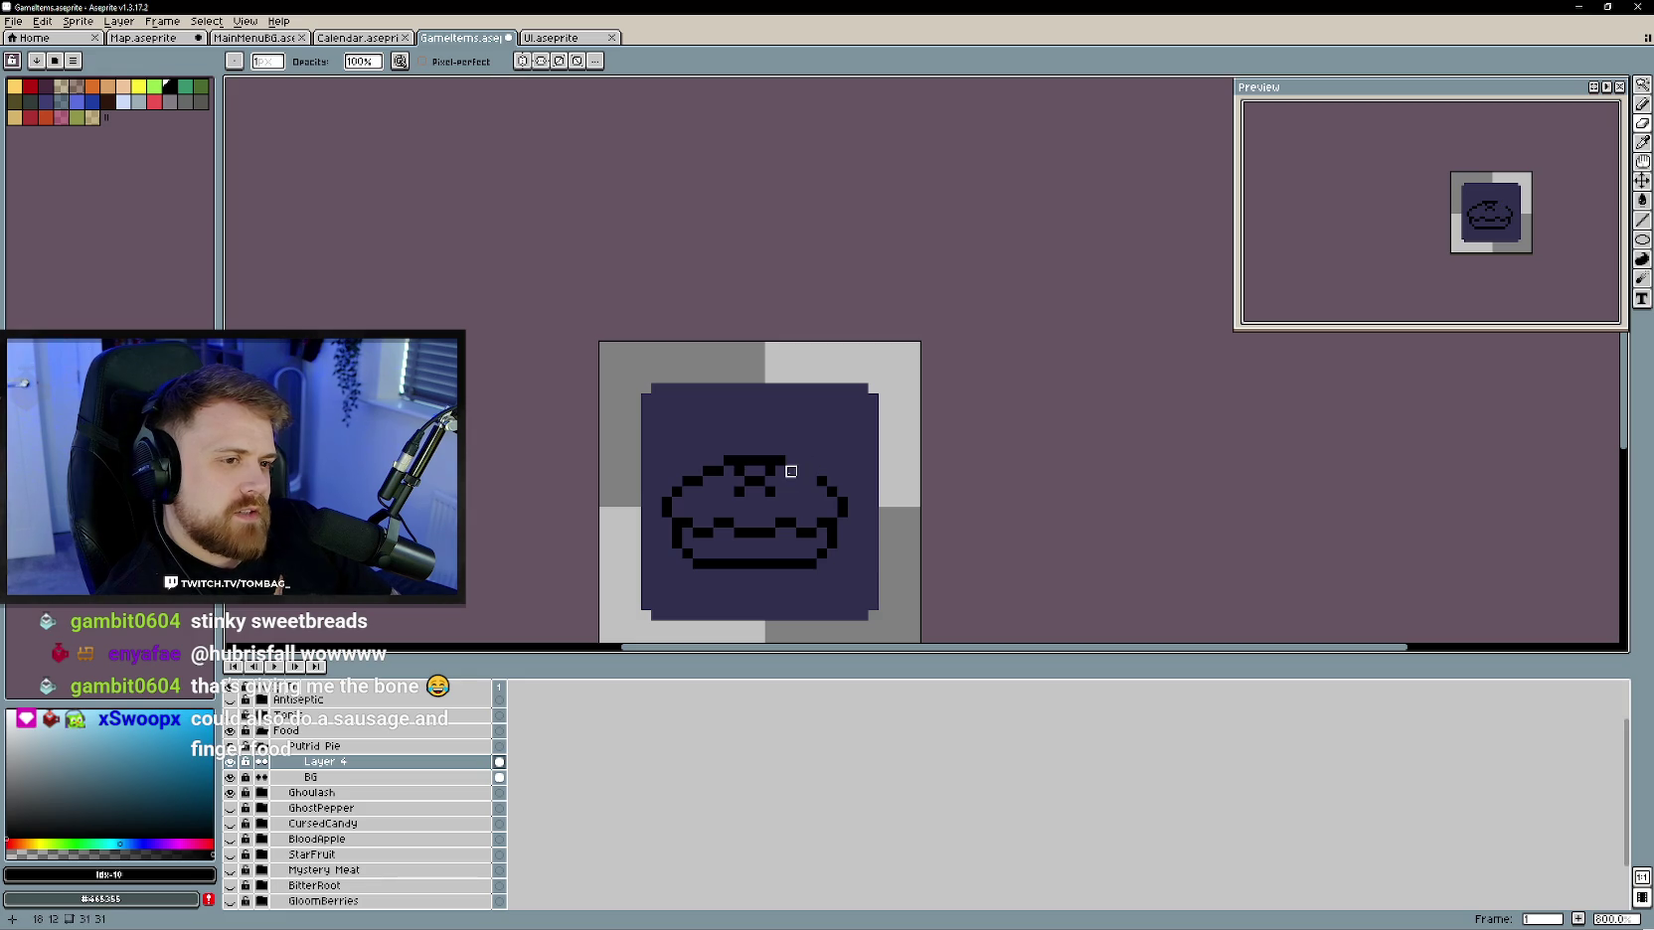
# - Nudge the pie outline up one pixel and add a pixel to its top-left outline
pyautogui.press('b')
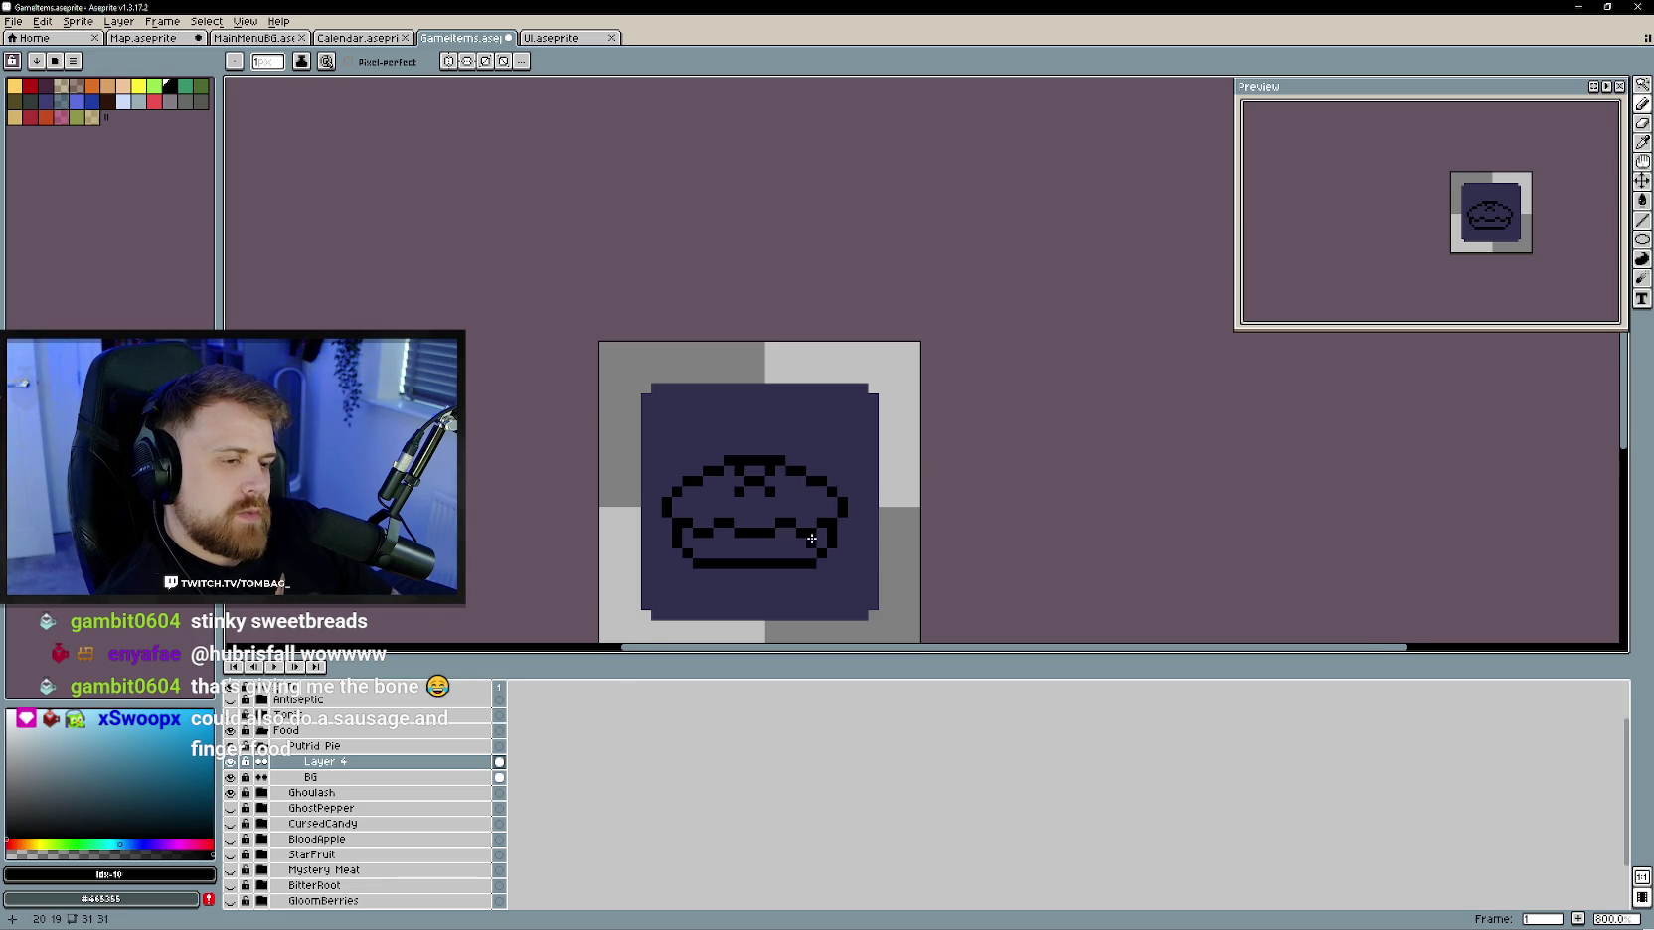
pyautogui.scroll(-2, 812, 545)
pyautogui.press('v')
pyautogui.moveTo(786, 538); pyautogui.dragTo(786, 532)
pyautogui.press('b')
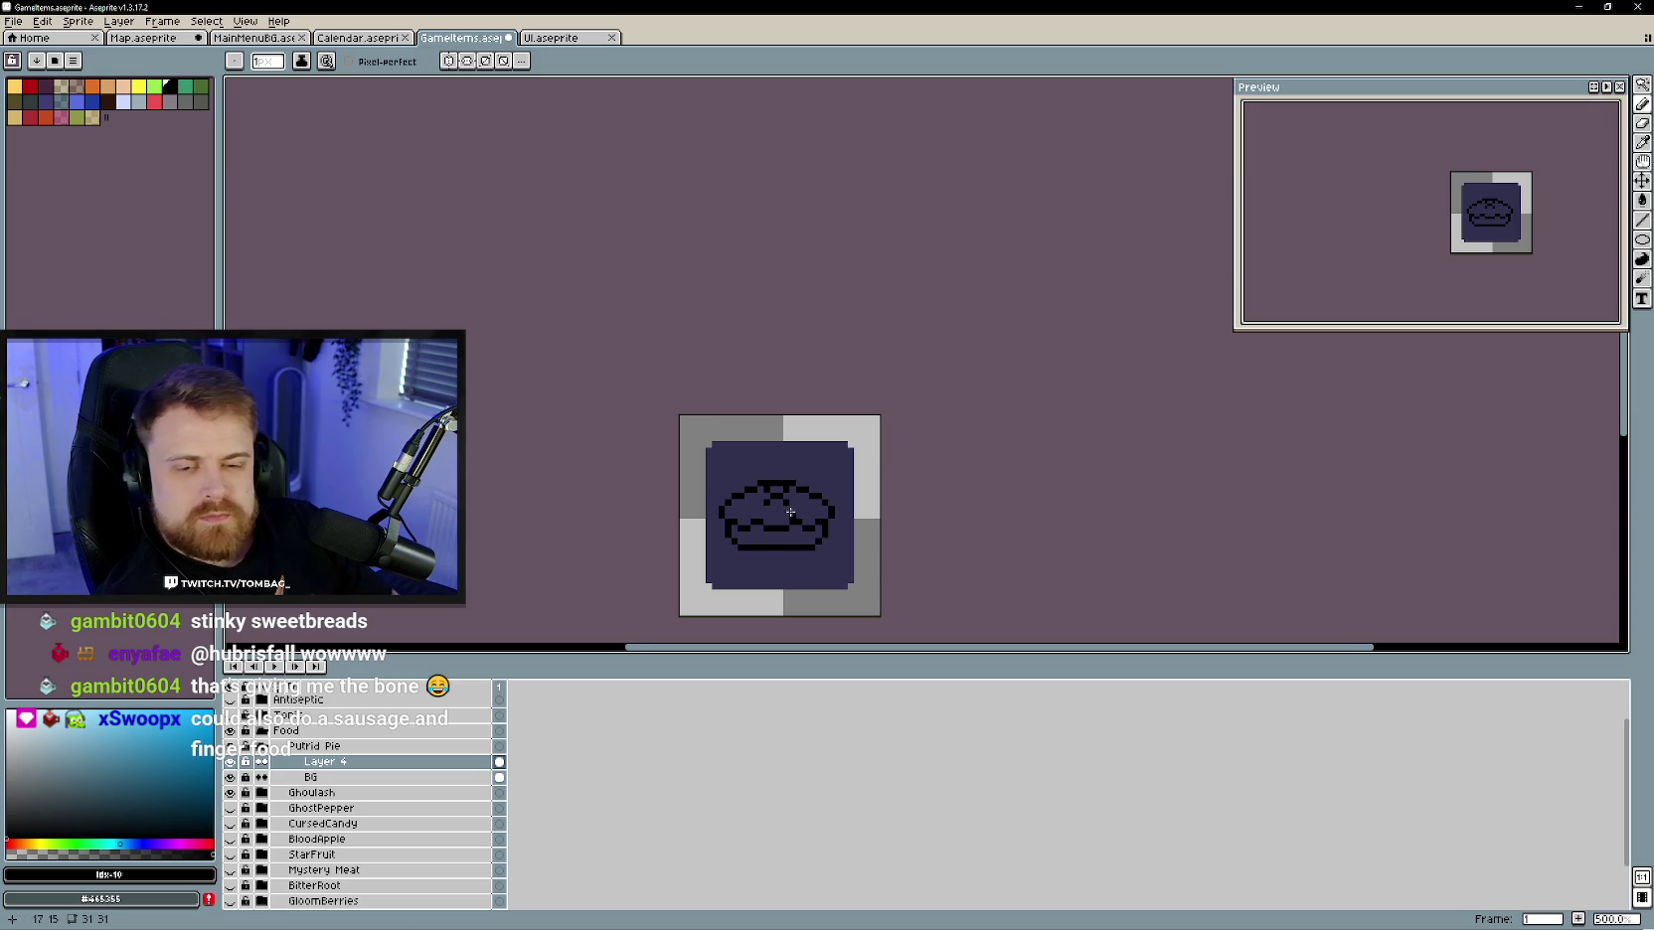
pyautogui.scroll(1, 788, 511)
pyautogui.scroll(1, 788, 511)
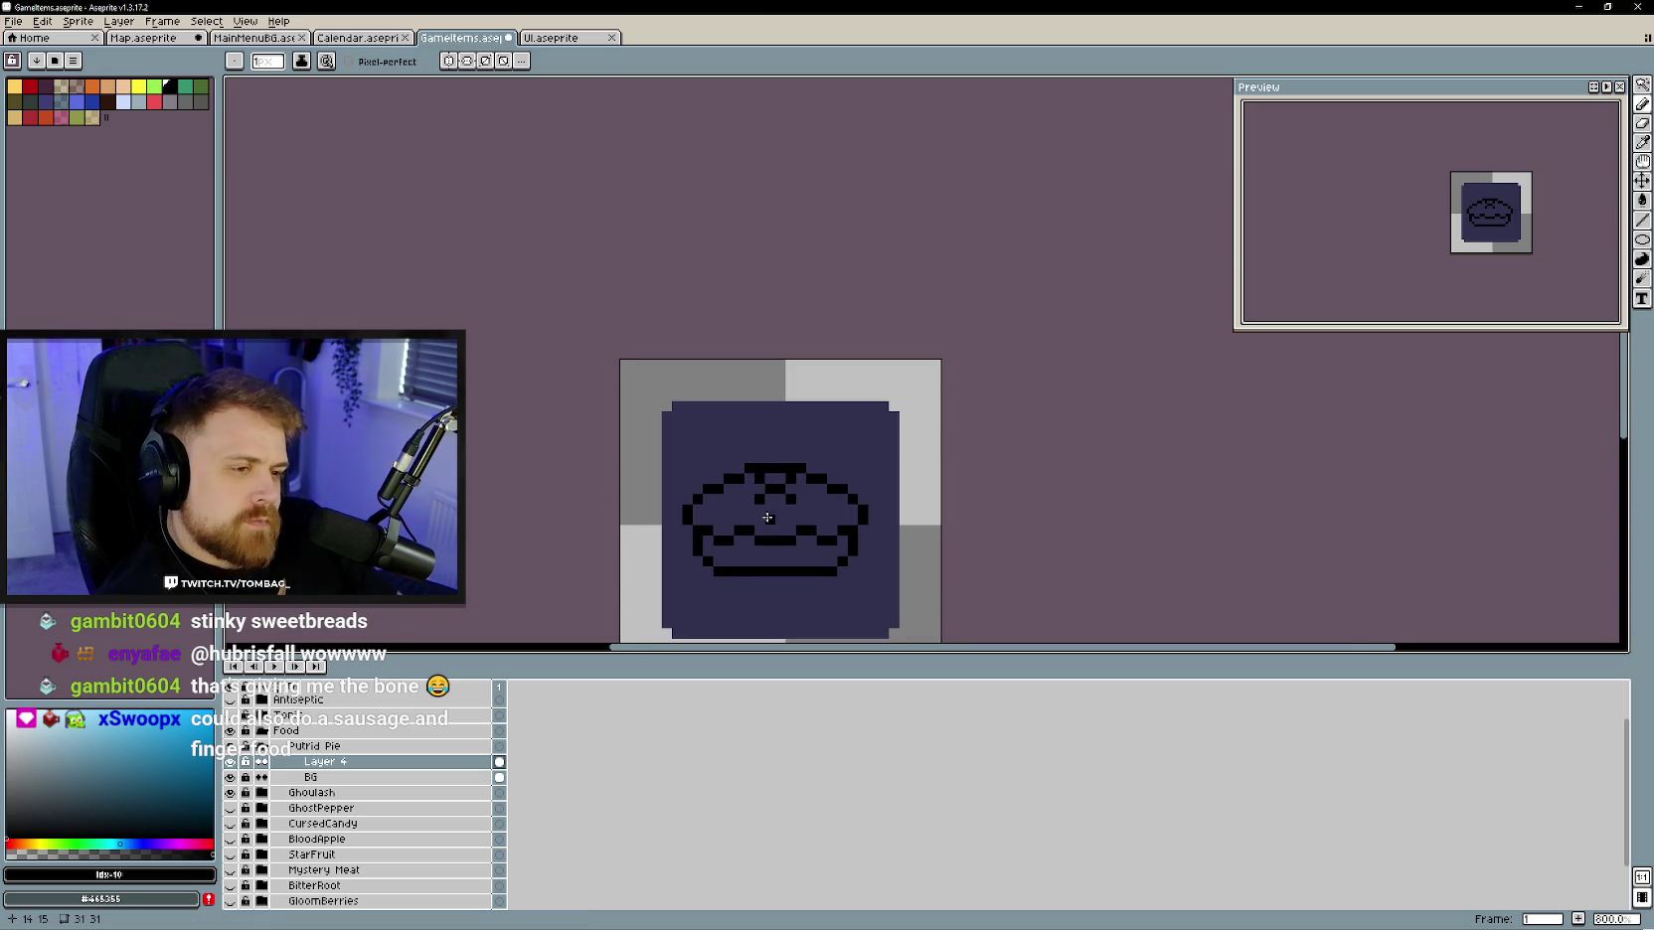
pyautogui.press('e')
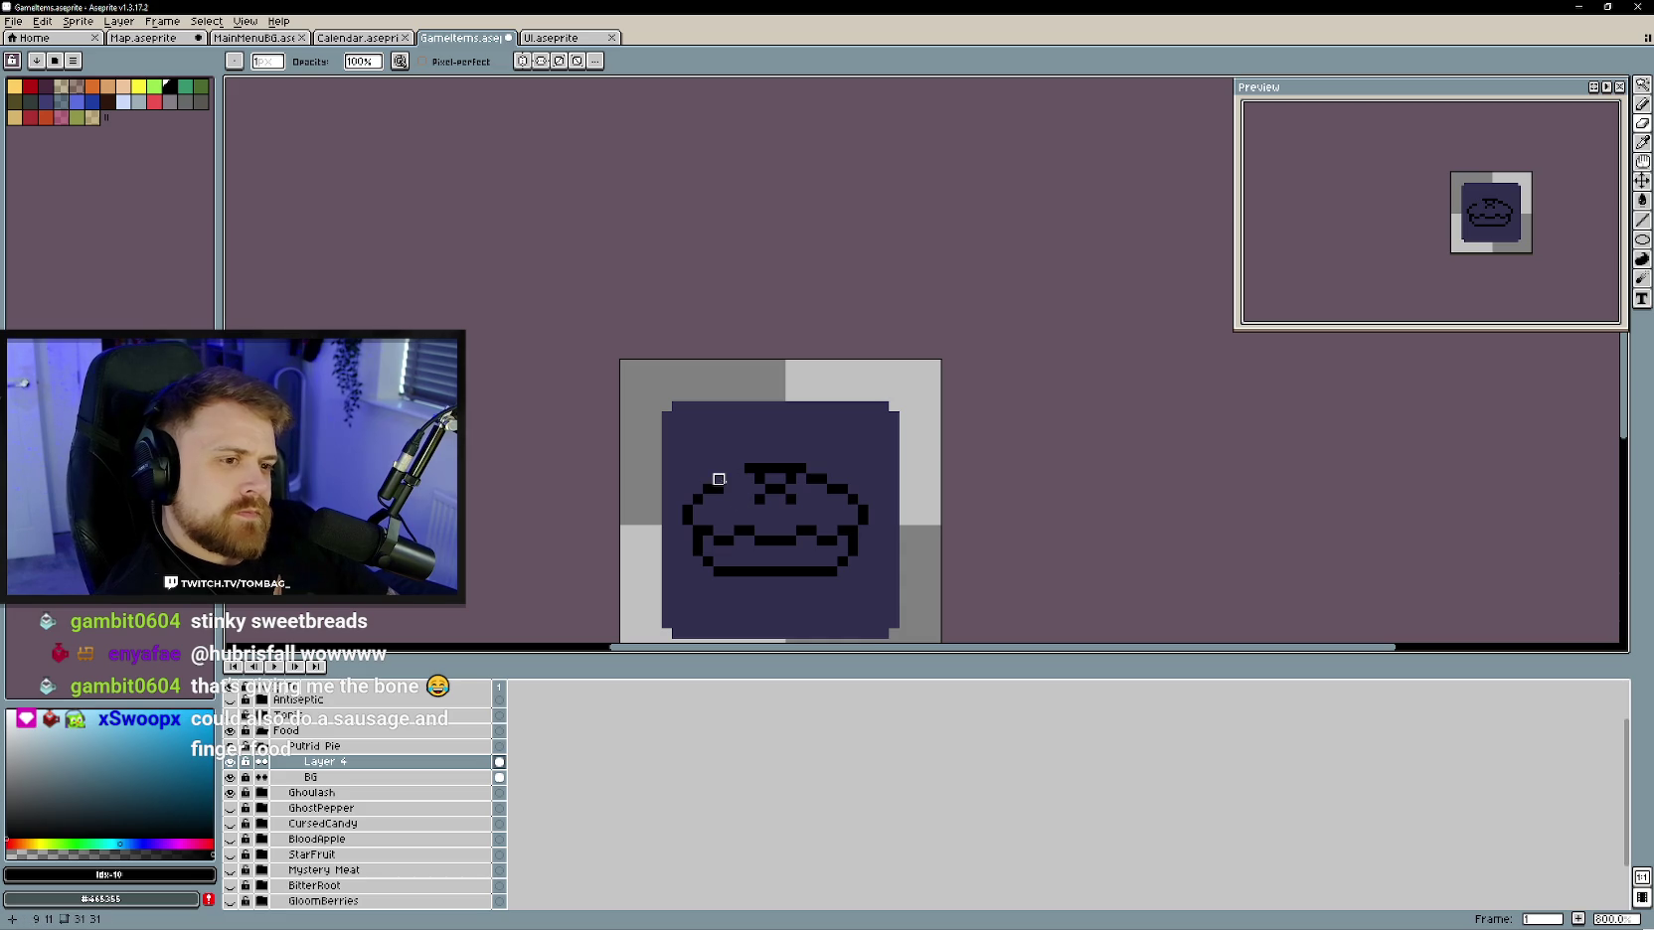
pyautogui.press('b')
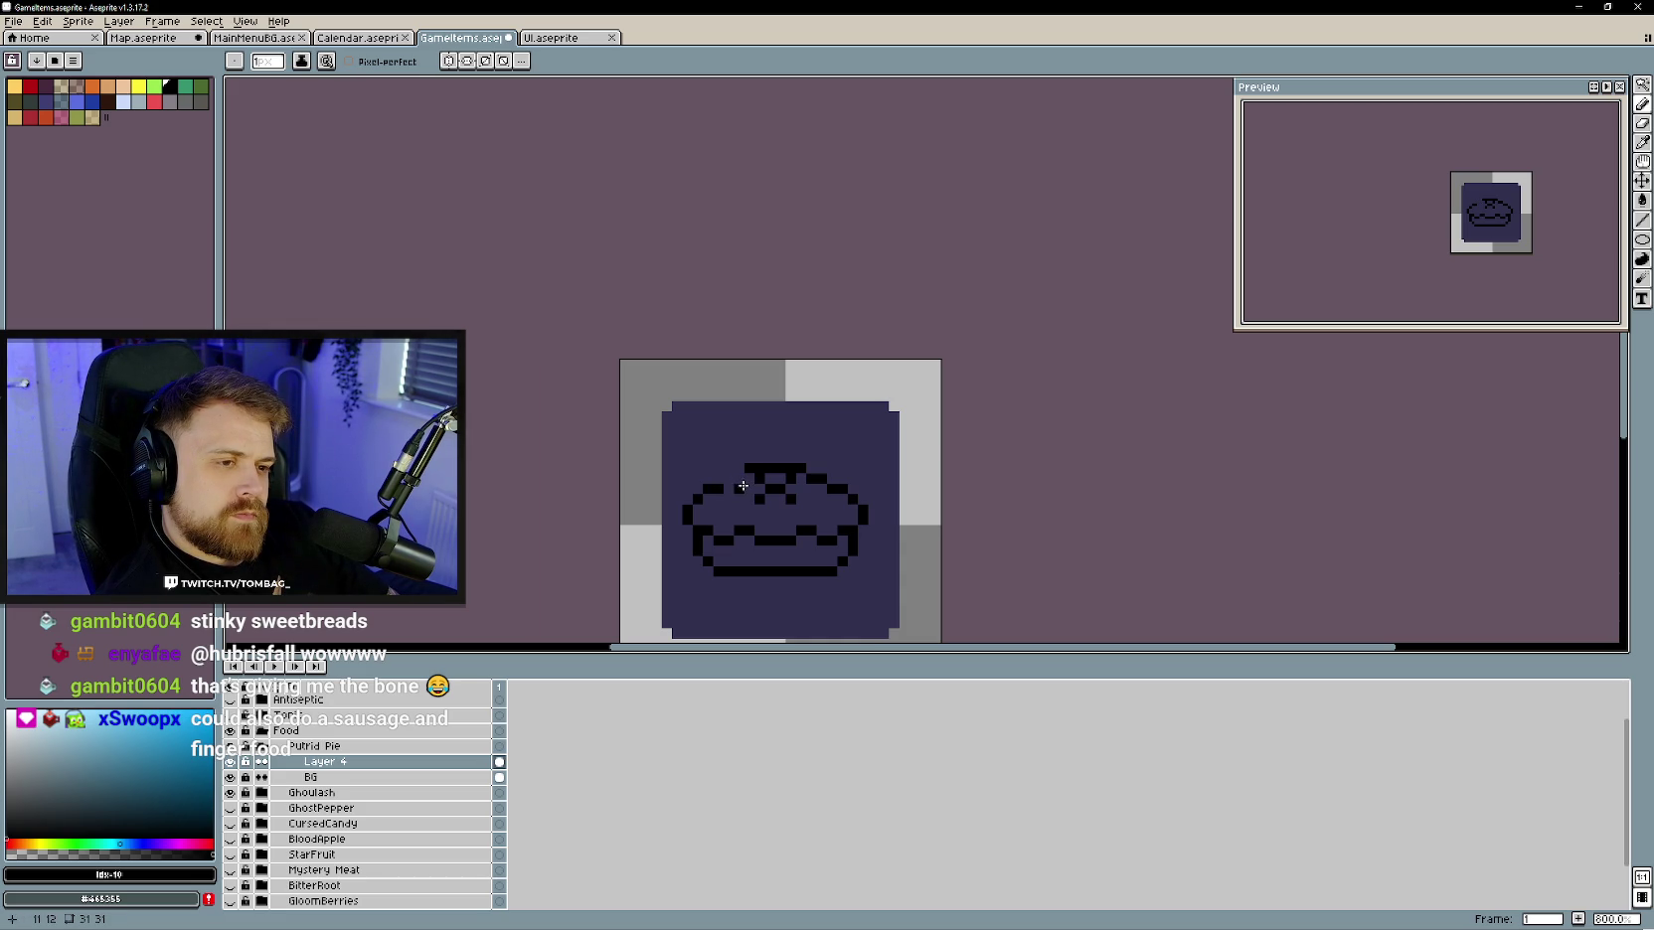
pyautogui.click(738, 488)
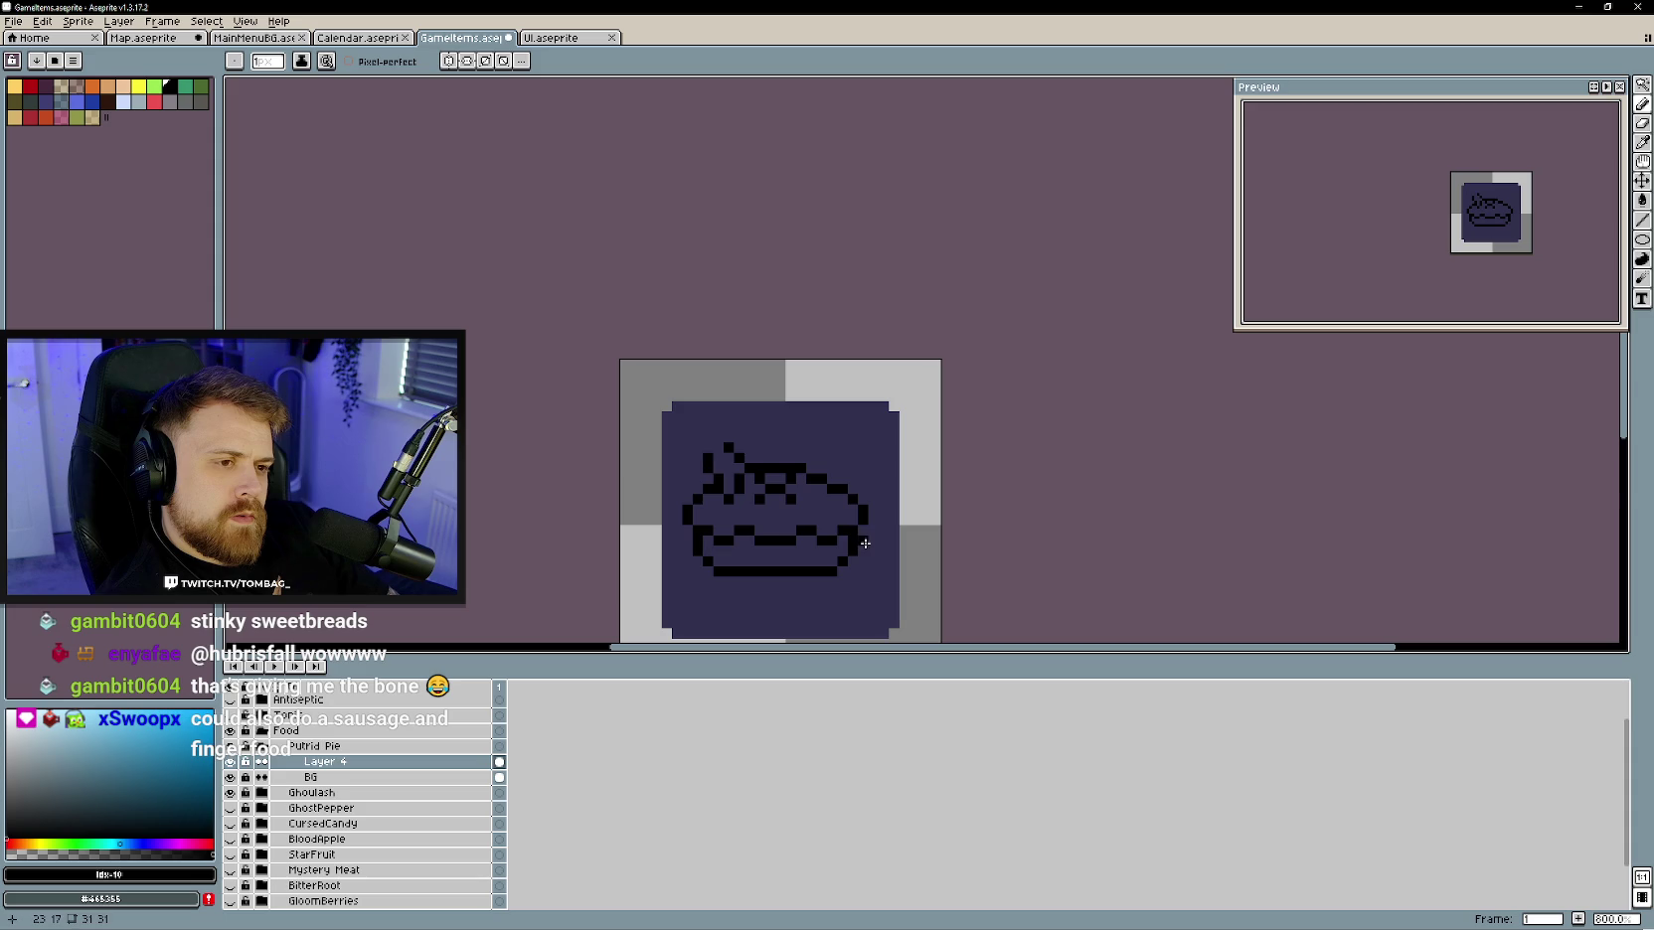
# - Draw the bone outline rising up the pie's left side, undoing the last stroke on top
pyautogui.hscroll(-2, 788, 537)
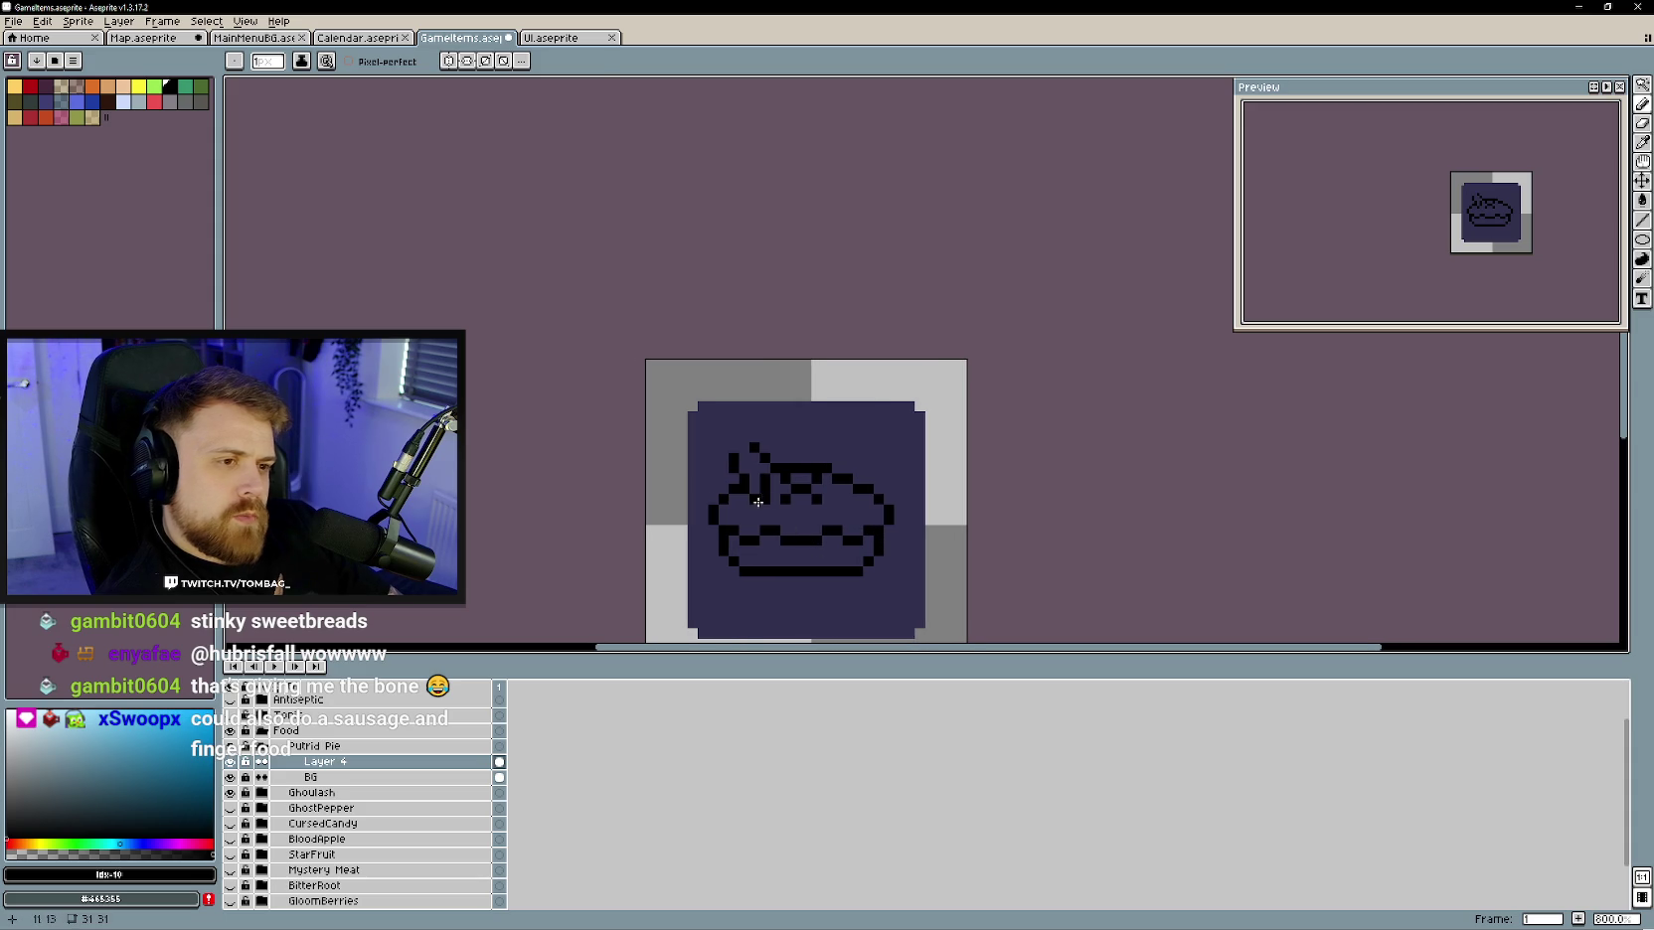
pyautogui.press('e')
pyautogui.press('b')
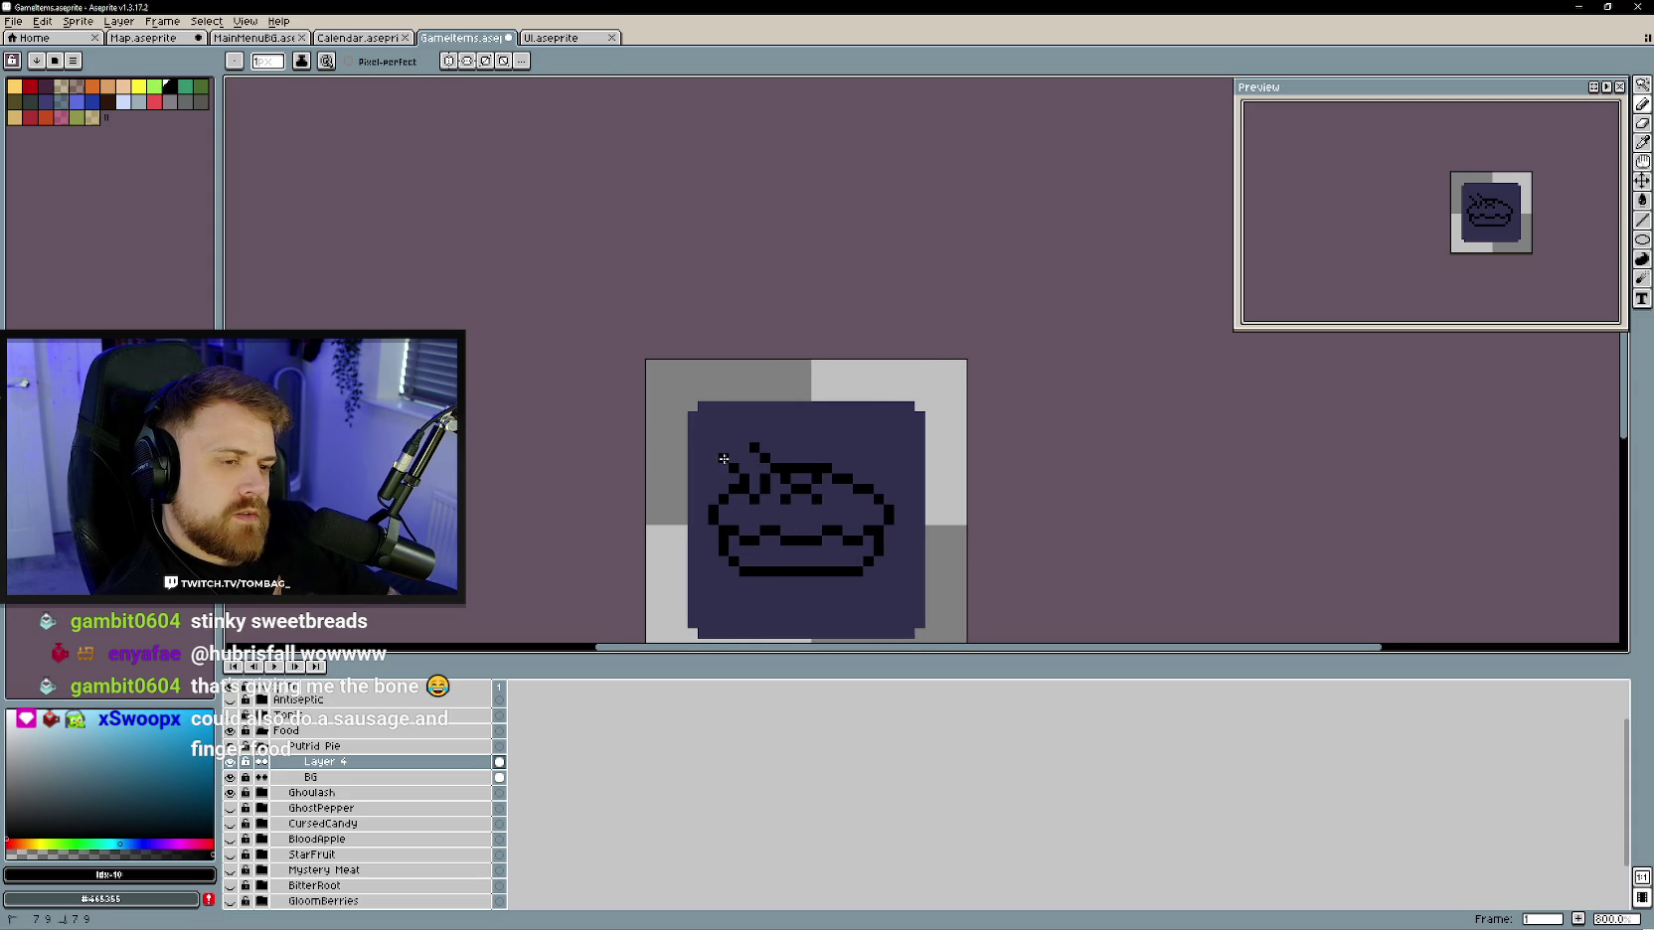
pyautogui.click(751, 434)
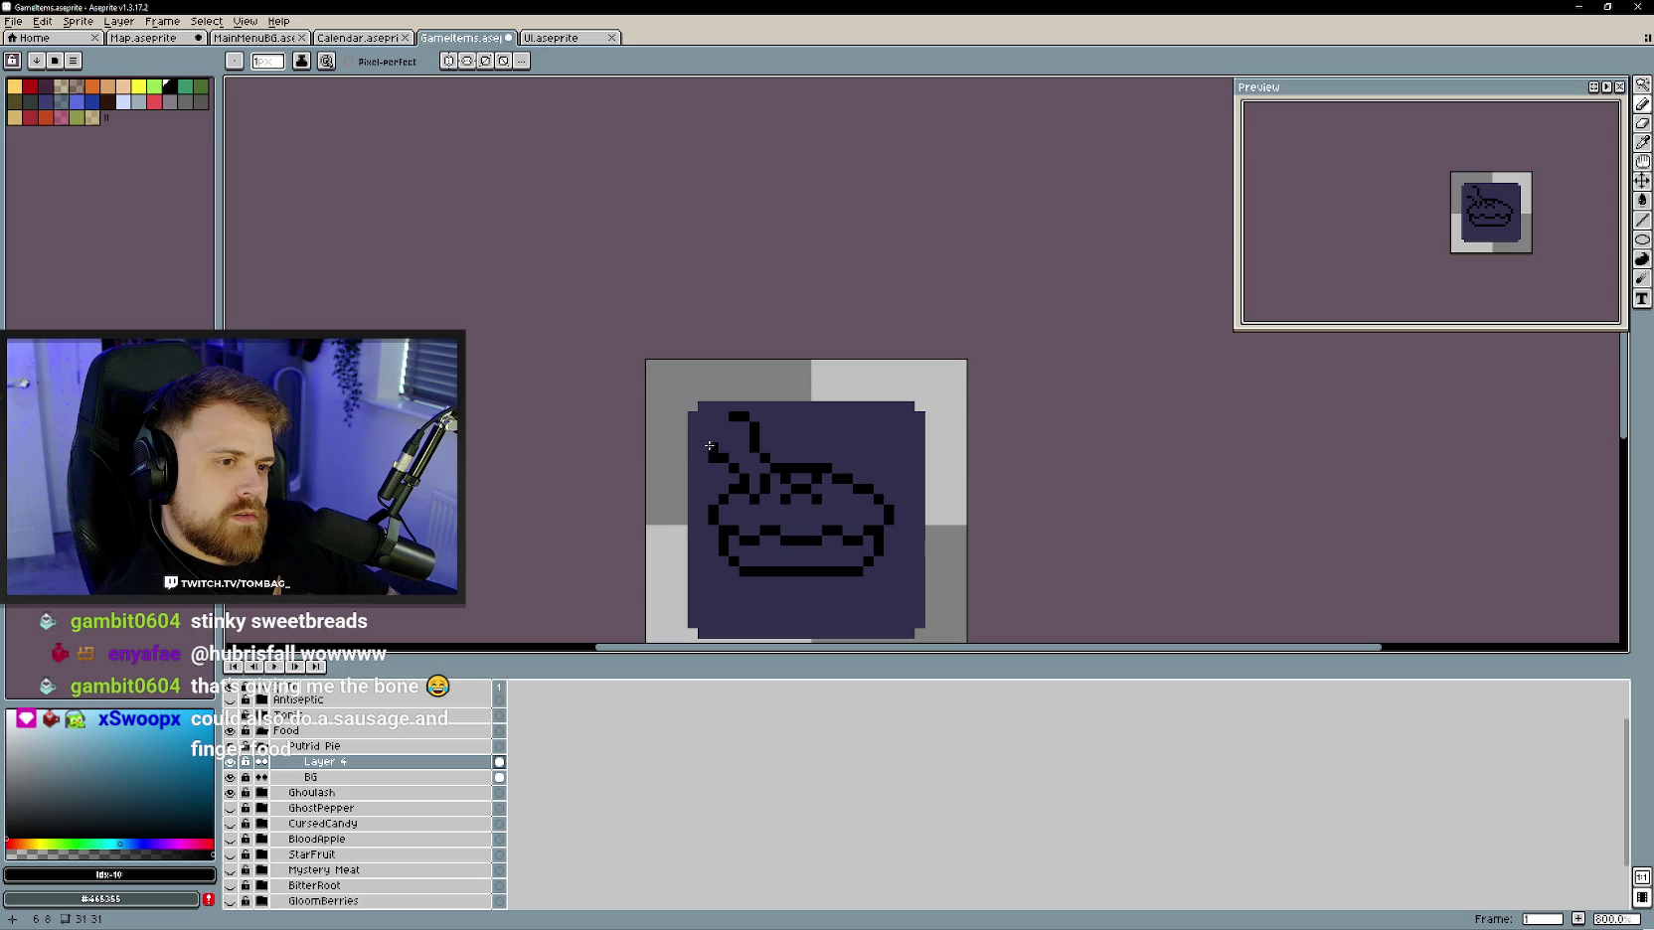
pyautogui.moveTo(705, 446); pyautogui.dragTo(712, 425)
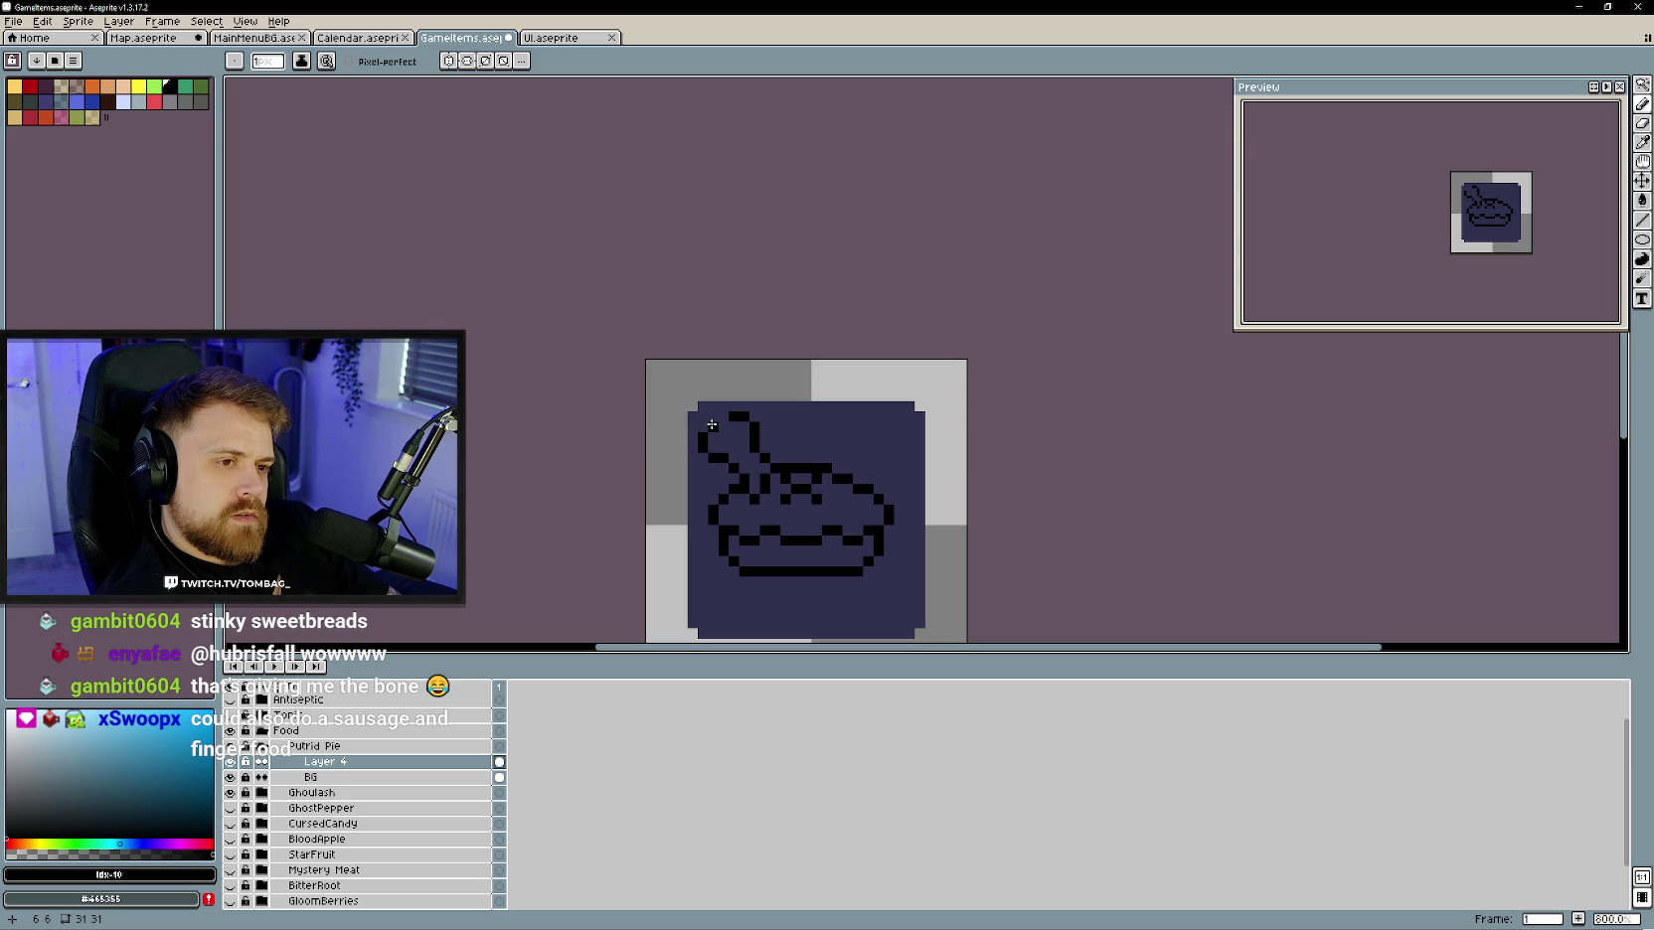
pyautogui.press('b')
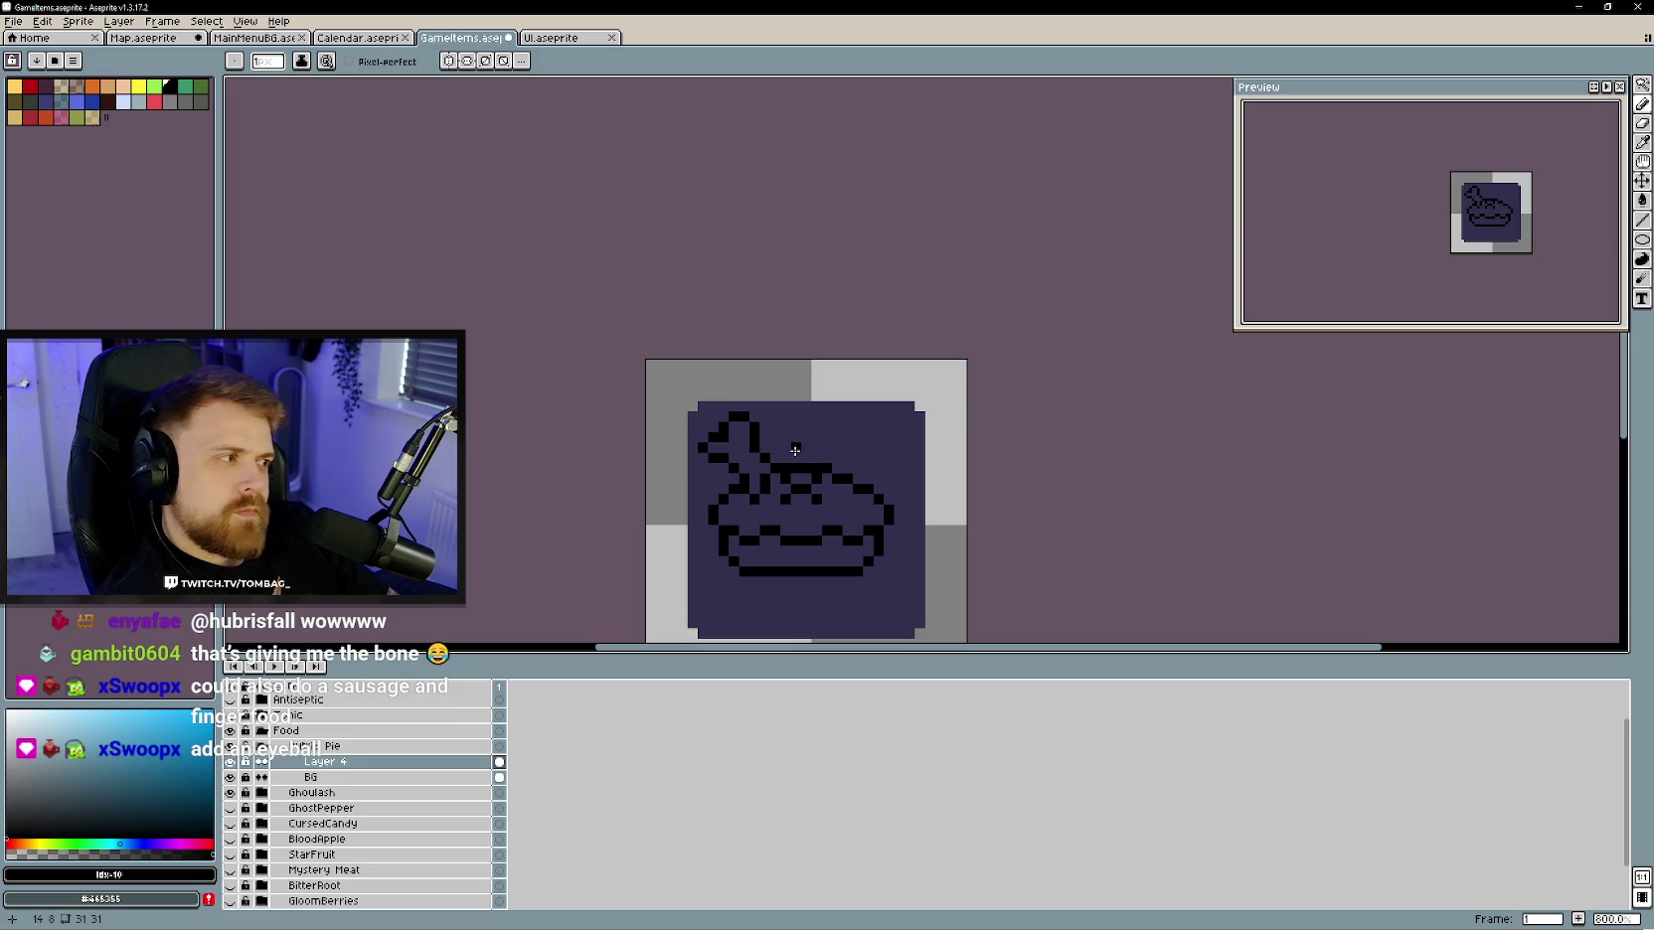
pyautogui.press('e')
pyautogui.press('b')
pyautogui.press('e')
pyautogui.press('b')
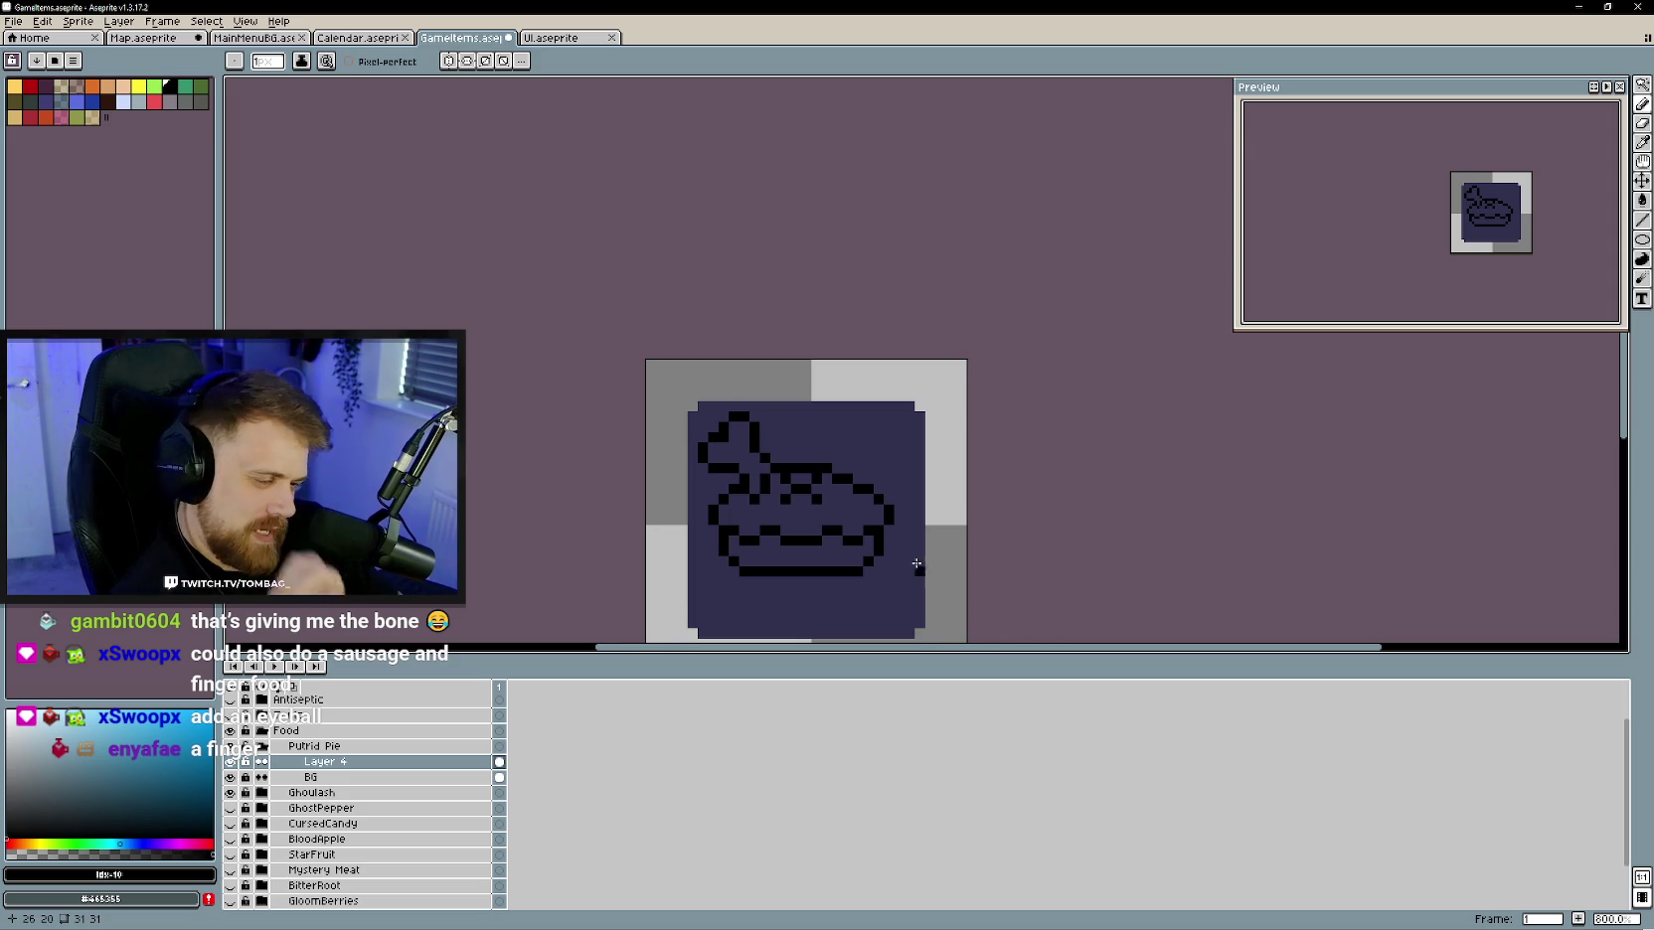
pyautogui.hotkey('ctrl', 'z')
pyautogui.hotkey('ctrl', 'z')
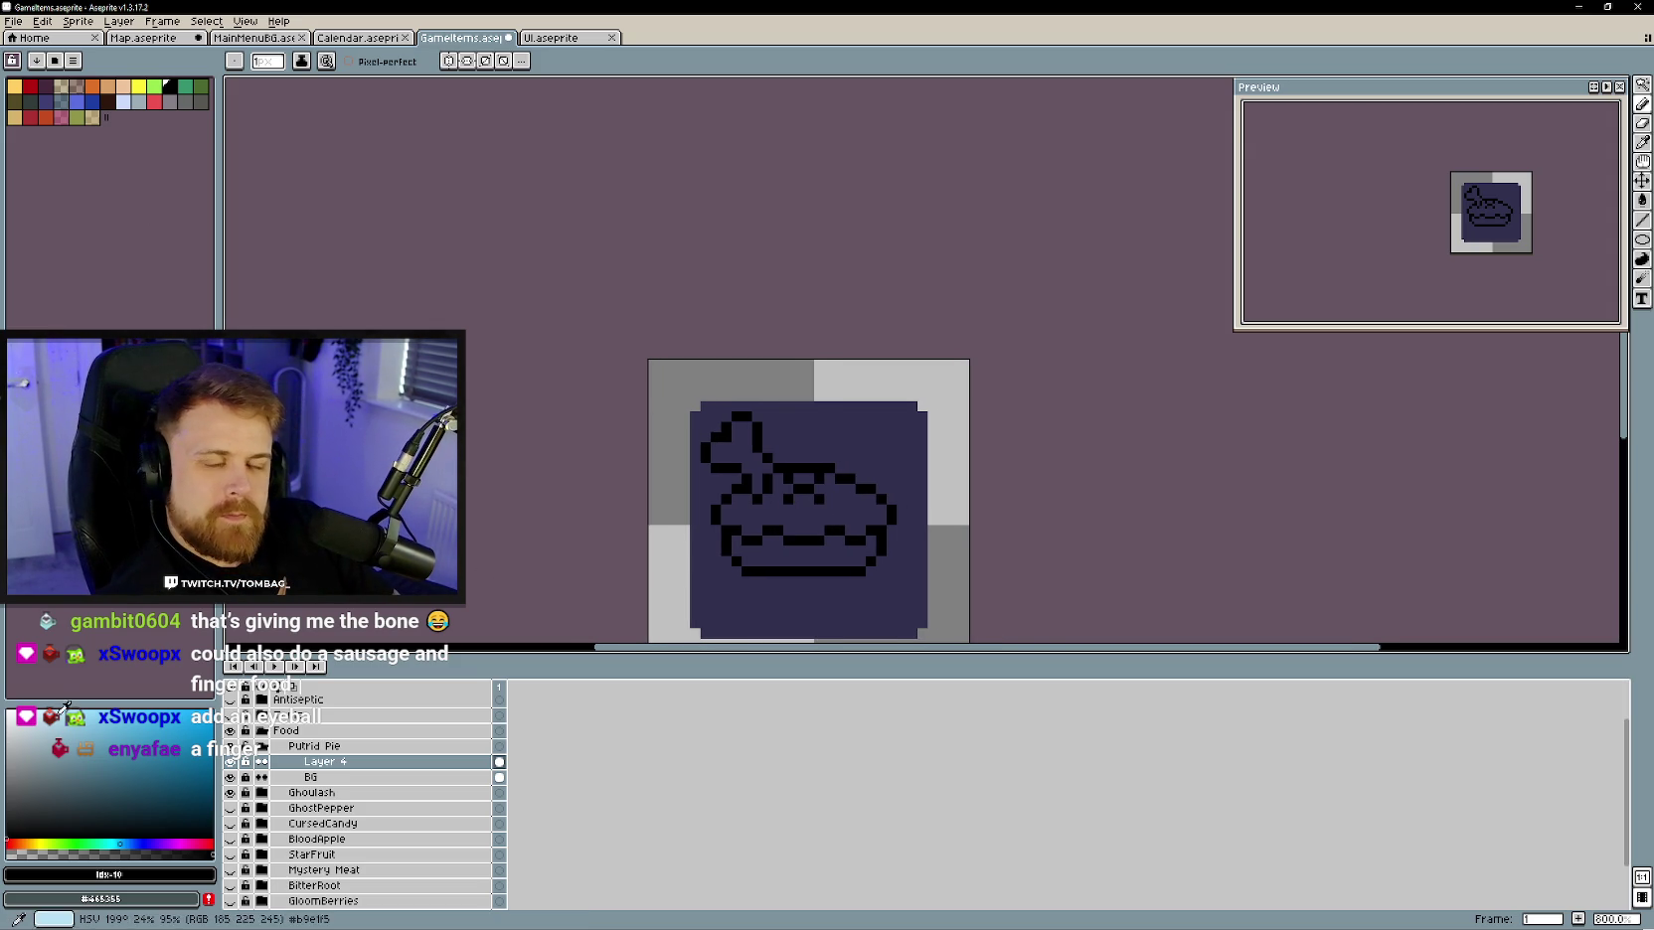
# - Fill the pie's bottom crust band with tan using the Paint Bucket
pyautogui.click(24, 844)
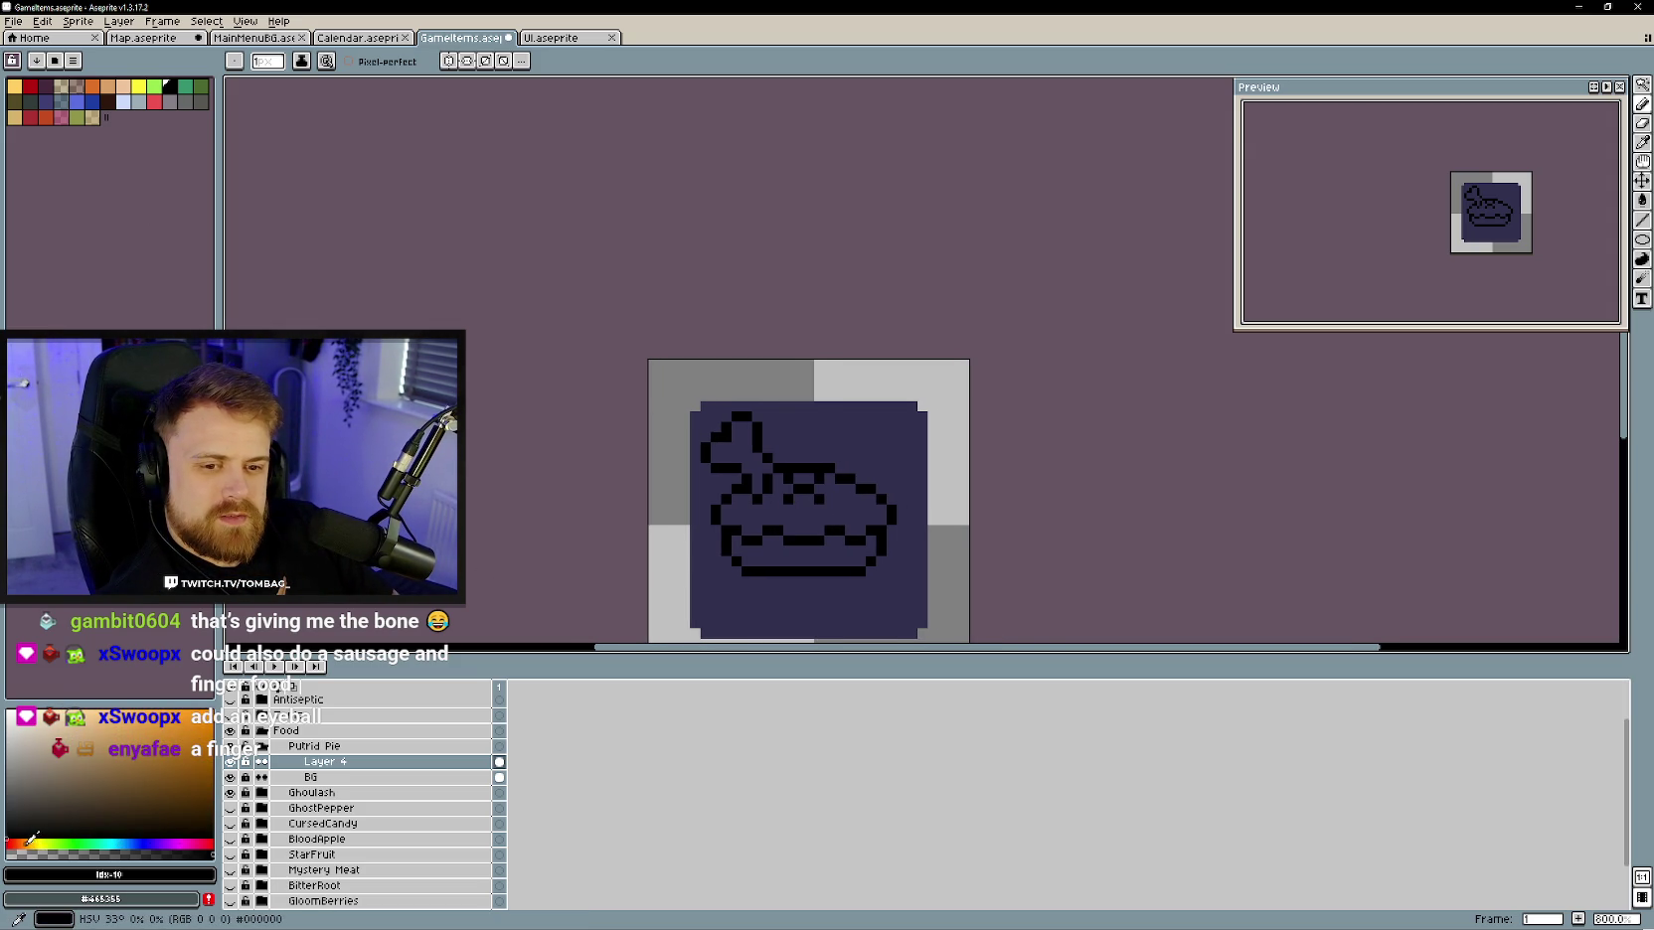
pyautogui.click(73, 748)
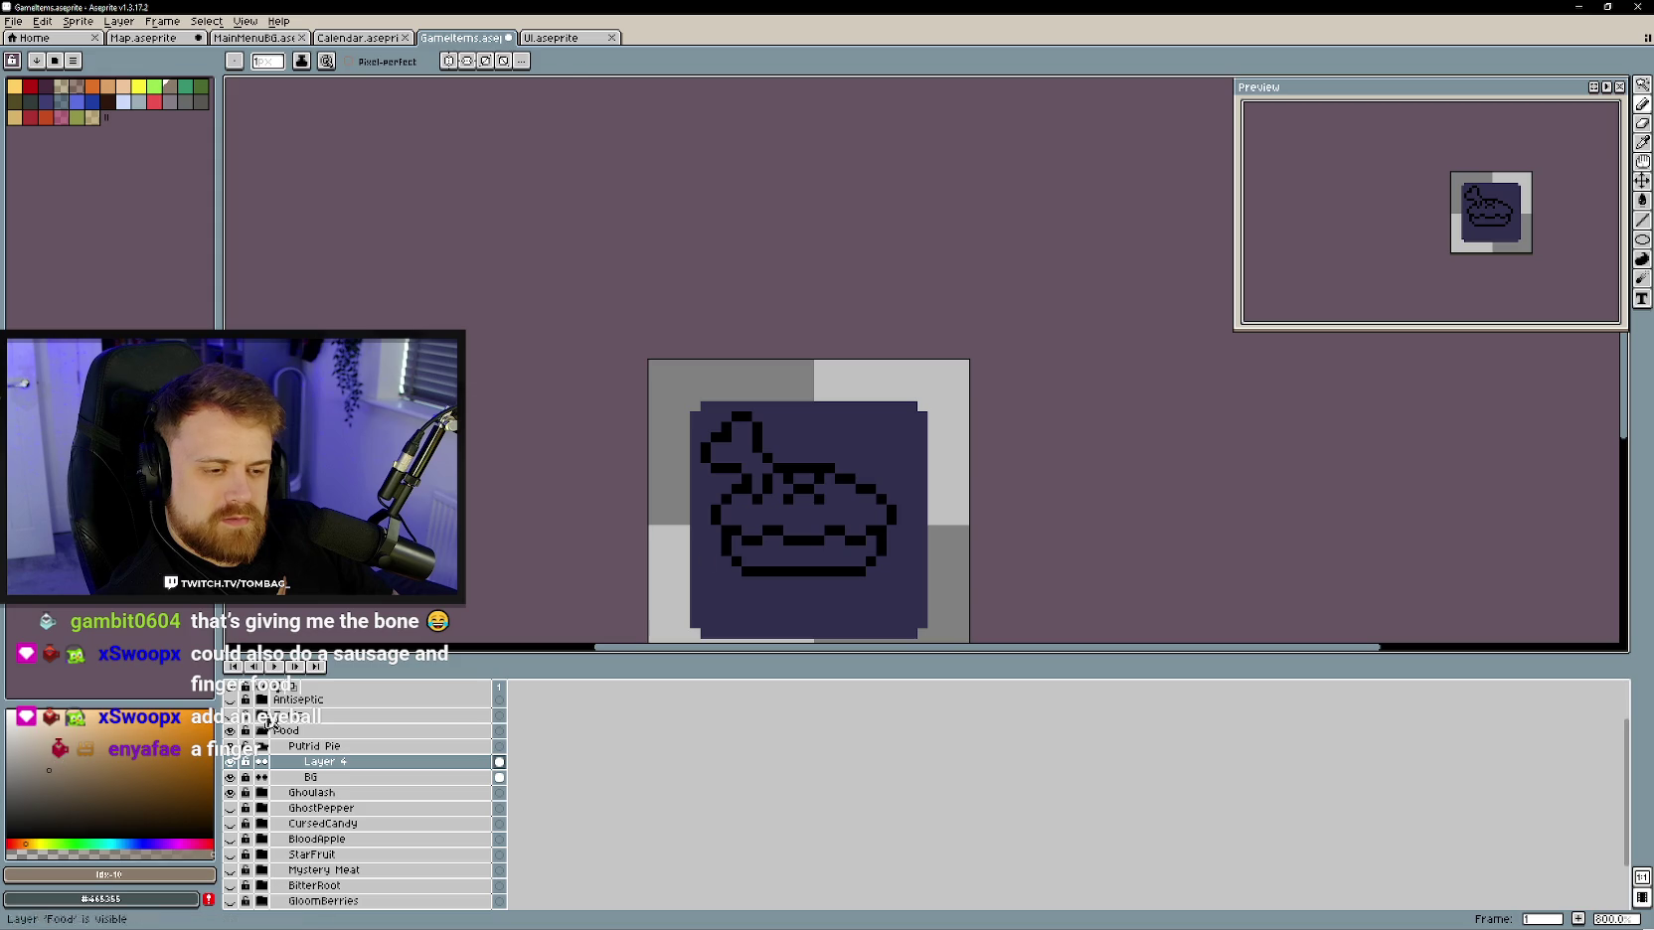
pyautogui.press('g')
pyautogui.click(849, 556)
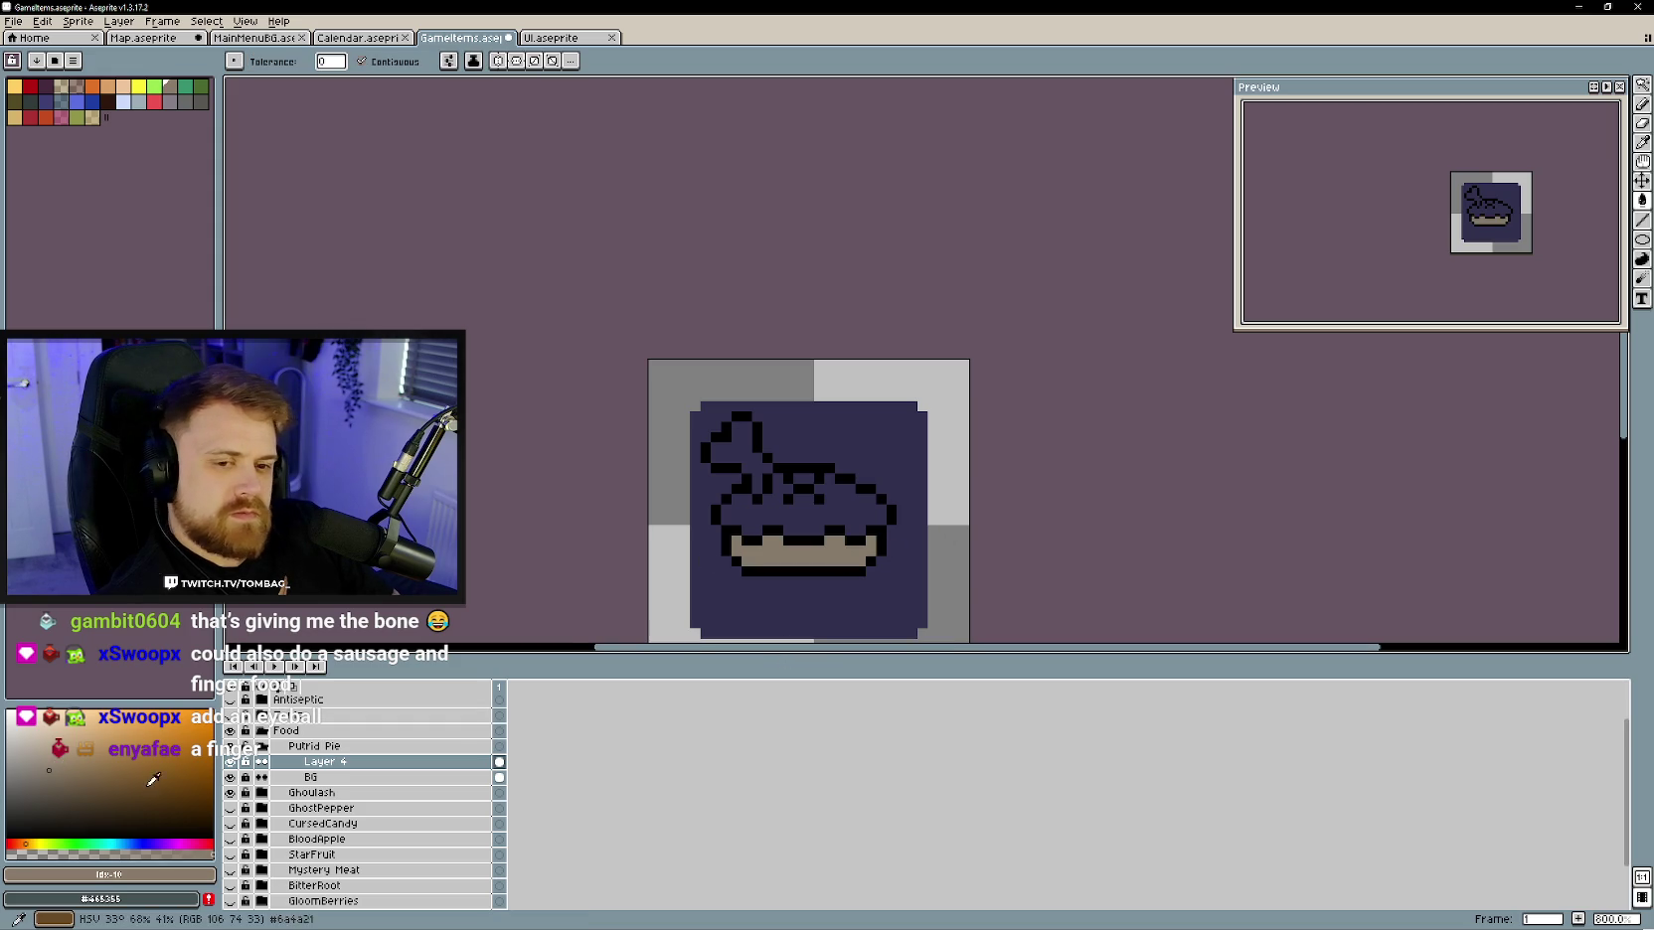
# - Paint a row of darker brown shading pixels across the tan bottom crust
pyautogui.click(62, 787)
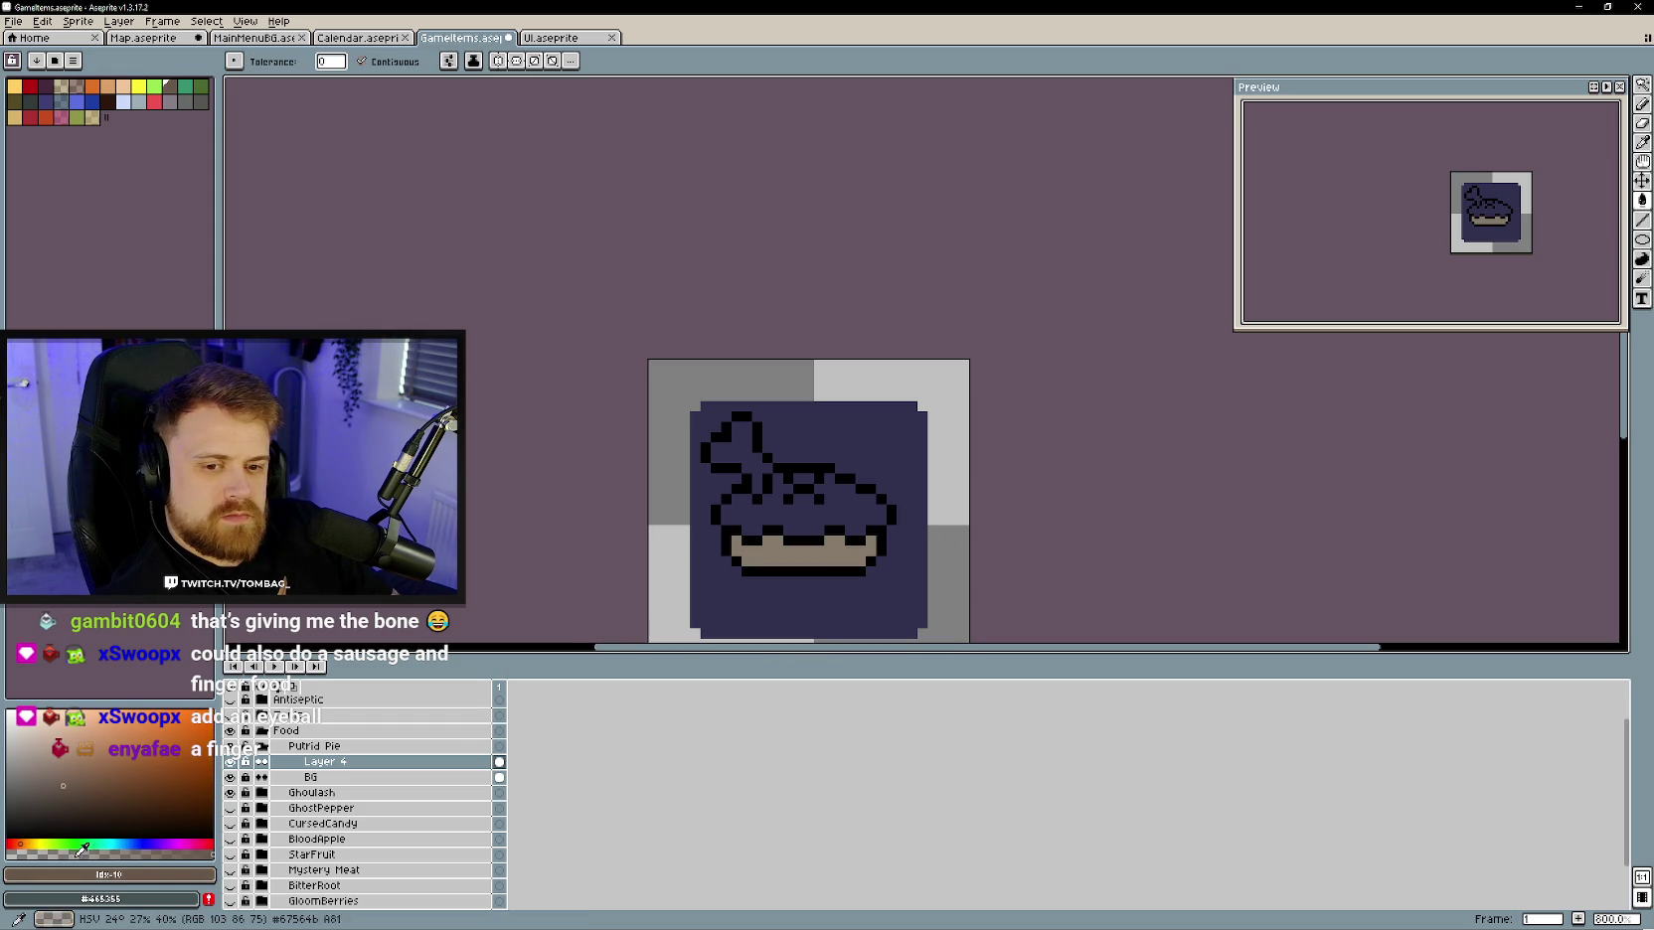
pyautogui.press('b')
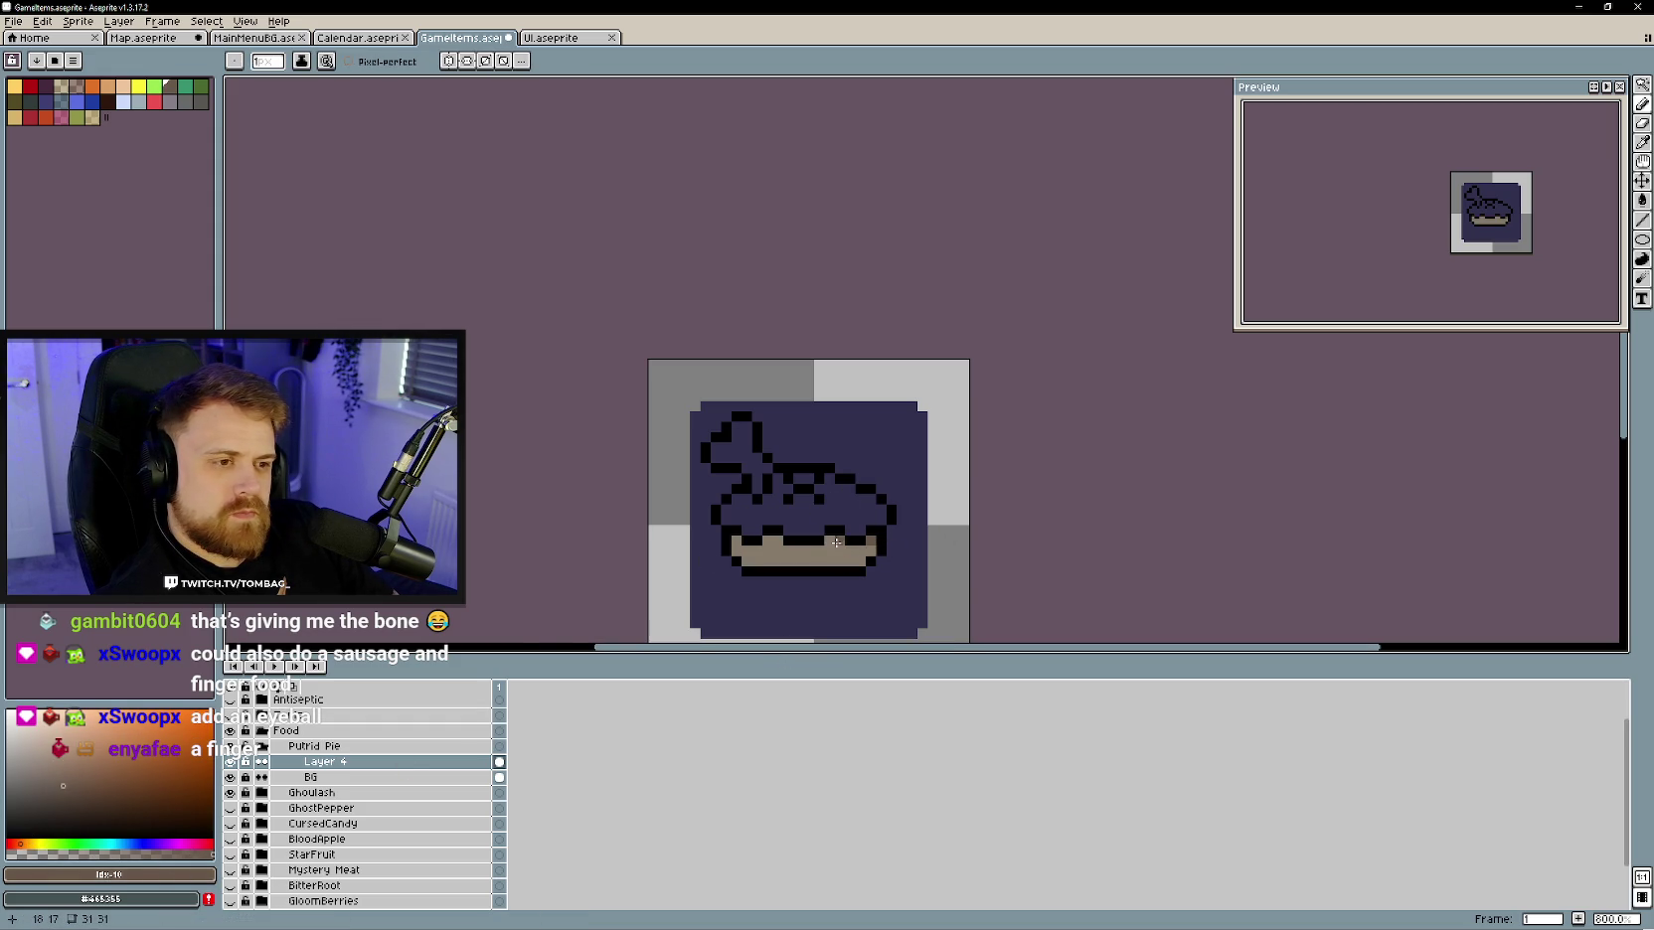
pyautogui.moveTo(812, 549); pyautogui.dragTo(782, 547)
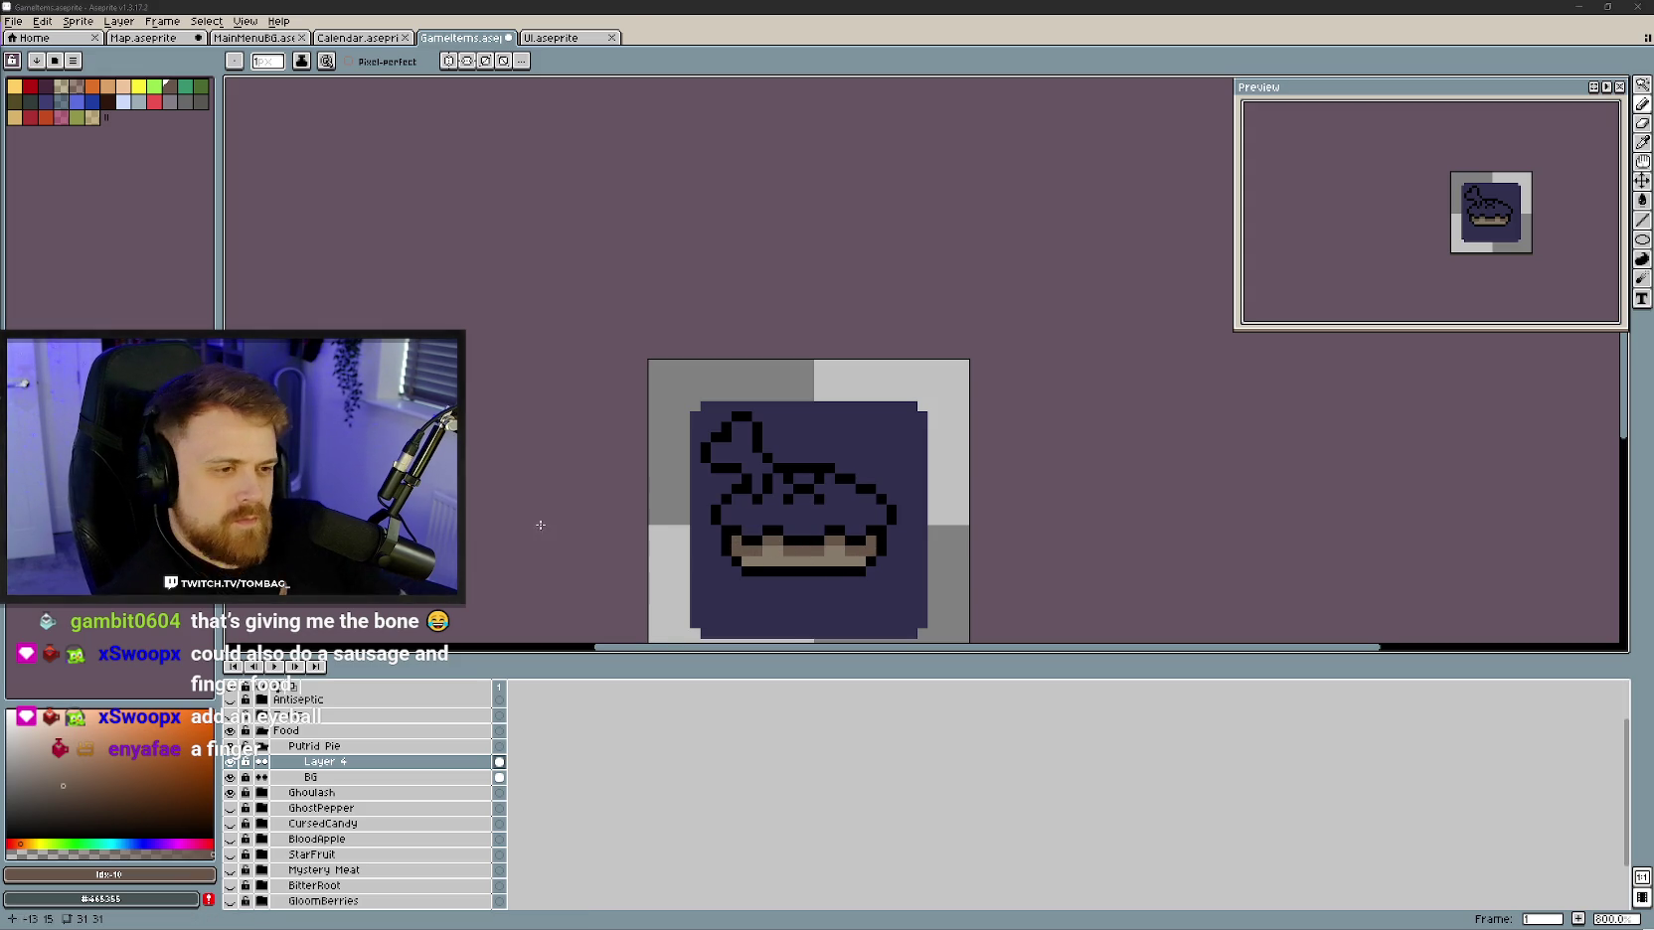
pyautogui.click(805, 557)
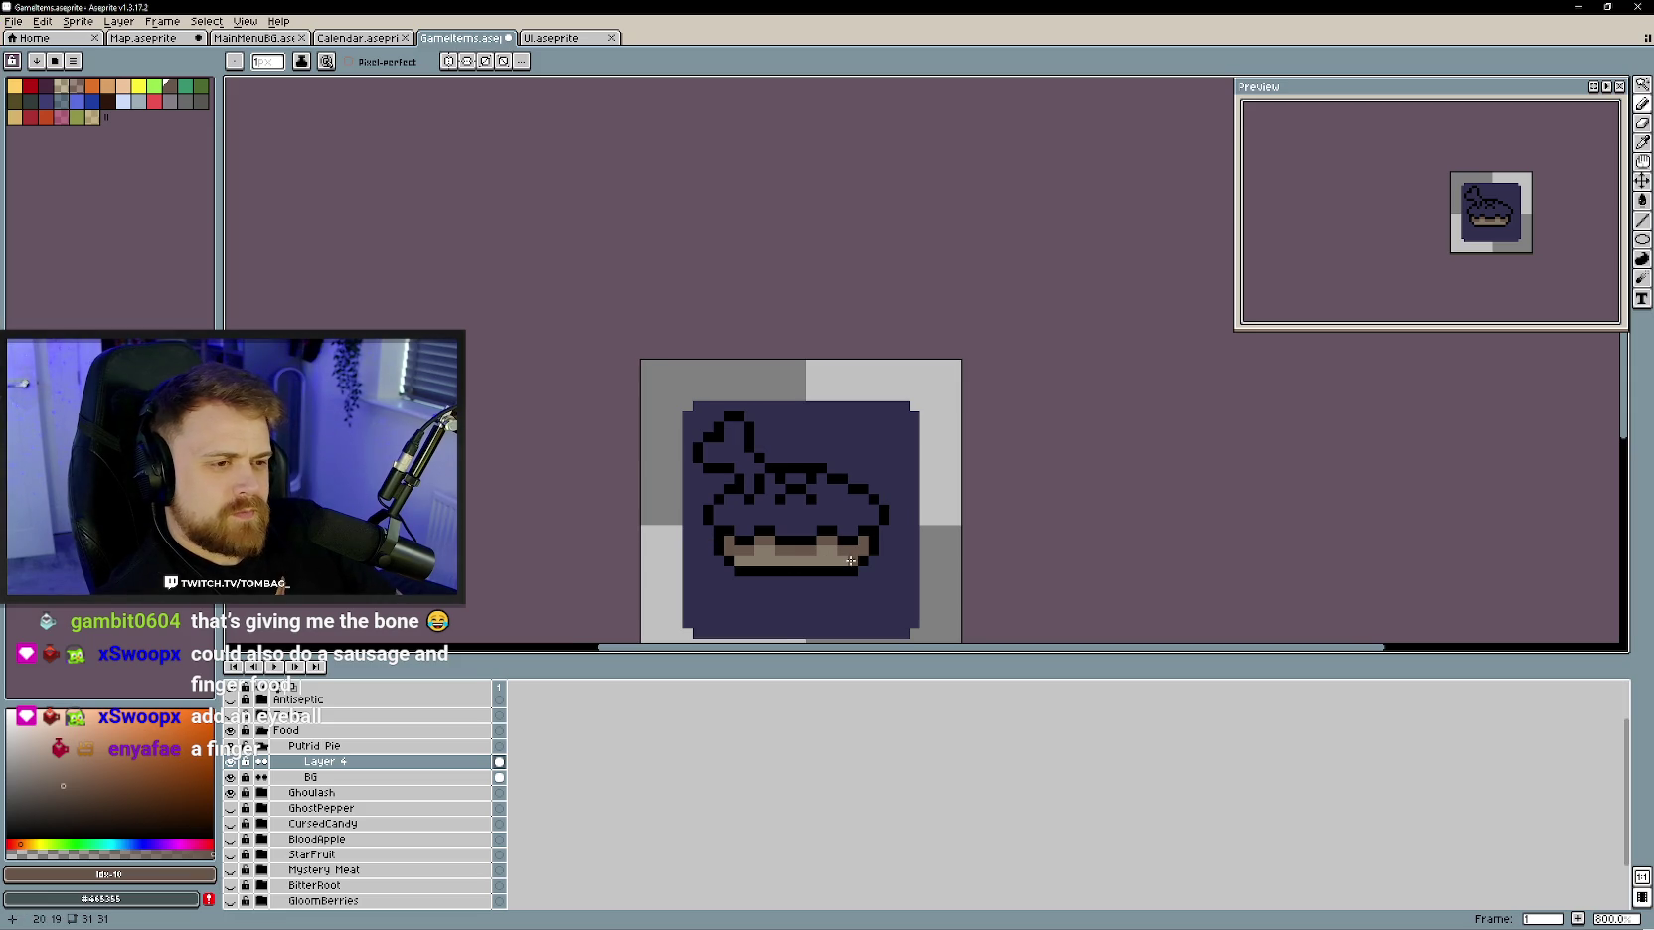
# - Mix a golden orange-tan colour and bucket-fill the pie's domed top with it
pyautogui.click(71, 795)
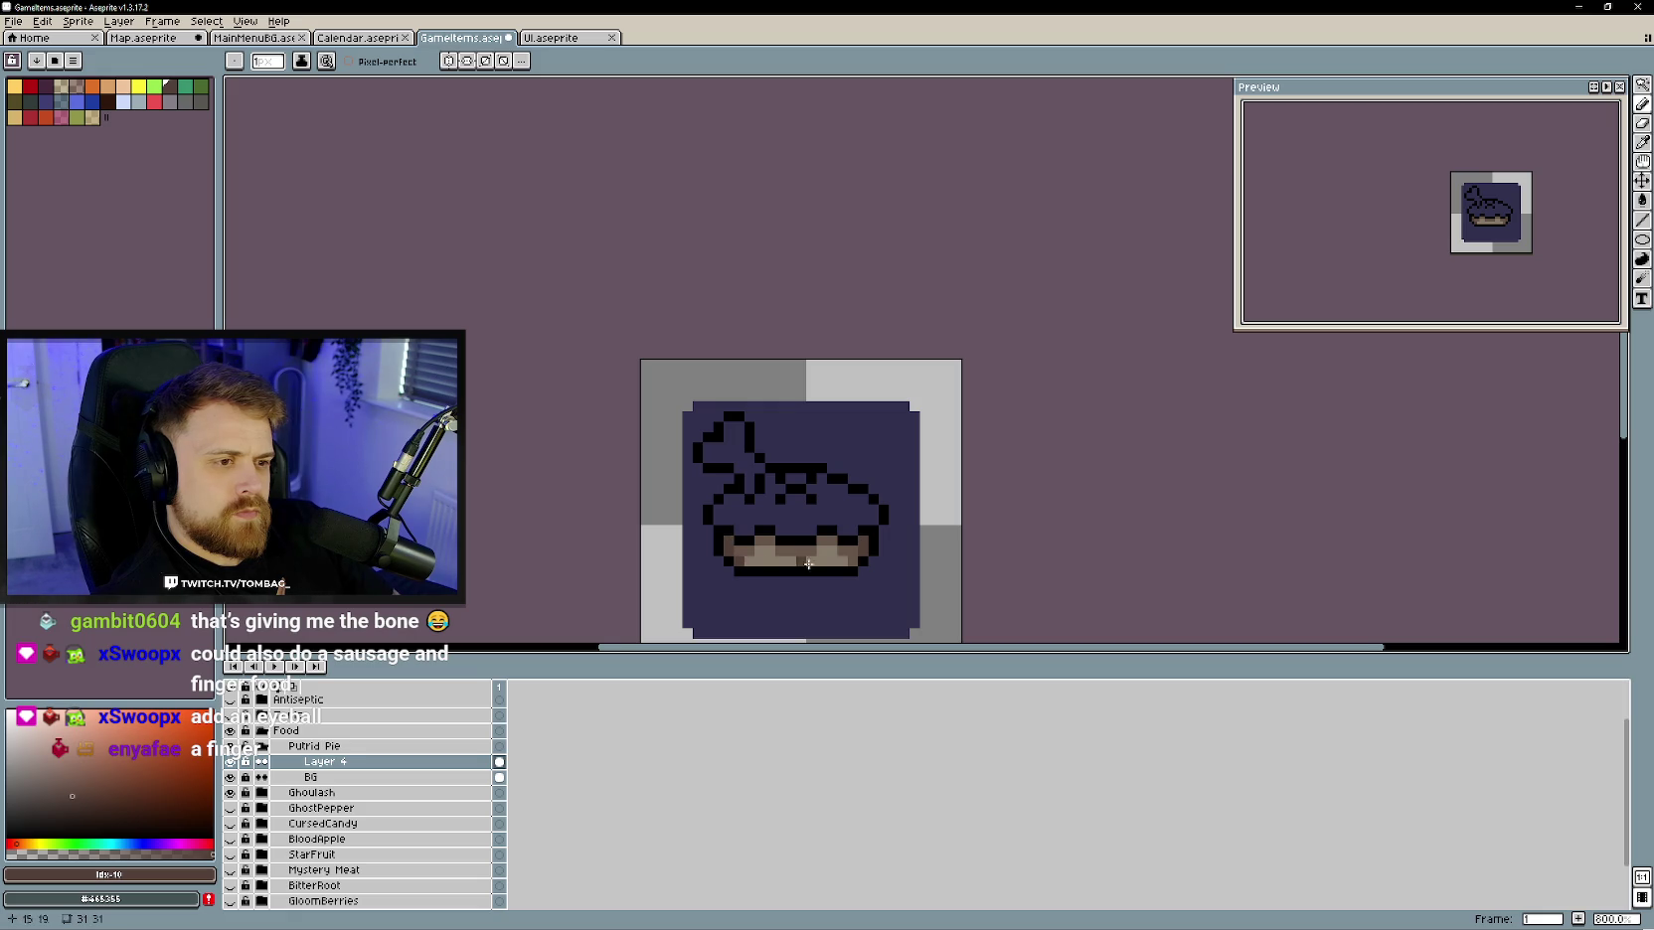
pyautogui.scroll(-2, 885, 596)
pyautogui.scroll(-1, 918, 601)
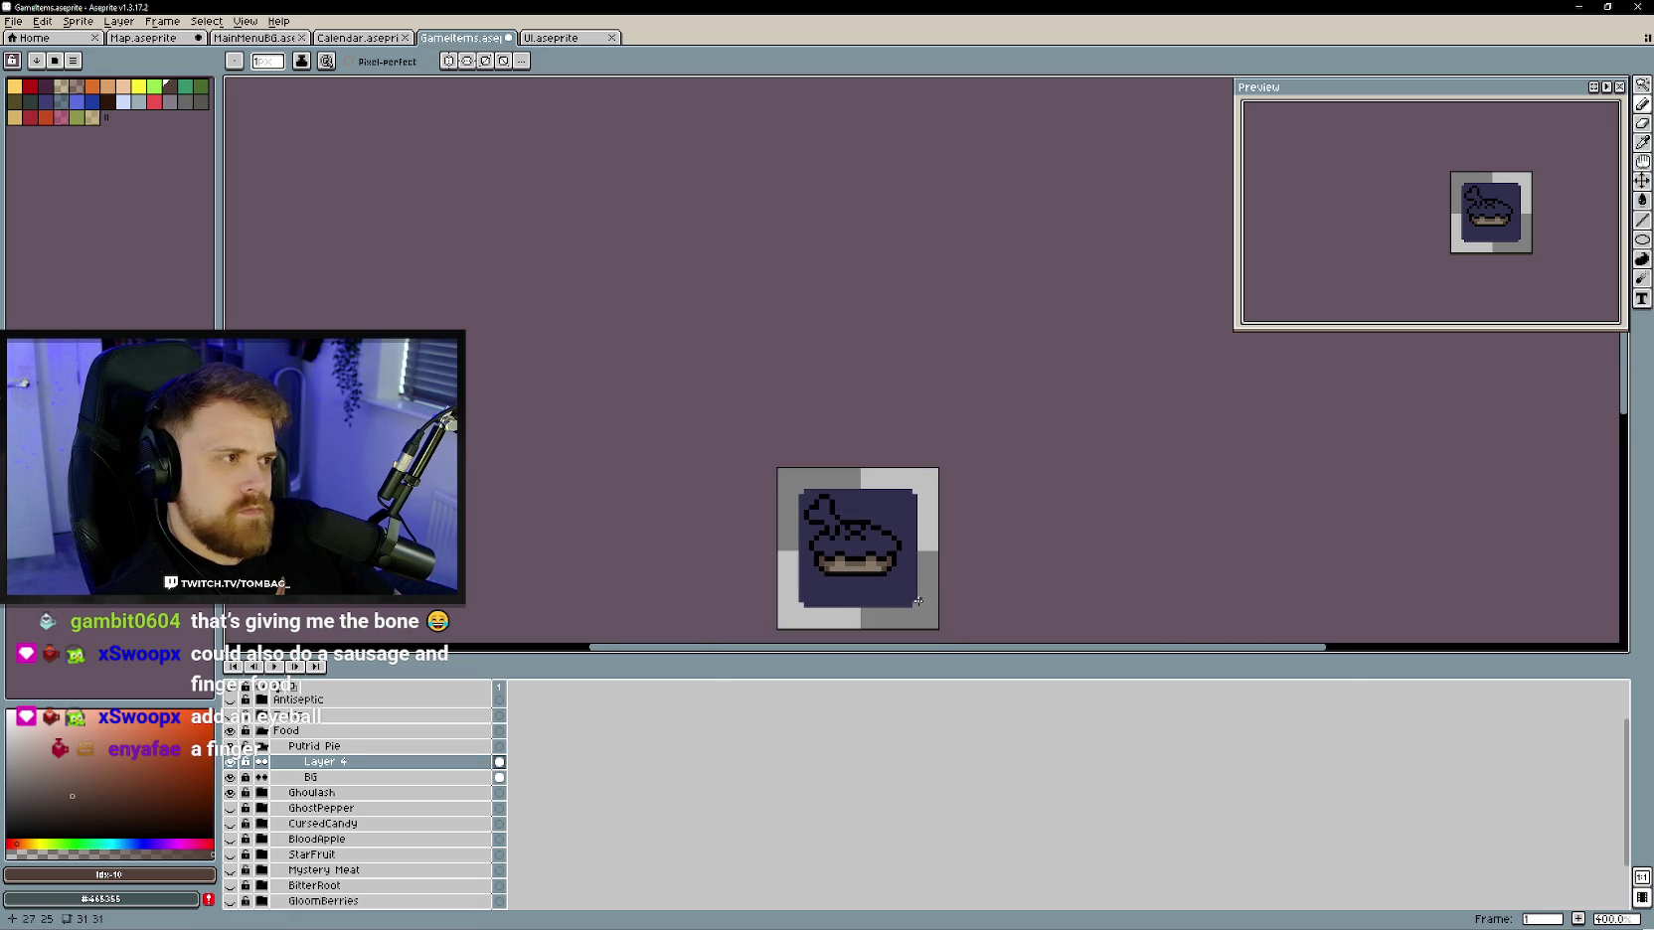
pyautogui.scroll(2, 917, 601)
pyautogui.scroll(1, 852, 558)
pyautogui.moveTo(99, 784); pyautogui.dragTo(100, 749)
pyautogui.moveTo(54, 840); pyautogui.dragTo(29, 842)
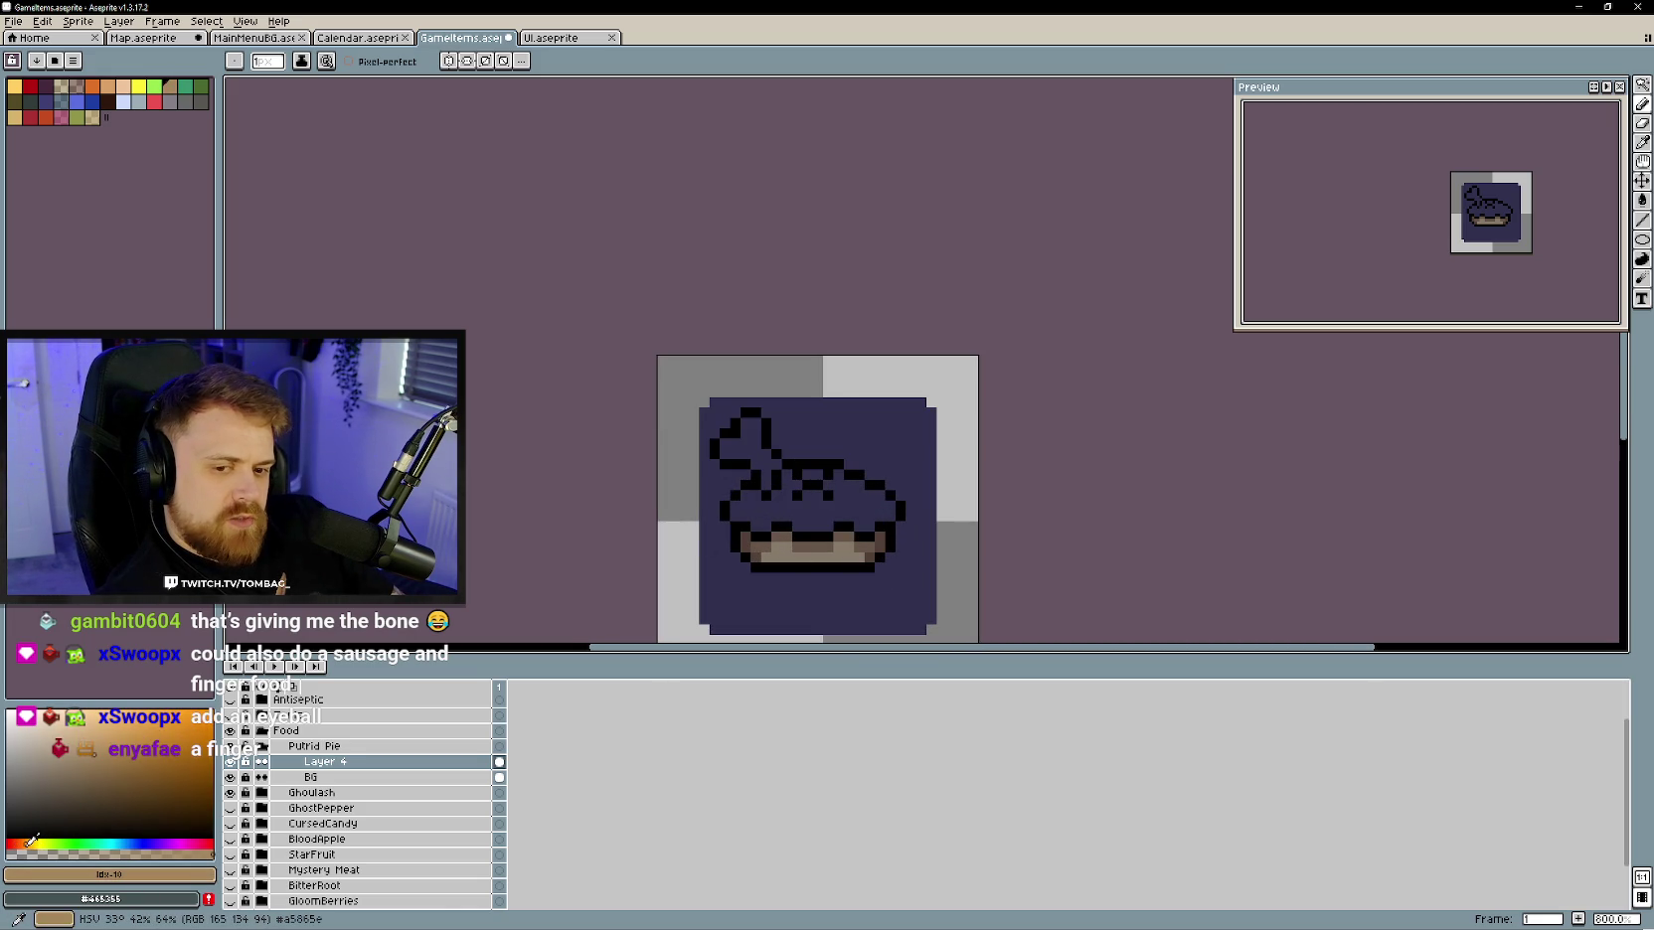
pyautogui.press('g')
pyautogui.click(806, 511)
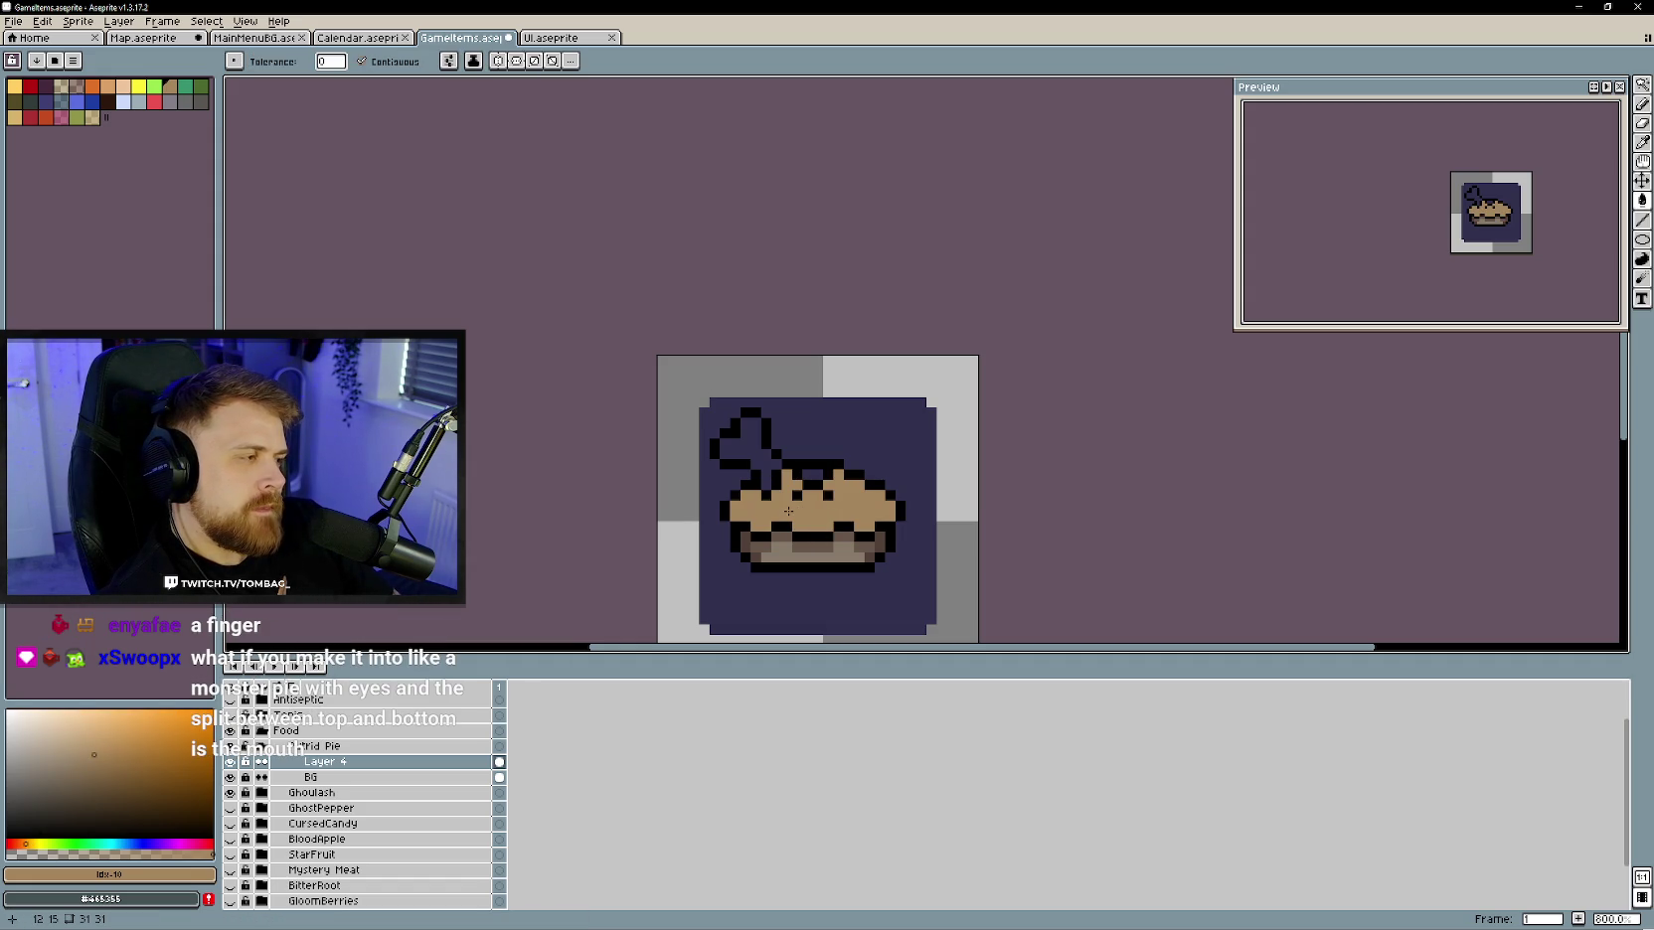
# - Undo the tan top fill, then try and undo a yellow-tan fill instead
pyautogui.hotkey('ctrl', 'z')
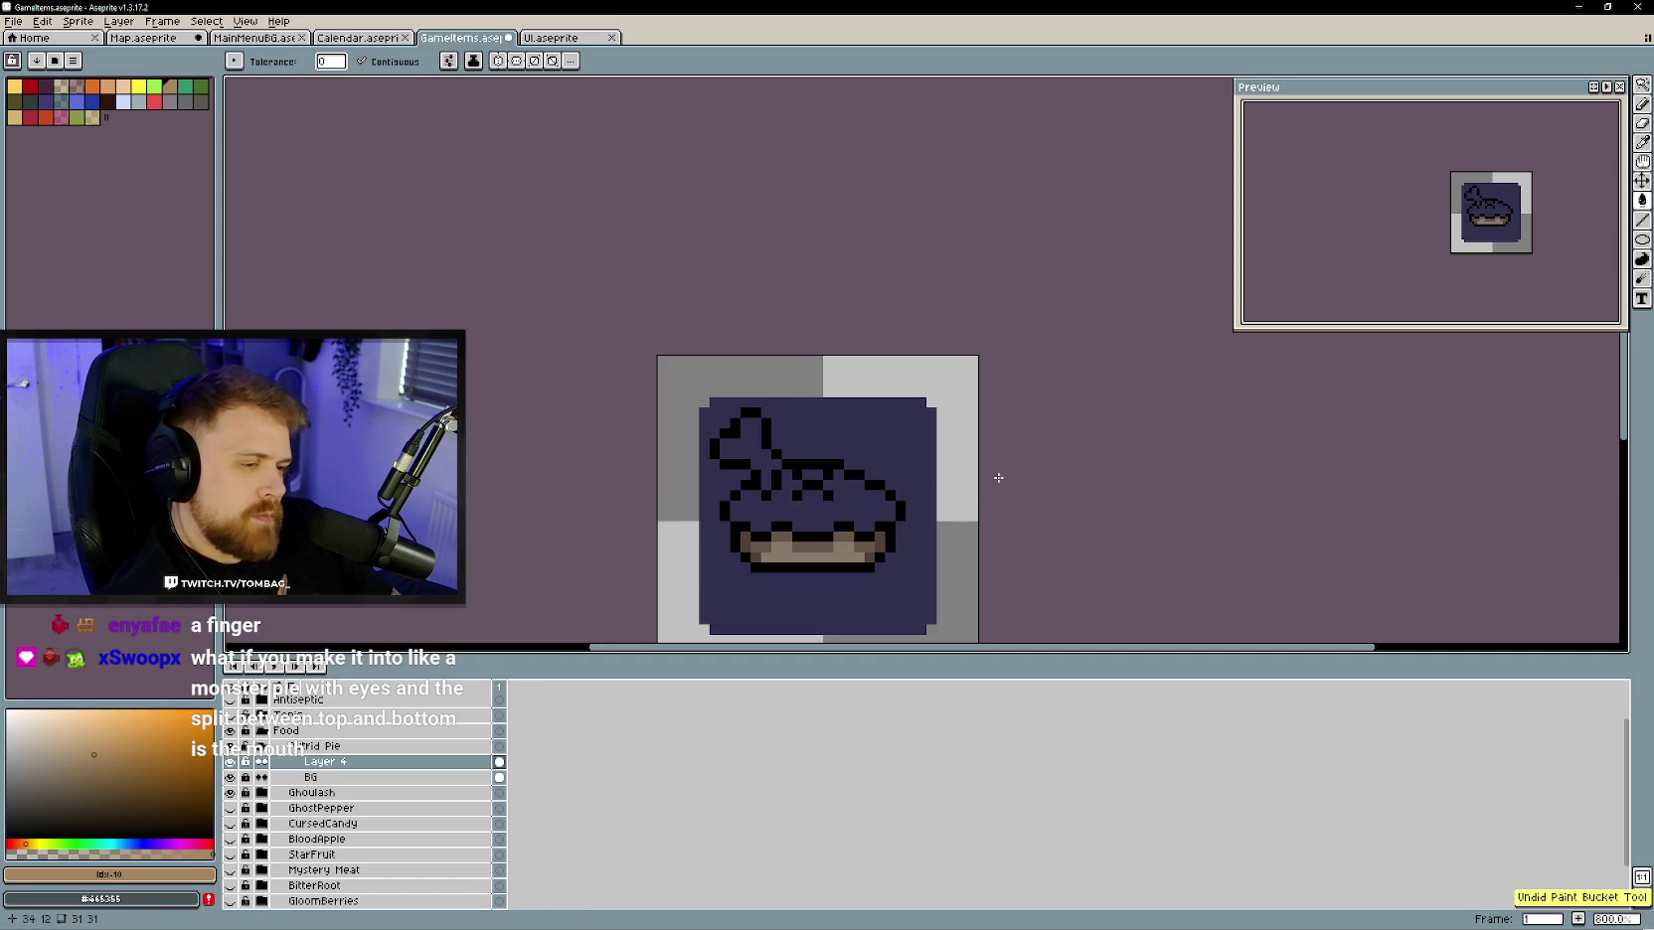
pyautogui.click(133, 764)
pyautogui.click(33, 844)
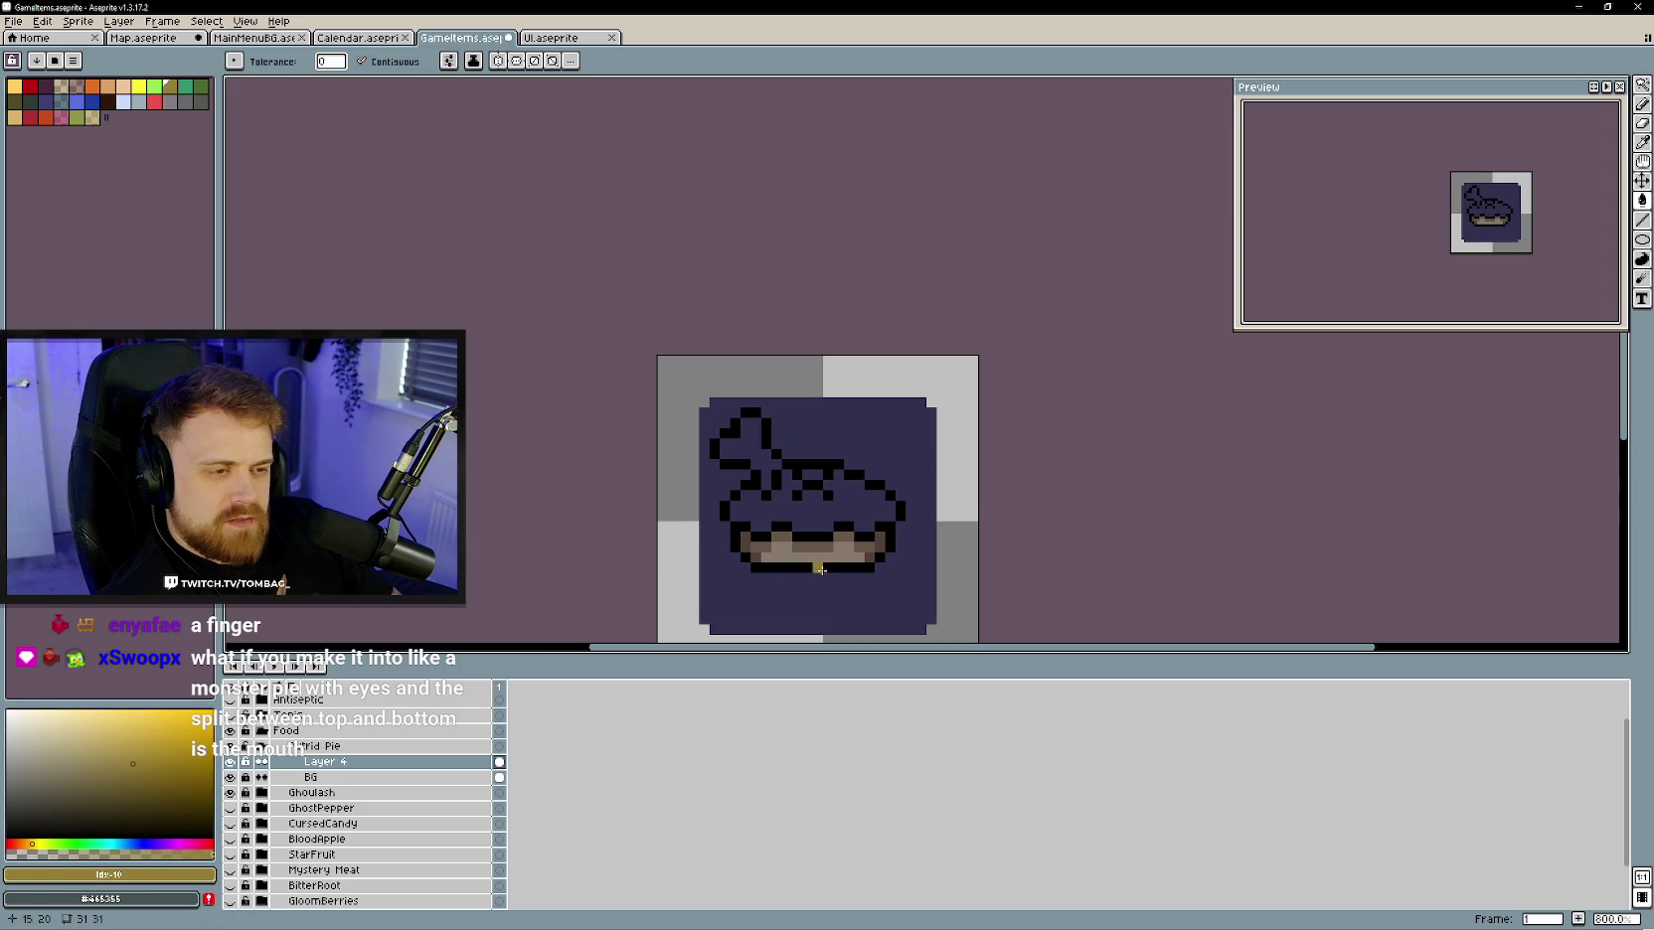
pyautogui.click(825, 507)
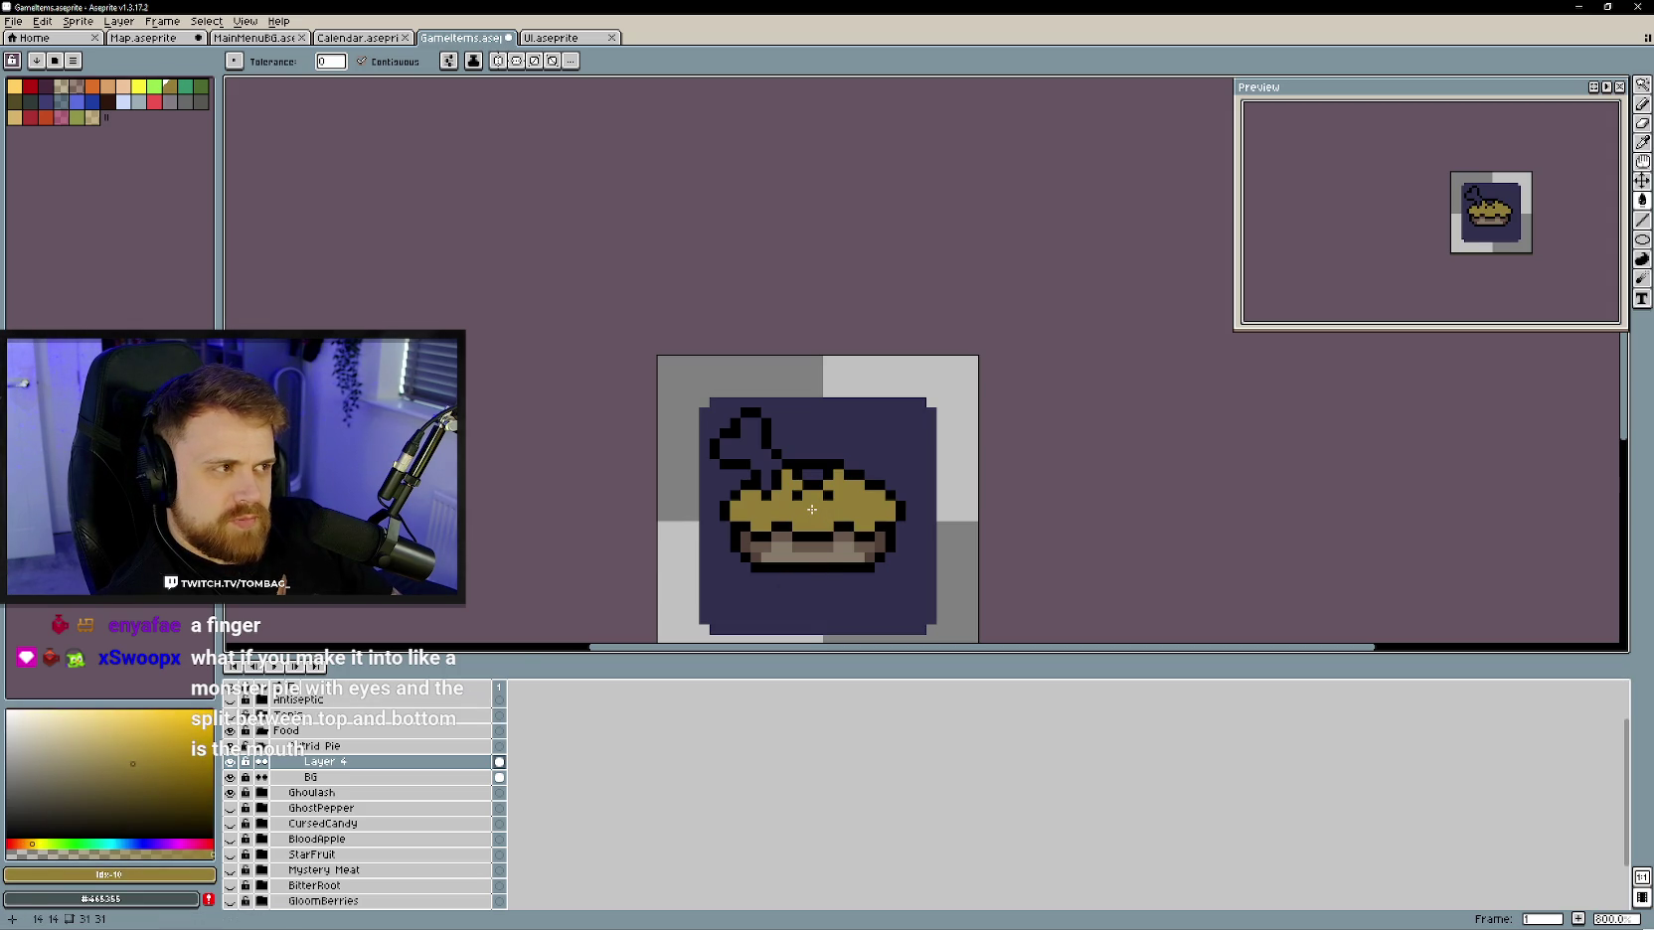
pyautogui.hotkey('ctrl', 'z')
# - Darken the colour toward brown and fill the pie's domed top reddish brown
pyautogui.moveTo(134, 768); pyautogui.dragTo(144, 788)
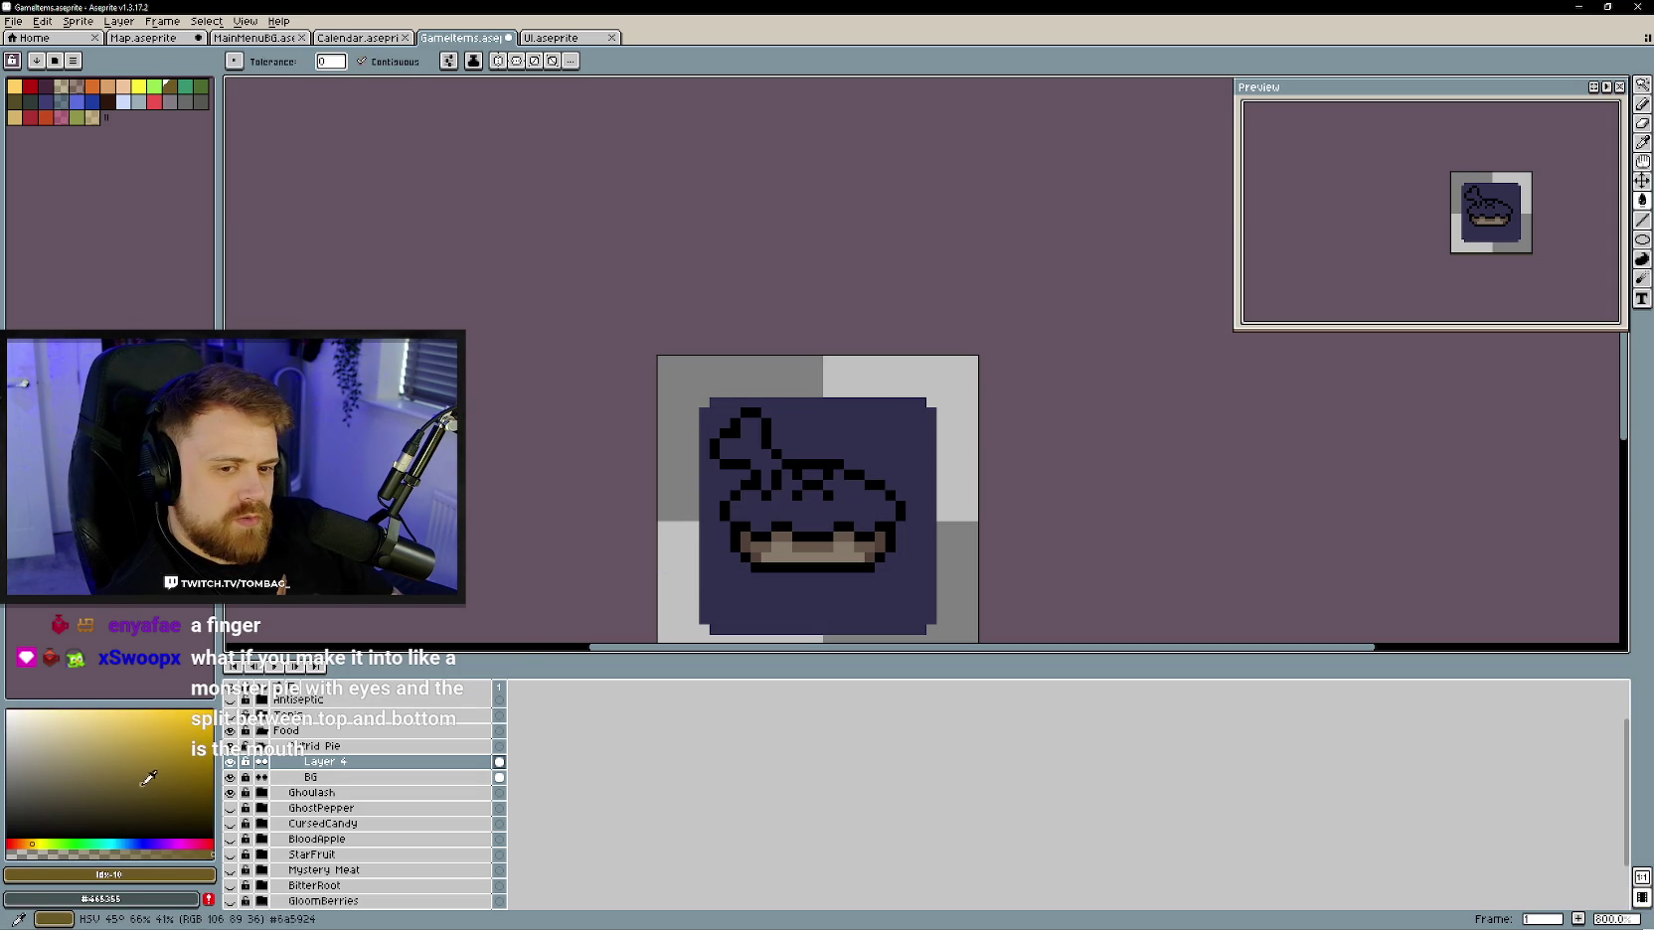
pyautogui.moveTo(32, 844); pyautogui.dragTo(19, 844)
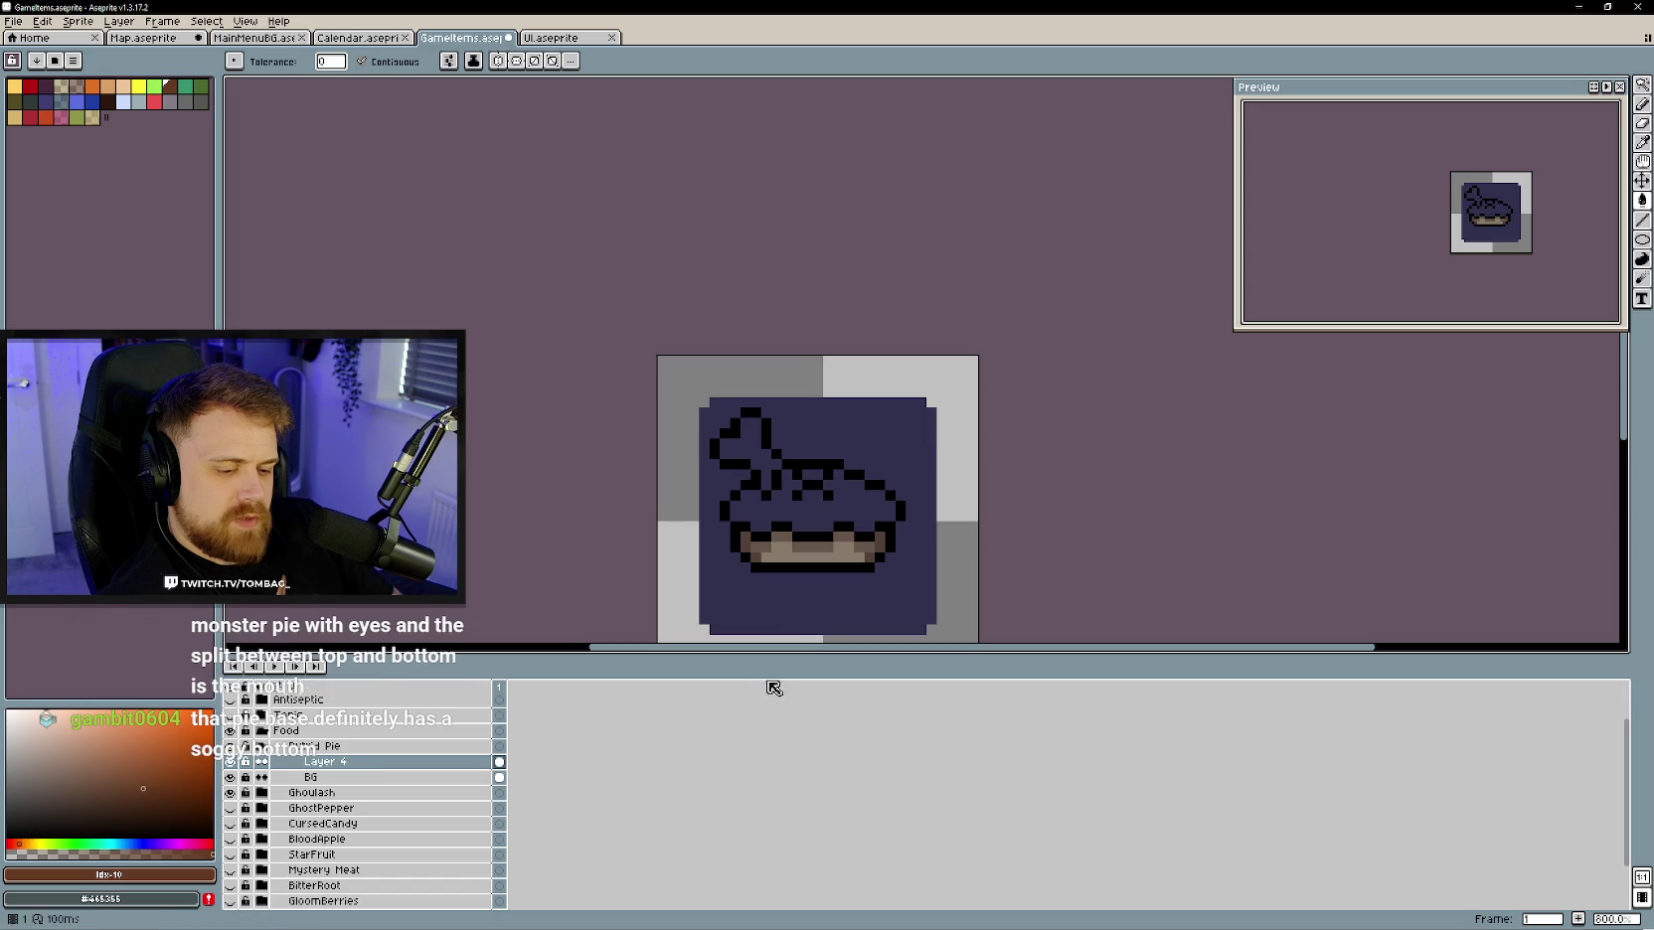
pyautogui.click(819, 519)
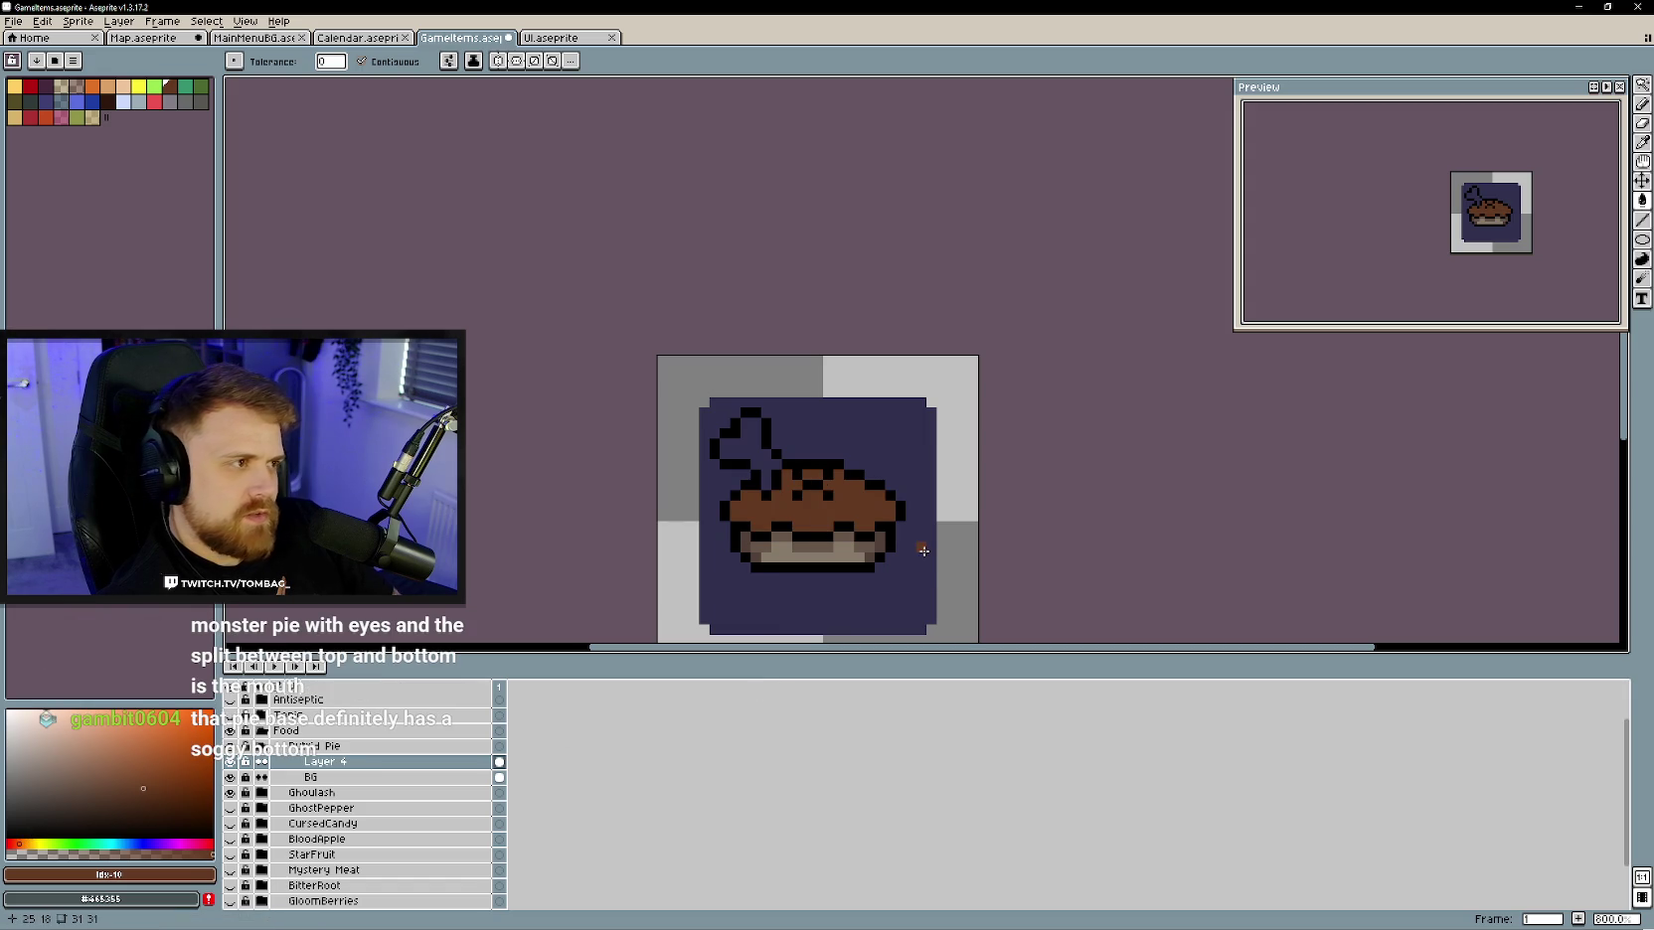
pyautogui.scroll(2, 817, 511)
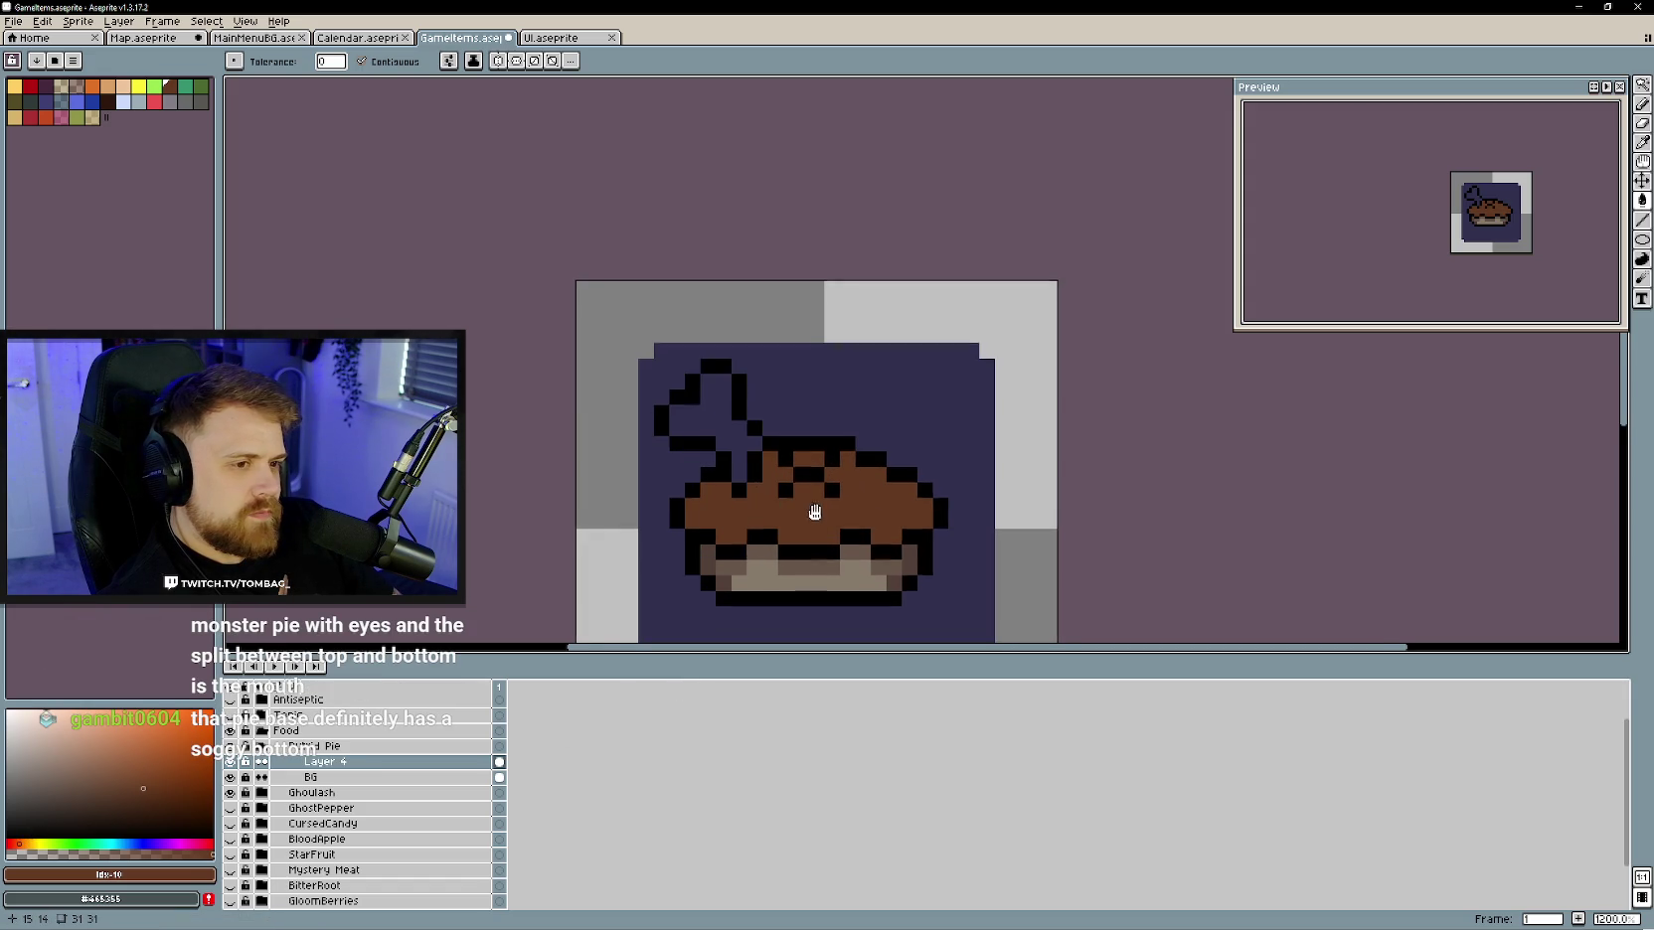
# - Show the Mystery Meat sprite for reference and eyedrop its pale bone colour
pyautogui.press('i')
pyautogui.press('b')
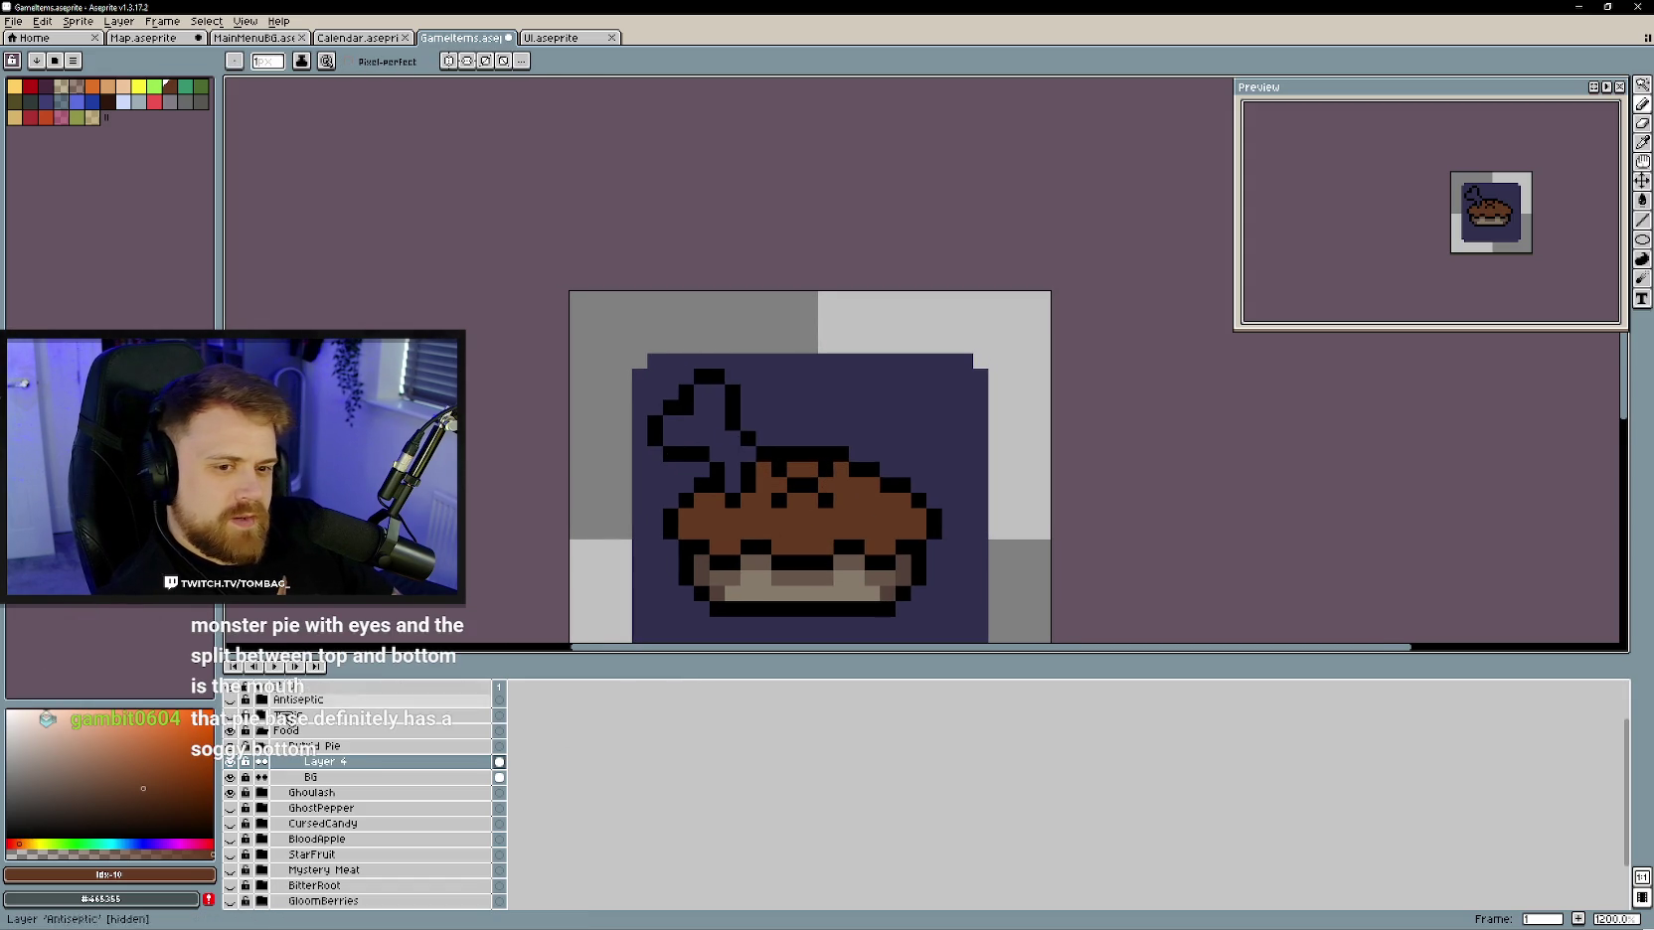
pyautogui.click(263, 746)
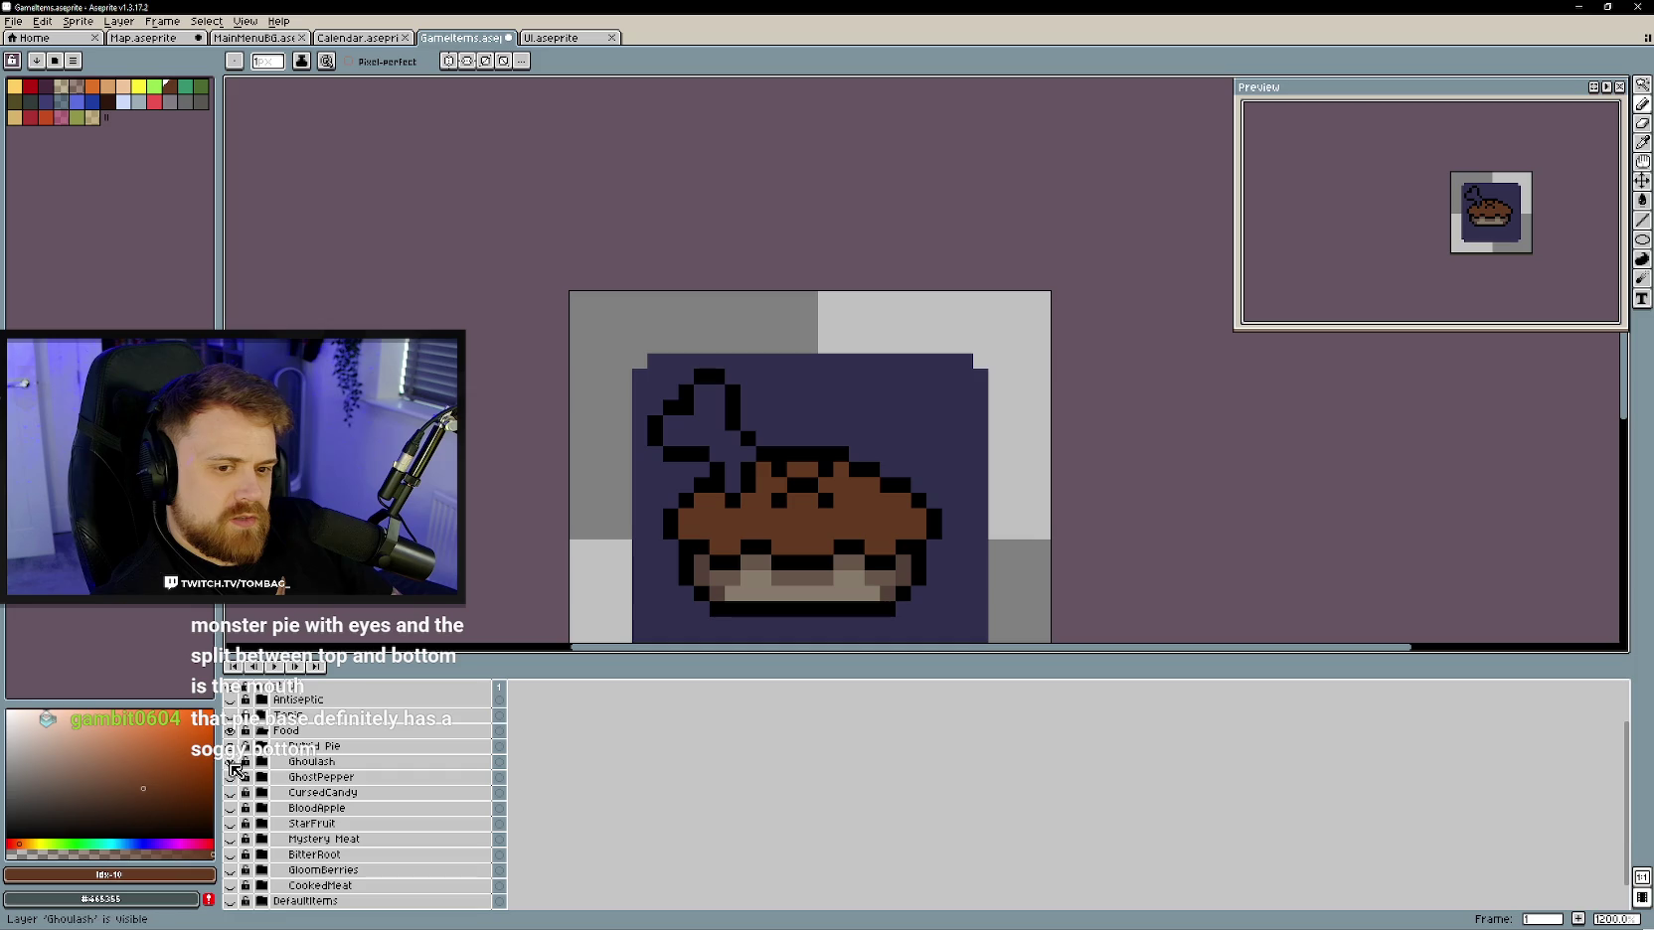
pyautogui.click(231, 762)
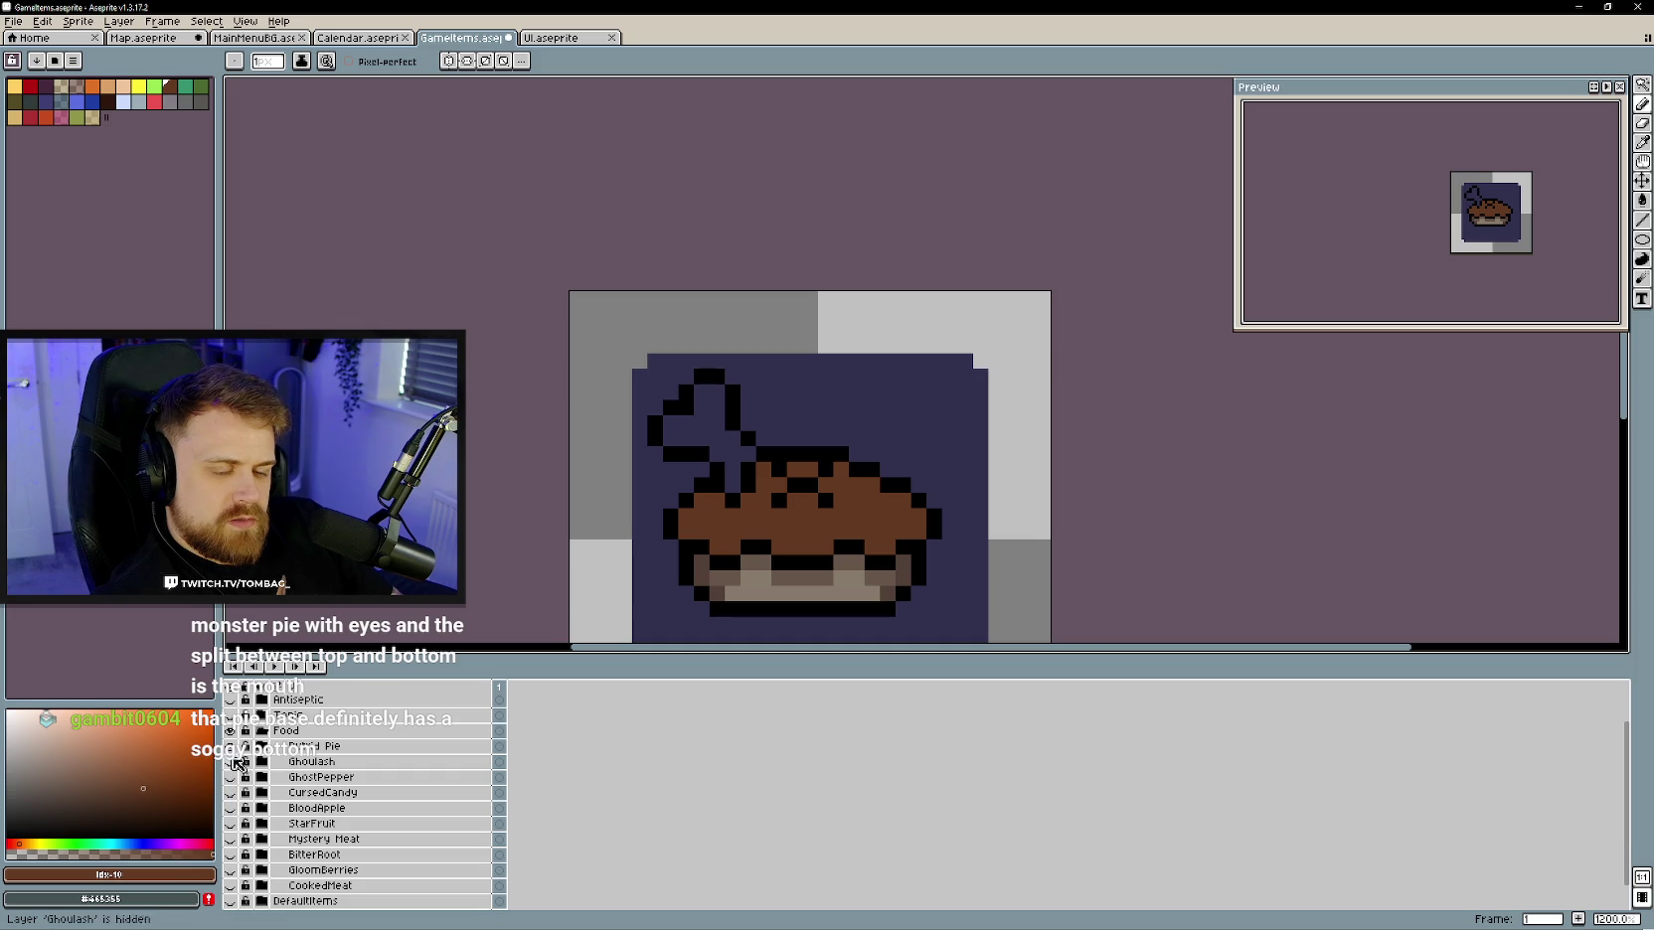
pyautogui.click(232, 762)
pyautogui.click(230, 839)
pyautogui.press('i')
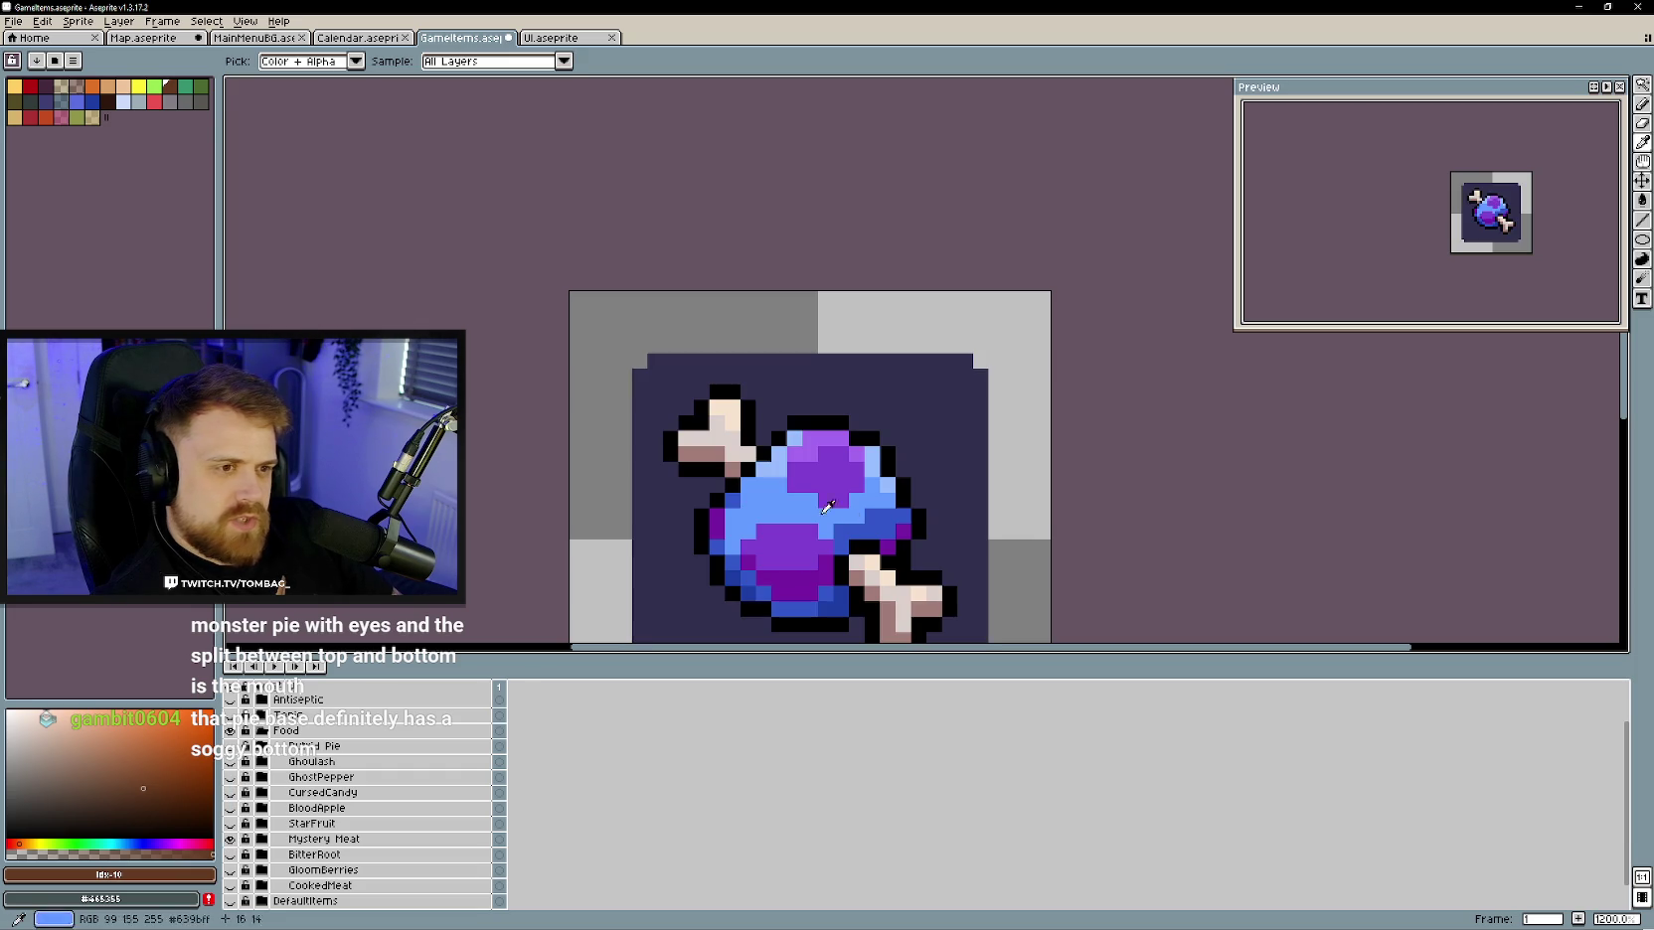
pyautogui.click(720, 437)
pyautogui.press('b')
pyautogui.click(231, 763)
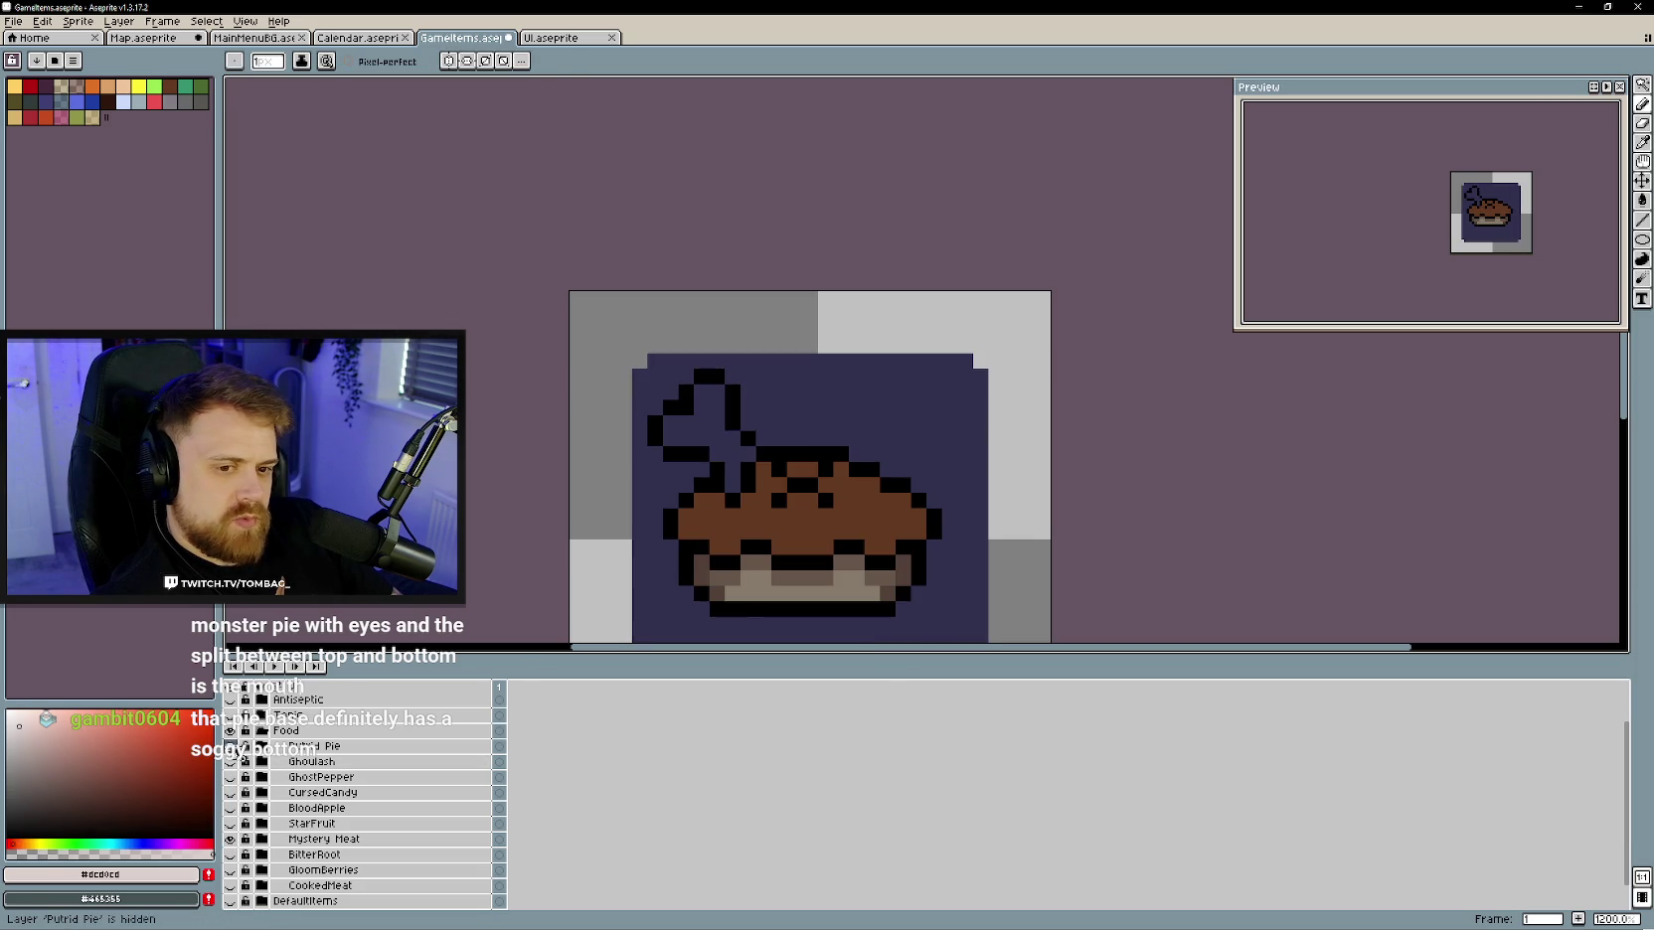
# - Paint-bucket fill the bone with the pale bone colour
pyautogui.press('g')
pyautogui.click(703, 423)
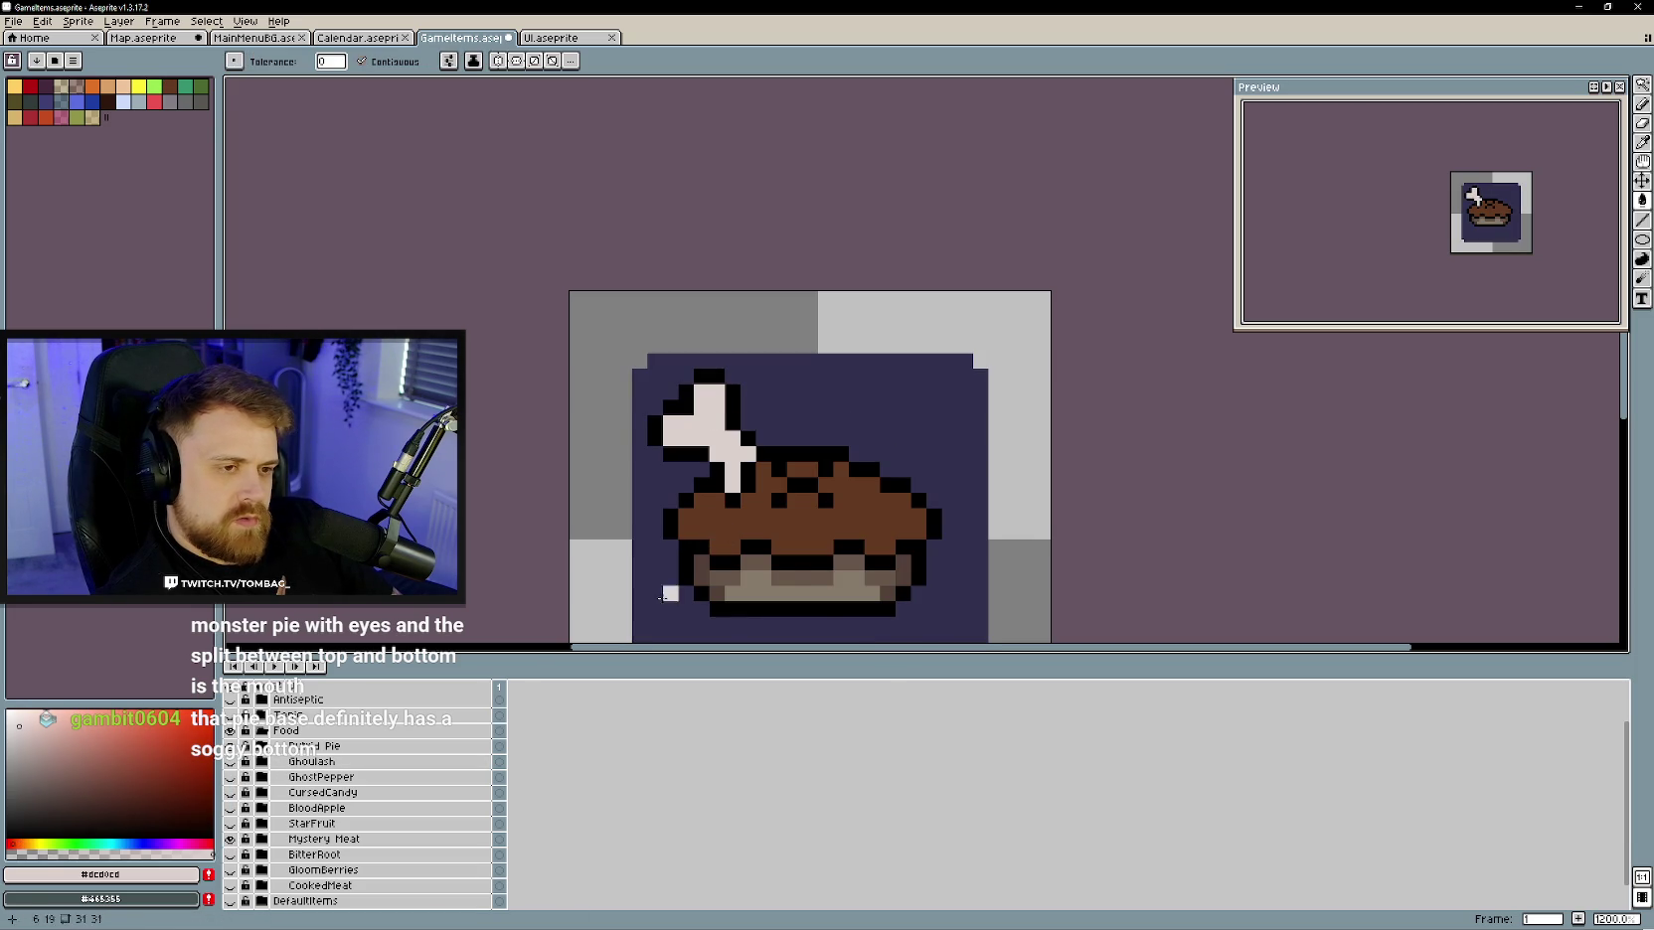
pyautogui.scroll(-2, 701, 545)
pyautogui.scroll(2, 785, 527)
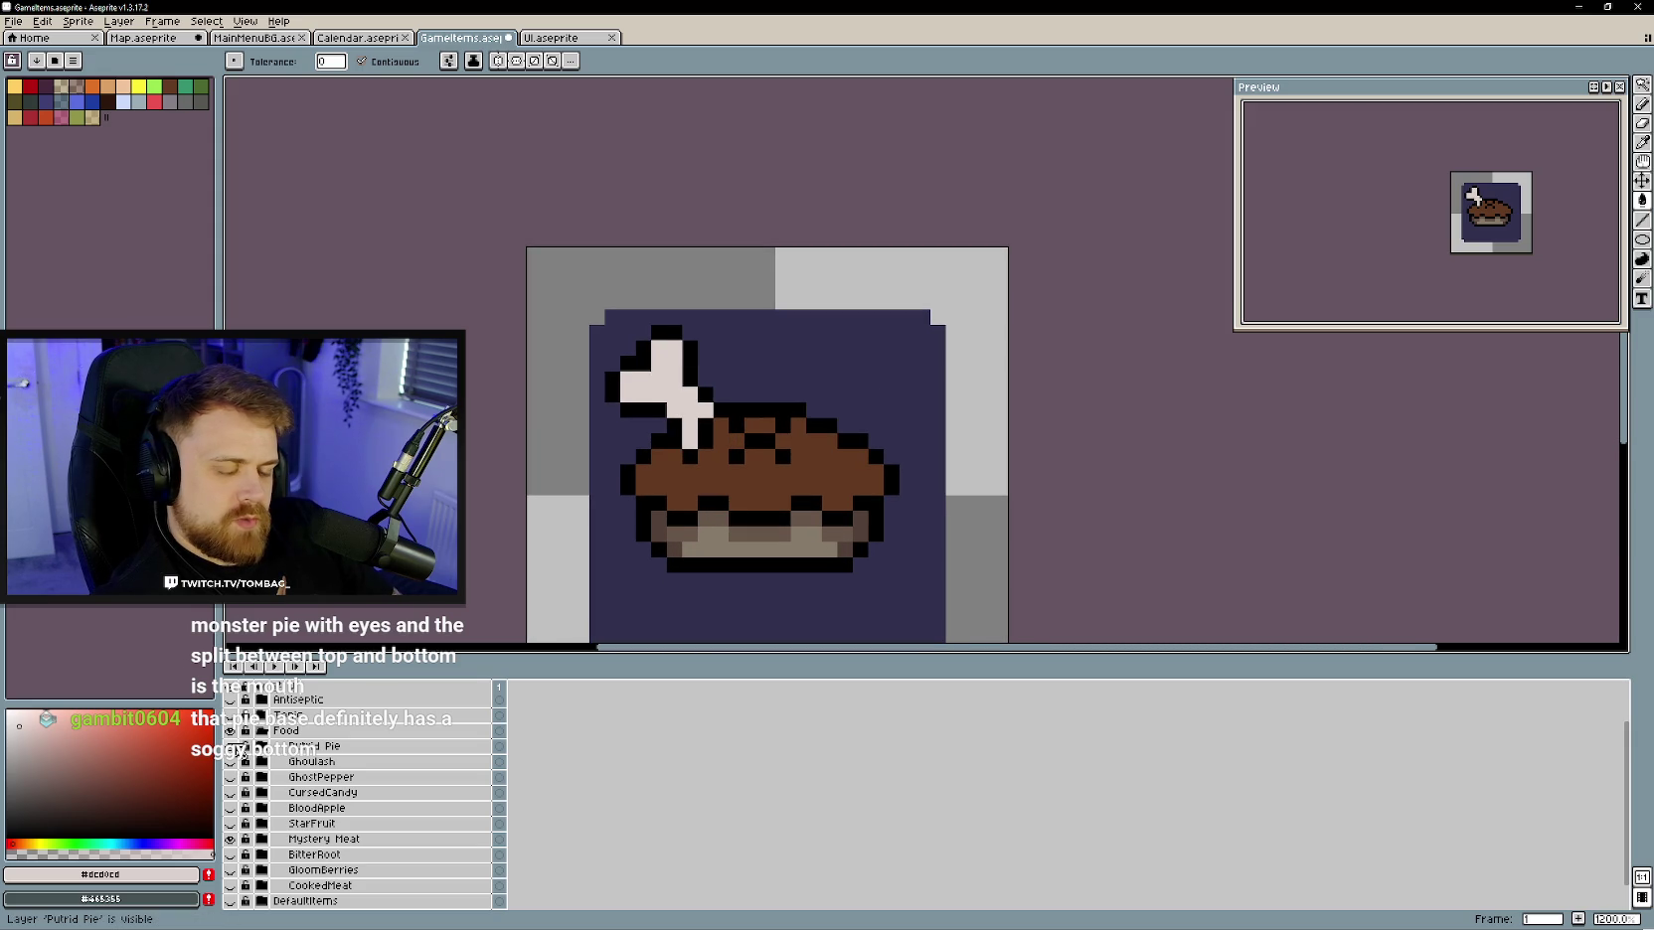
# - Try a flat pink bone fill, undo it, and pencil one pink pixel at the stalk
pyautogui.click(230, 747)
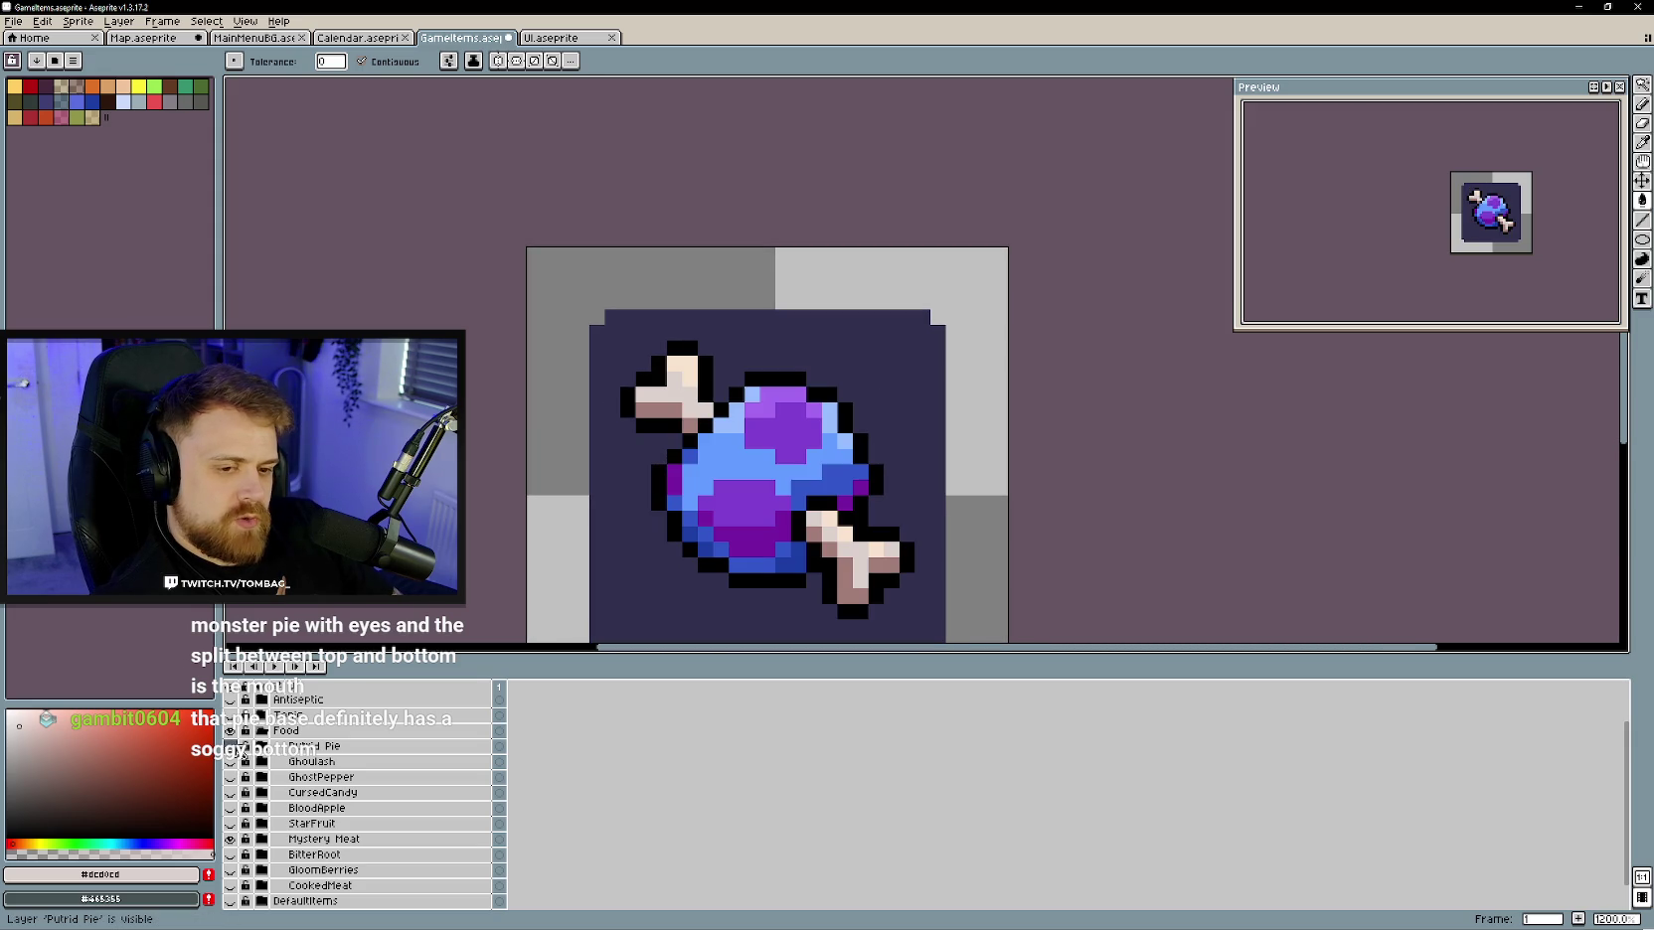
pyautogui.click(233, 764)
pyautogui.click(690, 427)
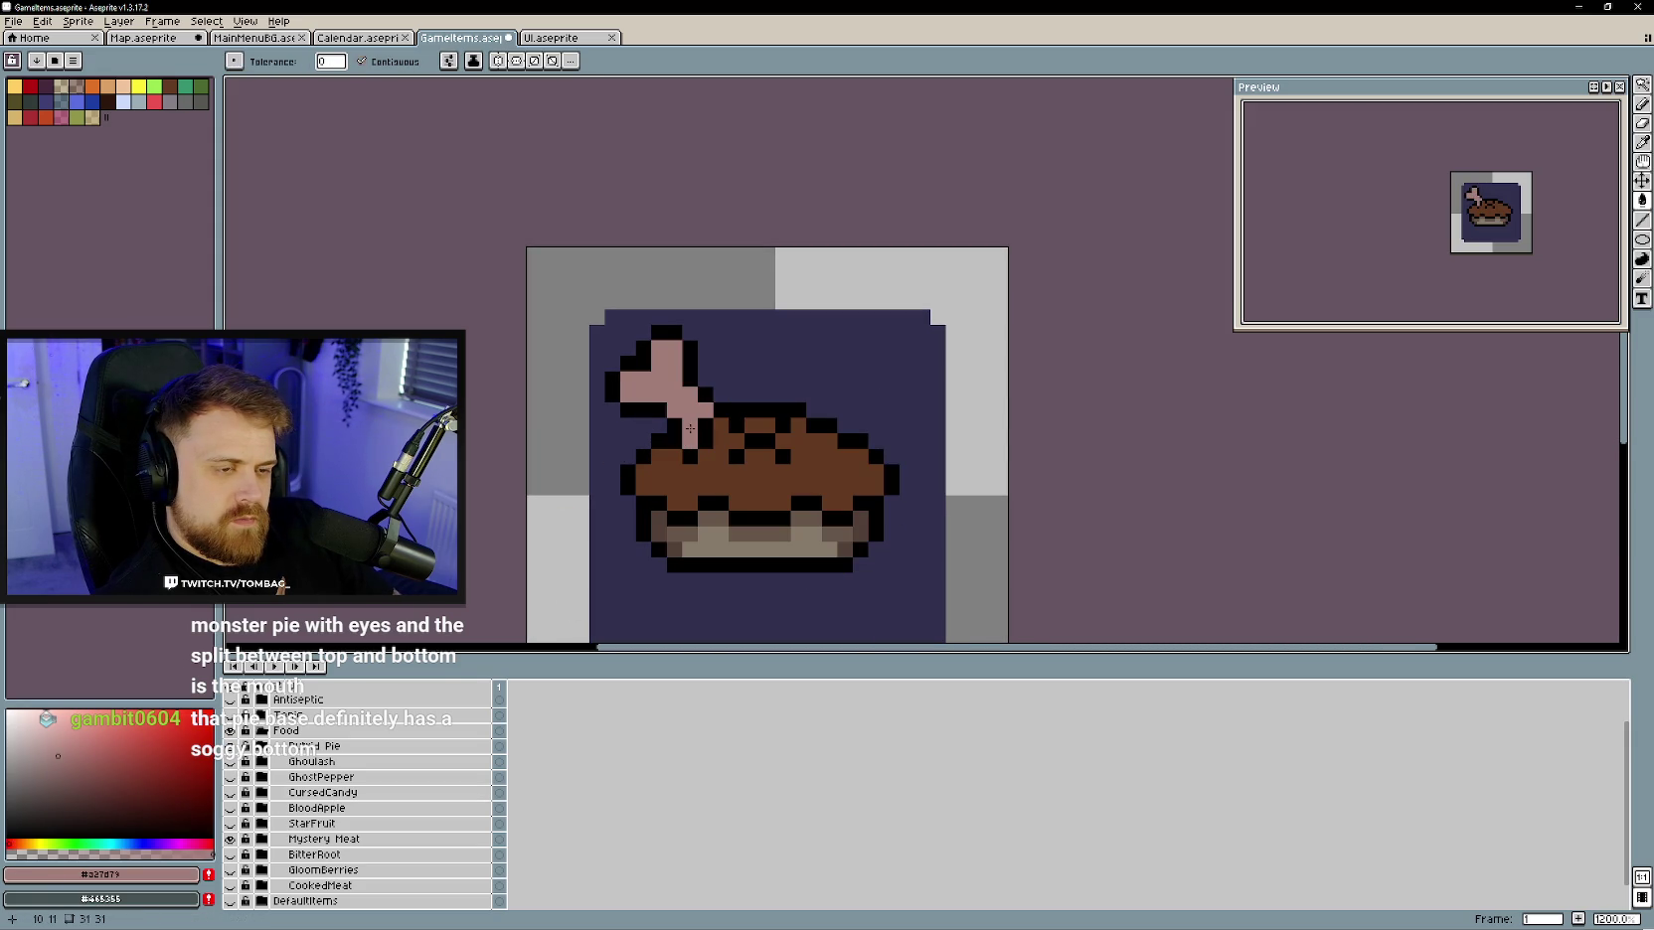
pyautogui.press('b')
pyautogui.hotkey('ctrl', 'z')
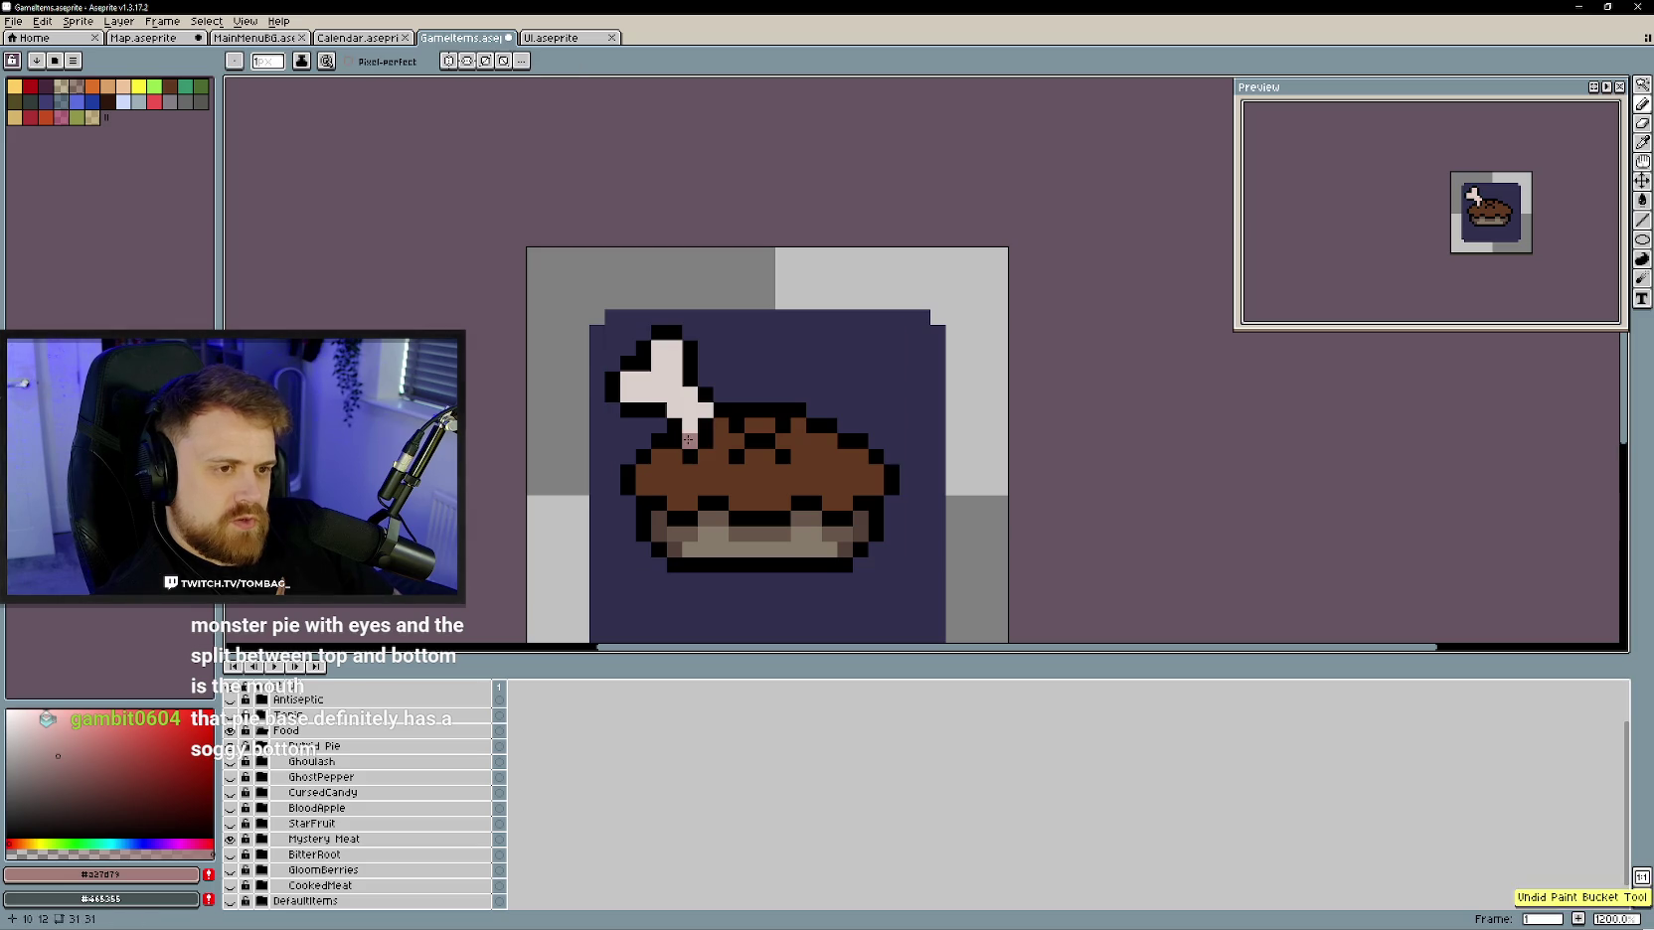
pyautogui.click(628, 378)
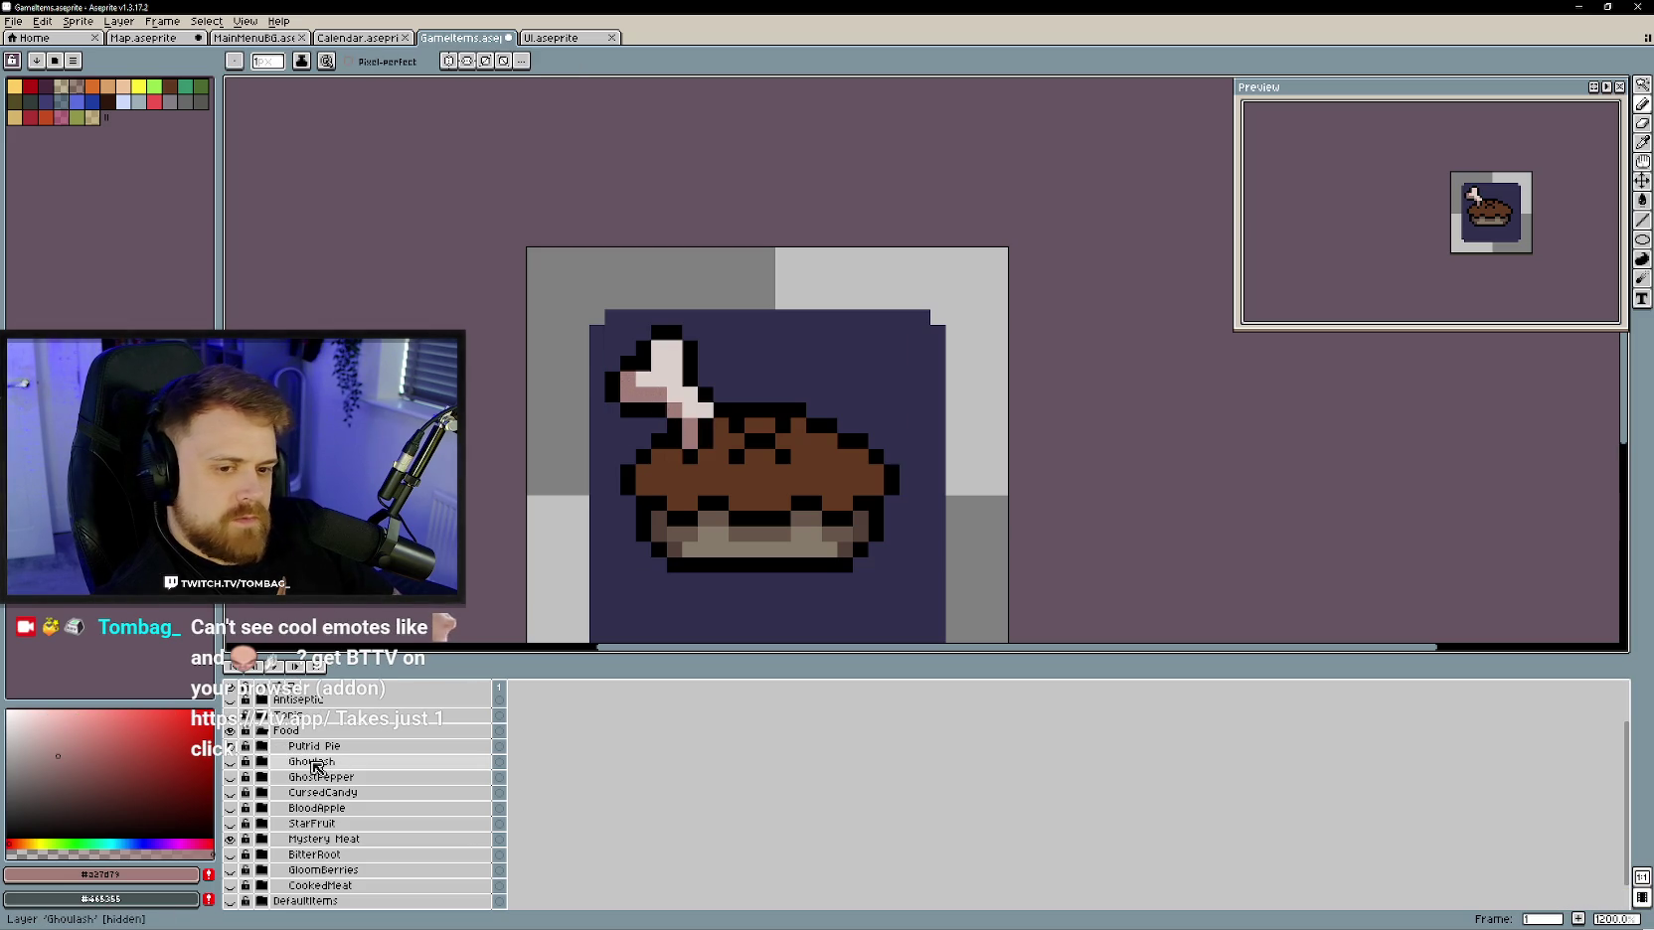
pyautogui.keyDown('alt'); pyautogui.click(657, 394); pyautogui.keyUp('alt')
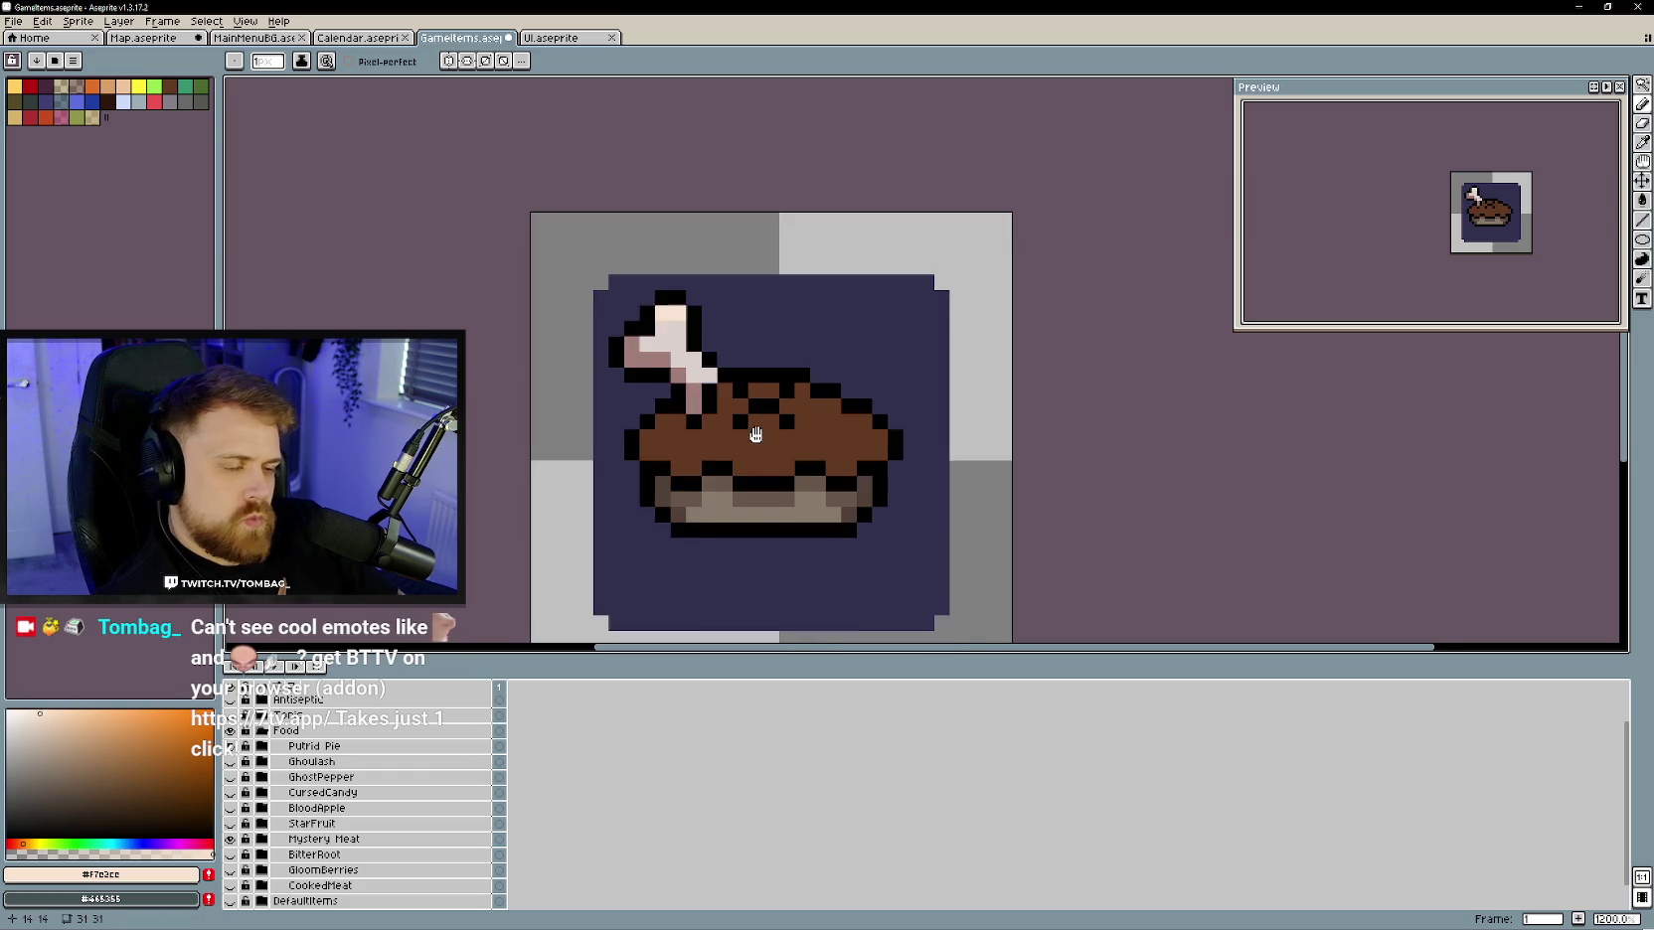
# - Paint a lighter brown streak across the pie crust
pyautogui.scroll(-1, 792, 457)
pyautogui.keyDown('alt'); pyautogui.click(792, 458); pyautogui.keyUp('alt')
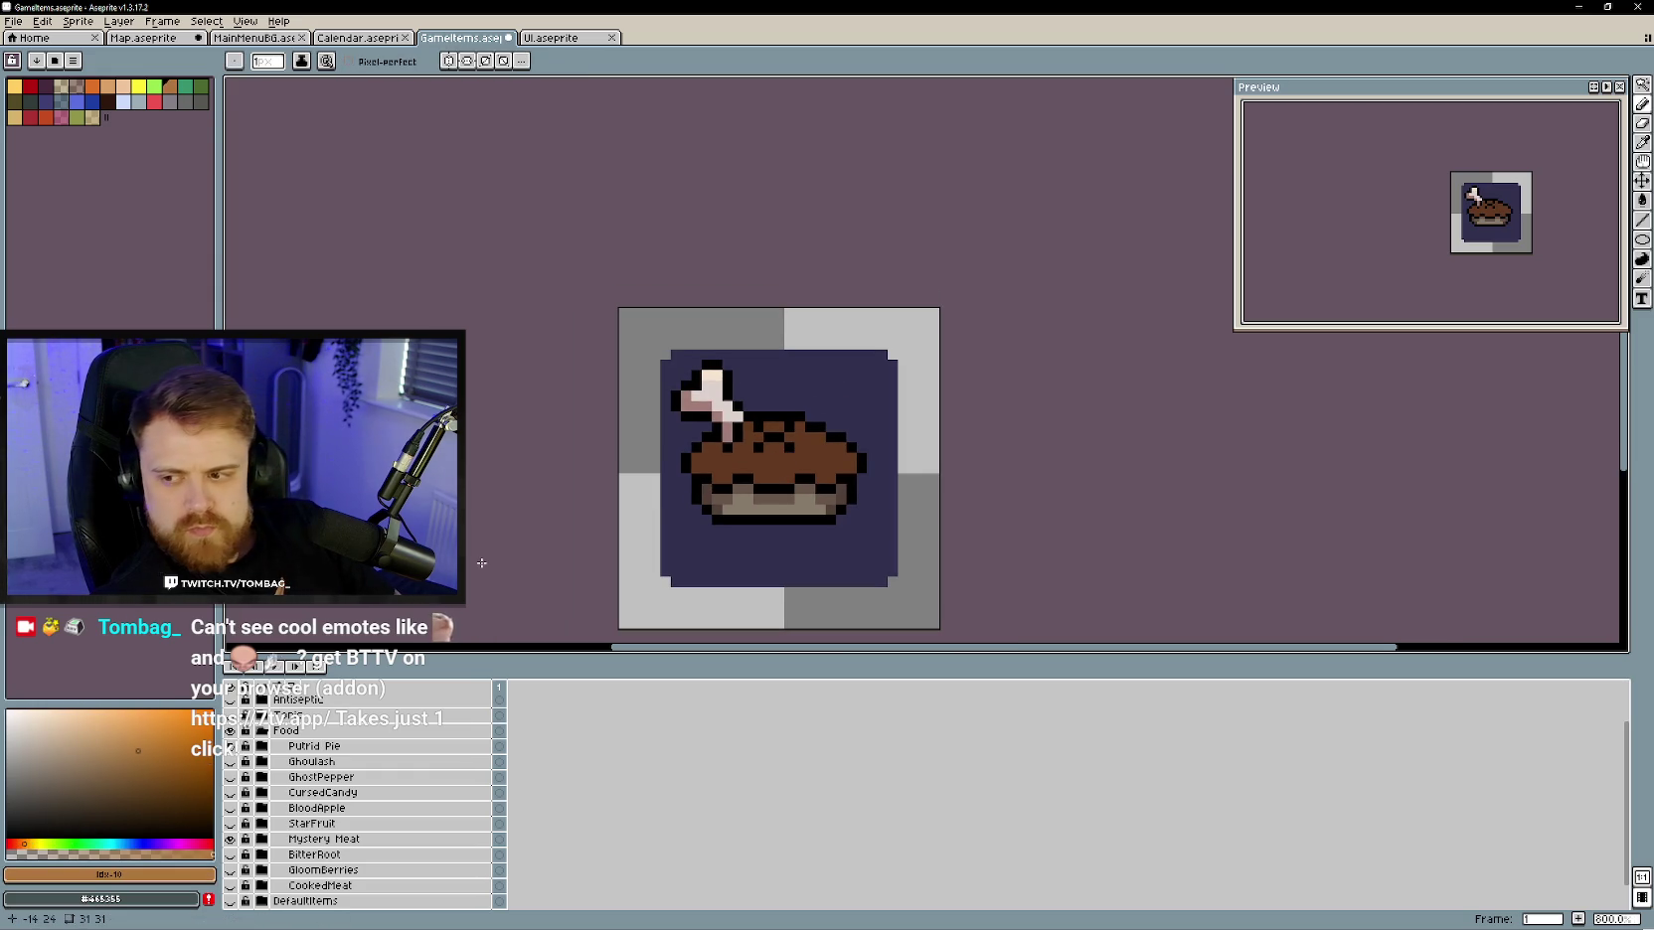
pyautogui.moveTo(734, 444); pyautogui.dragTo(717, 458)
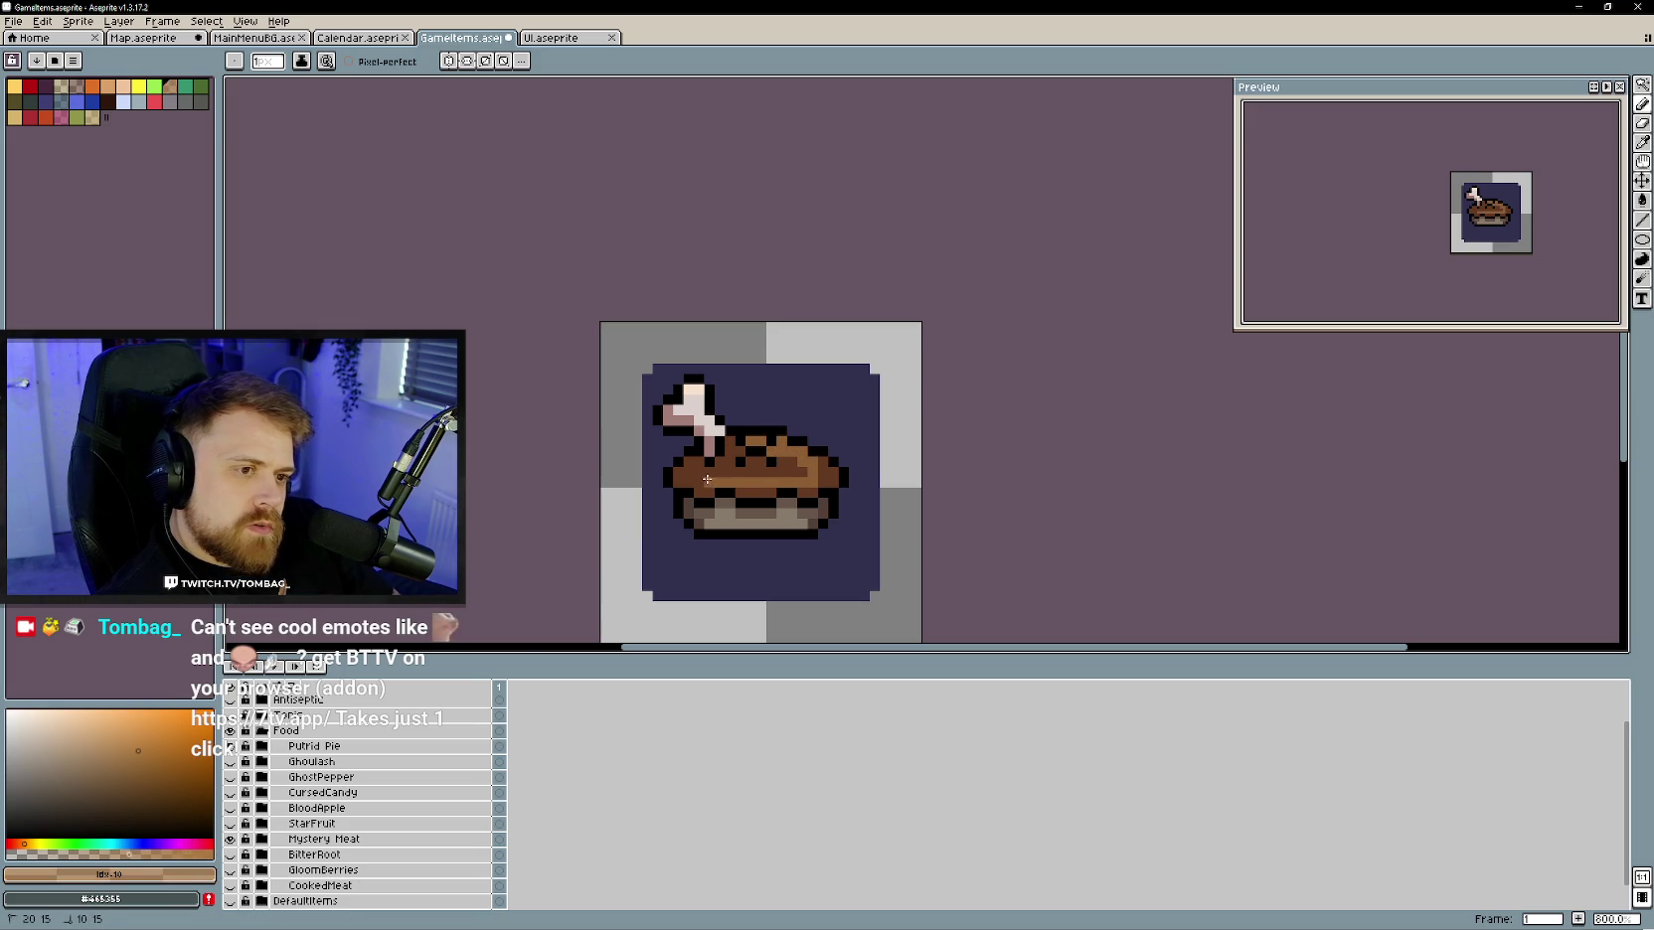
pyautogui.moveTo(717, 472); pyautogui.dragTo(787, 472)
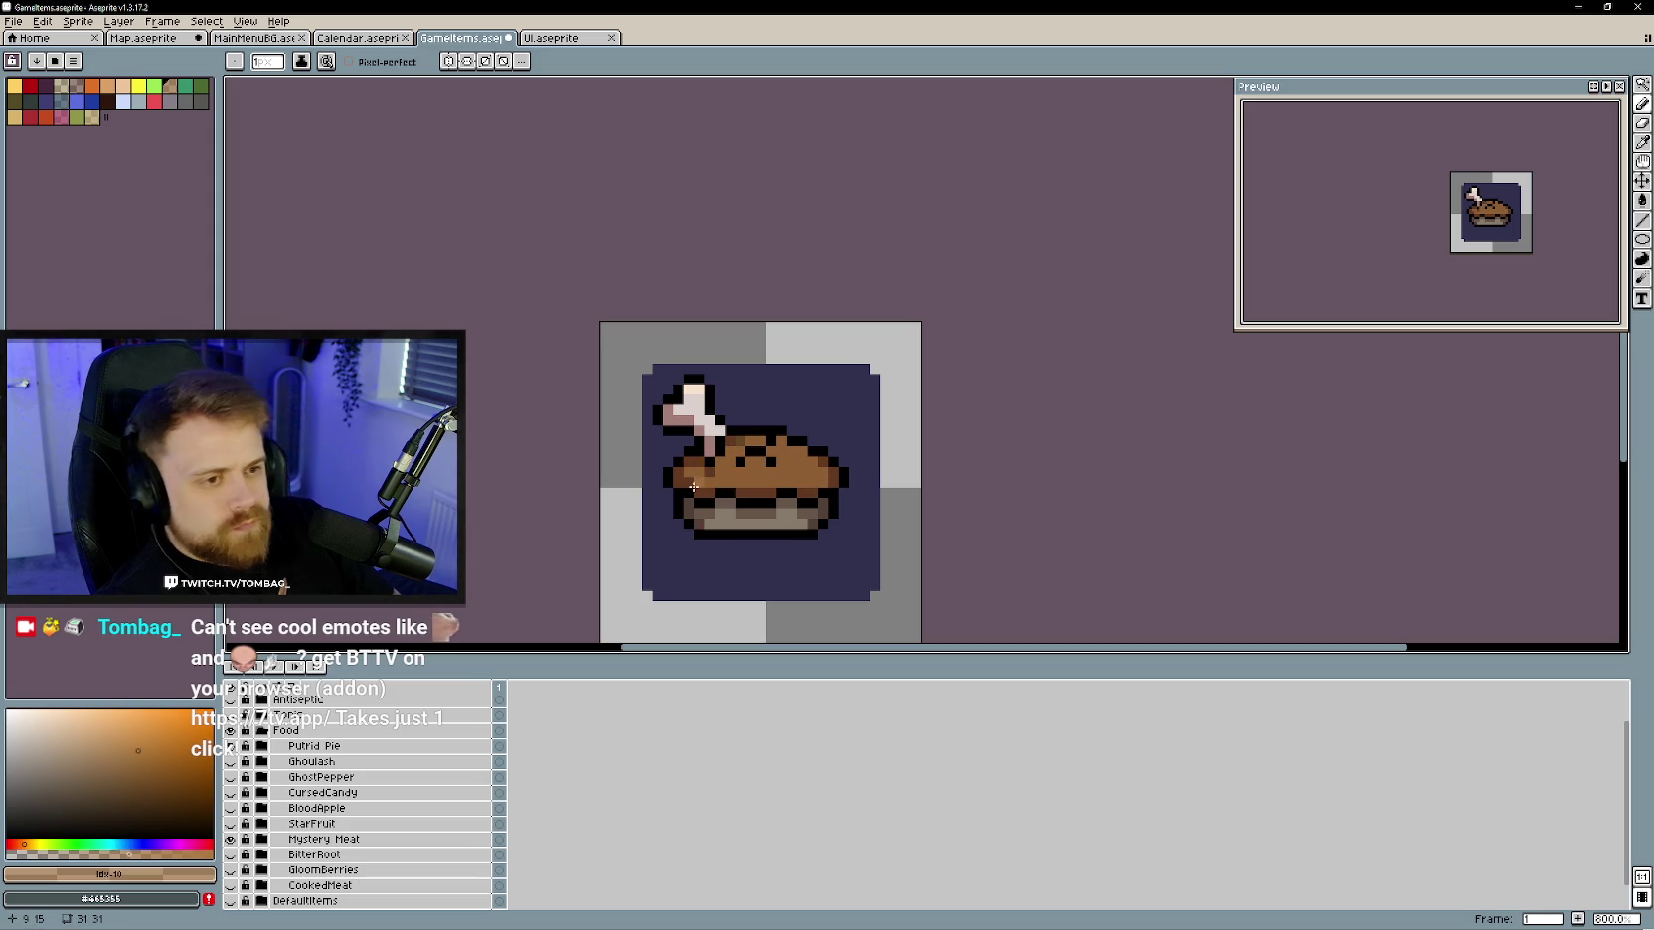
# - Pick dark brown and orange-brown shades for speckling the crust
pyautogui.keyDown('alt'); pyautogui.click(779, 492); pyautogui.keyUp('alt')
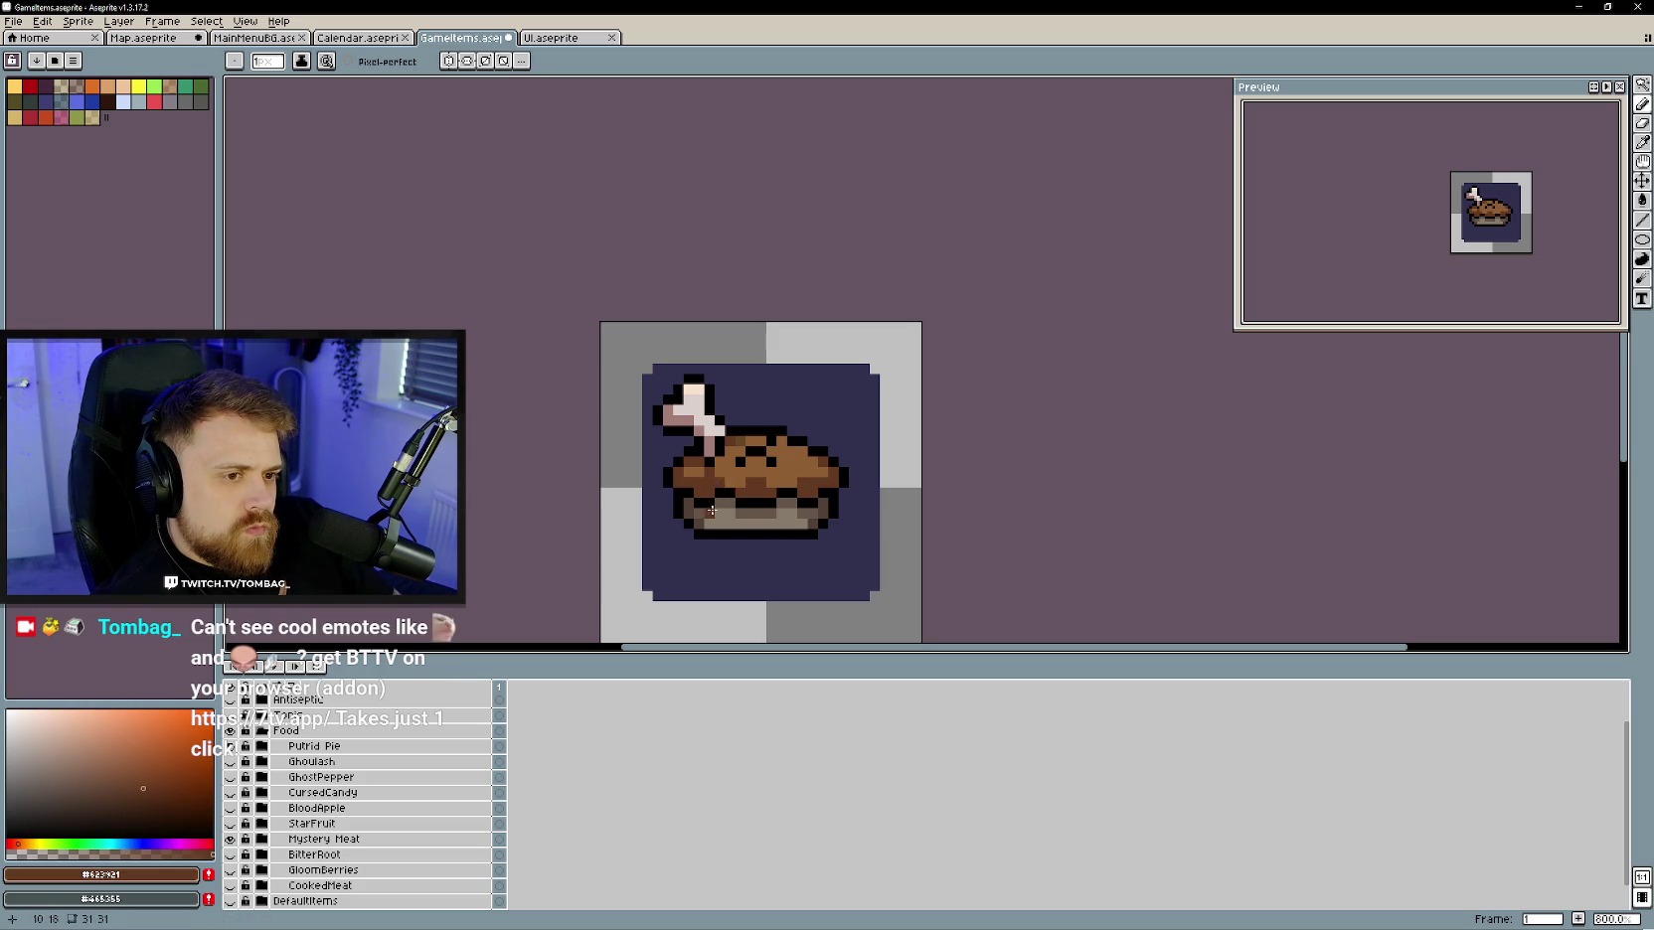
pyautogui.scroll(-3, 711, 510)
pyautogui.scroll(1, 741, 505)
pyautogui.scroll(1, 748, 502)
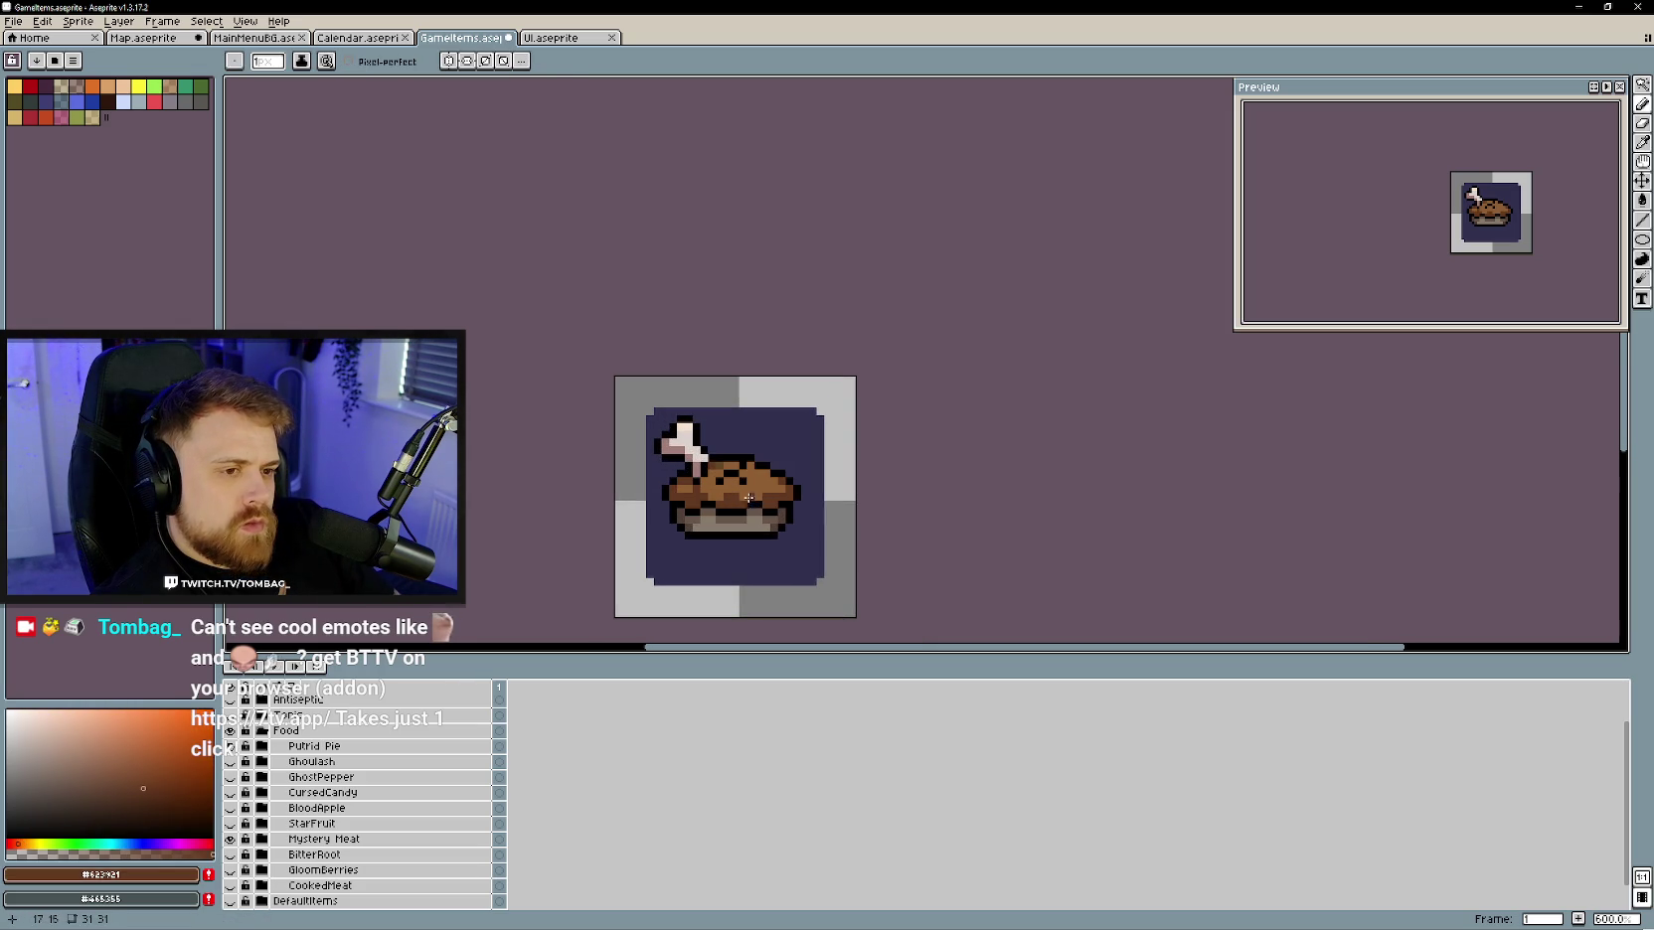
pyautogui.click(129, 736)
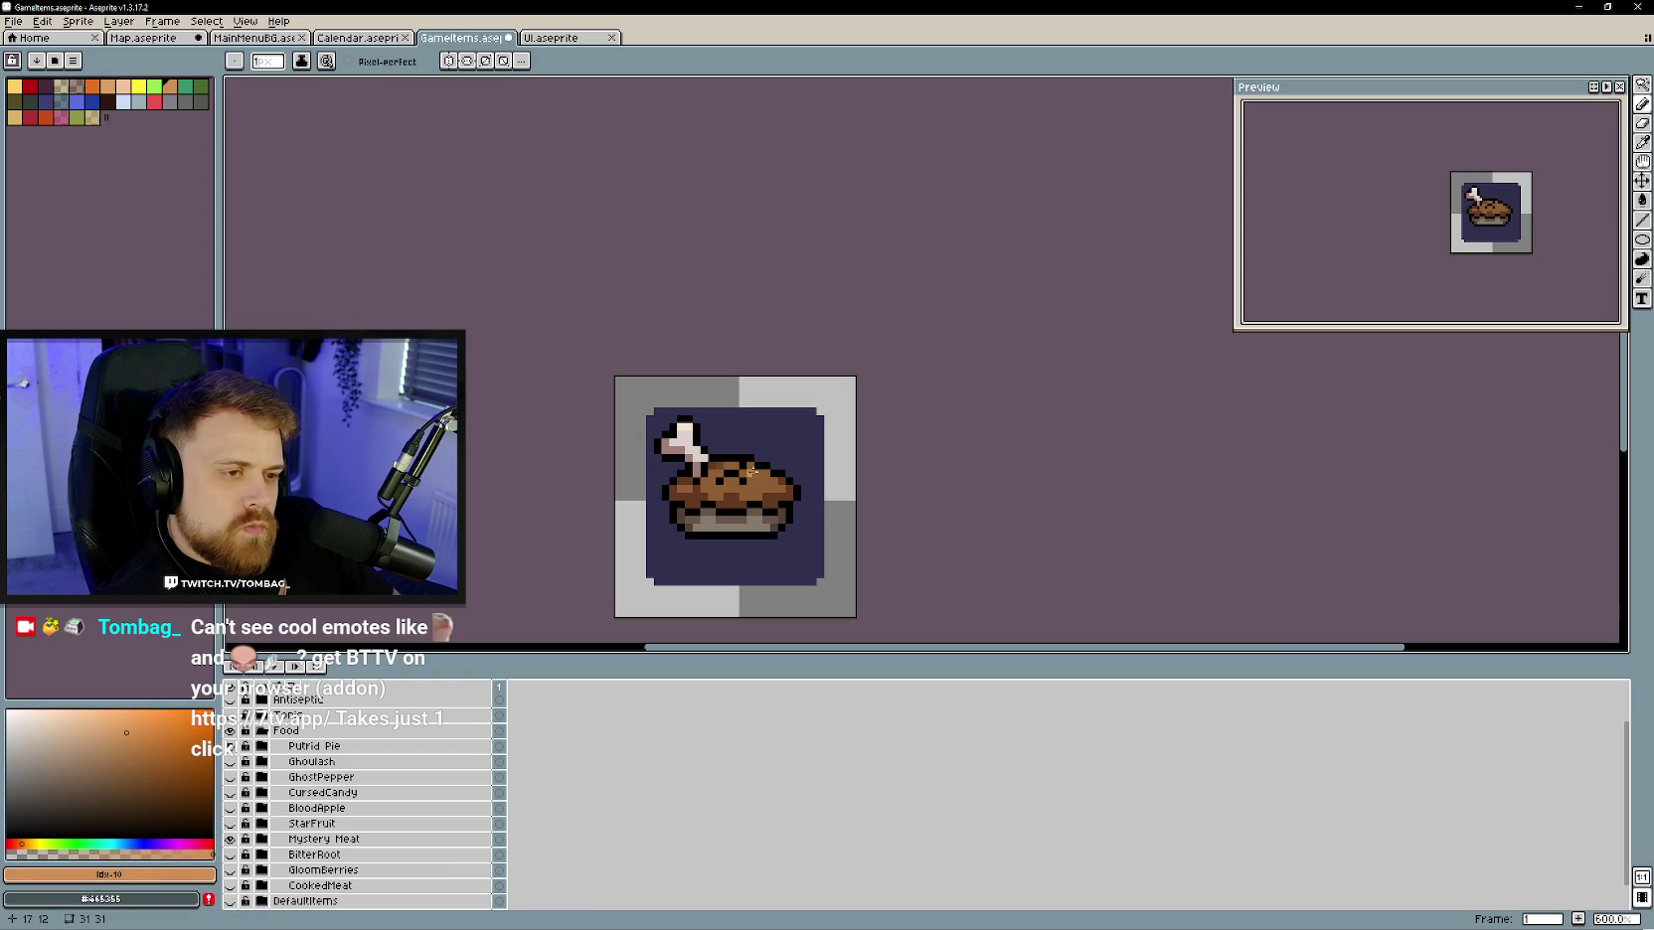
pyautogui.scroll(-1, 758, 474)
pyautogui.scroll(1, 762, 530)
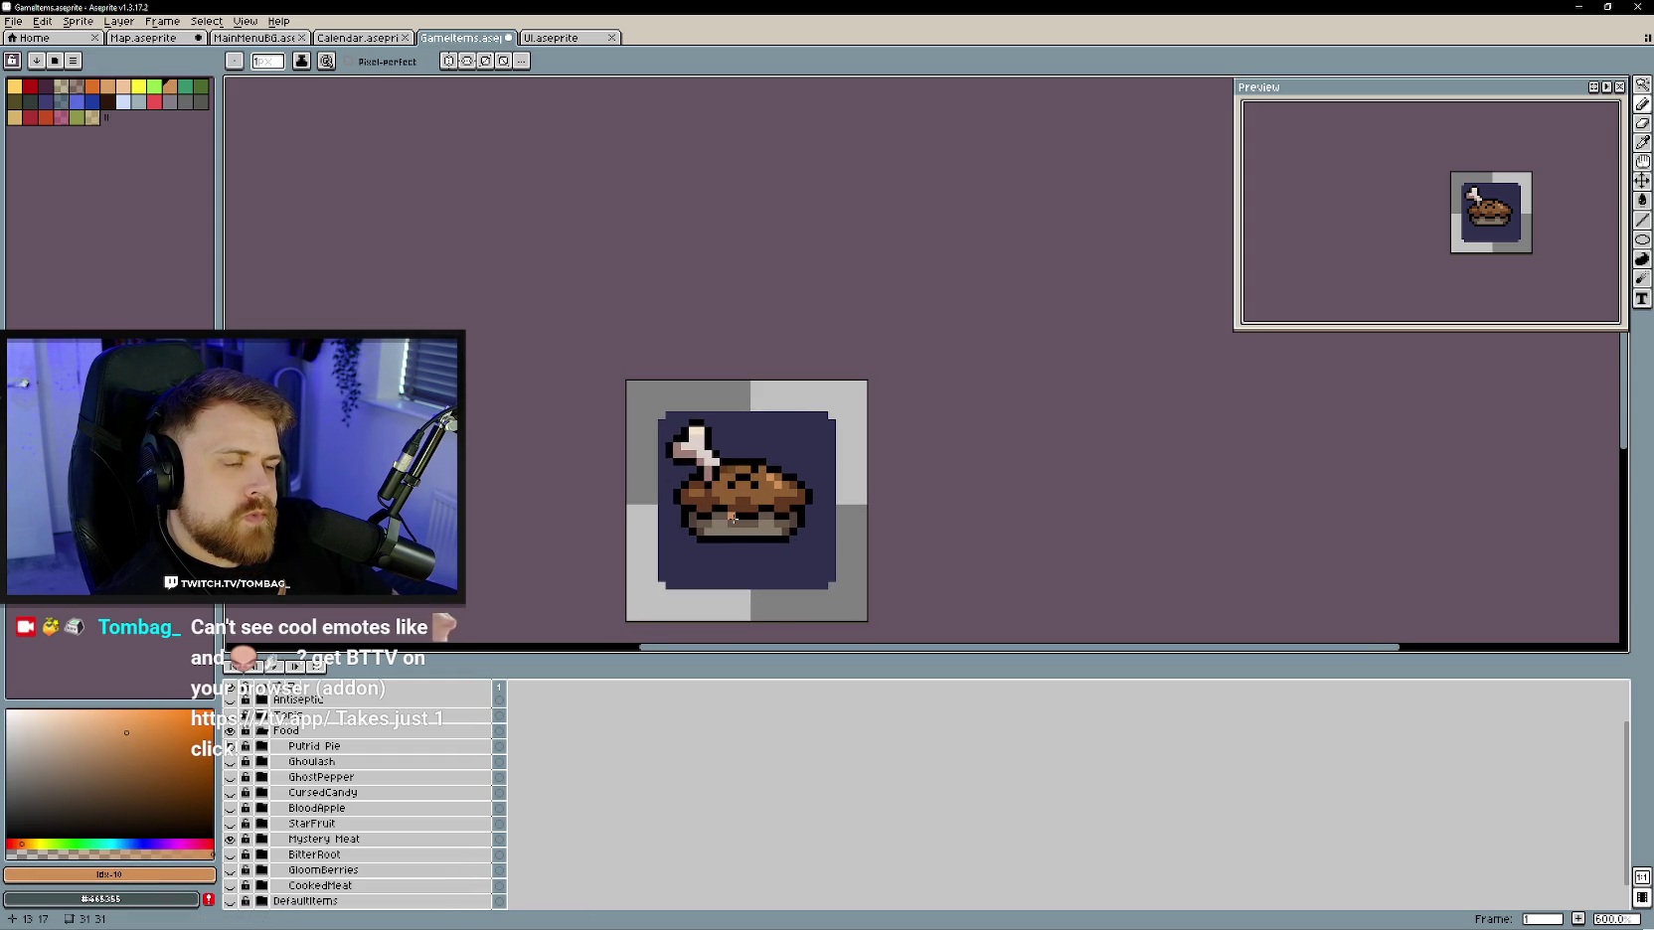
pyautogui.scroll(-2, 694, 541)
# - Shift the hue to green and dot olive mould specks across the brown crust
pyautogui.scroll(1, 694, 540)
pyautogui.scroll(2, 694, 541)
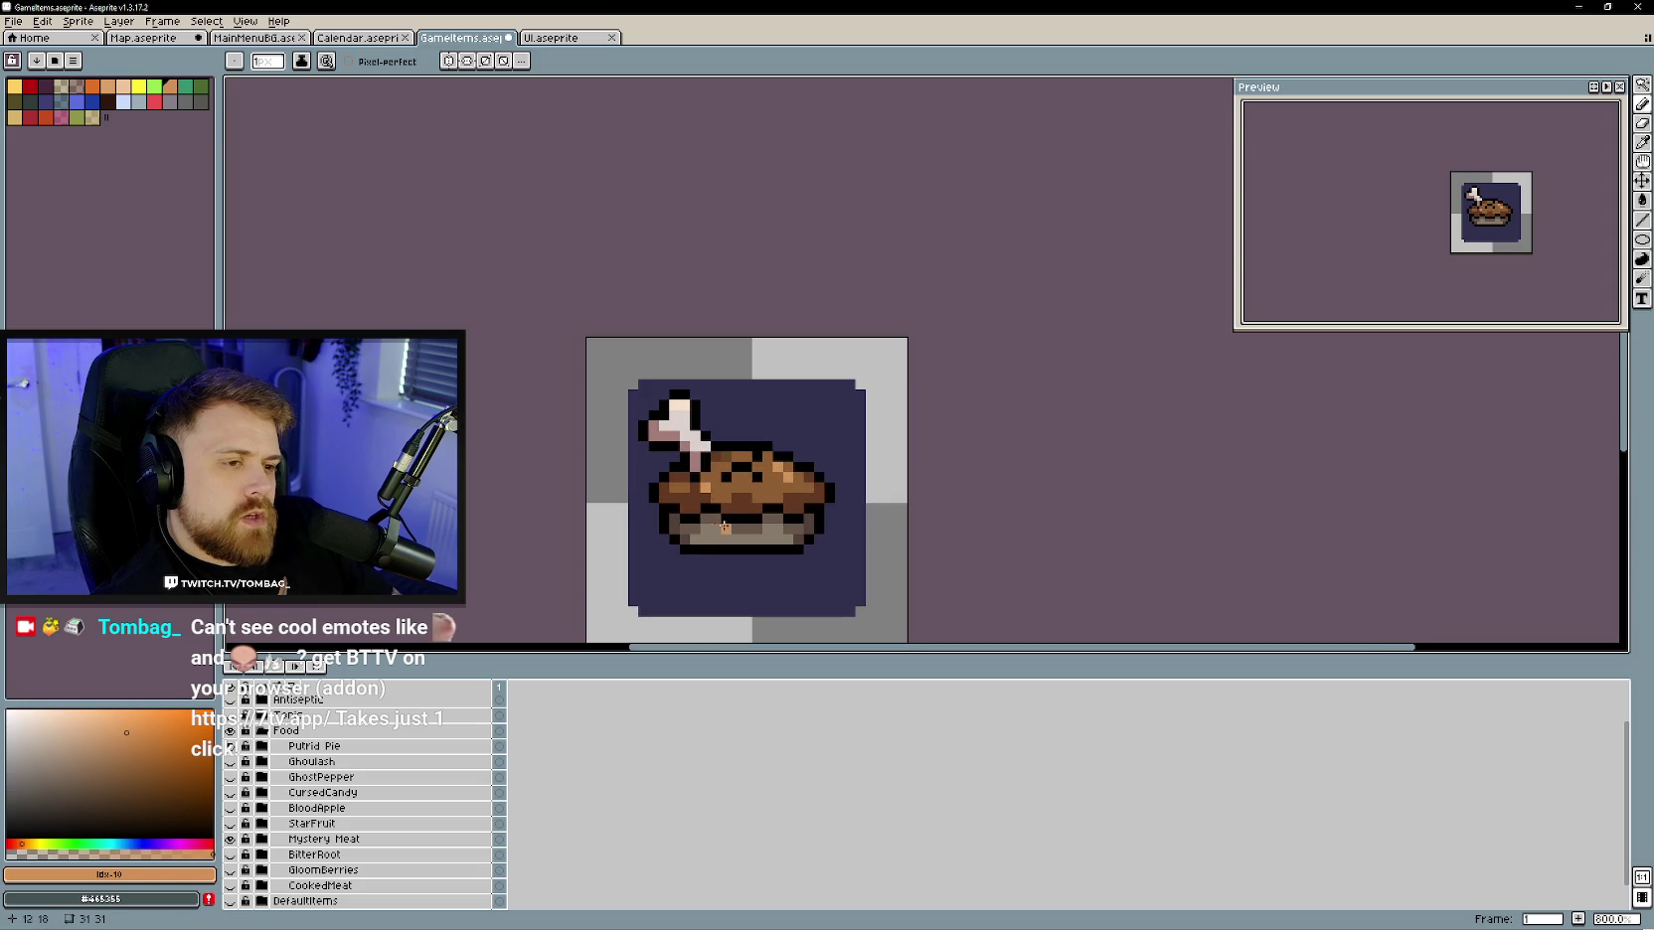
pyautogui.click(73, 845)
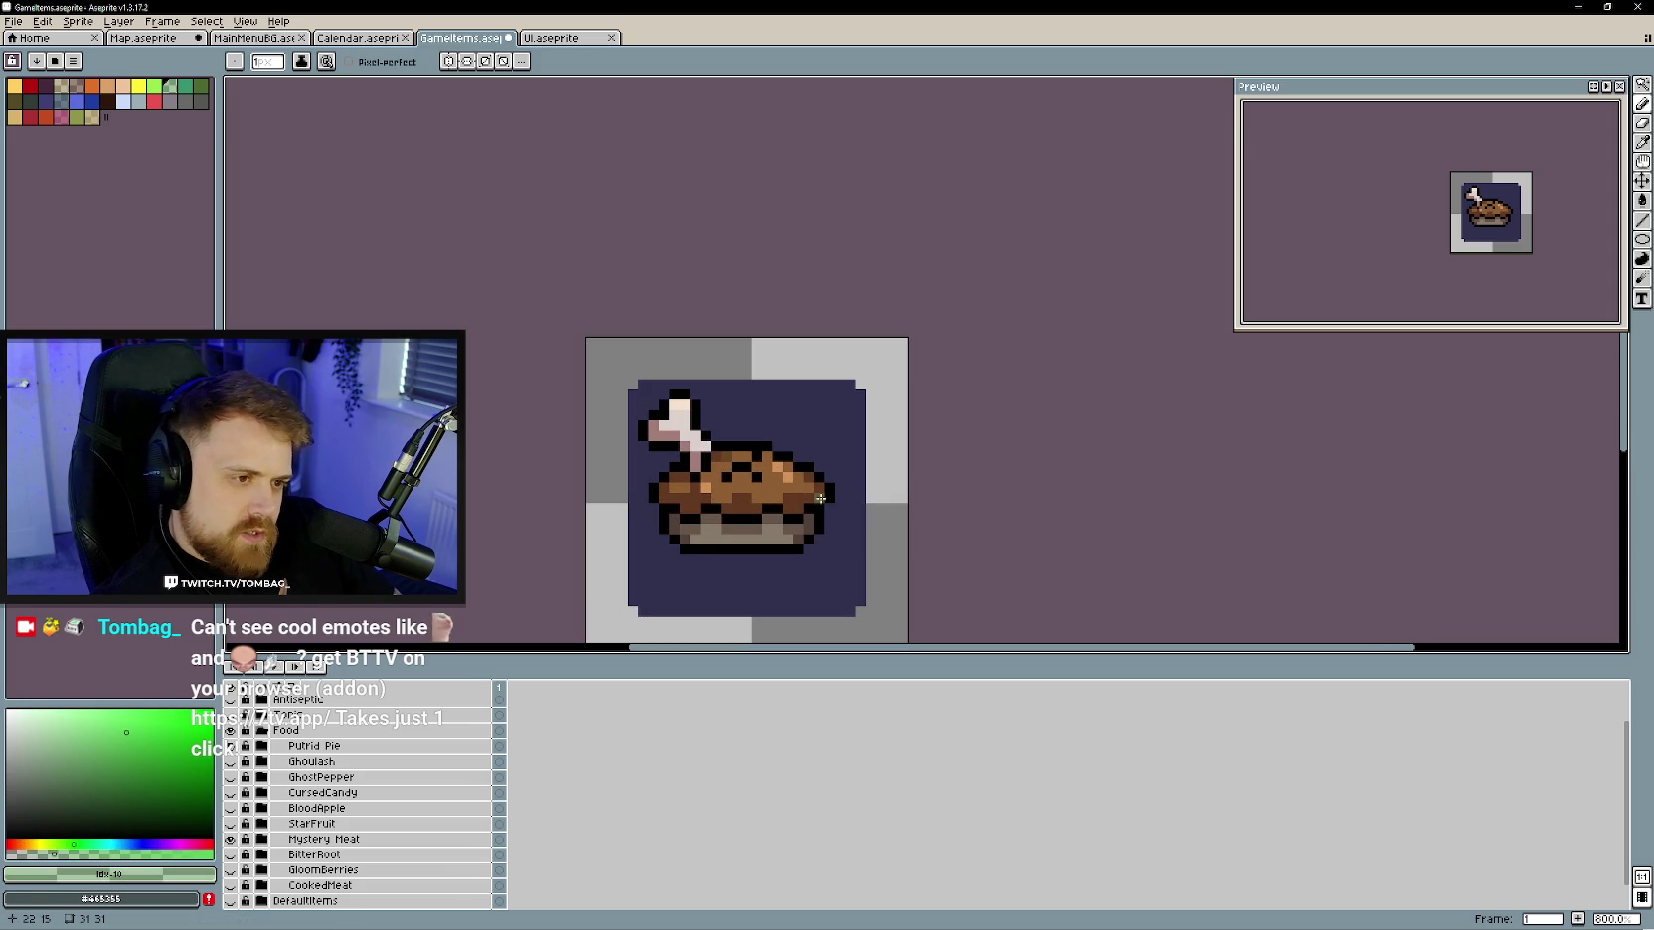
pyautogui.keyDown('alt'); pyautogui.click(799, 509); pyautogui.keyUp('alt')
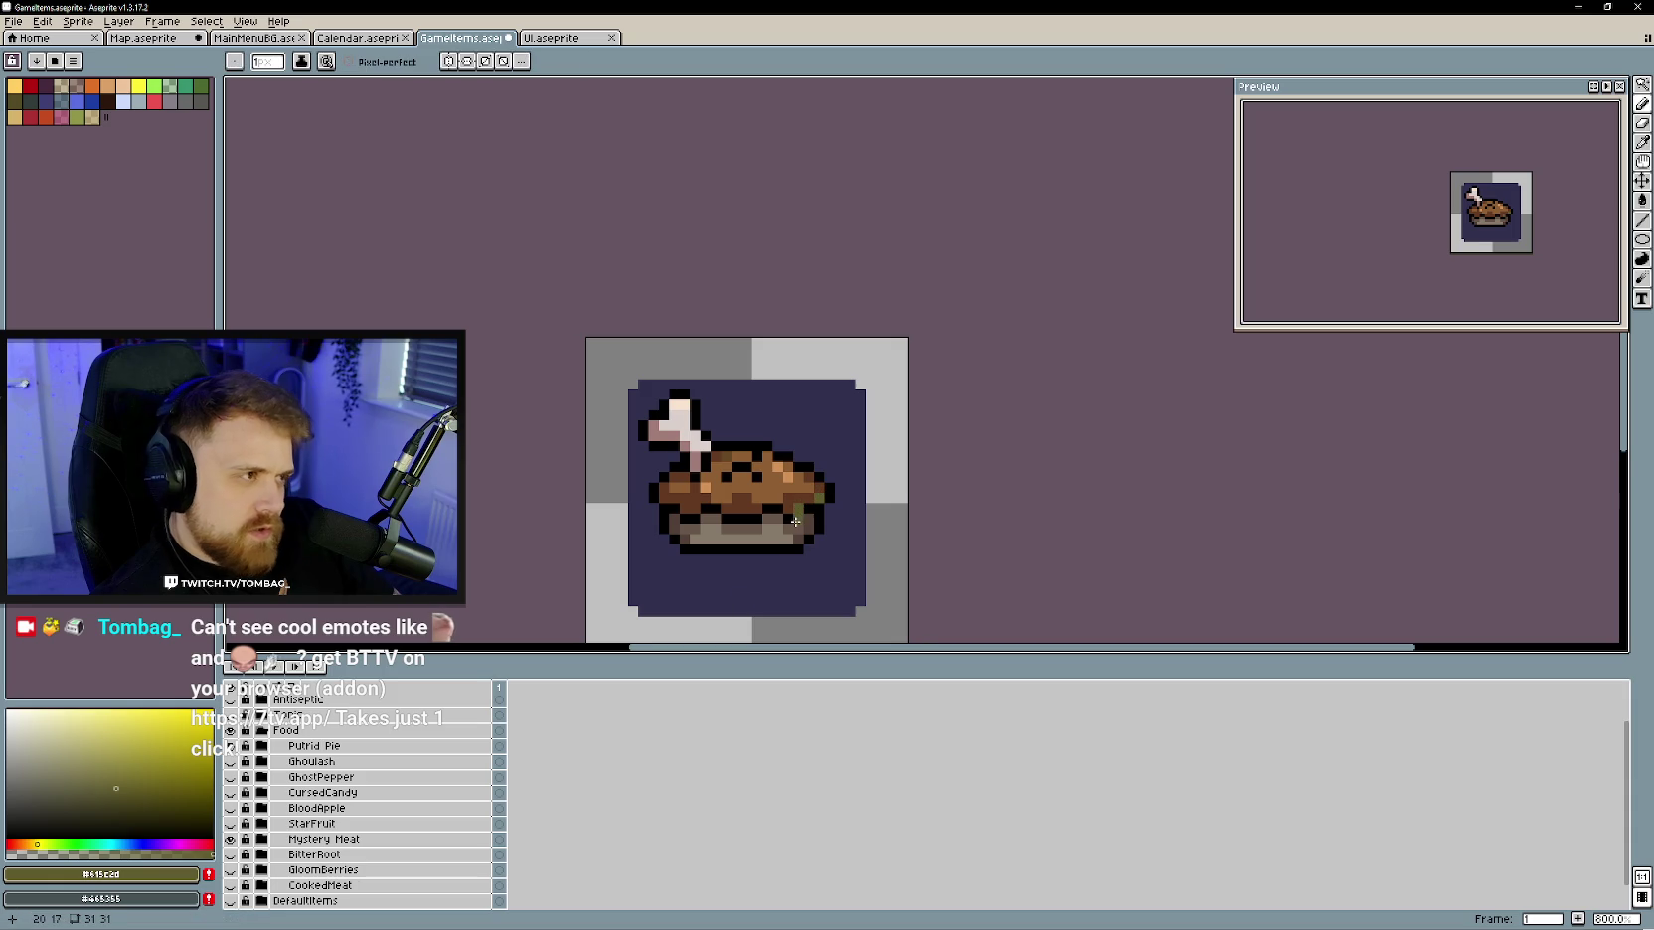
pyautogui.scroll(2, 690, 504)
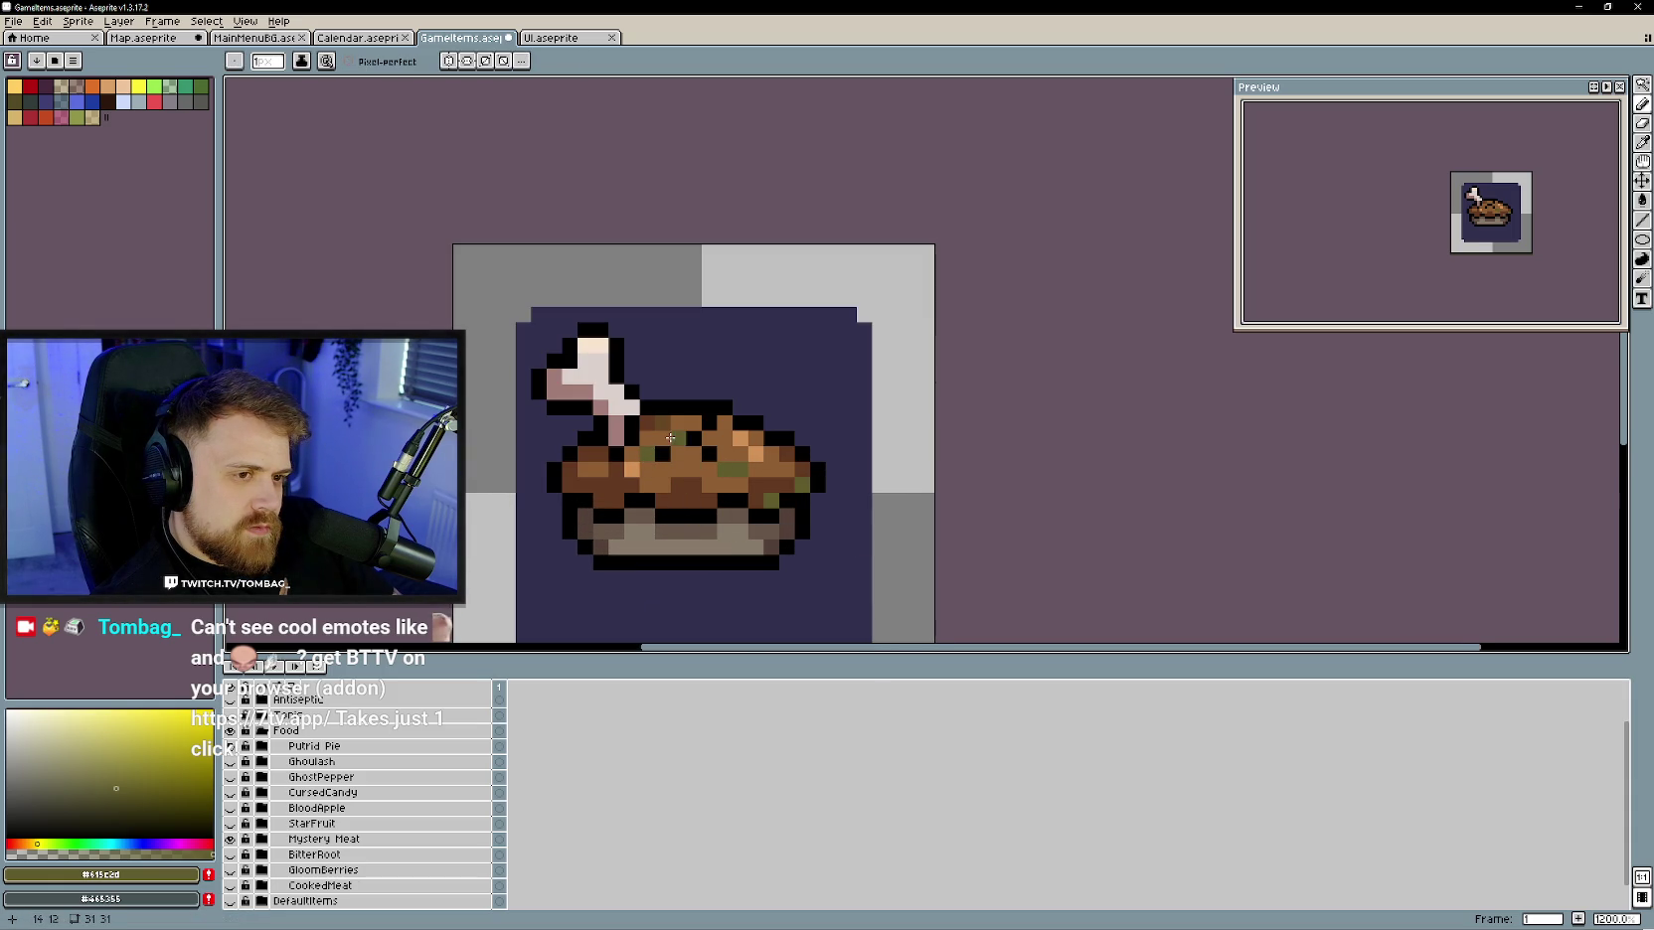
pyautogui.scroll(-5, 732, 471)
pyautogui.scroll(1, 916, 469)
pyautogui.scroll(1, 872, 489)
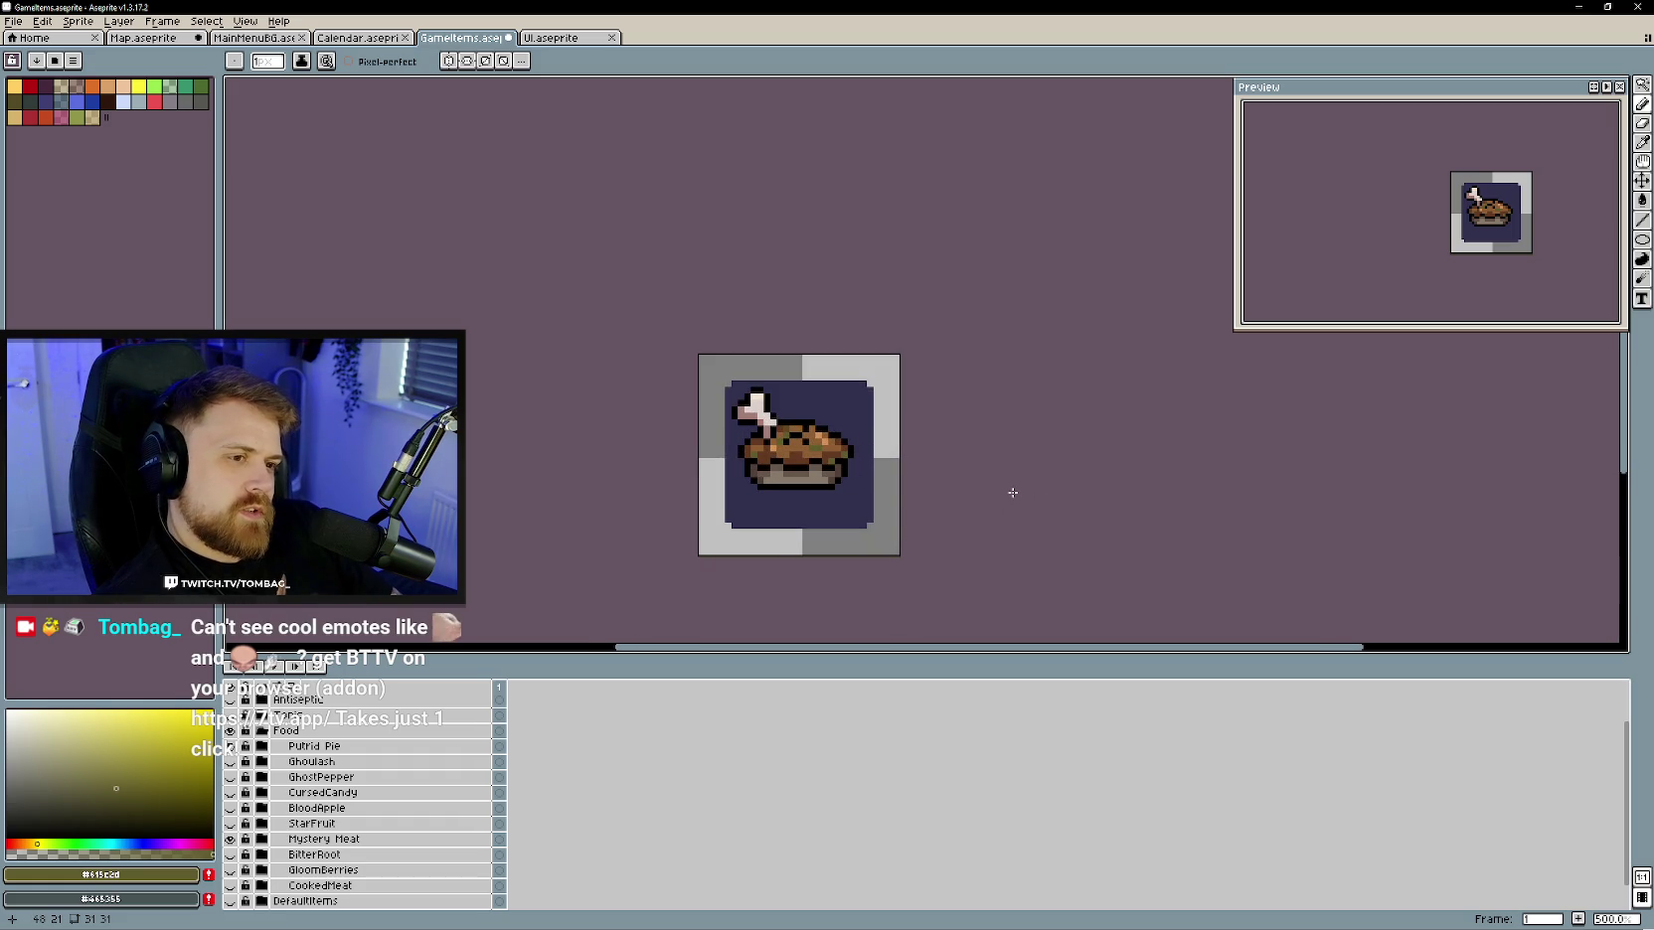
pyautogui.moveTo(1012, 492); pyautogui.dragTo(1010, 497)
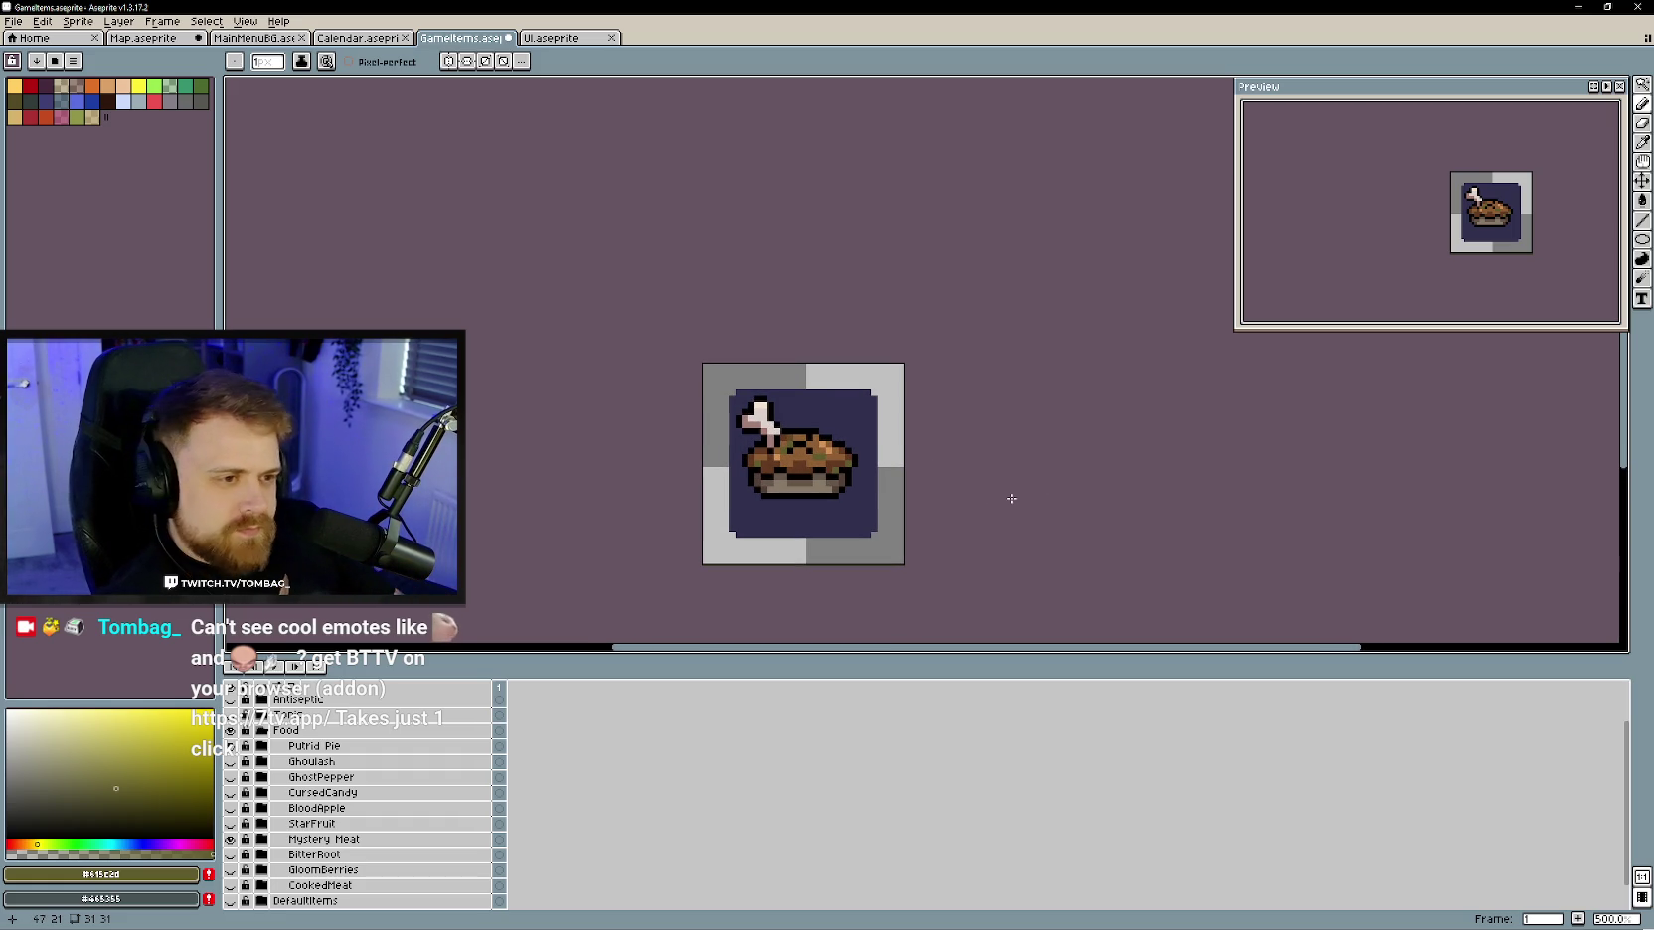
pyautogui.click(1642, 181)
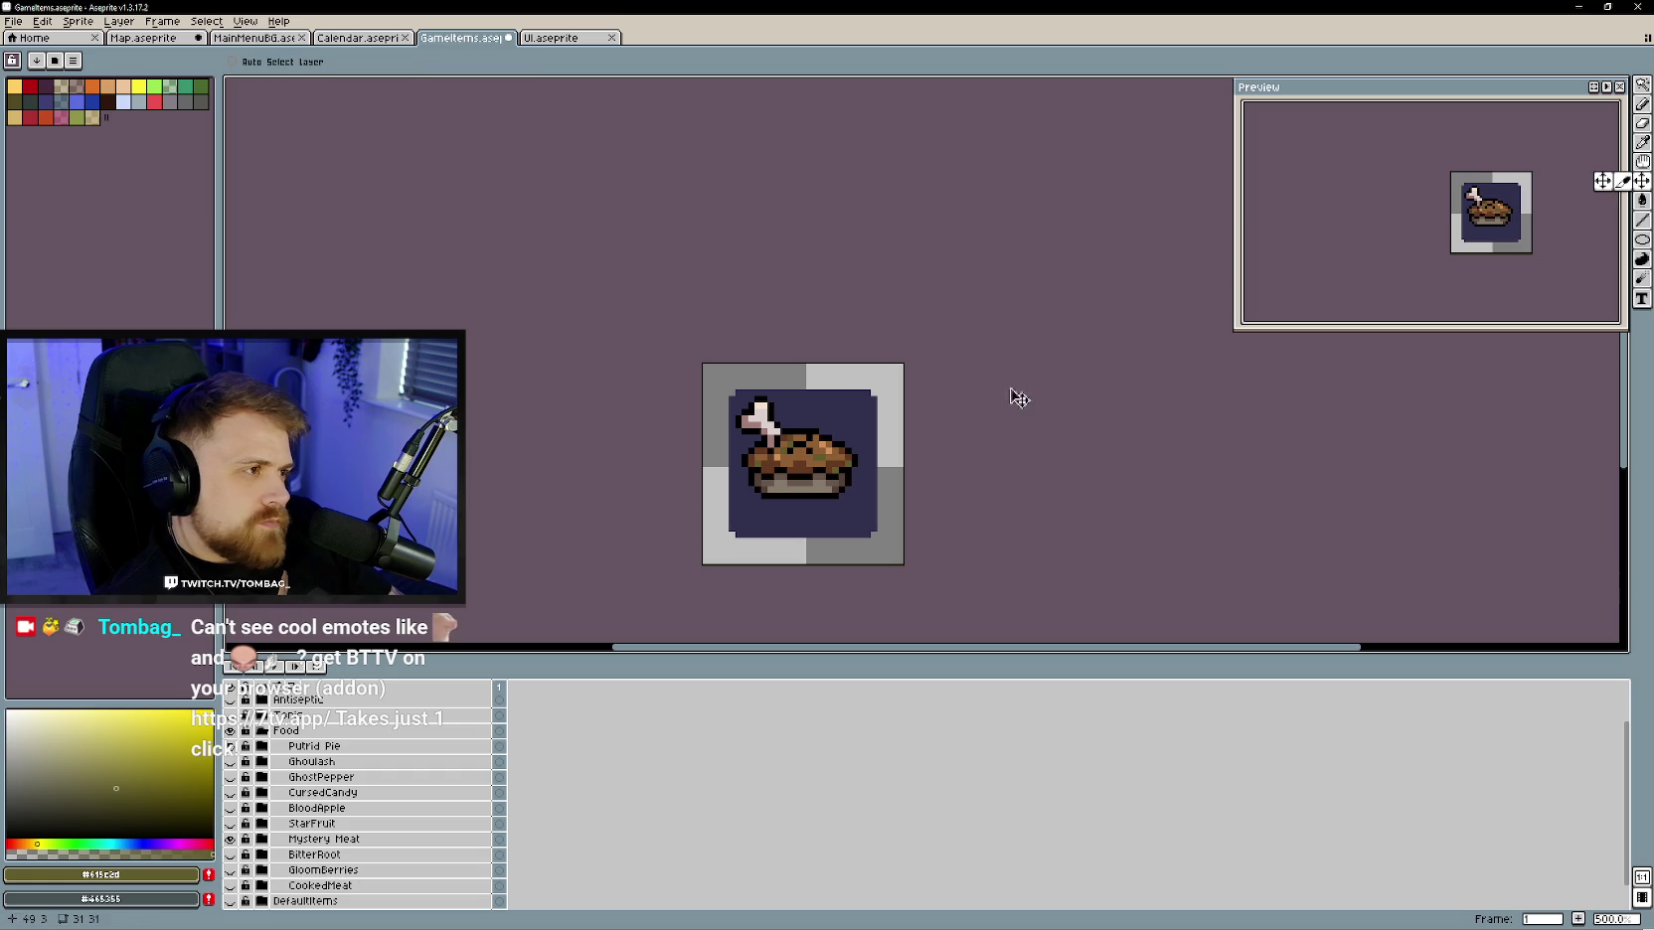
# - Nudge the pie art slightly right on the navy tile, then select the Food group
pyautogui.moveTo(830, 475); pyautogui.dragTo(837, 482)
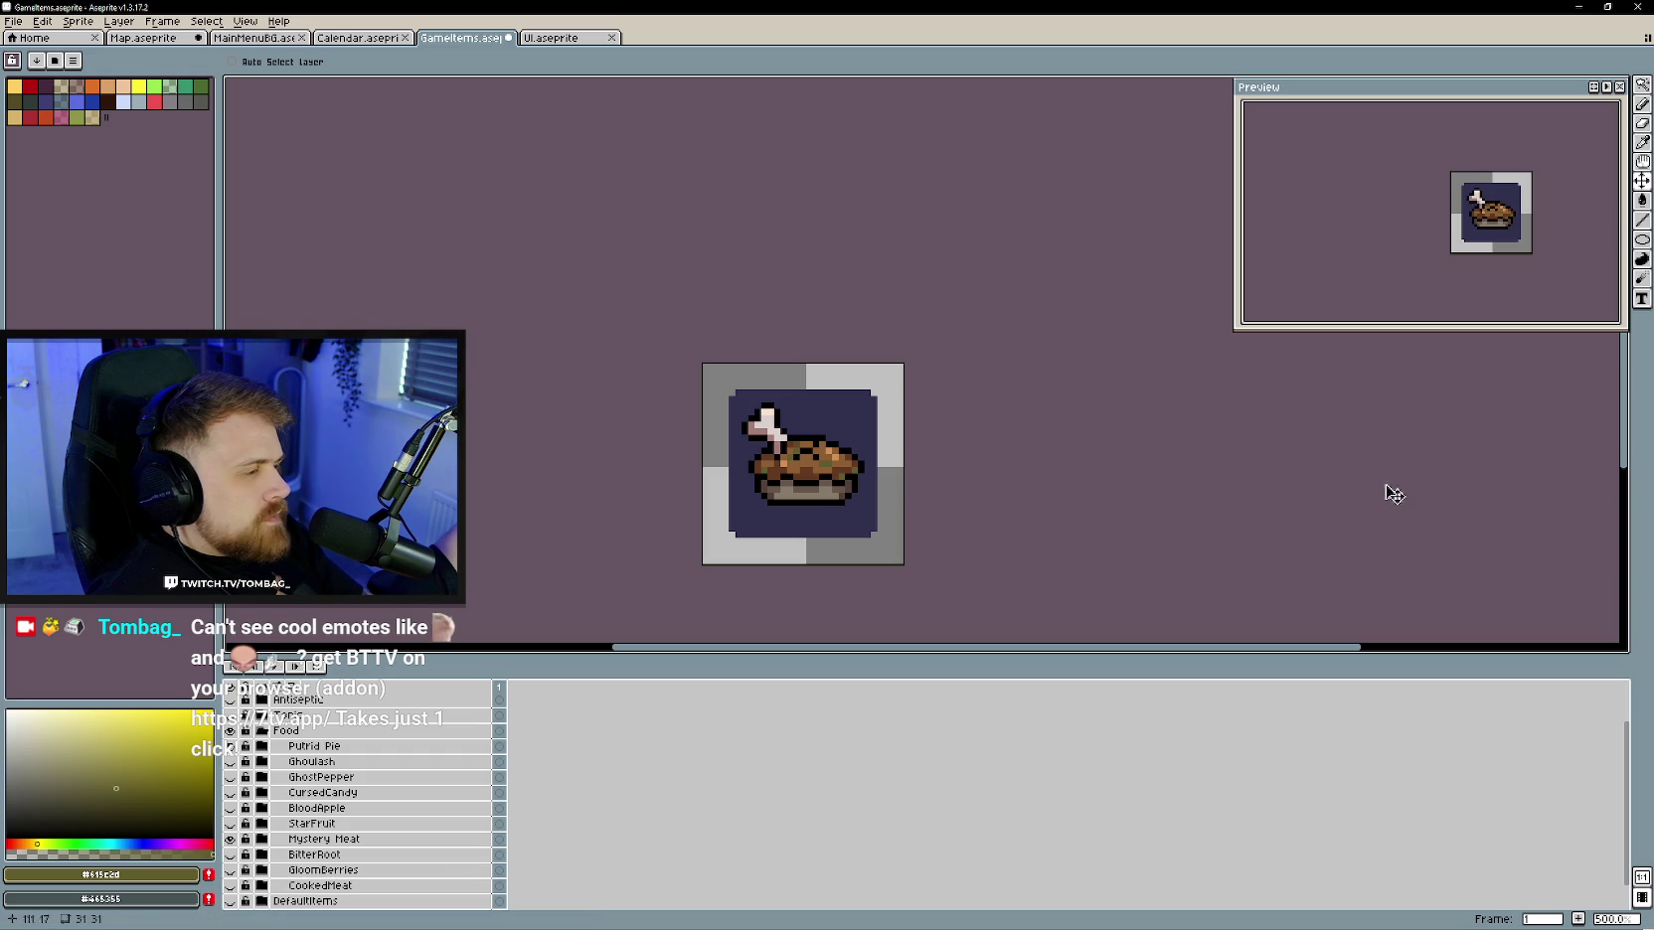
pyautogui.click(357, 746)
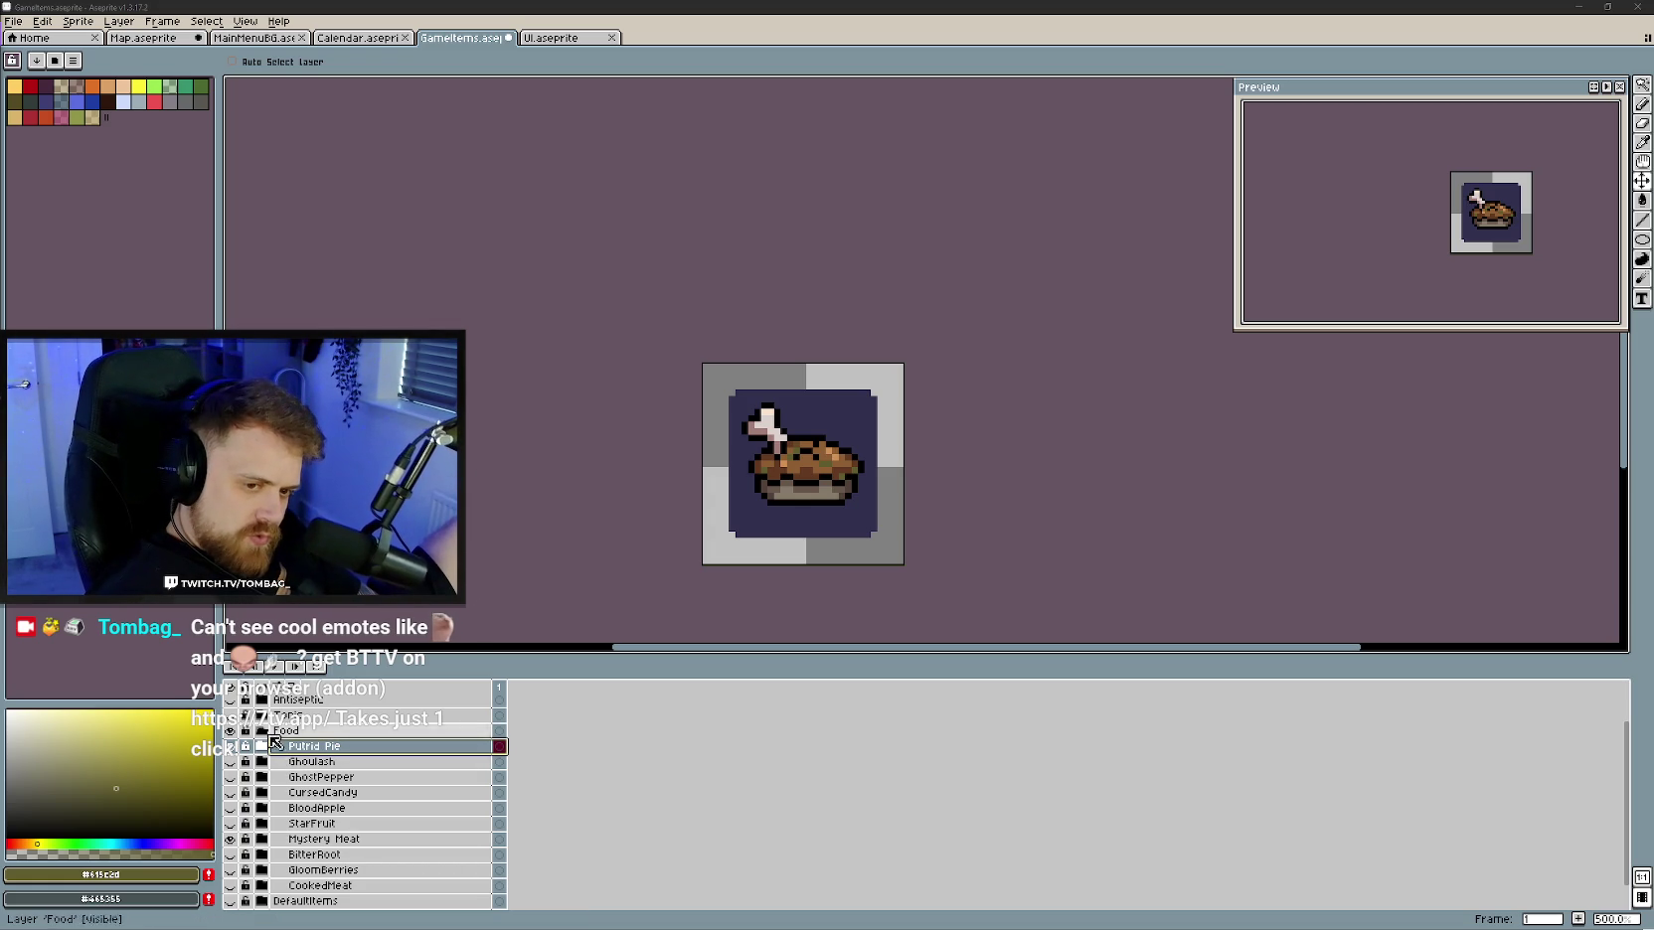
pyautogui.click(268, 734)
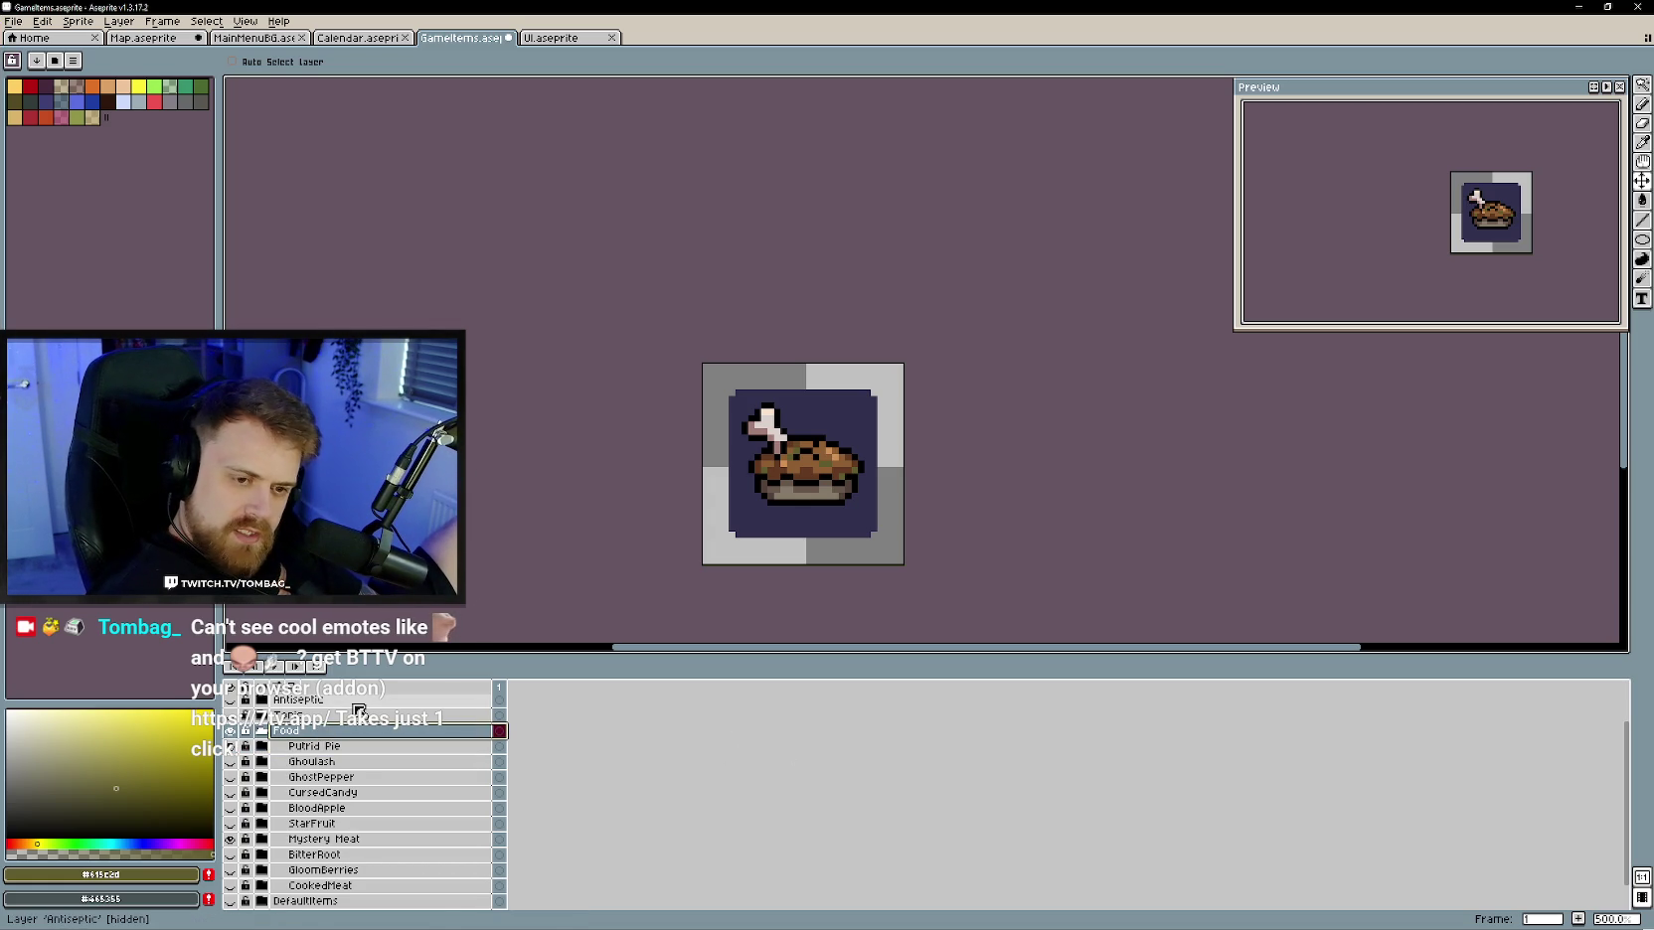
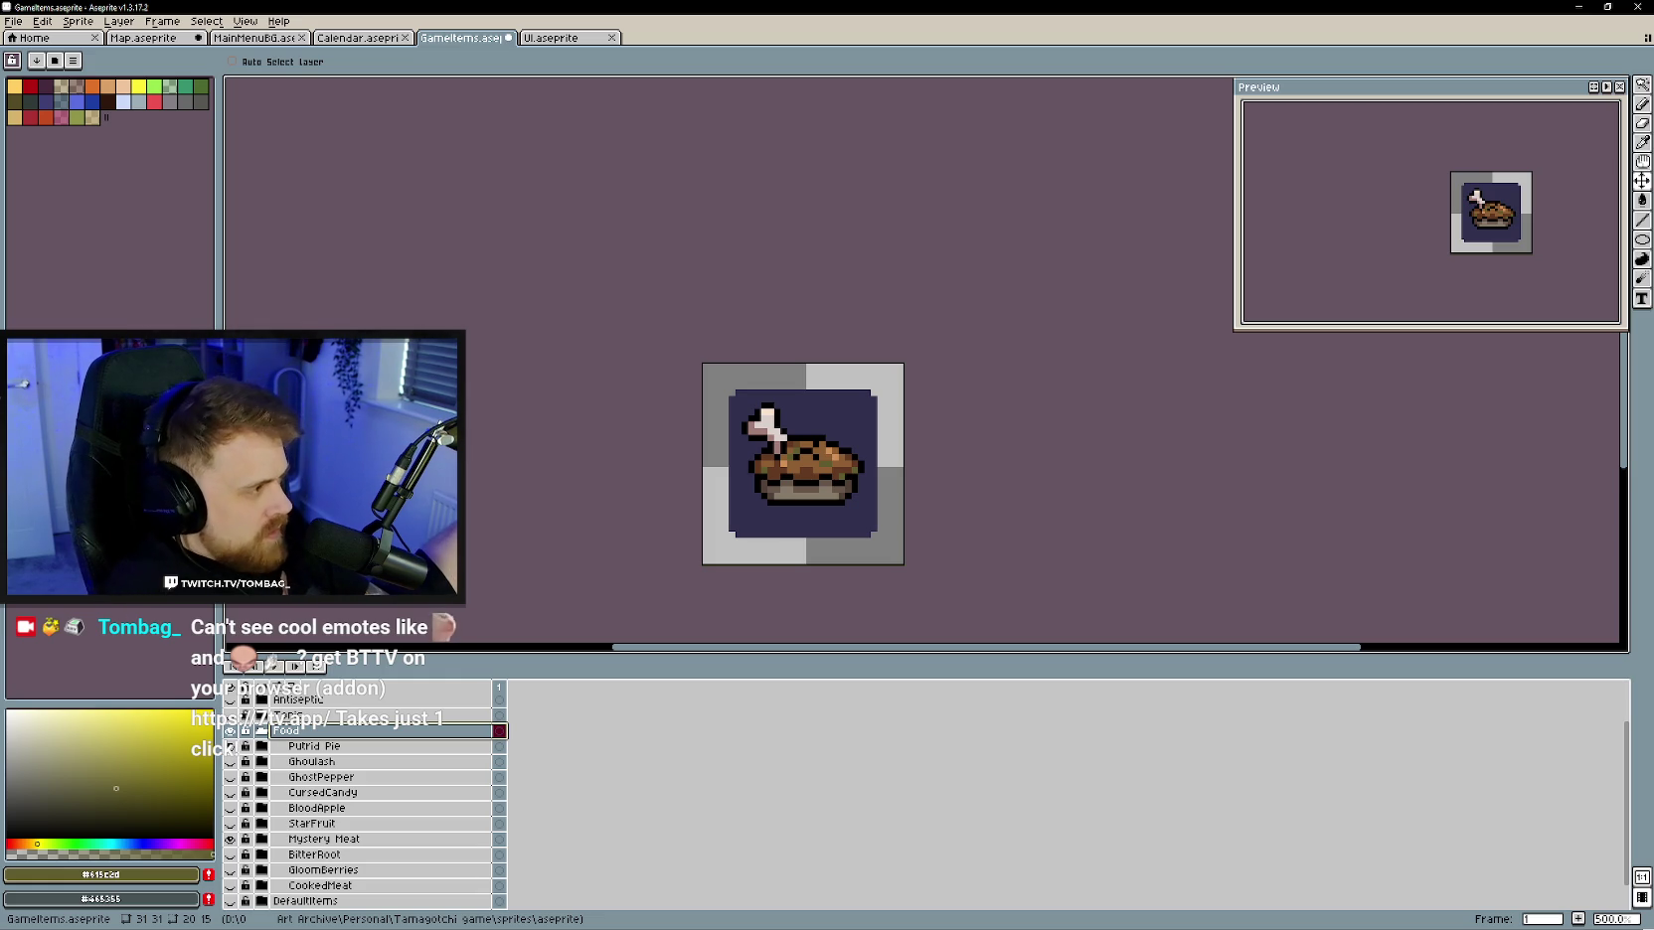
# - Switch to the Unity editor and run the game in Play mode
pyautogui.hotkey('alt', 'Tab')
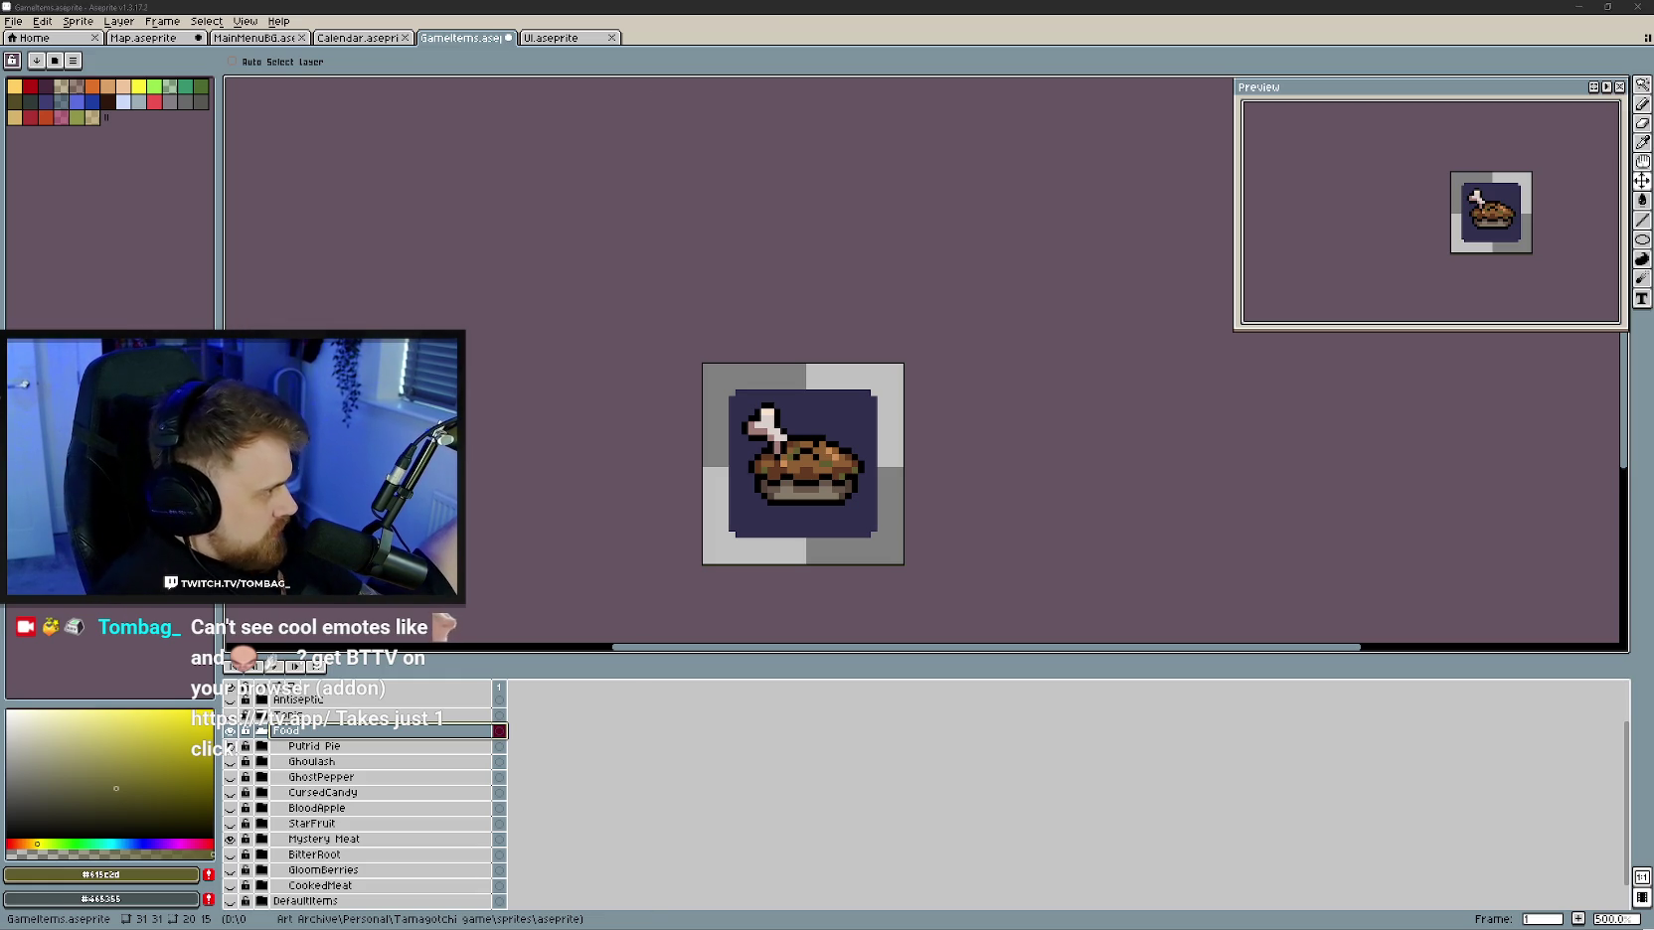
pyautogui.click(850, 39)
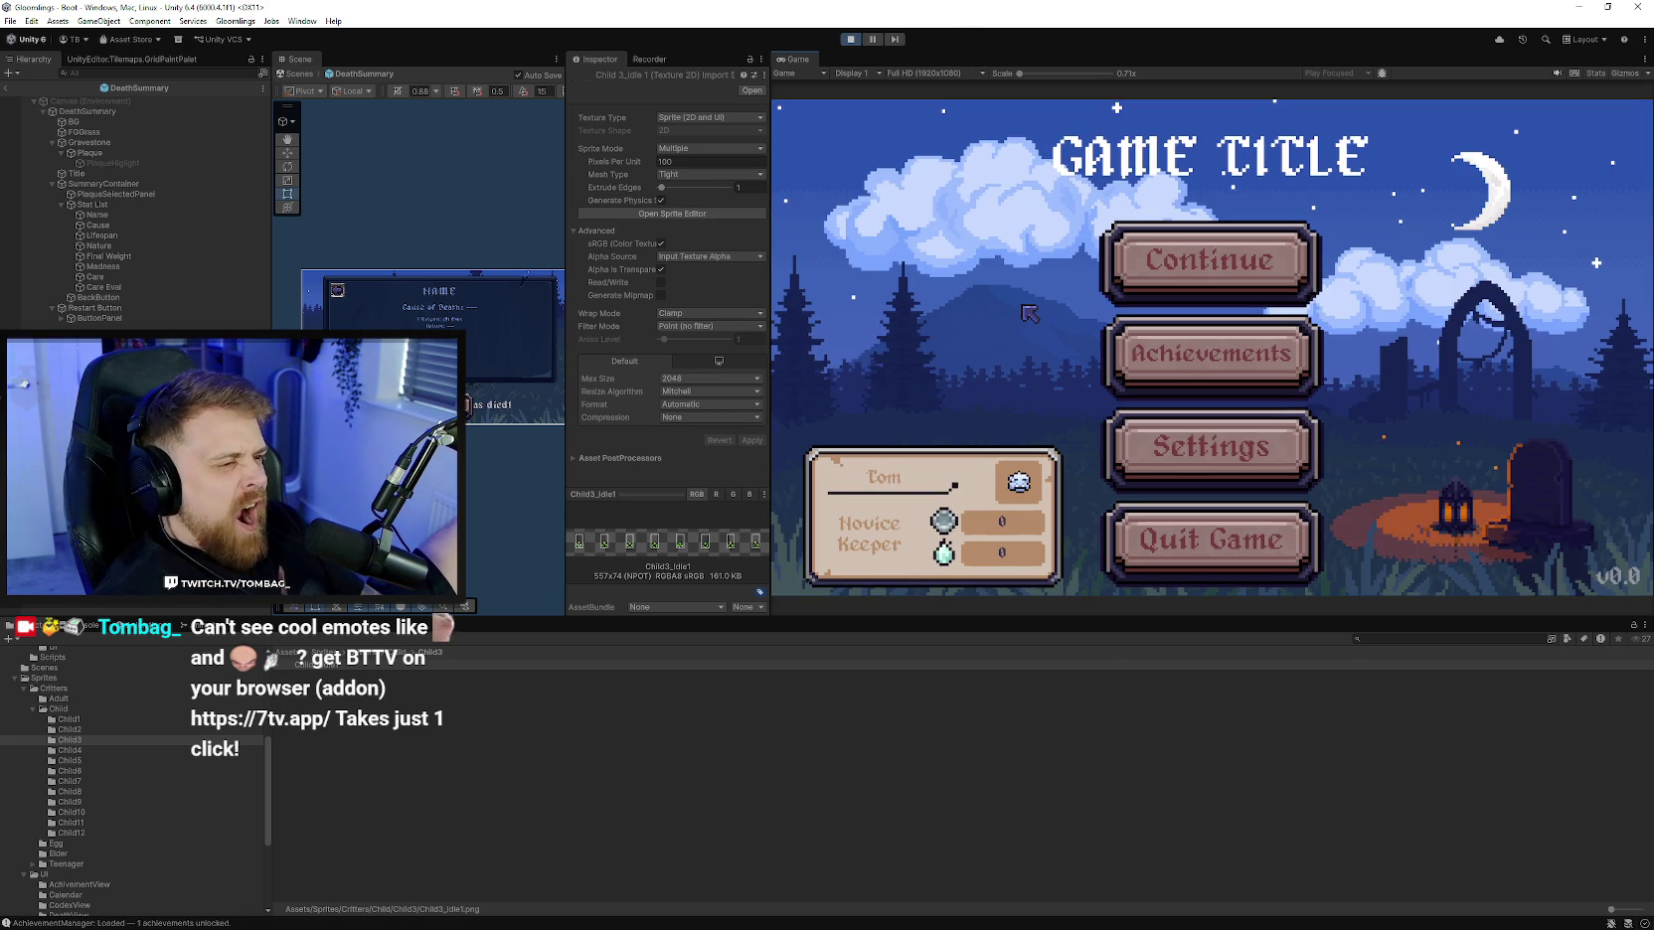
# - Enter gameplay and browse the bag inventory through the in-game Menu > Bag
pyautogui.press('Return')
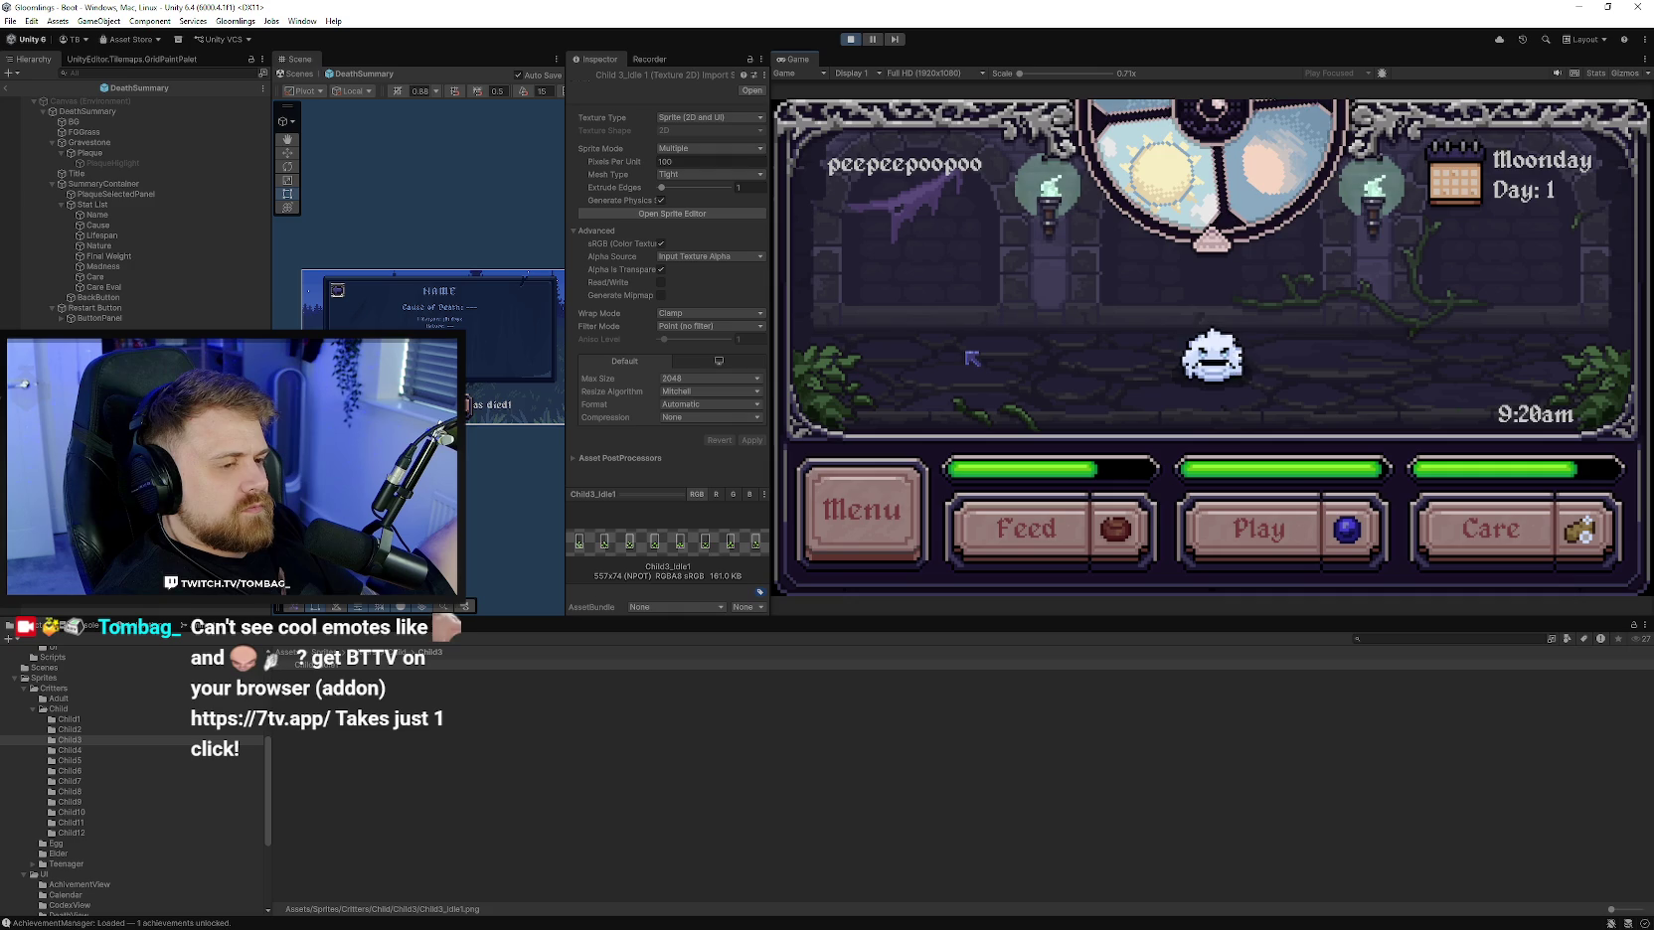
pyautogui.click(885, 481)
pyautogui.click(893, 262)
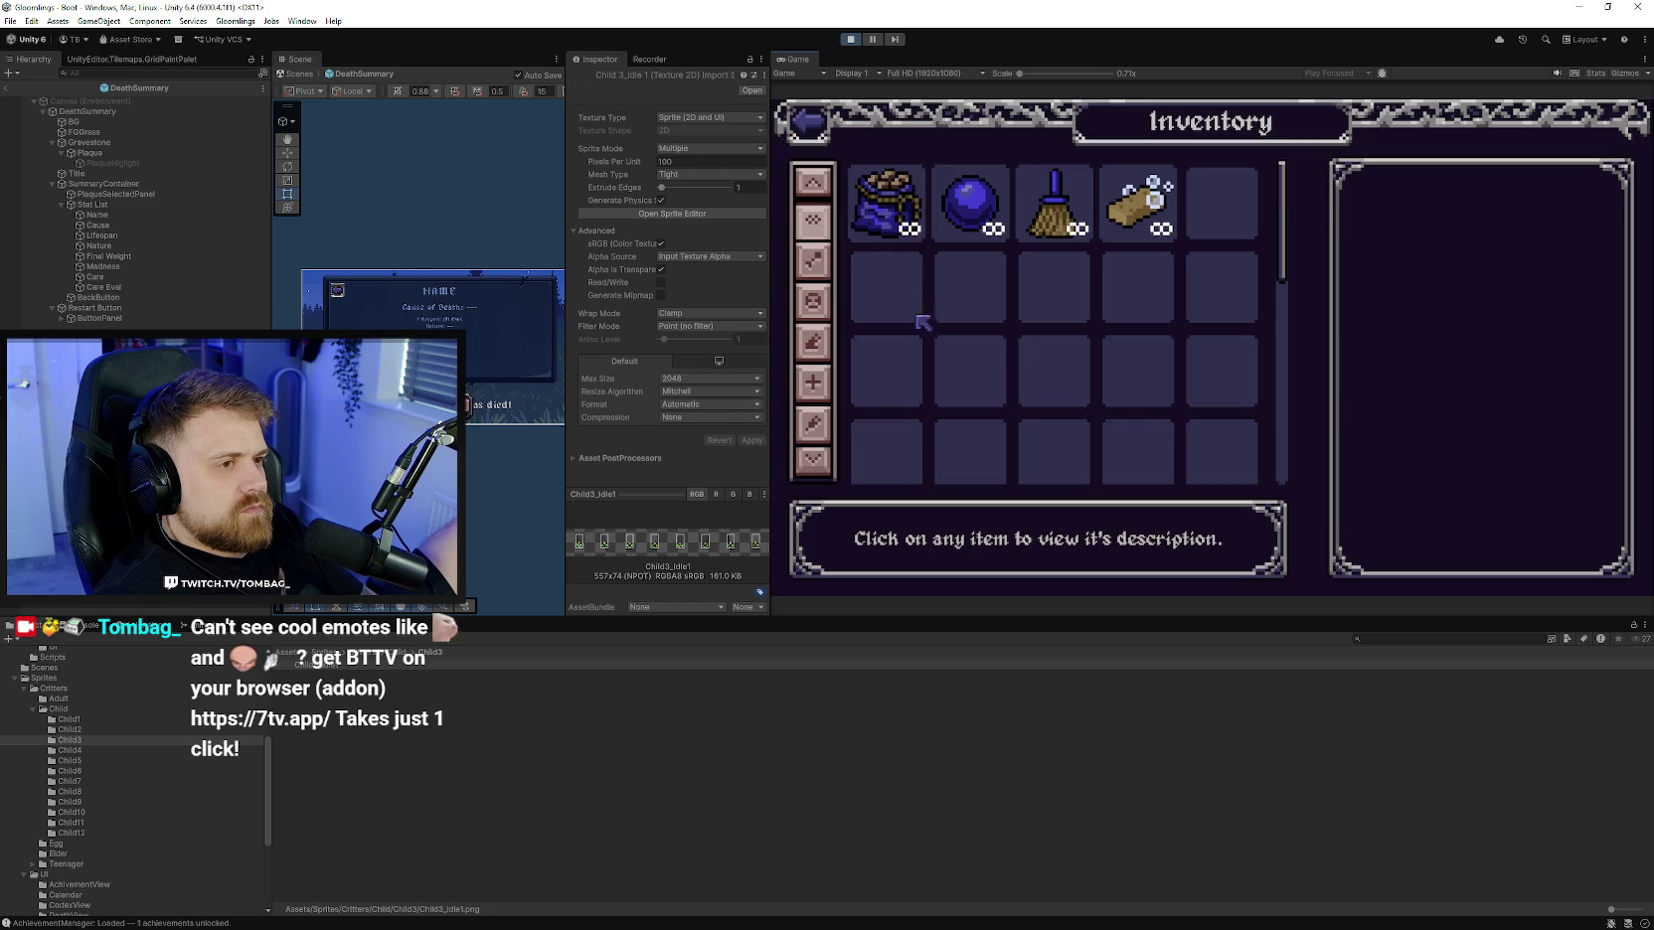
pyautogui.scroll(-2, 982, 355)
pyautogui.scroll(2, 1064, 295)
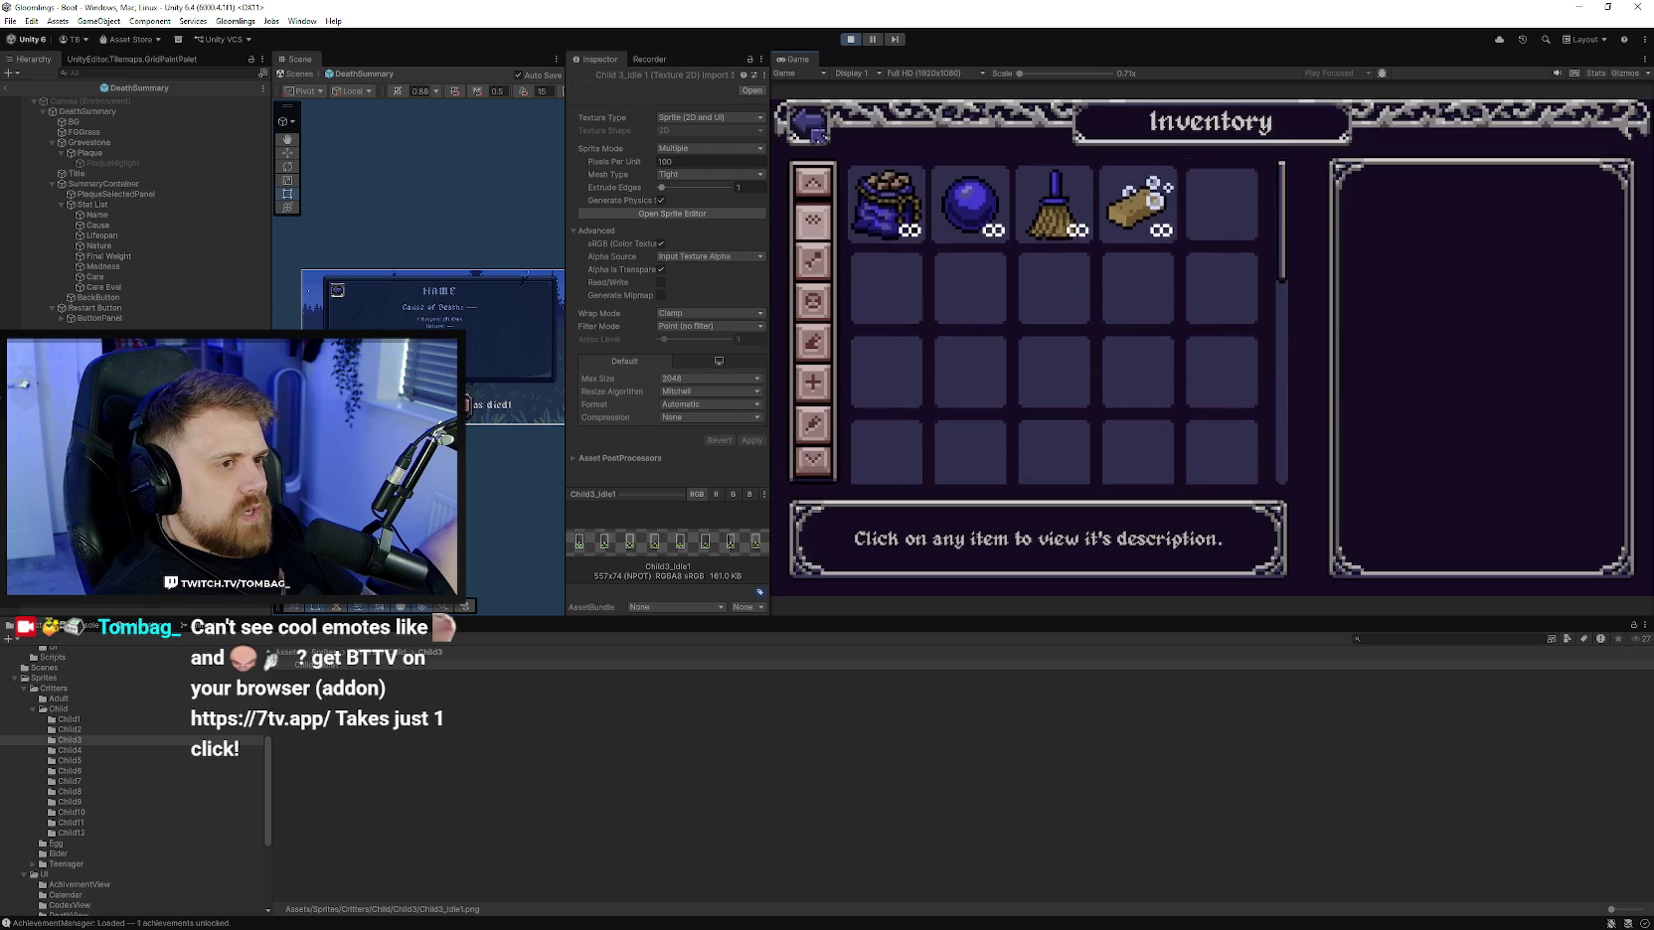
pyautogui.scroll(-2, 1053, 392)
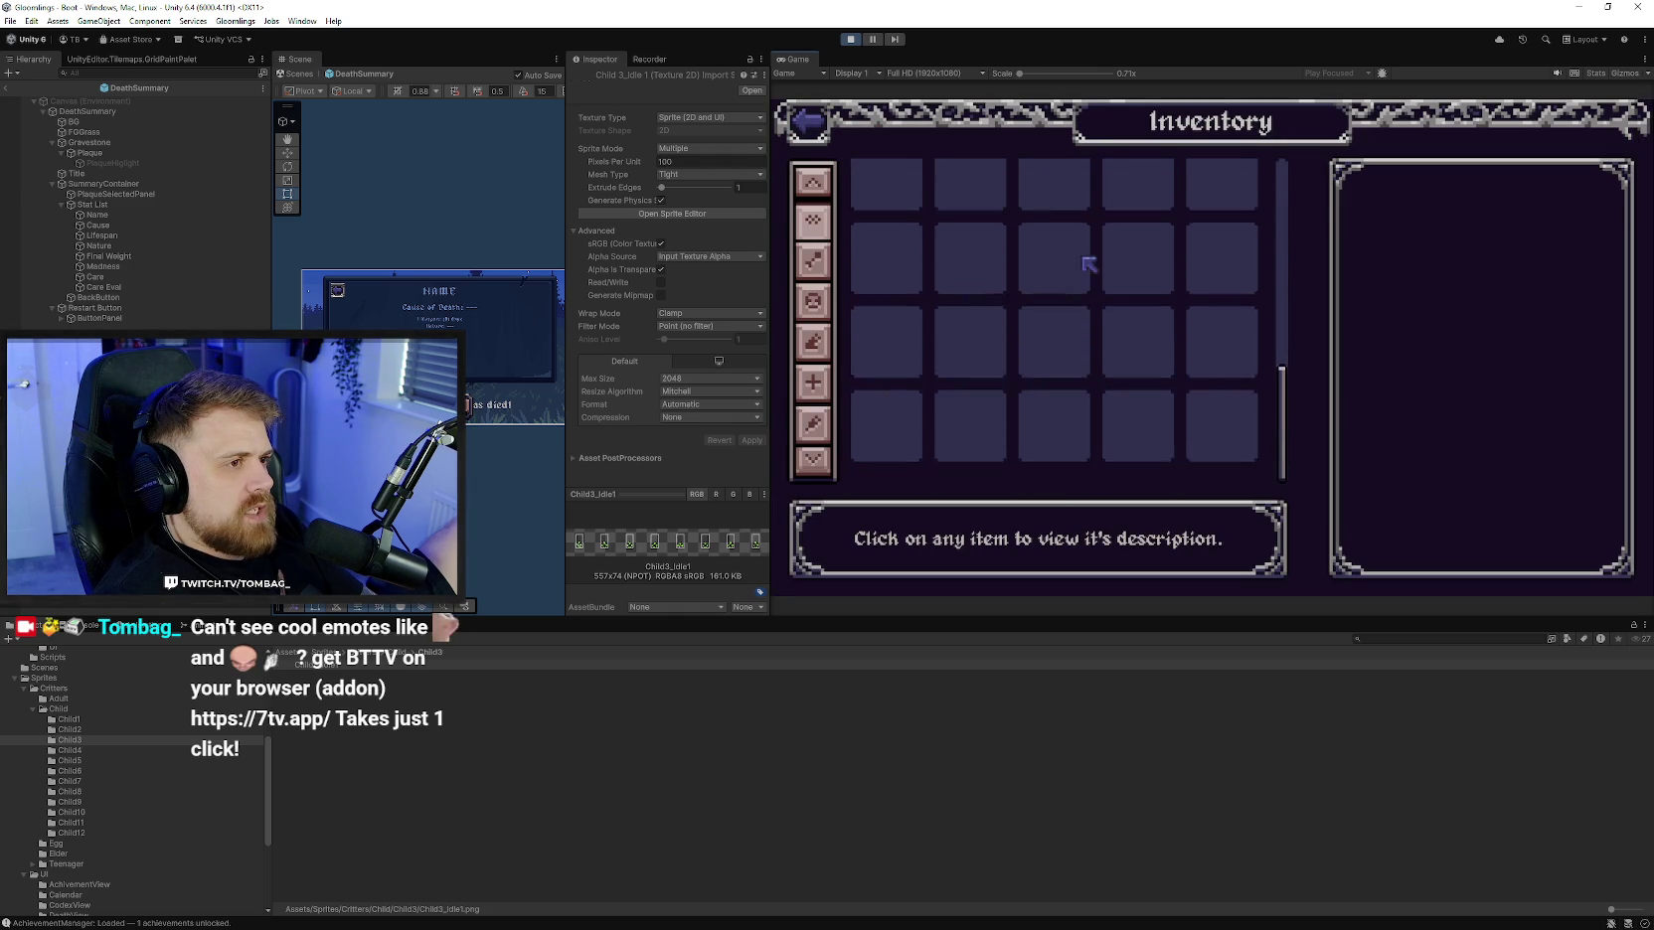
pyautogui.scroll(2, 1056, 392)
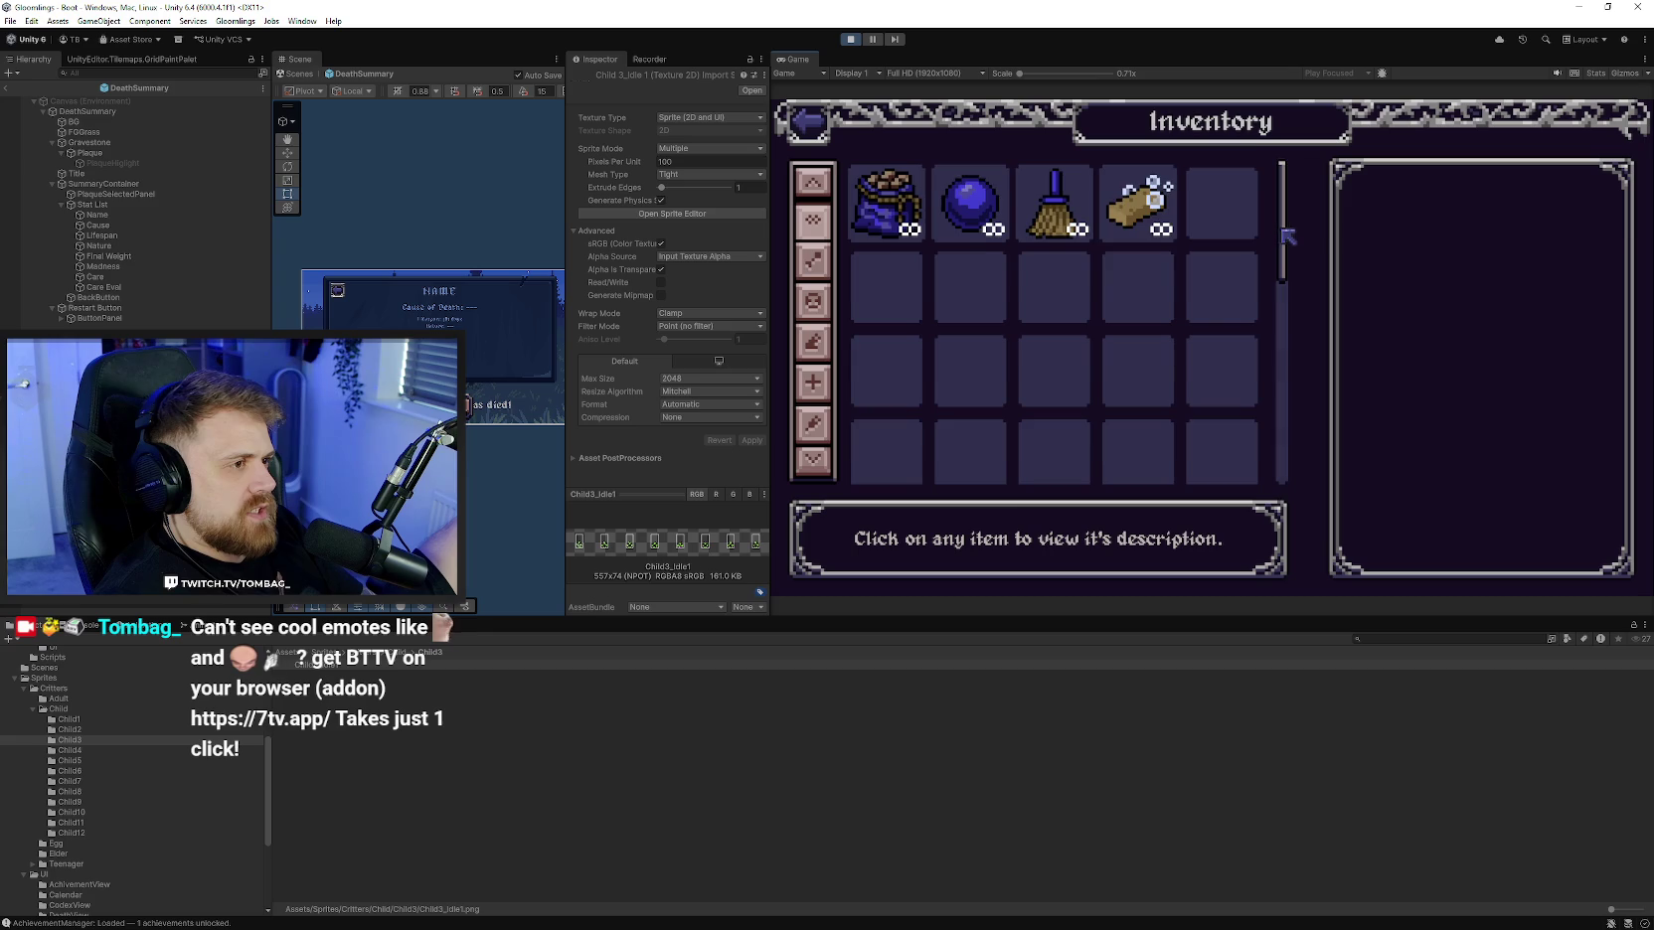
pyautogui.scroll(-2, 1287, 237)
pyautogui.scroll(-1, 1040, 377)
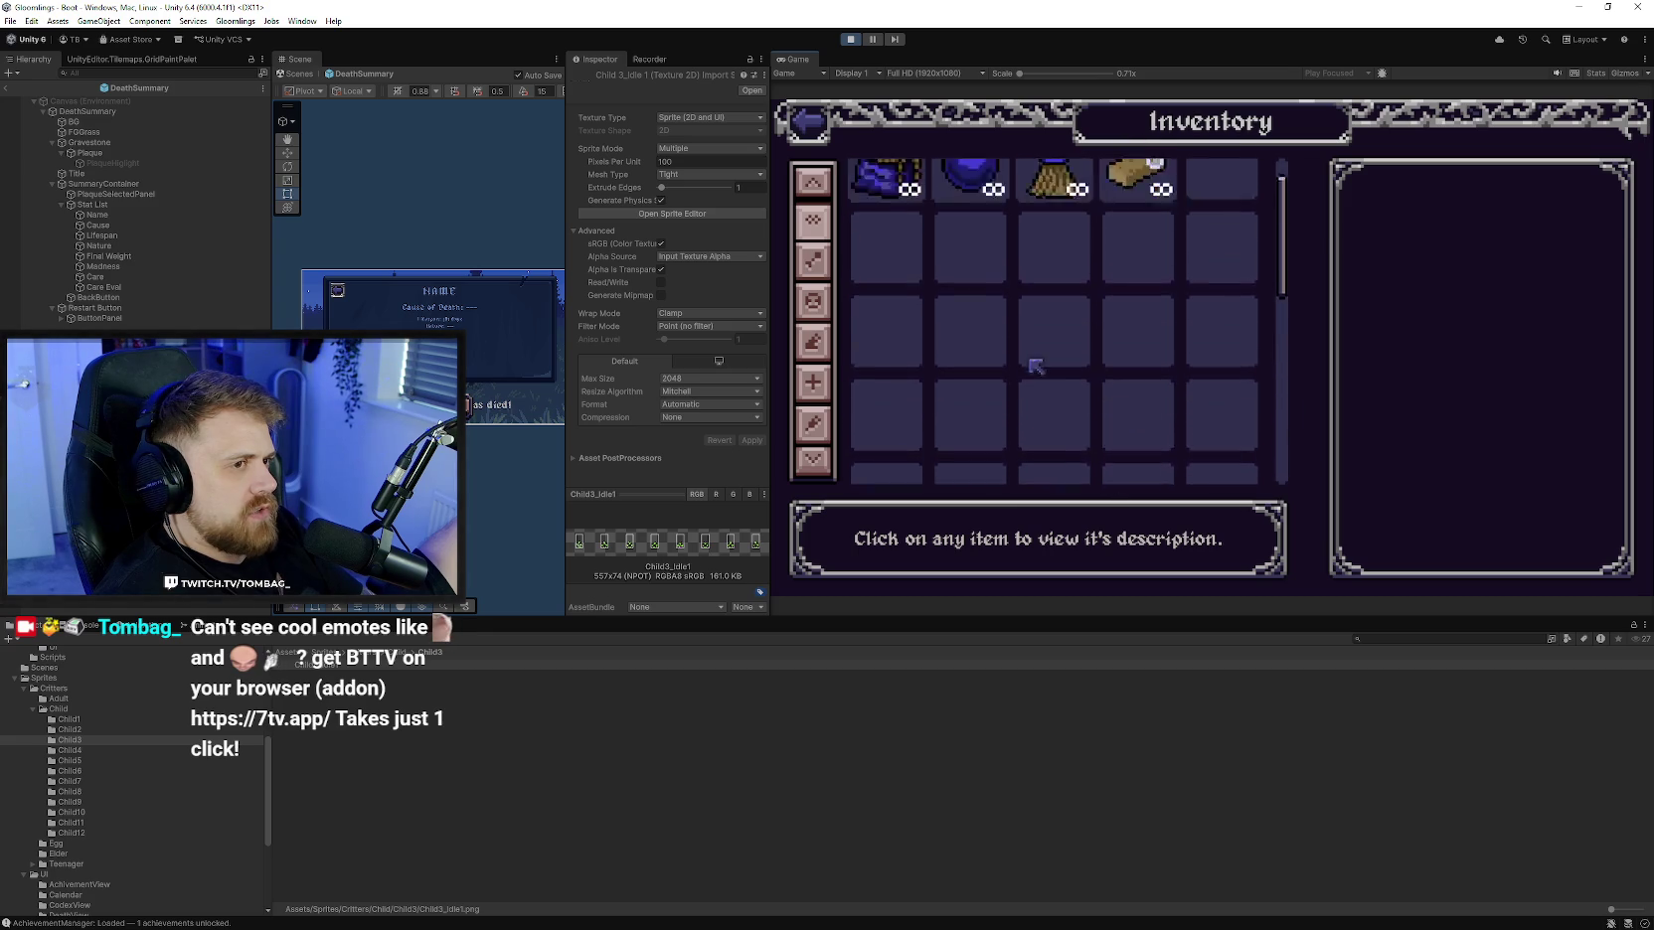
pyautogui.scroll(2, 1107, 480)
# - Close the inventory, stop Play mode and return to Aseprite
pyautogui.click(808, 121)
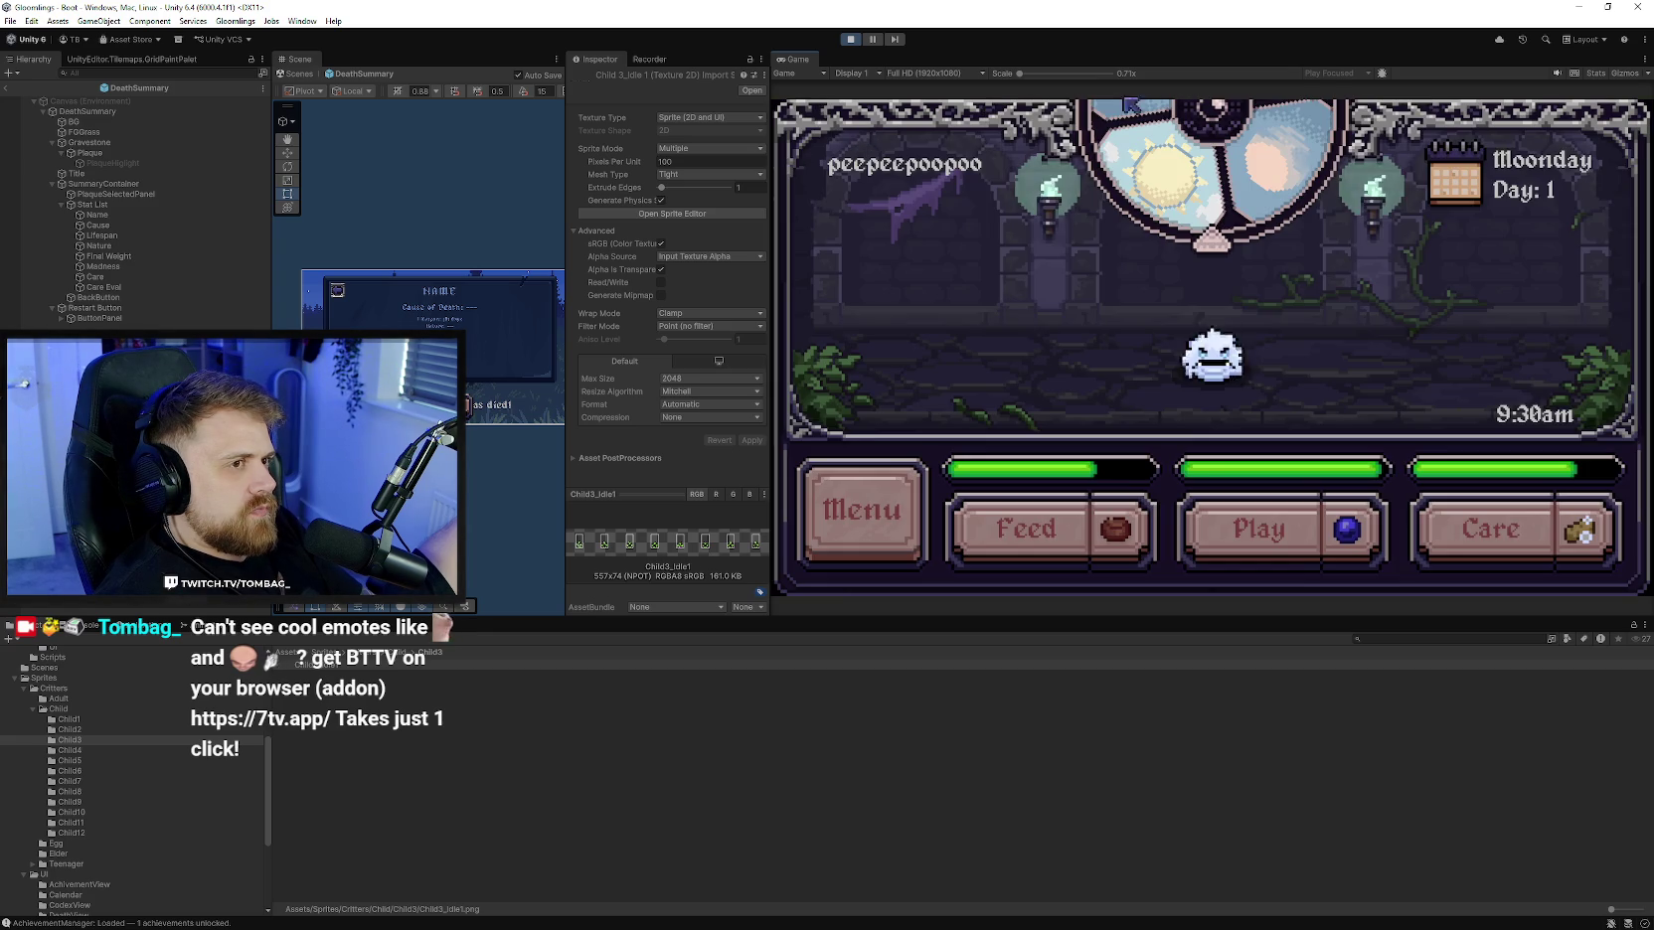
pyautogui.click(850, 39)
pyautogui.click(1576, 7)
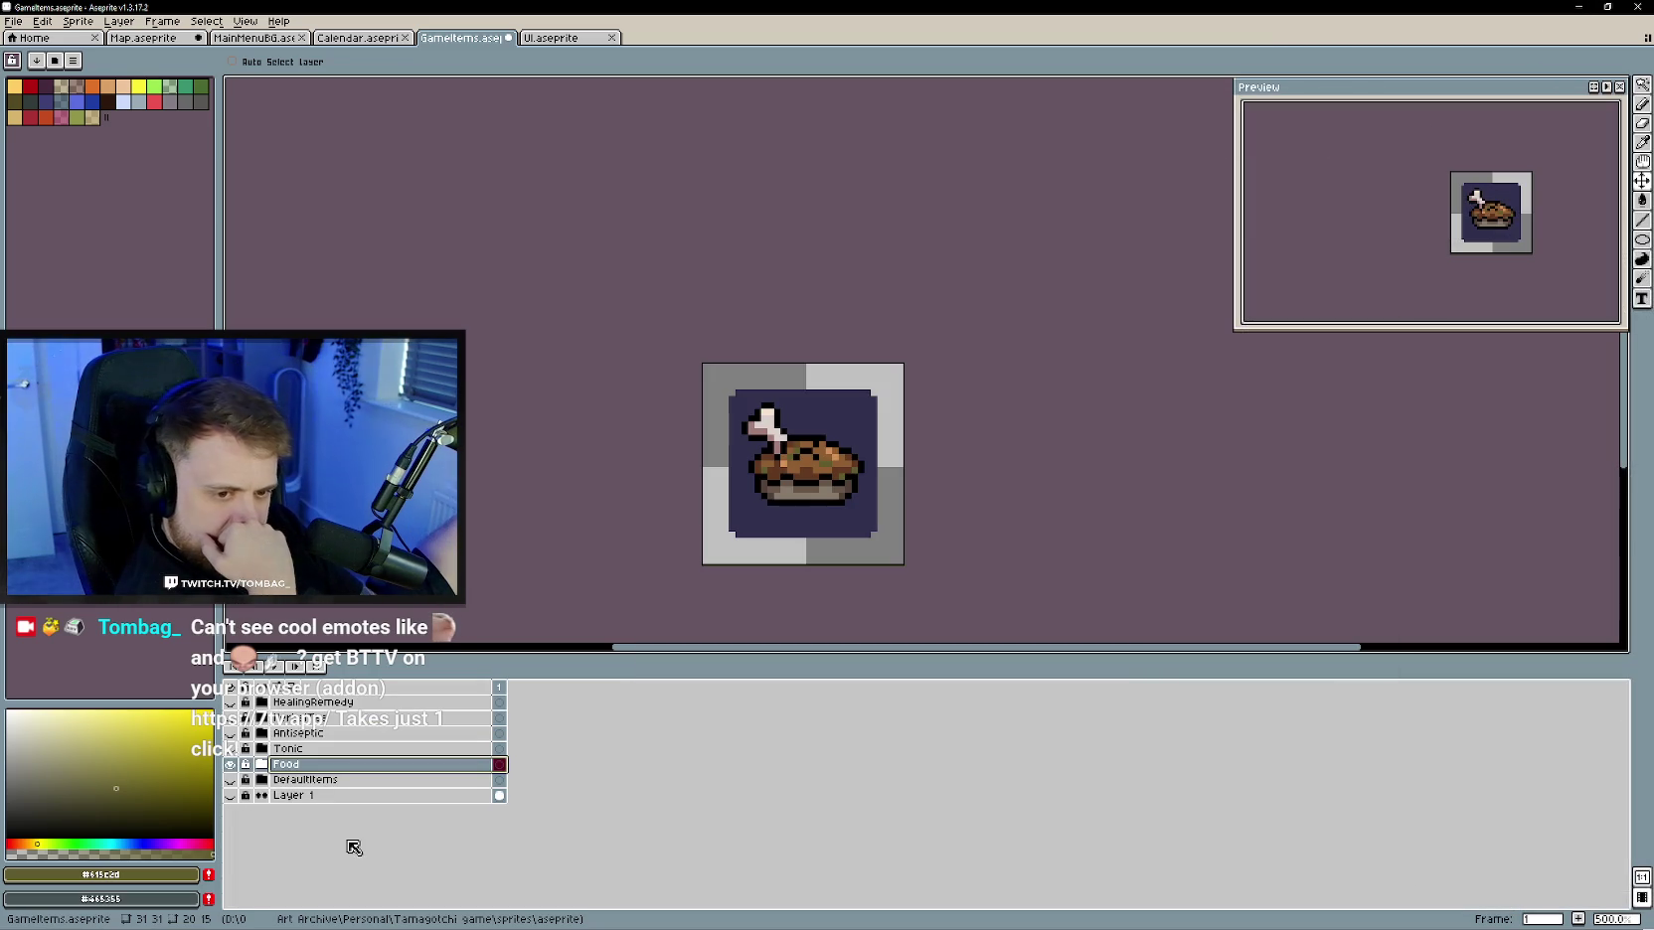
# - Wrap the Food layer in a new group named 'Bag Upgrade'
pyautogui.rightClick(344, 767)
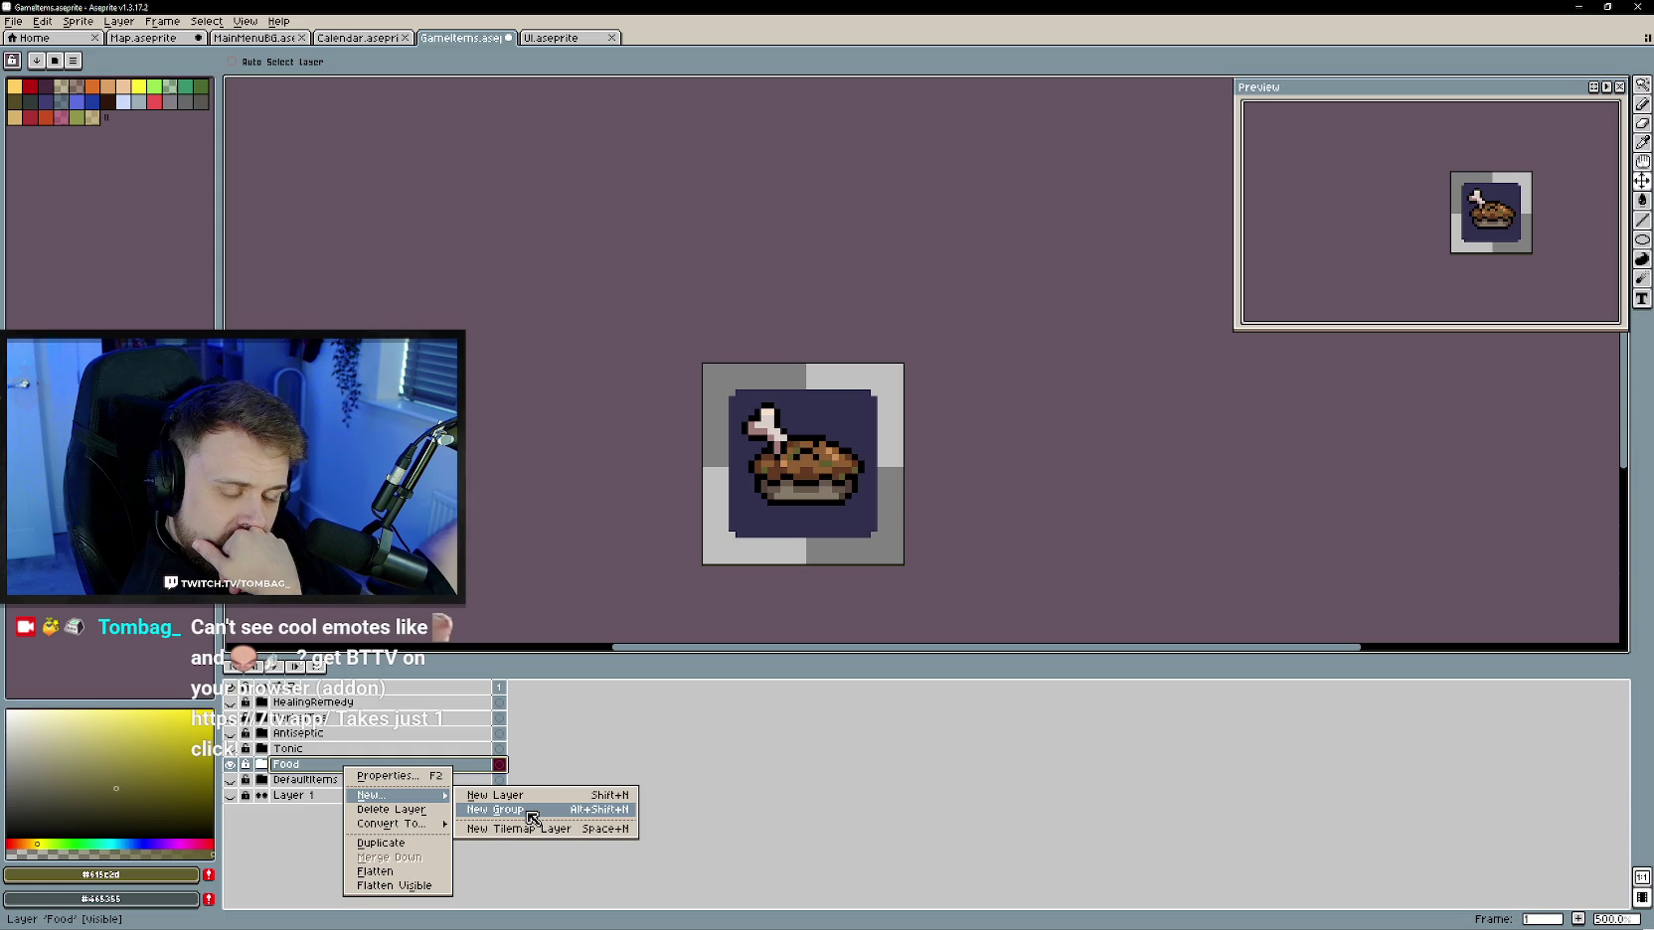
pyautogui.click(532, 810)
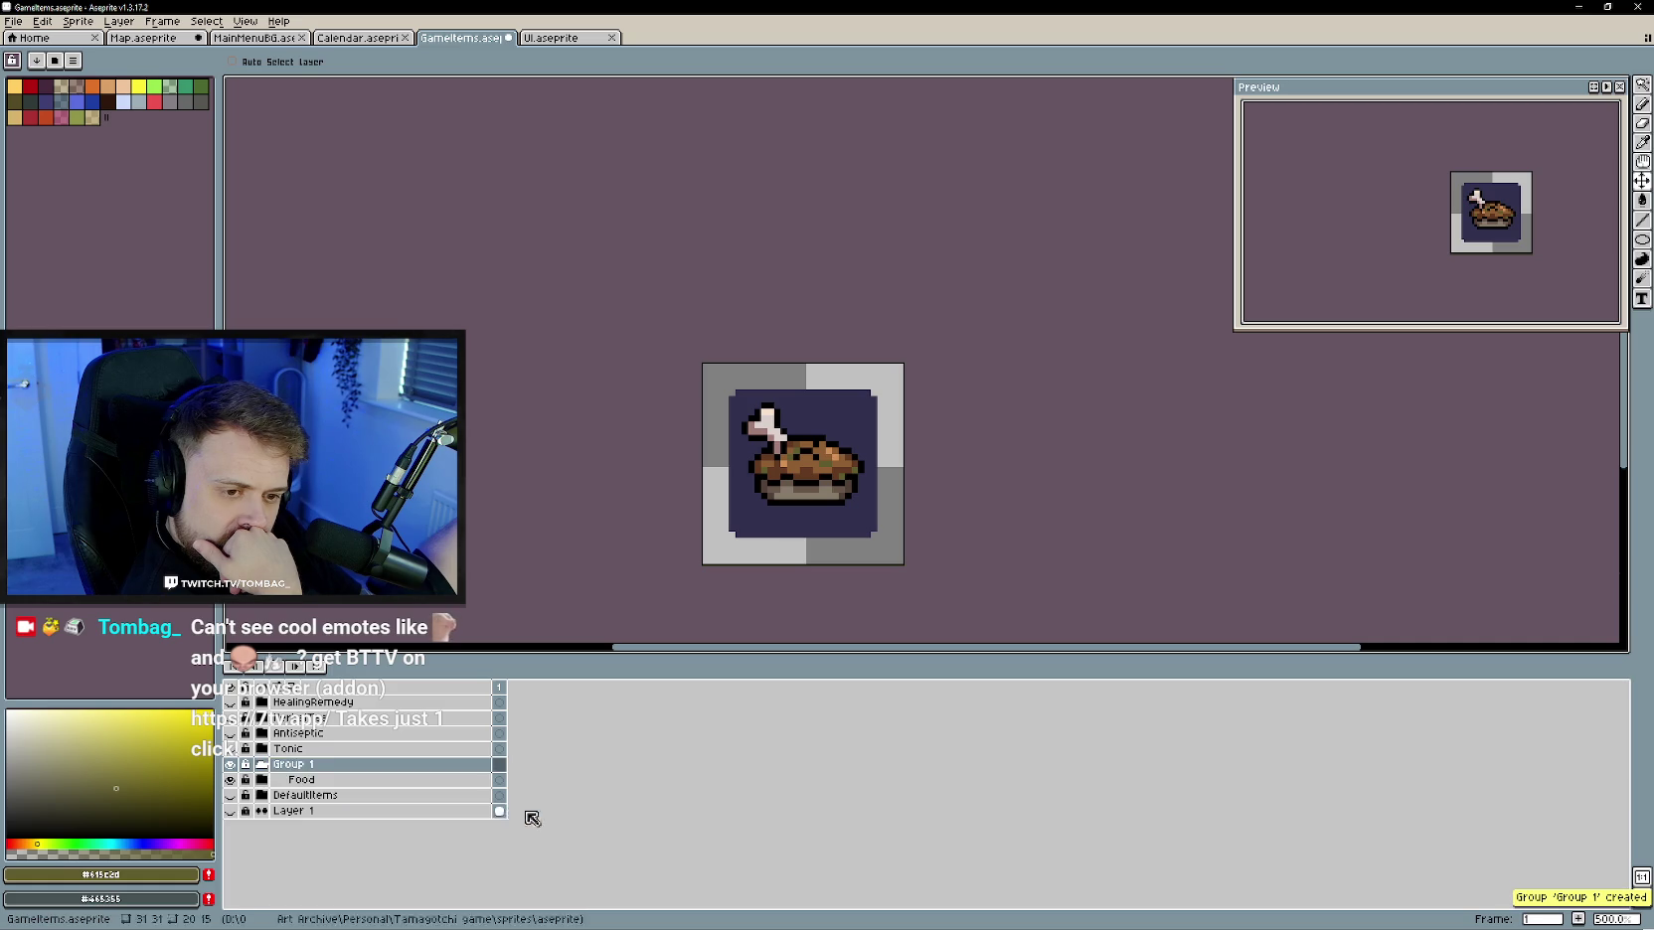
pyautogui.doubleClick(308, 765)
pyautogui.write('Bag Upgrade')
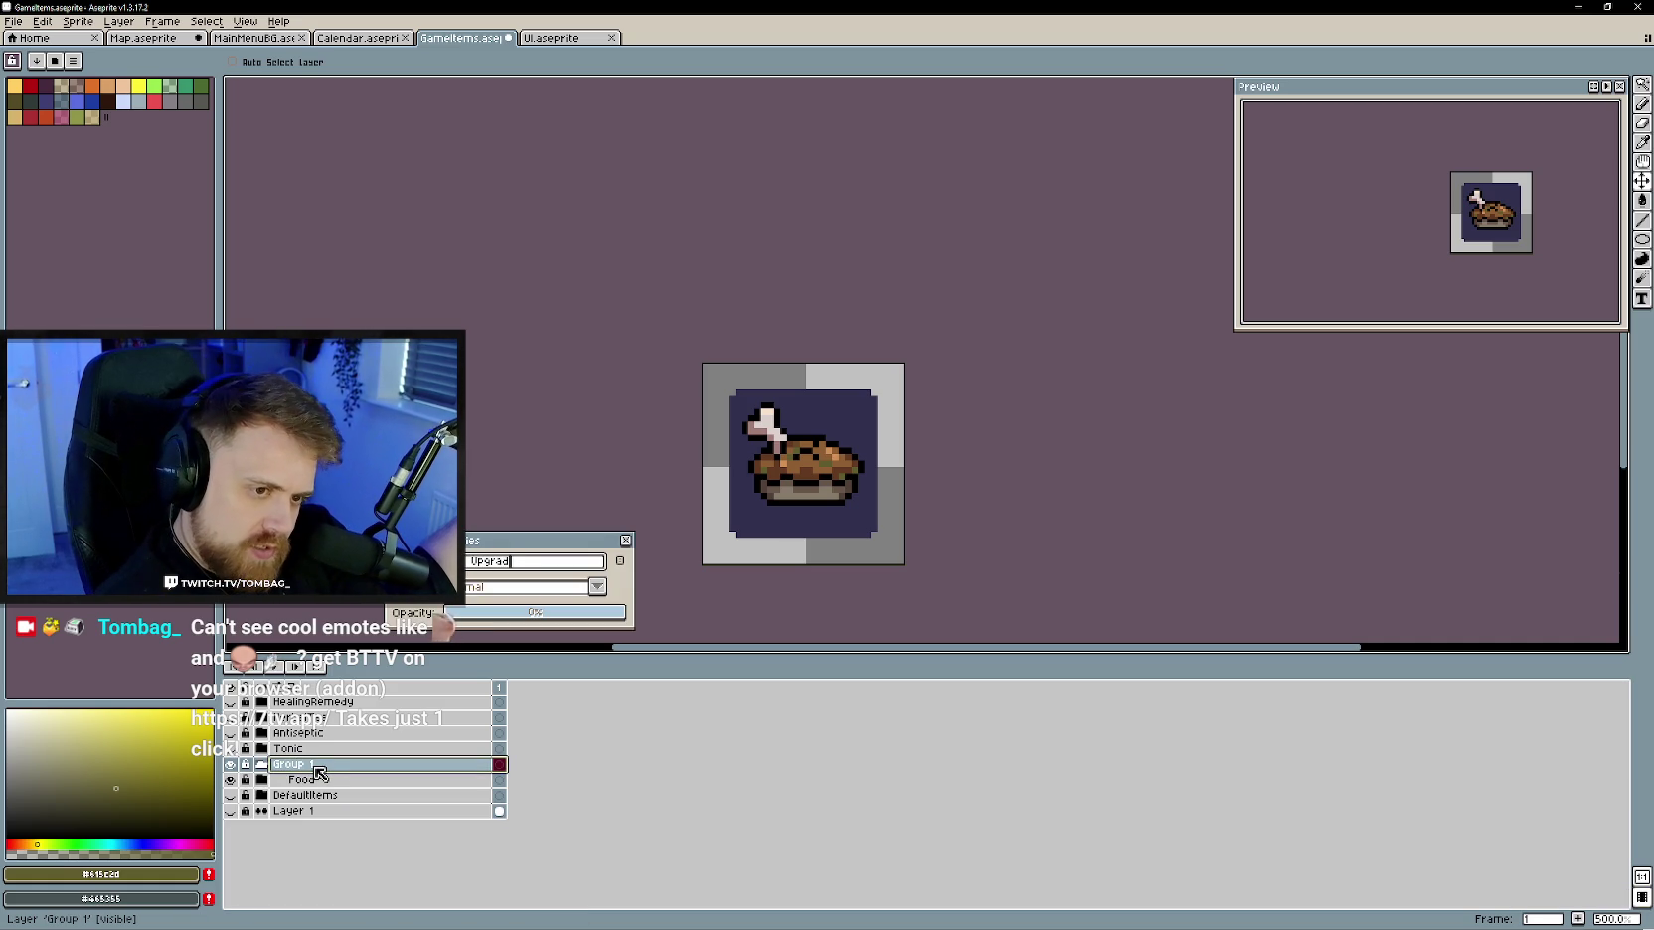
pyautogui.press('Return')
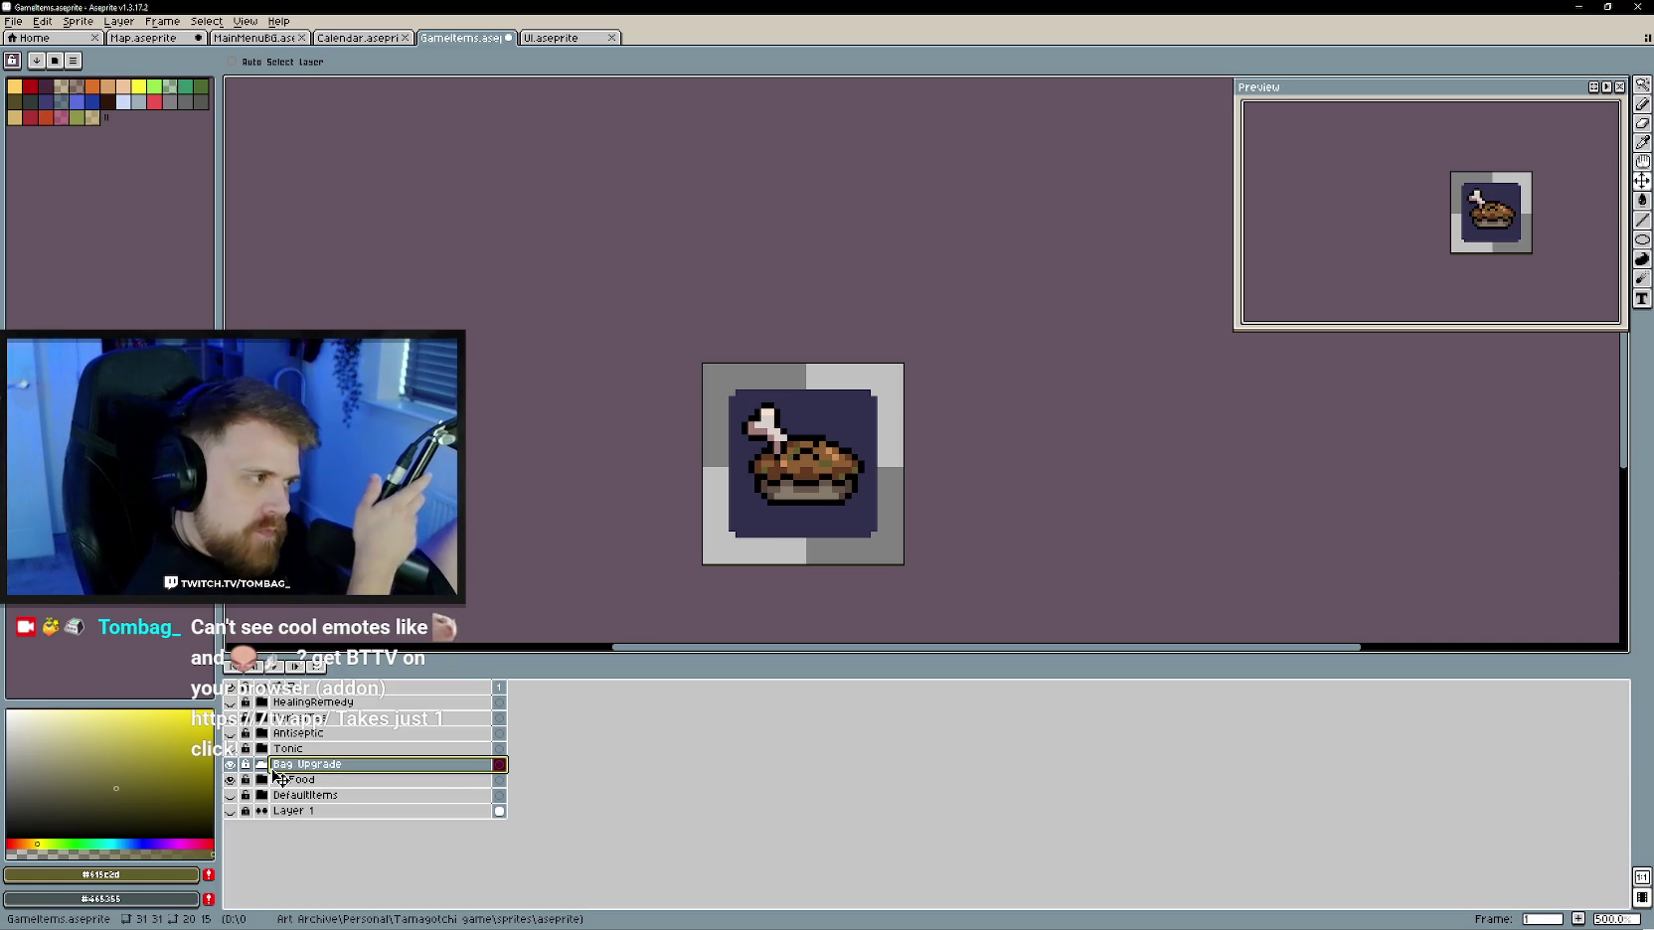
# - Add Layer 5 to Bag Upgrade and duplicate the pie's BG layer into it above Food
pyautogui.rightClick(345, 766)
pyautogui.moveTo(375, 794)
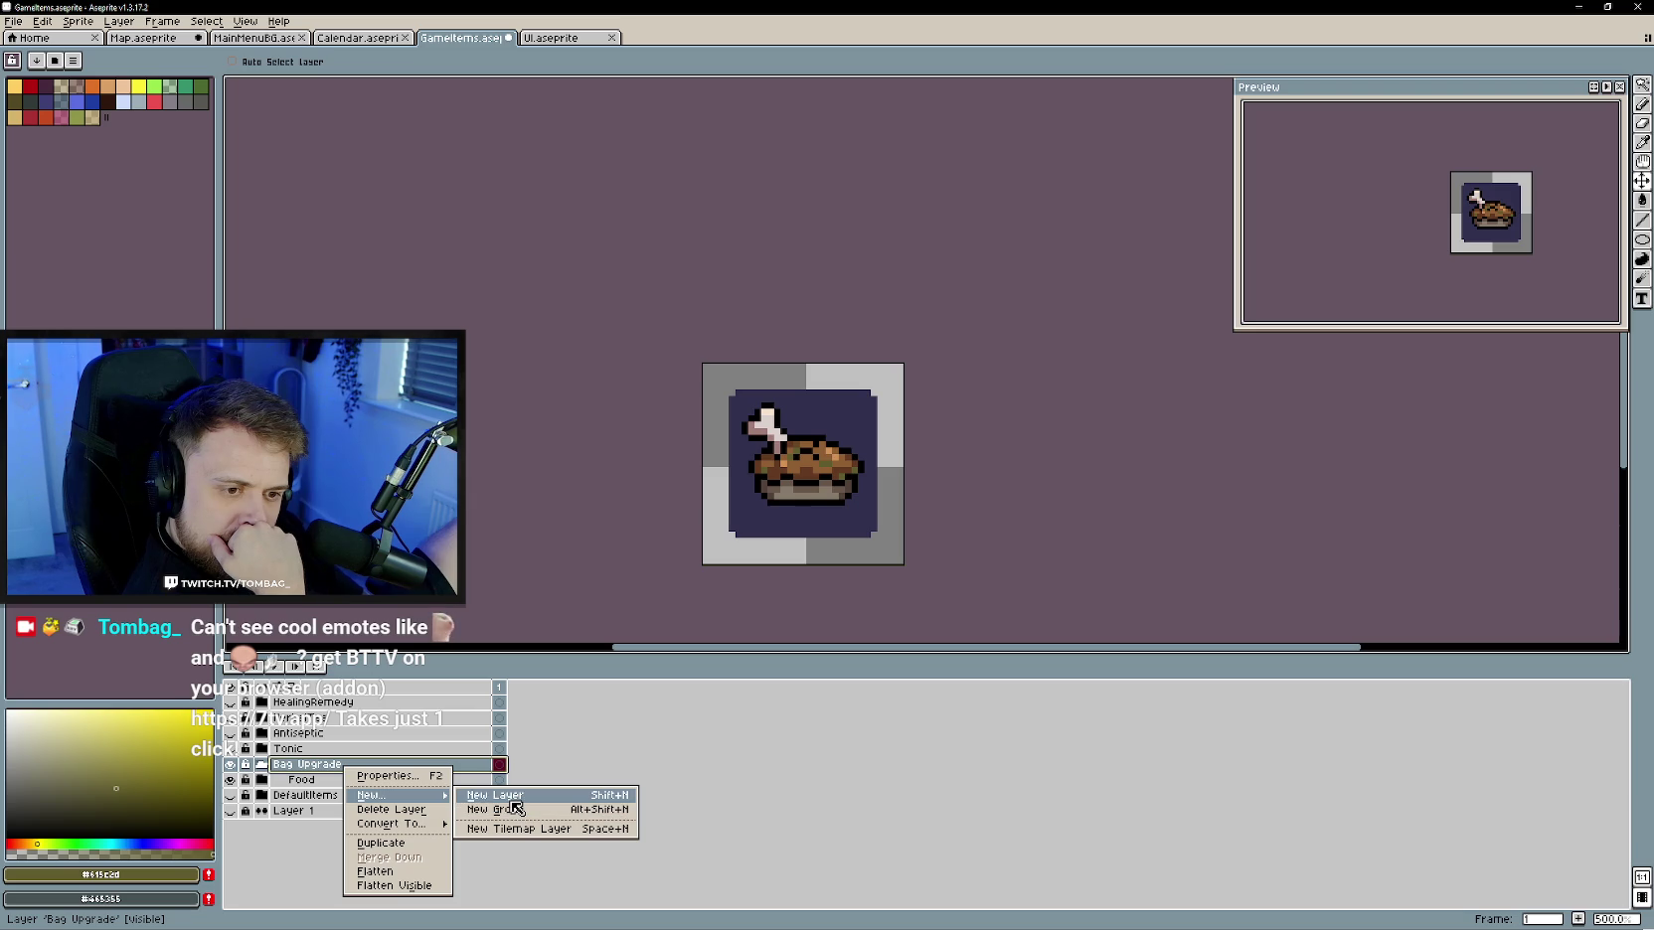
pyautogui.click(512, 798)
pyautogui.moveTo(355, 796); pyautogui.dragTo(355, 774)
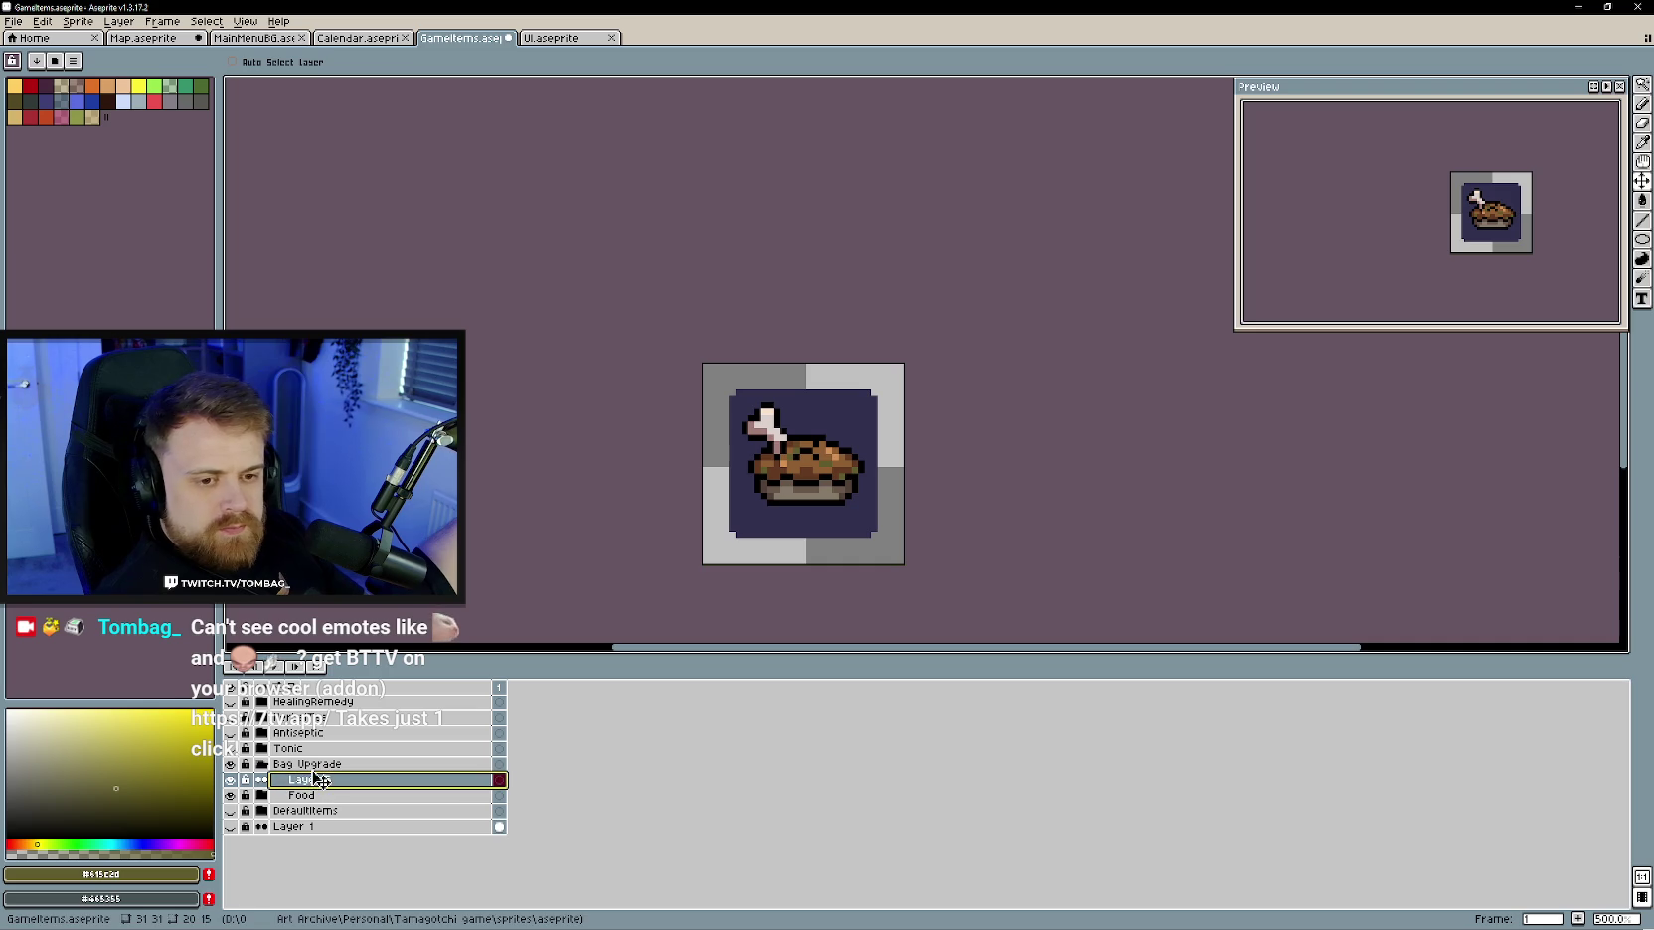
pyautogui.click(261, 795)
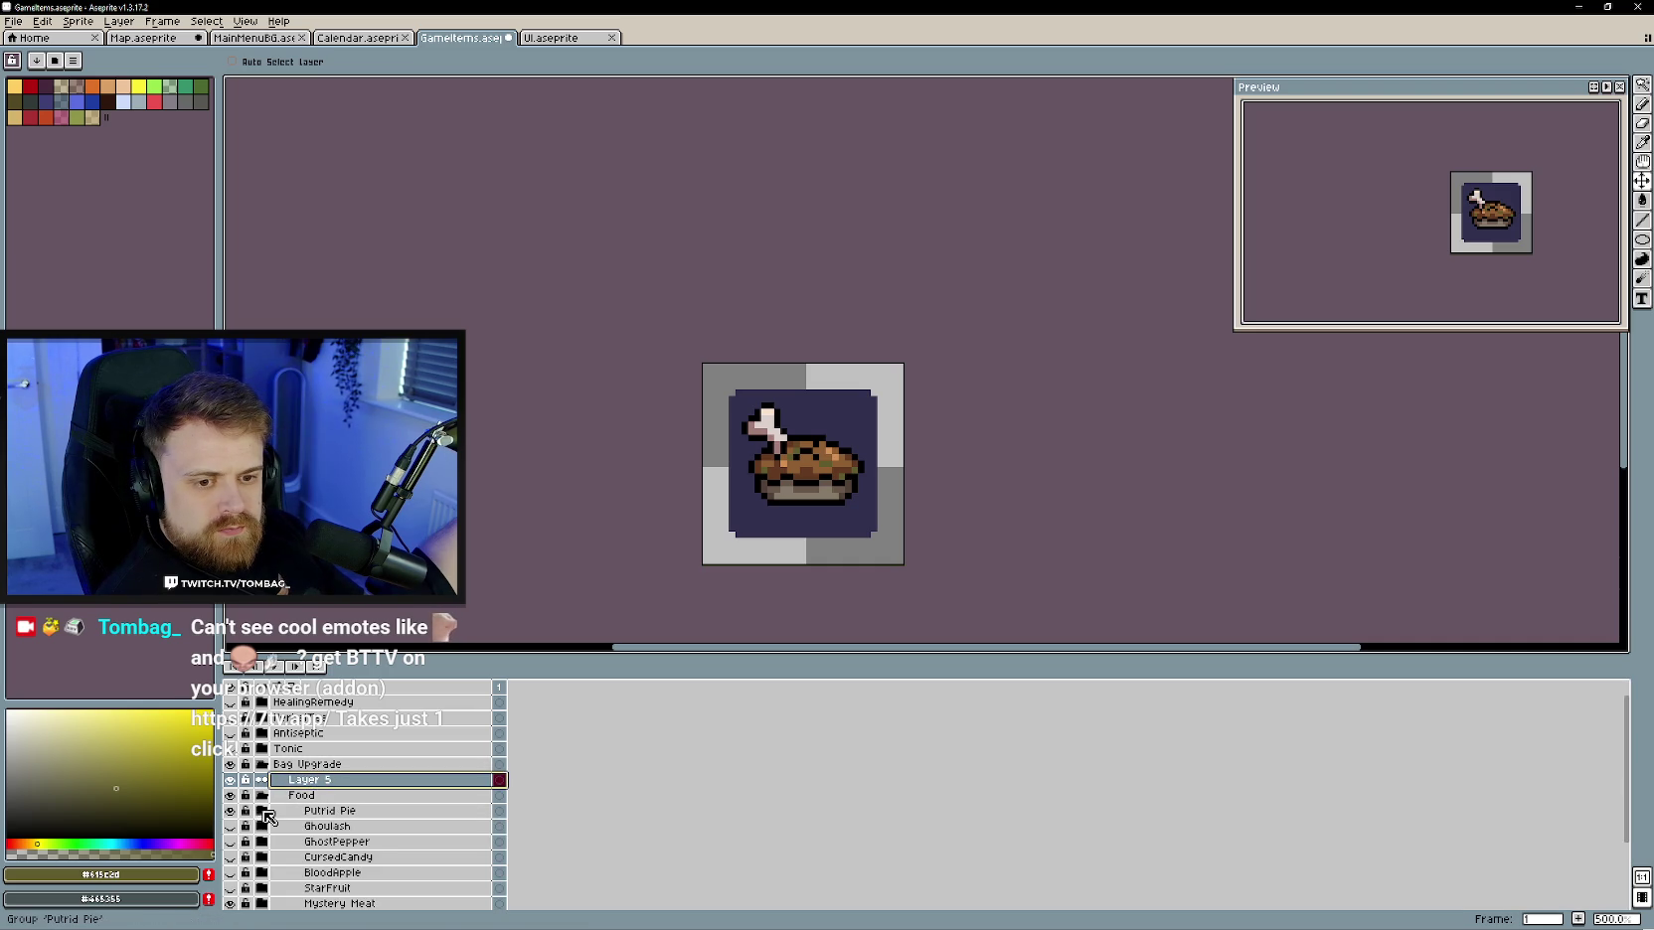
pyautogui.rightClick(336, 842)
pyautogui.click(377, 875)
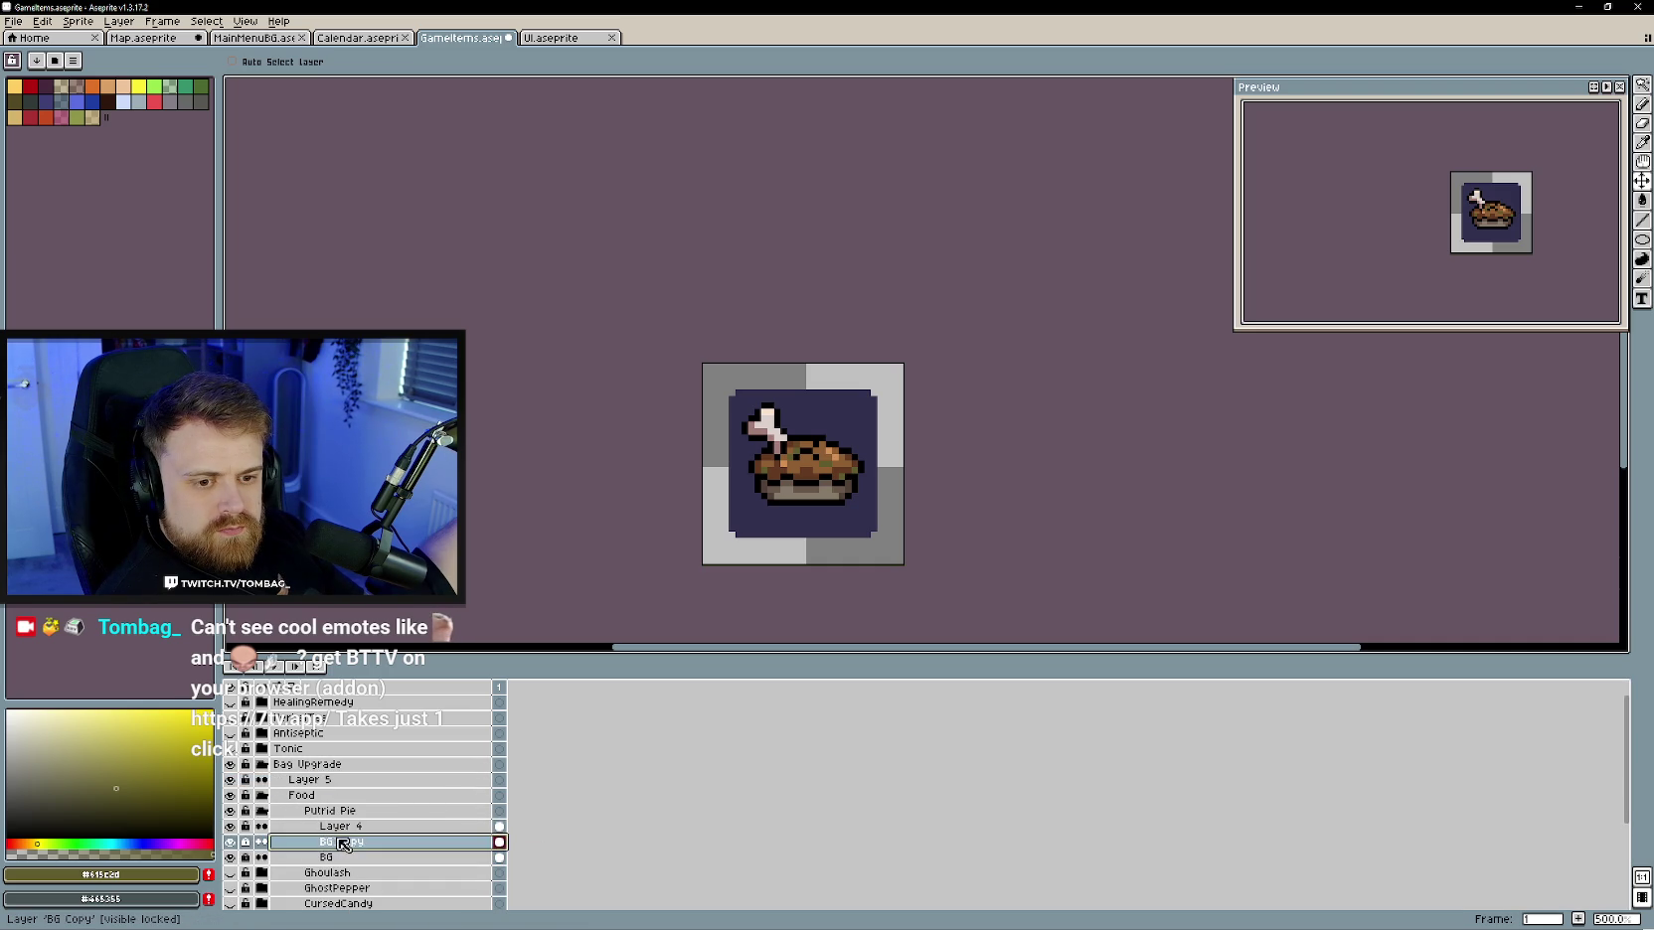
pyautogui.moveTo(345, 842)
pyautogui.mouseDown()
pyautogui.moveTo(333, 796)
pyautogui.moveTo(355, 772)
pyautogui.mouseUp()
# - Rename BG Copy to 'BG' and select Layer 5 for drawing
pyautogui.click(261, 811)
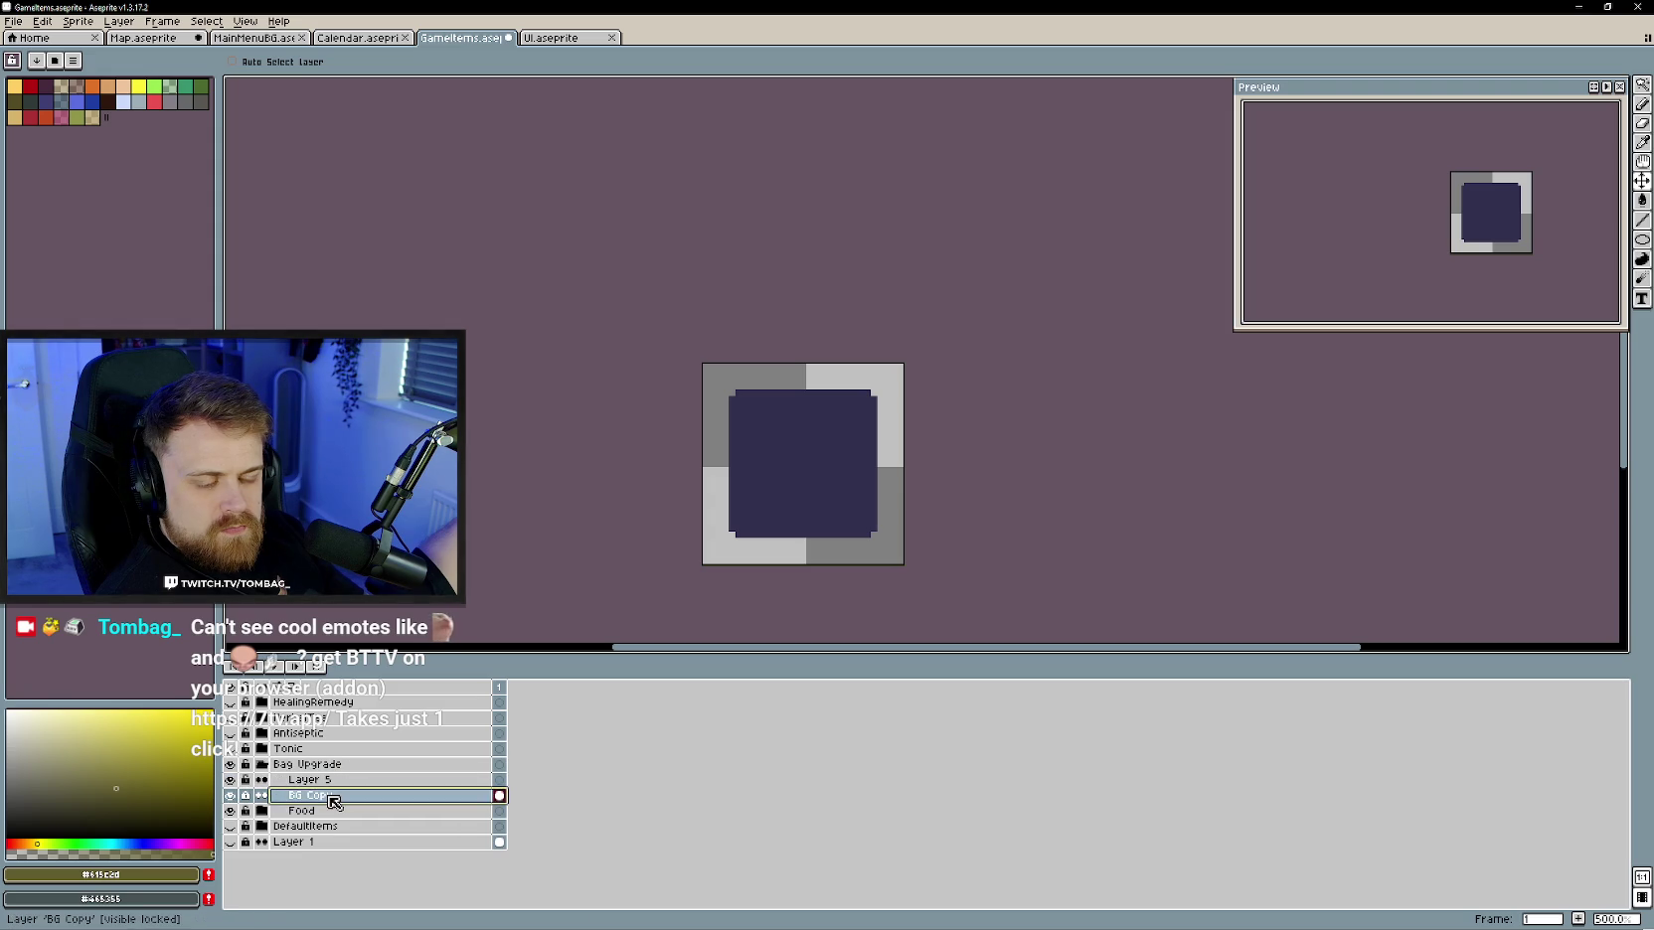
pyautogui.doubleClick(318, 795)
pyautogui.press('BackSpace')
pyautogui.press('BackSpace')
pyautogui.press('BackSpace')
pyautogui.press('Return')
pyautogui.click(328, 779)
# - Adjust the canvas view and pick the Pencil tool
pyautogui.moveTo(1088, 433); pyautogui.dragTo(1061, 456)
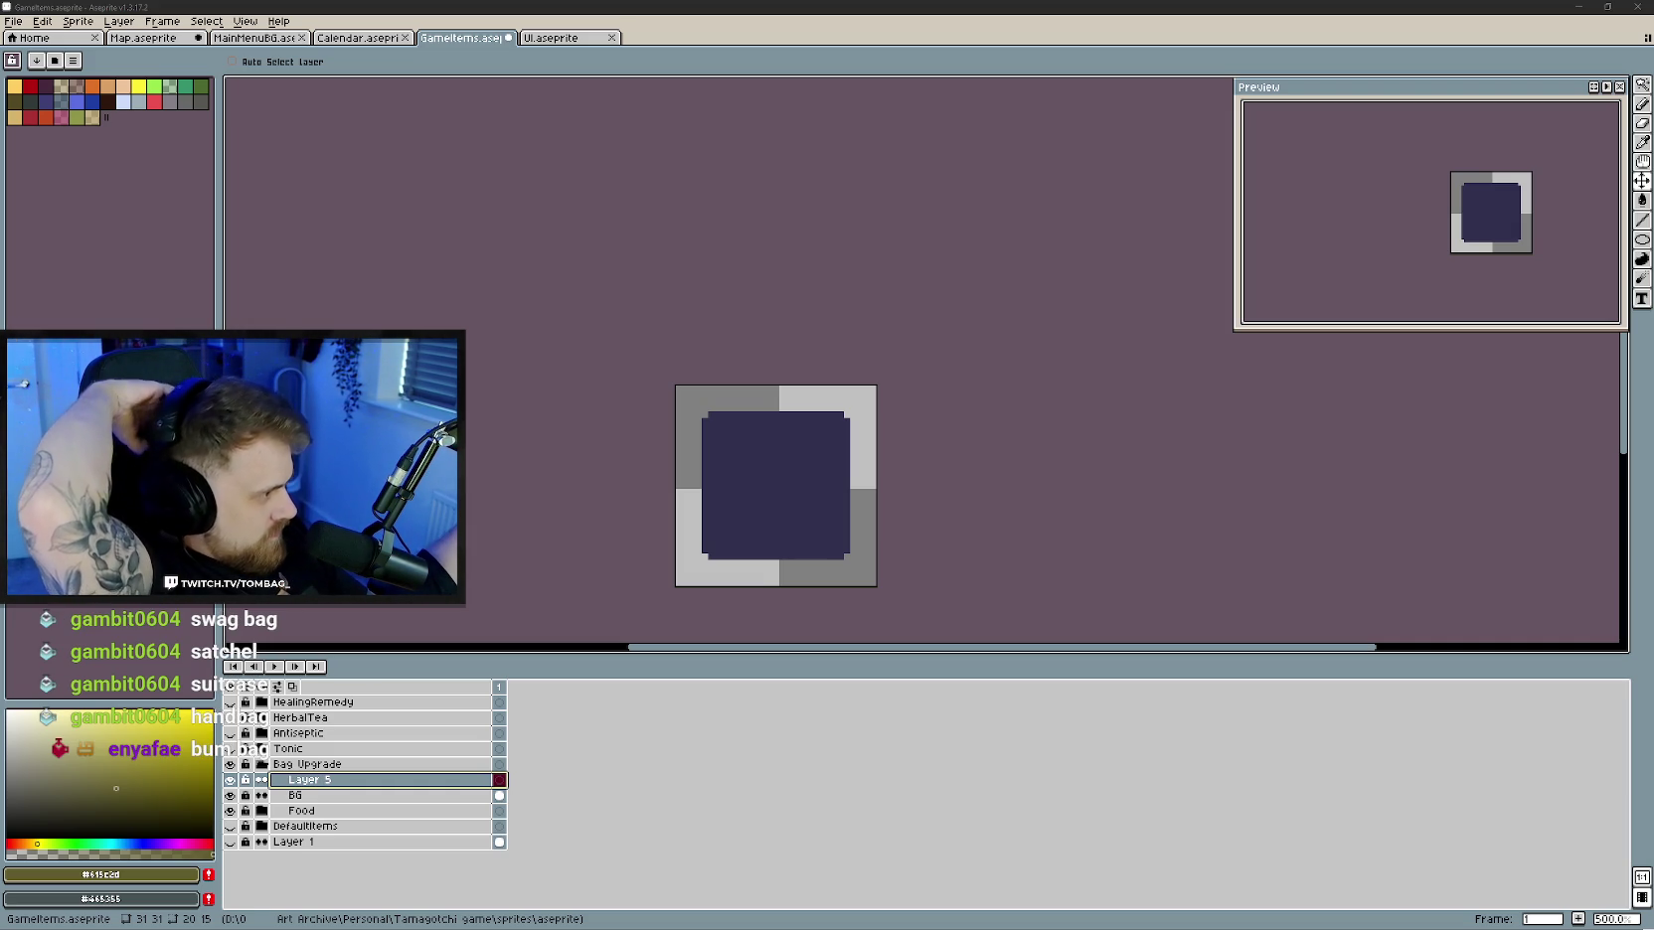
pyautogui.moveTo(560, 530); pyautogui.dragTo(532, 533)
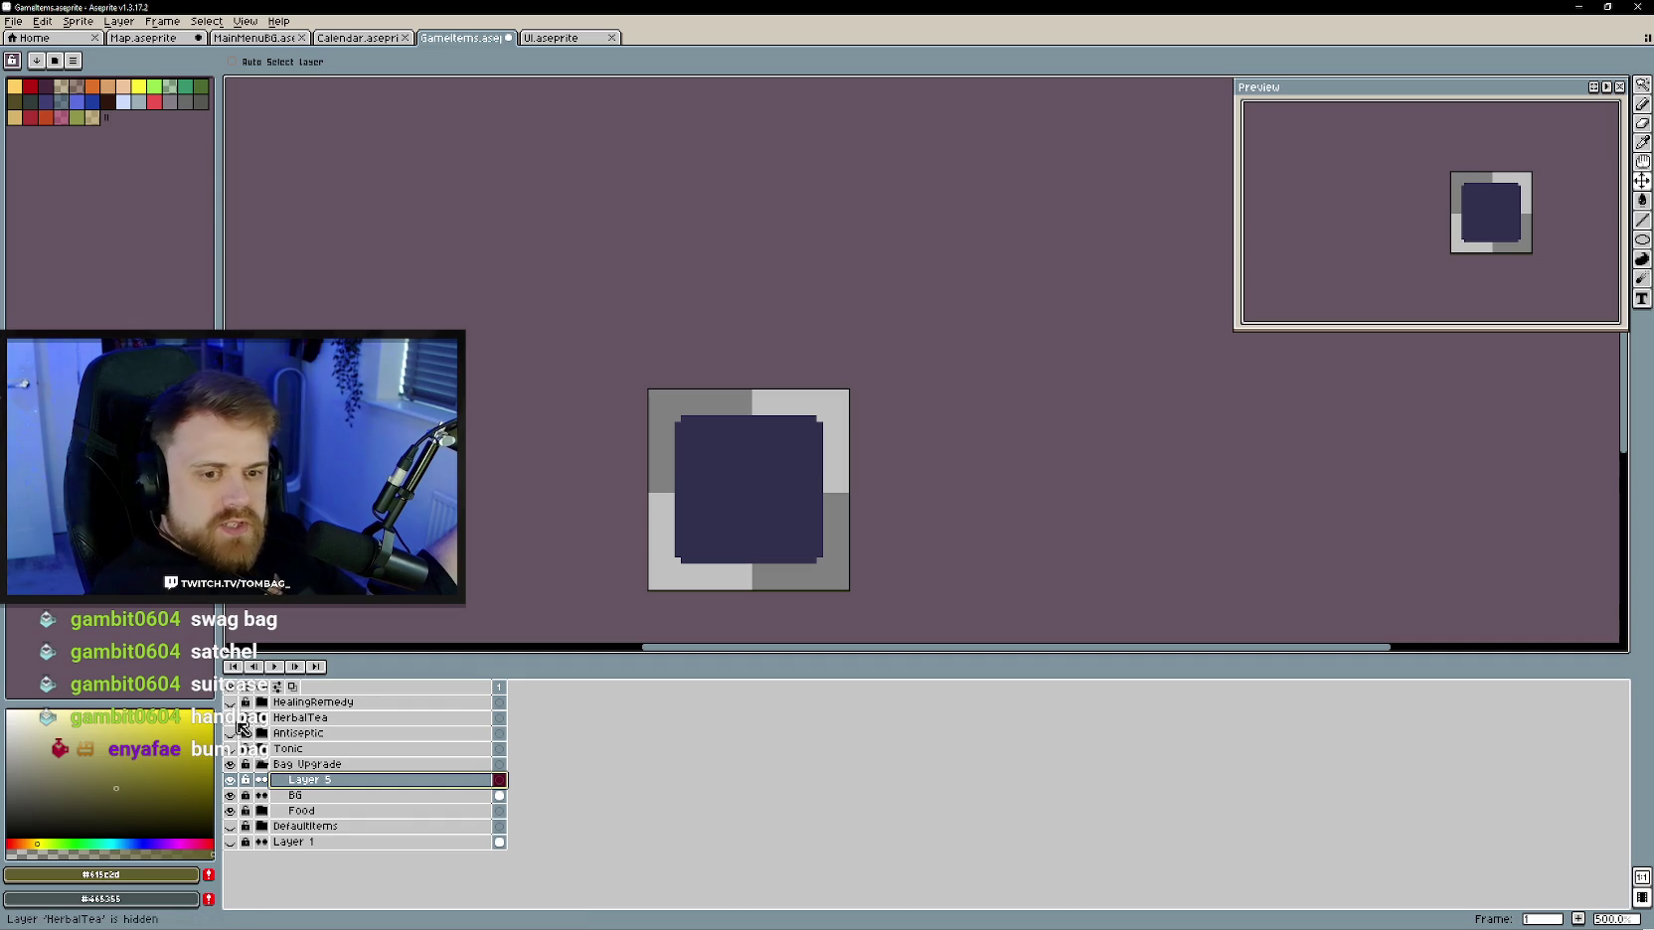
pyautogui.scroll(1, 765, 477)
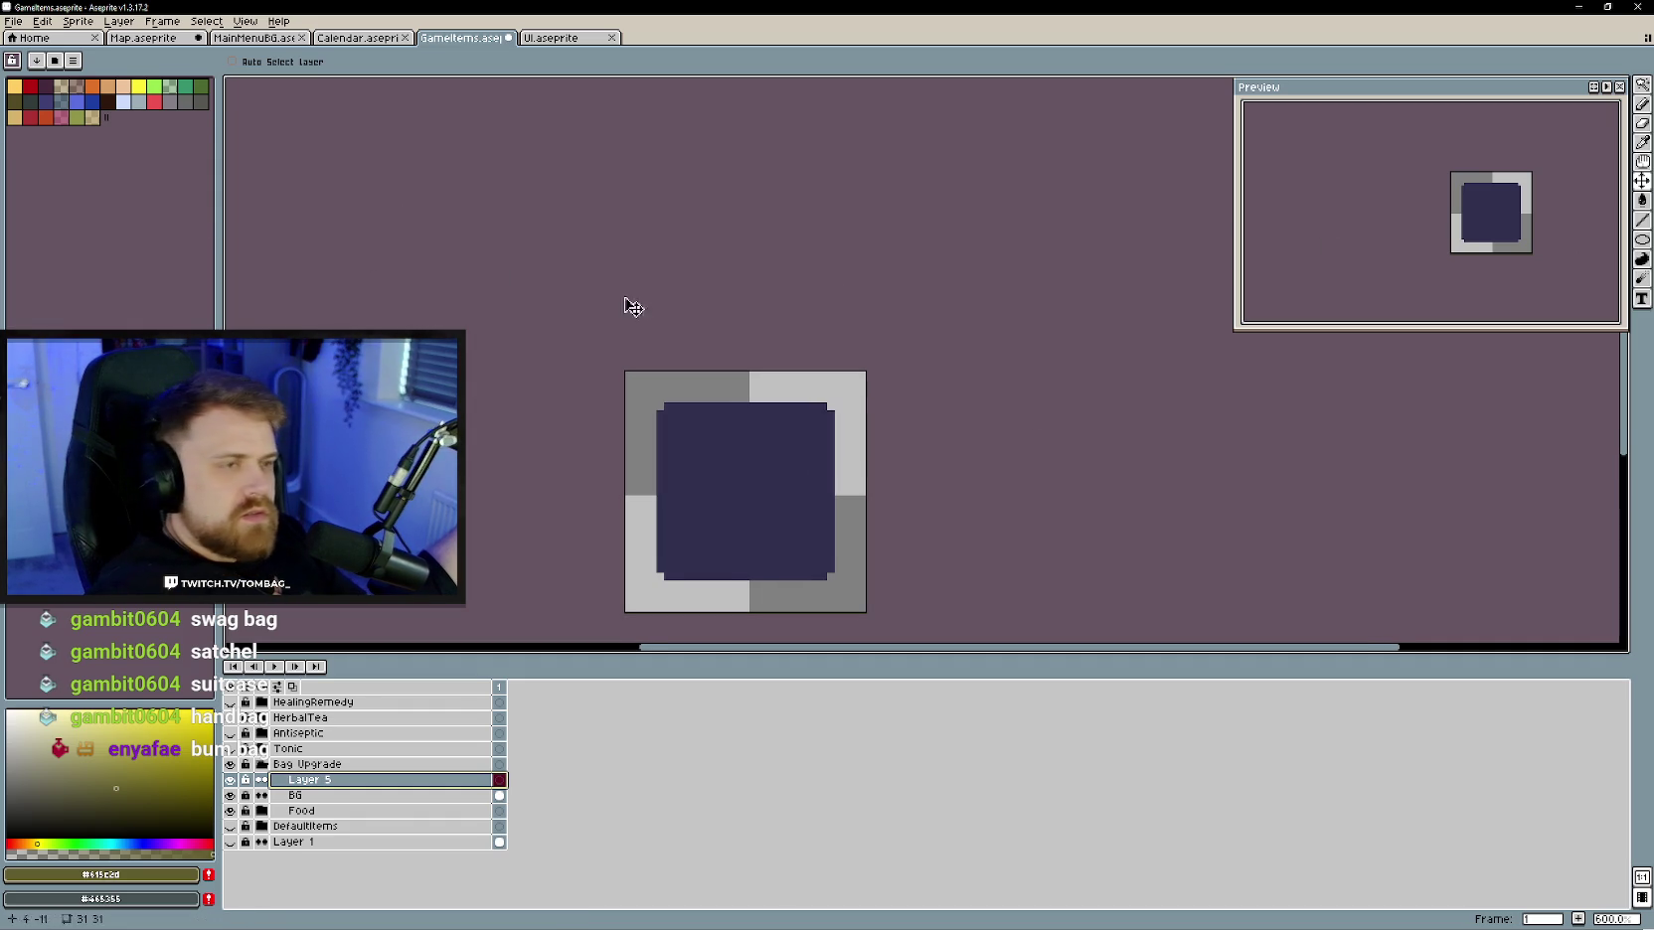
pyautogui.press('b')
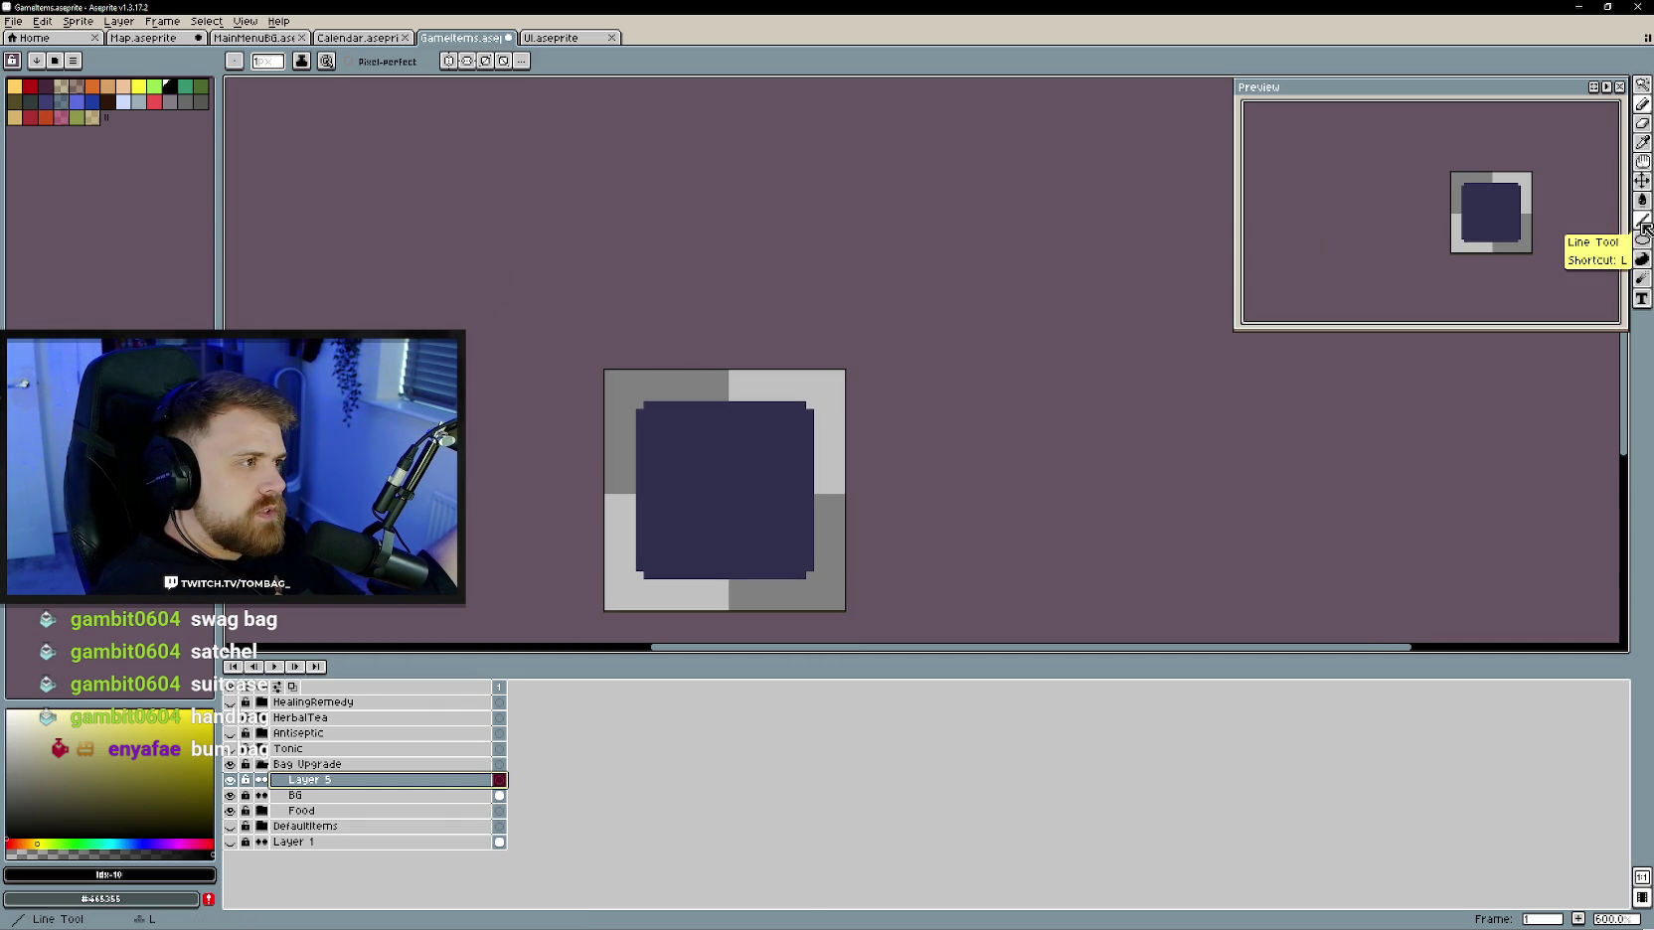
# - With vertical symmetry on, draw the mirrored black backpack outline with thick sides and straps
pyautogui.click(452, 60)
pyautogui.scroll(-2, 738, 502)
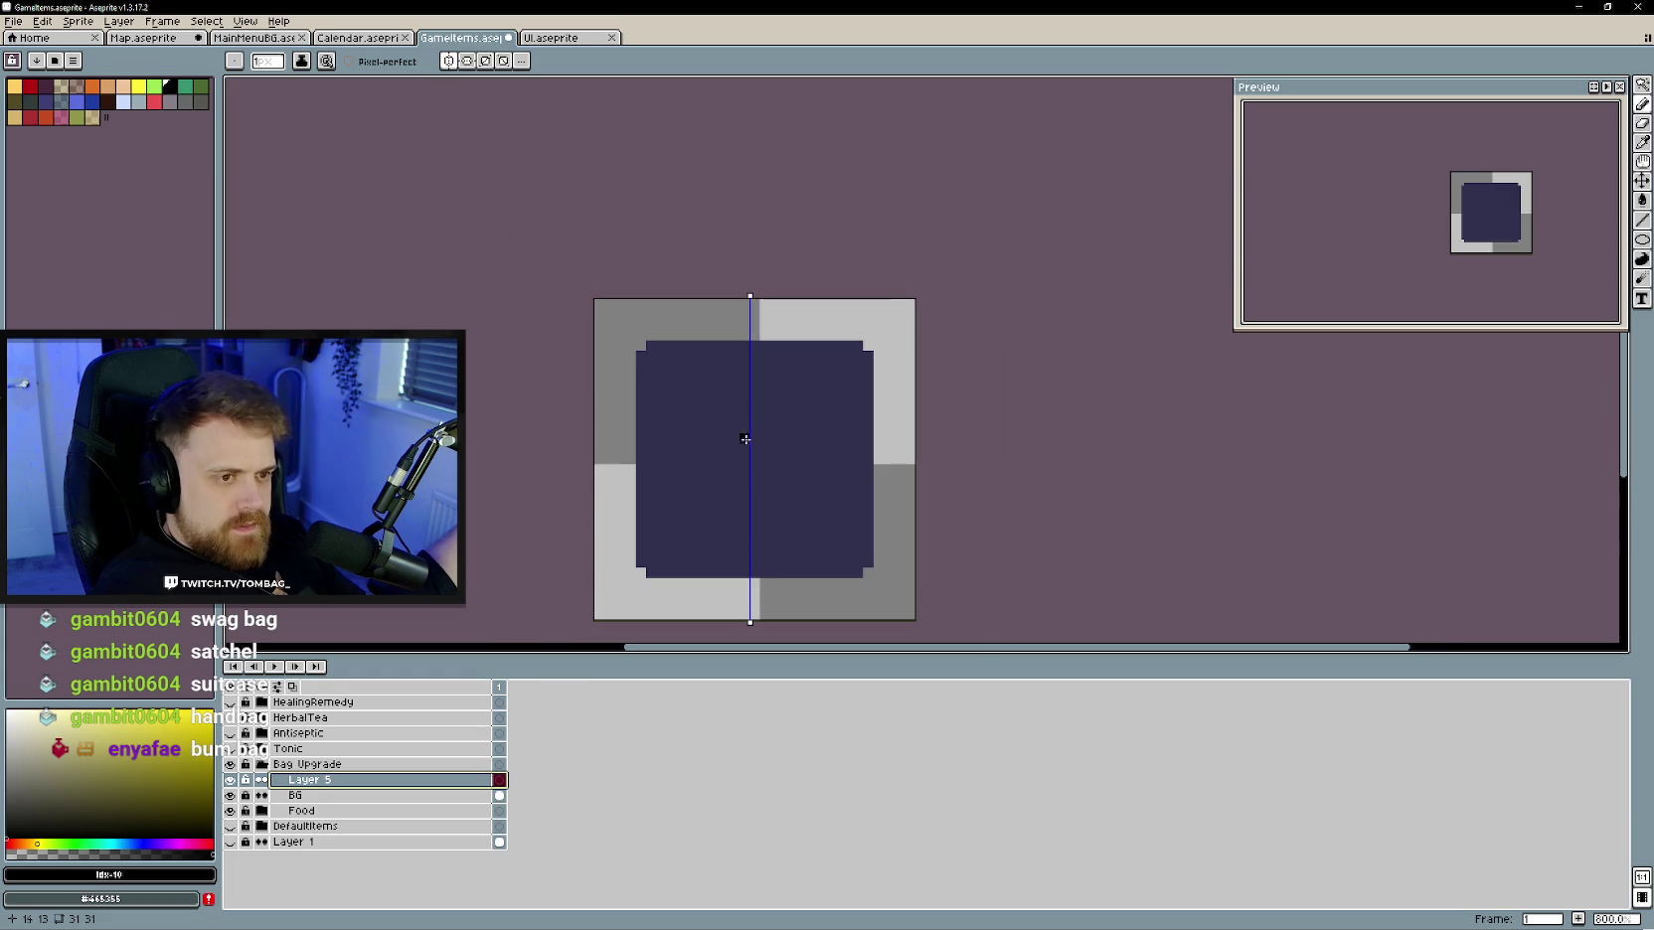
pyautogui.moveTo(745, 446)
pyautogui.mouseDown()
pyautogui.moveTo(684, 412)
pyautogui.moveTo(774, 404)
pyautogui.moveTo(807, 512)
pyautogui.moveTo(720, 523)
pyautogui.mouseUp()
pyautogui.moveTo(821, 468); pyautogui.dragTo(793, 524)
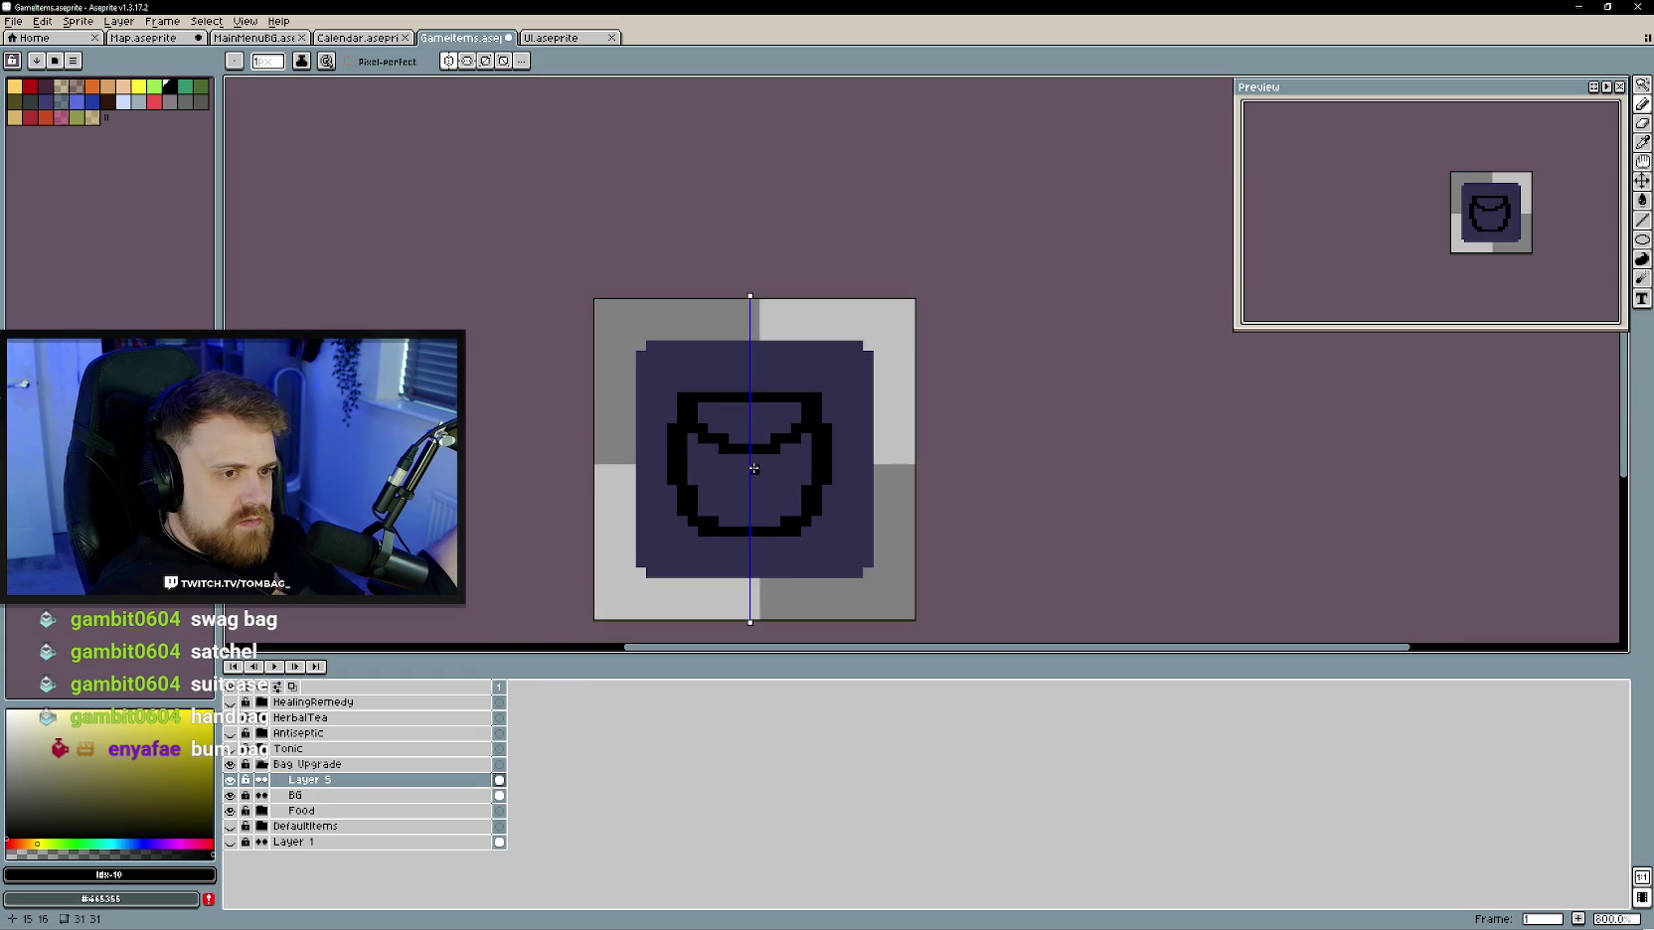
pyautogui.moveTo(779, 465); pyautogui.dragTo(774, 488)
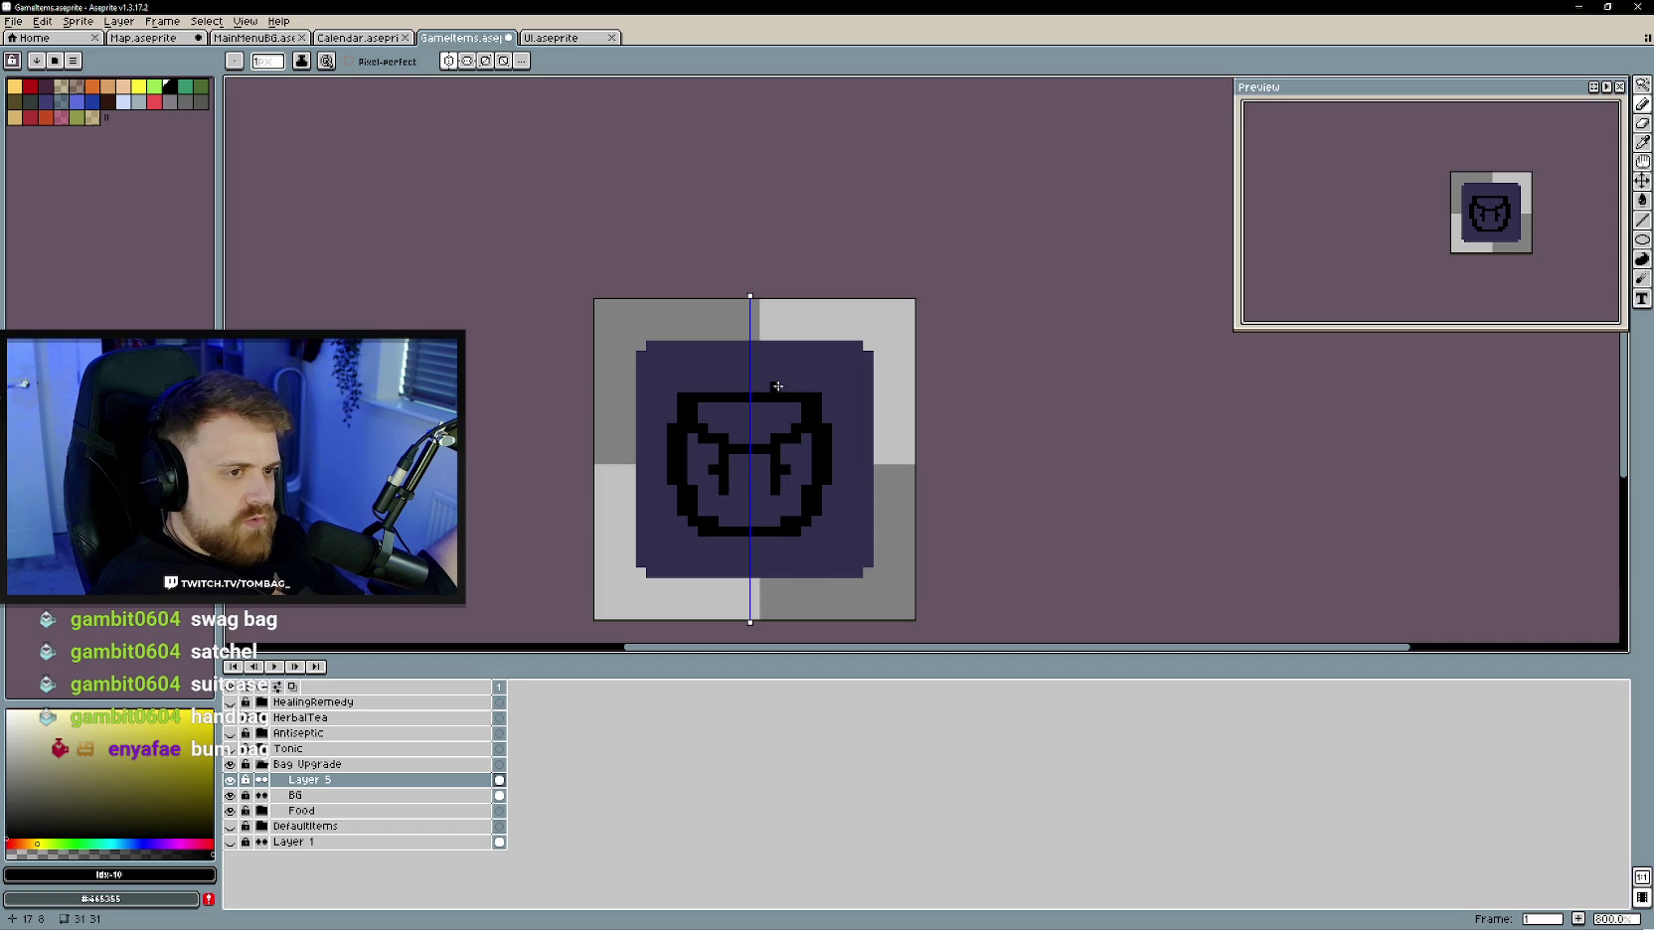
# - Replace the bumps on the bag's top with single pixels and add a right-side stroke
pyautogui.moveTo(768, 406)
pyautogui.mouseDown()
pyautogui.moveTo(793, 376)
pyautogui.moveTo(811, 414)
pyautogui.mouseUp()
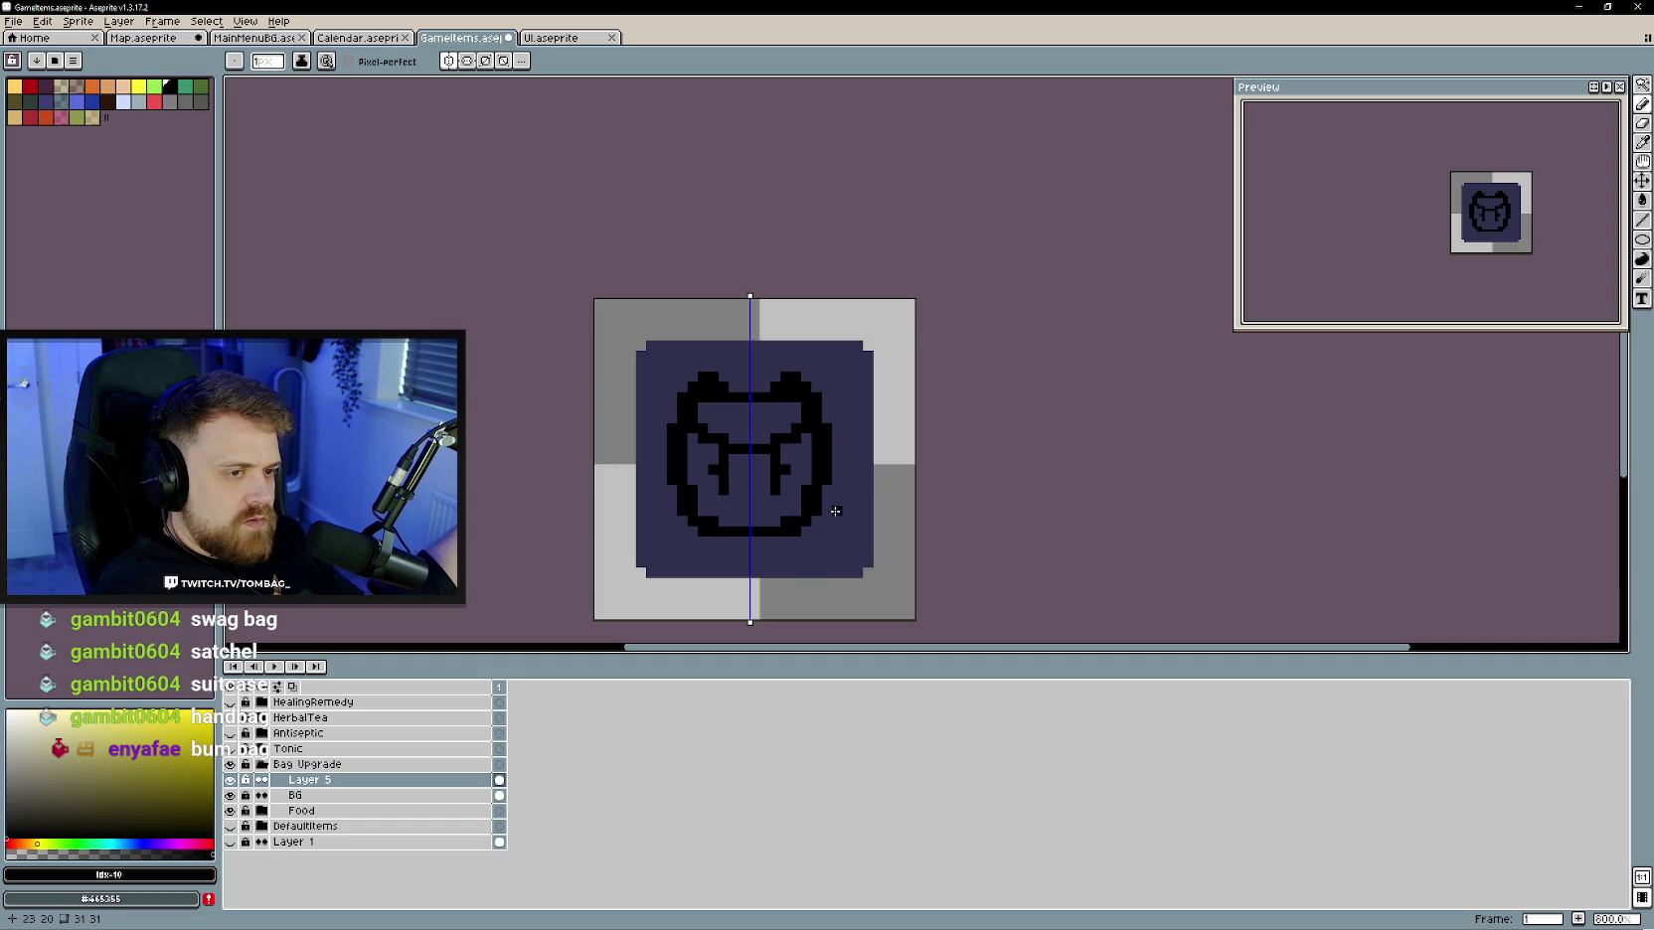
pyautogui.hotkey('ctrl', 'z')
pyautogui.click(775, 386)
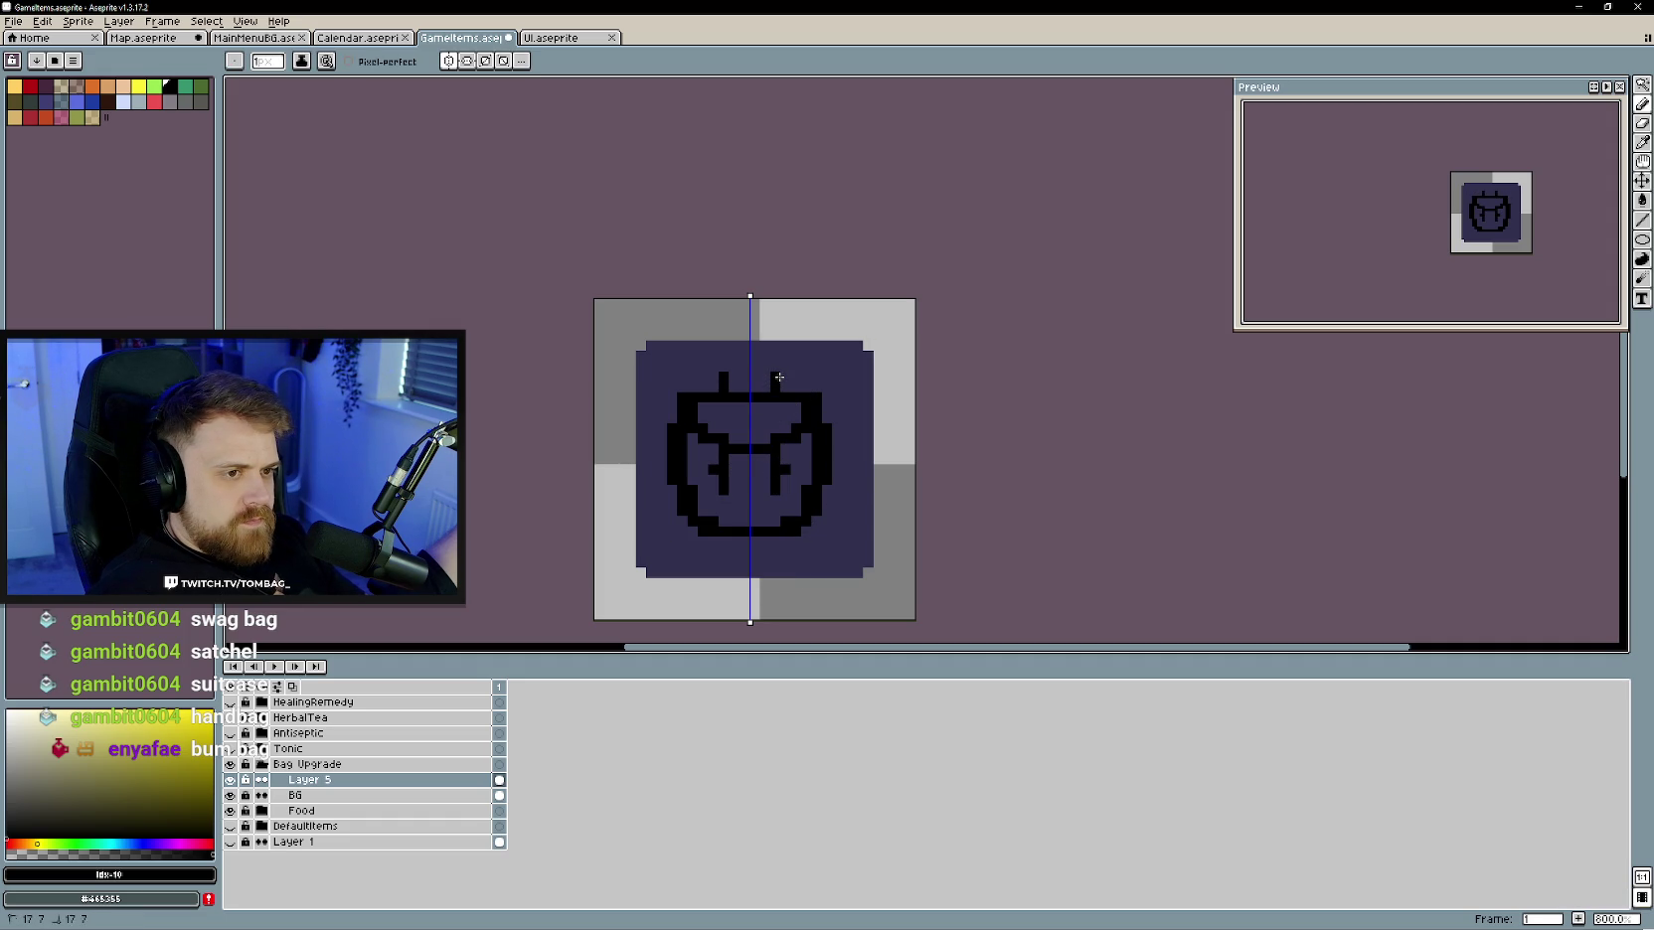
pyautogui.click(788, 377)
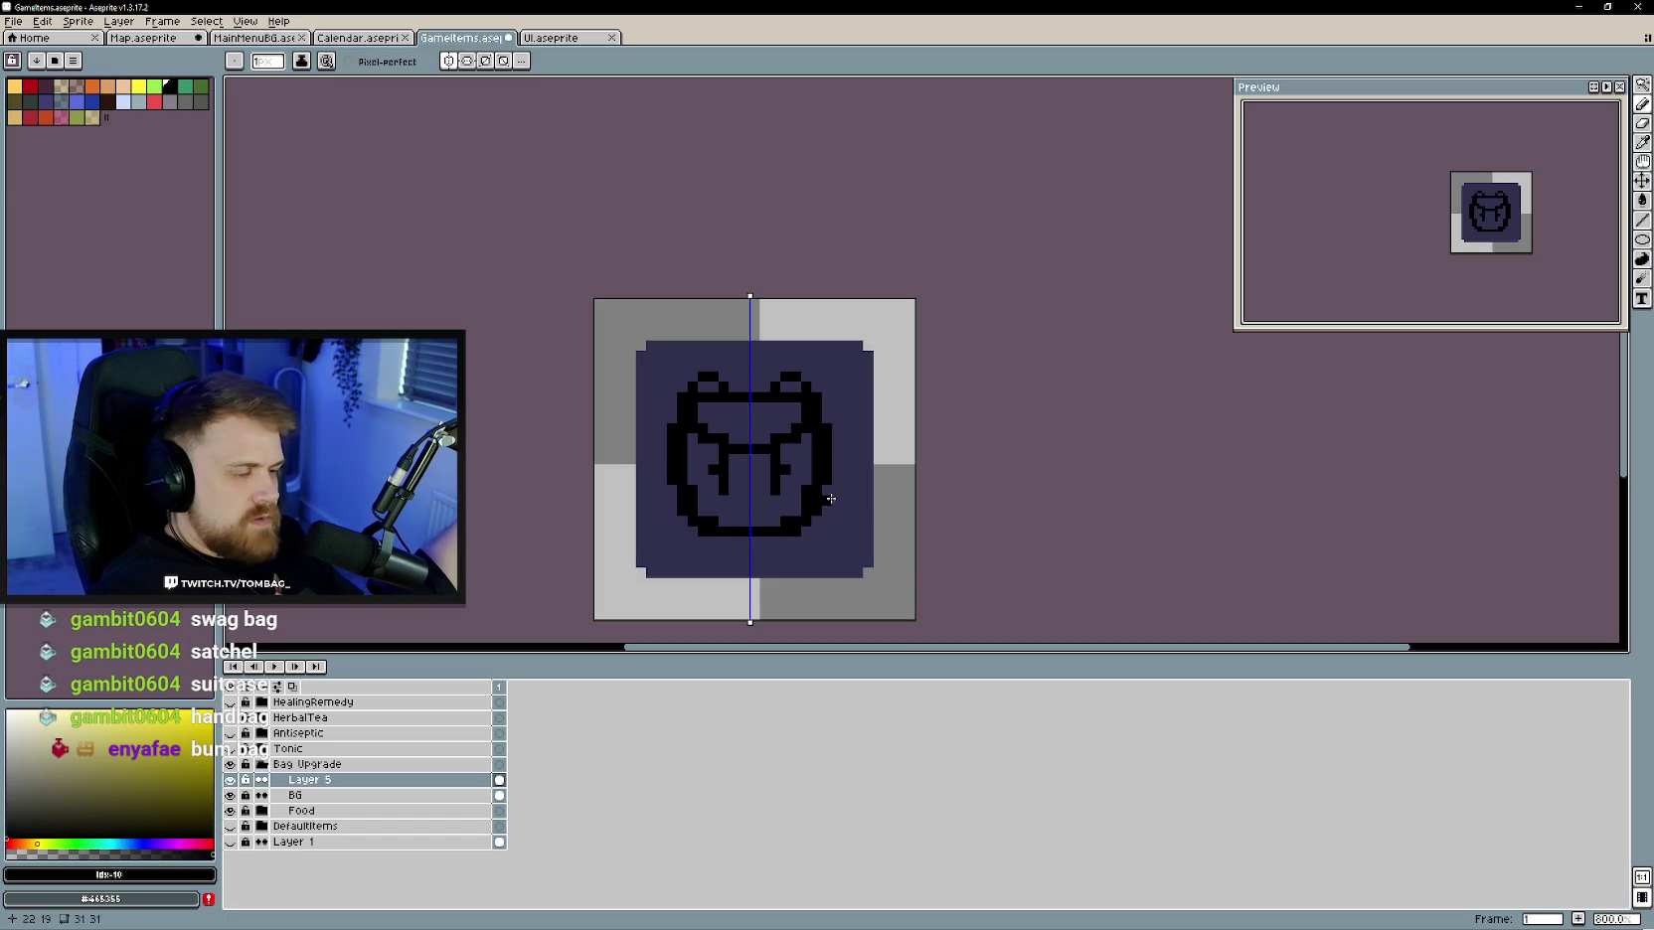
pyautogui.moveTo(835, 448); pyautogui.dragTo(847, 478)
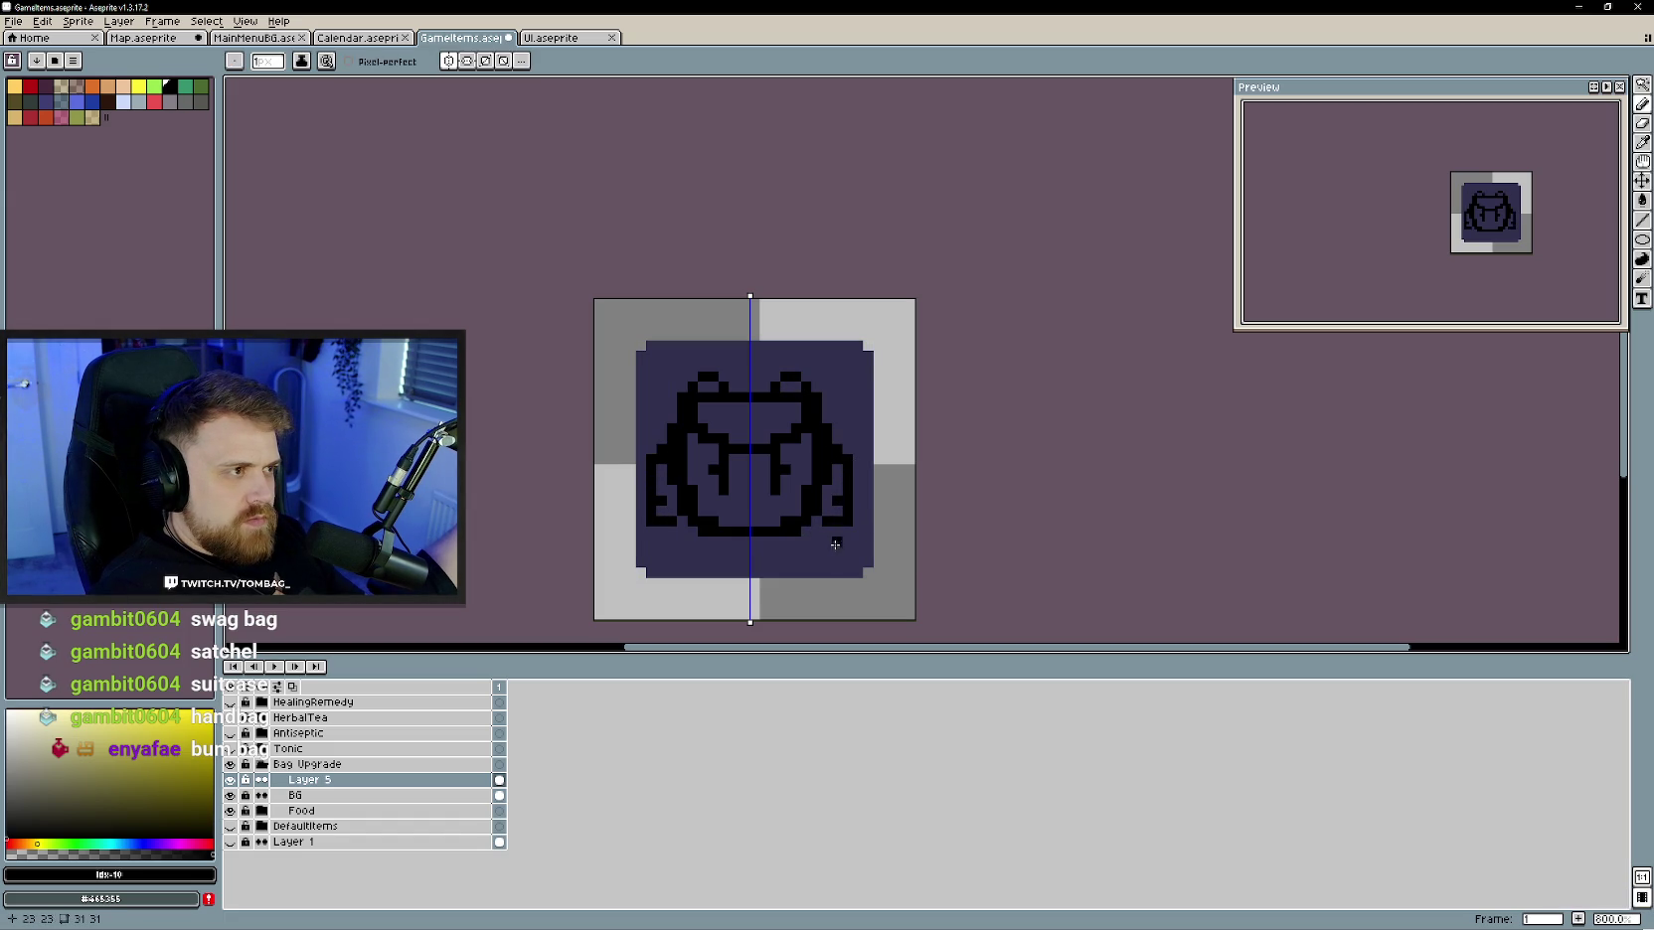
pyautogui.press('e')
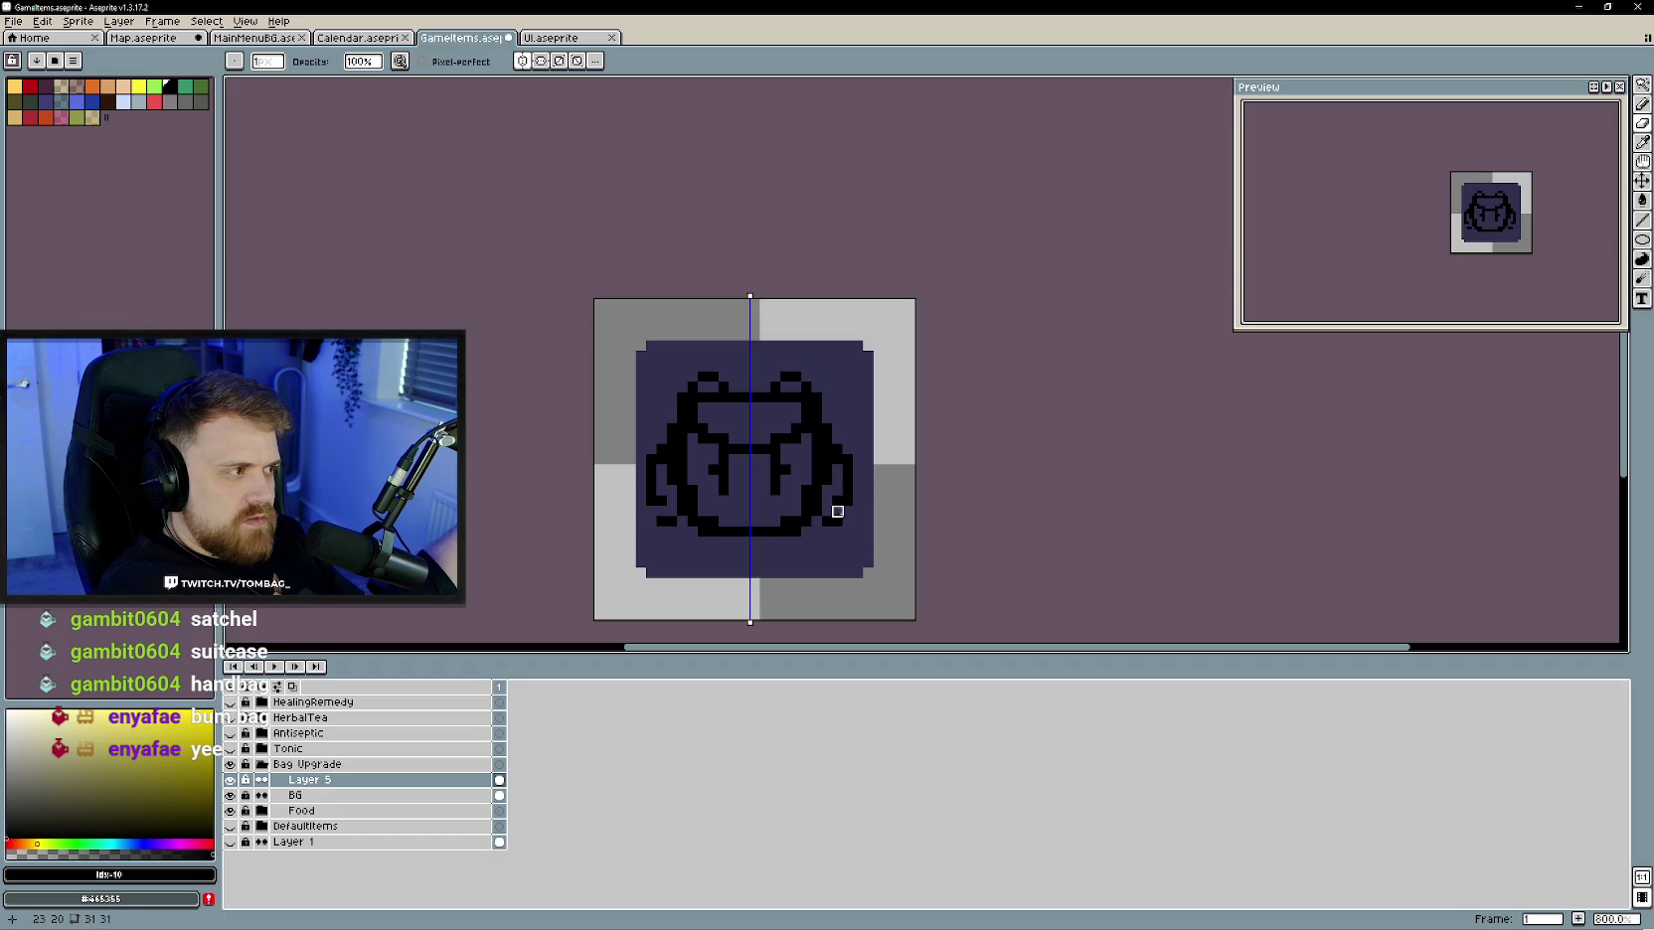
pyautogui.press('b')
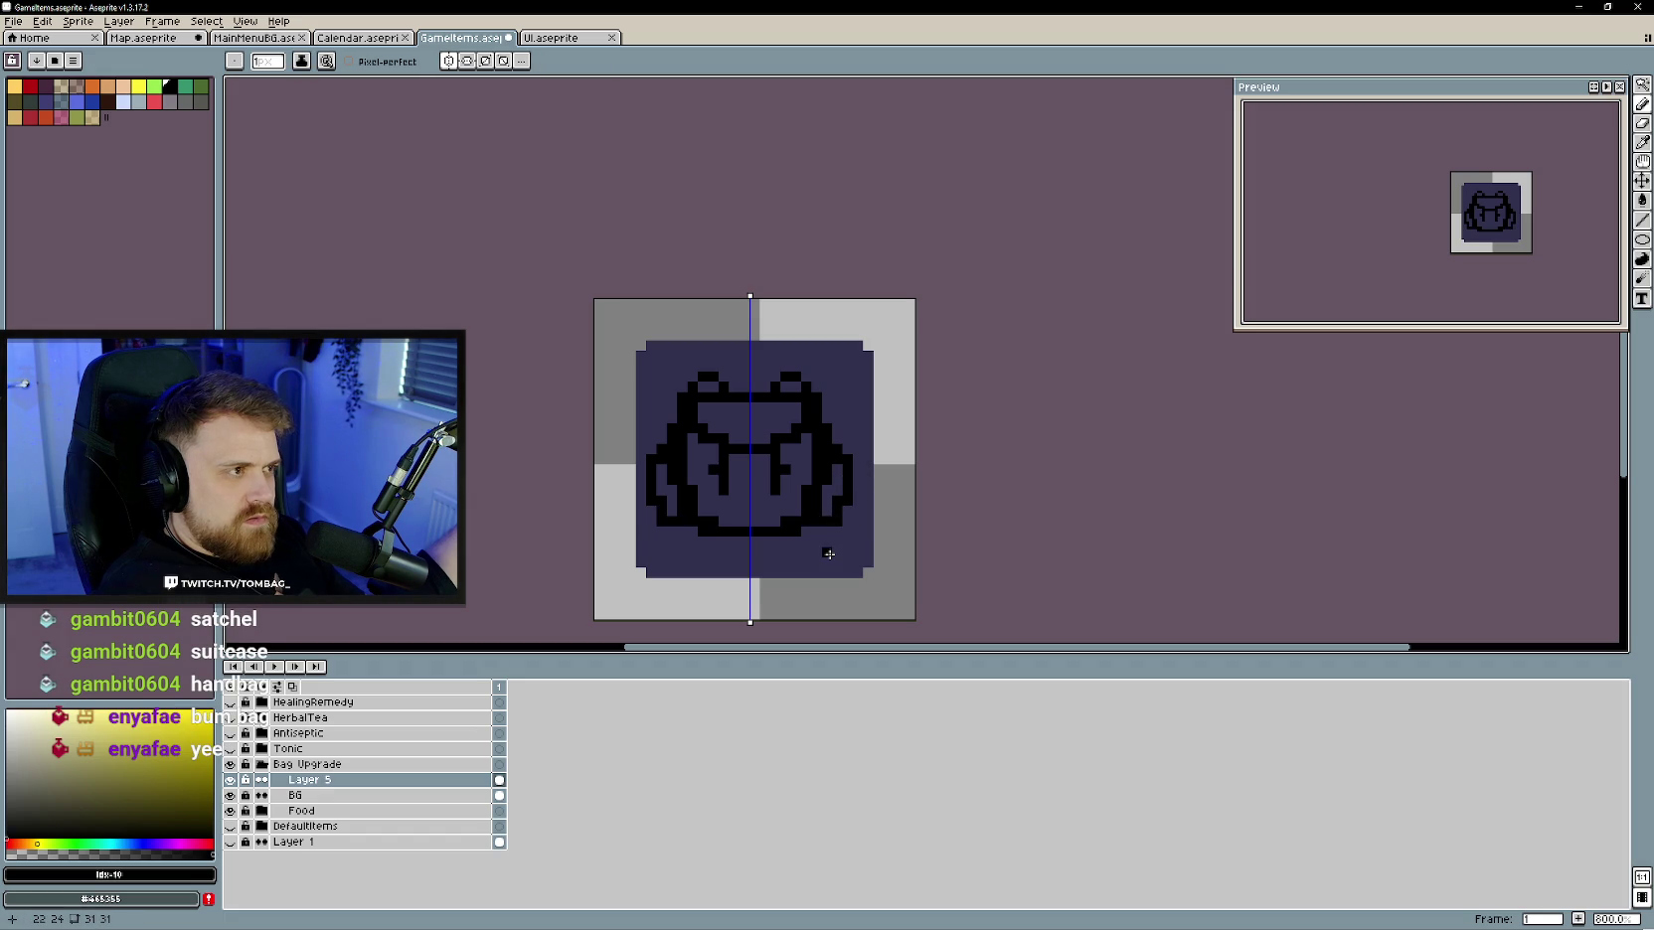
# - Shift the backpack drawing slightly within the tile using the Move tool
pyautogui.click(1642, 180)
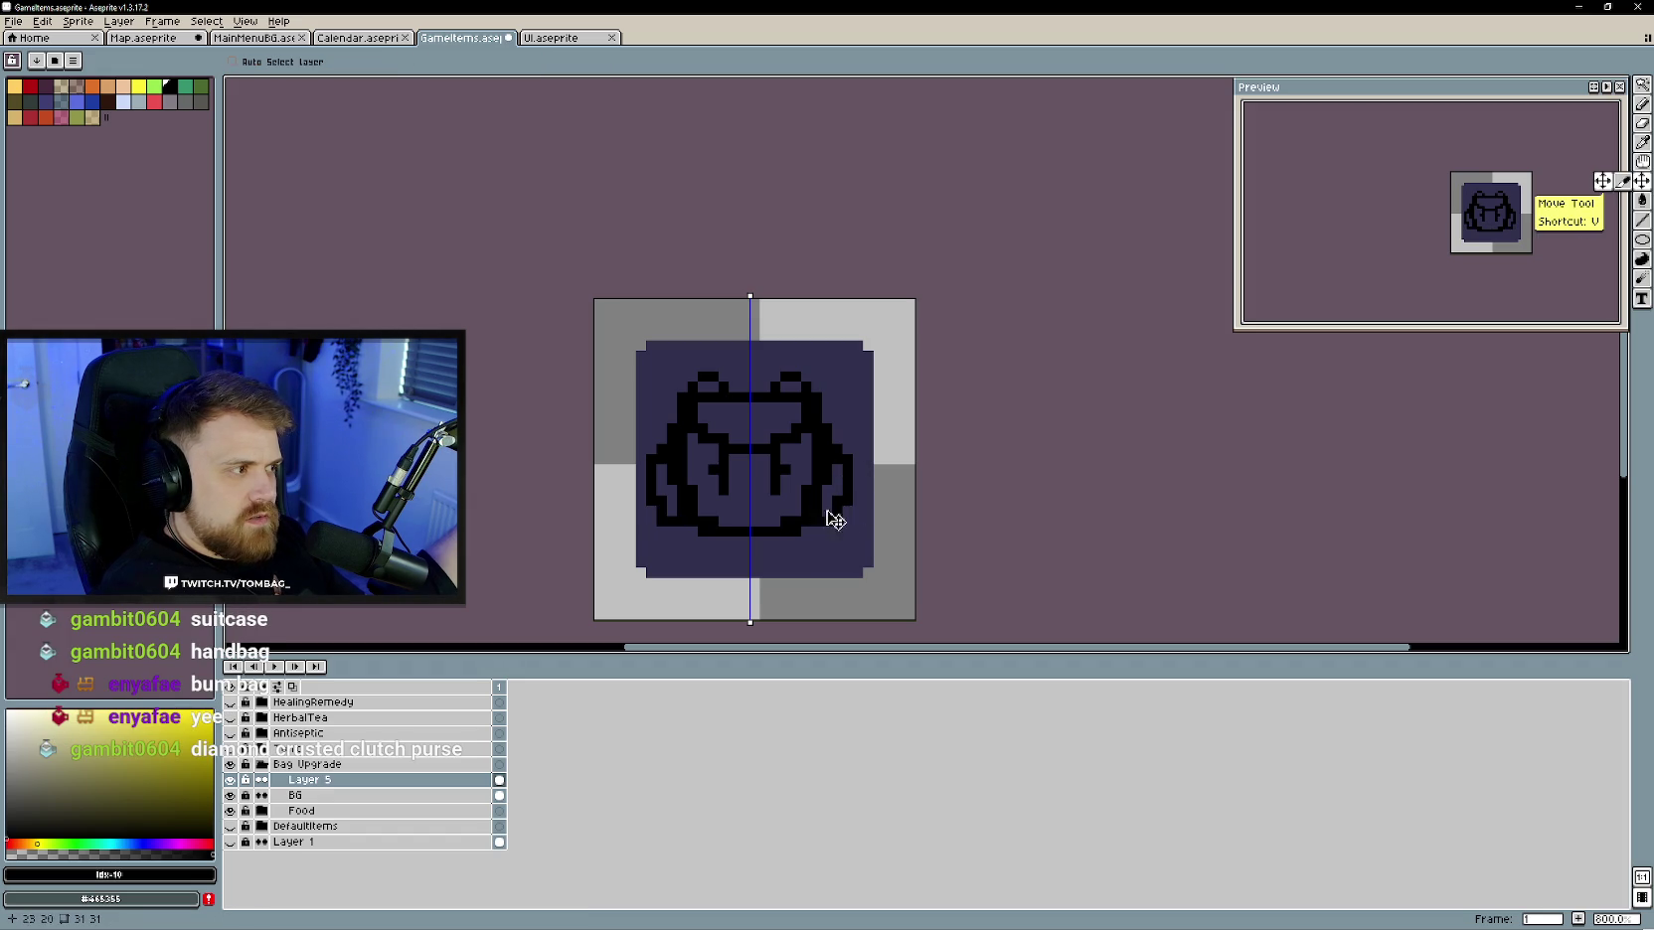
pyautogui.moveTo(793, 469); pyautogui.dragTo(793, 472)
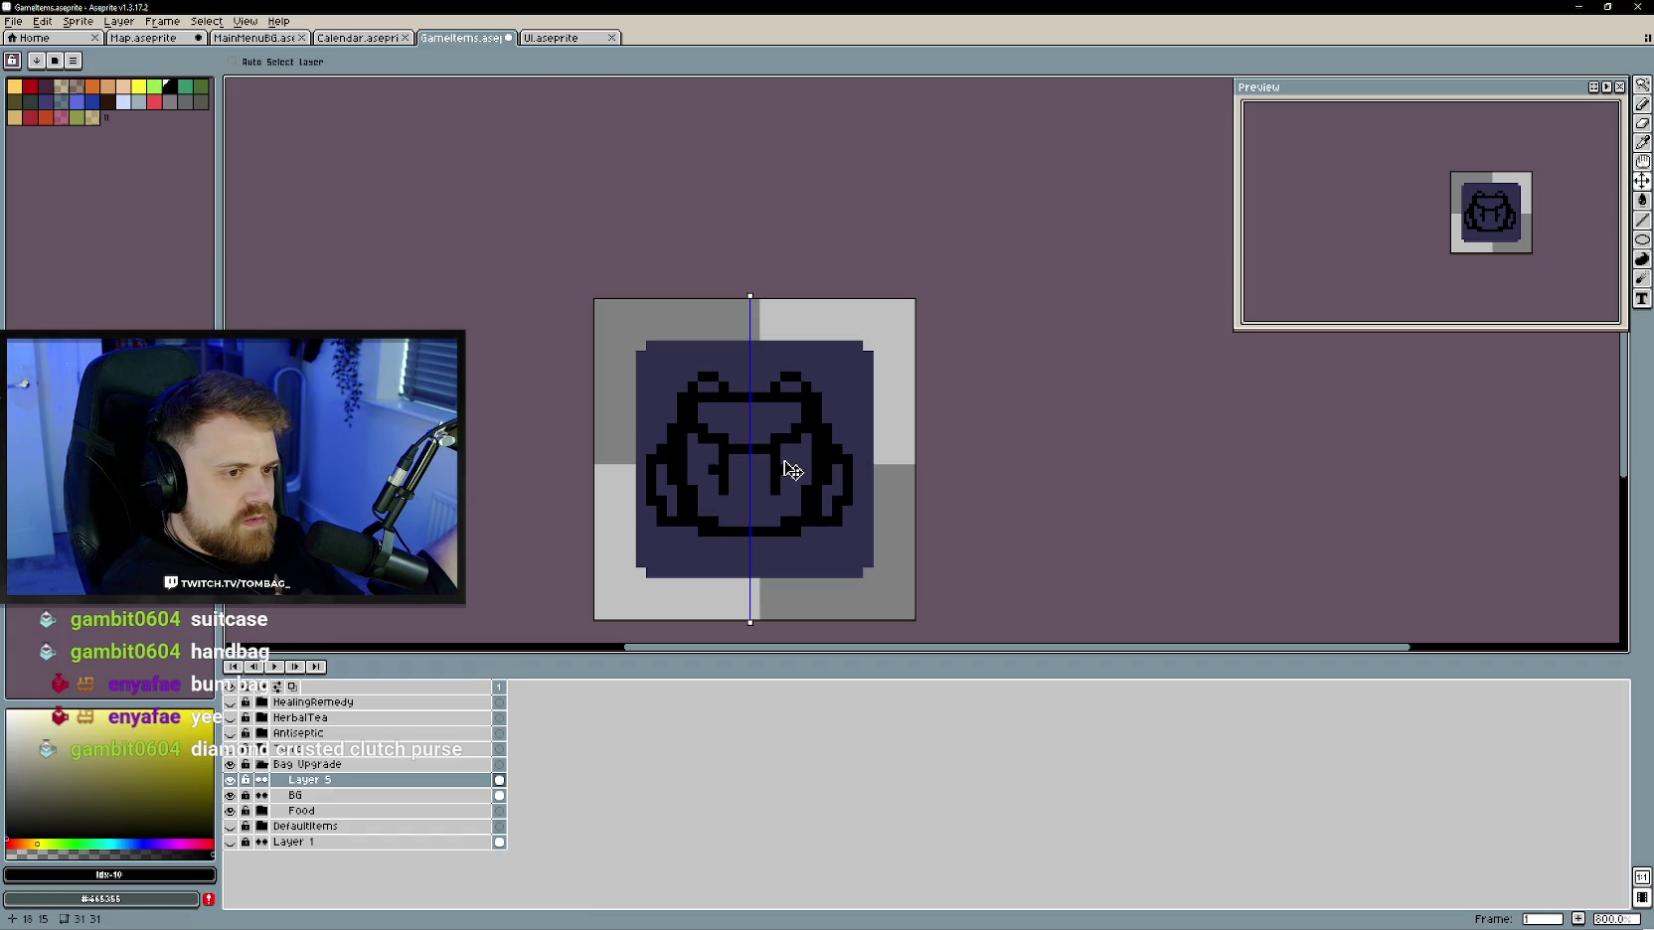
pyautogui.click(1642, 84)
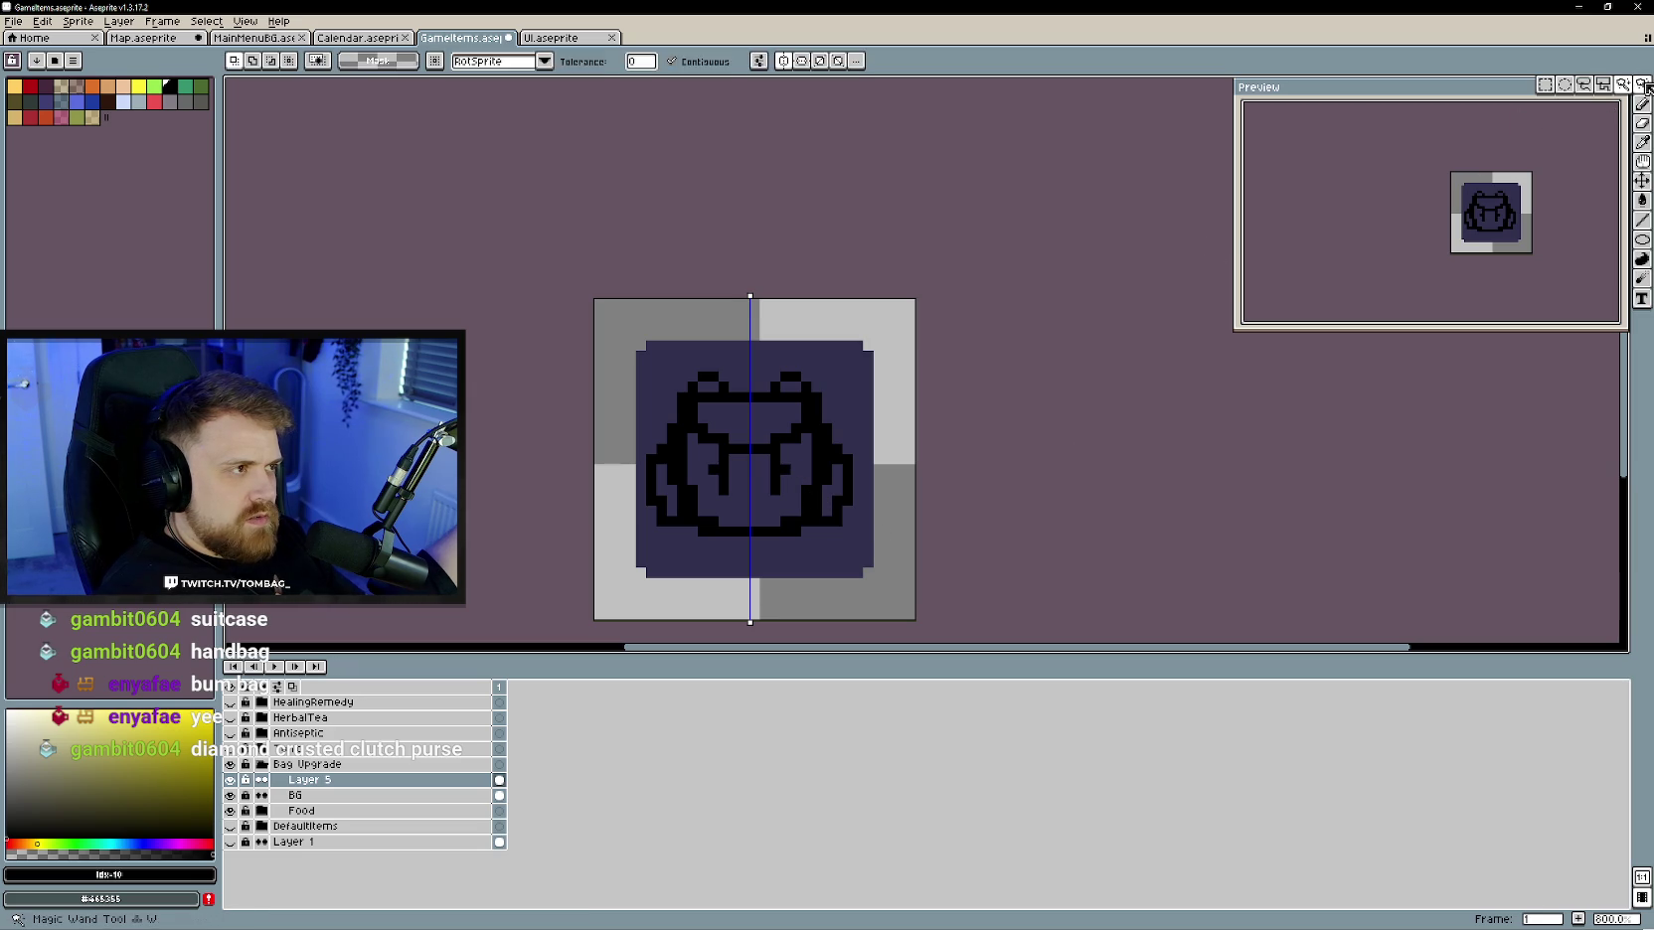
# - Turn off vertical symmetry and nudge the bag's left half one pixel right
pyautogui.moveTo(627, 372); pyautogui.dragTo(738, 574)
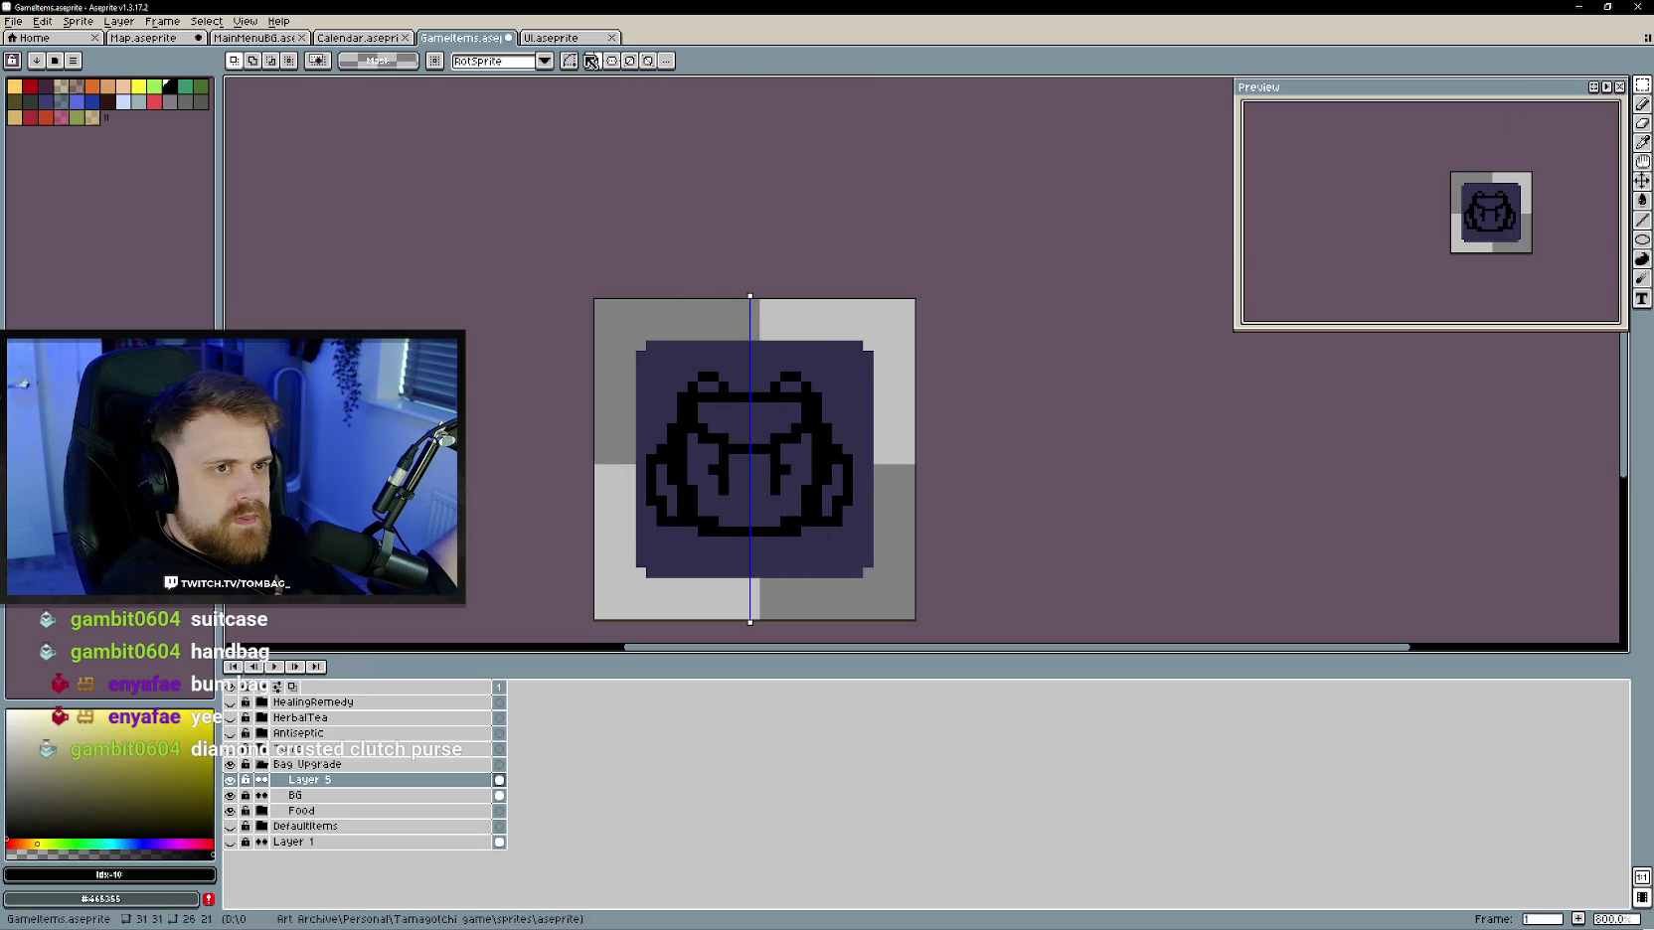
pyautogui.click(593, 61)
pyautogui.moveTo(606, 373); pyautogui.dragTo(740, 580)
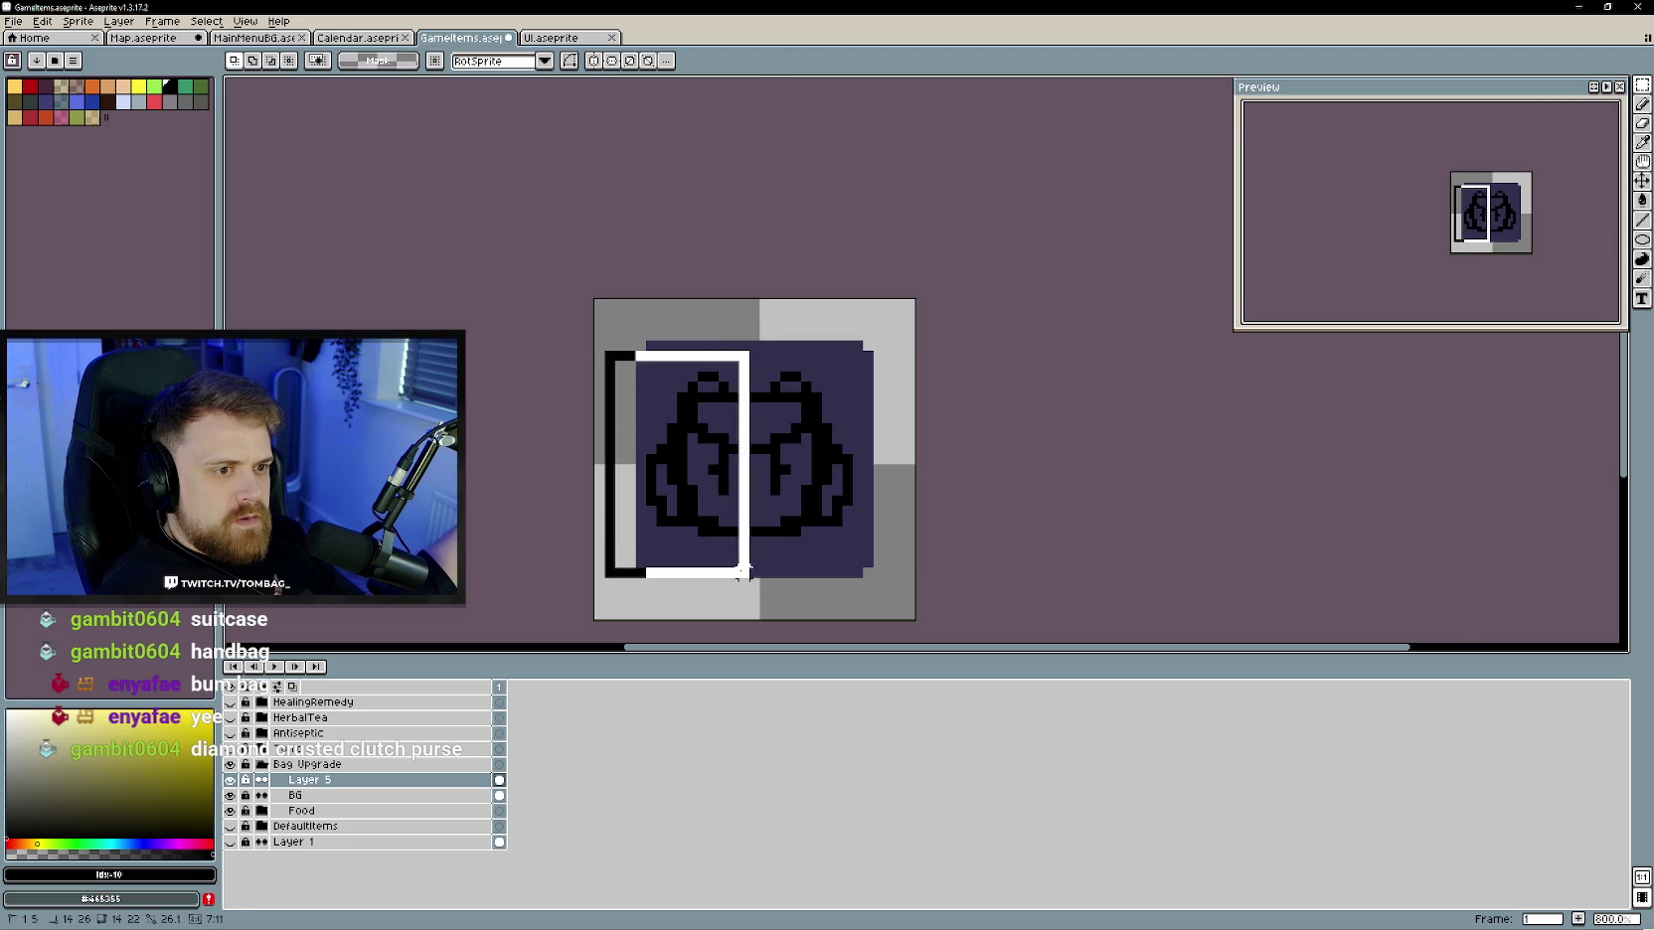
pyautogui.press('Right')
pyautogui.hotkey('ctrl', 'd')
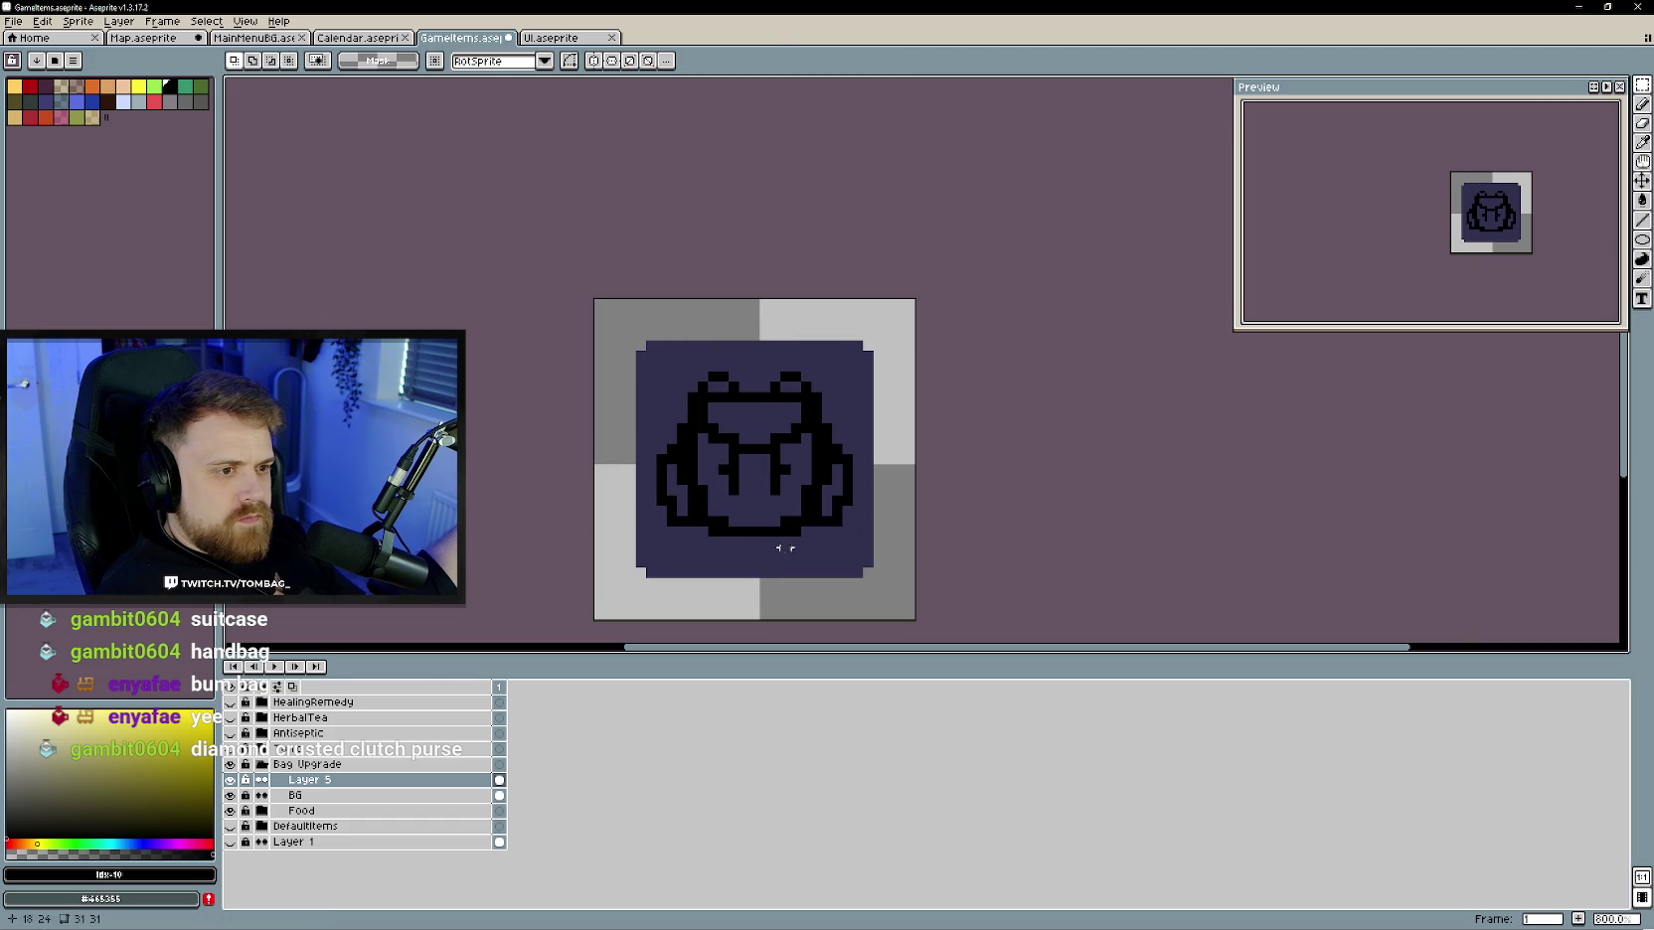
# - Repaint the right strap, fix bottom outline pixels and hollow out the left pocket
pyautogui.scroll(1, 764, 515)
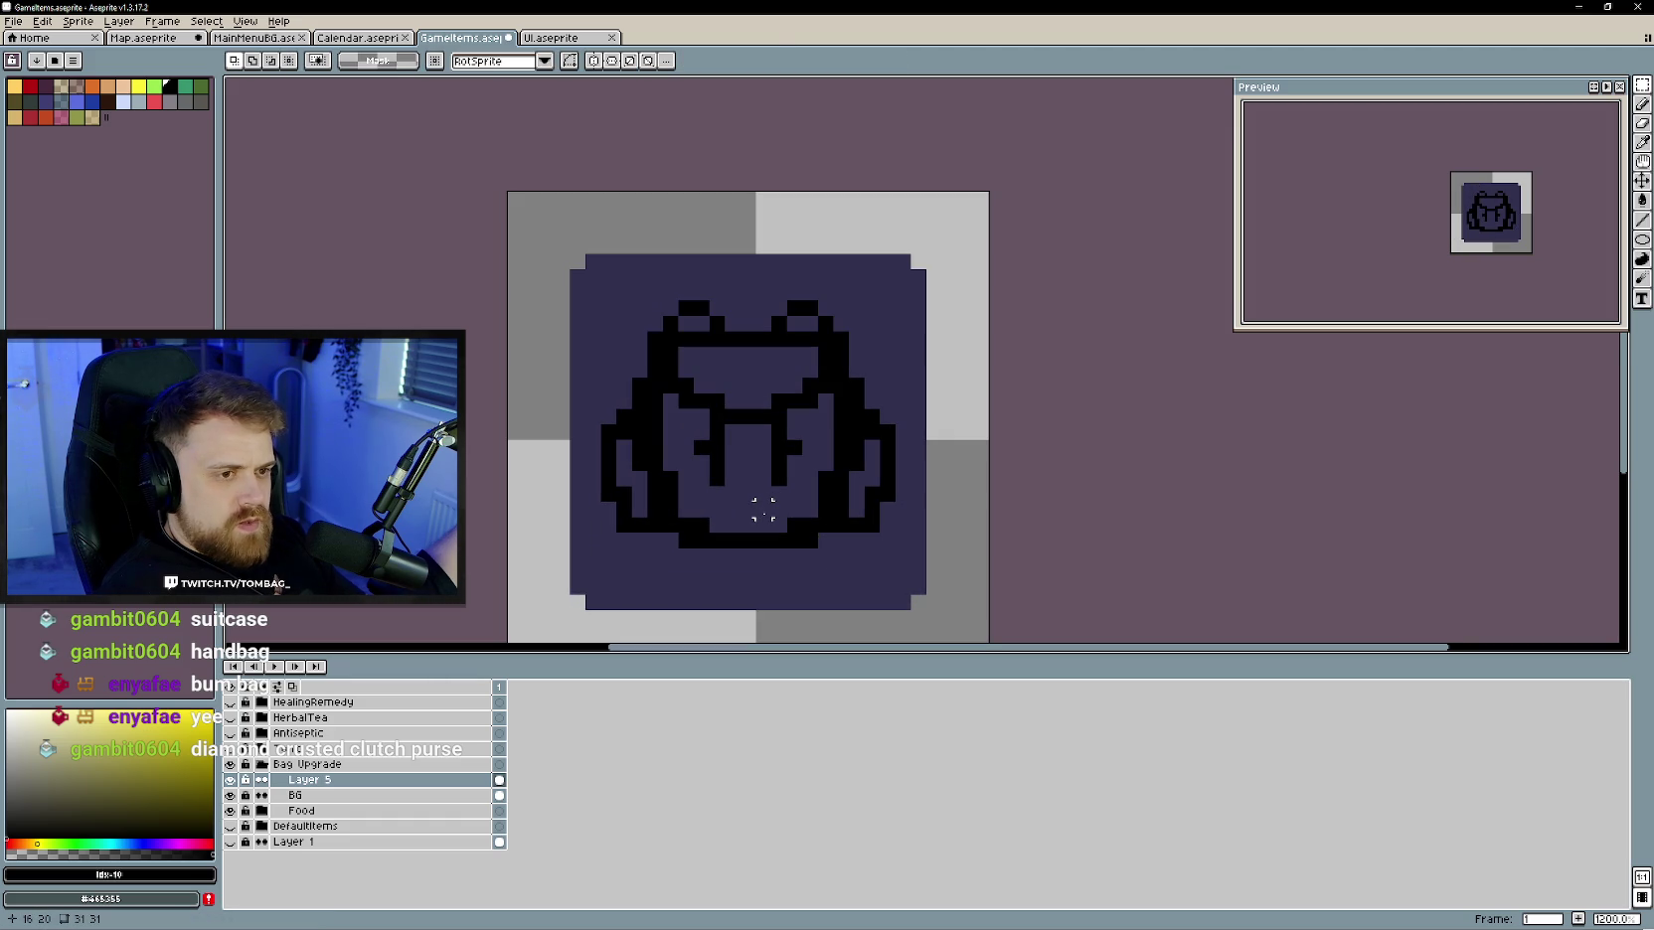
pyautogui.press('b')
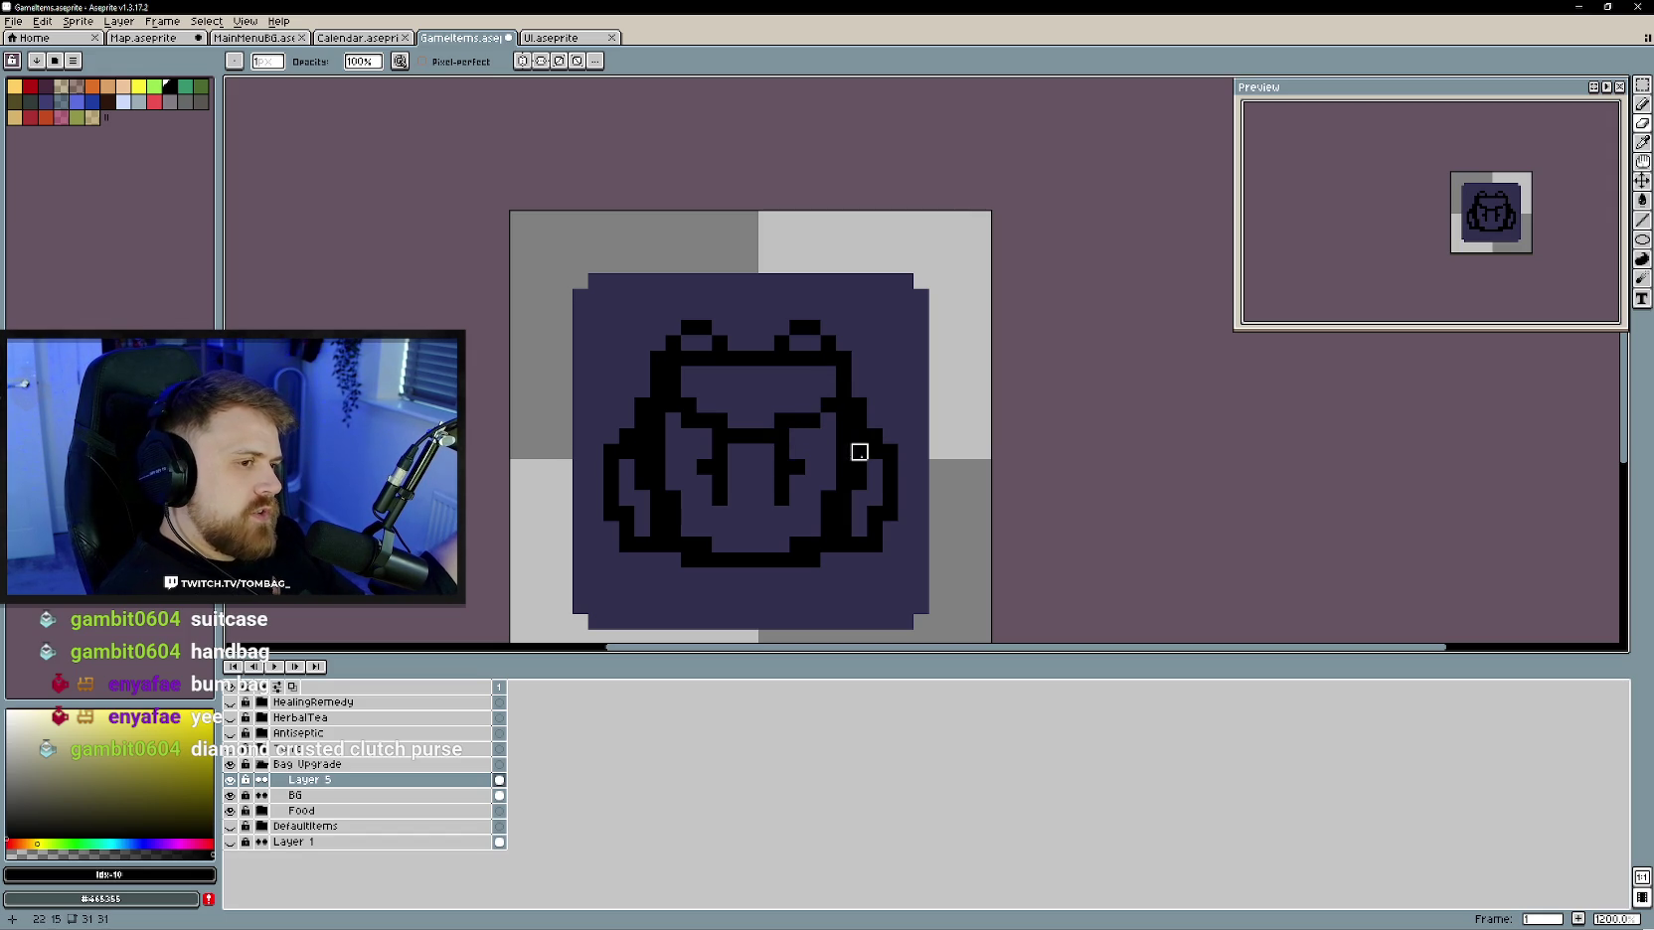
pyautogui.click(875, 514)
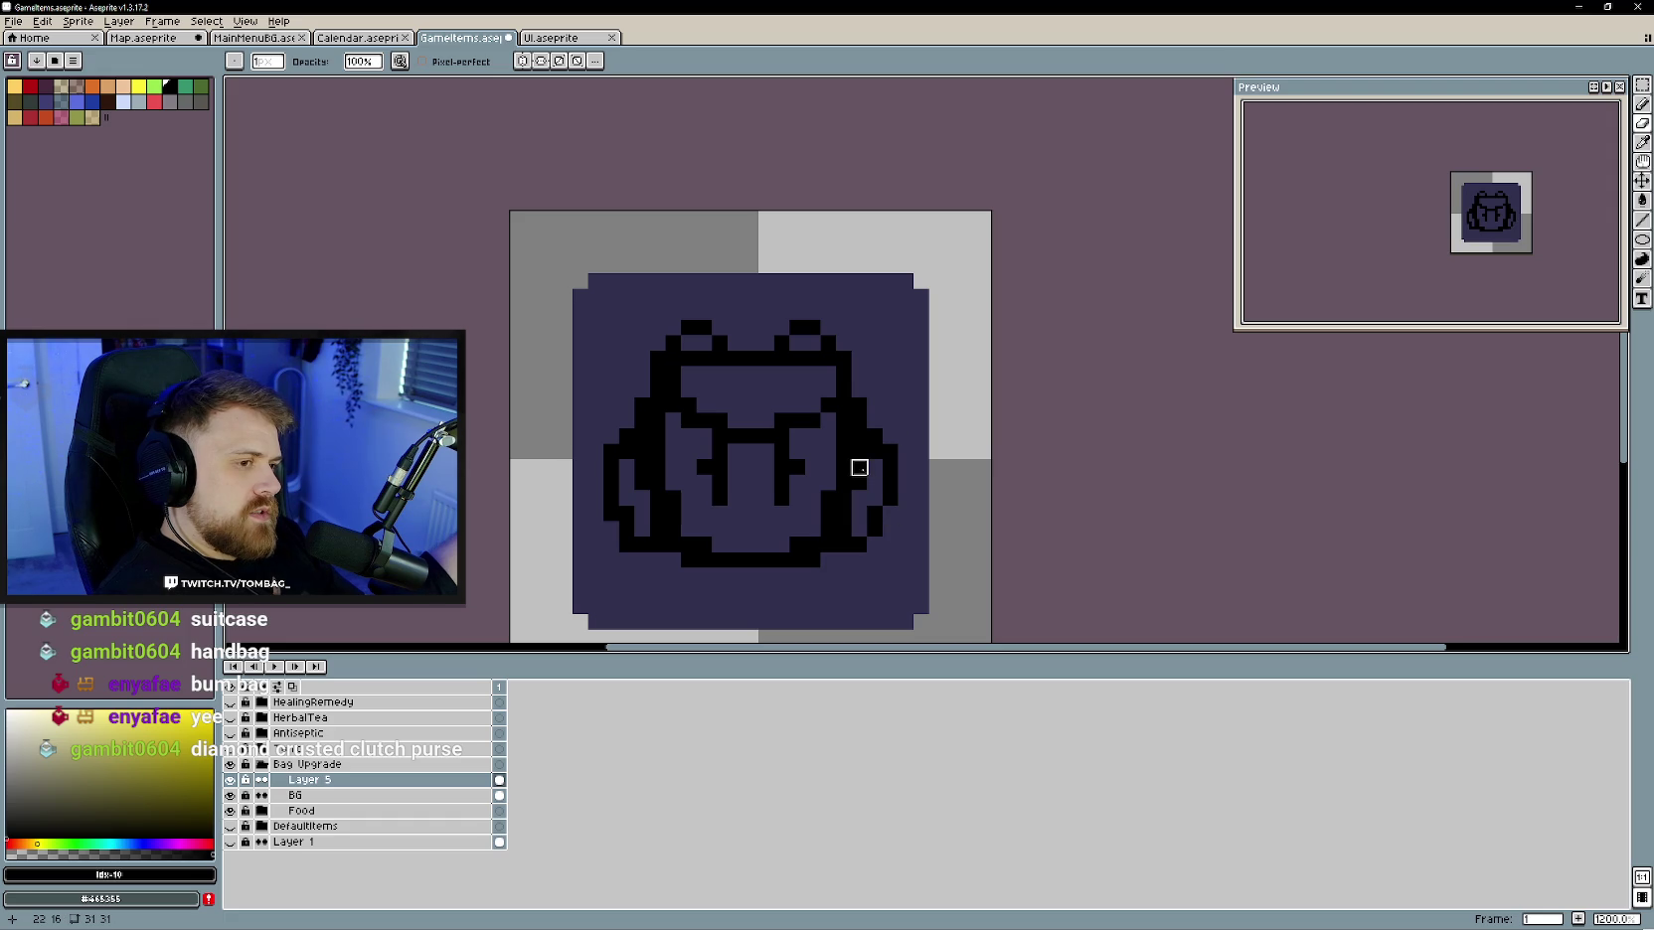
pyautogui.moveTo(875, 452); pyautogui.dragTo(844, 529)
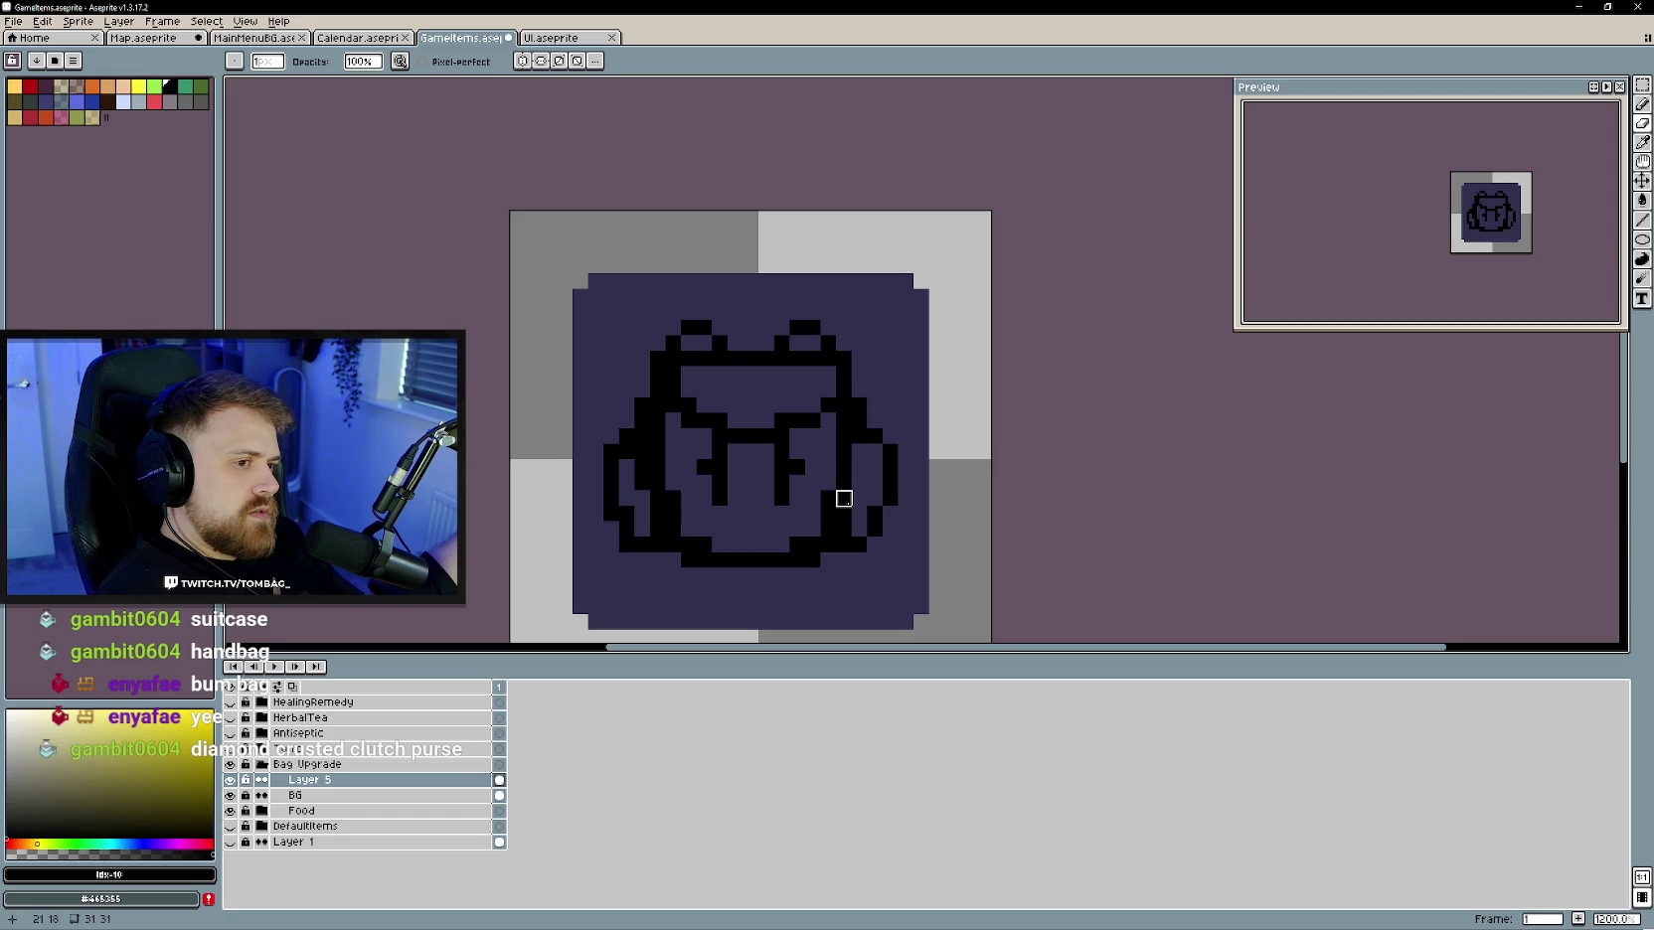
pyautogui.click(805, 560)
pyautogui.click(720, 561)
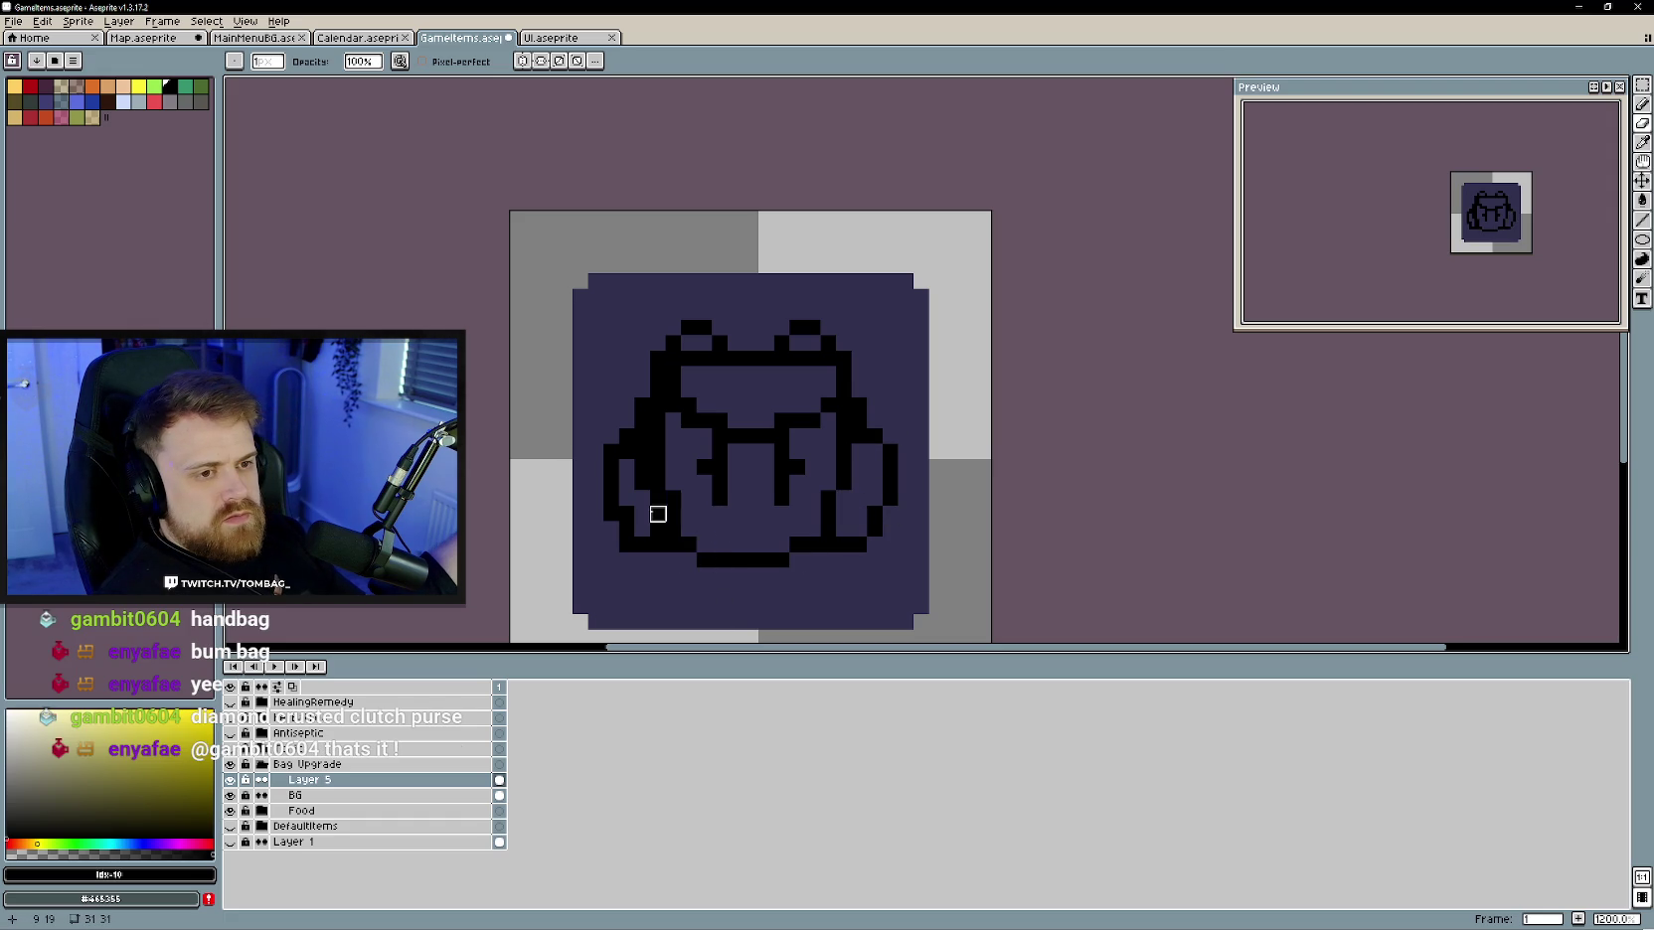
pyautogui.moveTo(658, 498)
pyautogui.mouseDown()
pyautogui.moveTo(657, 528)
pyautogui.moveTo(643, 483)
pyautogui.mouseUp()
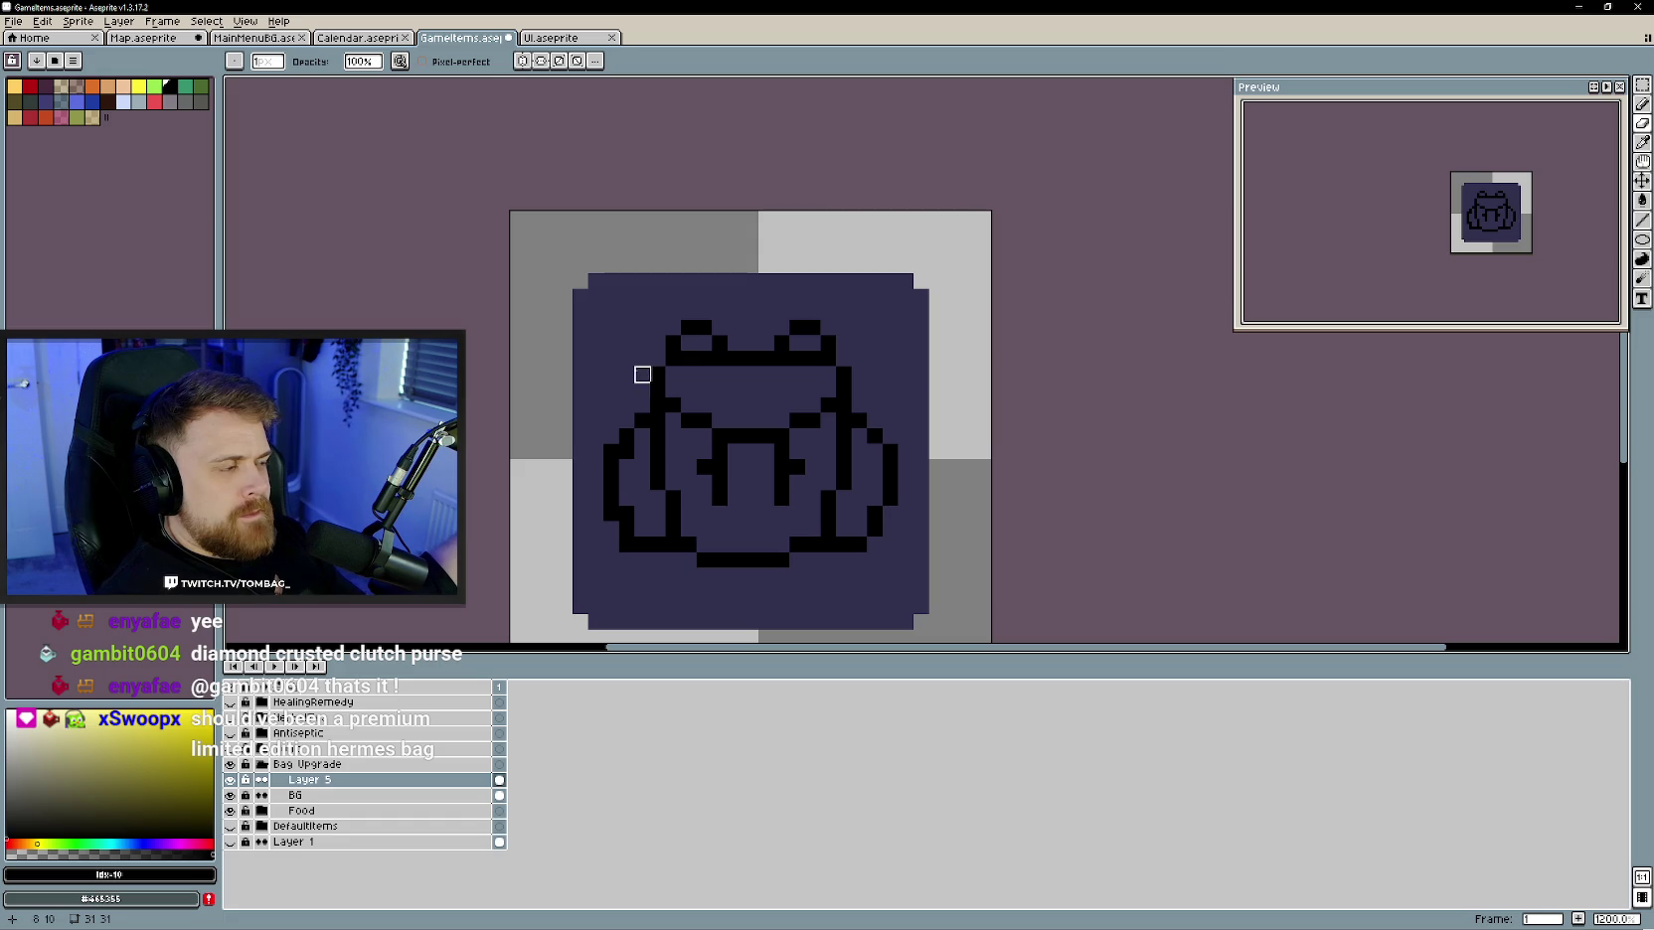
# - Extend the backpack's bottom outline to the right
pyautogui.scroll(-1, 749, 477)
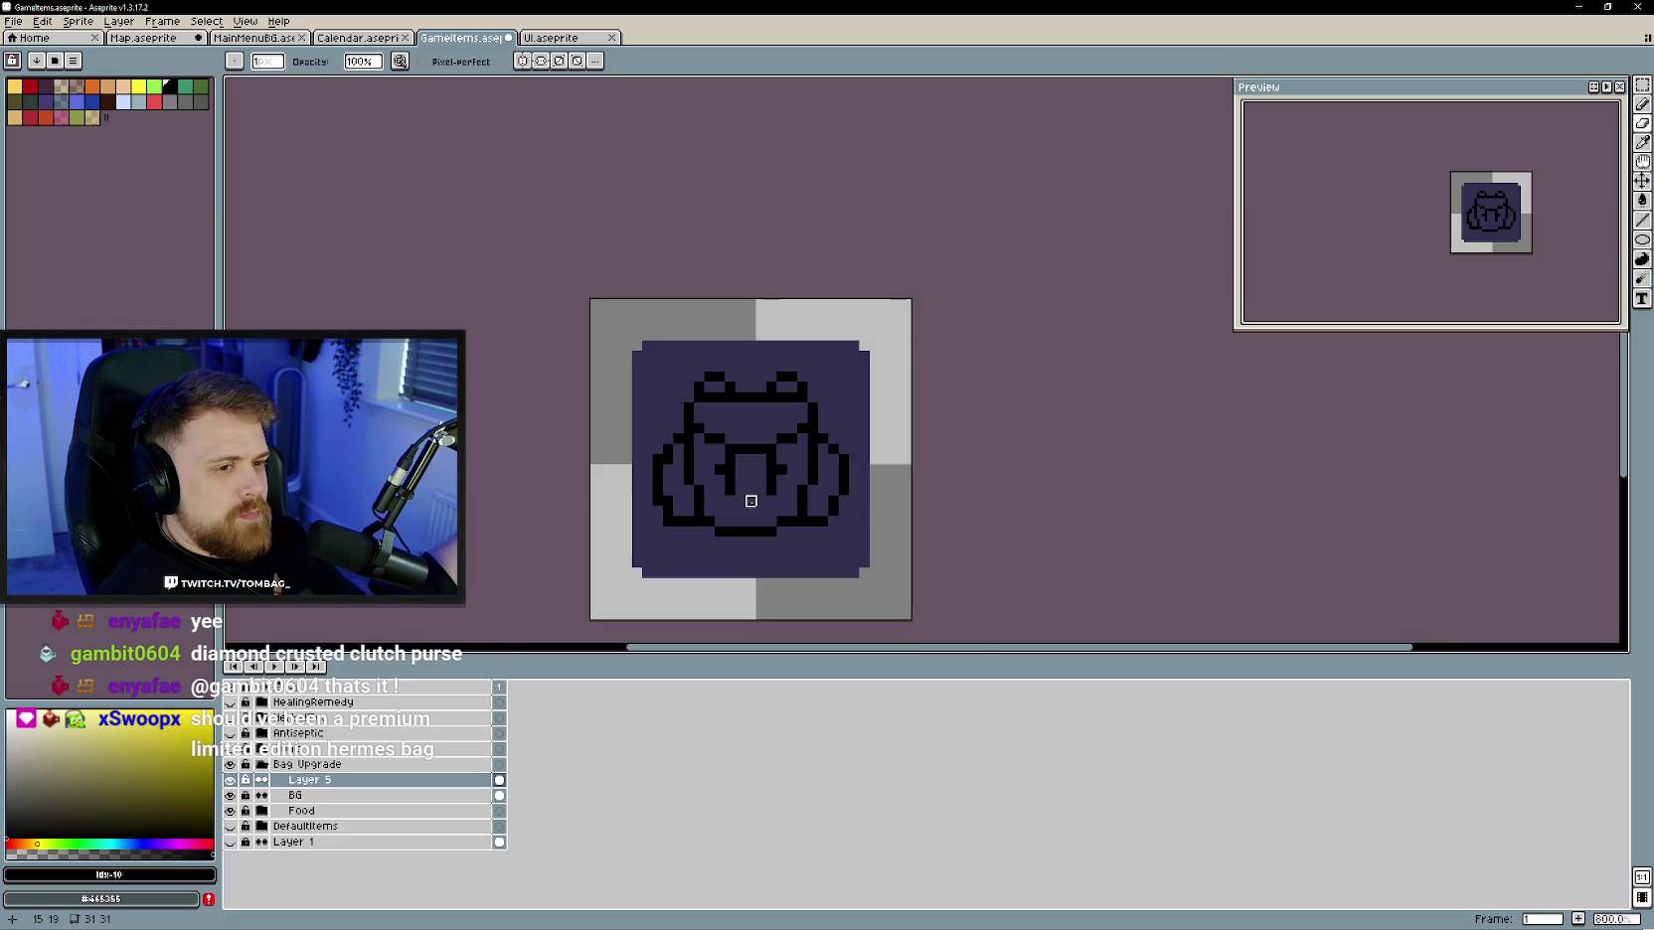
pyautogui.scroll(1, 749, 502)
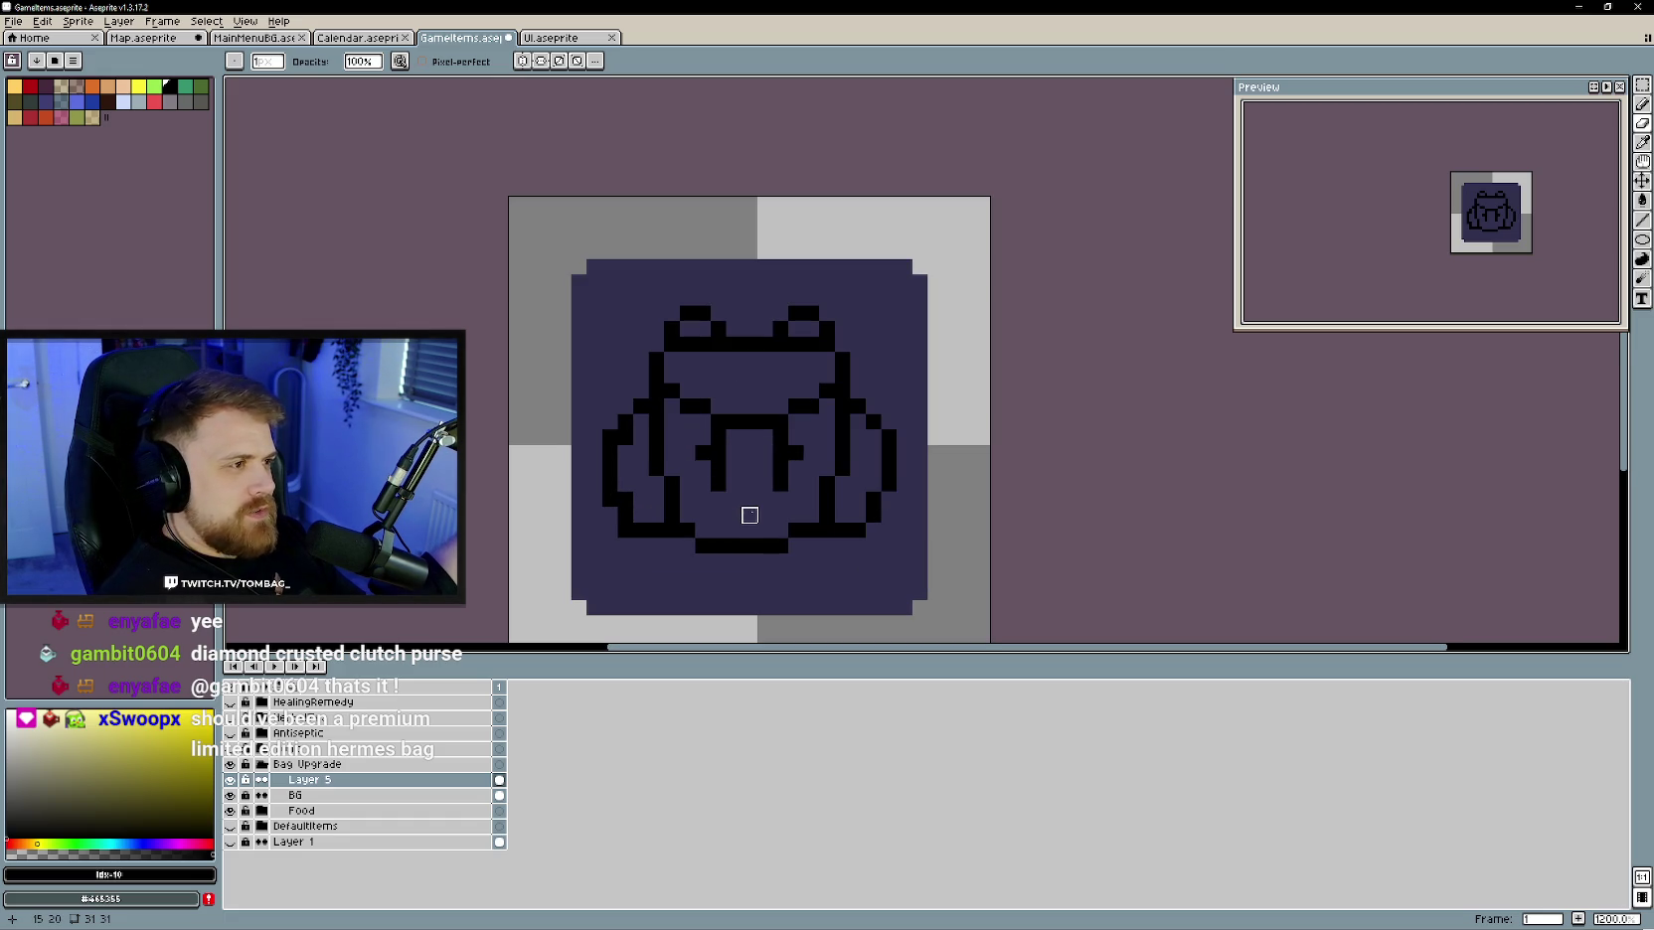
pyautogui.keyDown('shift'); pyautogui.click(795, 545); pyautogui.keyUp('shift')
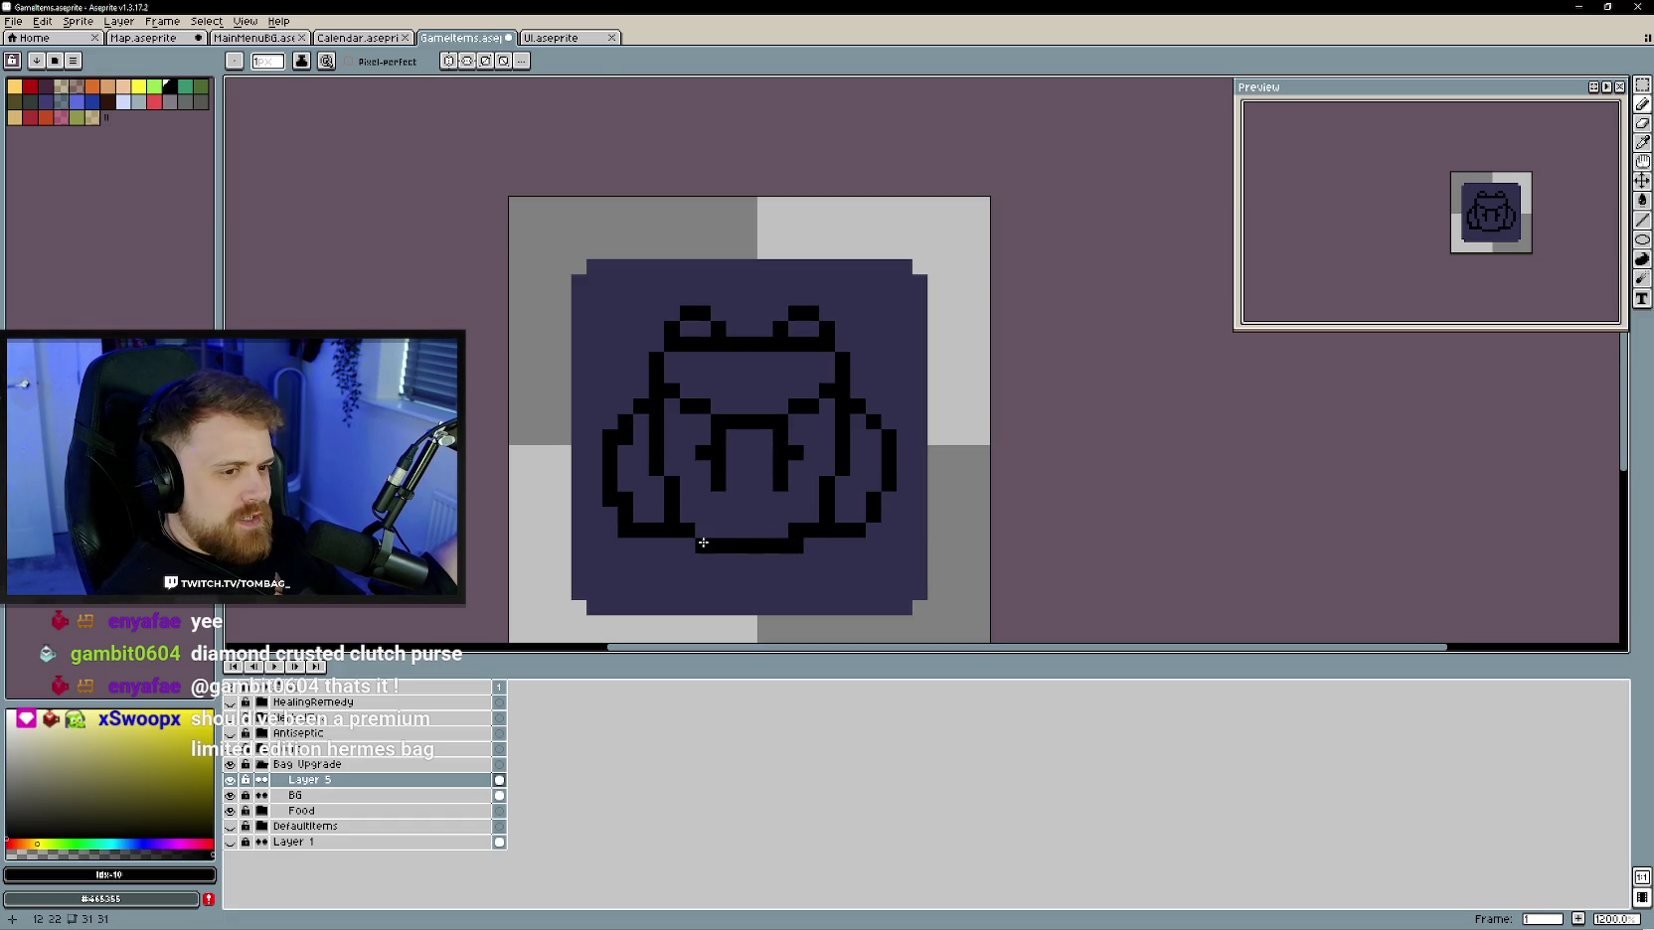
pyautogui.press('e')
pyautogui.scroll(-3, 756, 536)
pyautogui.scroll(1, 743, 529)
pyautogui.scroll(2, 716, 513)
# - Erase and rework the pixels of the bag's bottom-right outline
pyautogui.click(809, 515)
pyautogui.press('b')
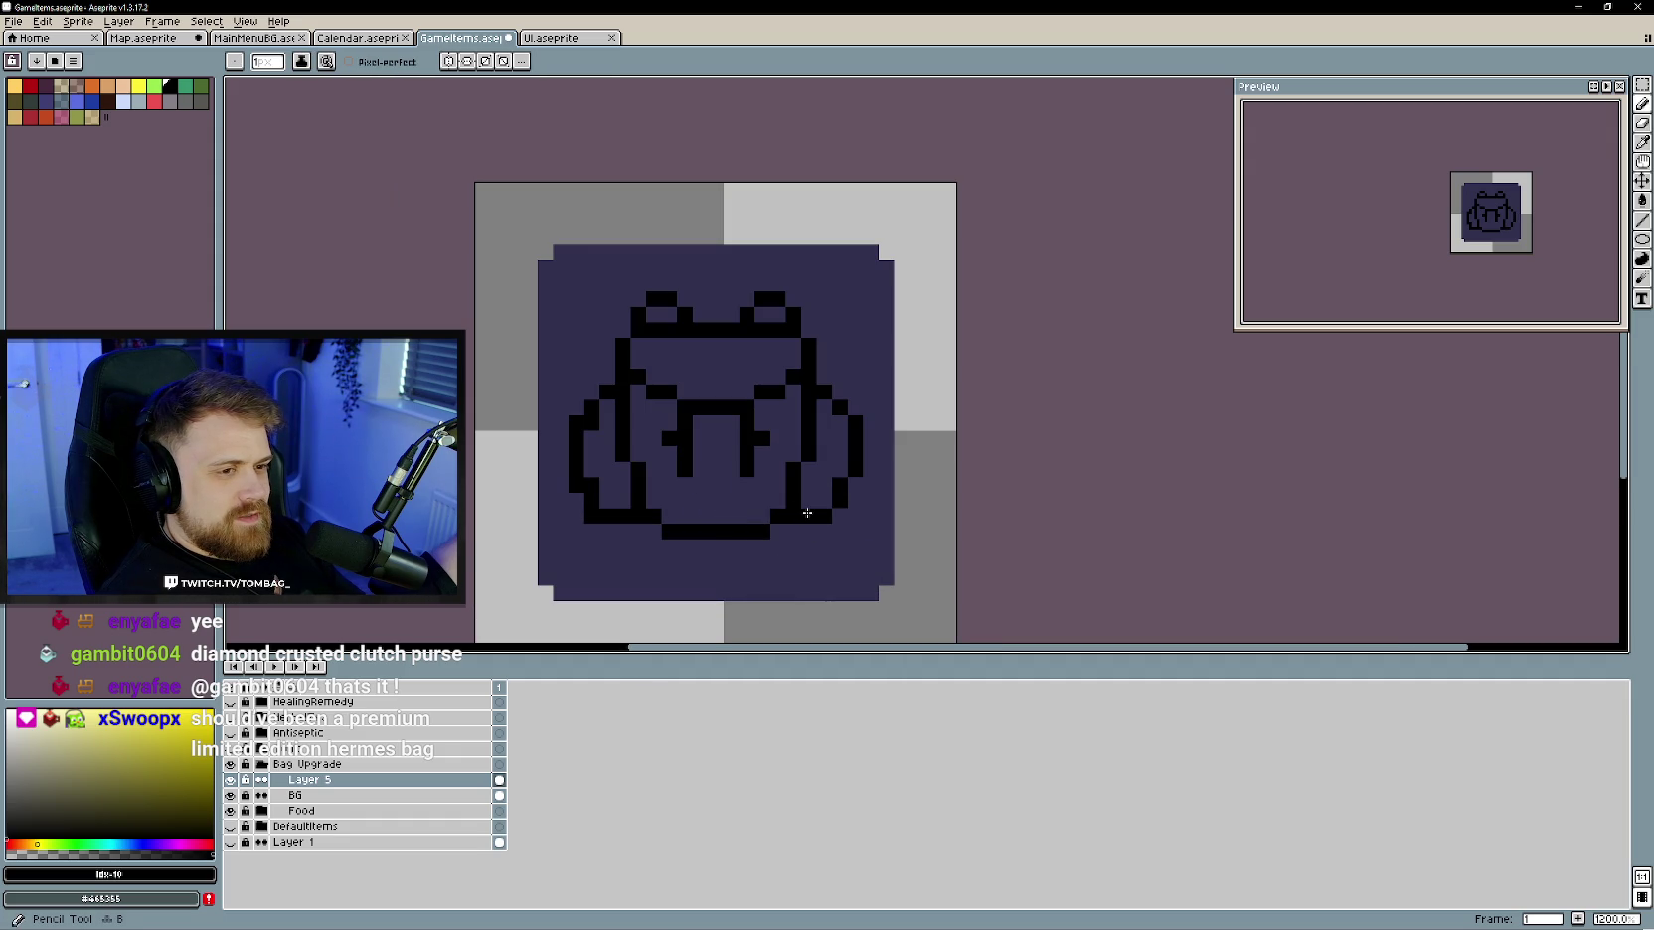
pyautogui.press('e')
pyautogui.click(809, 517)
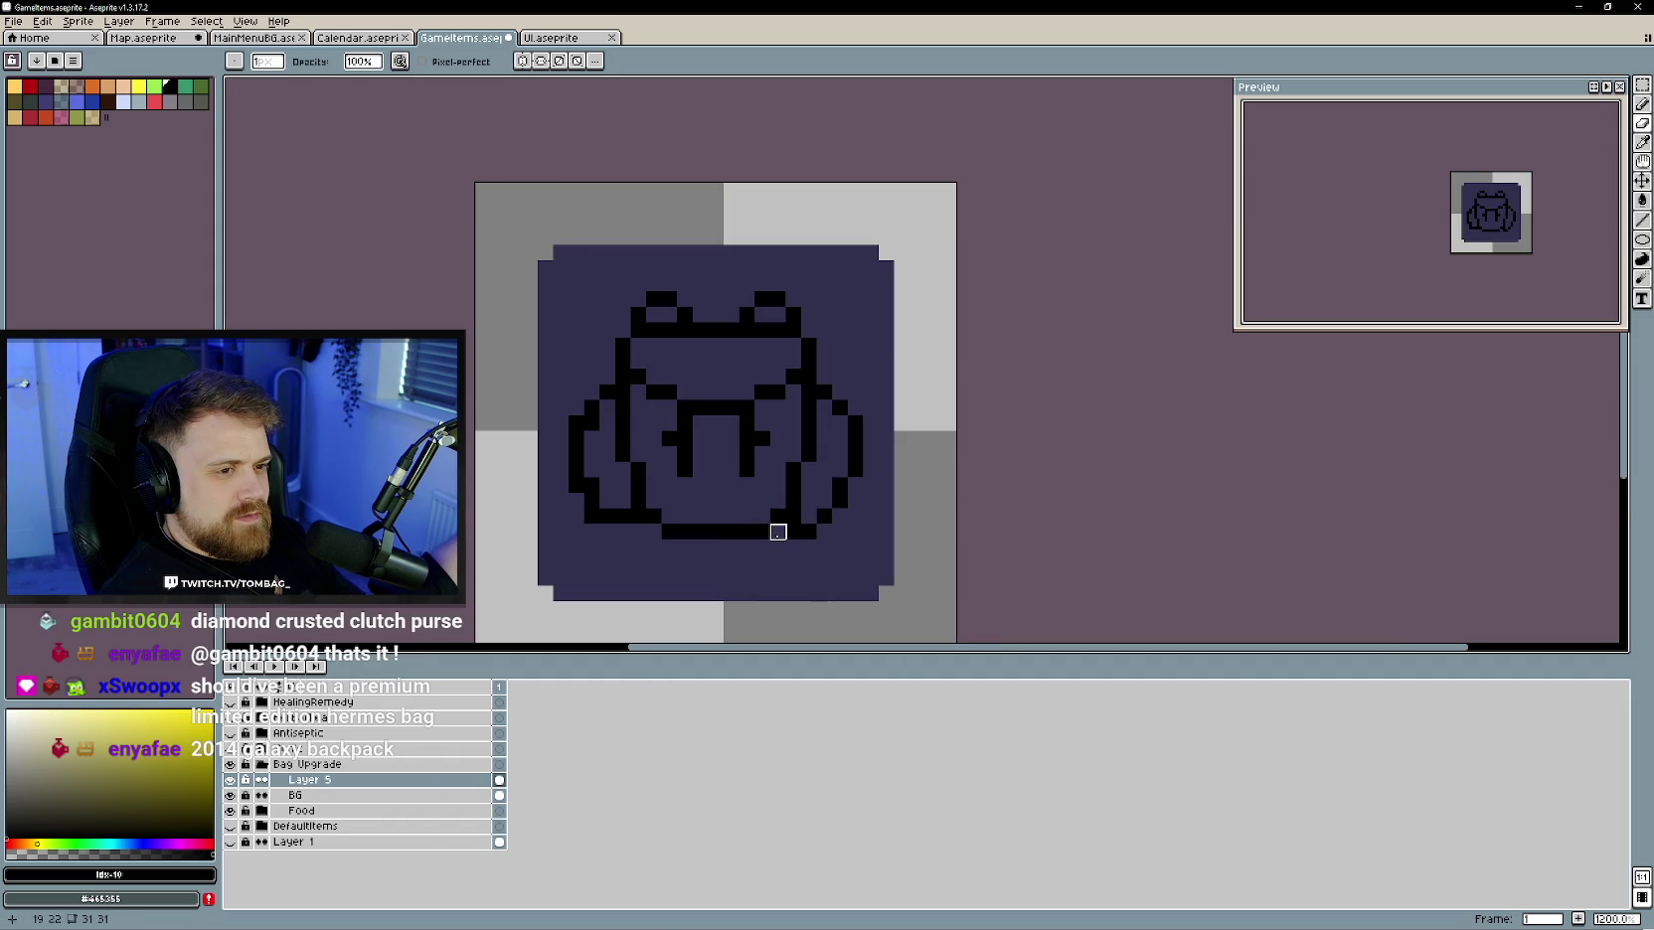
pyautogui.moveTo(778, 533)
pyautogui.mouseDown()
pyautogui.moveTo(808, 533)
pyautogui.moveTo(792, 516)
pyautogui.mouseUp()
pyautogui.press('b')
# - Erase the backpack's two top handles
pyautogui.scroll(-2, 636, 537)
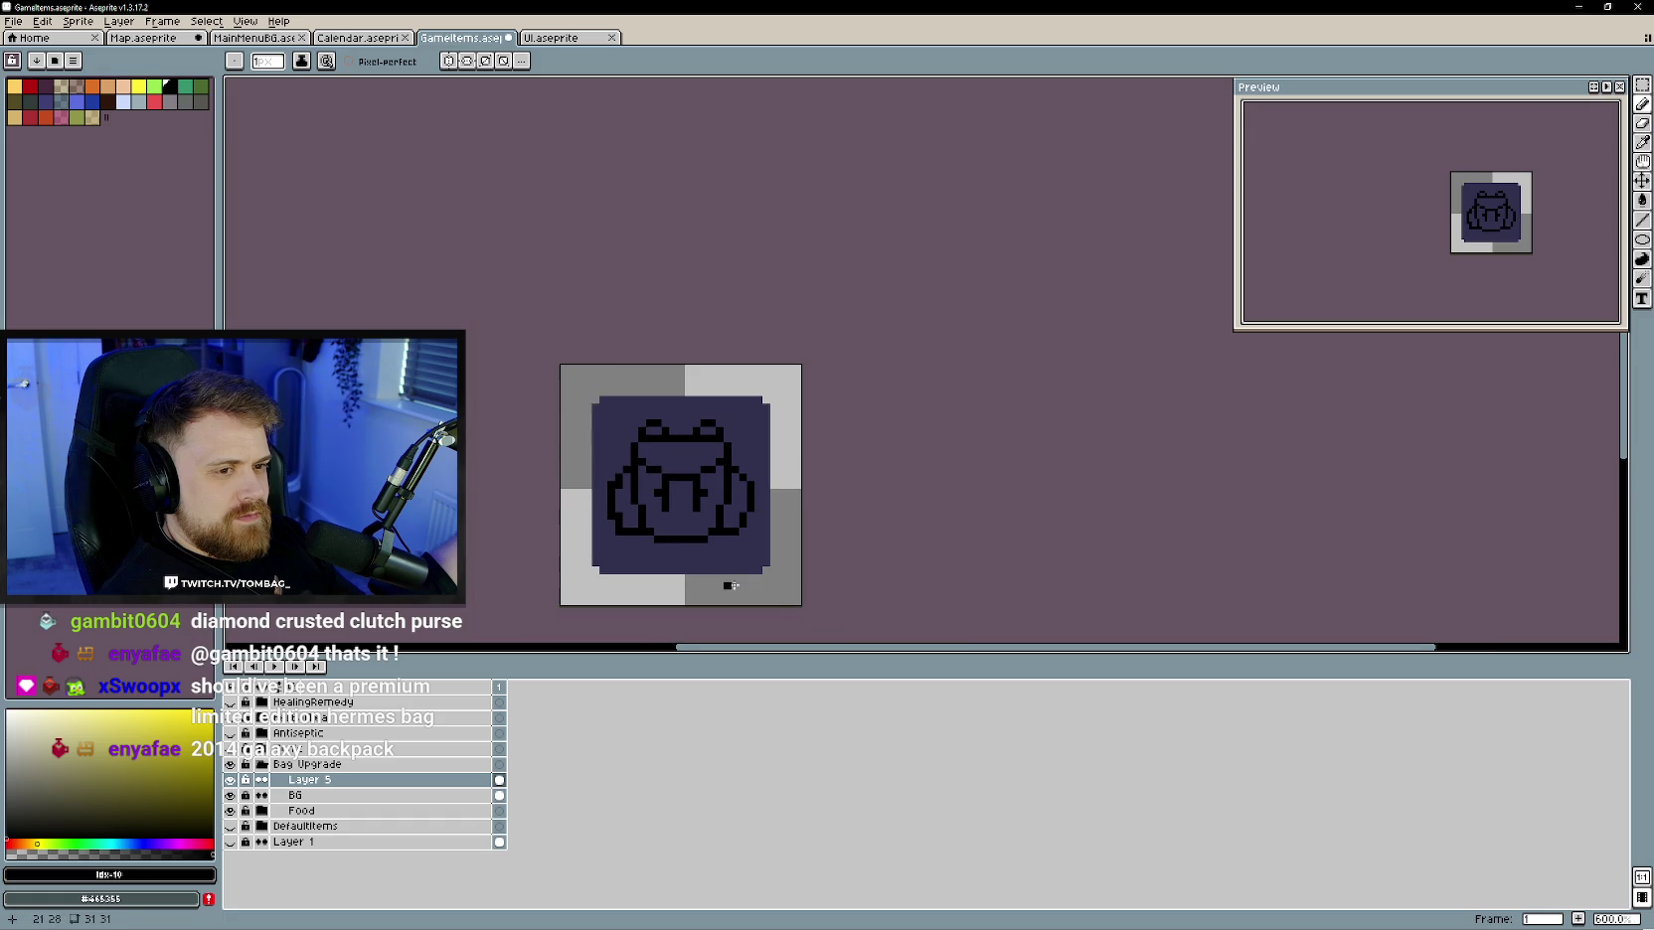
pyautogui.scroll(1, 721, 534)
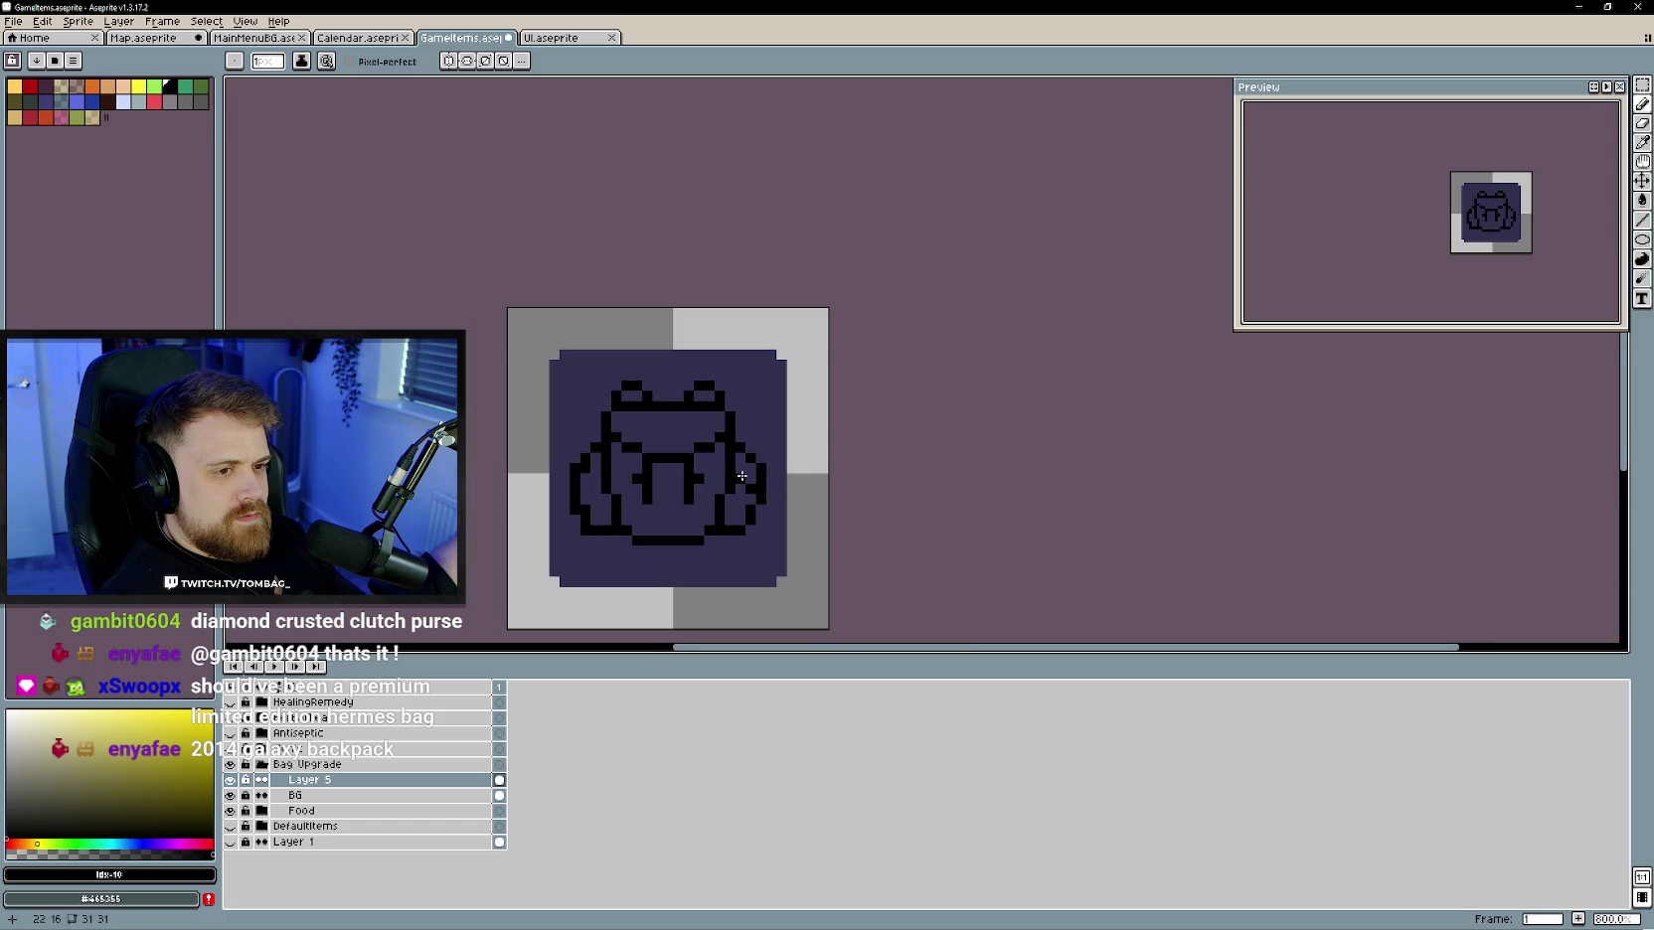
pyautogui.press('e')
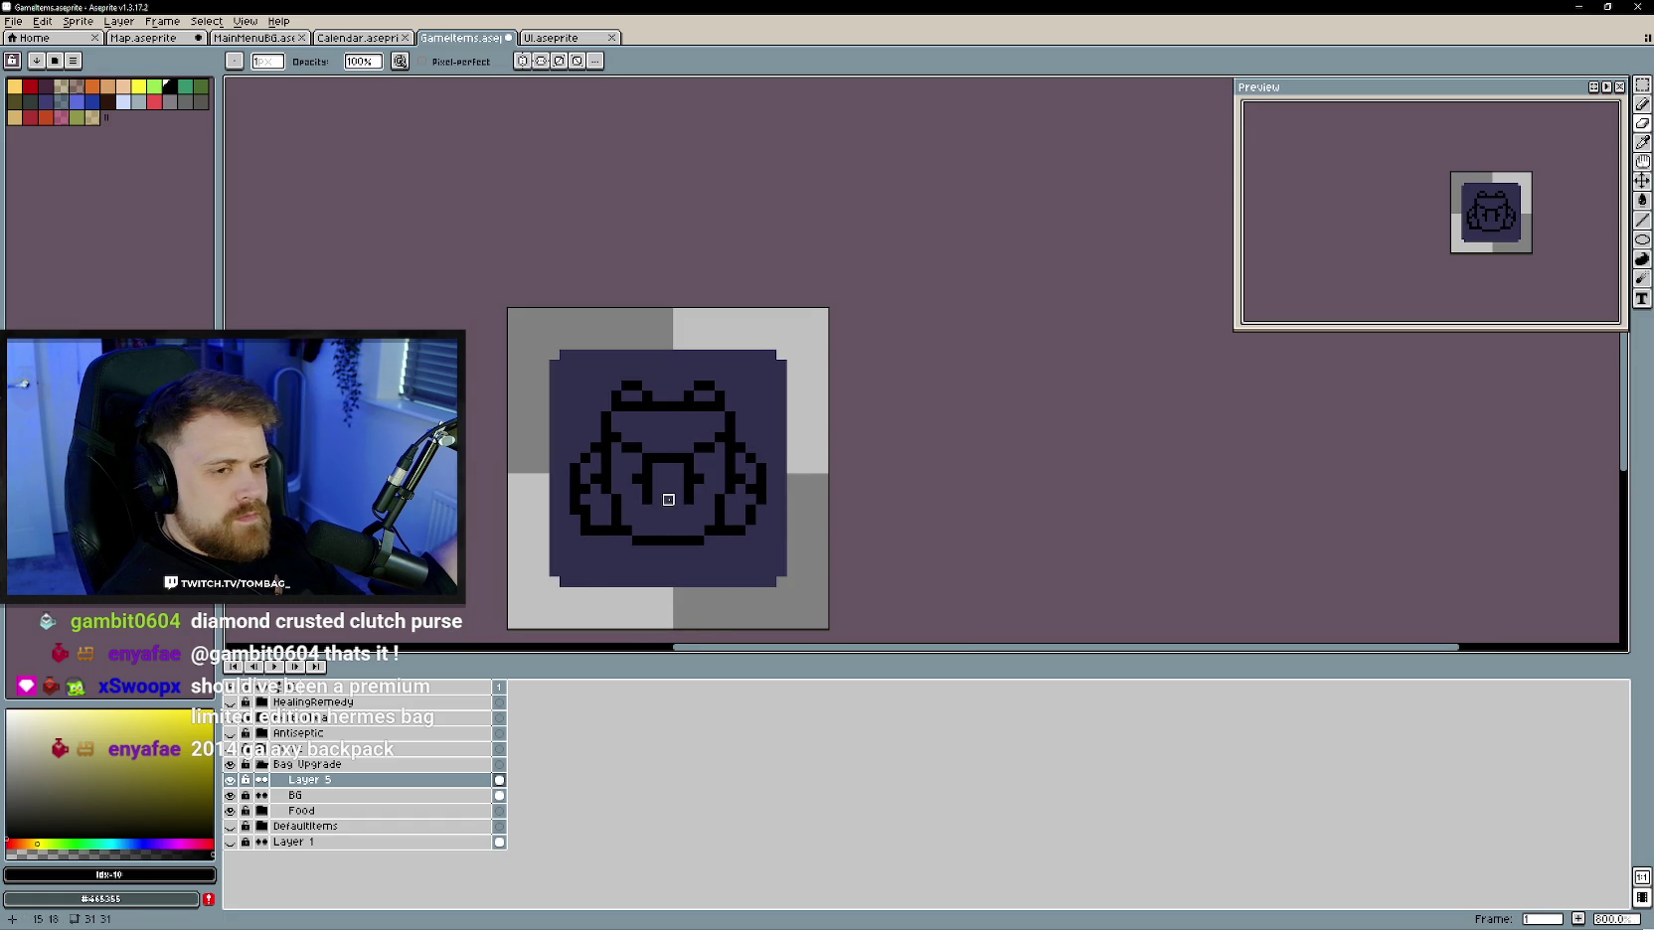
pyautogui.scroll(-1, 764, 507)
pyautogui.scroll(1, 753, 479)
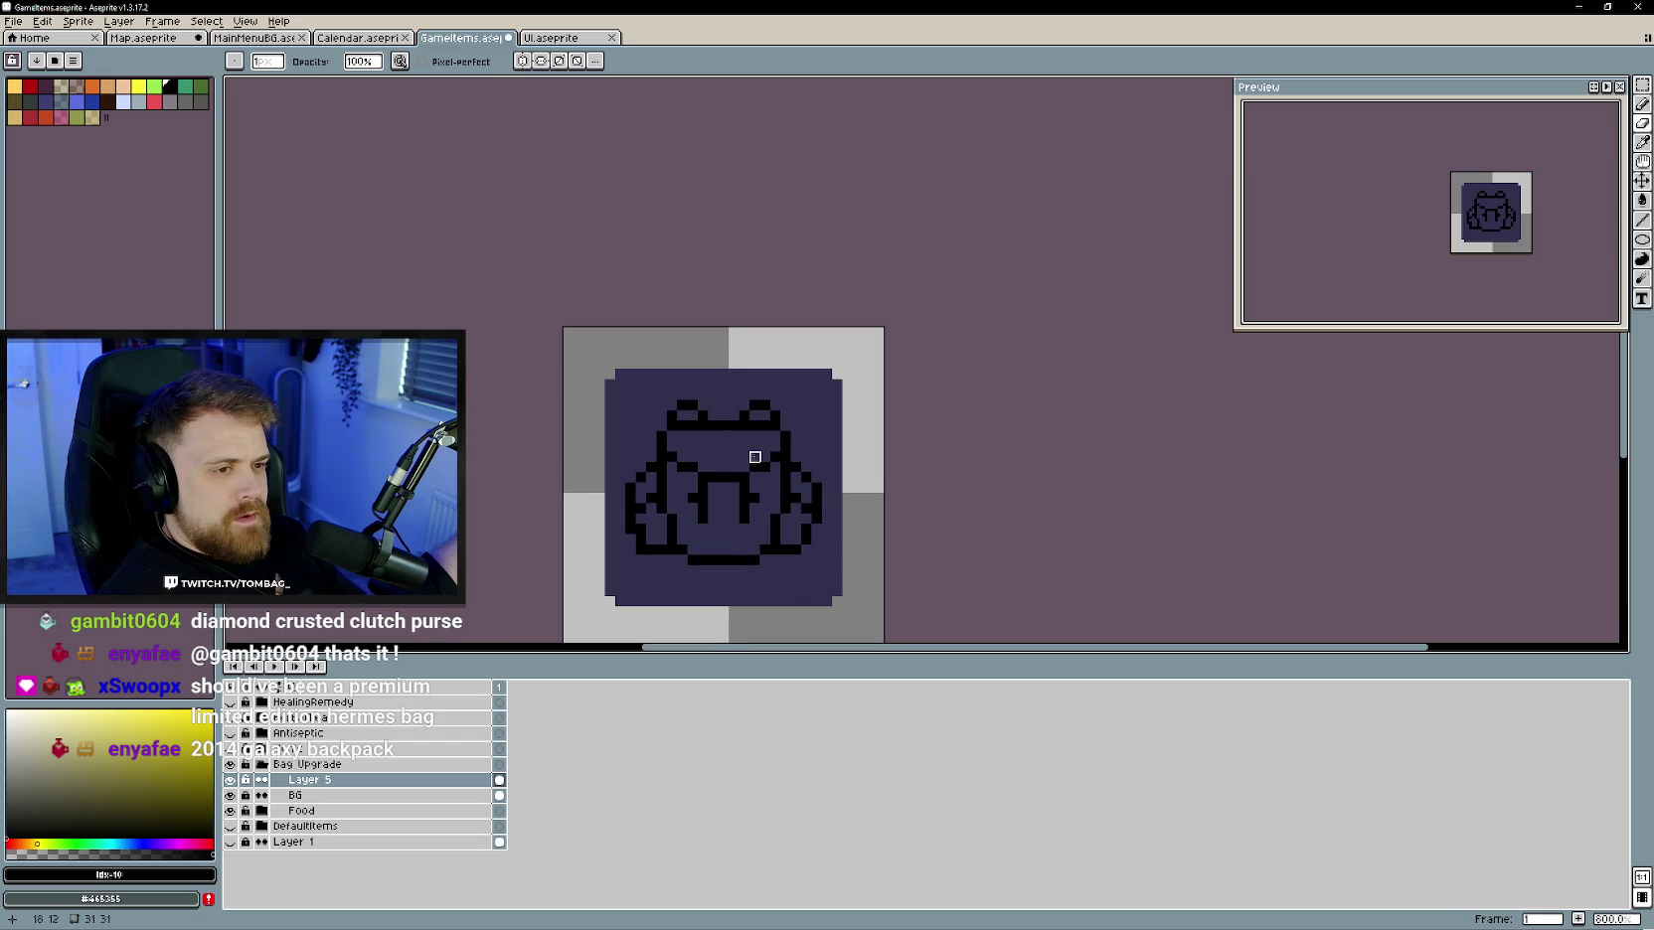
pyautogui.scroll(1, 764, 449)
pyautogui.moveTo(784, 398)
pyautogui.mouseDown()
pyautogui.moveTo(676, 394)
pyautogui.moveTo(660, 368)
pyautogui.mouseUp()
# - Erase leftover top pixels and most of the top line, adding a pixel above it
pyautogui.click(629, 398)
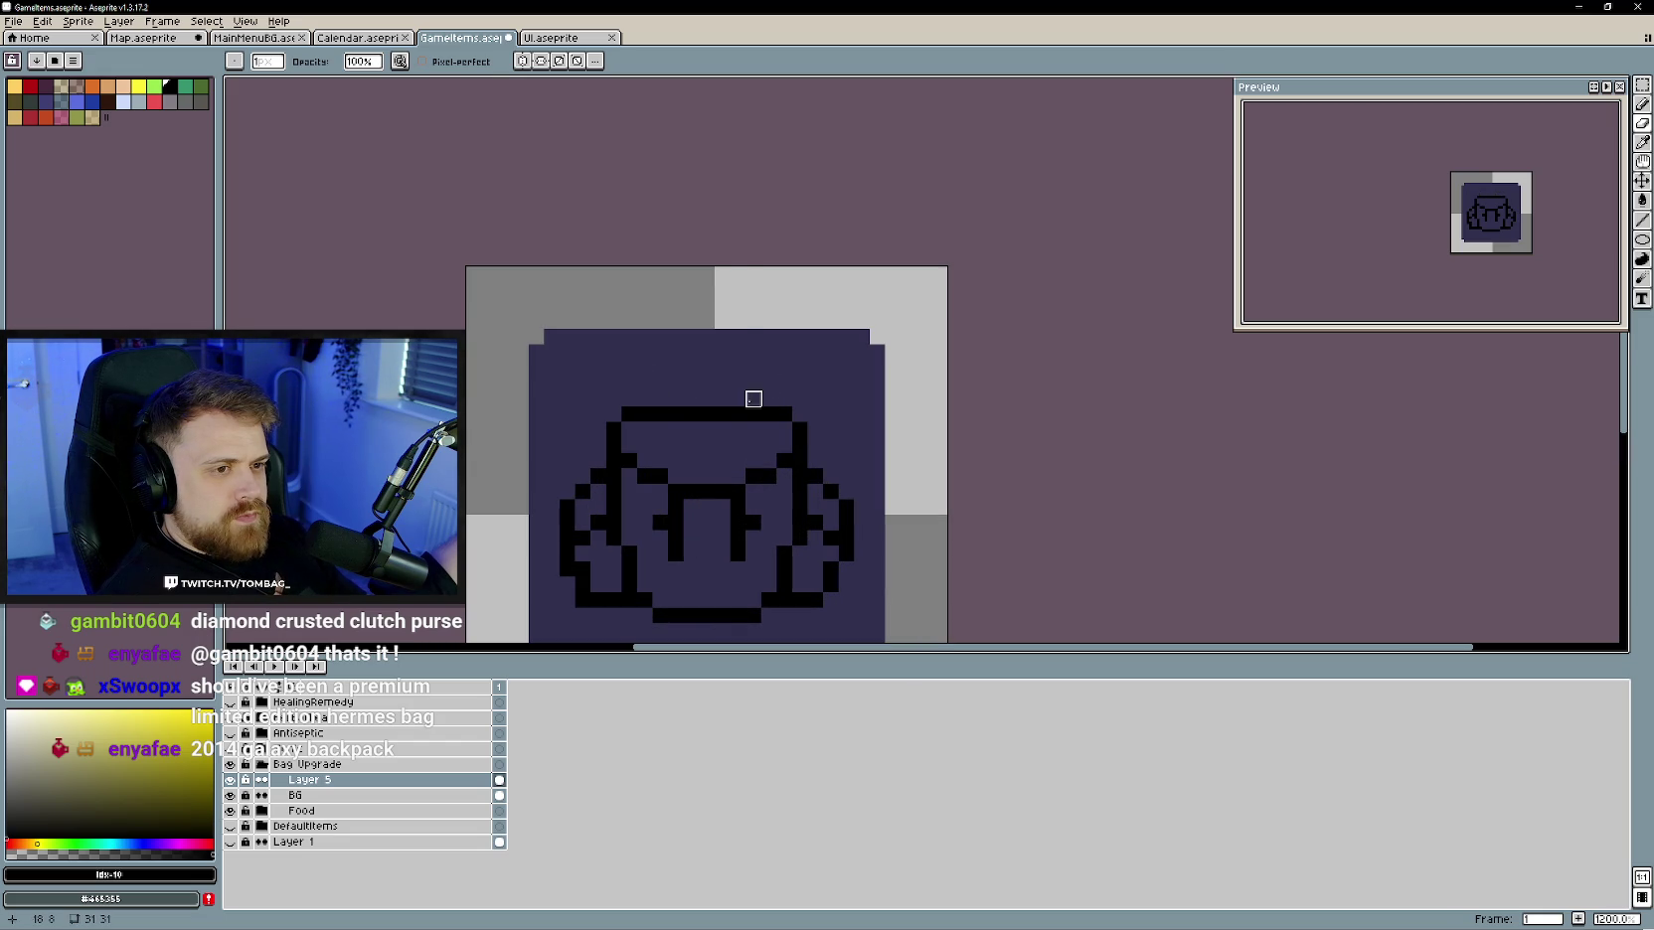
pyautogui.moveTo(753, 413)
pyautogui.mouseDown()
pyautogui.moveTo(656, 413)
pyautogui.moveTo(756, 399)
pyautogui.moveTo(668, 398)
pyautogui.moveTo(741, 386)
pyautogui.mouseUp()
pyautogui.press('b')
pyautogui.press('e')
pyautogui.press('b')
pyautogui.click(675, 386)
pyautogui.scroll(-1, 716, 437)
pyautogui.scroll(1, 713, 435)
pyautogui.click(716, 423)
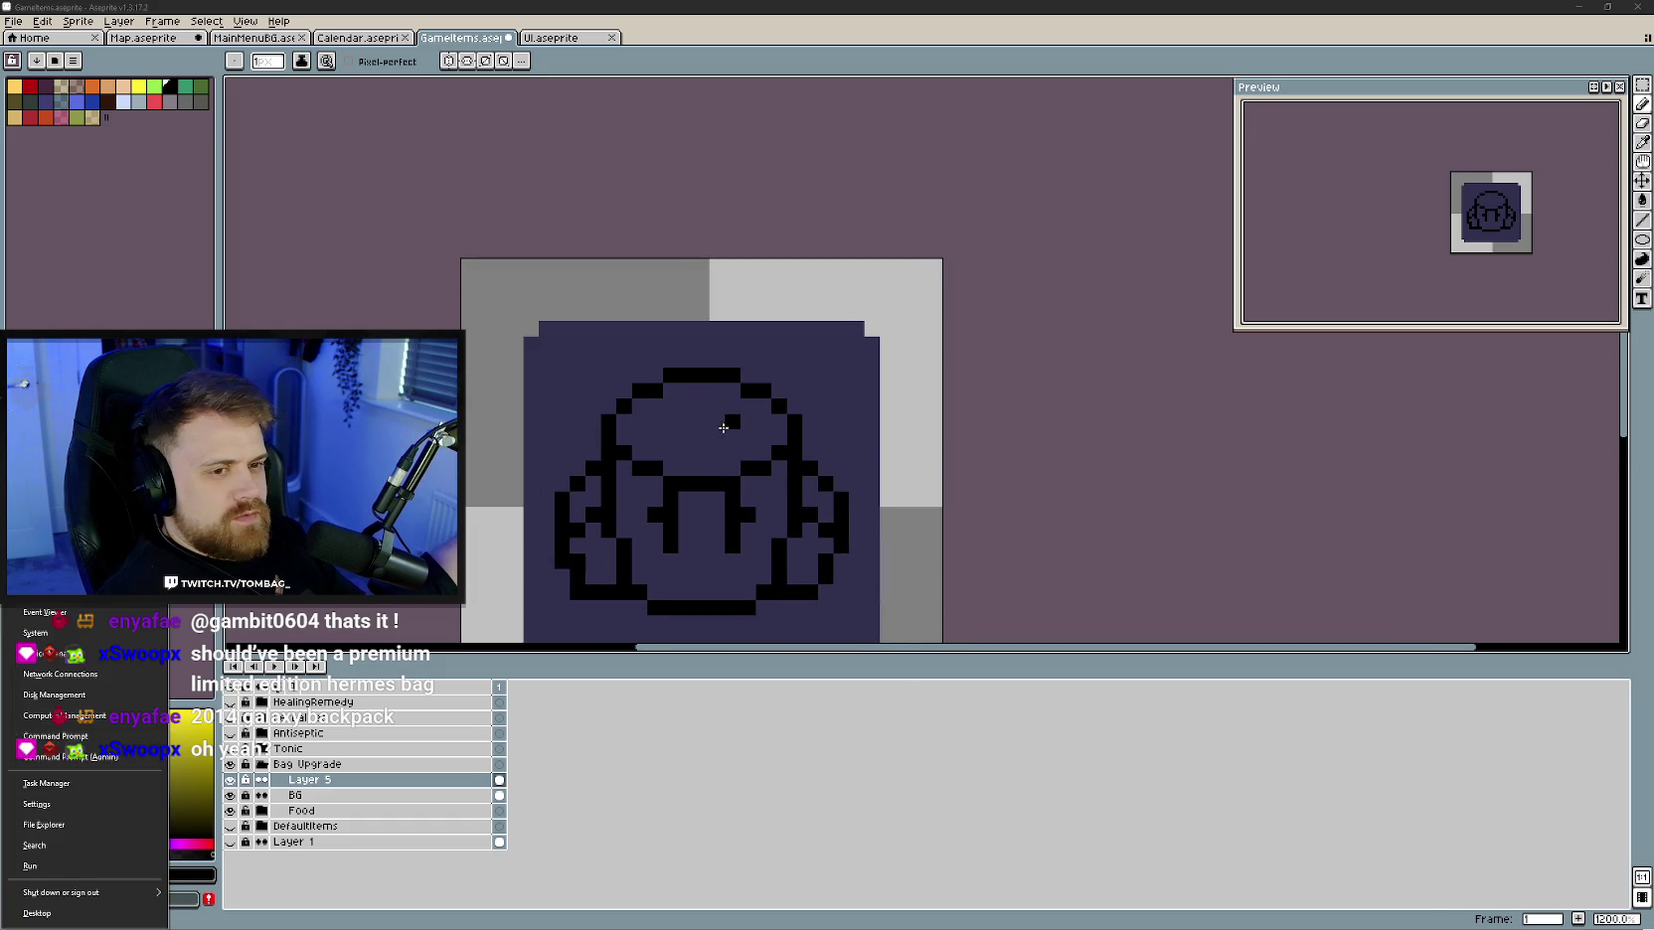
pyautogui.hotkey('ctrl', 'z')
pyautogui.hotkey('ctrl', 'z')
# - Undo trial vertical lines and redraw the top outline one pixel lower and wider
pyautogui.moveTo(647, 418); pyautogui.dragTo(648, 463)
pyautogui.moveTo(773, 419); pyautogui.dragTo(774, 463)
pyautogui.press('e')
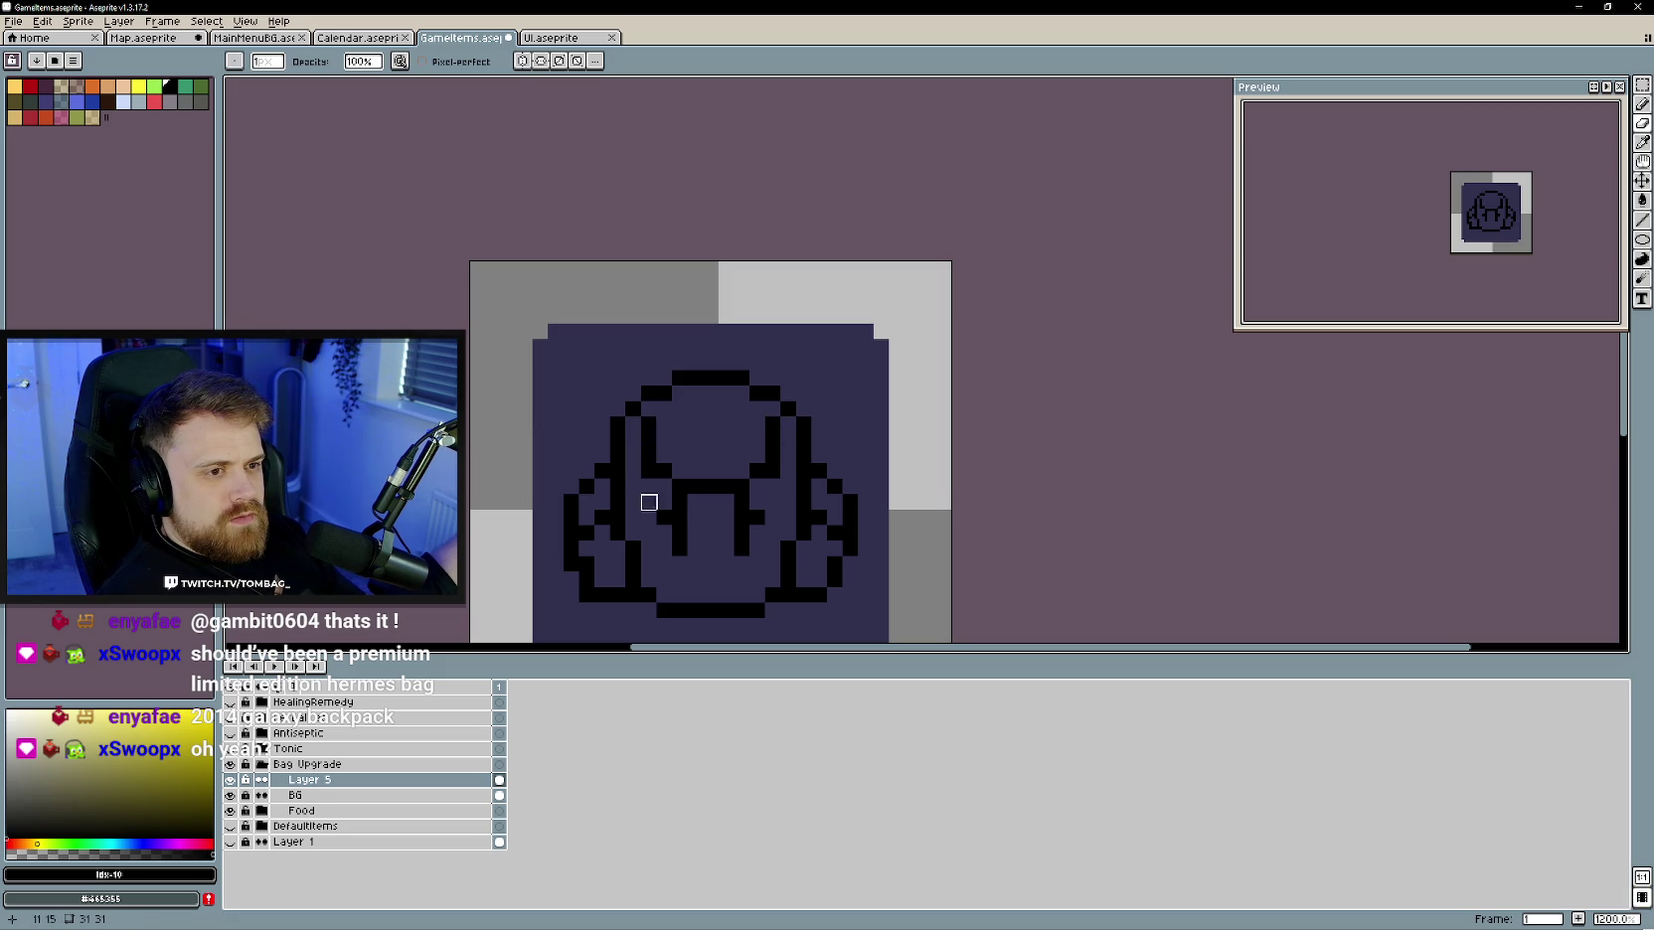
pyautogui.scroll(-3, 758, 548)
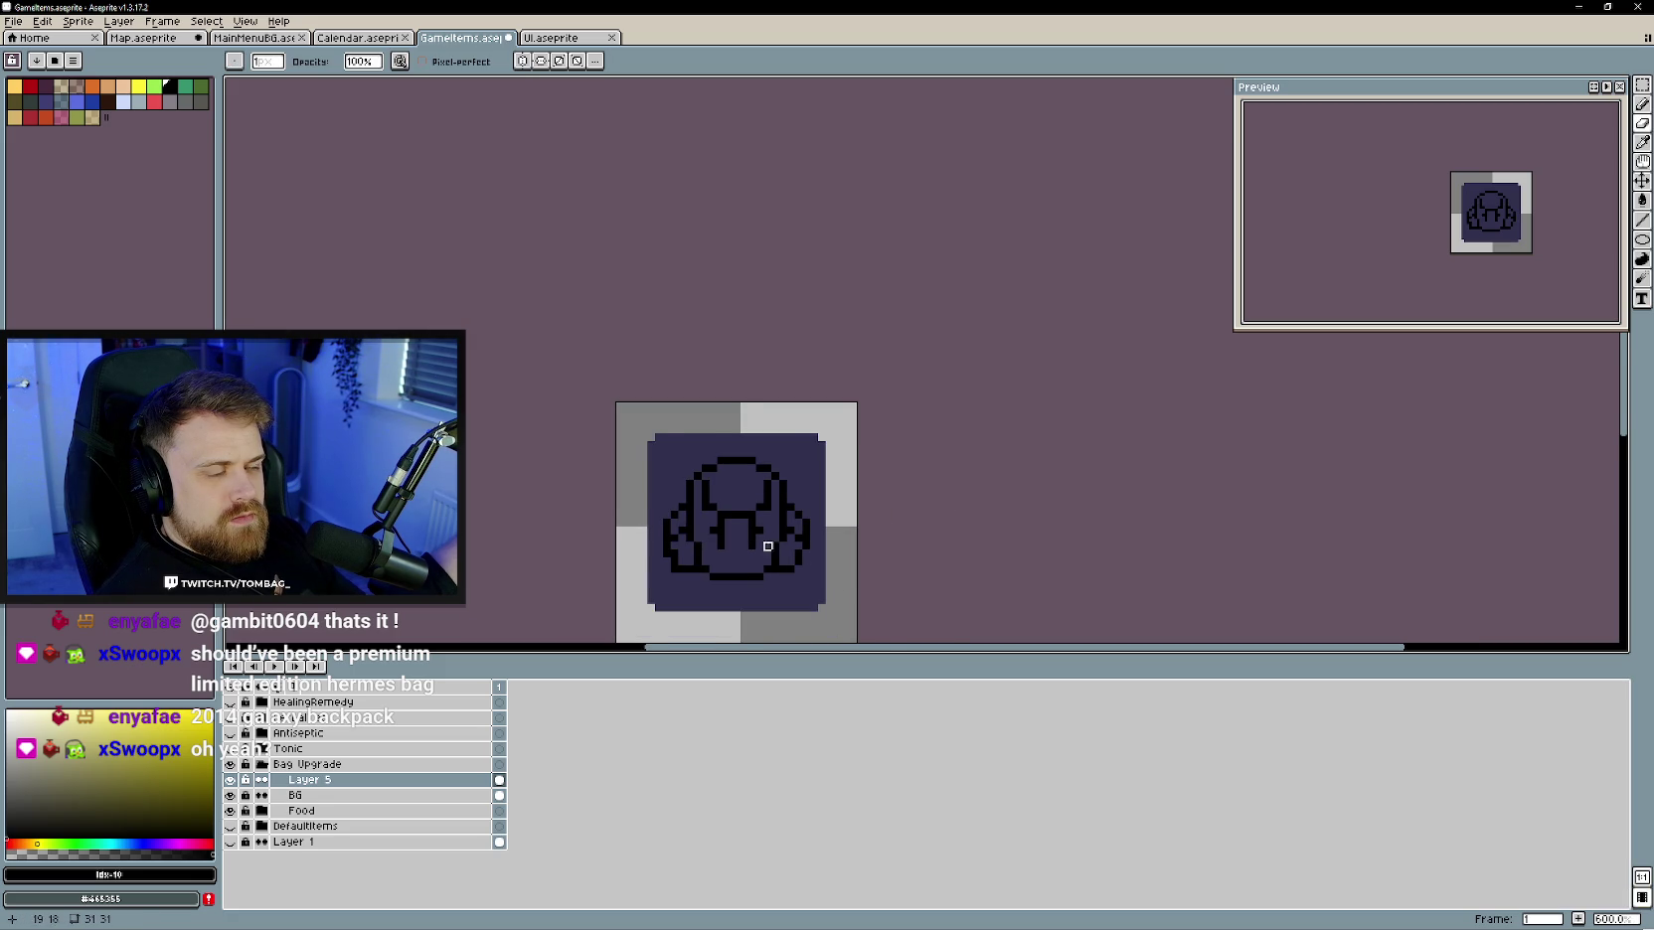
pyautogui.scroll(1, 775, 546)
pyautogui.hotkey('ctrl', 'z')
pyautogui.hotkey('ctrl', 'z')
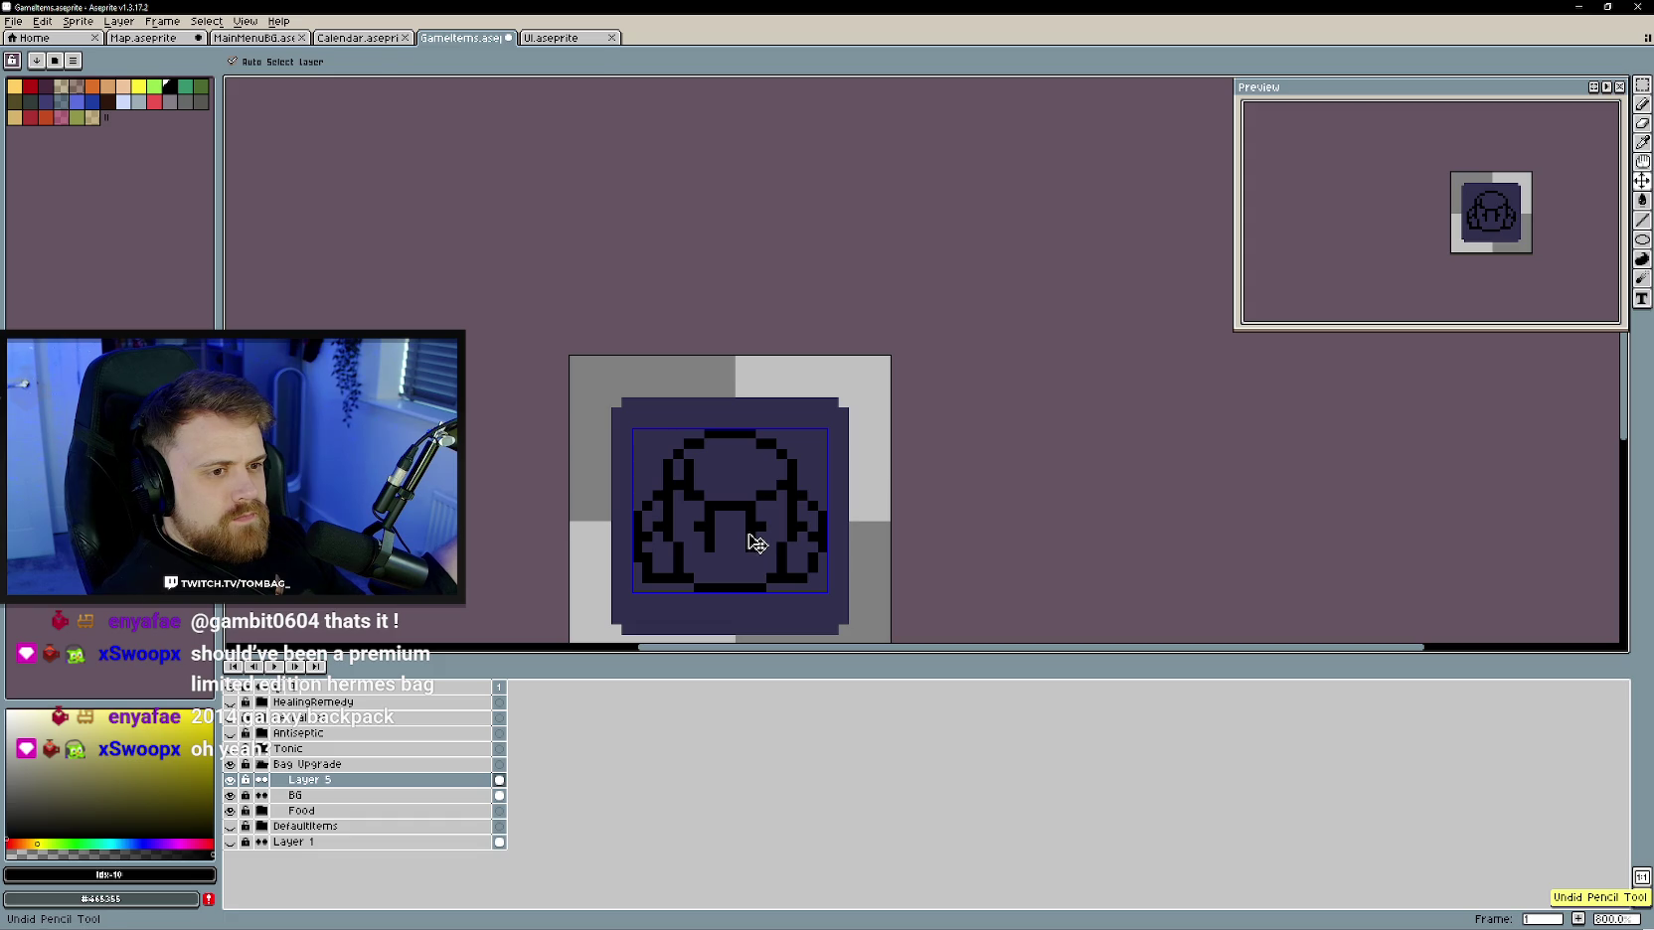
pyautogui.hotkey('ctrl', 'z')
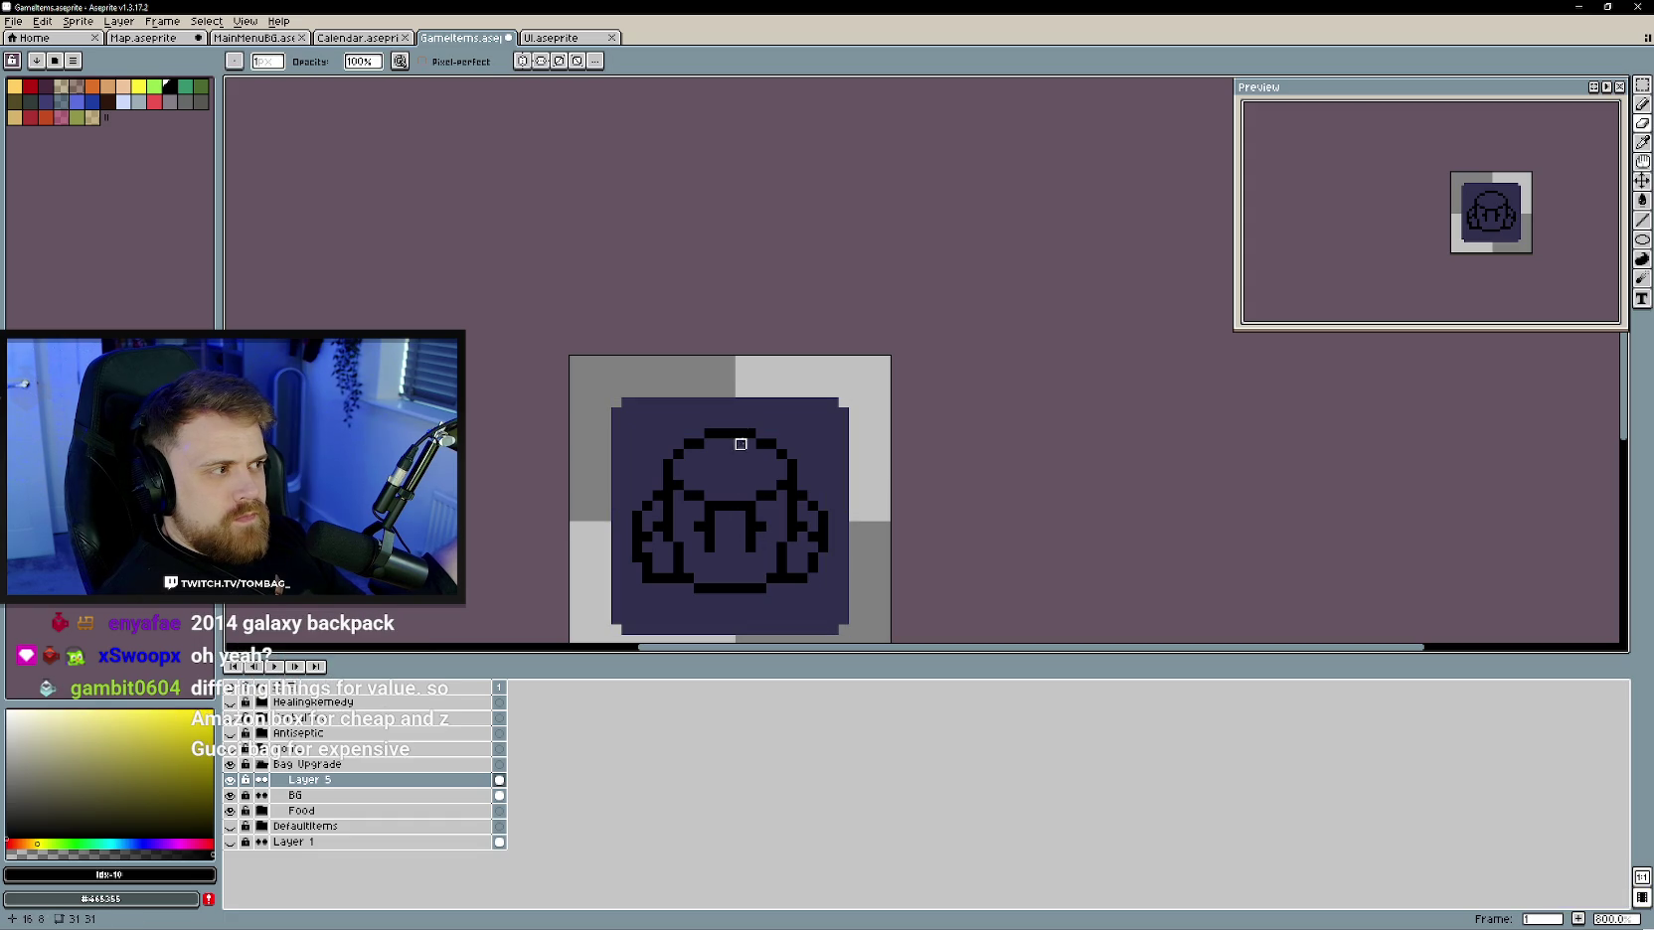
pyautogui.press('b')
pyautogui.moveTo(751, 434)
pyautogui.mouseDown()
pyautogui.moveTo(701, 434)
pyautogui.moveTo(773, 443)
pyautogui.mouseUp()
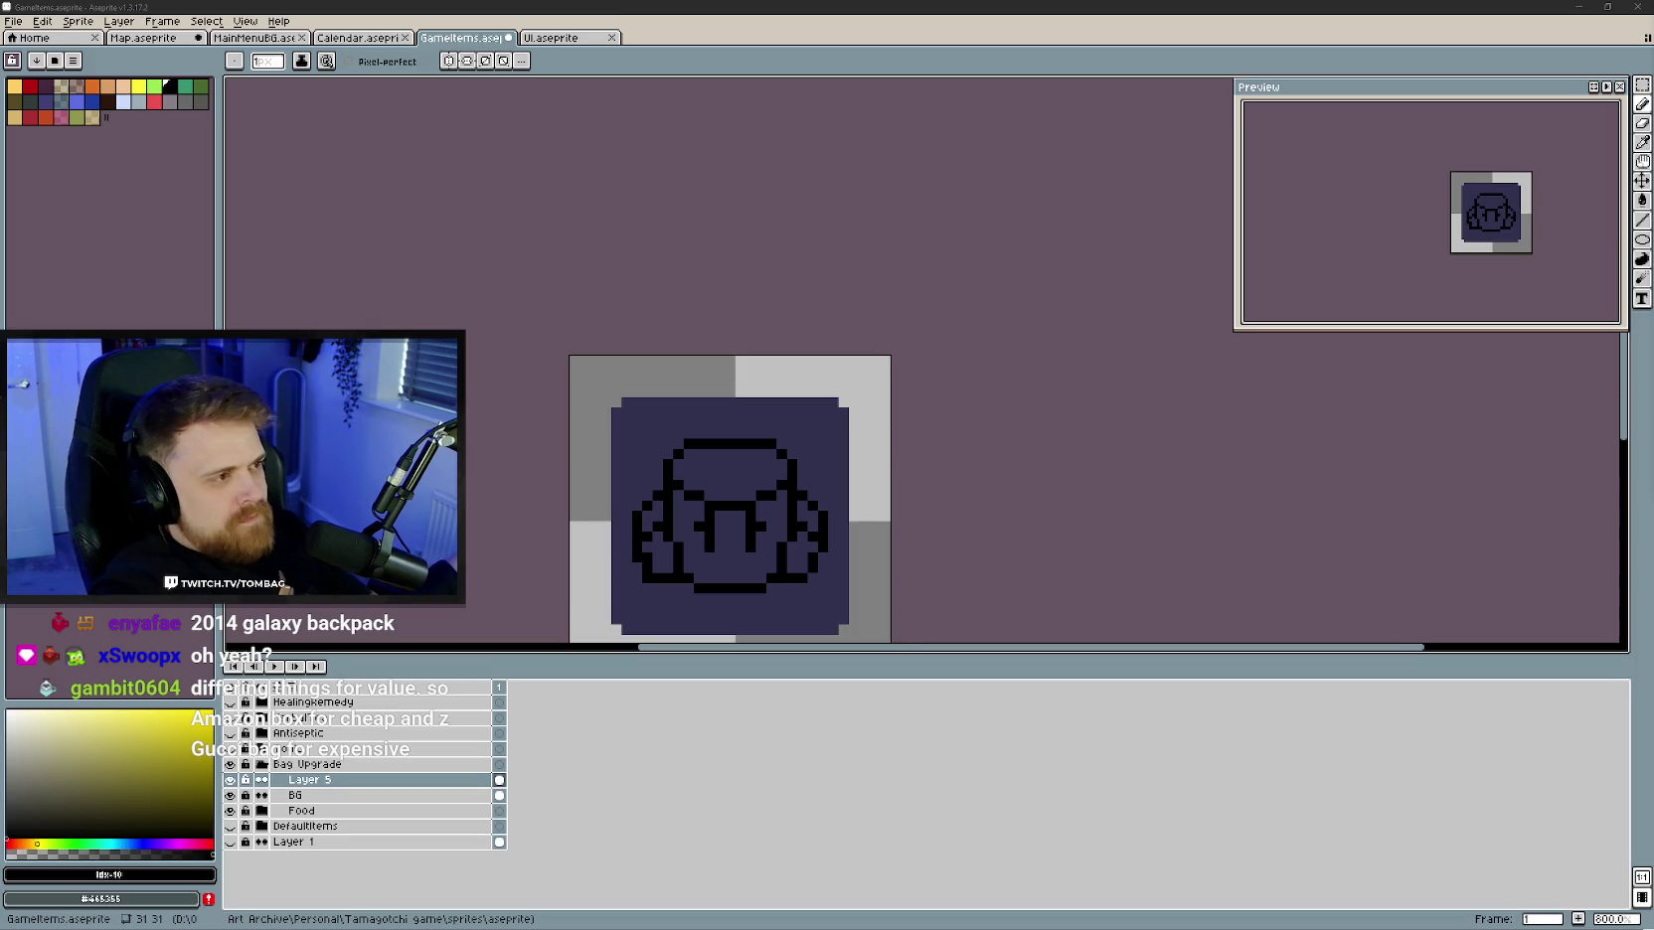
# - Zoom in to 1200% to check the backpack's gap-free rounded top outline
pyautogui.scroll(2, 763, 482)
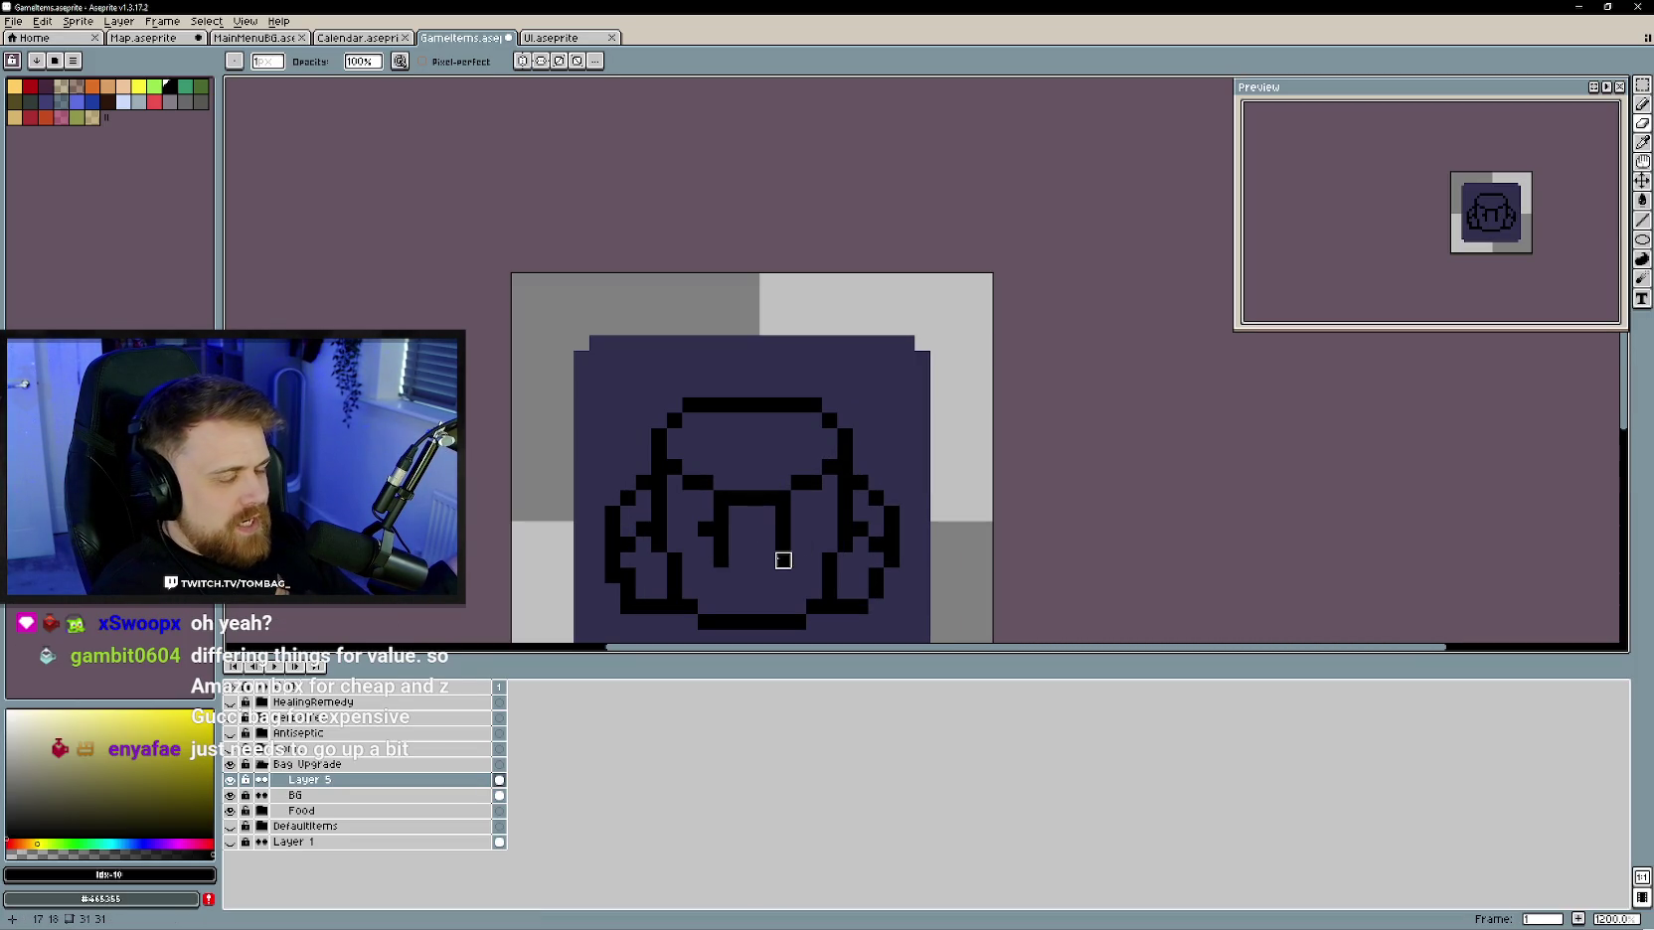
# - Erase stray black pixels near the handle and inside the bag on Layer 5
pyautogui.press('e')
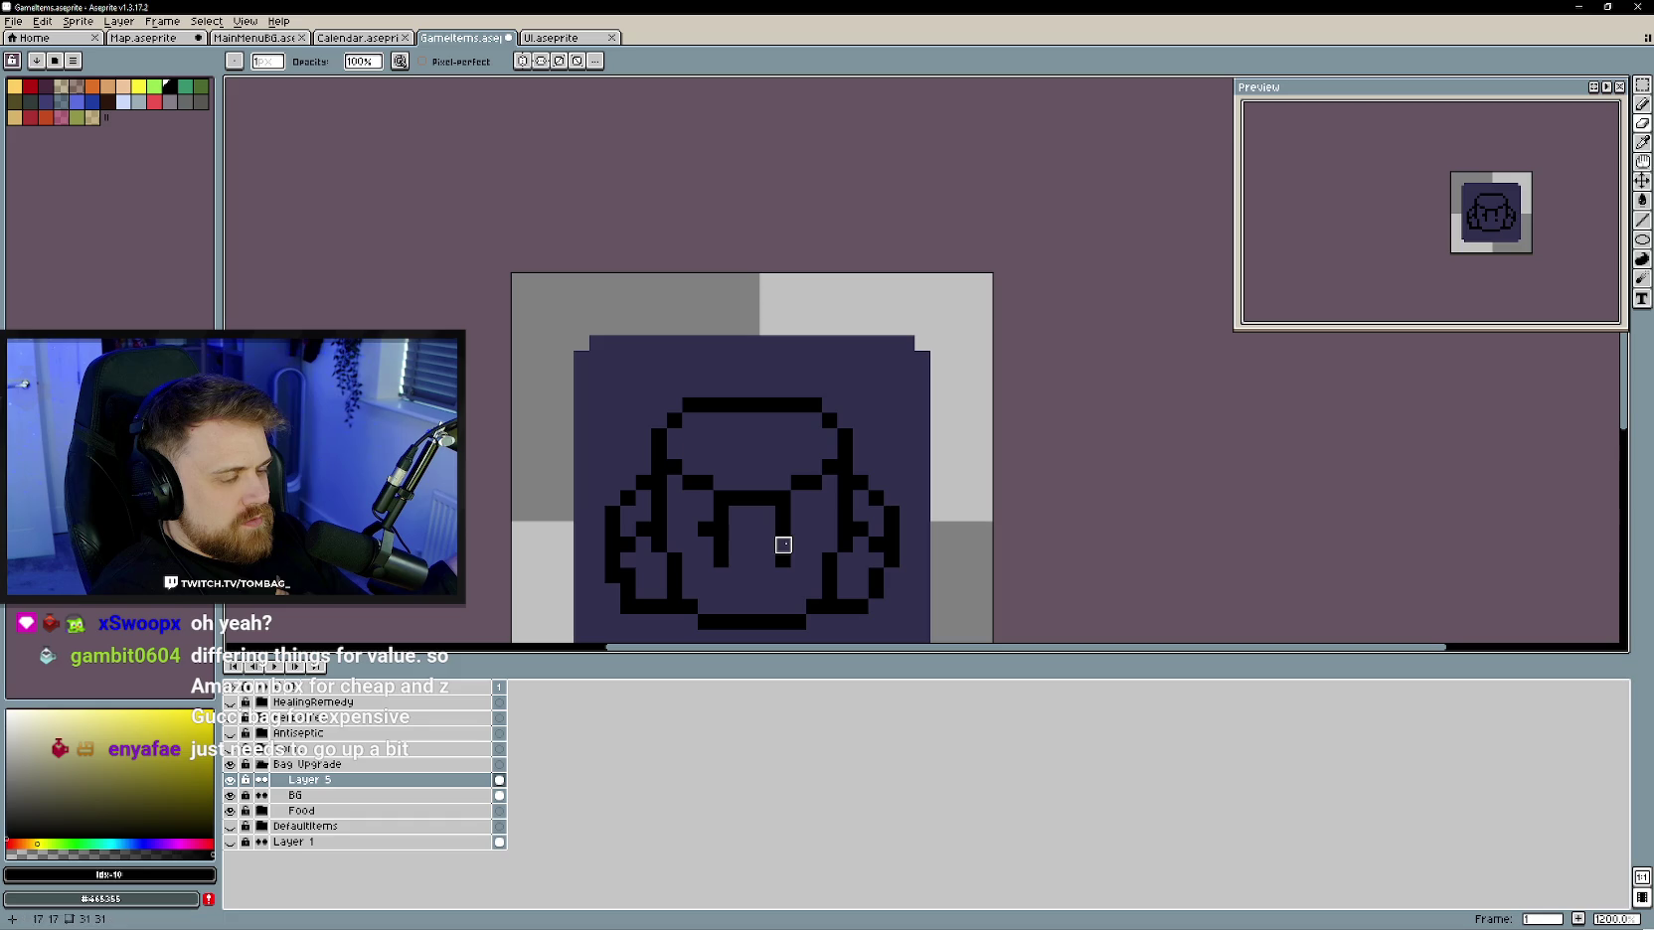
pyautogui.press('b')
pyautogui.click(767, 544)
pyautogui.press('e')
pyautogui.click(720, 545)
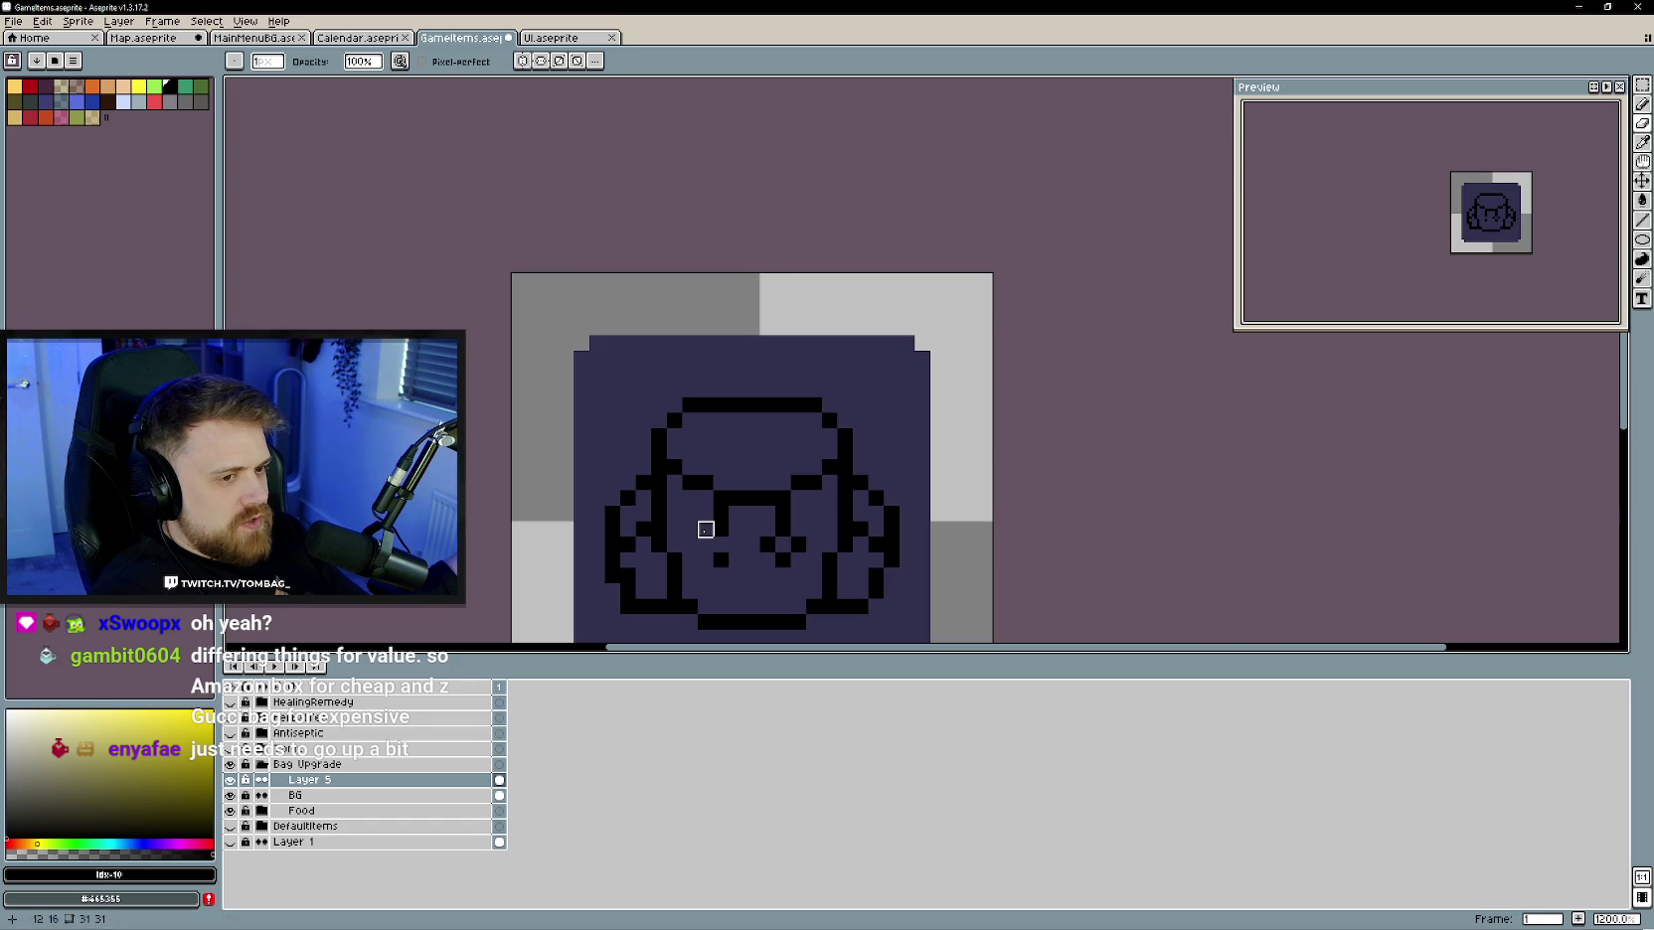
pyautogui.press('b')
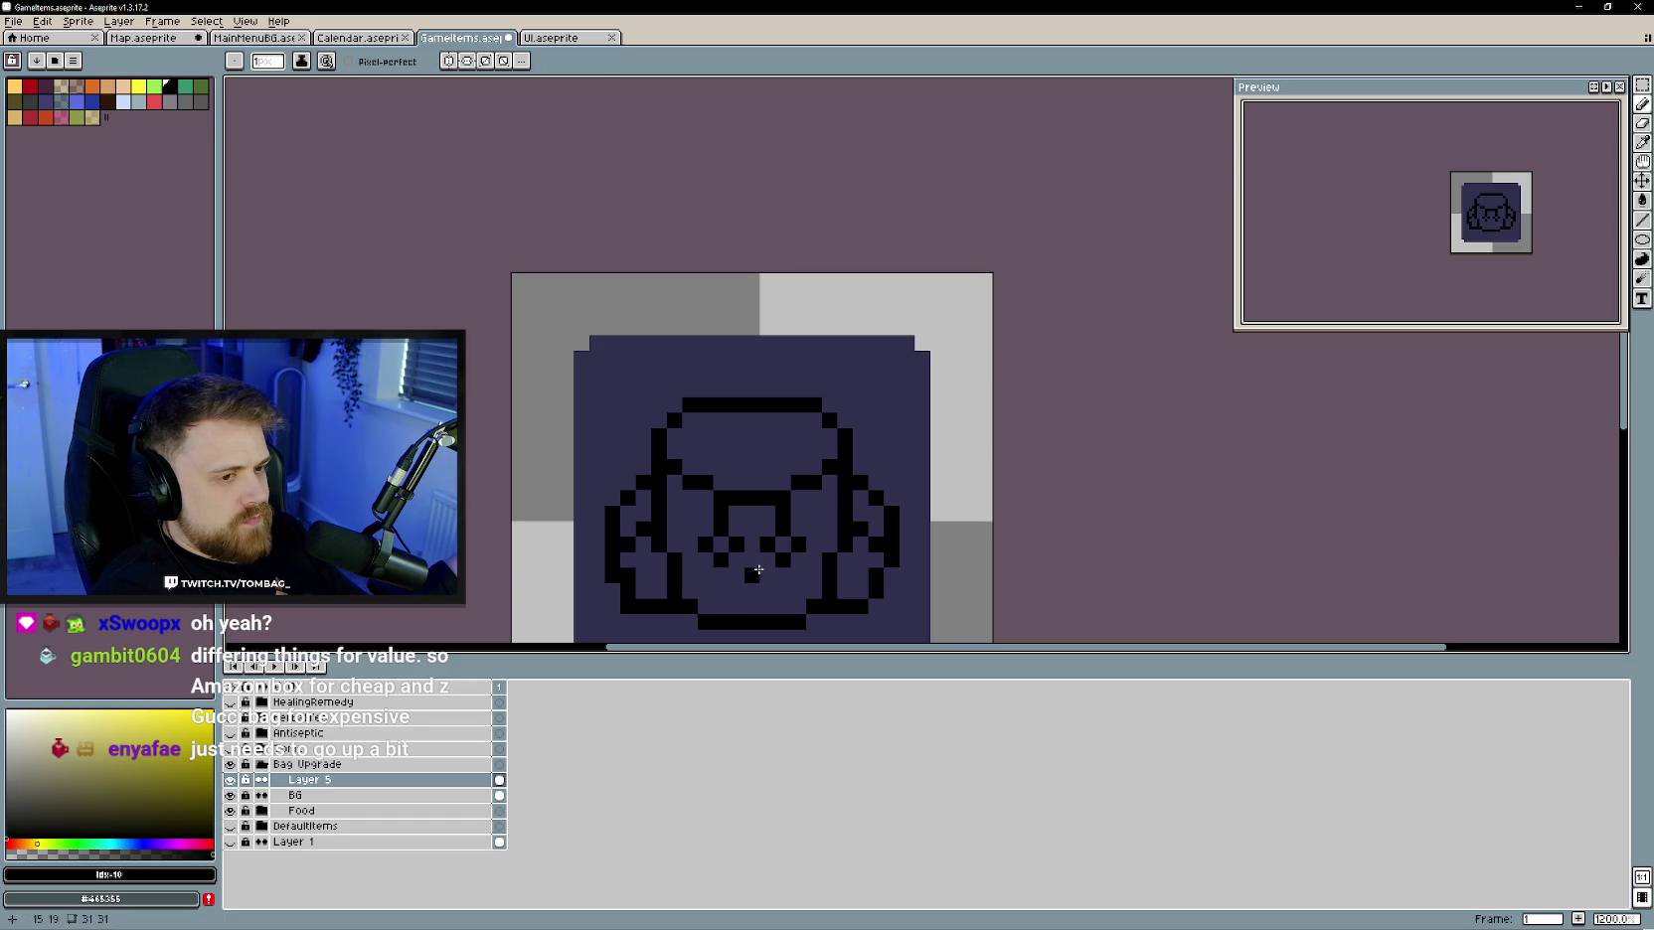
pyautogui.press('e')
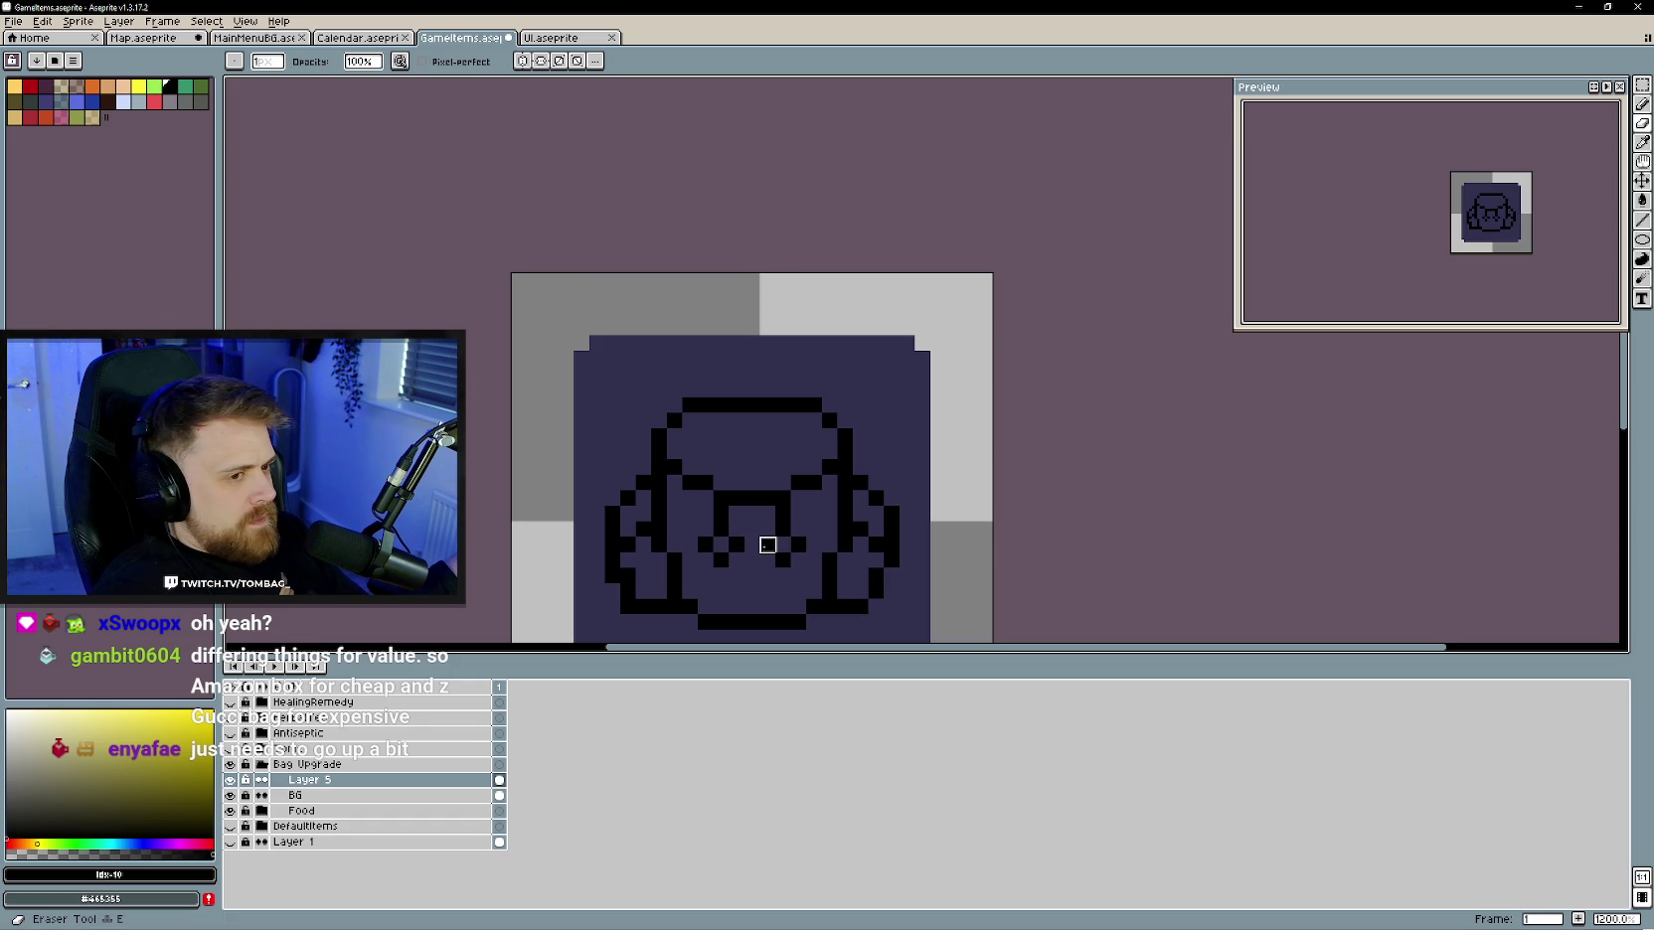
pyautogui.click(767, 545)
pyautogui.click(799, 545)
pyautogui.click(737, 544)
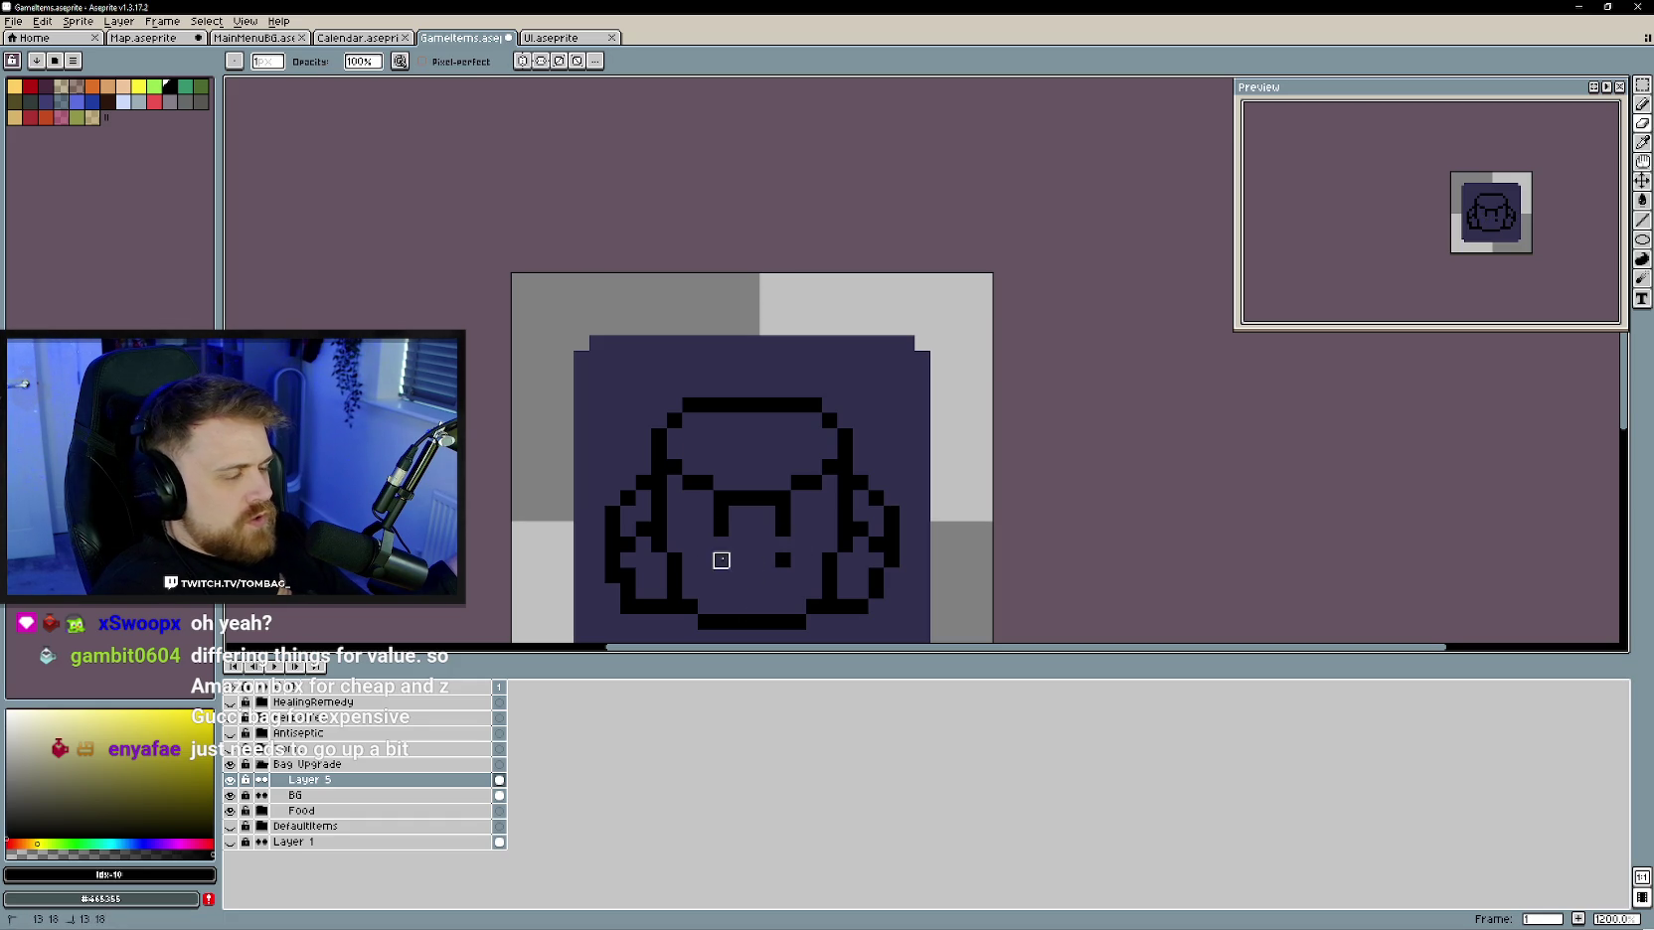
pyautogui.press('b')
# - Draw two vertical strap lines down the bag's front, redrawing the right one further left
pyautogui.moveTo(783, 418); pyautogui.dragTo(783, 485)
pyautogui.click(736, 419)
pyautogui.keyDown('shift'); pyautogui.click(734, 477); pyautogui.keyUp('shift')
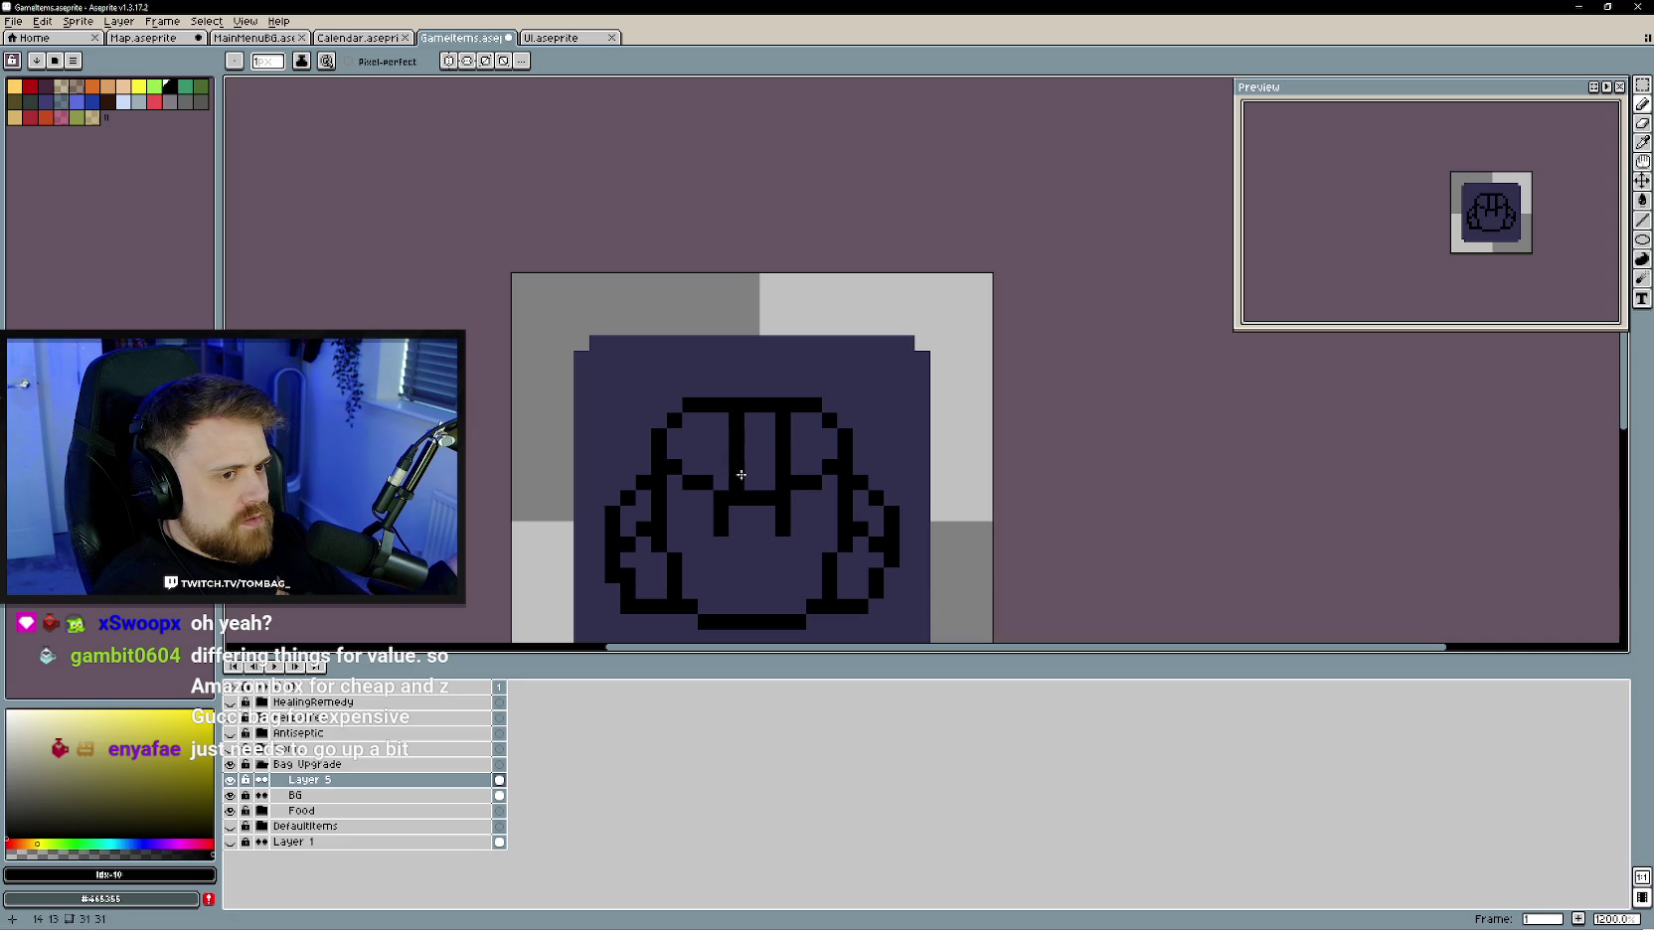
pyautogui.press('e')
pyautogui.moveTo(783, 414); pyautogui.dragTo(783, 491)
pyautogui.press('b')
pyautogui.moveTo(767, 414); pyautogui.dragTo(767, 491)
pyautogui.click(752, 513)
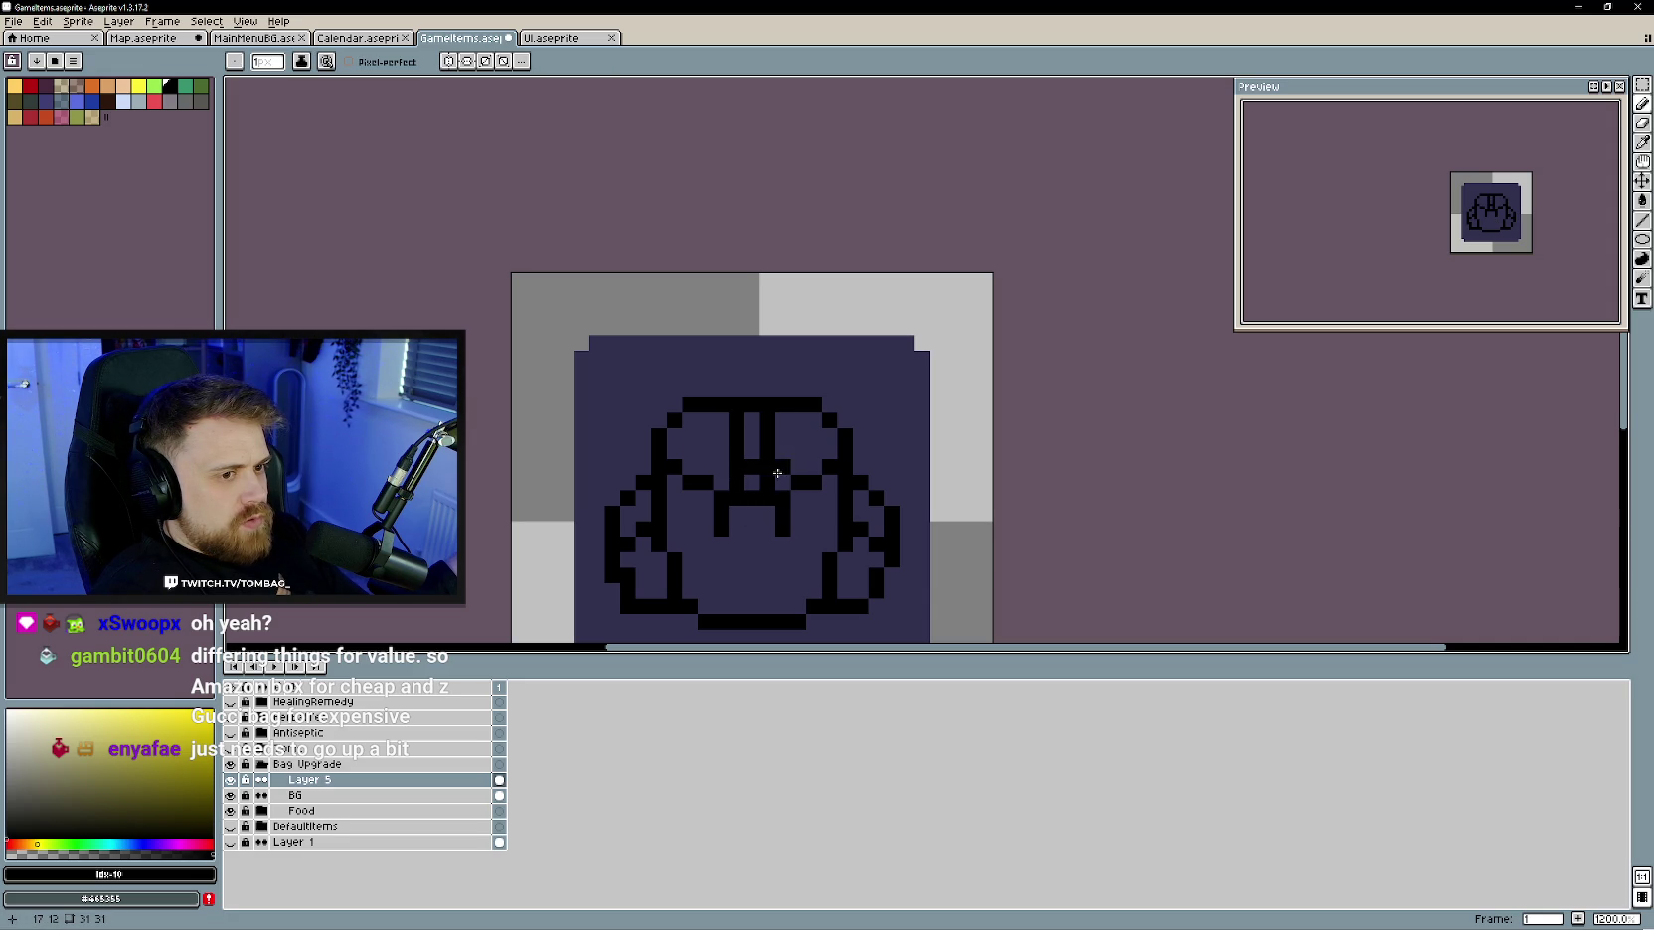
pyautogui.click(721, 482)
# - Shape the small mouth below the straps, trimming its stroke tops and adding black pixels
pyautogui.press('e')
pyautogui.moveTo(736, 484)
pyautogui.mouseDown()
pyautogui.moveTo(767, 484)
pyautogui.moveTo(752, 498)
pyautogui.moveTo(773, 513)
pyautogui.mouseUp()
pyautogui.press('b')
pyautogui.press('e')
pyautogui.press('b')
pyautogui.press('e')
pyautogui.click(783, 498)
pyautogui.press('b')
pyautogui.press('e')
pyautogui.click(722, 499)
pyautogui.press('b')
pyautogui.click(768, 483)
pyautogui.moveTo(756, 489); pyautogui.dragTo(746, 492)
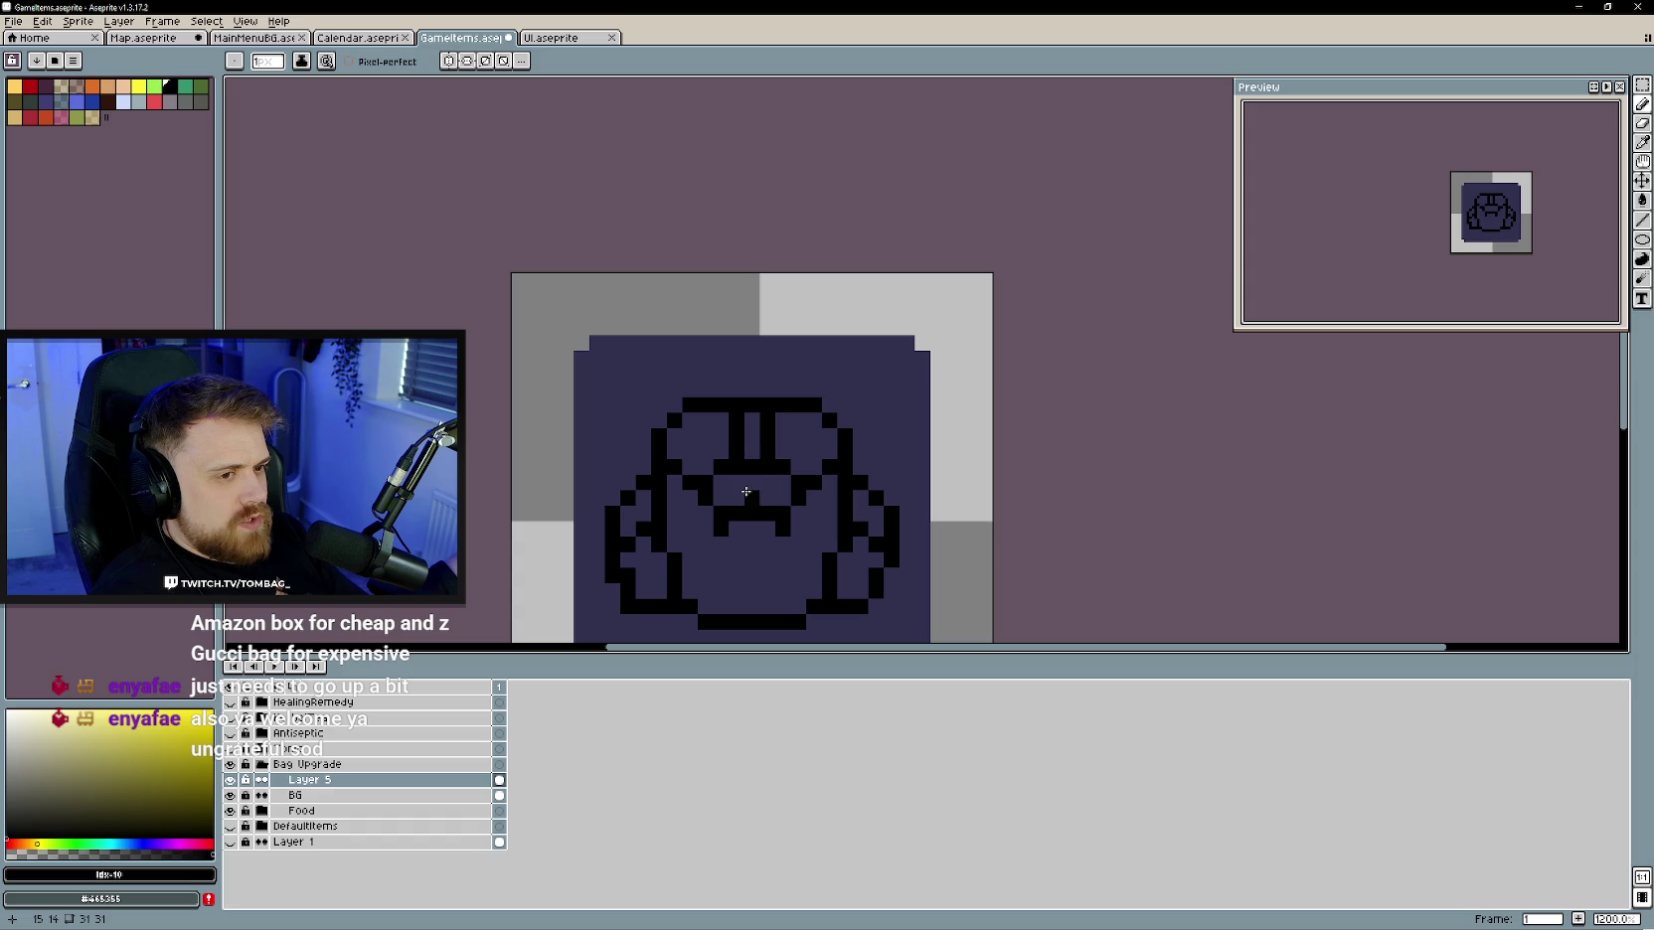
pyautogui.click(744, 500)
# - Clear the mouth's interior and redraw its bottom edge
pyautogui.scroll(-3, 766, 581)
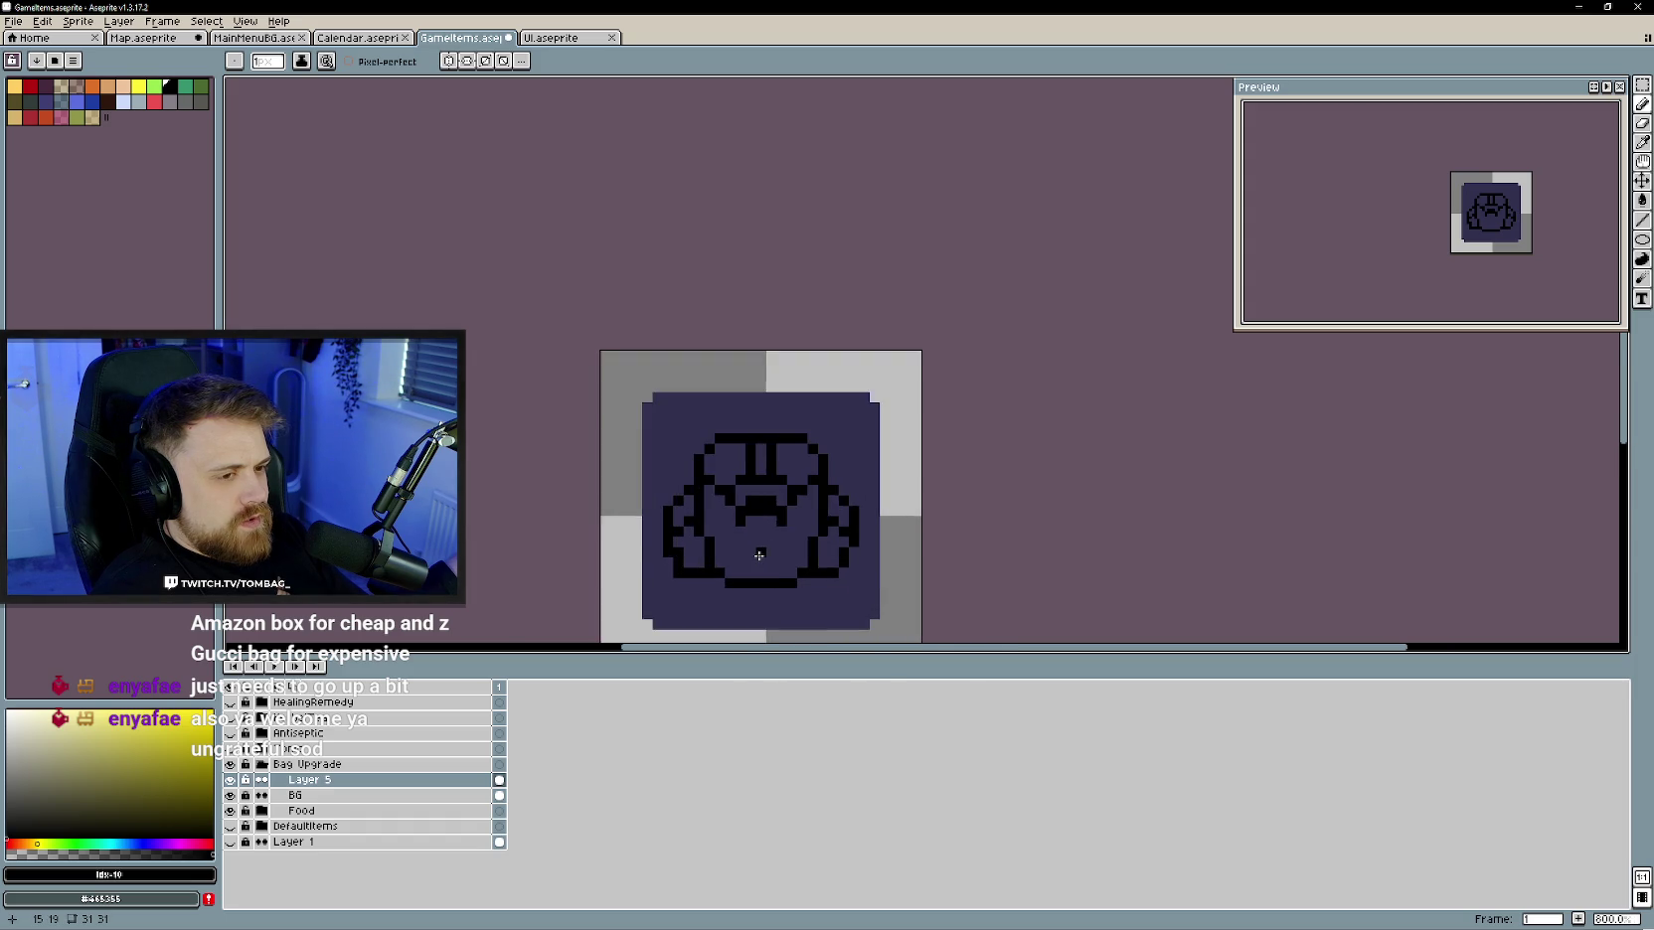
pyautogui.scroll(2, 758, 557)
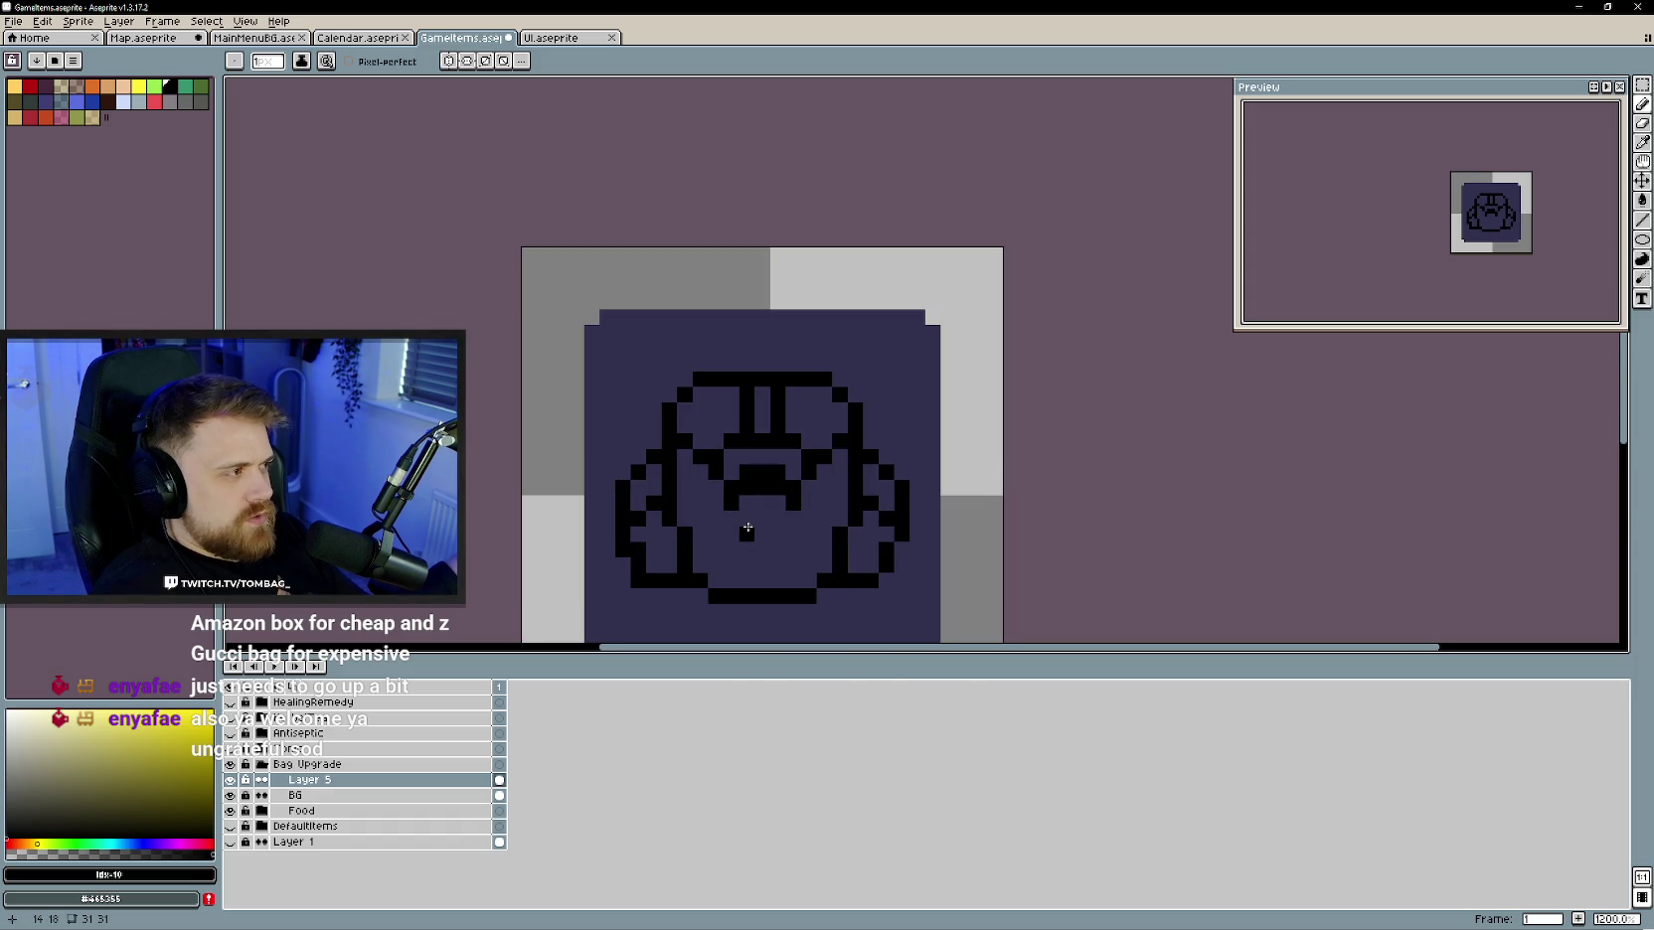
pyautogui.scroll(1, 746, 510)
pyautogui.moveTo(745, 475)
pyautogui.mouseDown()
pyautogui.moveTo(786, 475)
pyautogui.moveTo(786, 494)
pyautogui.mouseUp()
pyautogui.press('b')
pyautogui.press('e')
pyautogui.press('b')
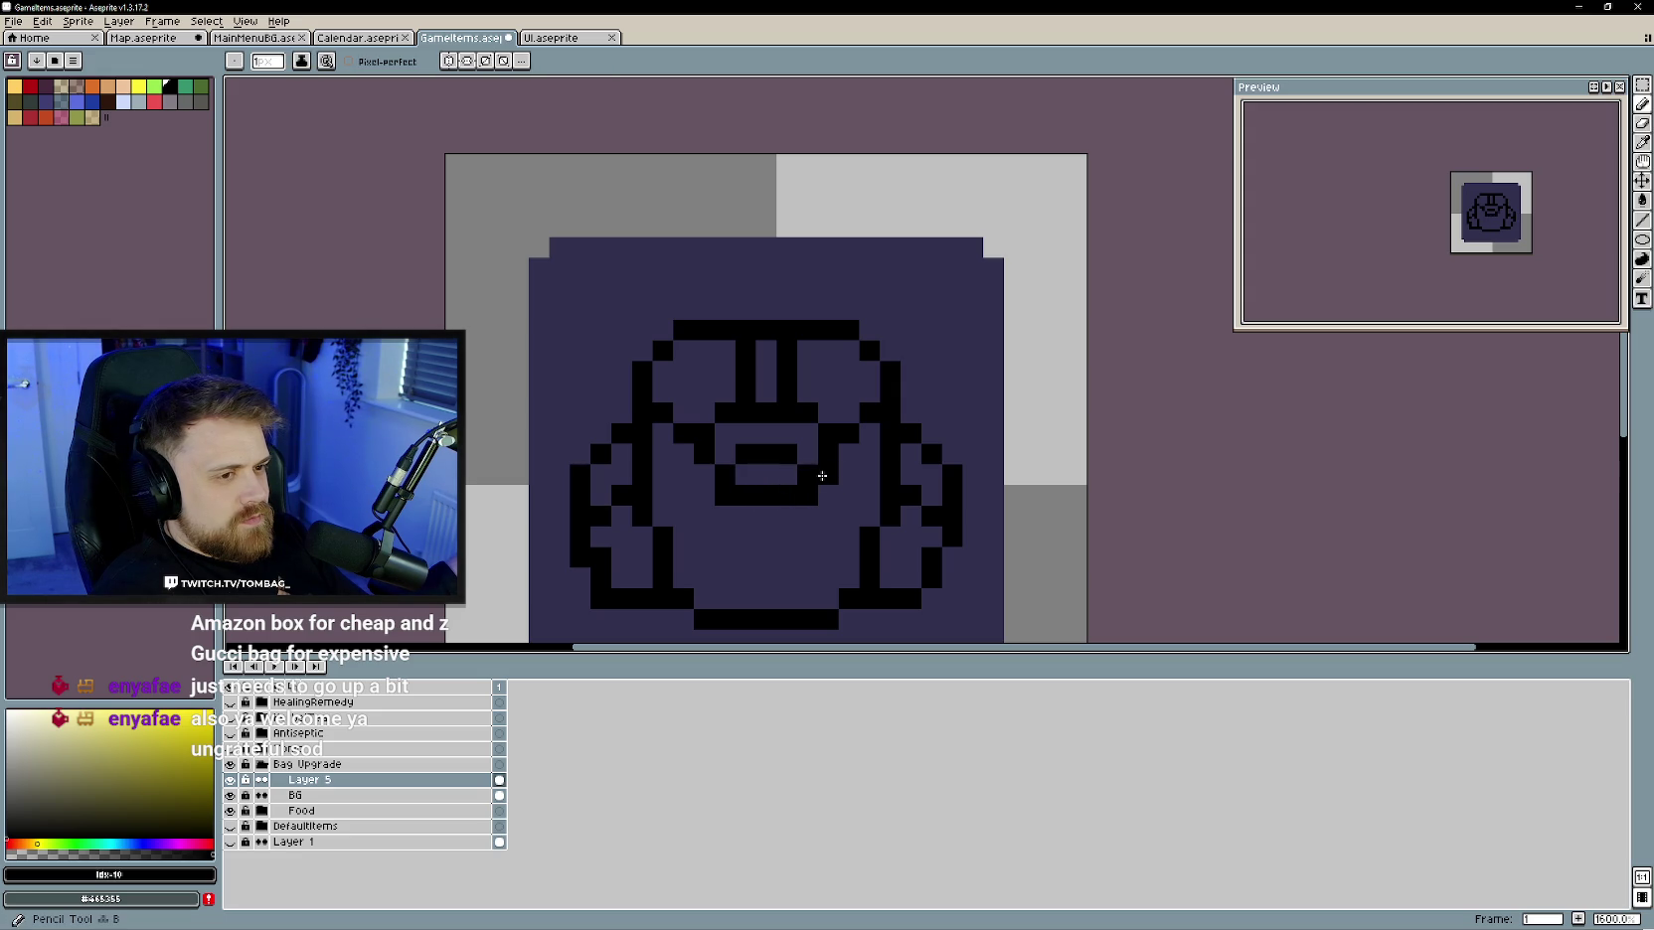
# - Try a line from the mouth to the bottom outline, then undo it
pyautogui.scroll(-3, 750, 533)
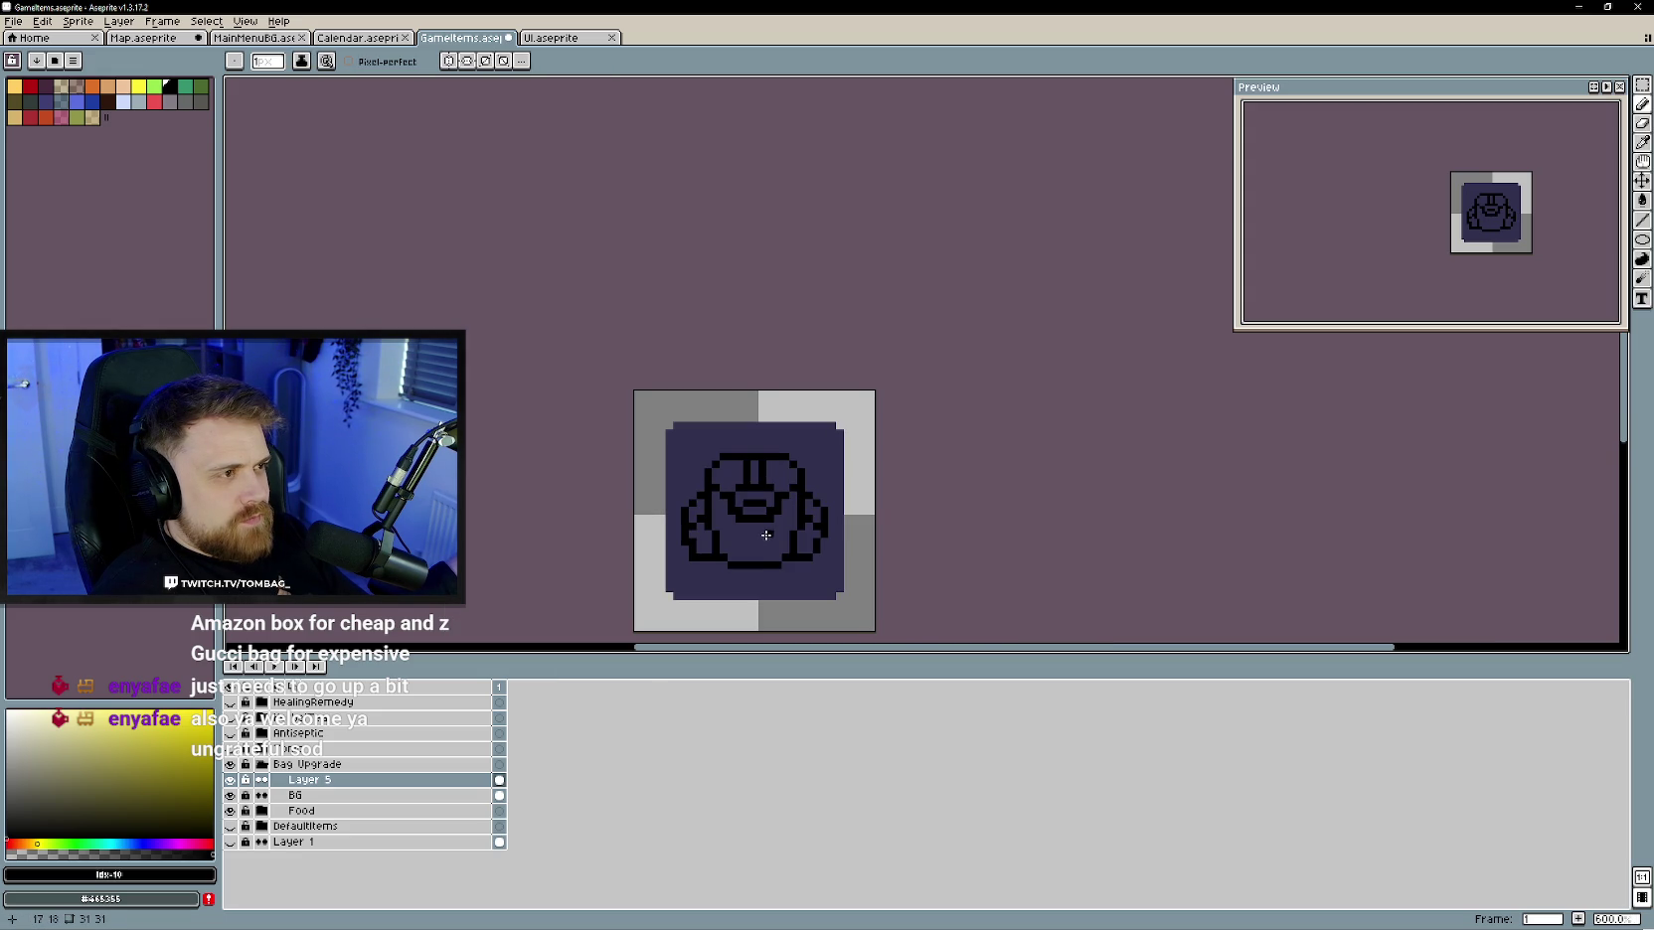
pyautogui.scroll(3, 765, 535)
pyautogui.moveTo(777, 545)
pyautogui.mouseDown()
pyautogui.moveTo(777, 610)
pyautogui.moveTo(743, 562)
pyautogui.moveTo(765, 614)
pyautogui.mouseUp()
pyautogui.hotkey('ctrl', 'z')
pyautogui.scroll(-3, 777, 546)
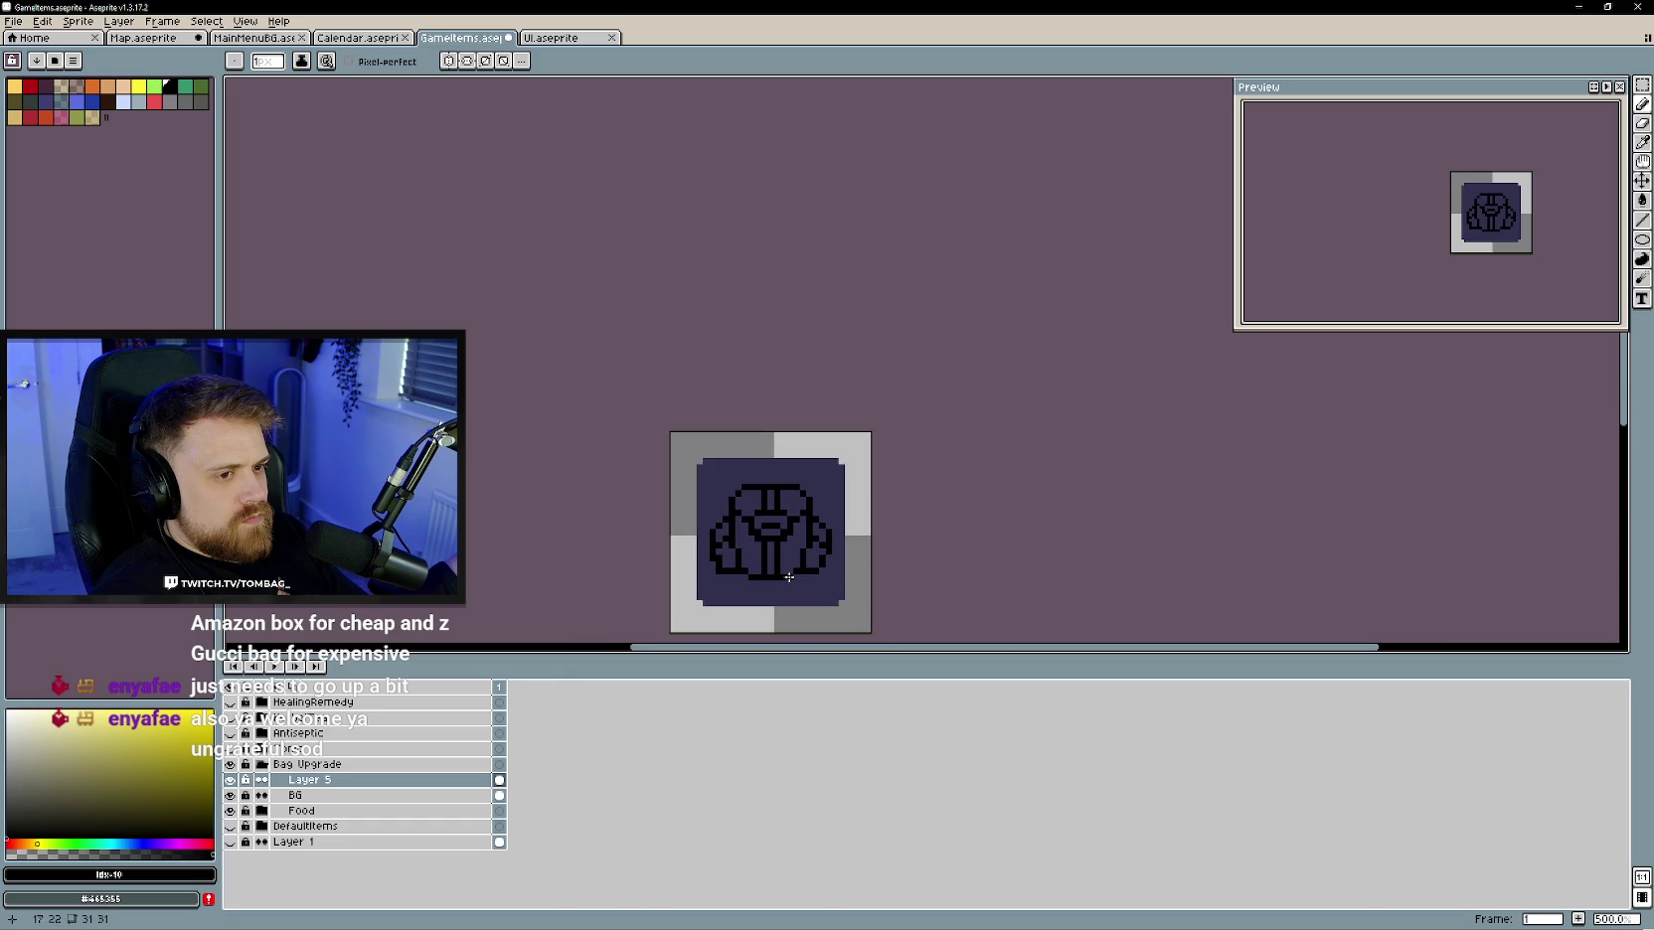
pyautogui.press('v')
pyautogui.hotkey('ctrl', 'z')
pyautogui.hotkey('ctrl', 'z')
pyautogui.hotkey('ctrl', 'z')
pyautogui.hotkey('ctrl', 'z')
pyautogui.hotkey('ctrl', 'z')
pyautogui.hotkey('ctrl', 'z')
pyautogui.hotkey('ctrl', 'z')
pyautogui.hotkey('ctrl', 'z')
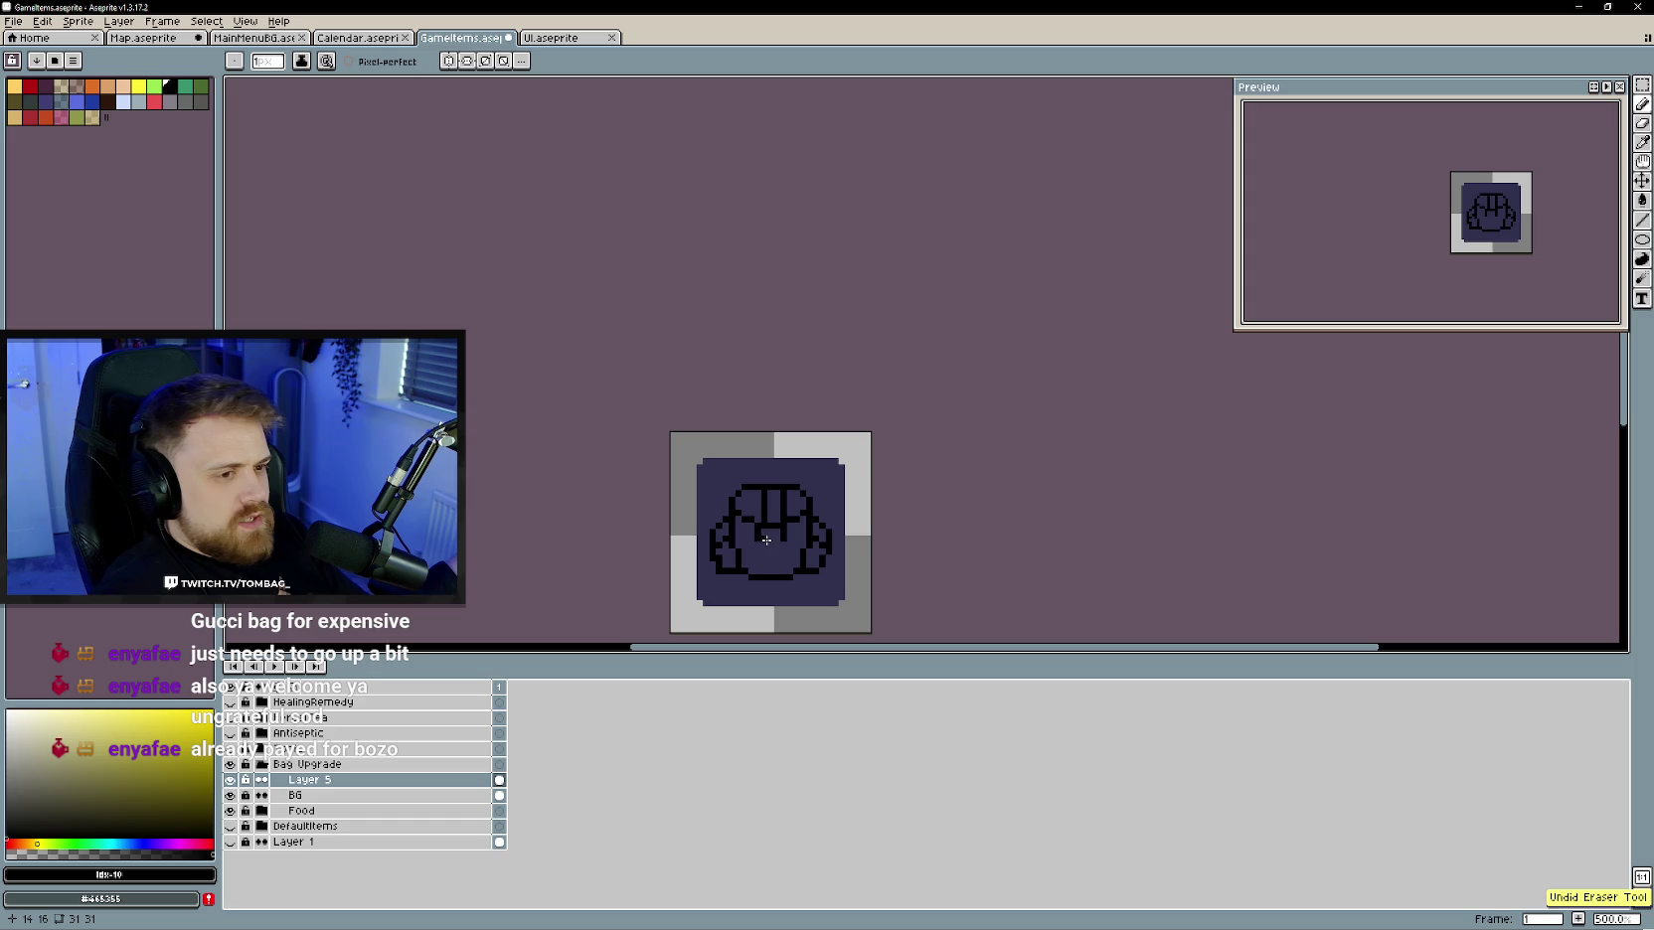
pyautogui.scroll(2, 775, 513)
pyautogui.press('b')
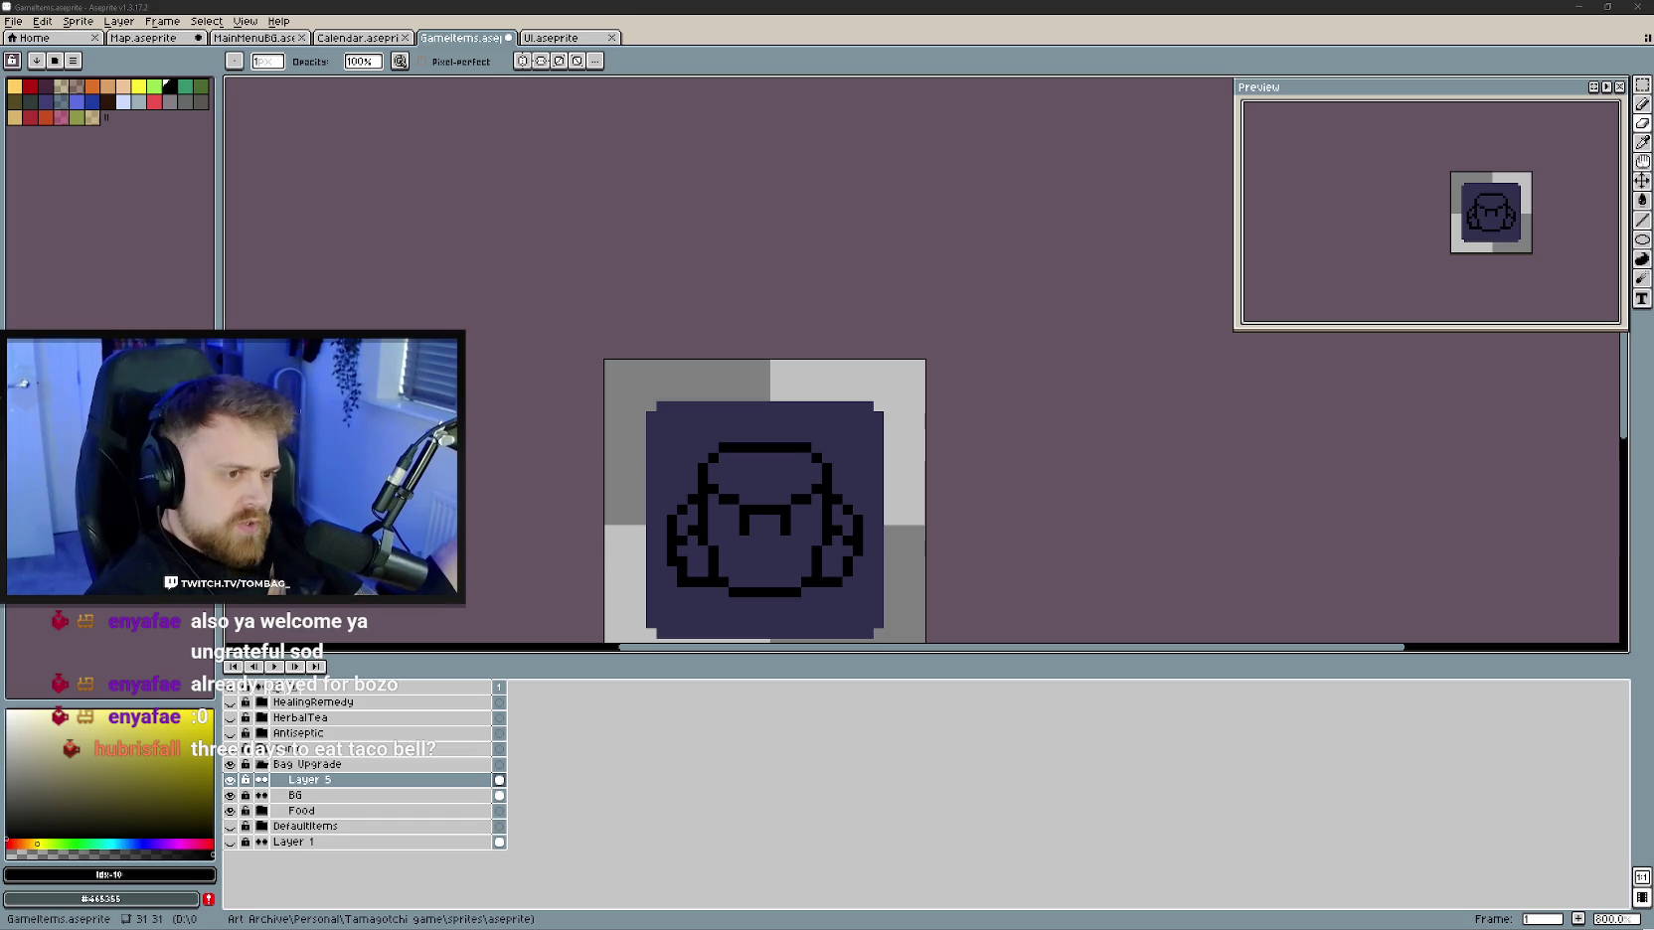
# - Pencil black pixels and an M shape into the bag's mouth
pyautogui.scroll(3, 771, 533)
pyautogui.press('r')
pyautogui.press('b')
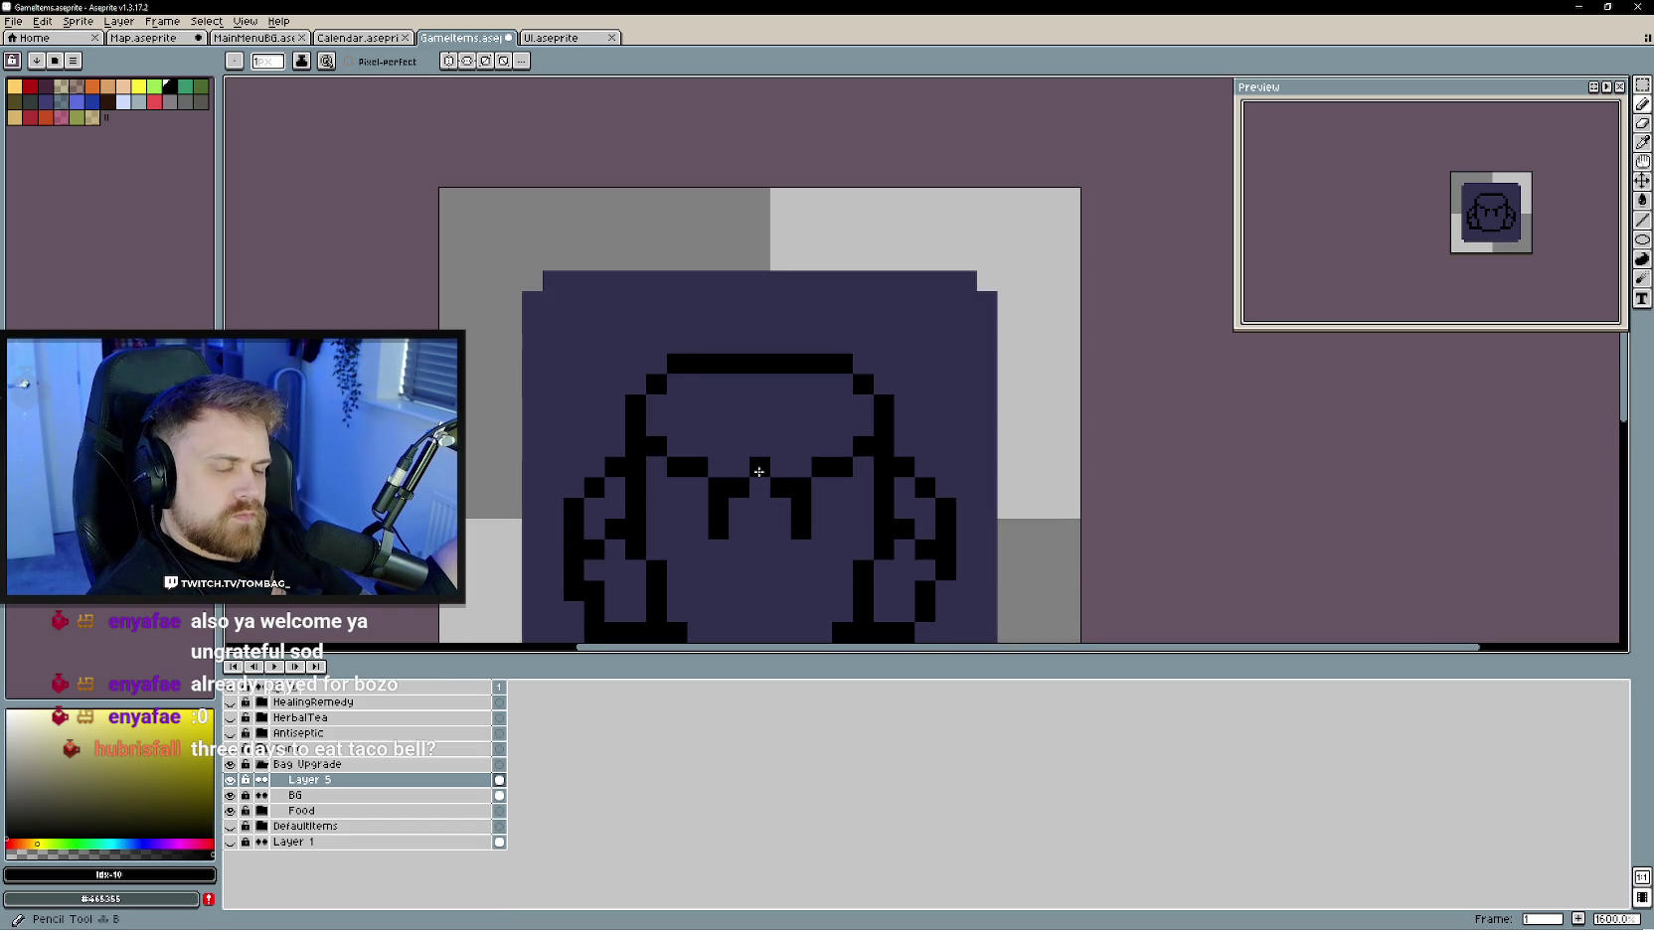
pyautogui.click(759, 448)
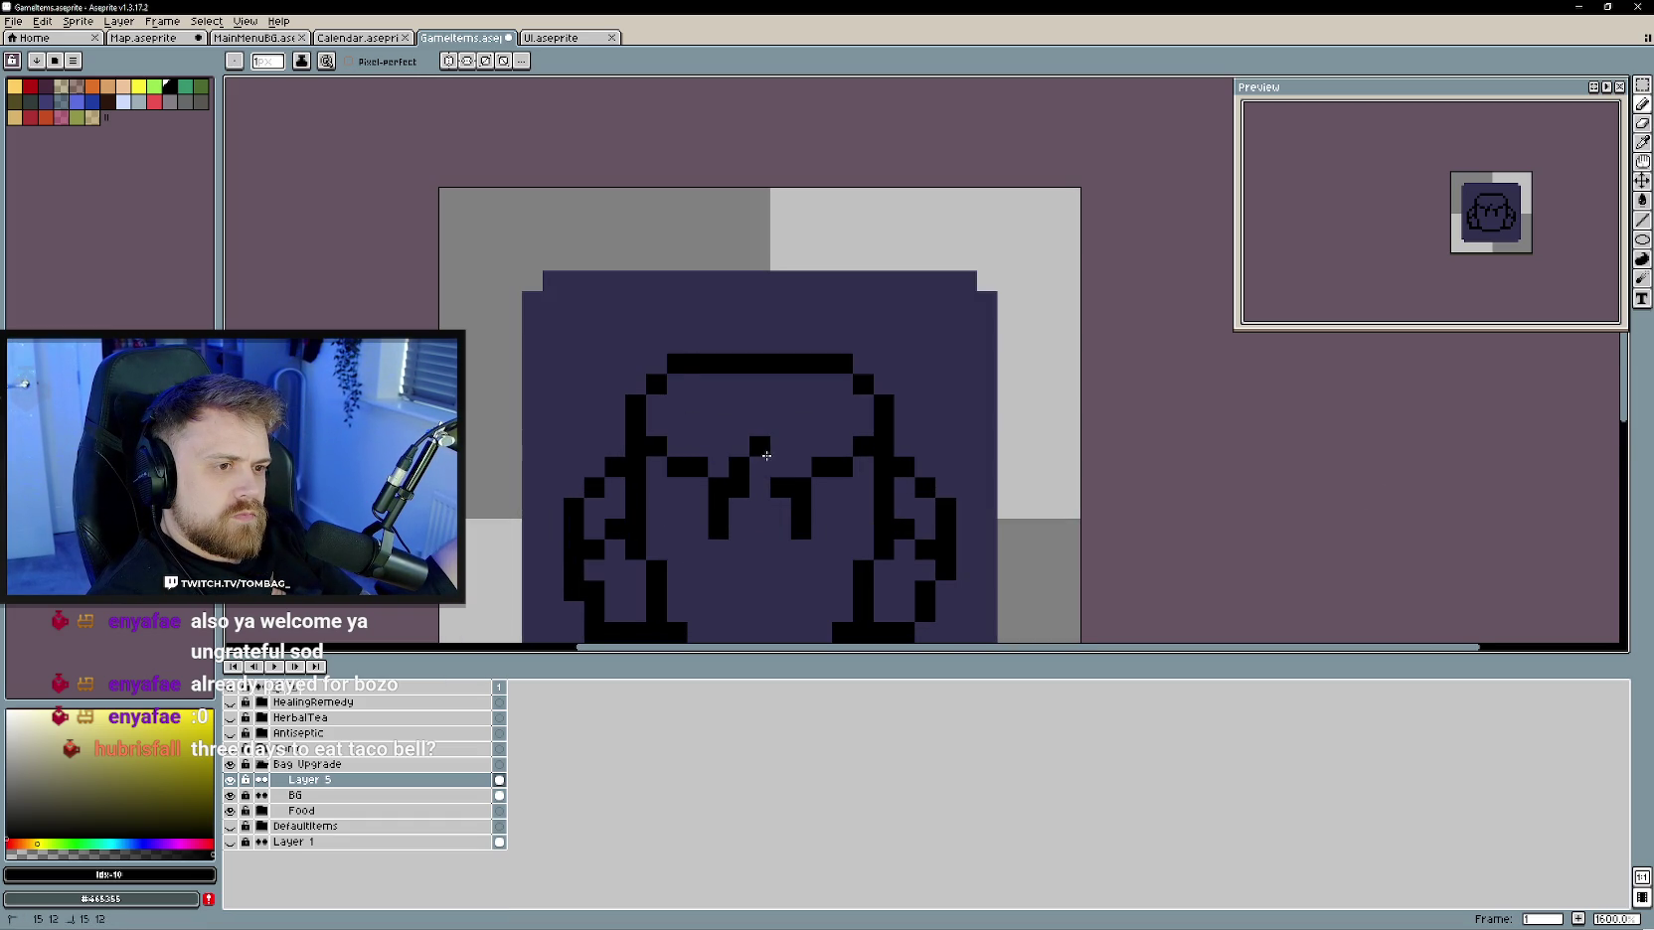
pyautogui.click(781, 467)
pyautogui.moveTo(759, 487); pyautogui.dragTo(759, 517)
pyautogui.scroll(-3, 808, 540)
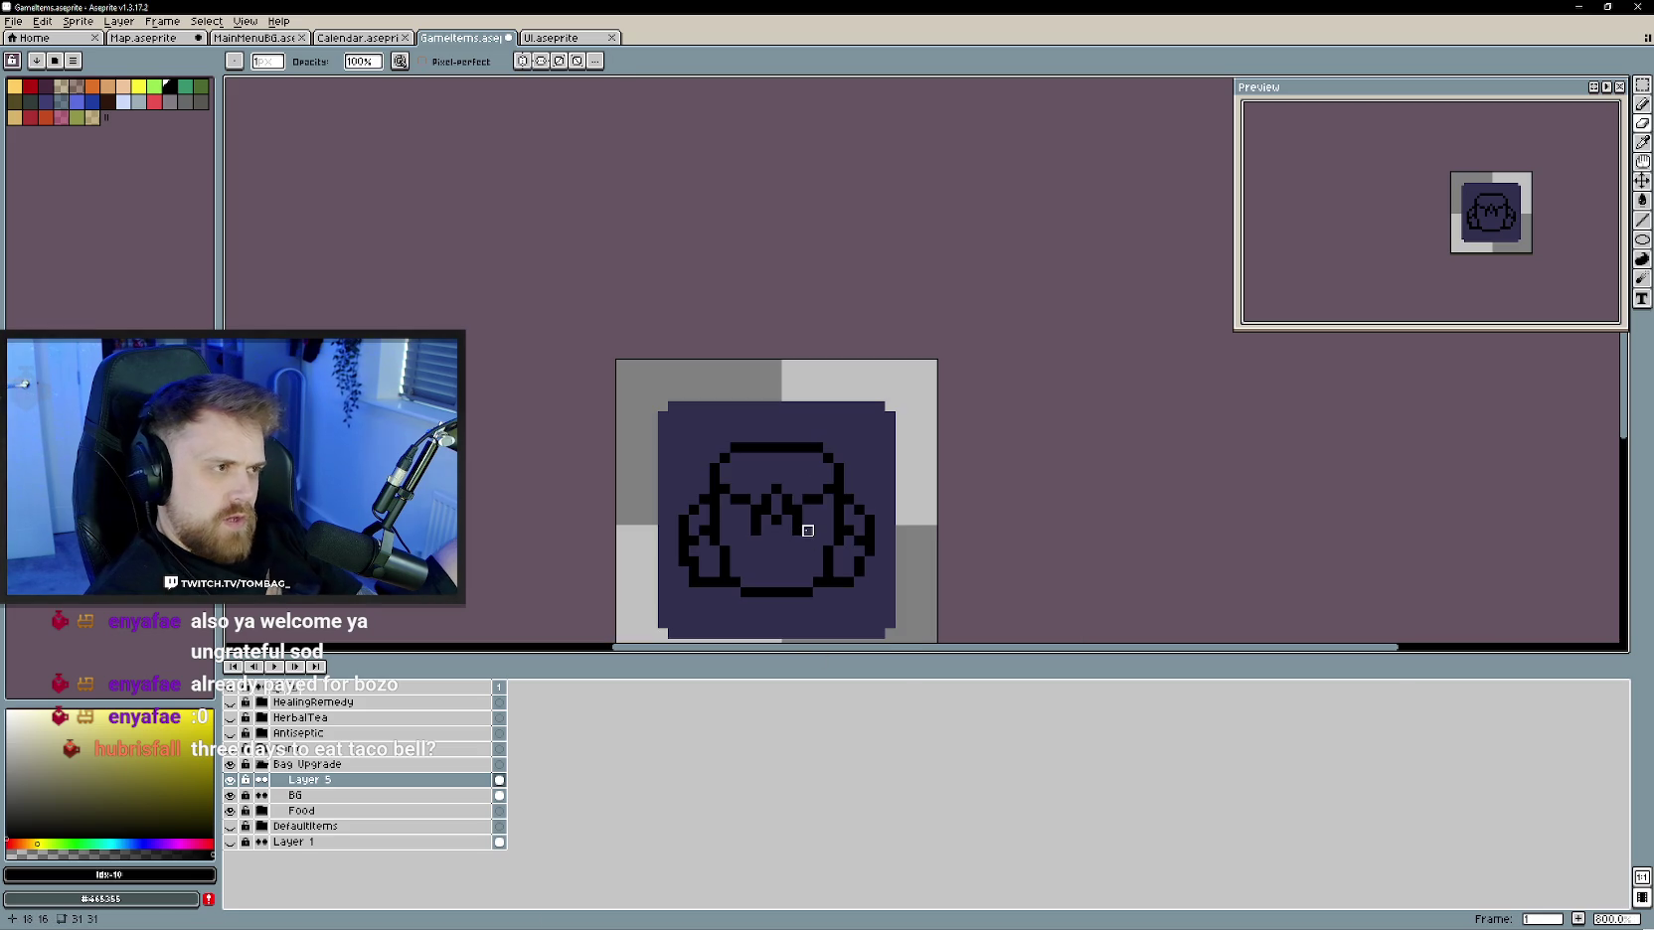
pyautogui.scroll(2, 789, 540)
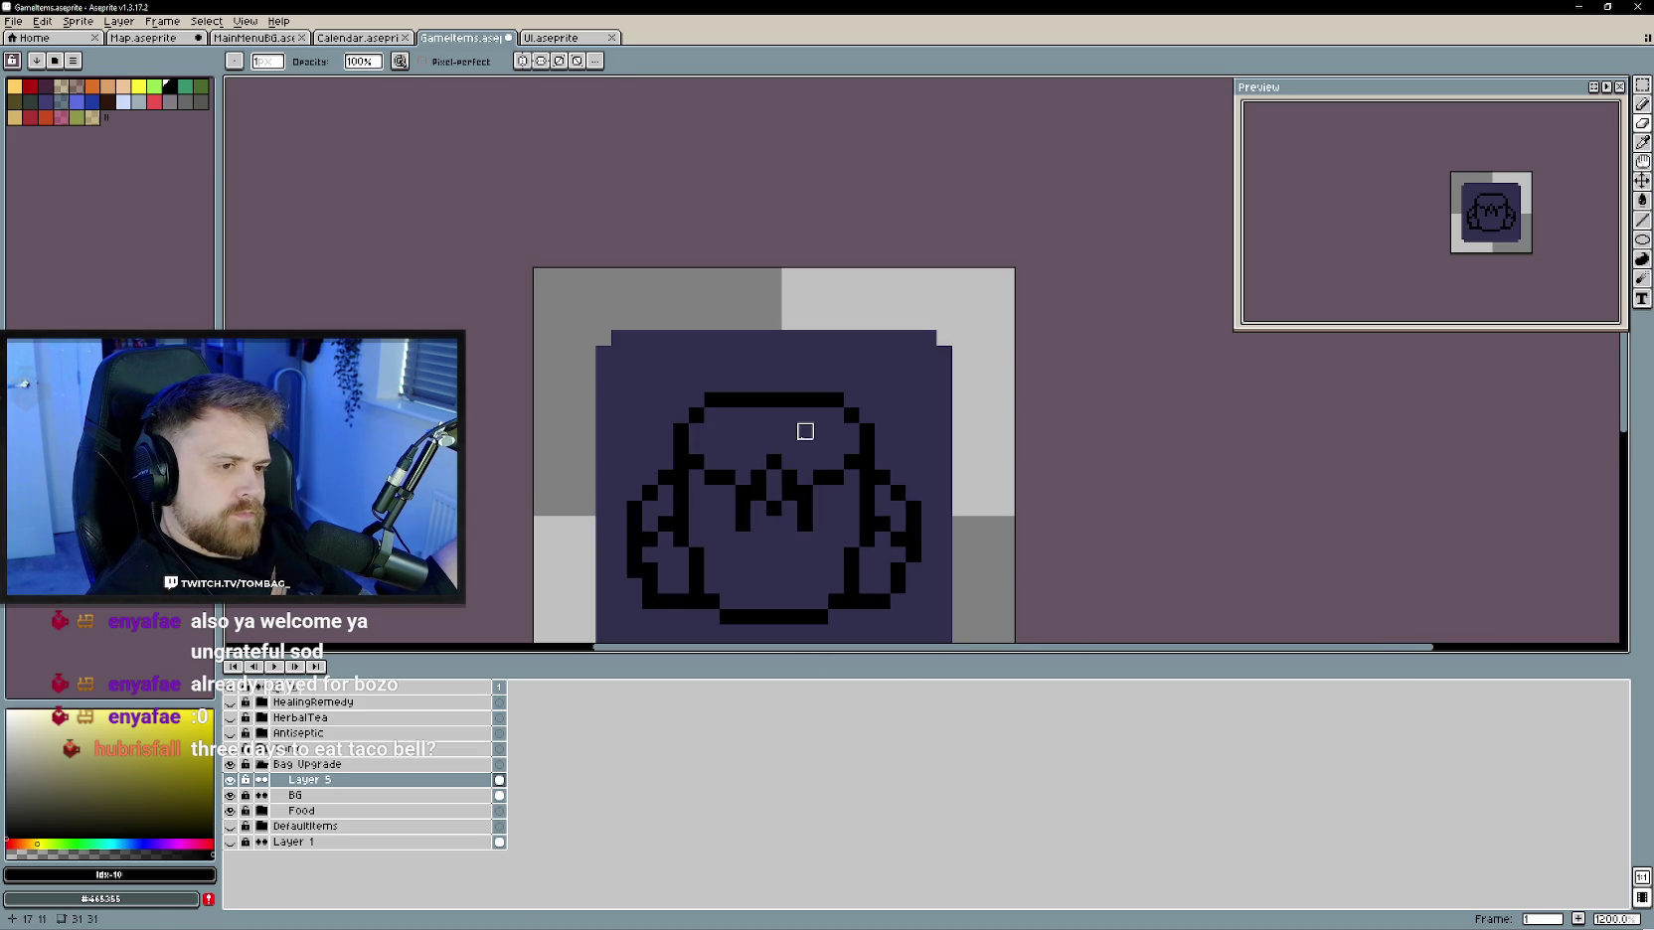
# - Turn the M into crossing diagonal straps by erasing its vertical strokes and adding a centre pixel
pyautogui.press('e')
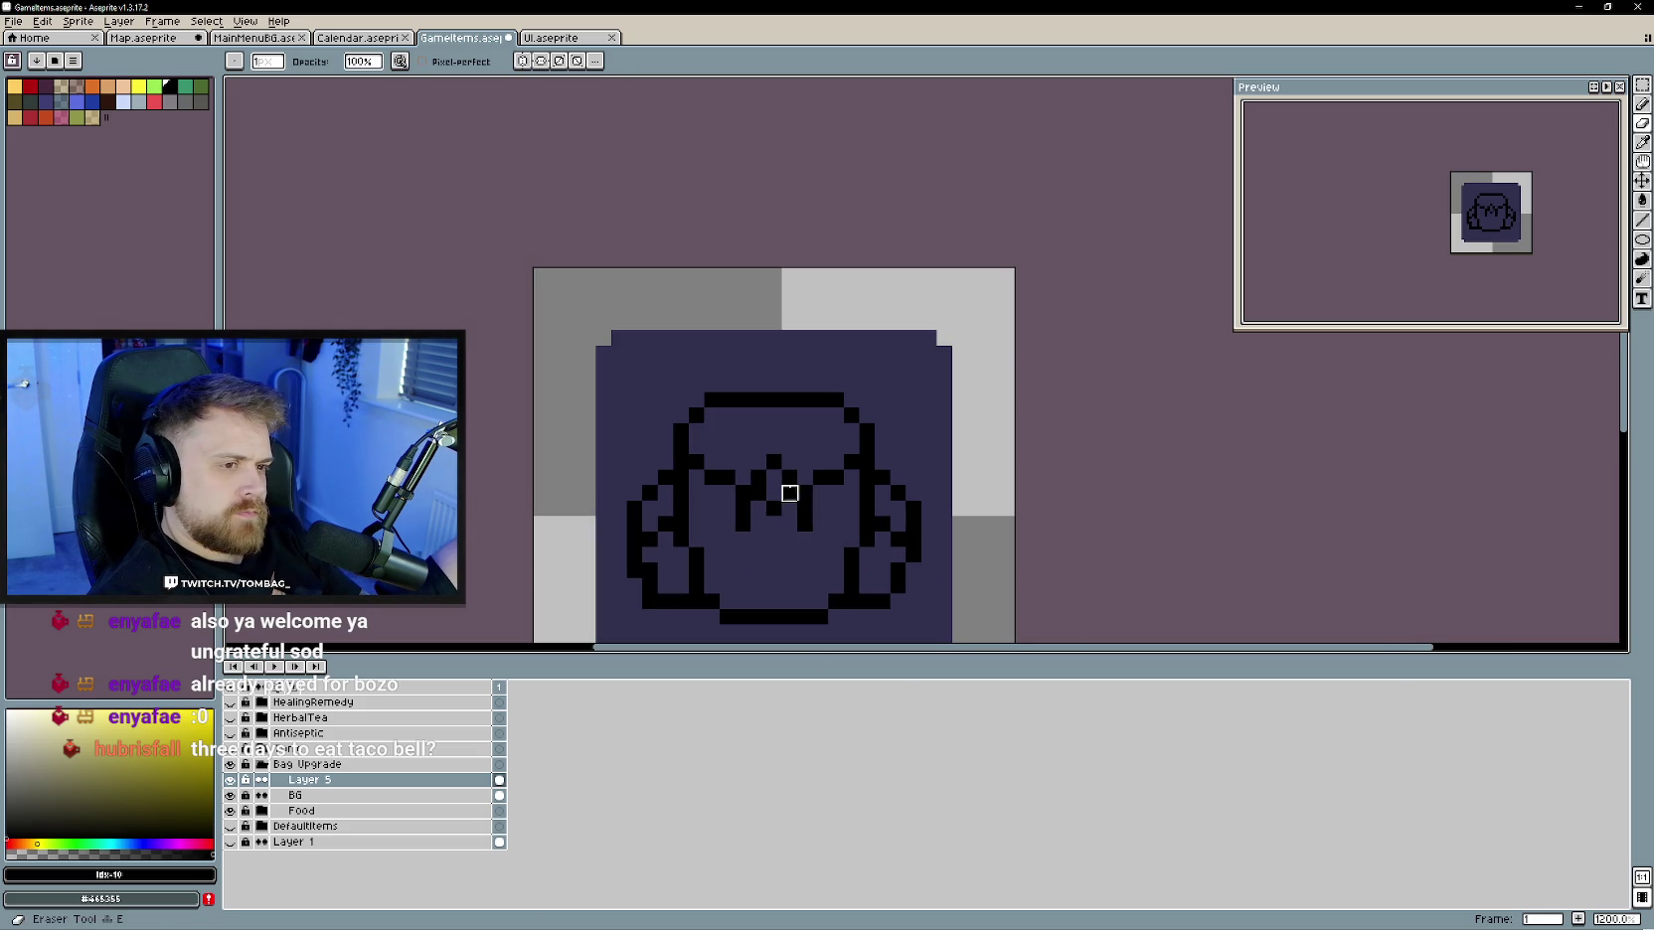
pyautogui.press('b')
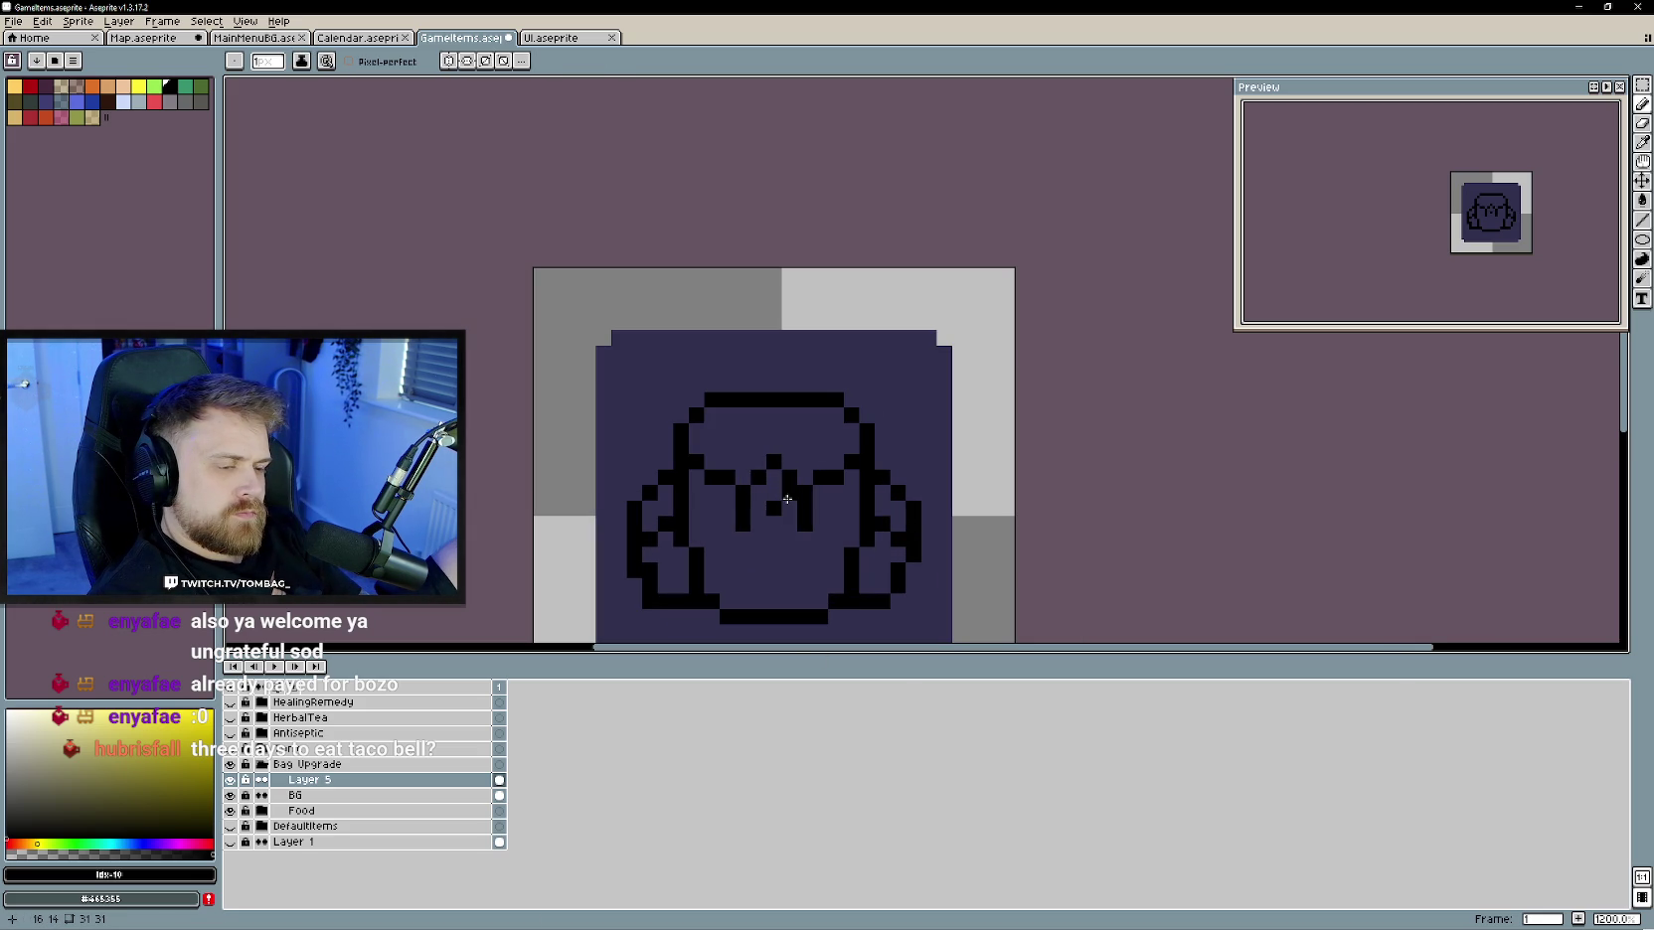
pyautogui.click(787, 499)
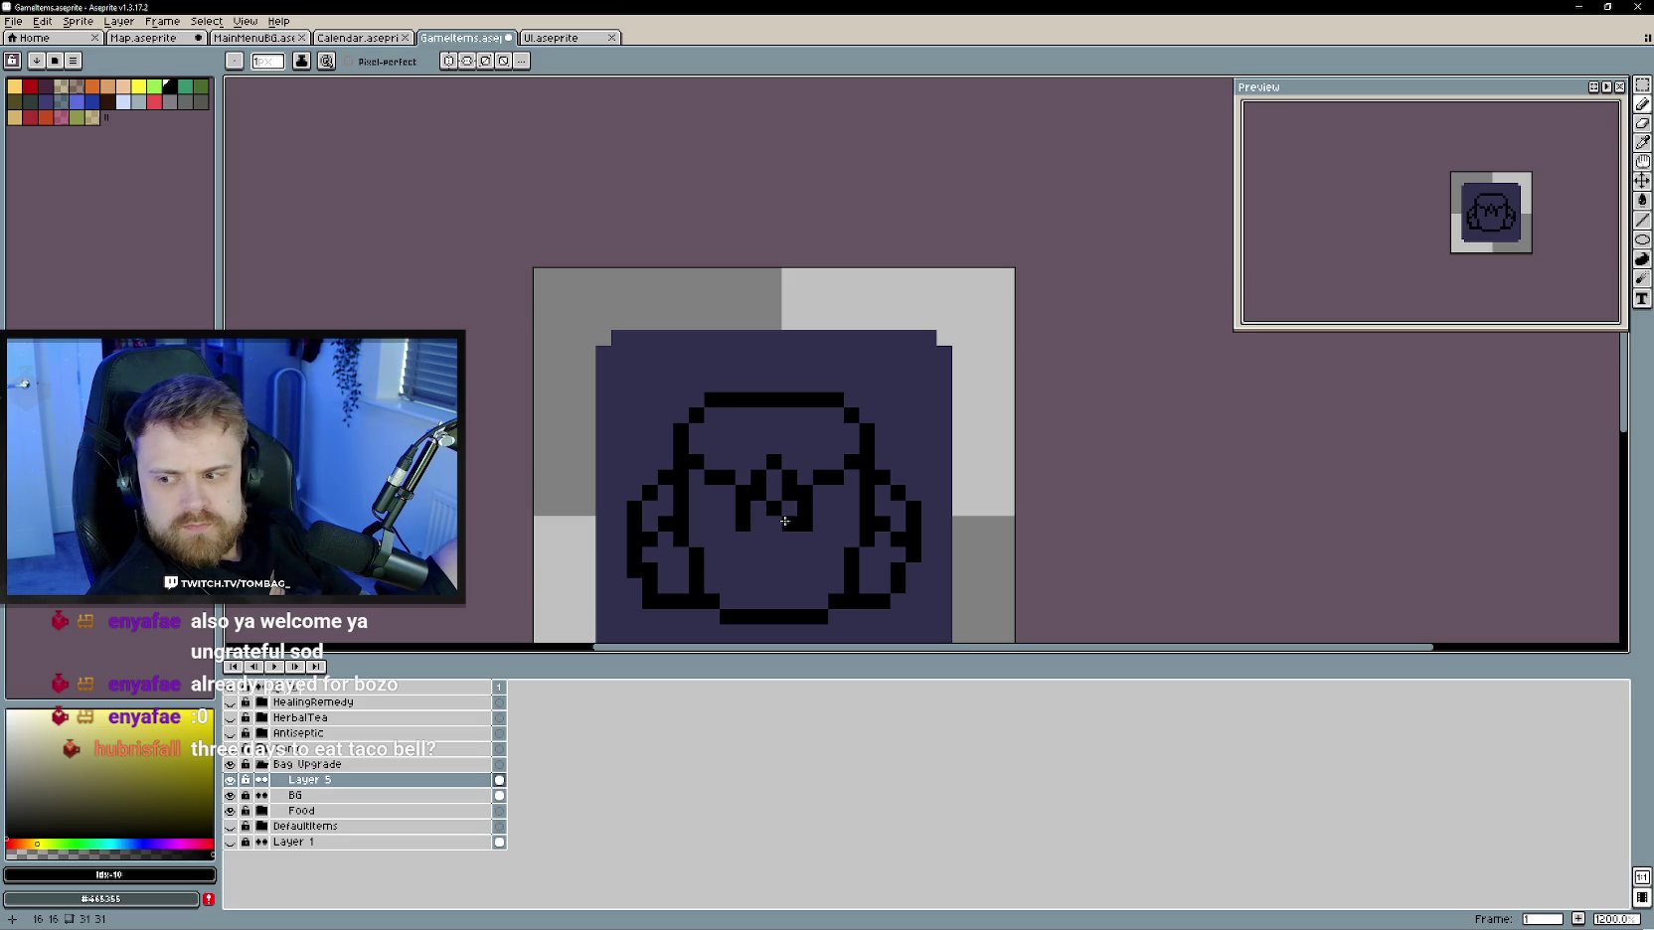
pyautogui.scroll(-1, 785, 520)
pyautogui.scroll(1, 785, 520)
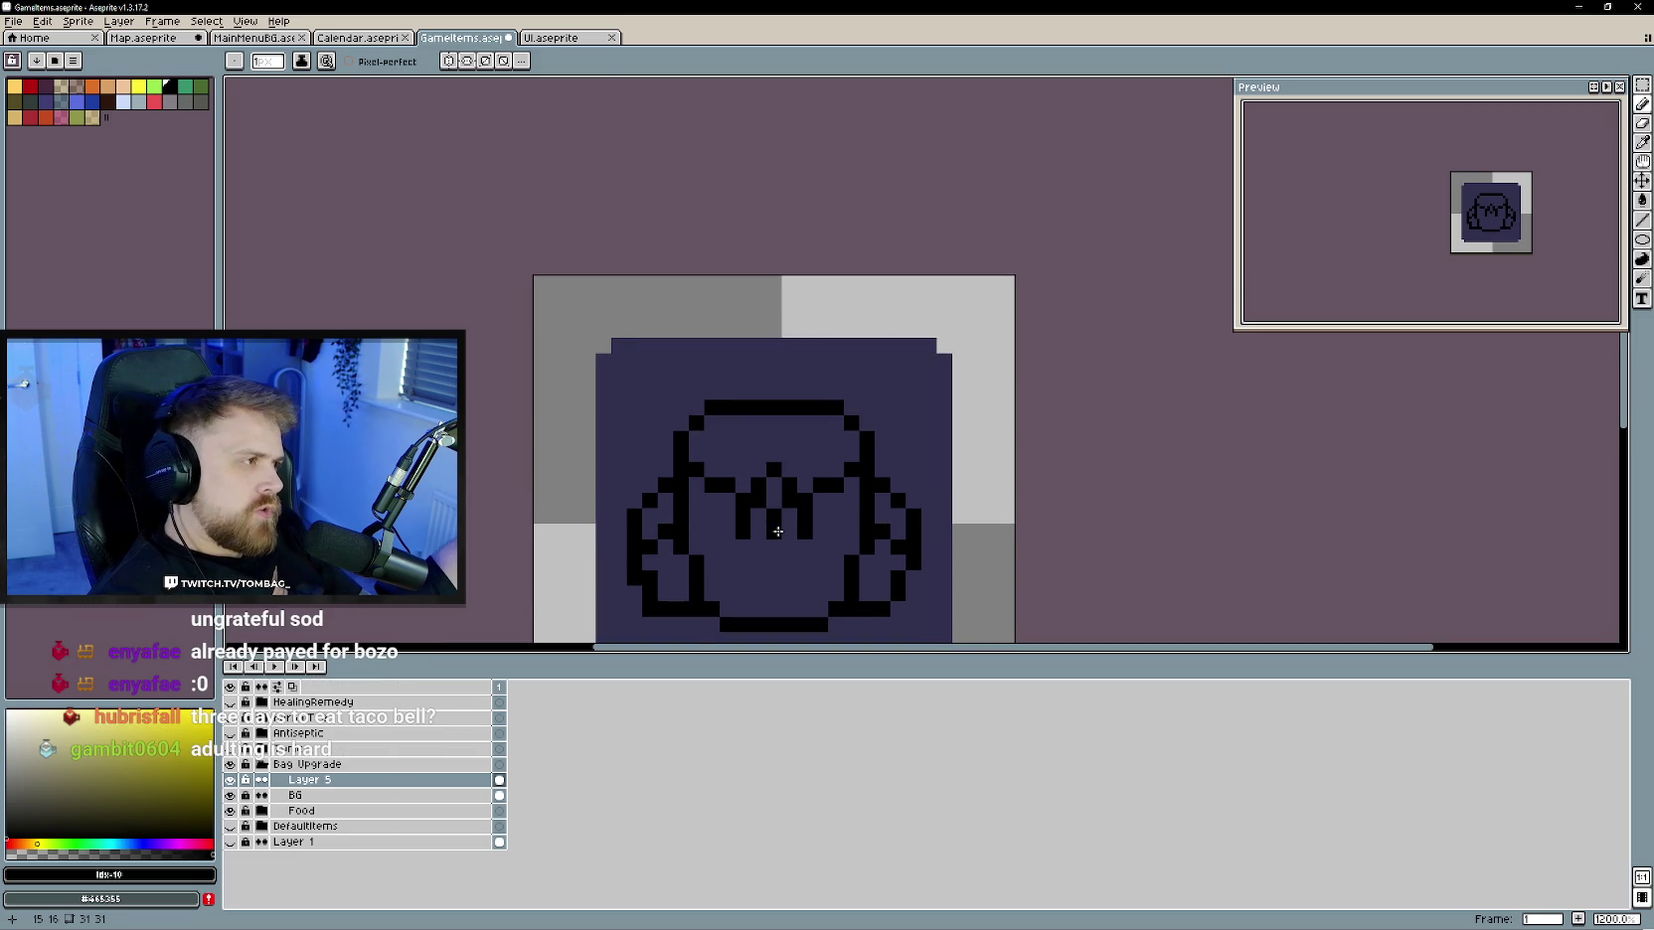
pyautogui.scroll(1, 777, 488)
pyautogui.press('e')
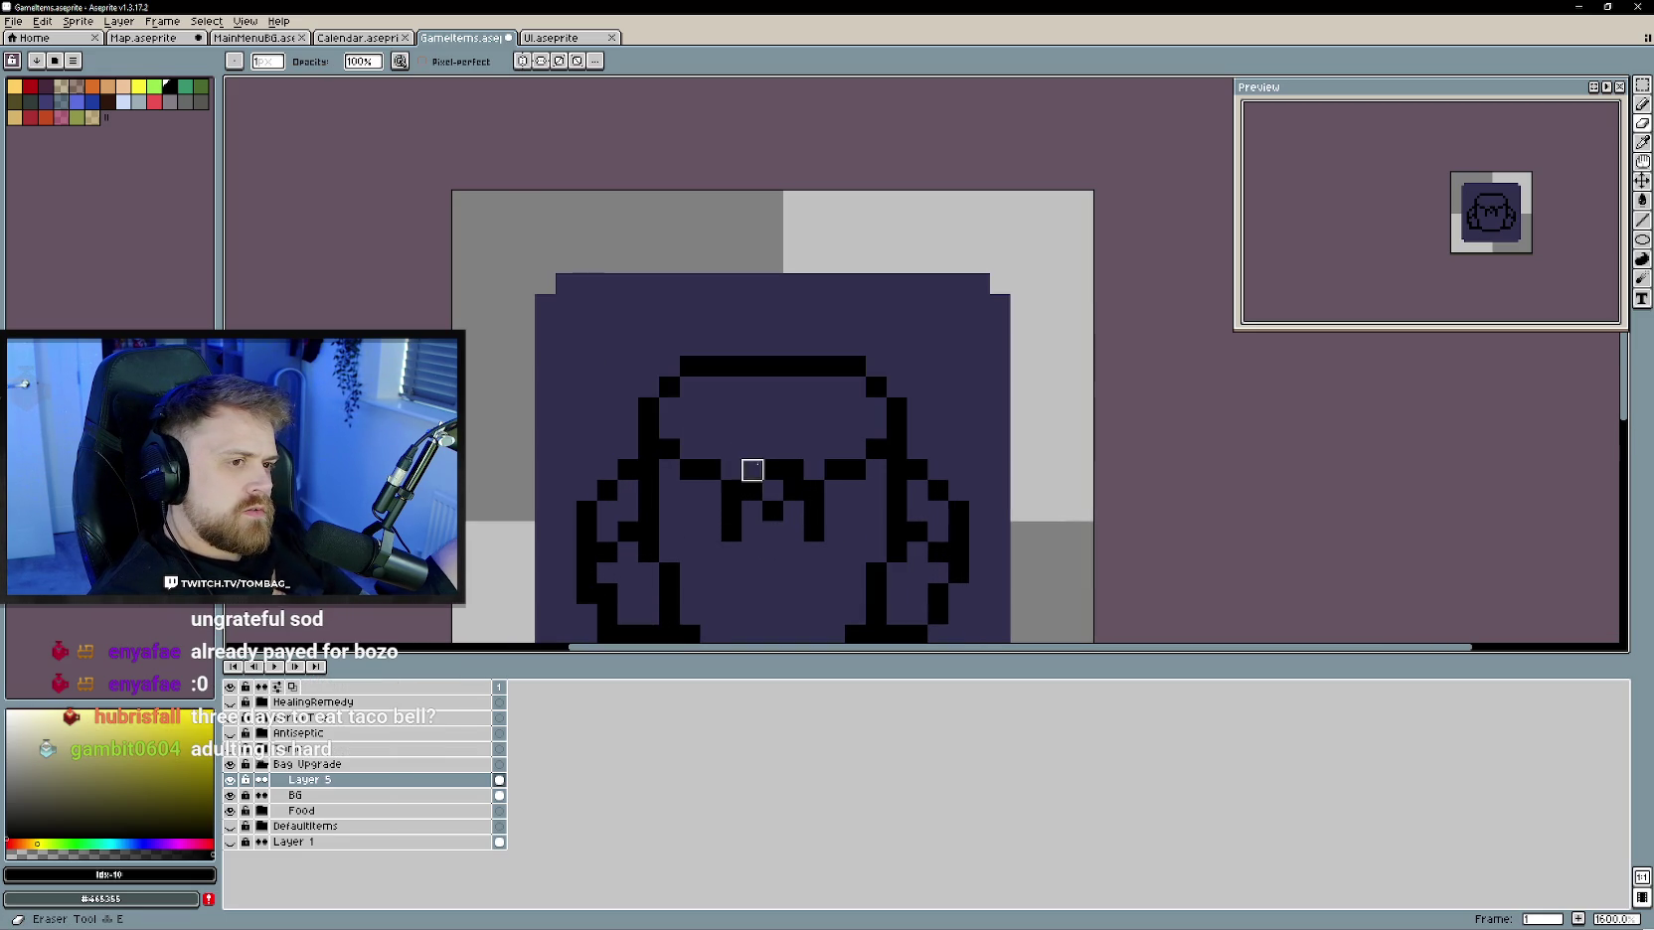
pyautogui.scroll(-2, 774, 537)
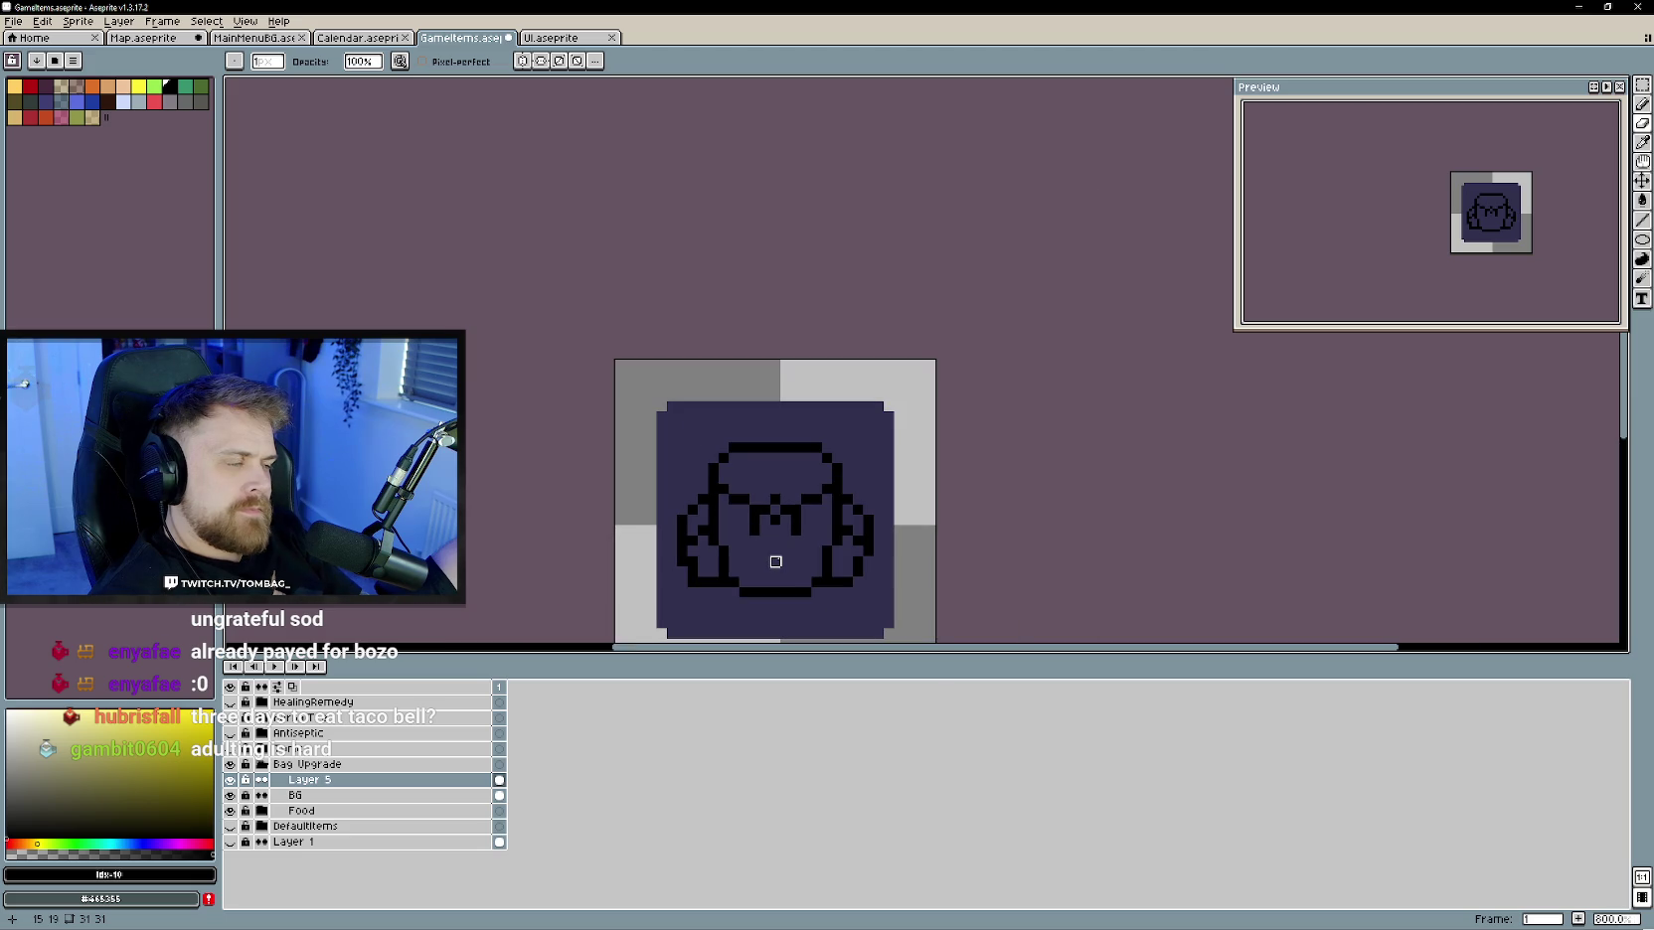
pyautogui.scroll(1, 775, 561)
pyautogui.moveTo(806, 492)
pyautogui.mouseDown()
pyautogui.moveTo(806, 524)
pyautogui.moveTo(739, 529)
pyautogui.moveTo(793, 520)
pyautogui.mouseUp()
pyautogui.press('b')
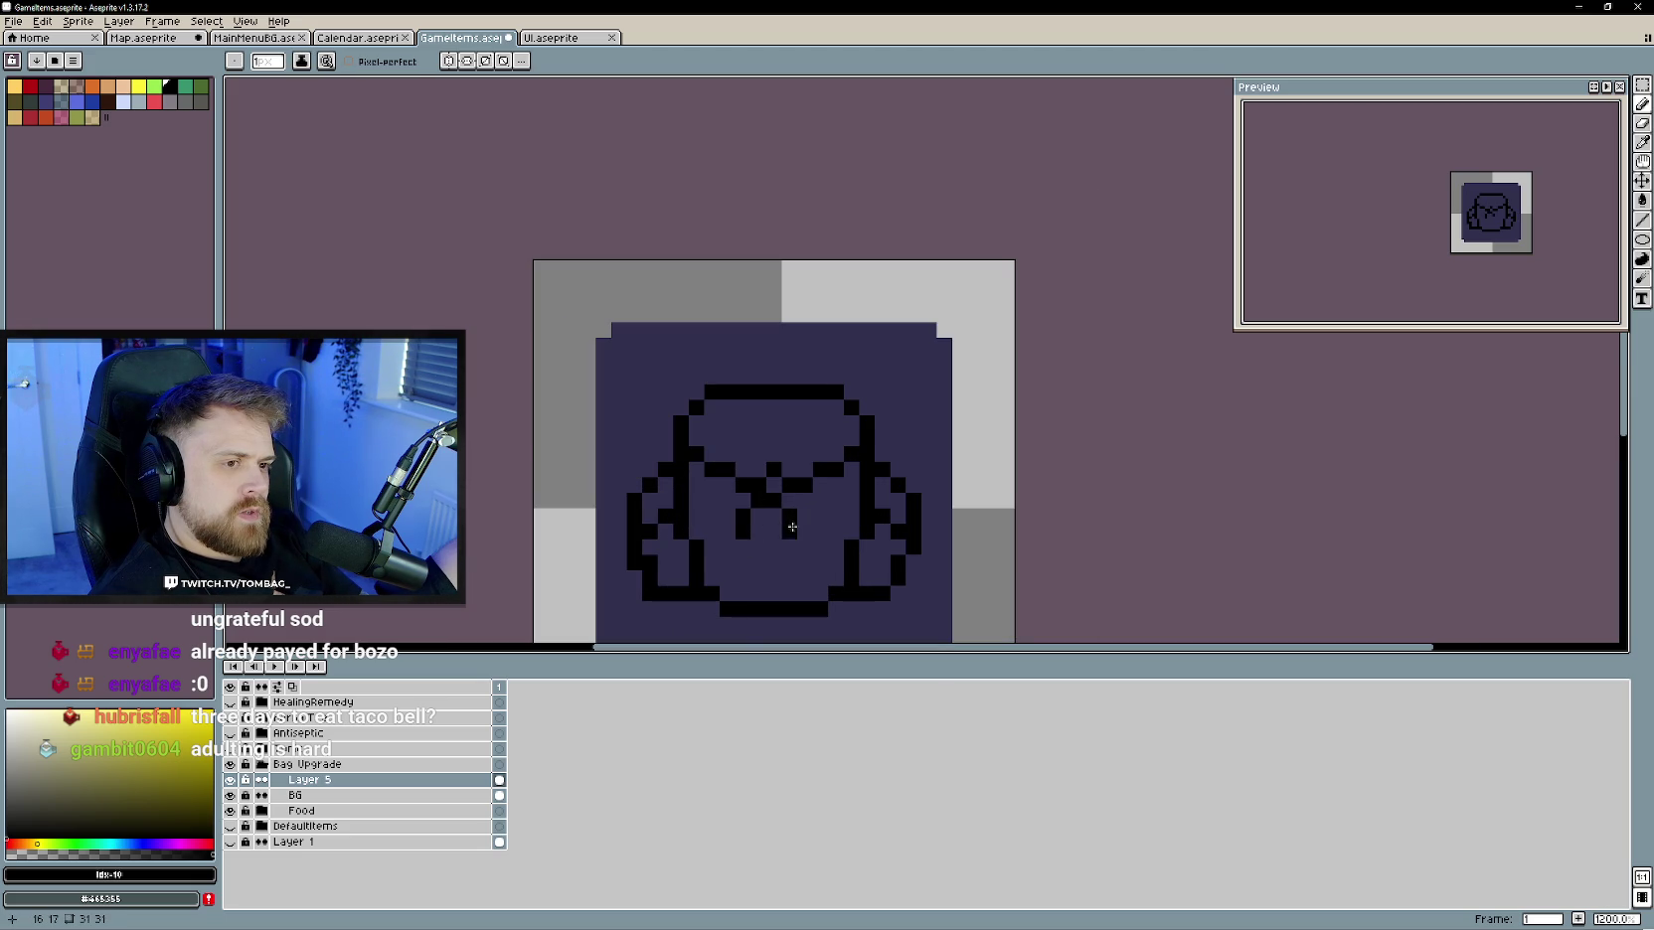
pyautogui.click(789, 501)
# - Undo the centre pixel, zoom around the bag, and pick brown as the drawing colour
pyautogui.scroll(-4, 801, 562)
pyautogui.scroll(5, 785, 536)
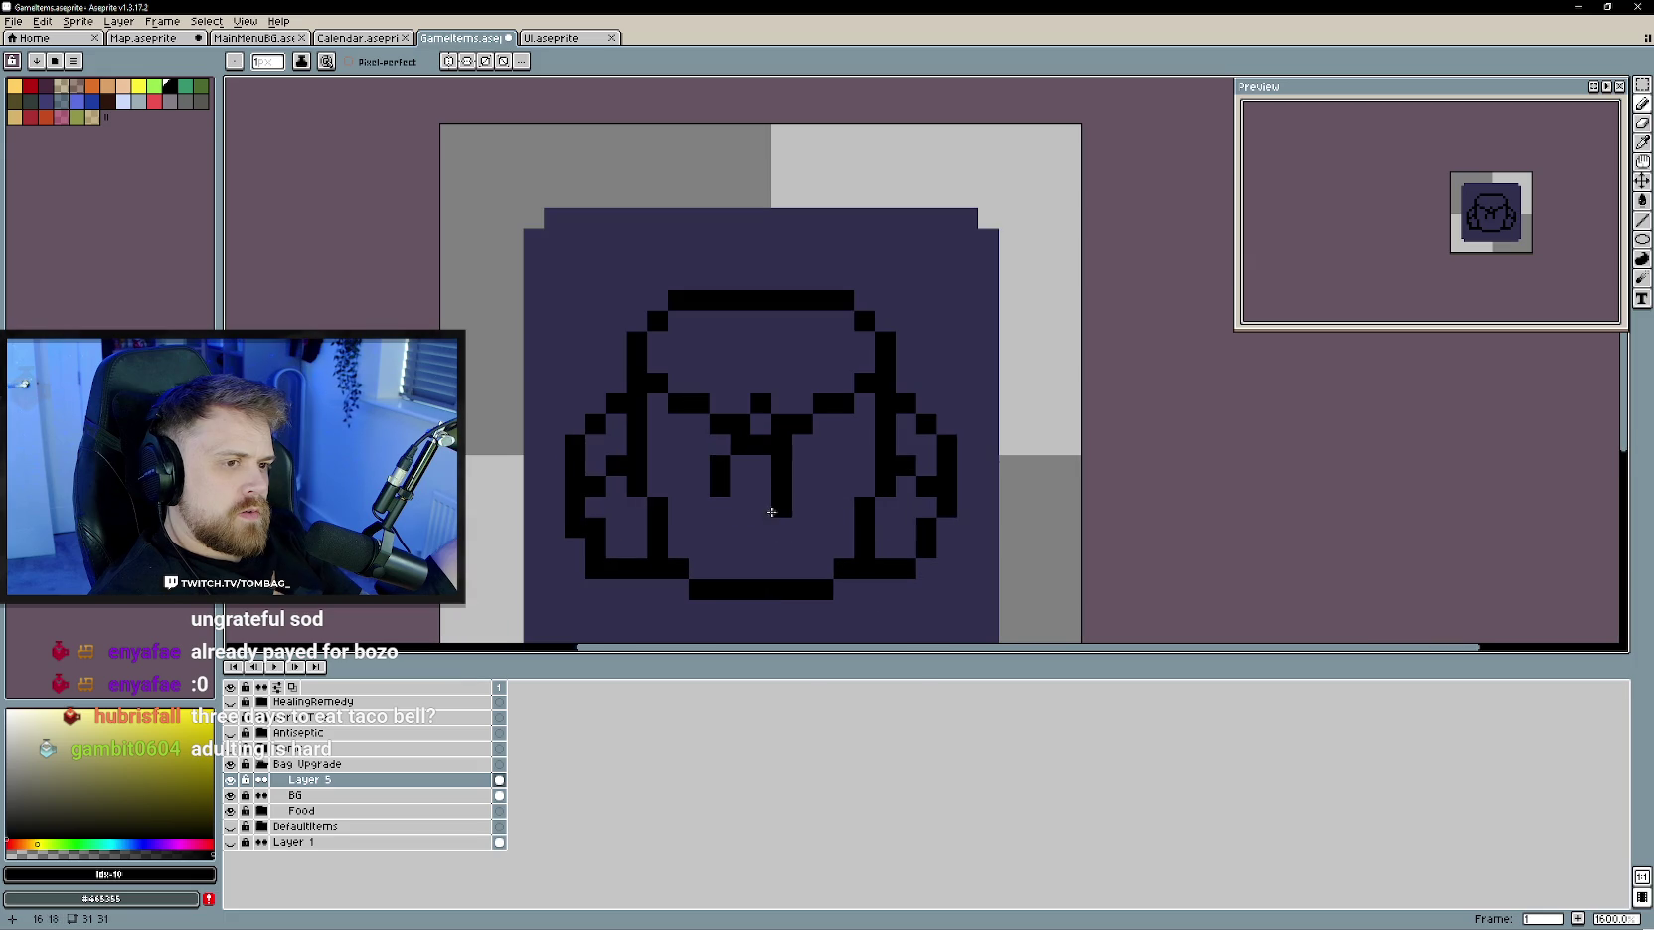
pyautogui.hotkey('ctrl', 'z')
pyautogui.press('e')
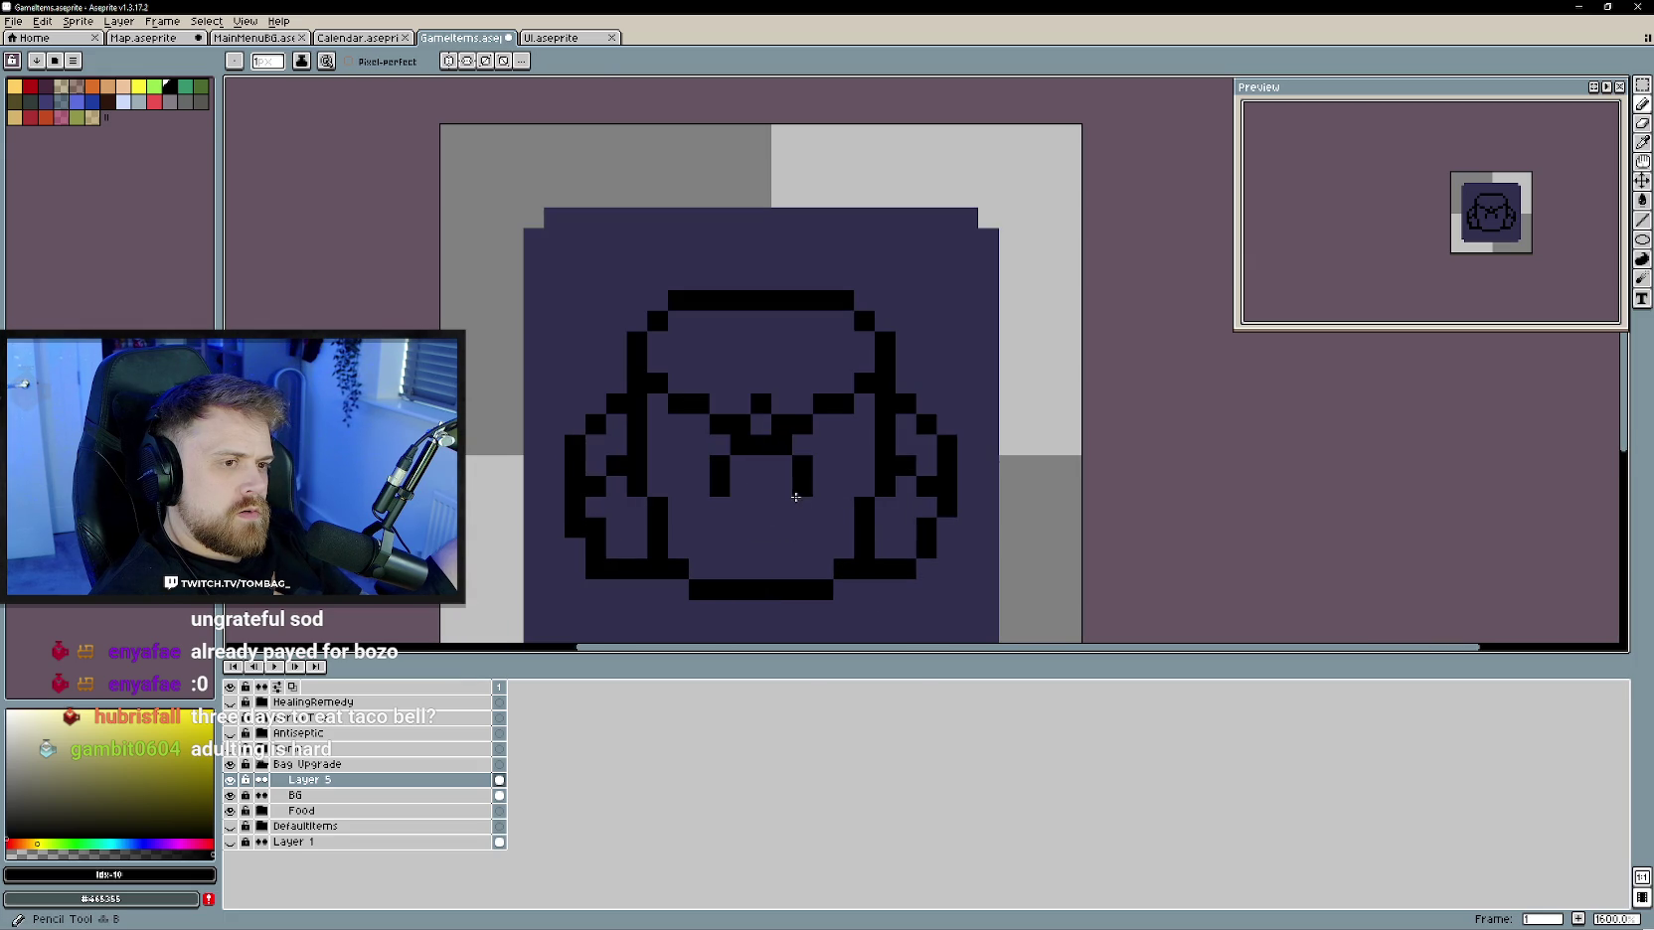
pyautogui.scroll(-2, 765, 549)
pyautogui.scroll(-1, 765, 549)
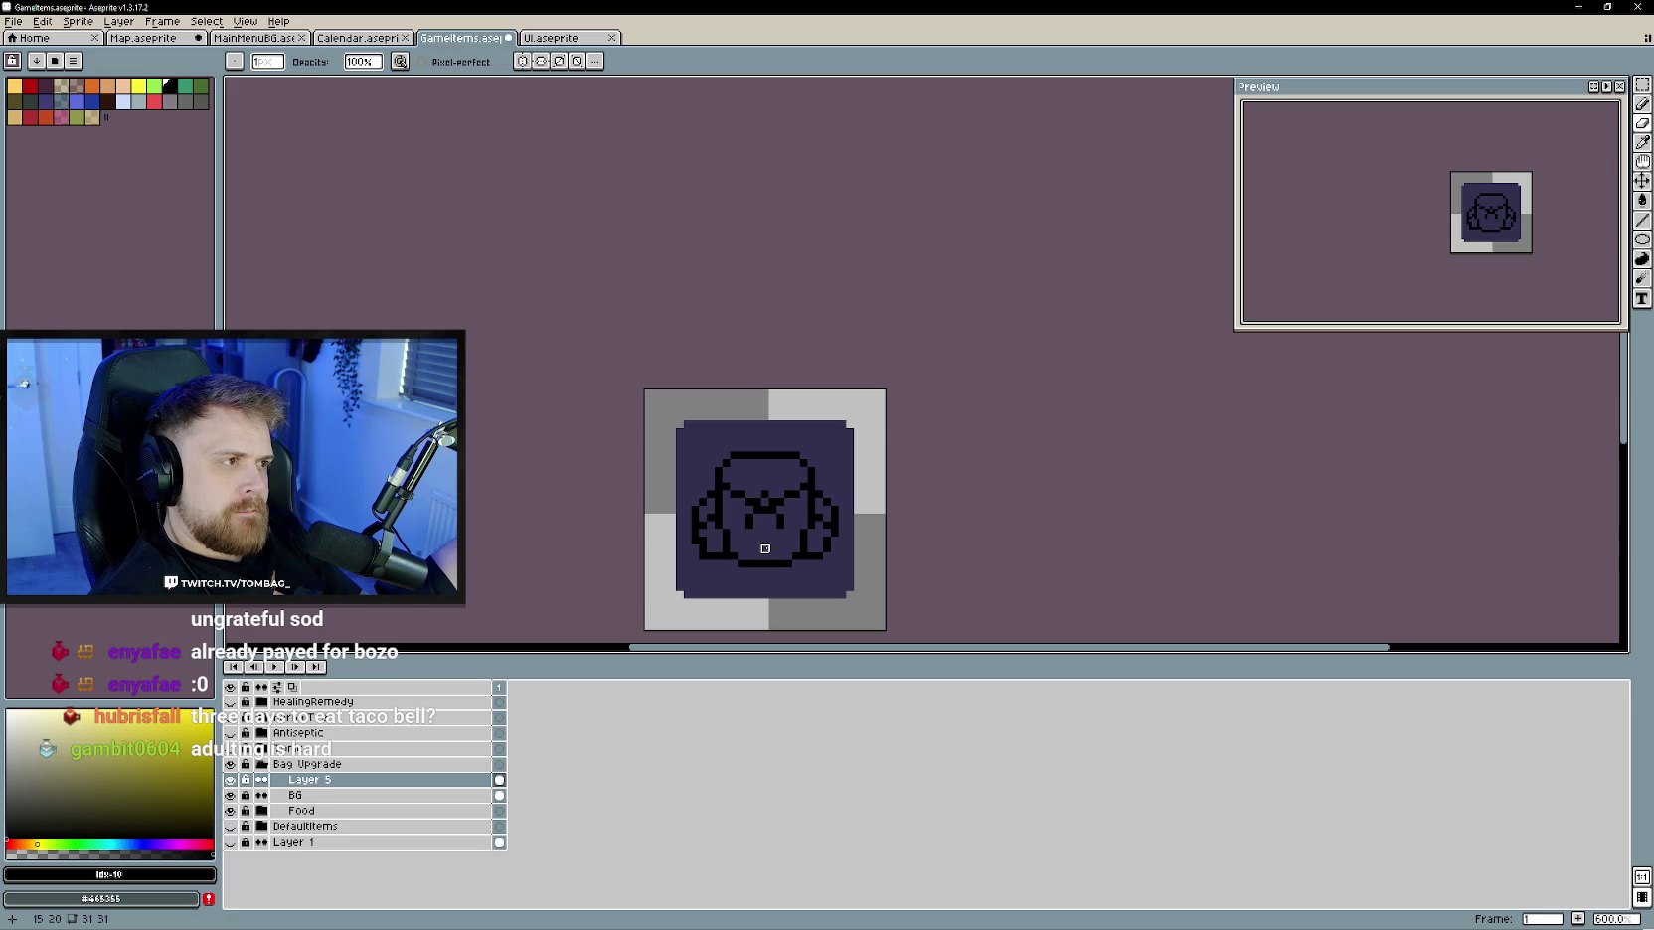
pyautogui.scroll(1, 765, 549)
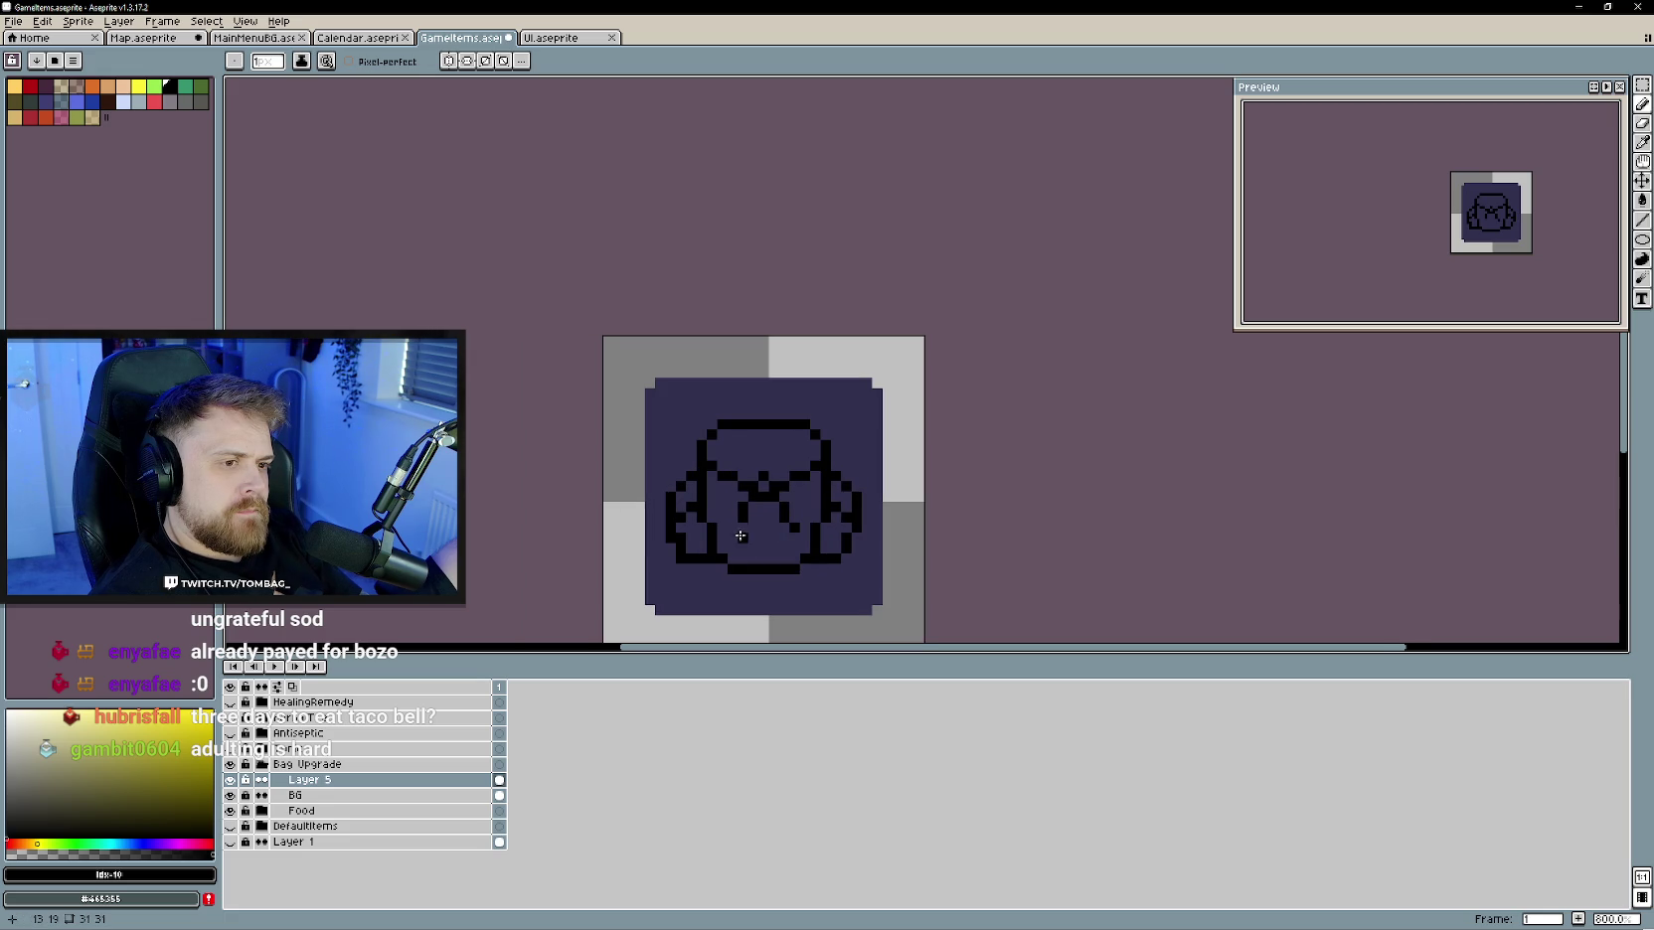
pyautogui.scroll(-3, 732, 526)
pyautogui.scroll(1, 765, 544)
pyautogui.scroll(1, 773, 553)
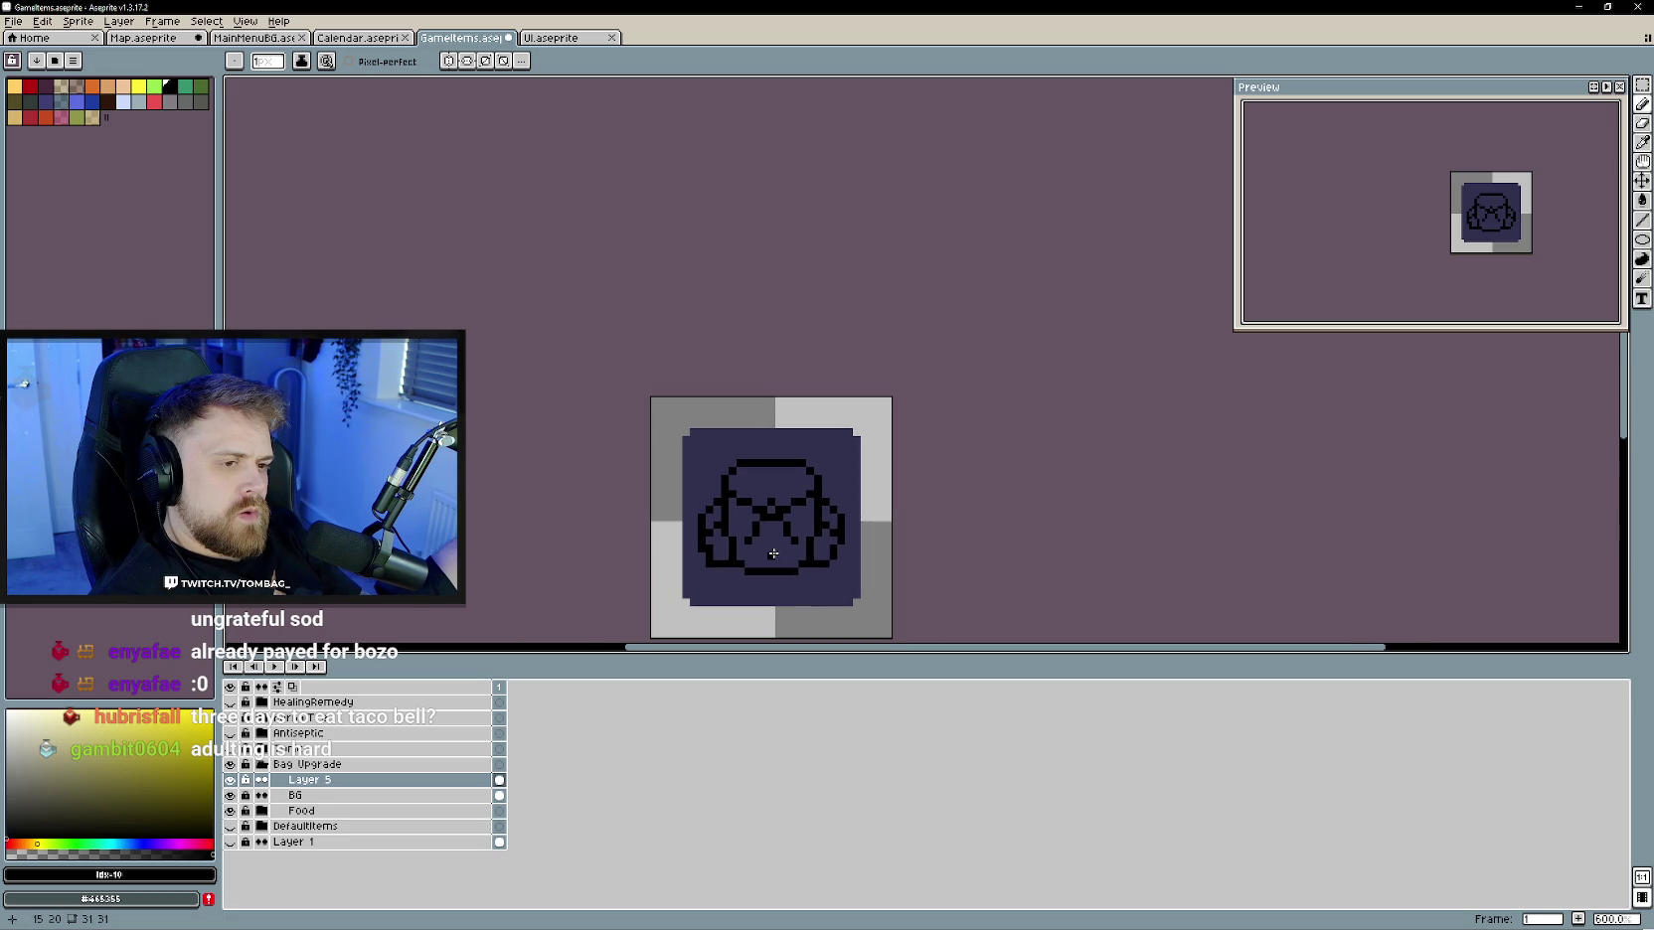
pyautogui.scroll(-1, 773, 553)
pyautogui.scroll(1, 770, 566)
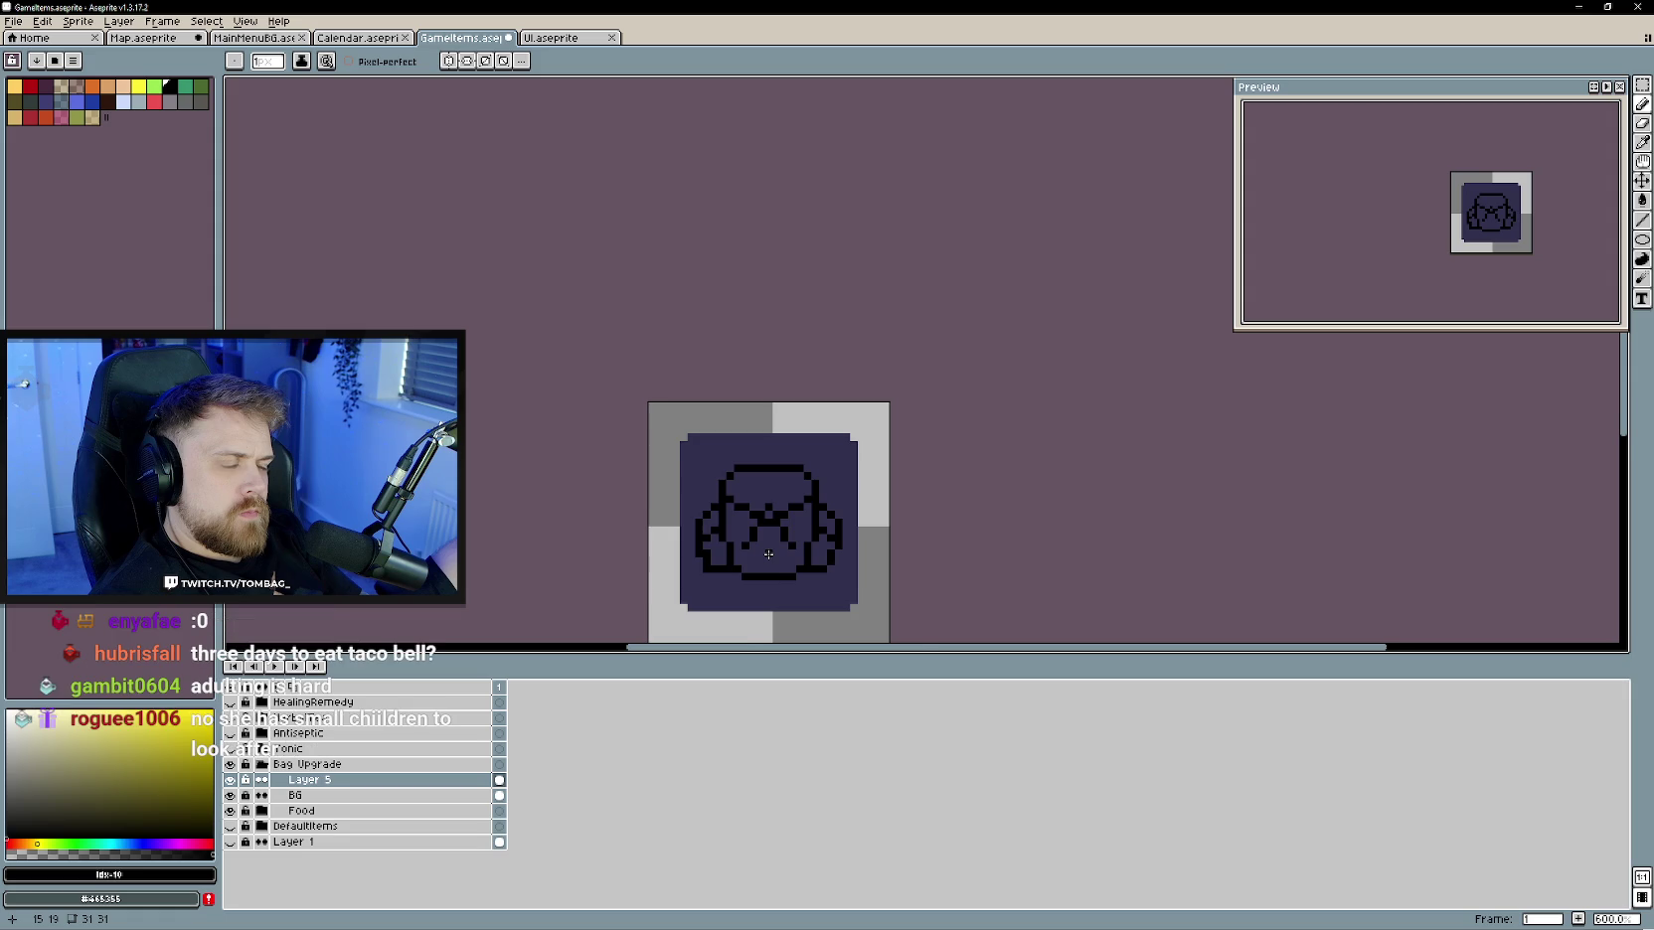
pyautogui.scroll(1, 768, 554)
pyautogui.scroll(1, 769, 553)
pyautogui.scroll(-1, 768, 553)
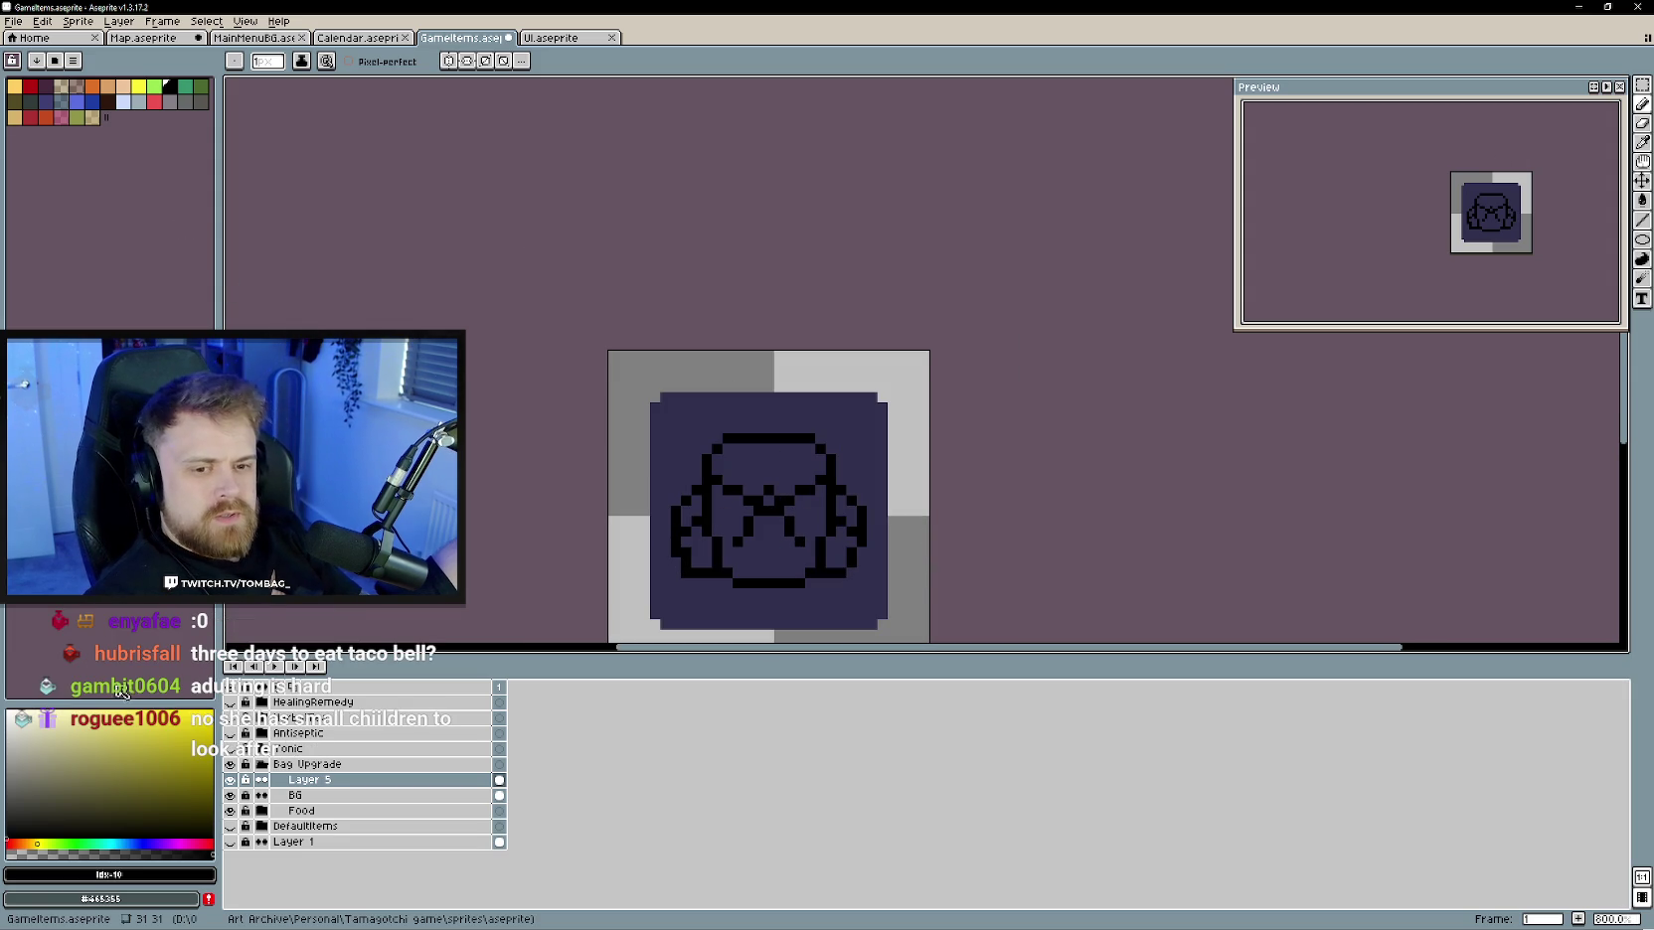
pyautogui.click(17, 844)
pyautogui.click(119, 776)
# - Darken the brown and bucket-fill the flap, body, both side pockets and strap gaps
pyautogui.moveTo(127, 772); pyautogui.dragTo(141, 785)
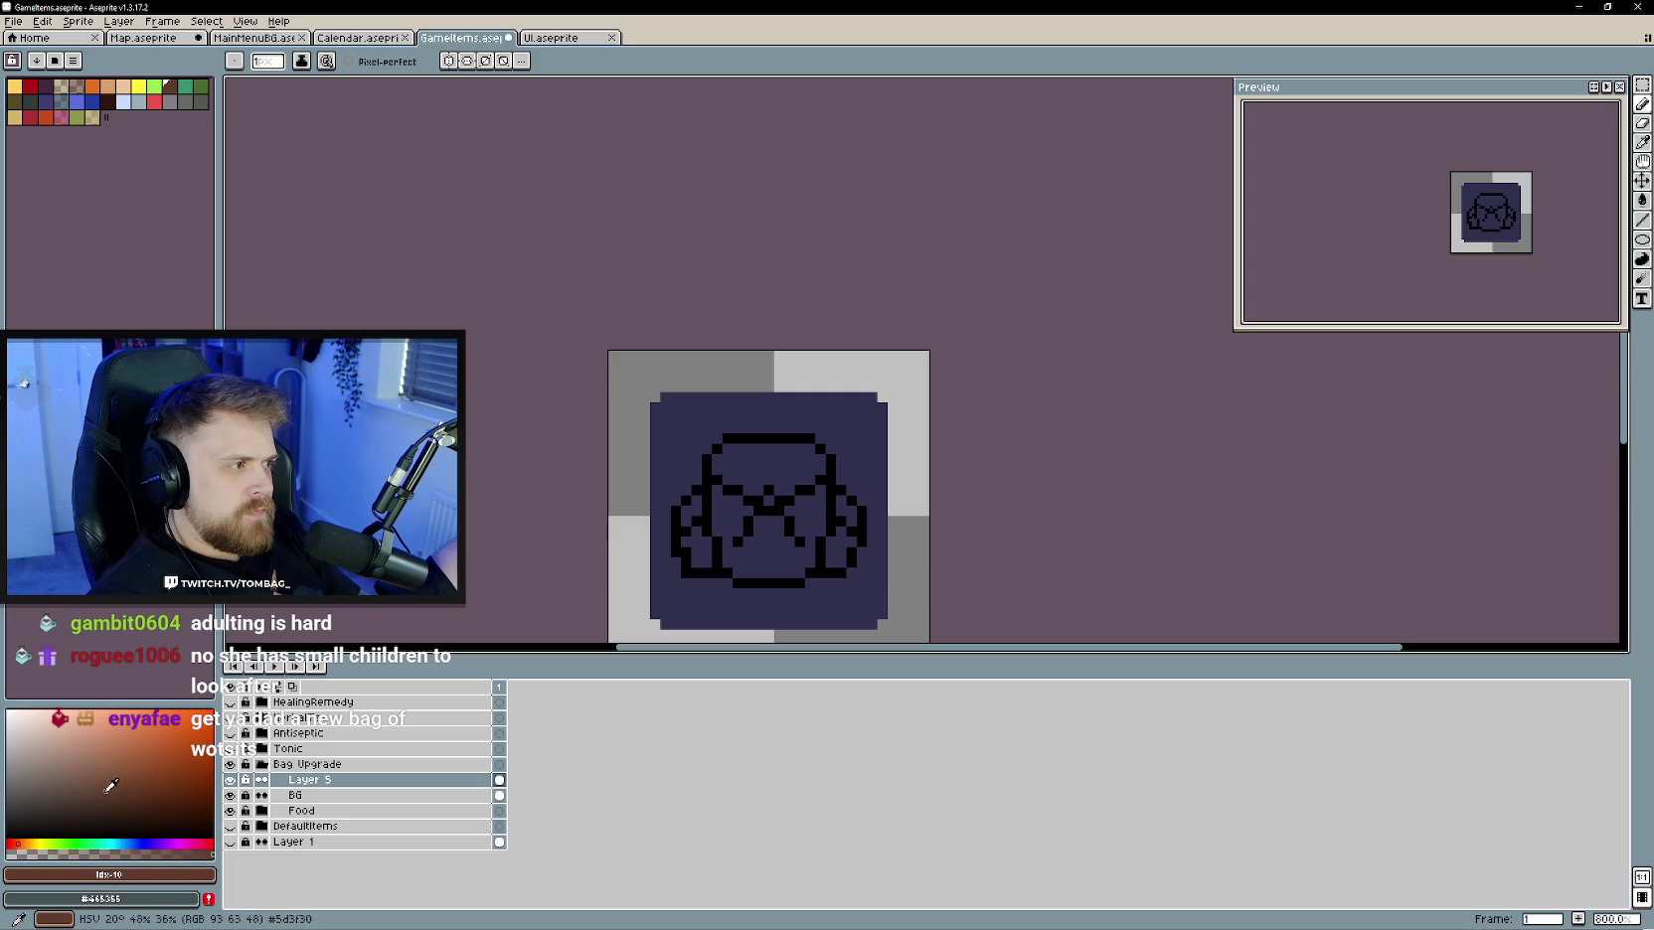
pyautogui.press('g')
pyautogui.click(783, 478)
pyautogui.click(802, 515)
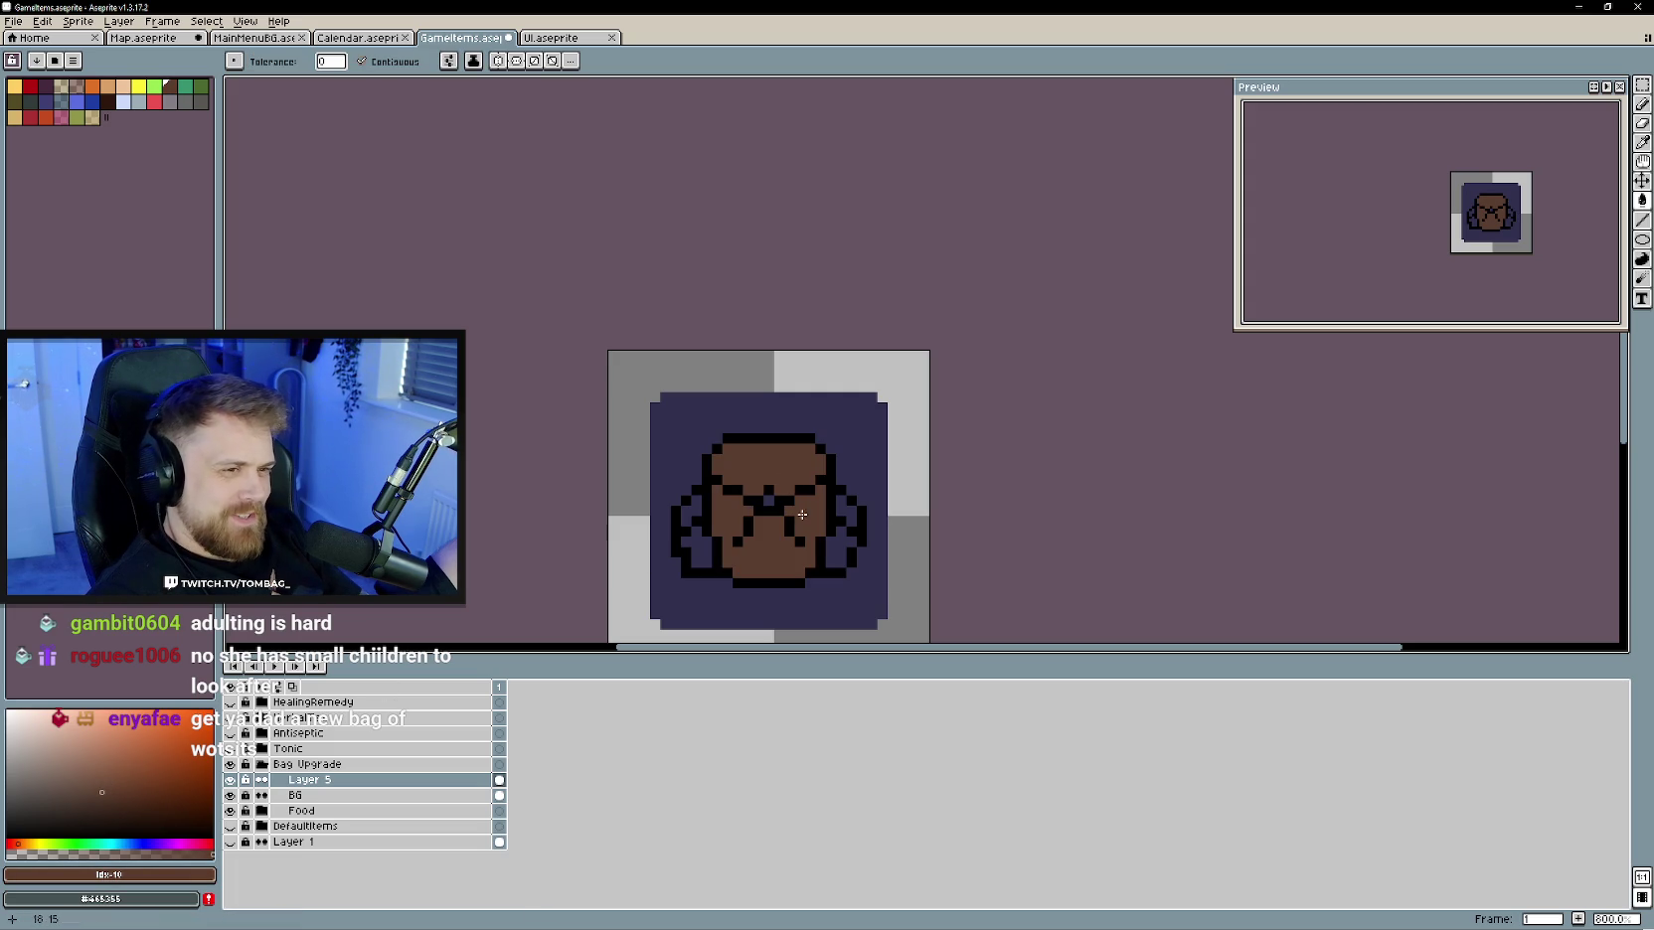
pyautogui.click(860, 516)
pyautogui.click(843, 546)
pyautogui.click(696, 537)
pyautogui.click(755, 502)
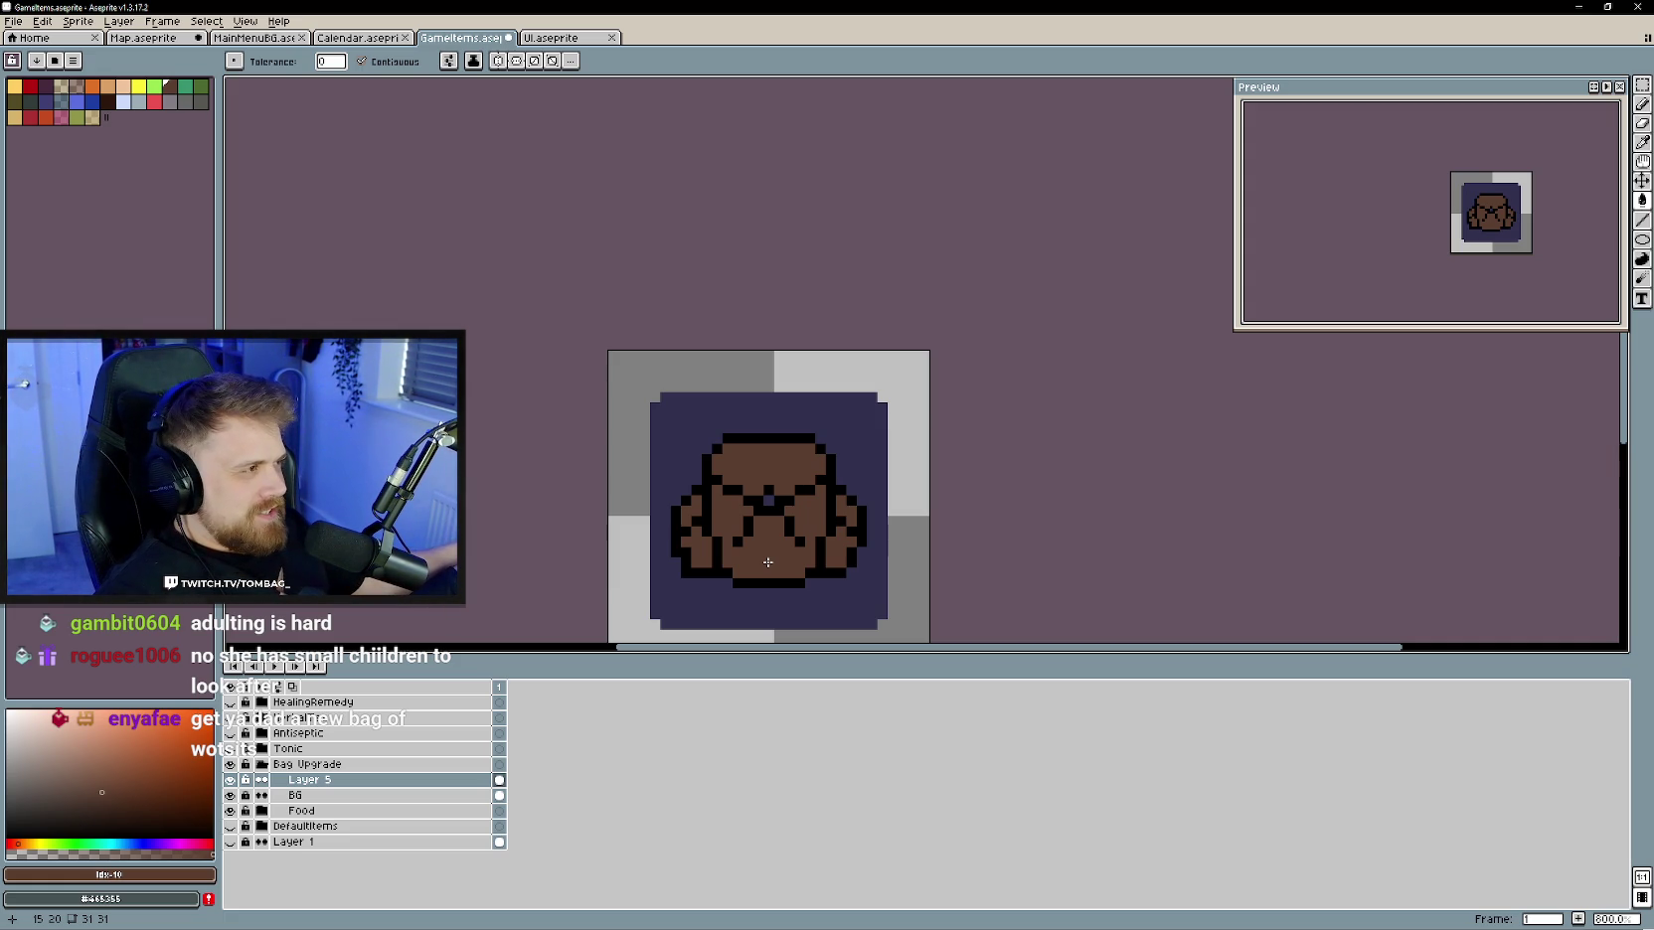
# - Return to the pencil, sample the bag's brown, and move toward a yellow in the palette
pyautogui.press('b')
pyautogui.moveTo(757, 559); pyautogui.dragTo(749, 569)
pyautogui.keyDown('alt'); pyautogui.click(765, 553); pyautogui.keyUp('alt')
pyautogui.moveTo(66, 841); pyautogui.dragTo(32, 843)
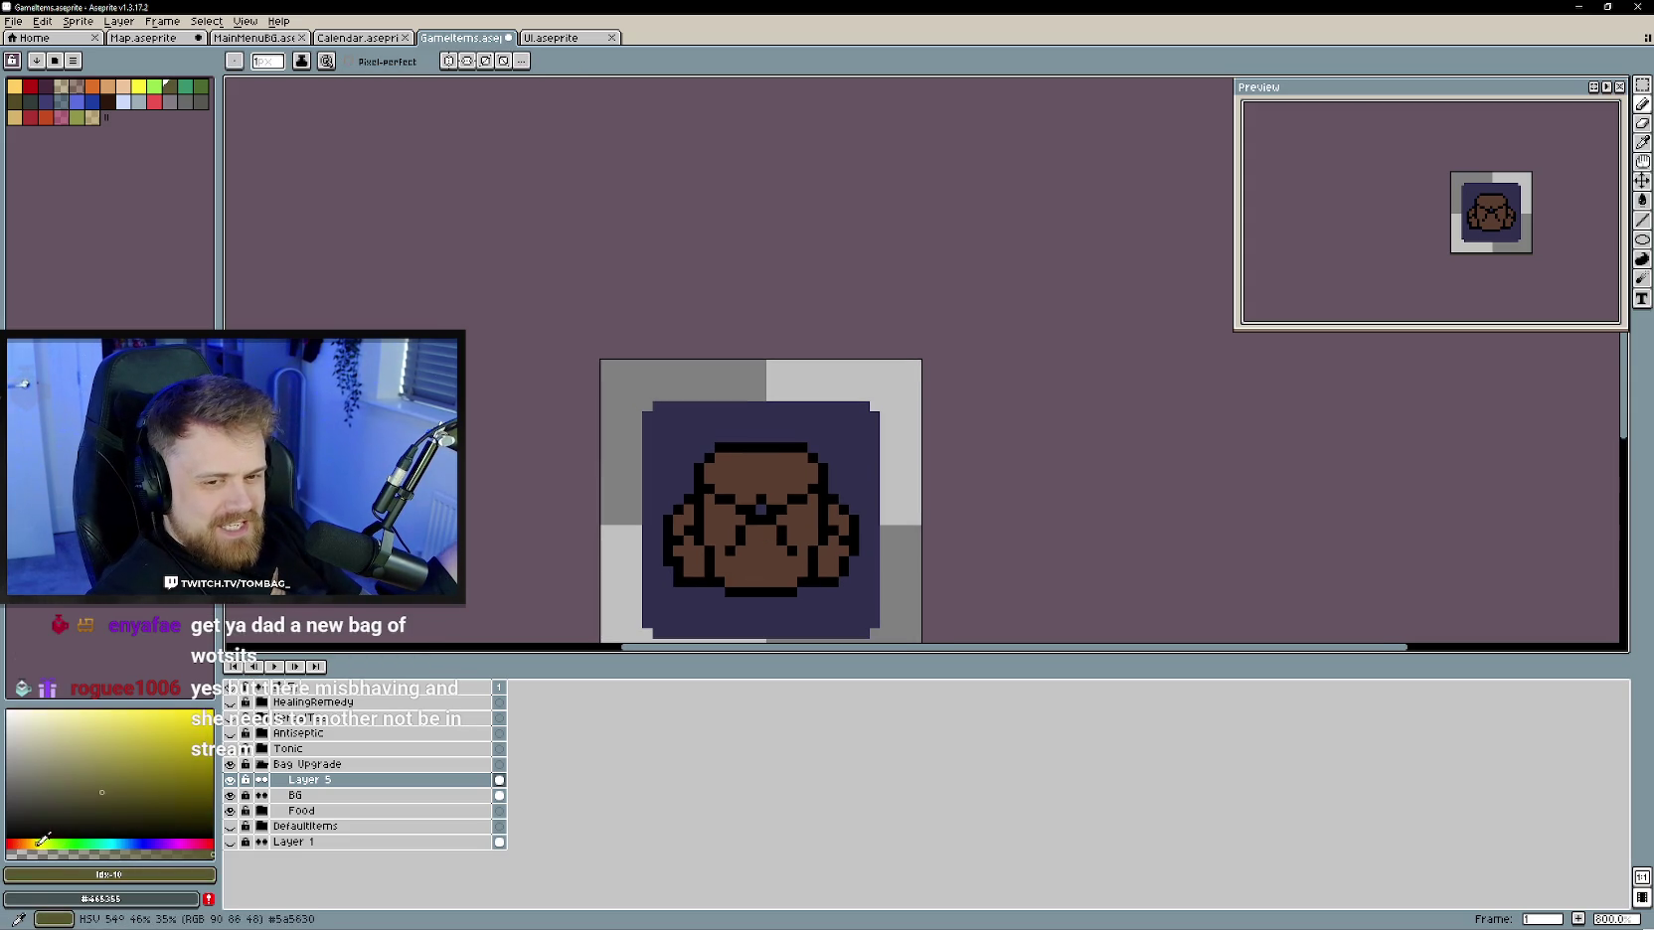
# - Place a yellow clasp pixel at the bag's centre, undoing the stray lower yellow pixel
pyautogui.click(137, 727)
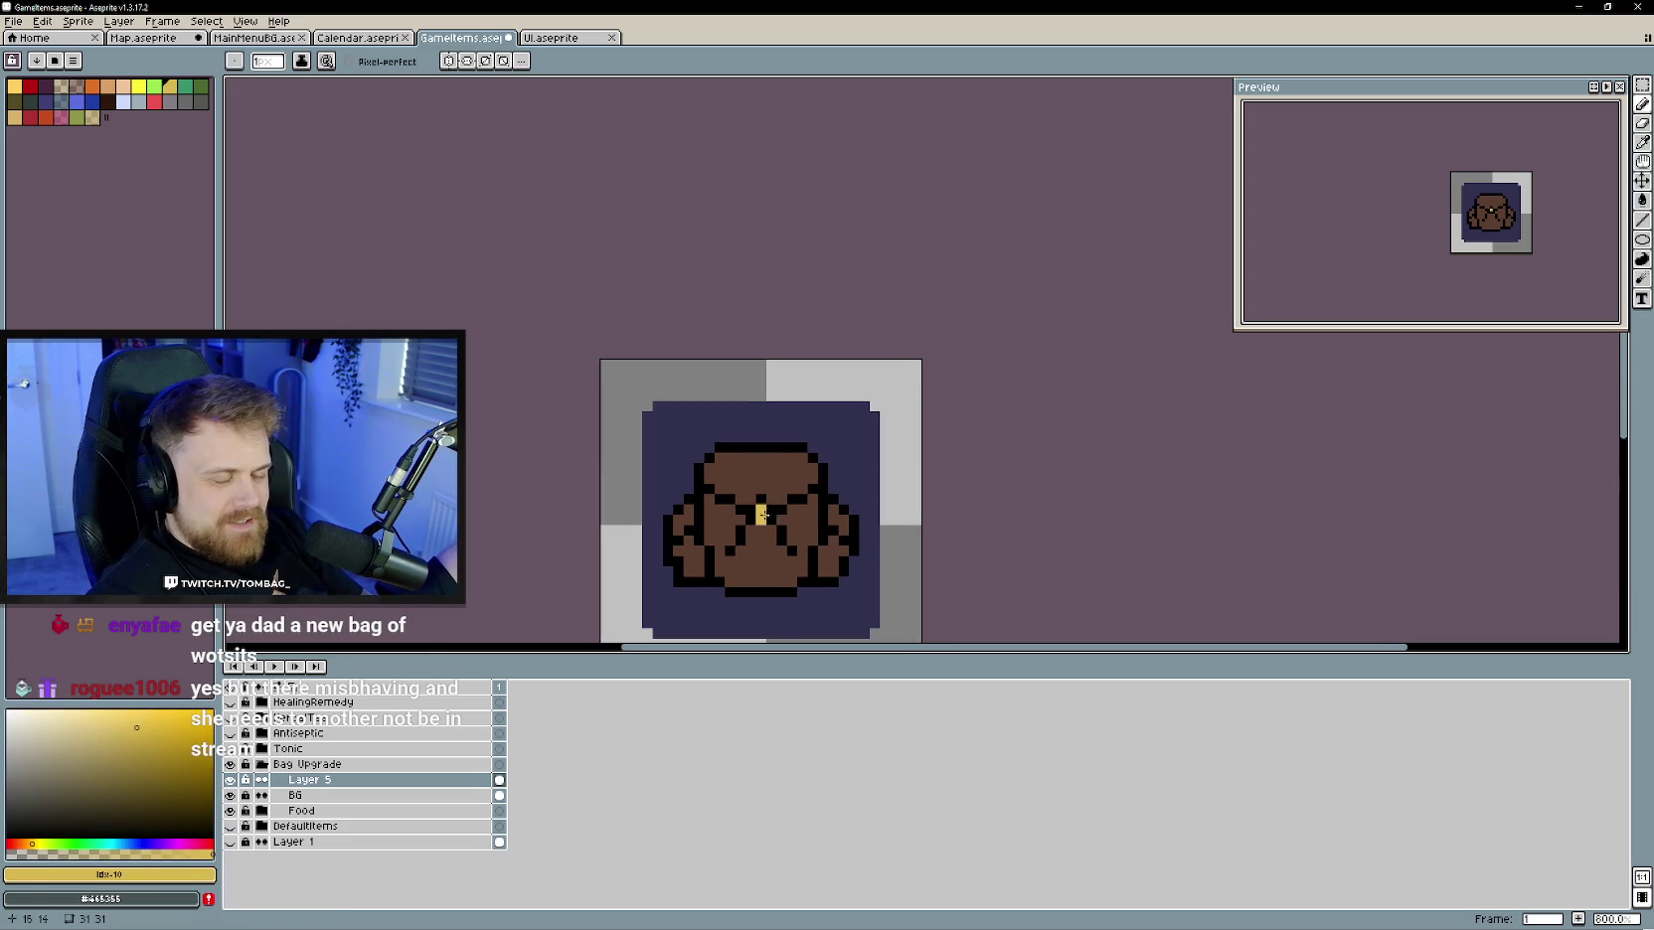
pyautogui.click(761, 509)
pyautogui.moveTo(768, 581); pyautogui.dragTo(767, 582)
pyautogui.scroll(2, 748, 571)
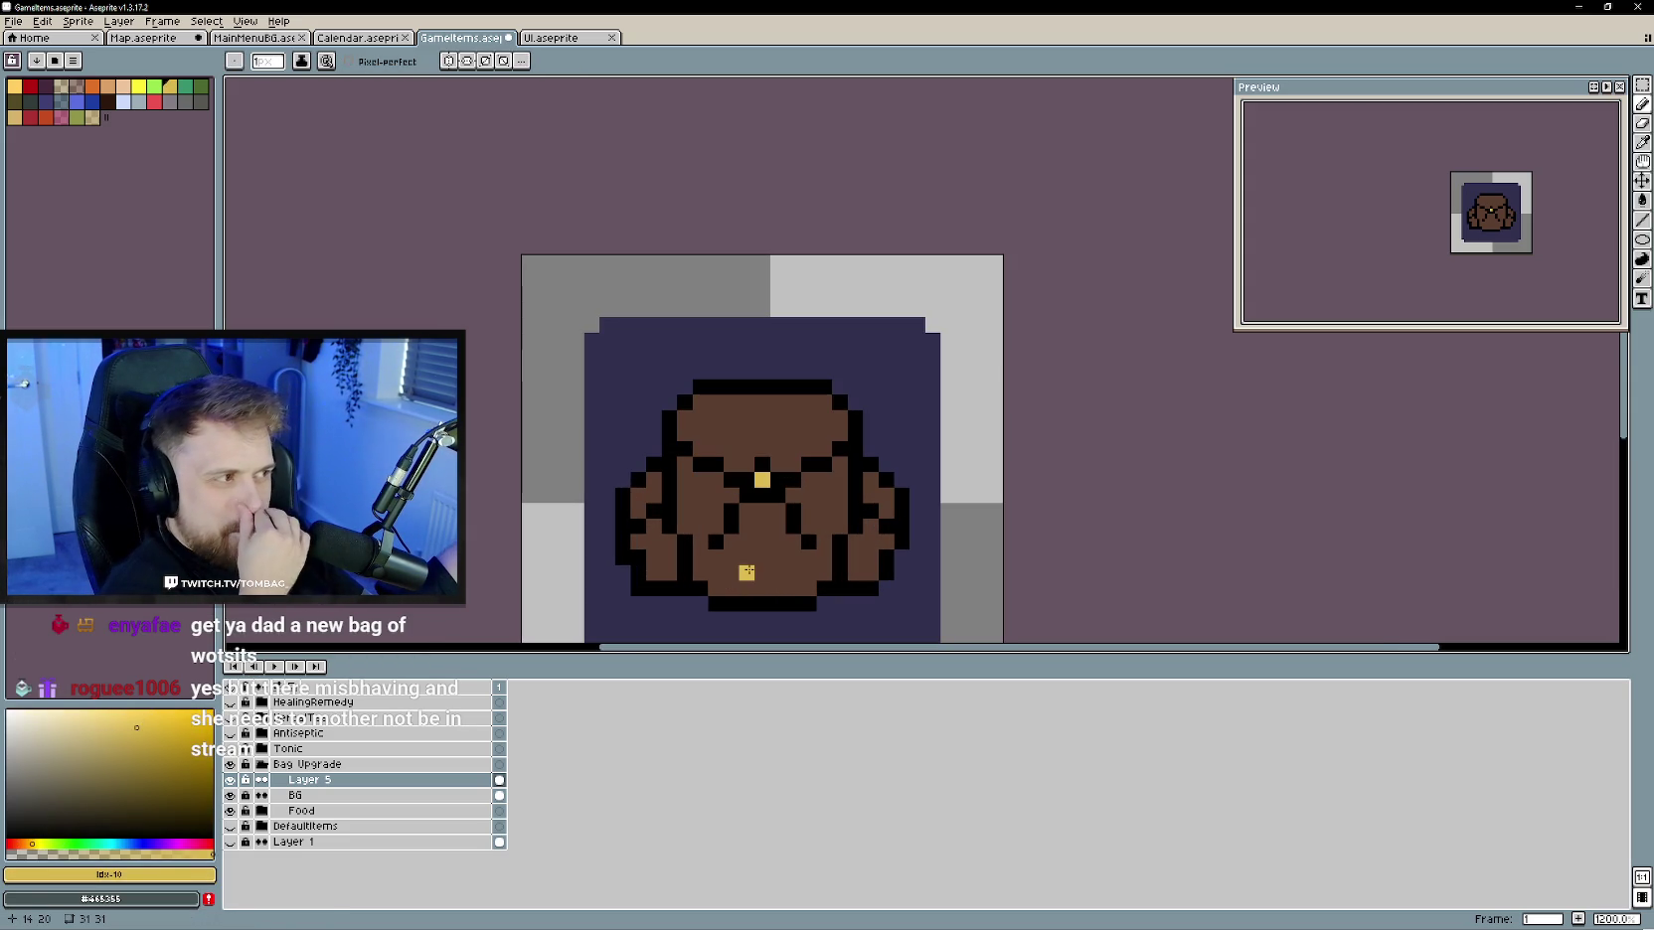
pyautogui.click(753, 577)
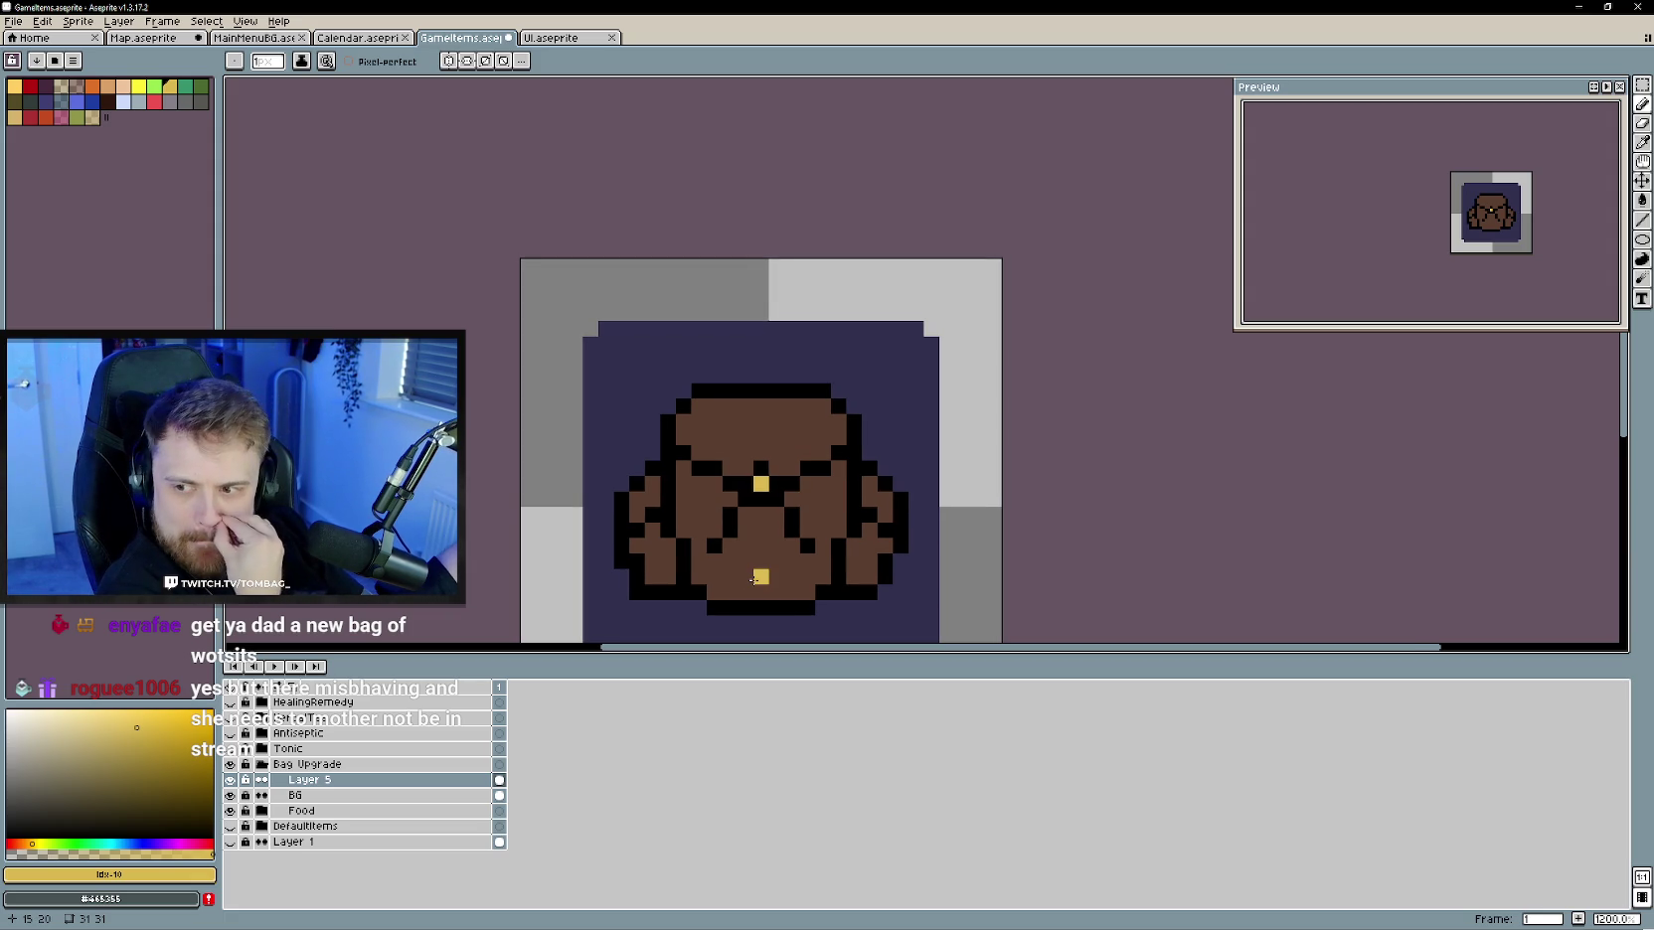
pyautogui.hotkey('ctrl', 'z')
pyautogui.click(762, 565)
pyautogui.hotkey('ctrl', 'z')
# - Shade the flaps and left pocket with a darker brown, then enable vertical symmetry
pyautogui.keyDown('alt'); pyautogui.click(790, 484); pyautogui.keyUp('alt')
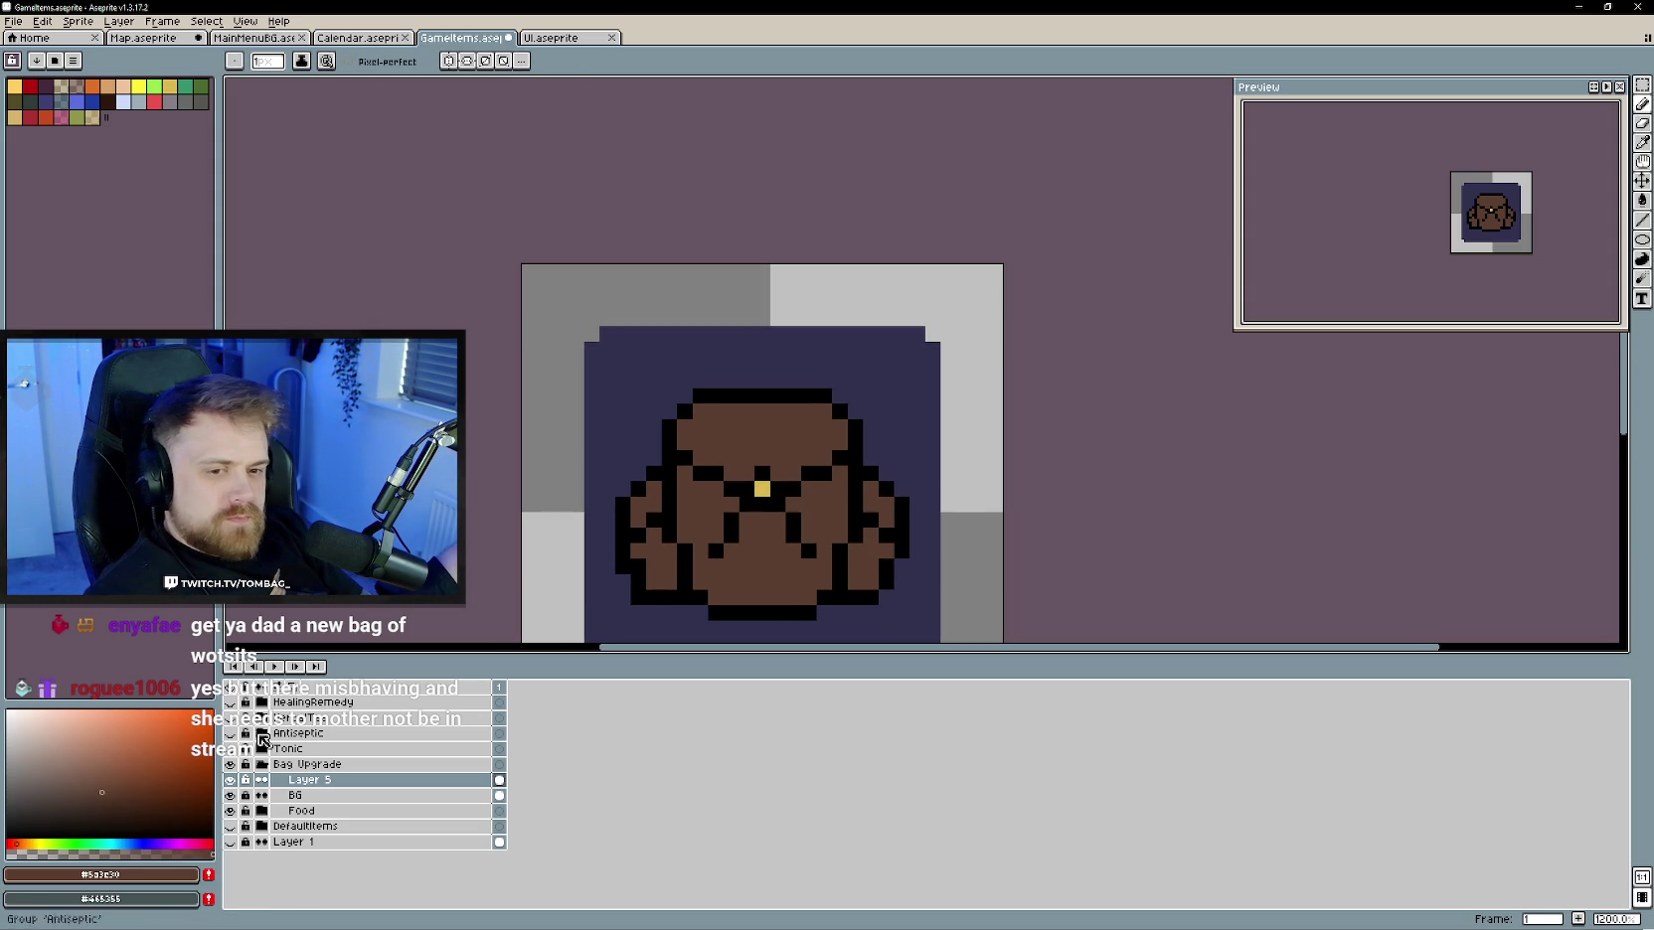
pyautogui.click(118, 800)
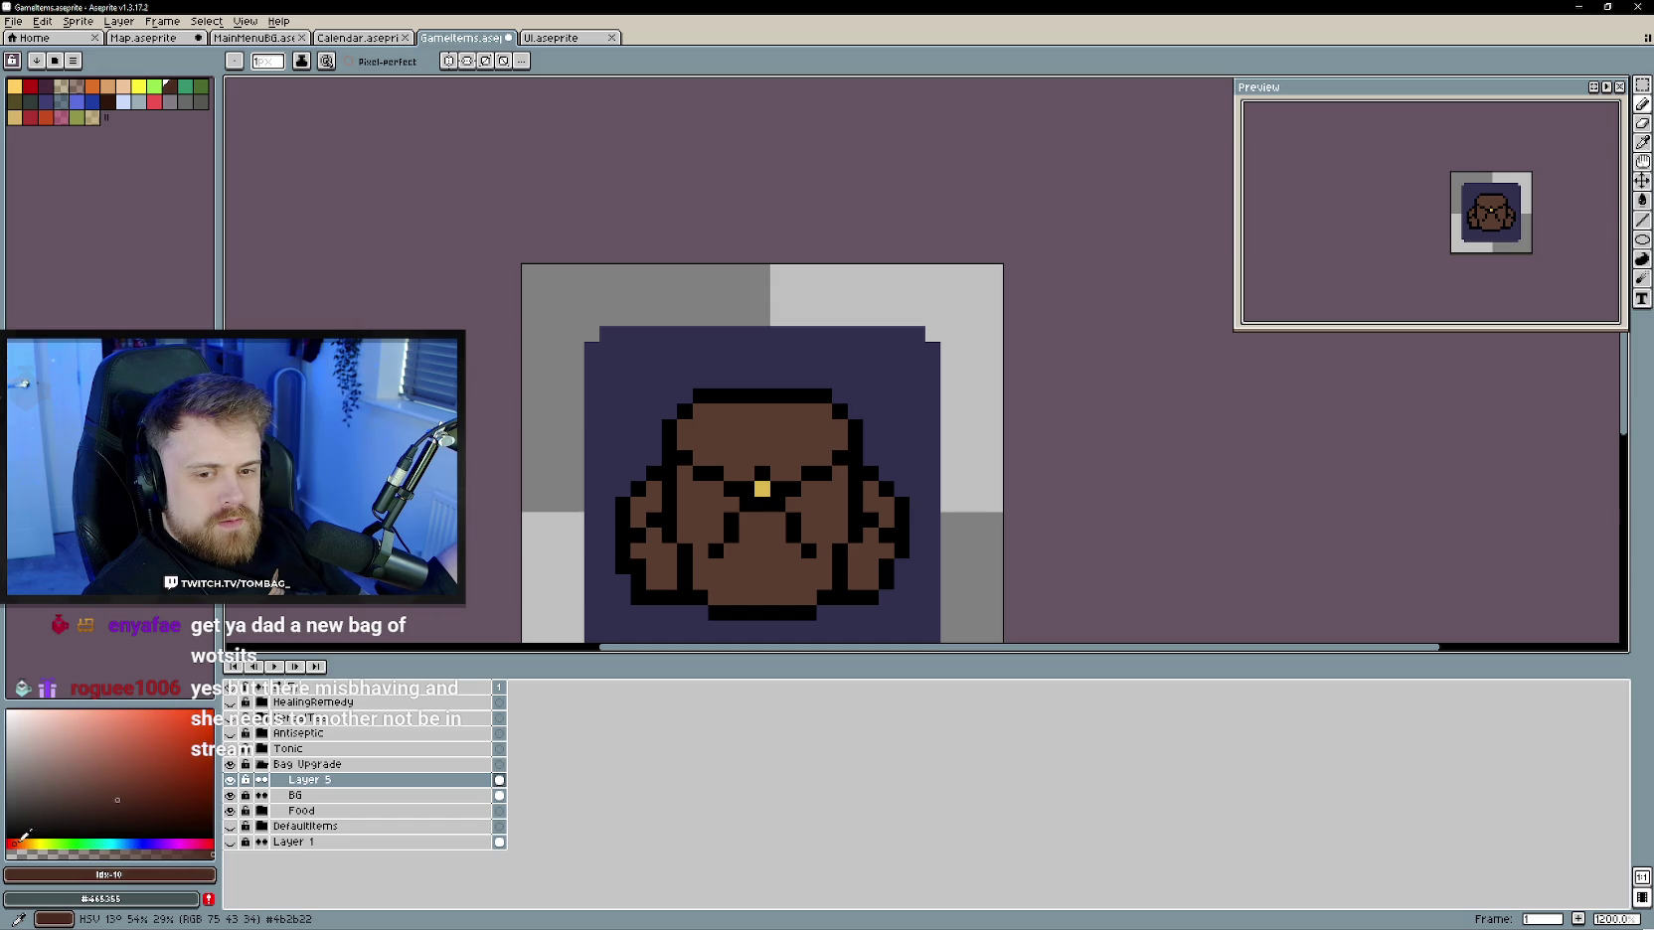
pyautogui.moveTo(721, 495); pyautogui.dragTo(683, 473)
pyautogui.moveTo(804, 495); pyautogui.dragTo(830, 481)
pyautogui.click(680, 518)
pyautogui.moveTo(670, 560); pyautogui.dragTo(670, 569)
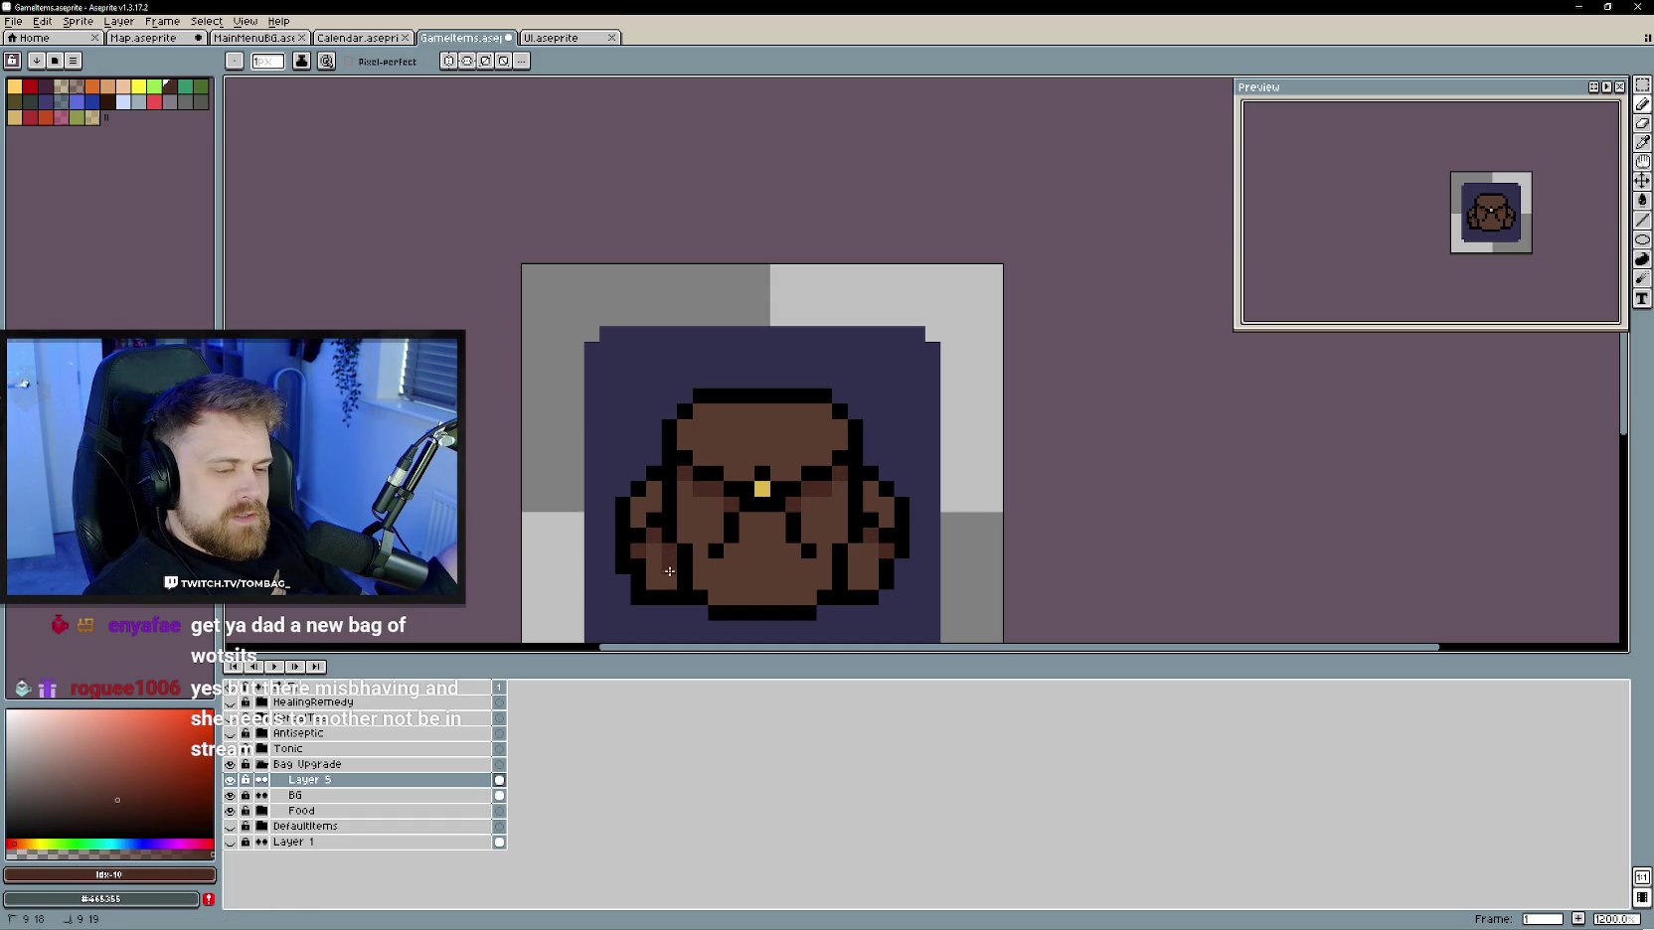
pyautogui.click(853, 581)
pyautogui.scroll(-3, 782, 575)
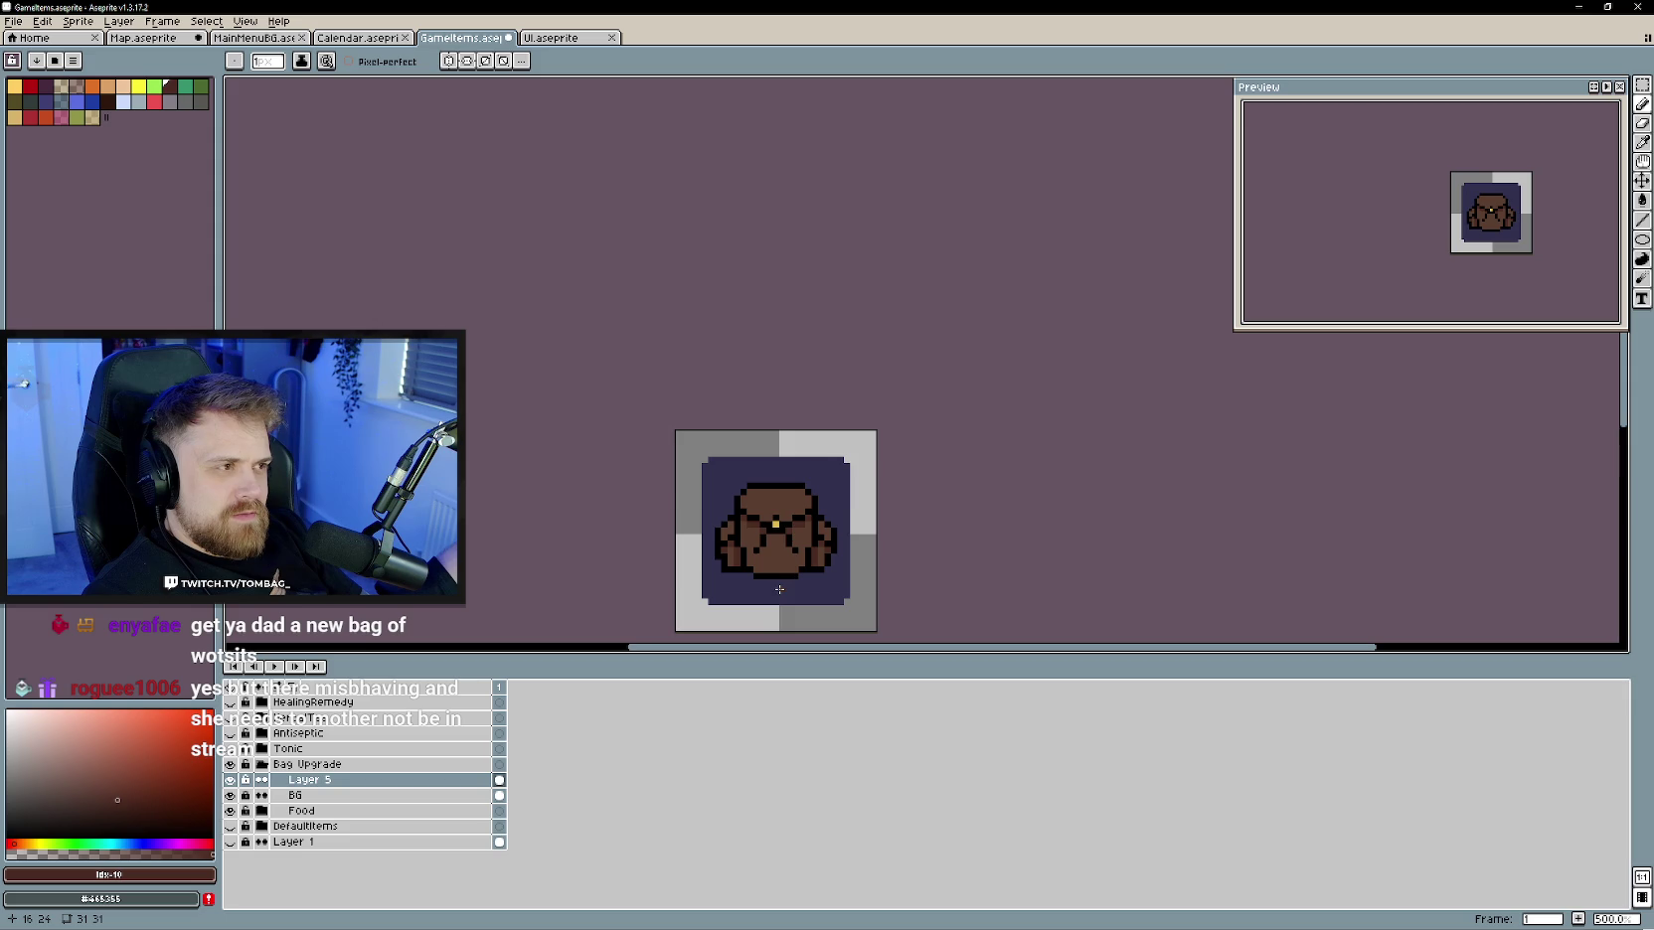
pyautogui.scroll(1, 779, 589)
pyautogui.scroll(1, 762, 565)
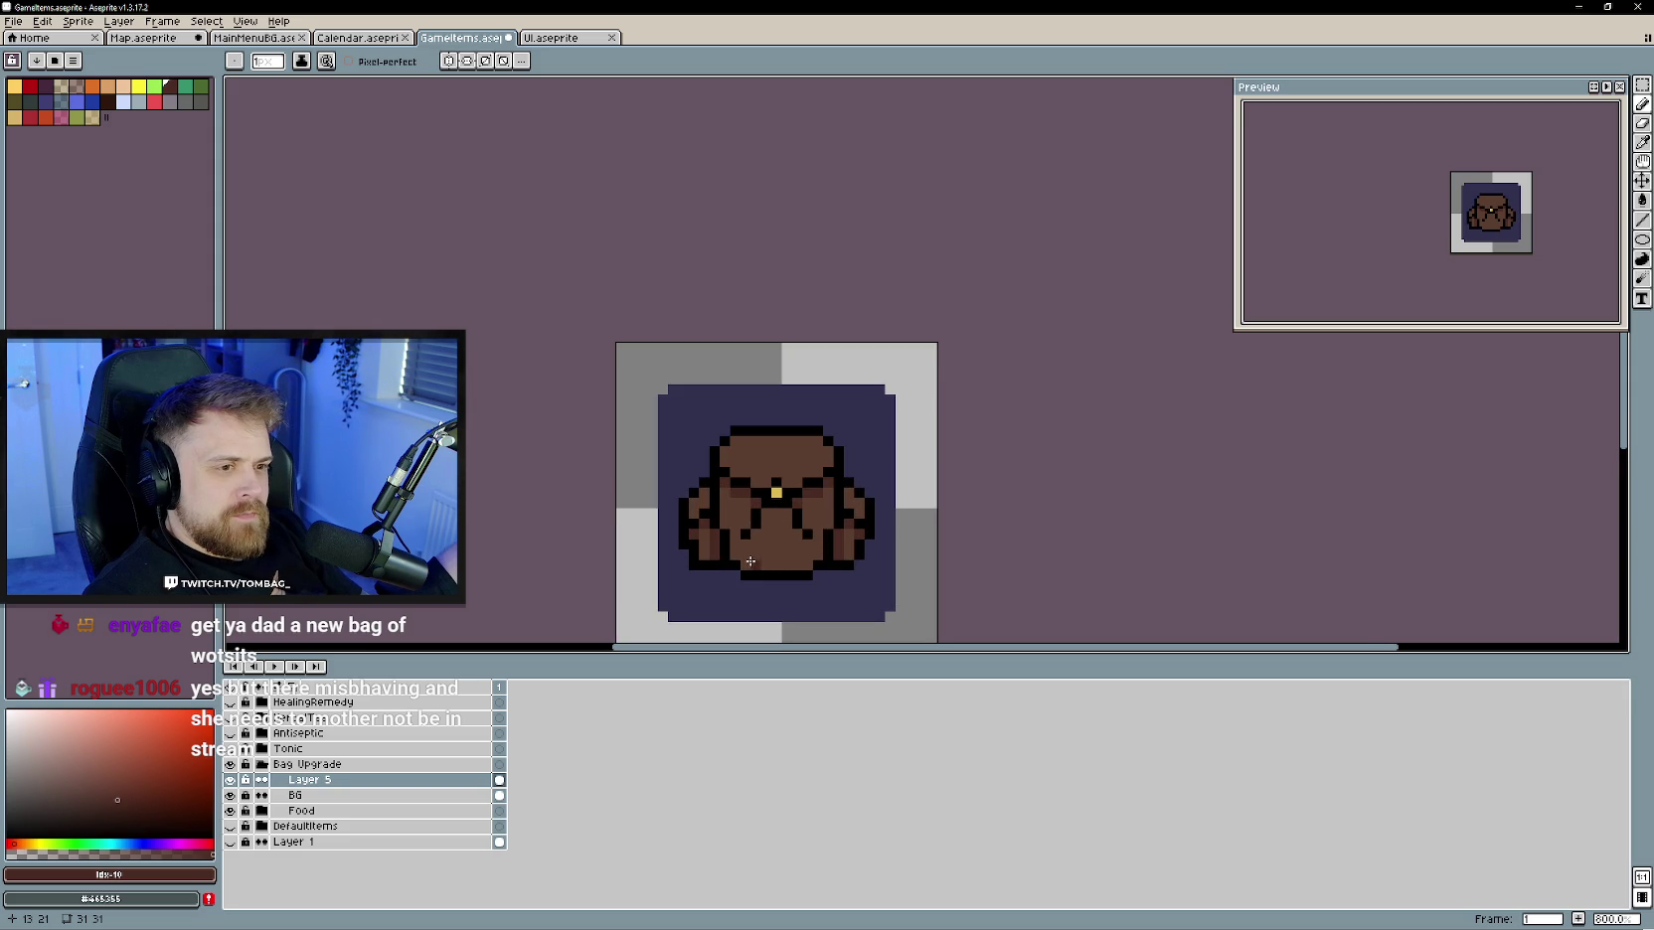
pyautogui.click(448, 60)
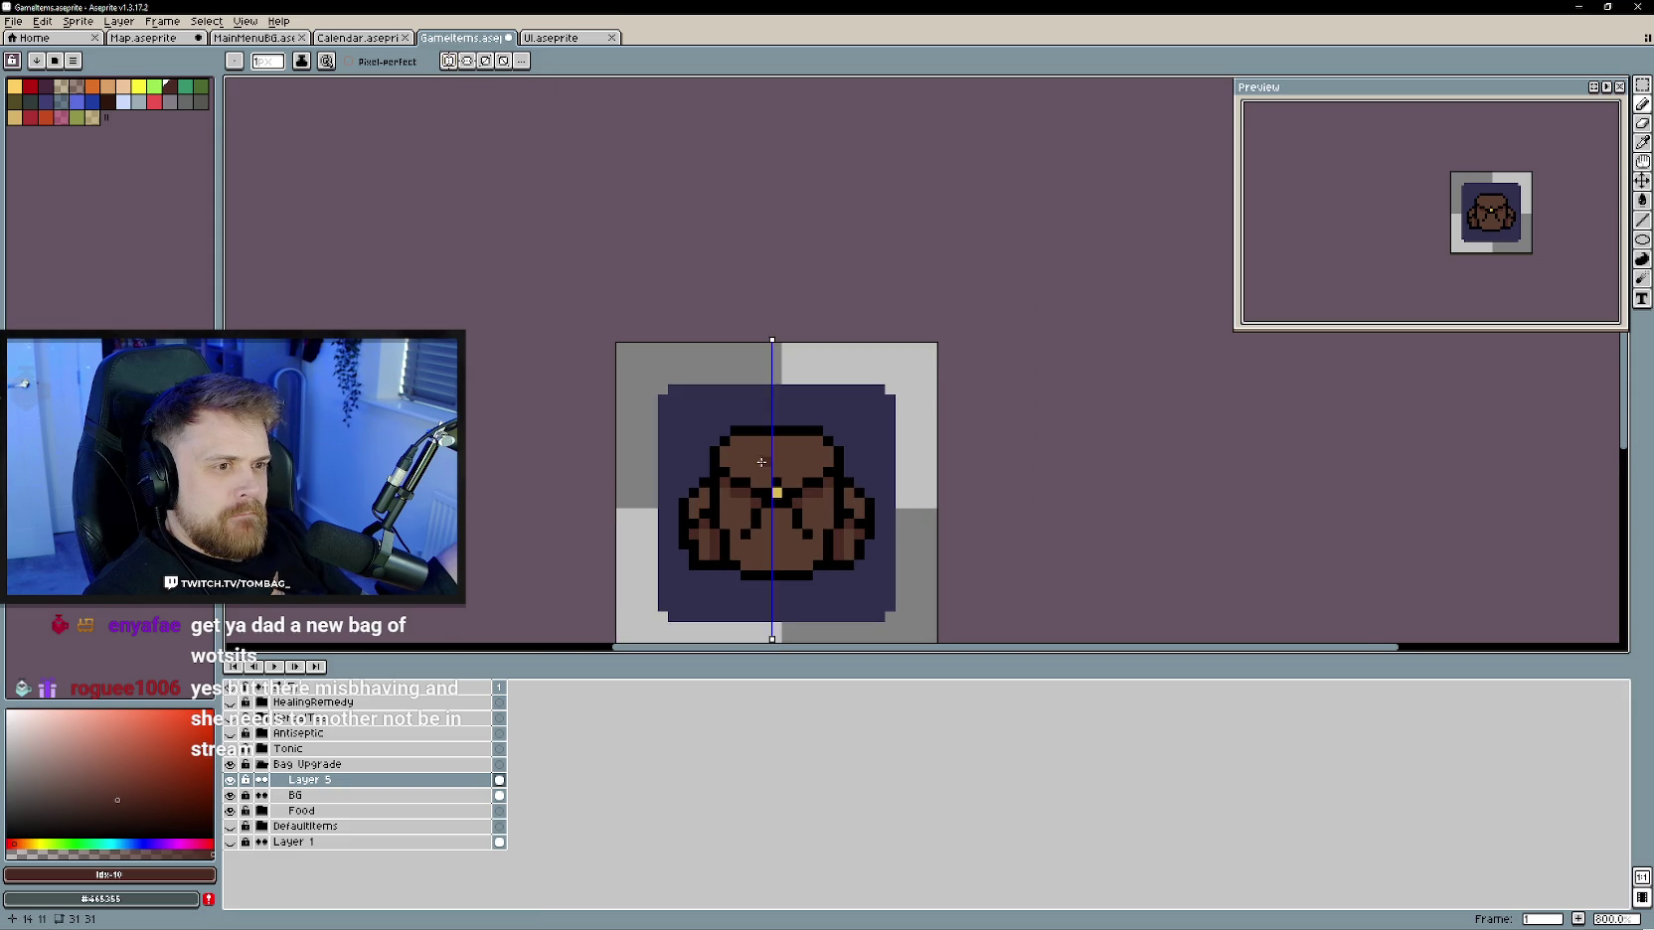
# - Pencil mirrored dark-brown shading along the bag's bottom, inner sides and upper strap area
pyautogui.scroll(5, 767, 464)
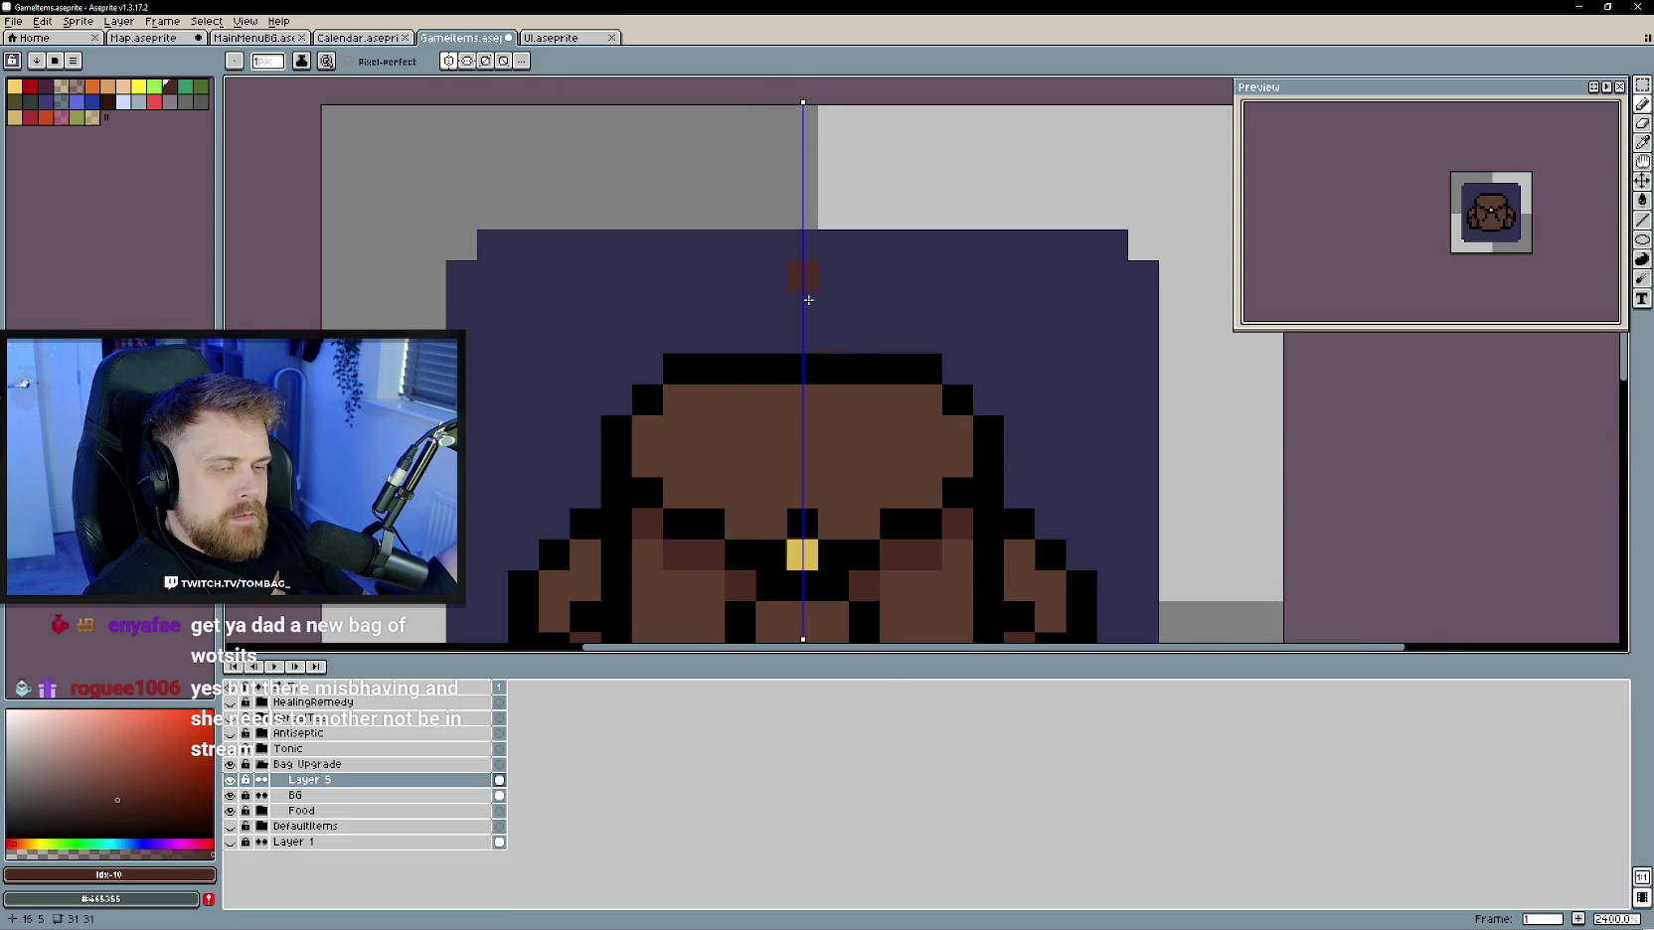
pyautogui.scroll(-5, 835, 358)
pyautogui.scroll(3, 843, 467)
pyautogui.moveTo(740, 503)
pyautogui.mouseDown()
pyautogui.moveTo(799, 505)
pyautogui.moveTo(709, 420)
pyautogui.mouseUp()
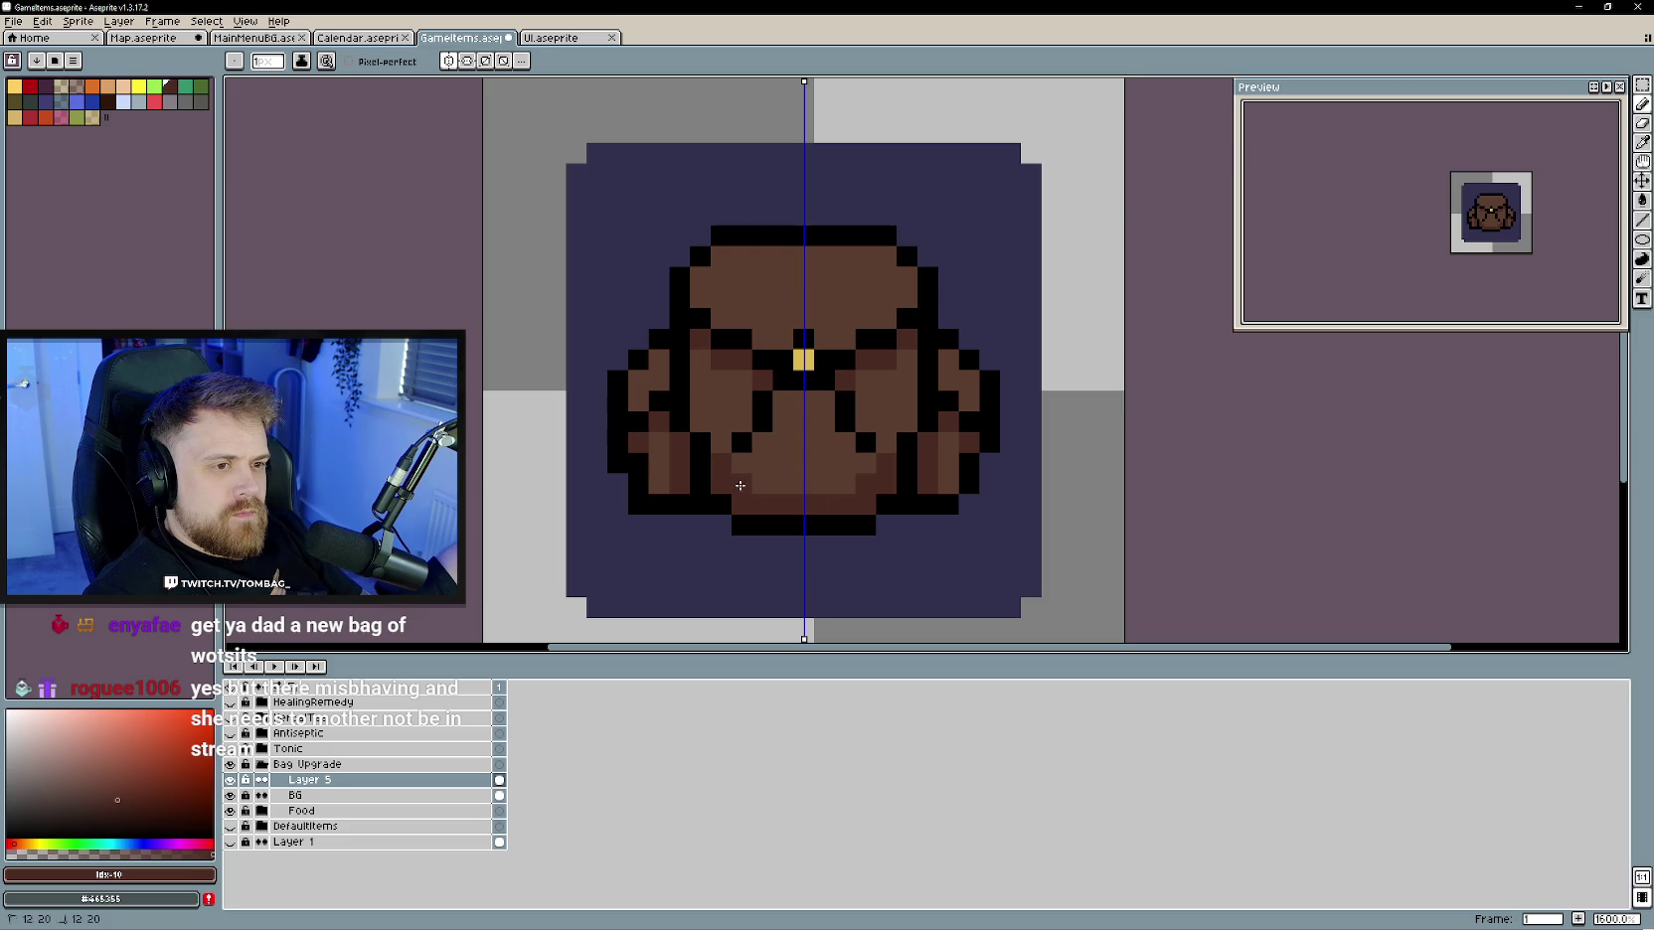
pyautogui.moveTo(710, 420); pyautogui.dragTo(638, 400)
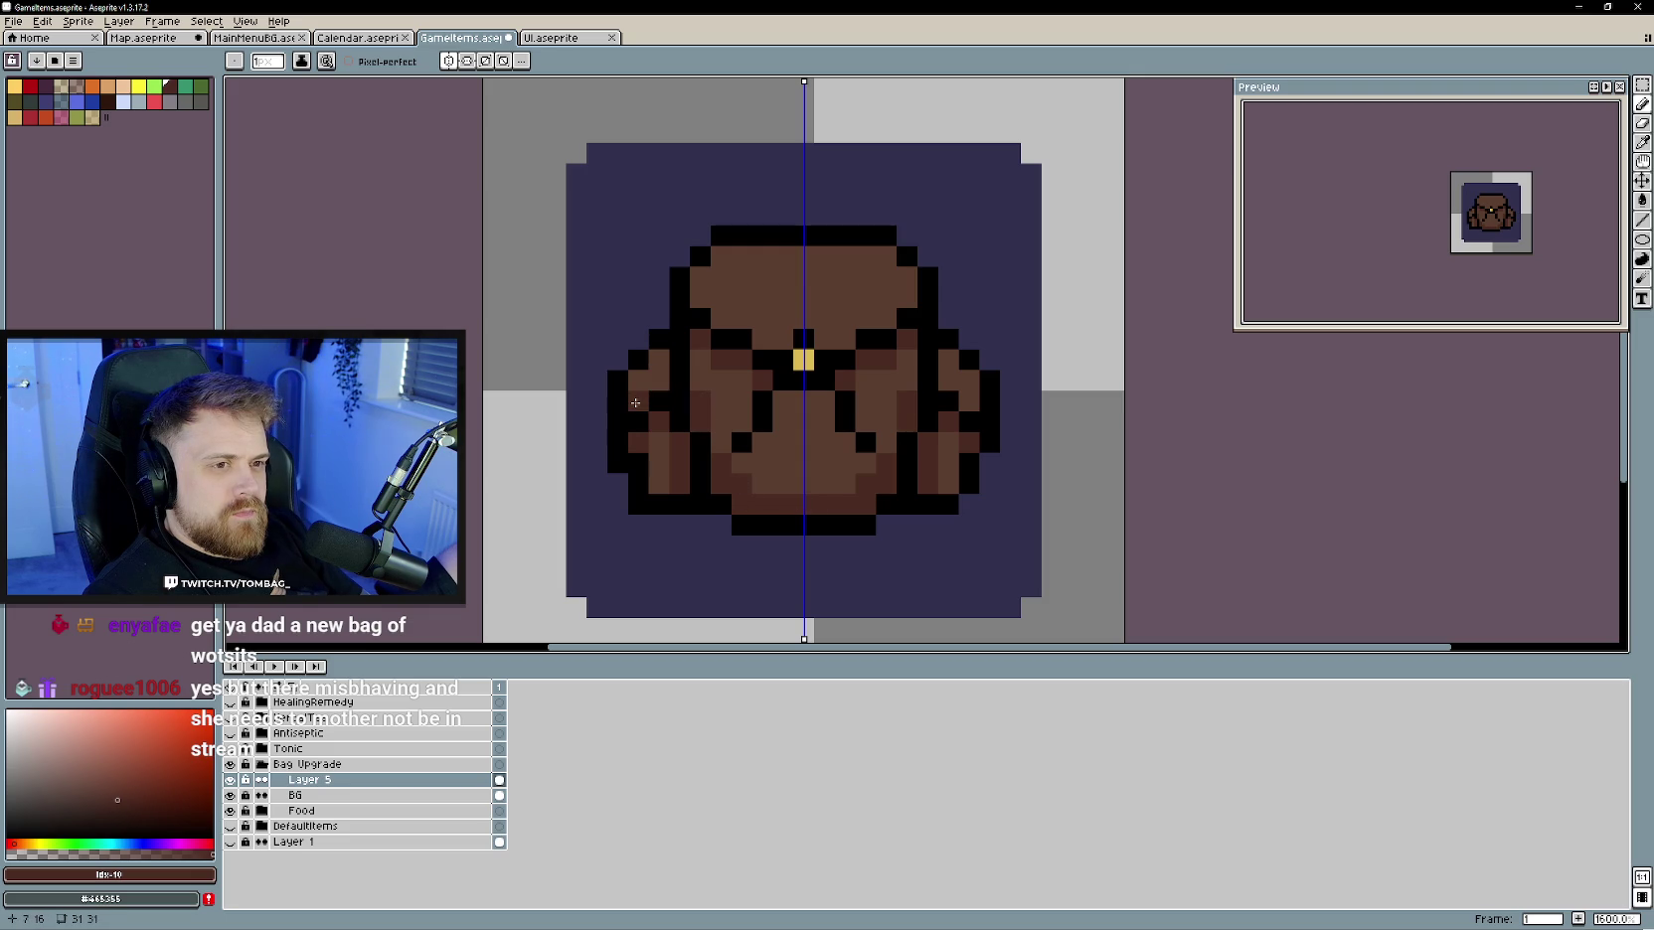
pyautogui.moveTo(806, 376); pyautogui.dragTo(782, 339)
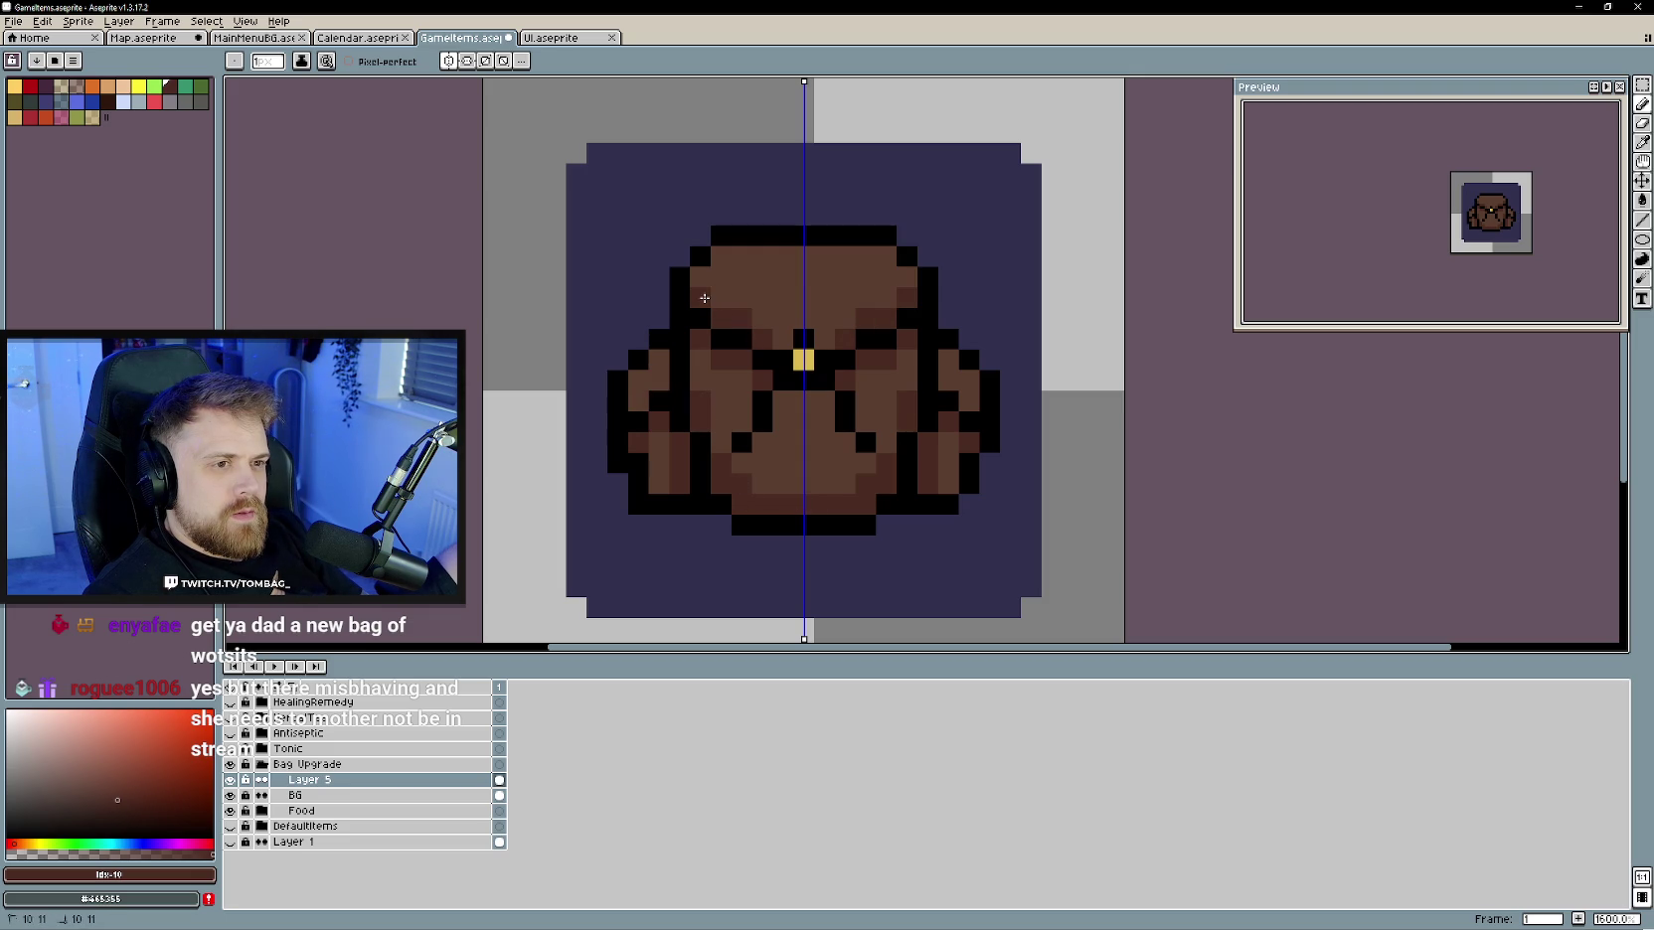
pyautogui.click(782, 339)
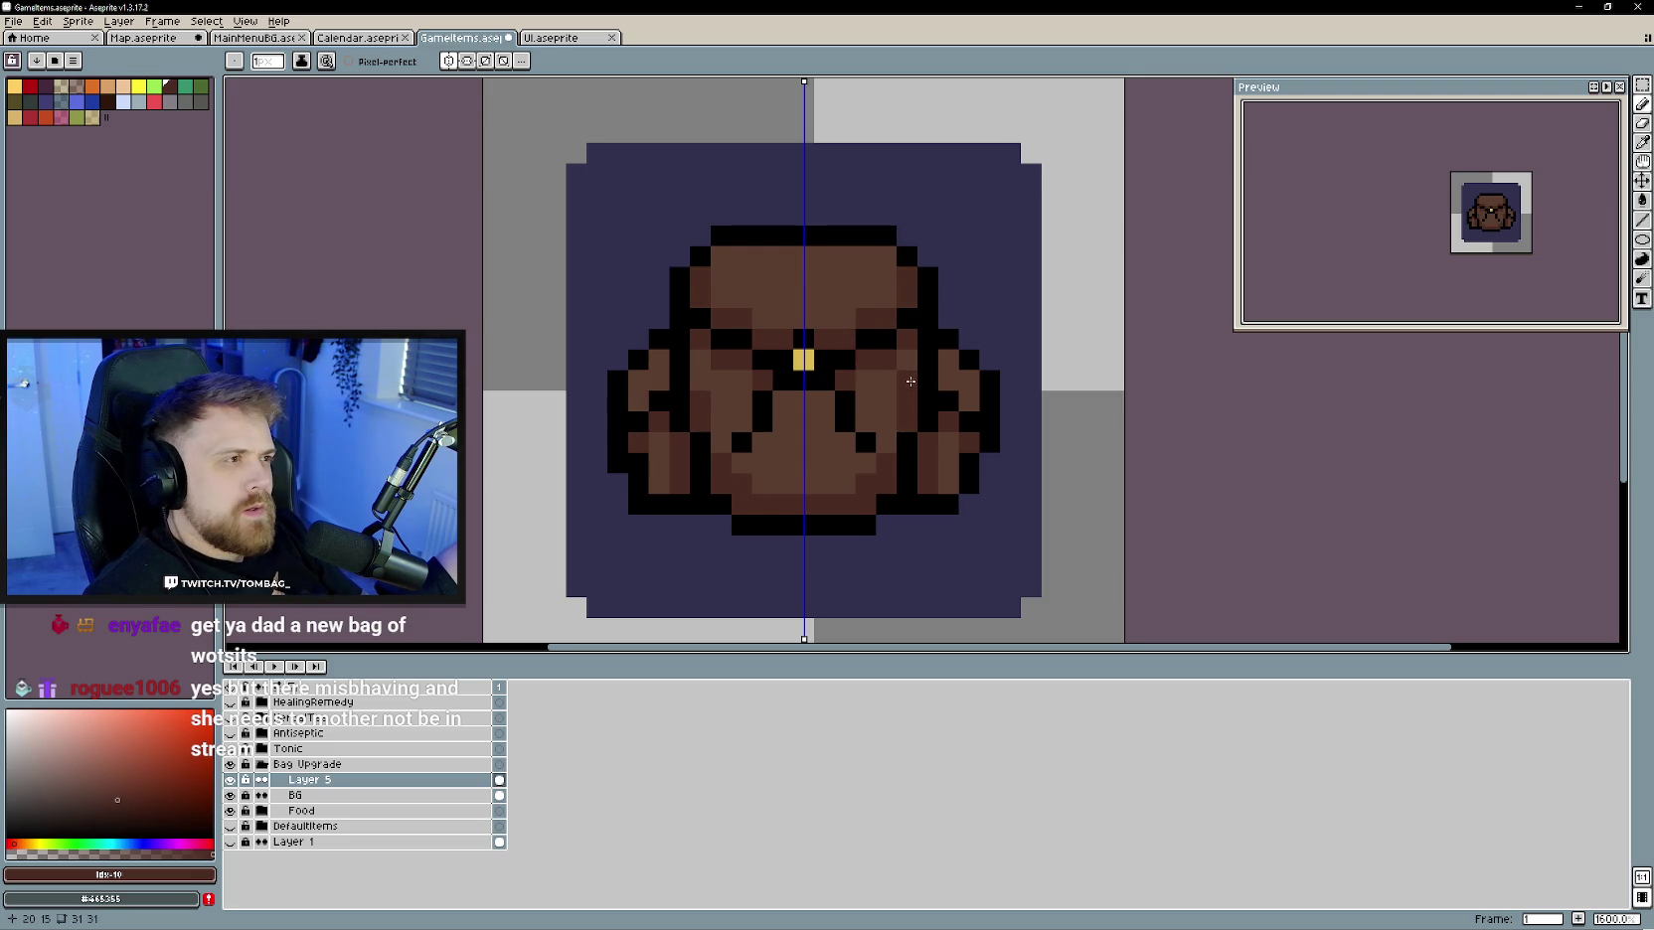
pyautogui.moveTo(844, 314); pyautogui.dragTo(835, 340)
pyautogui.click(835, 339)
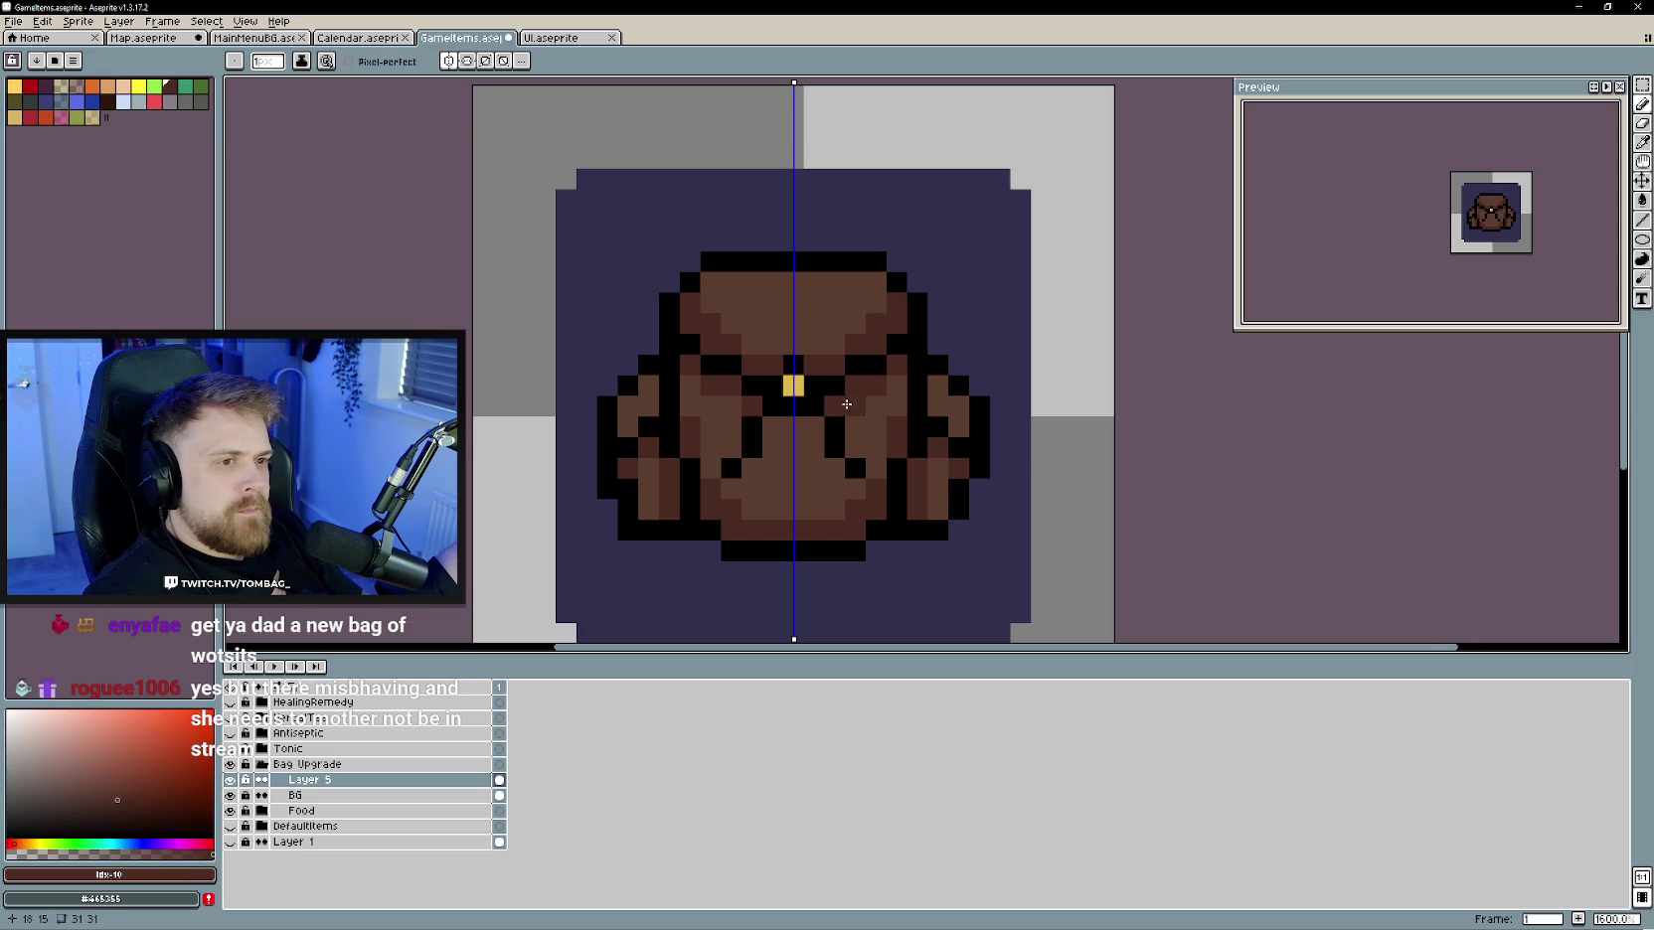
pyautogui.scroll(-1, 855, 430)
pyautogui.scroll(1, 898, 483)
pyautogui.scroll(1, 885, 467)
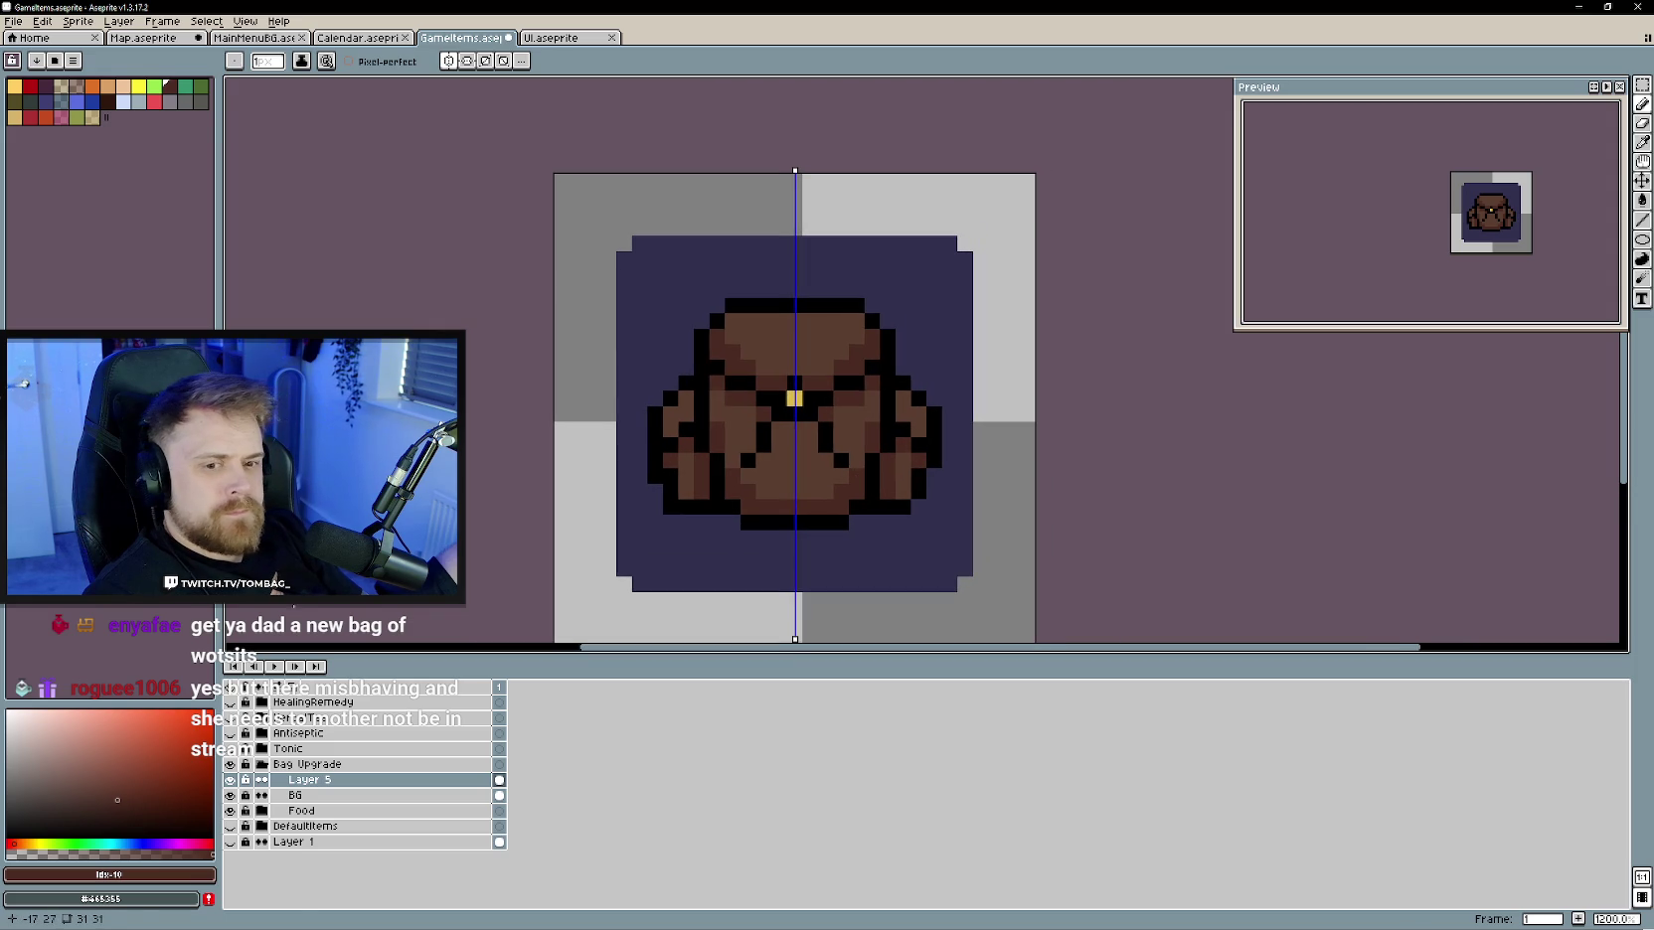
# - Eyedrop a lighter brown to paint the top band, ending with #754533 sampled
pyautogui.click(136, 761)
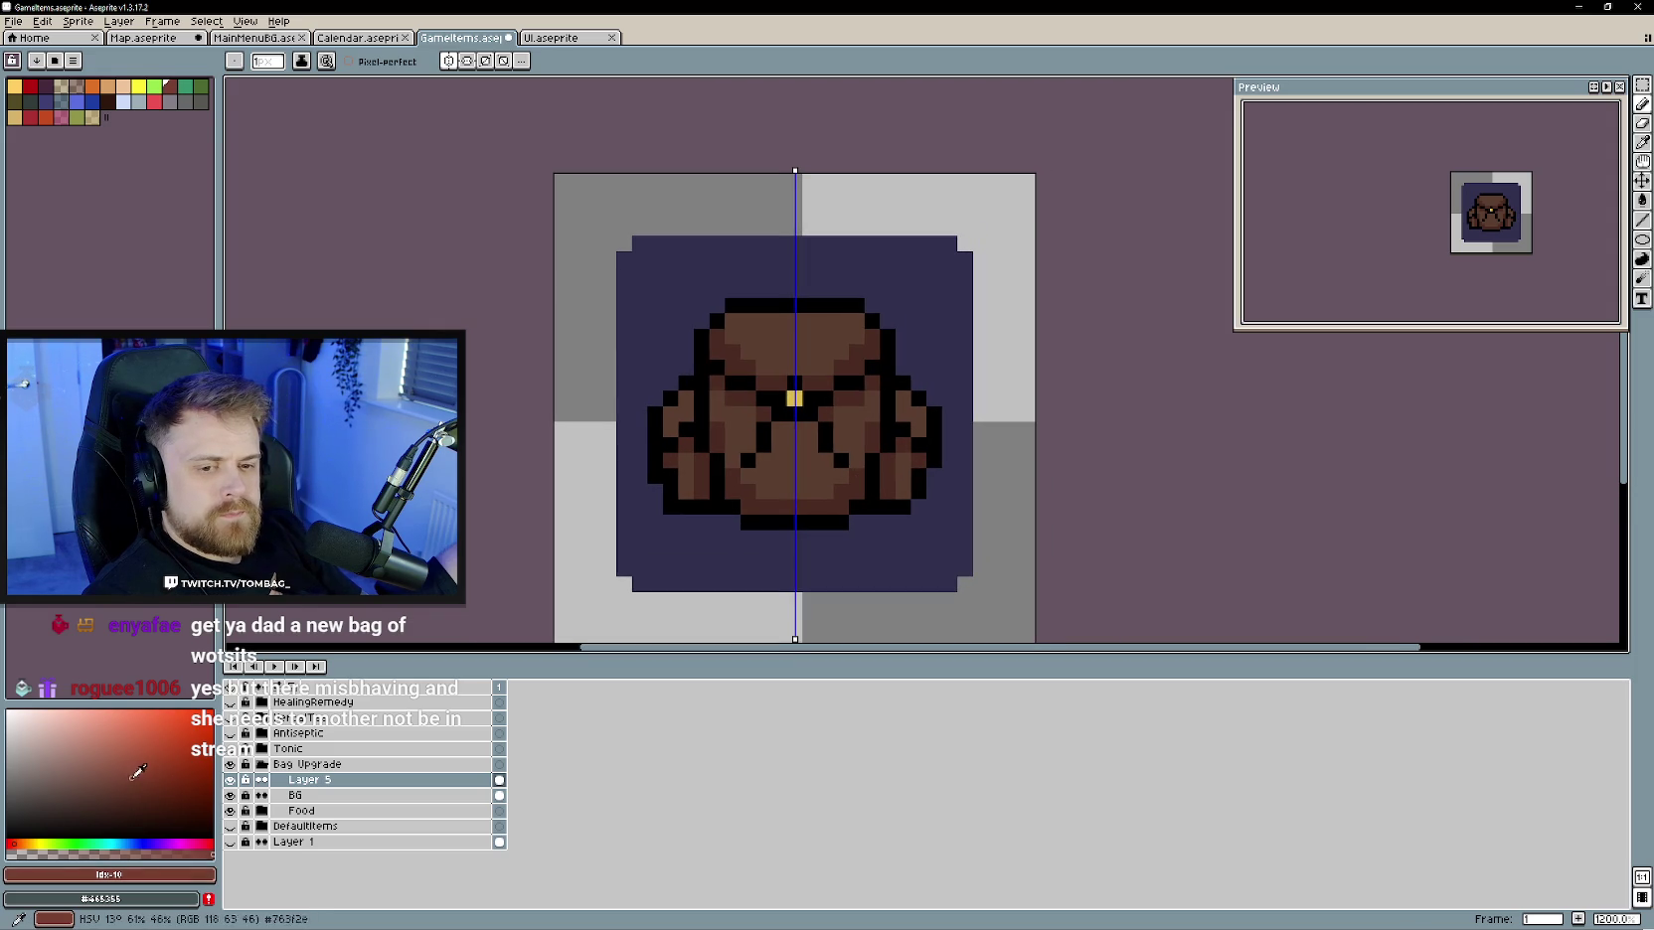
pyautogui.keyDown('alt'); pyautogui.click(790, 323); pyautogui.keyUp('alt')
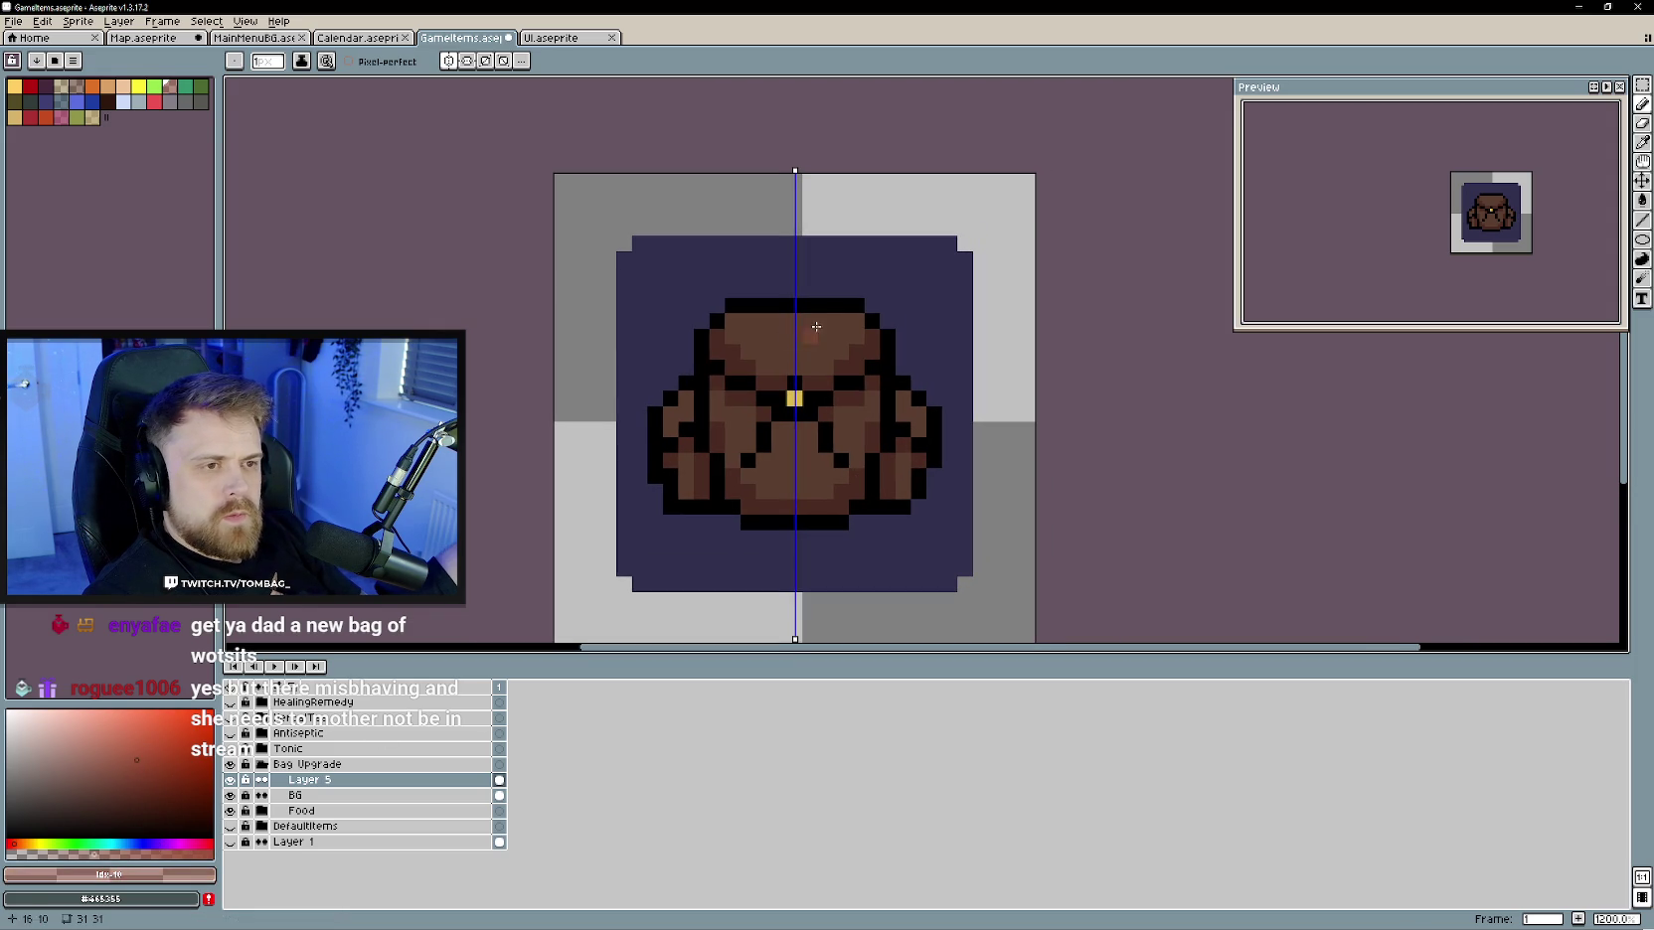
pyautogui.moveTo(790, 323)
pyautogui.mouseDown()
pyautogui.moveTo(806, 342)
pyautogui.moveTo(780, 371)
pyautogui.mouseUp()
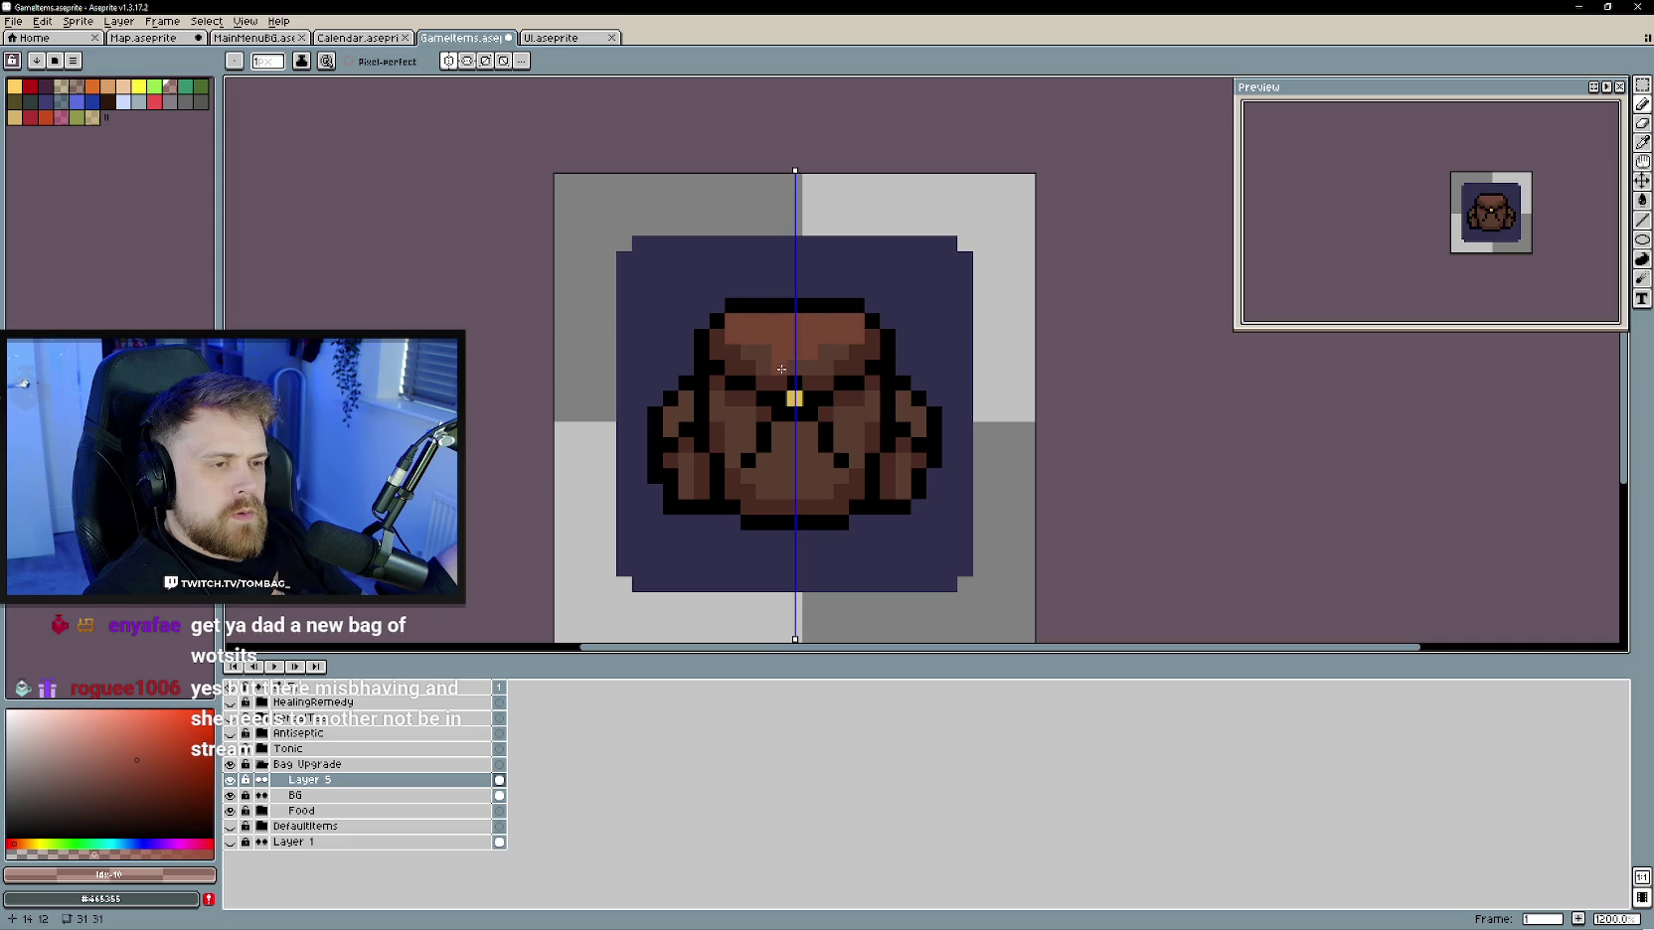
pyautogui.keyDown('alt'); pyautogui.click(747, 339); pyautogui.keyUp('alt')
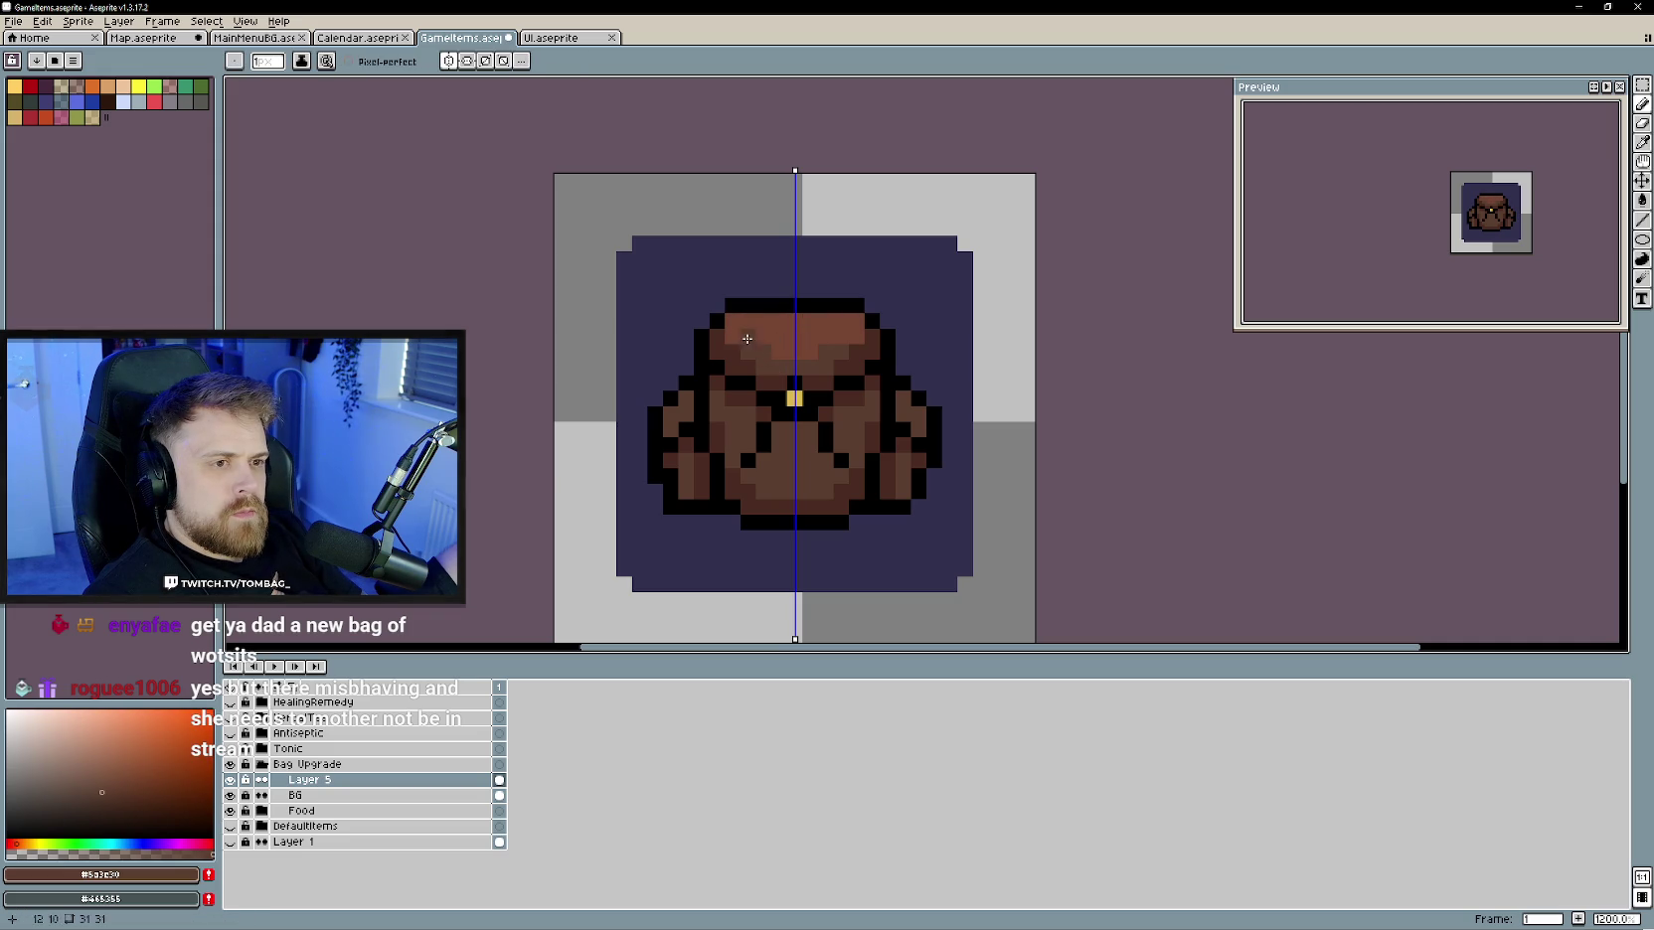
pyautogui.keyDown('alt'); pyautogui.click(812, 354); pyautogui.keyUp('alt')
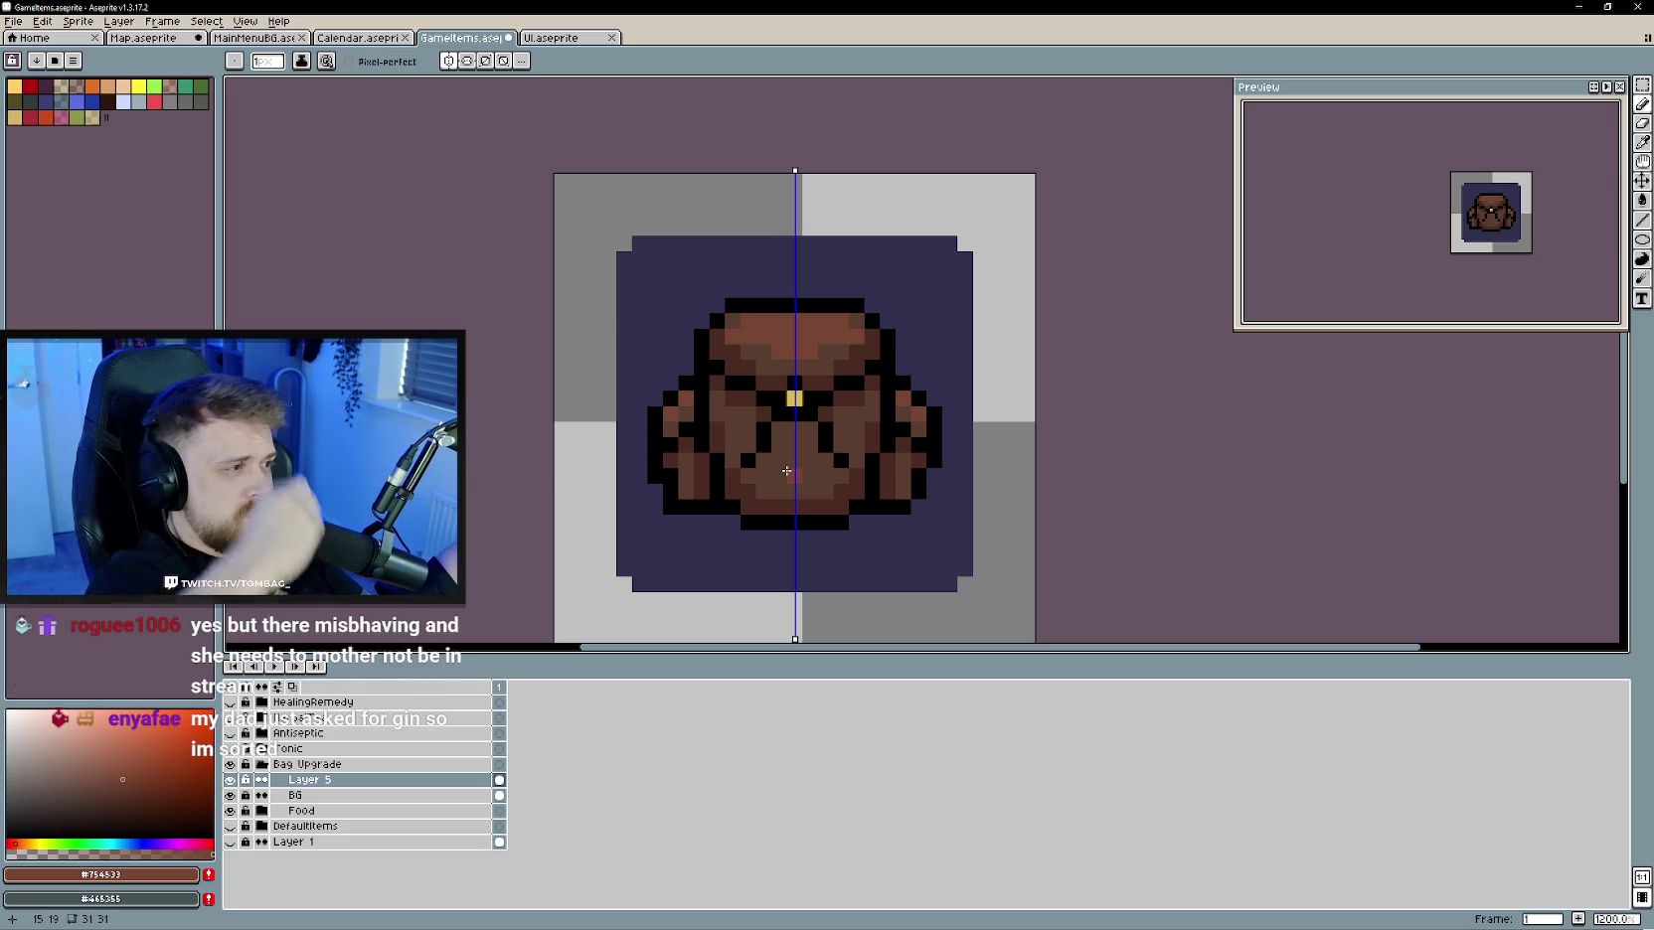
# - Add a lighter brown highlight pixel to the lower part of the bag
pyautogui.scroll(1, 786, 470)
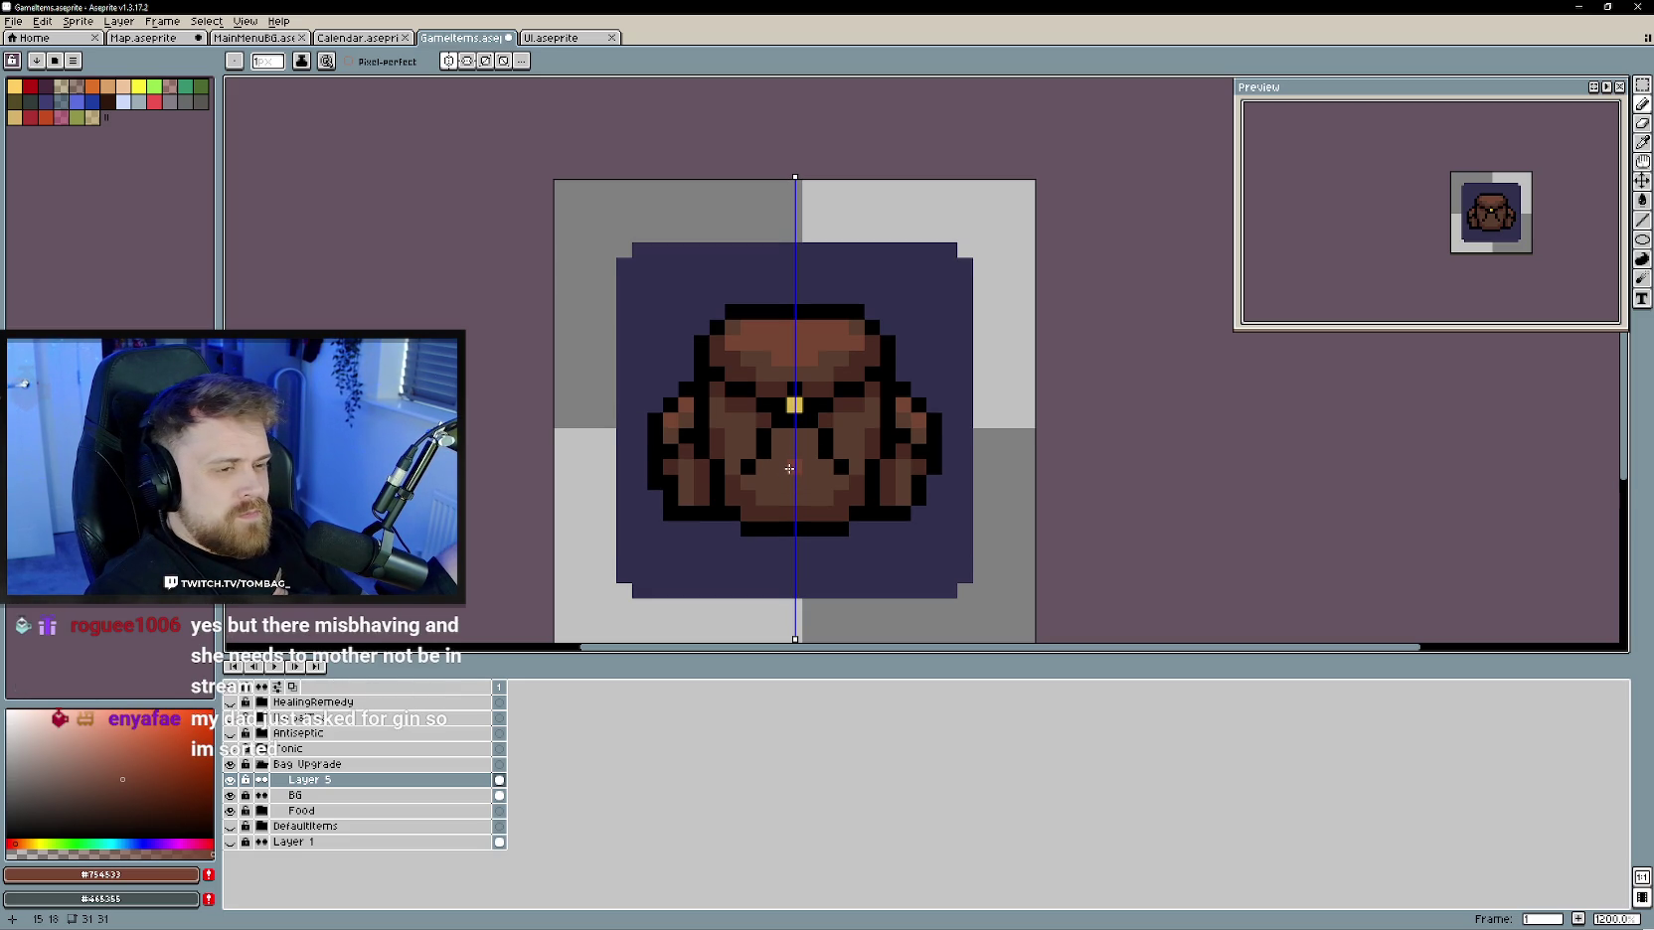
pyautogui.click(779, 483)
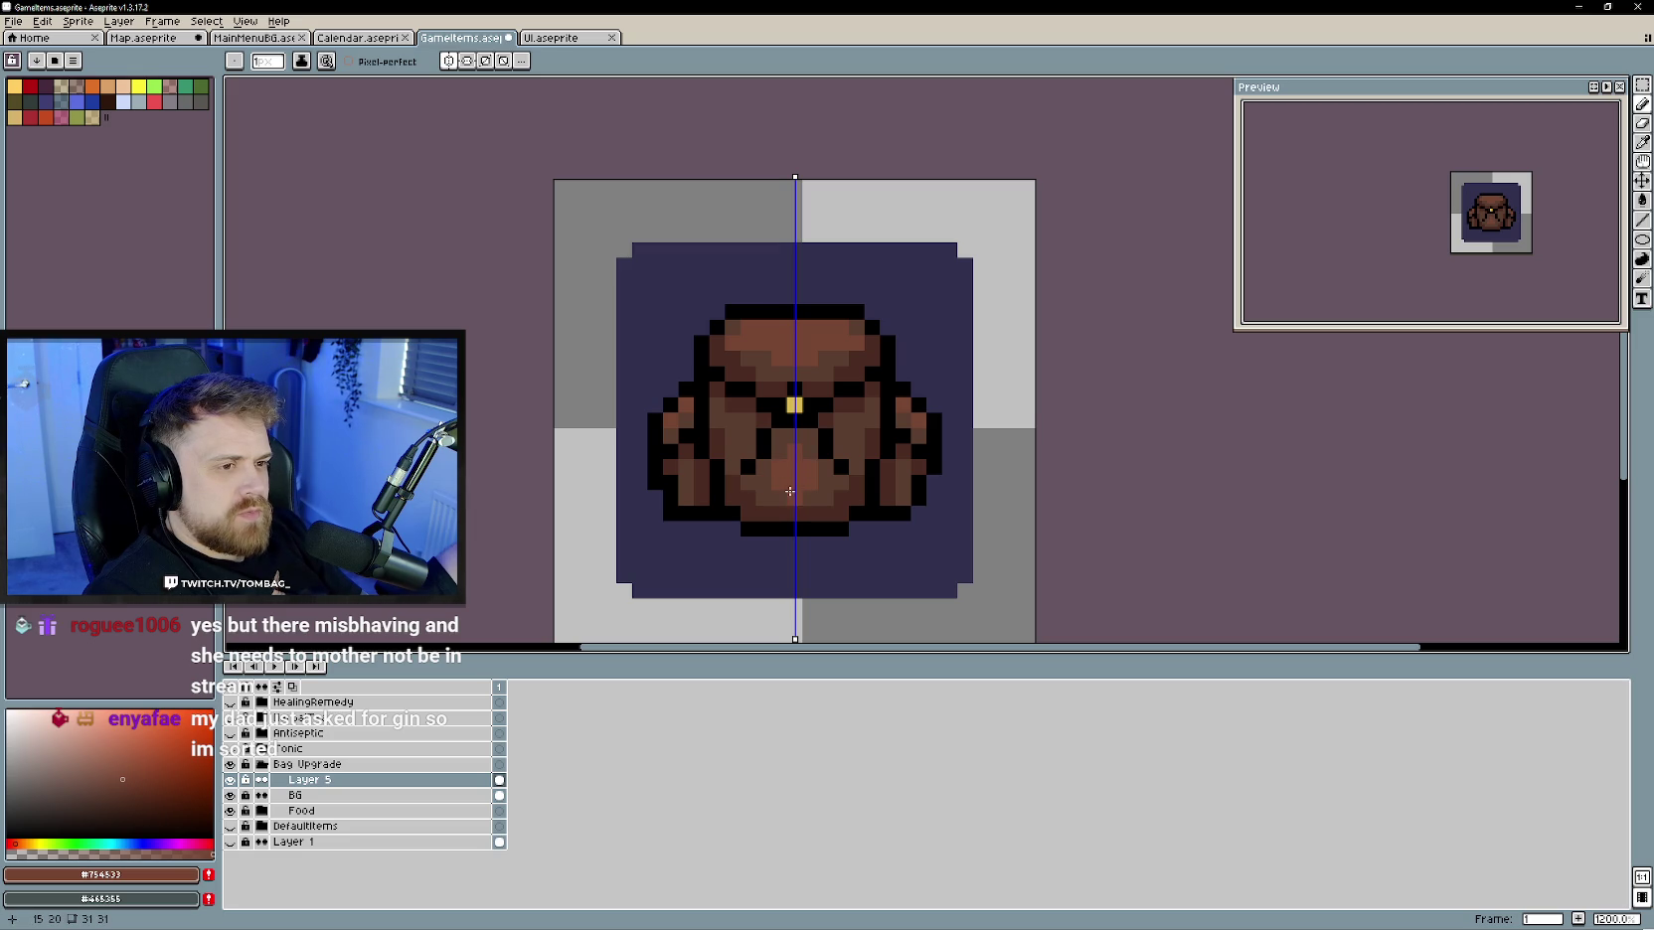
pyautogui.scroll(1, 808, 393)
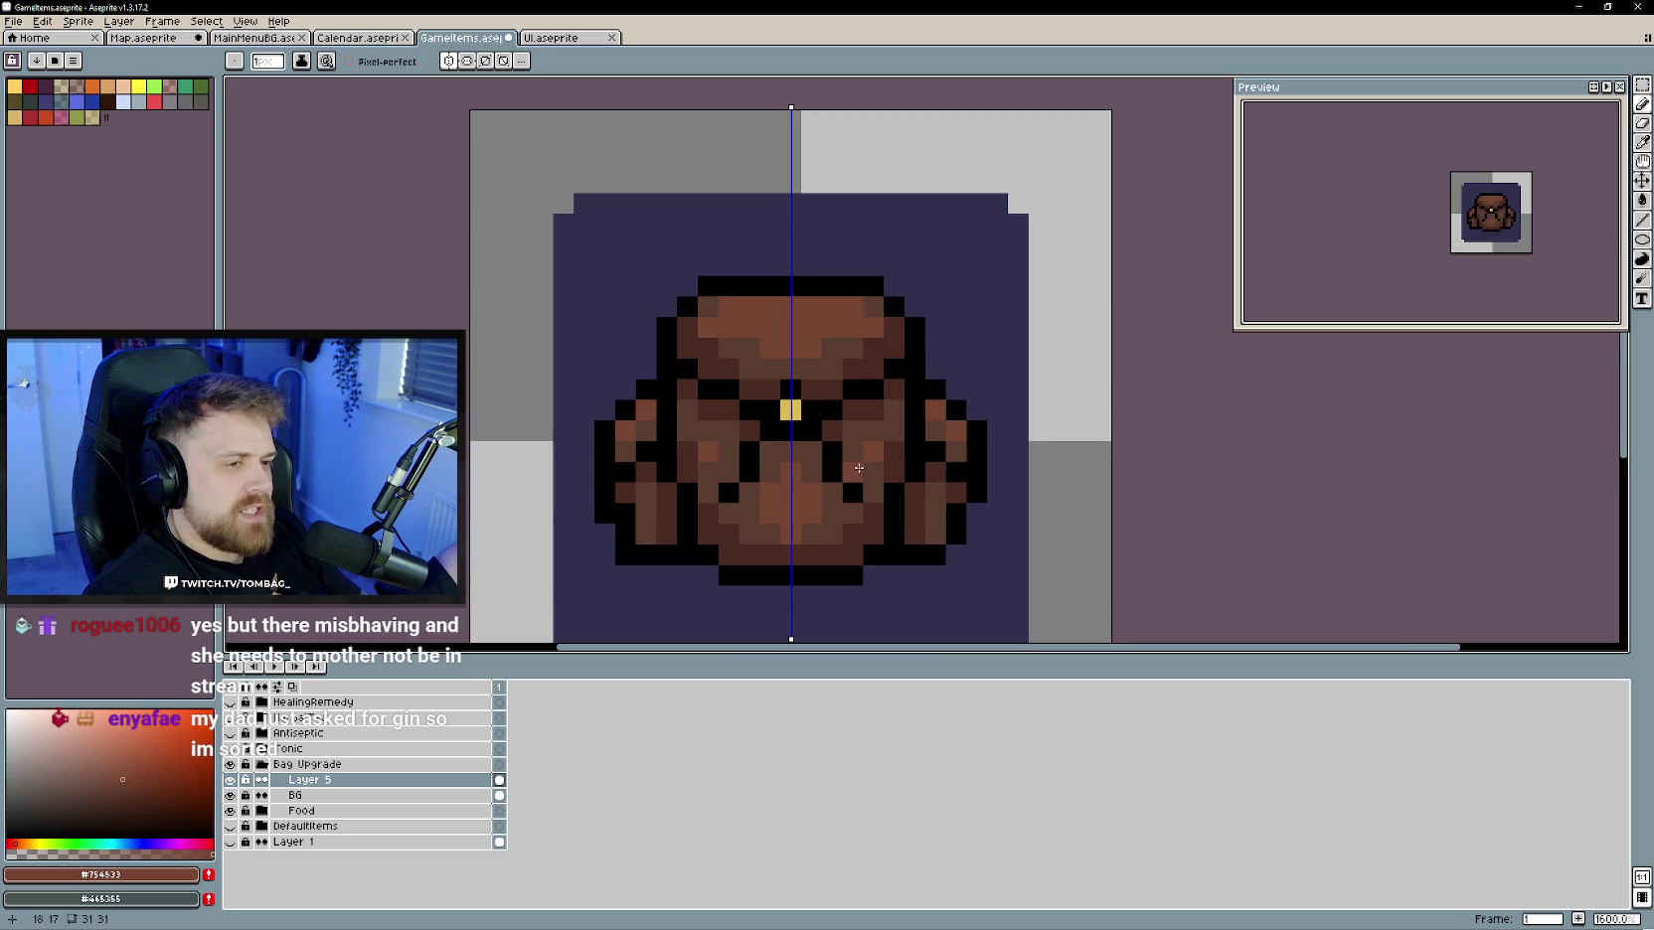
pyautogui.scroll(-1, 854, 467)
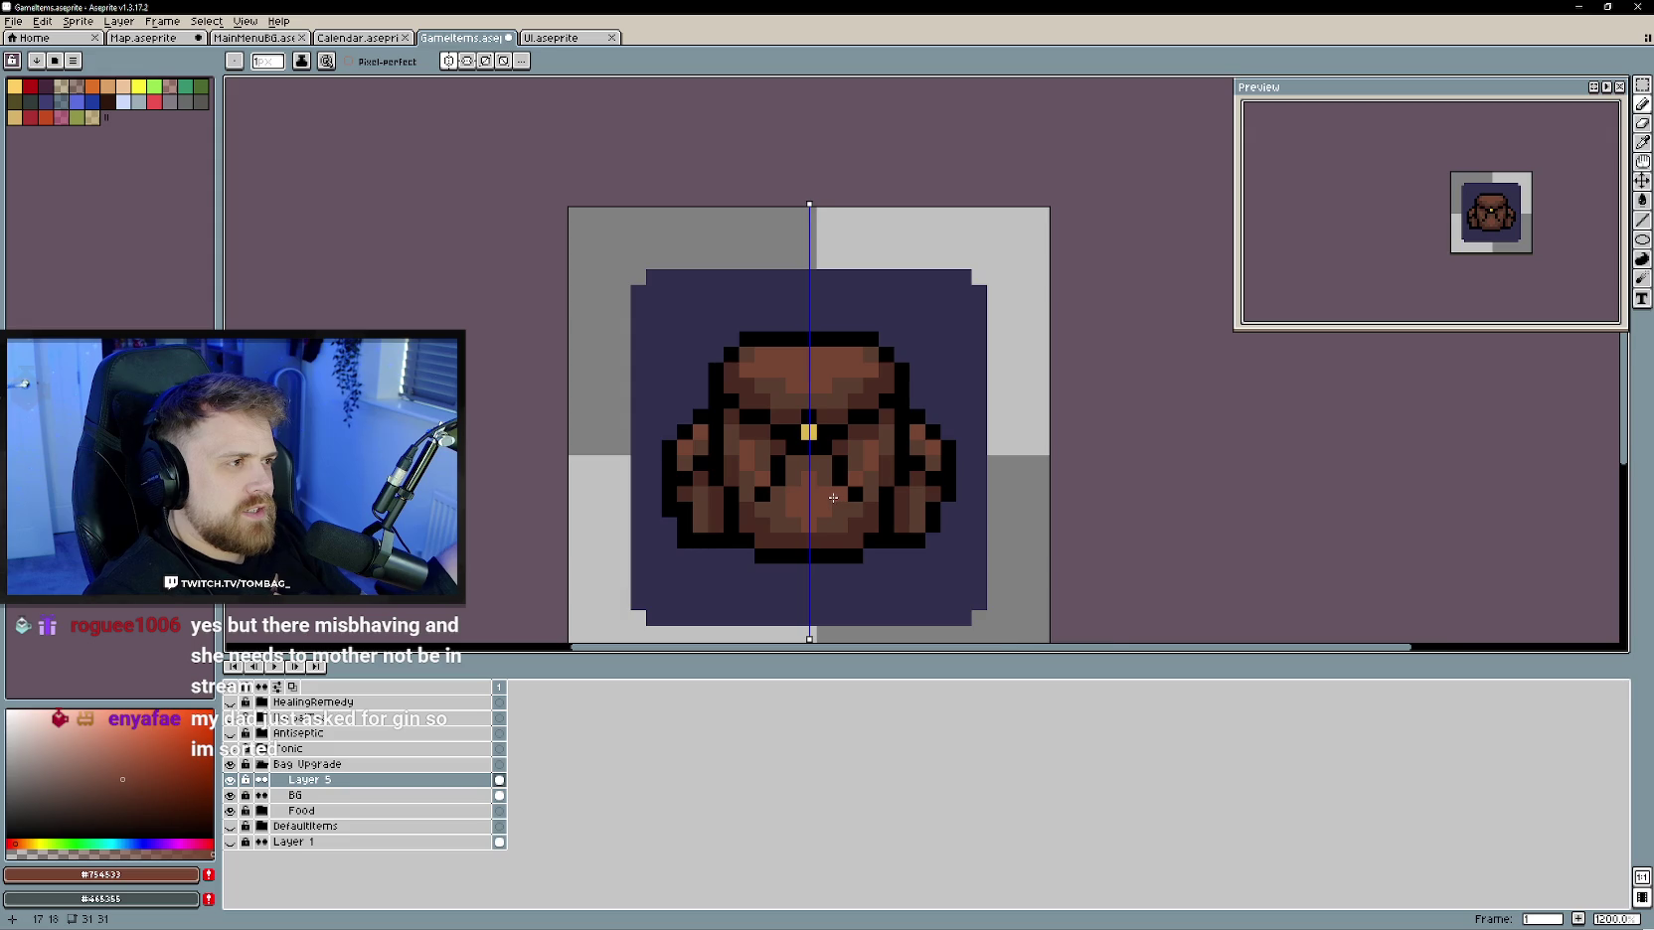
pyautogui.scroll(1, 833, 497)
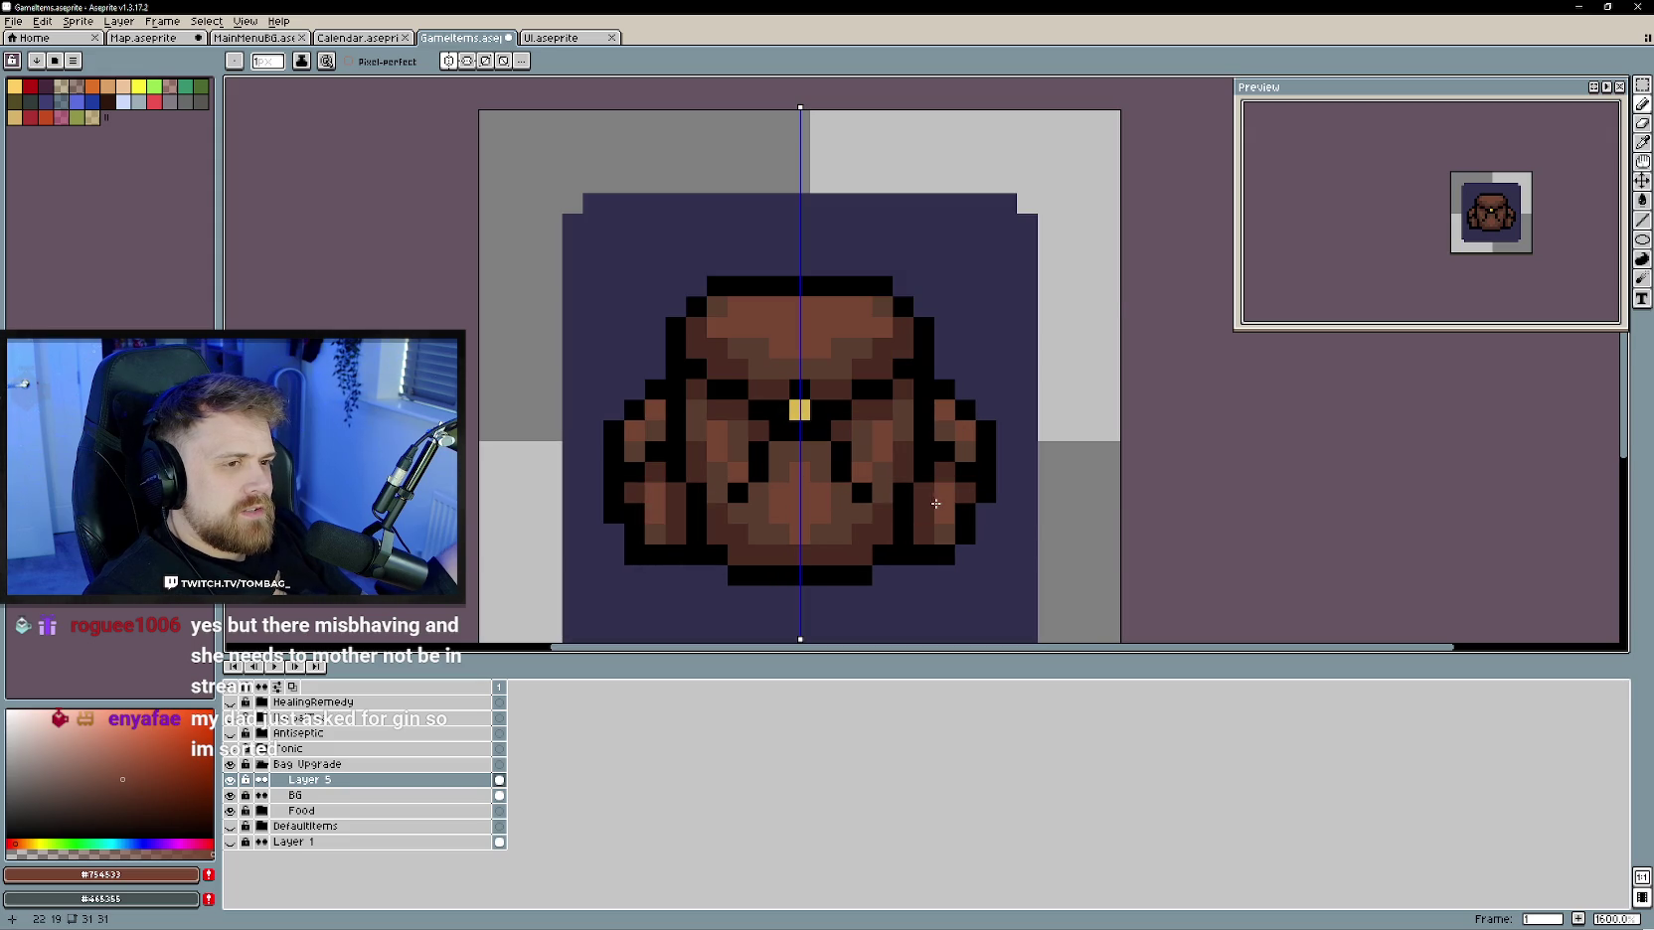
pyautogui.scroll(-4, 835, 495)
pyautogui.scroll(1, 837, 493)
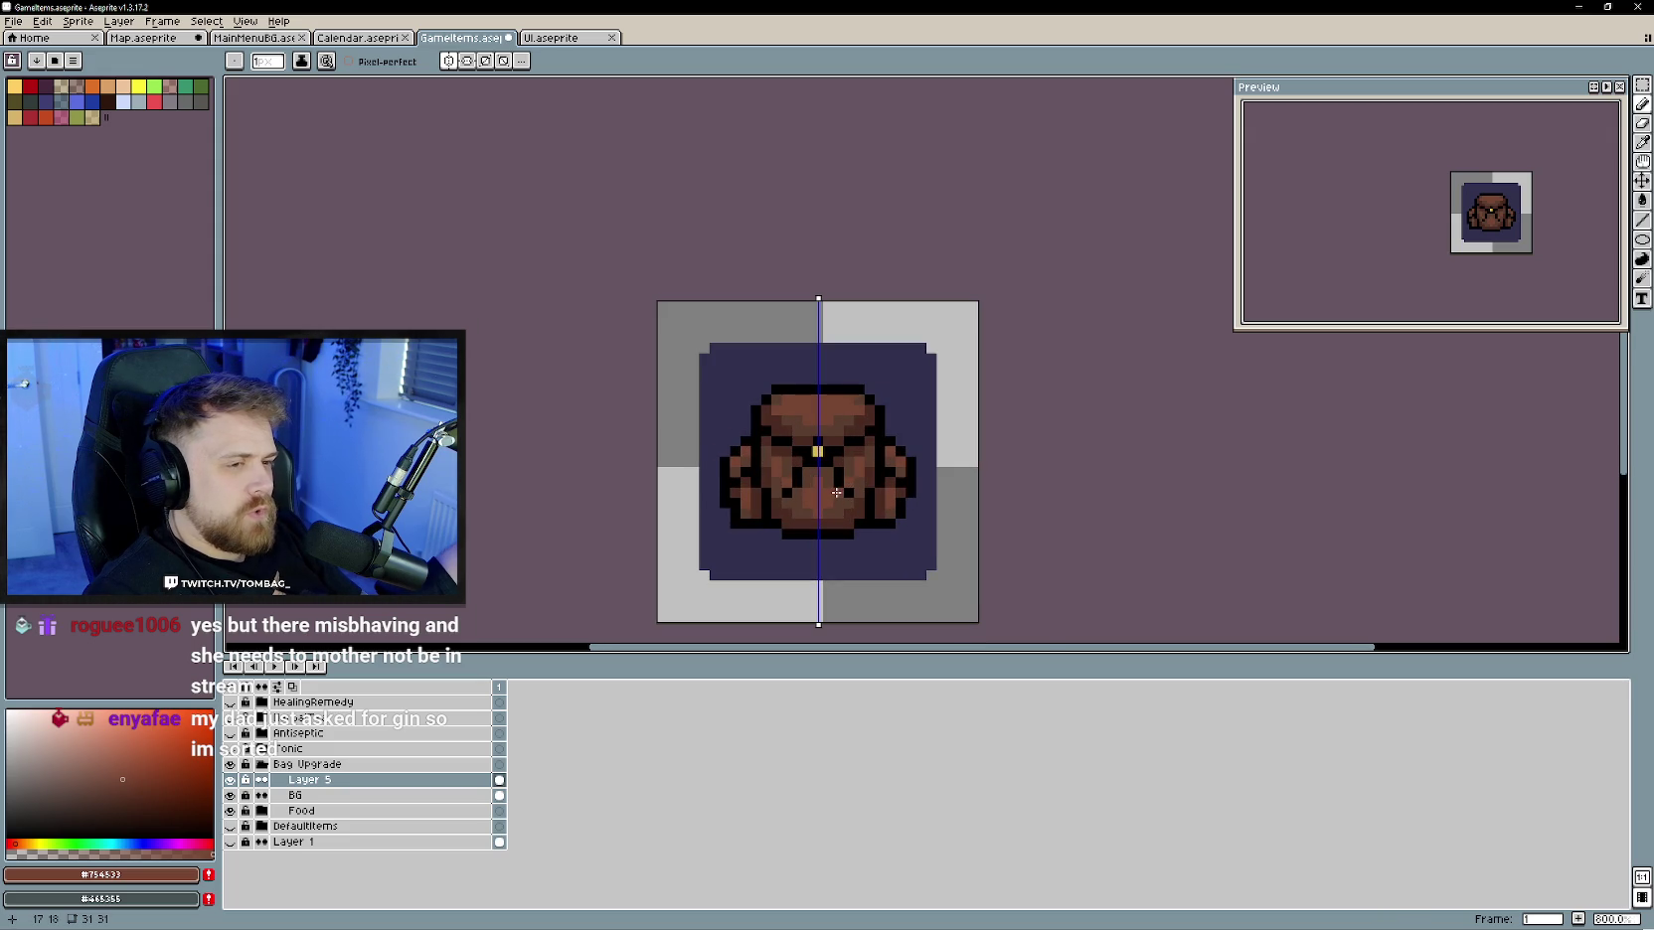
pyautogui.scroll(2, 836, 493)
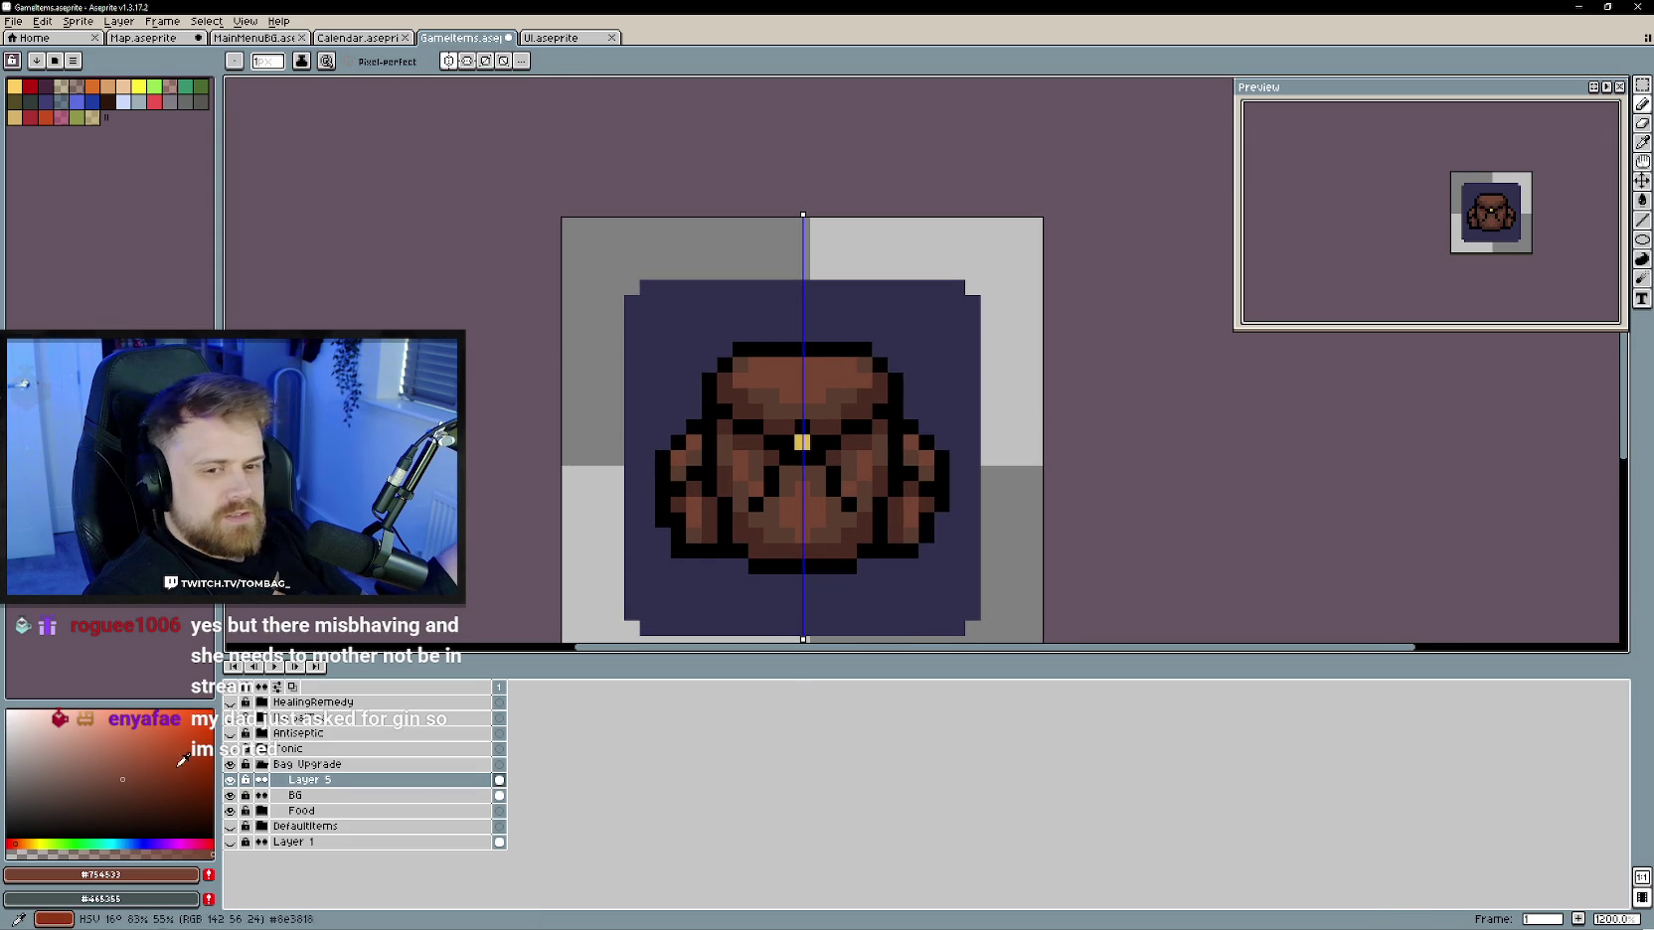
# - Pick a slightly lighter red and add highlight pixels to the top of the bag's flap
pyautogui.click(131, 745)
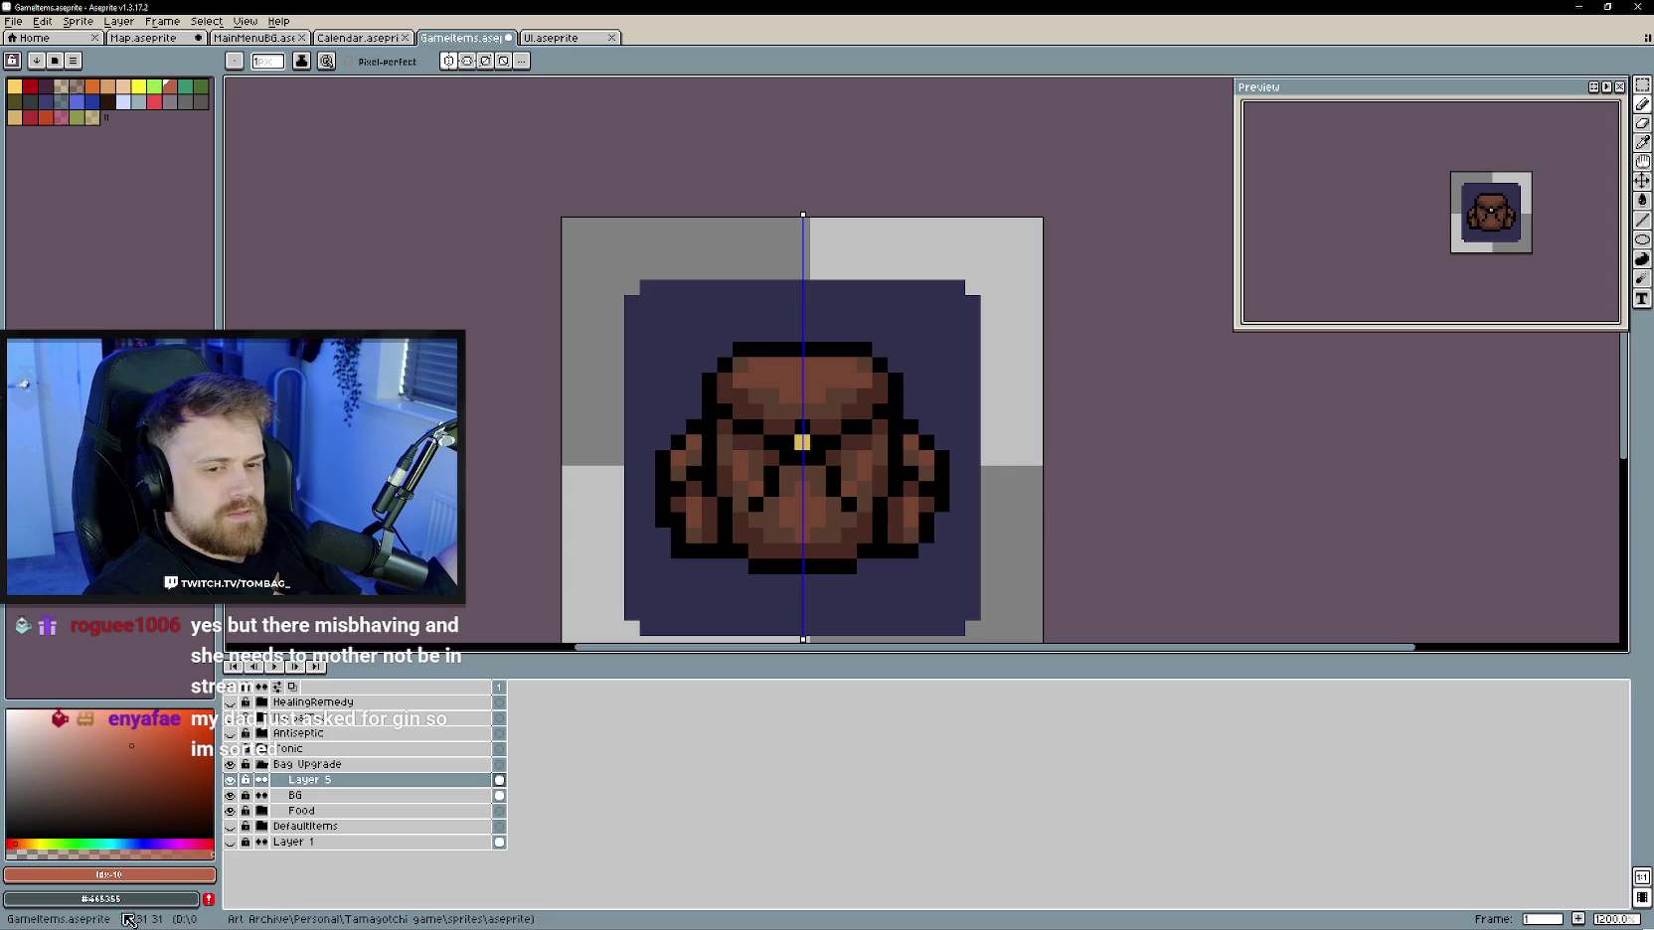
pyautogui.click(816, 365)
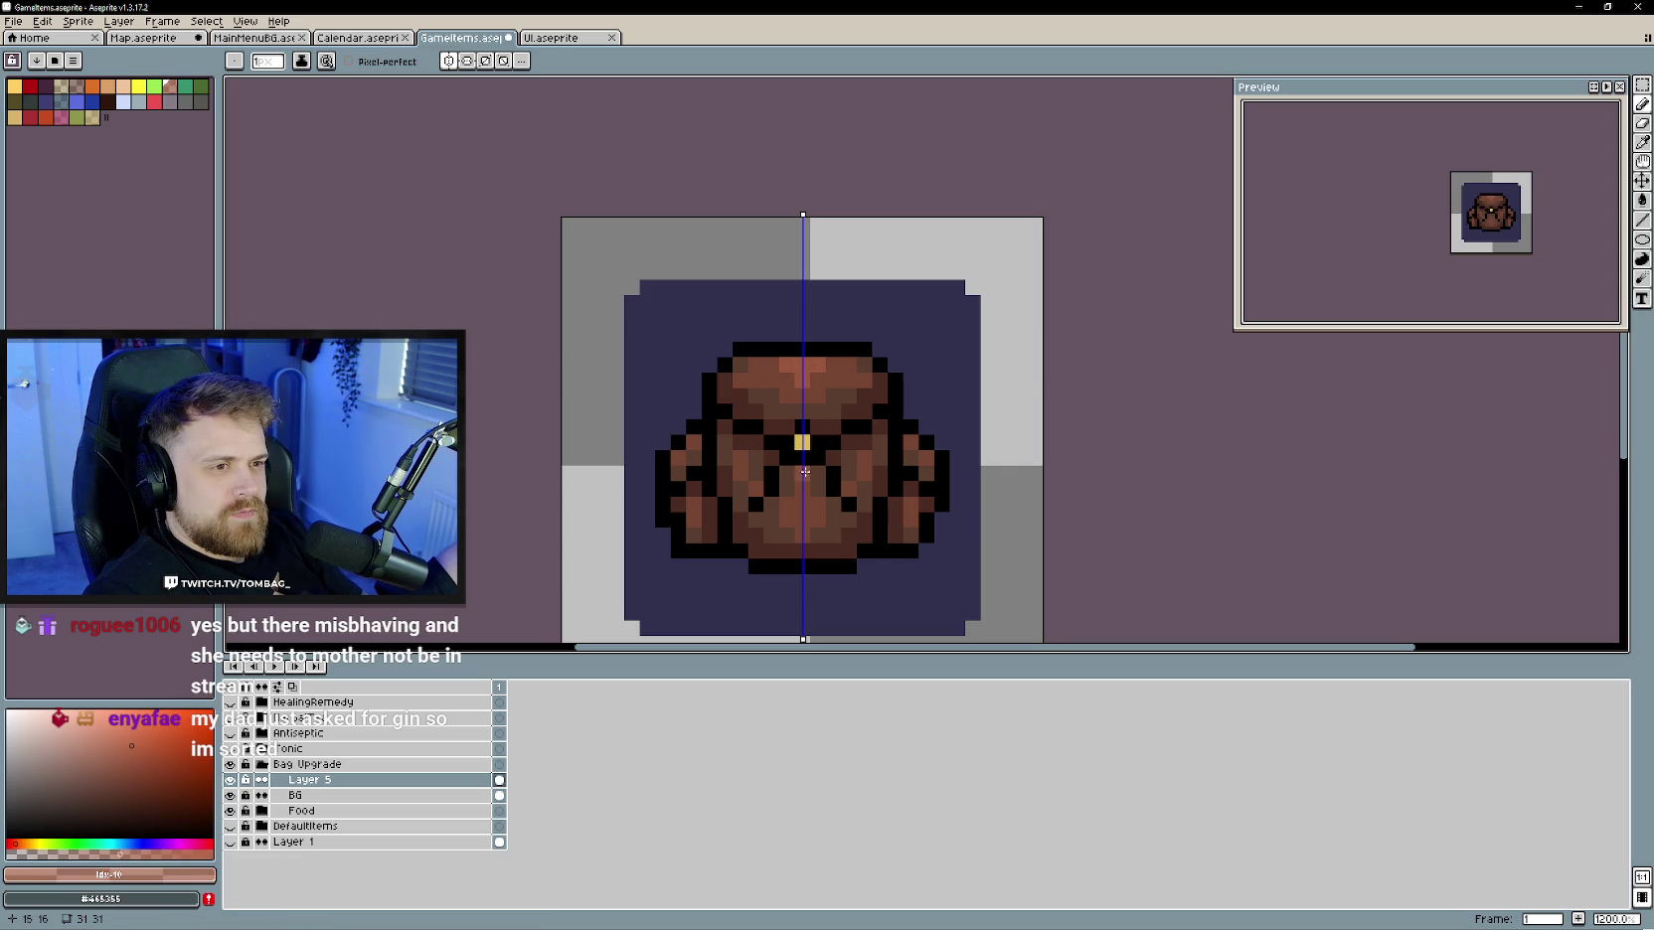
pyautogui.scroll(-4, 971, 528)
pyautogui.scroll(2, 972, 477)
pyautogui.scroll(2, 900, 526)
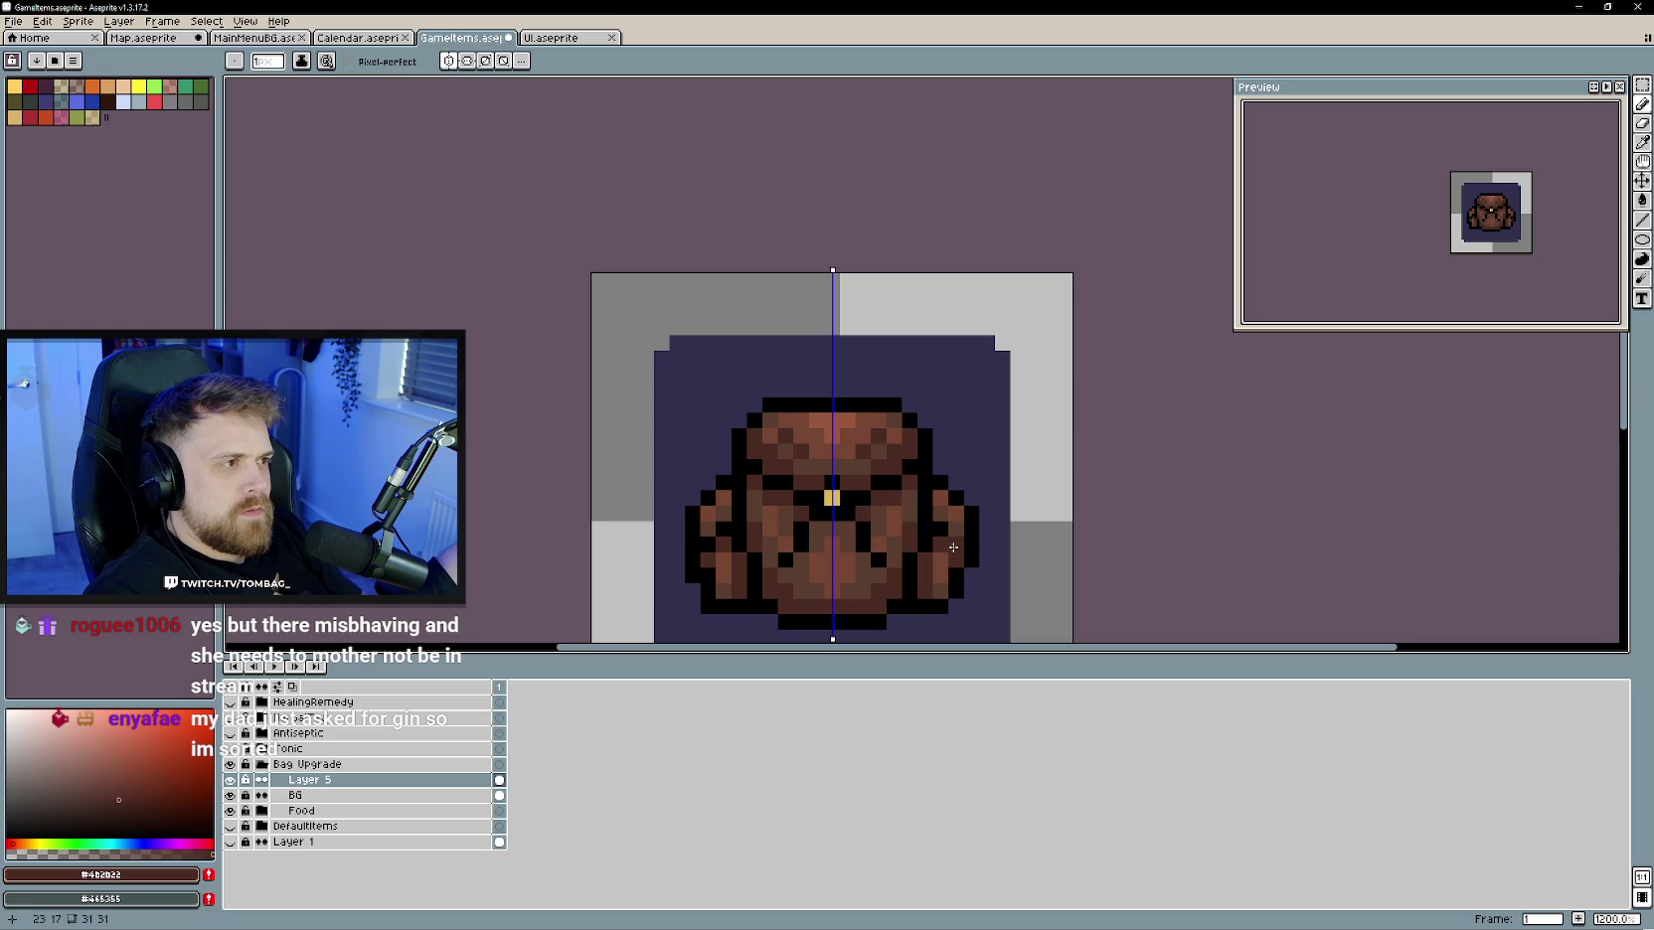
pyautogui.scroll(-2, 953, 547)
pyautogui.scroll(-1, 919, 512)
pyautogui.scroll(1, 919, 512)
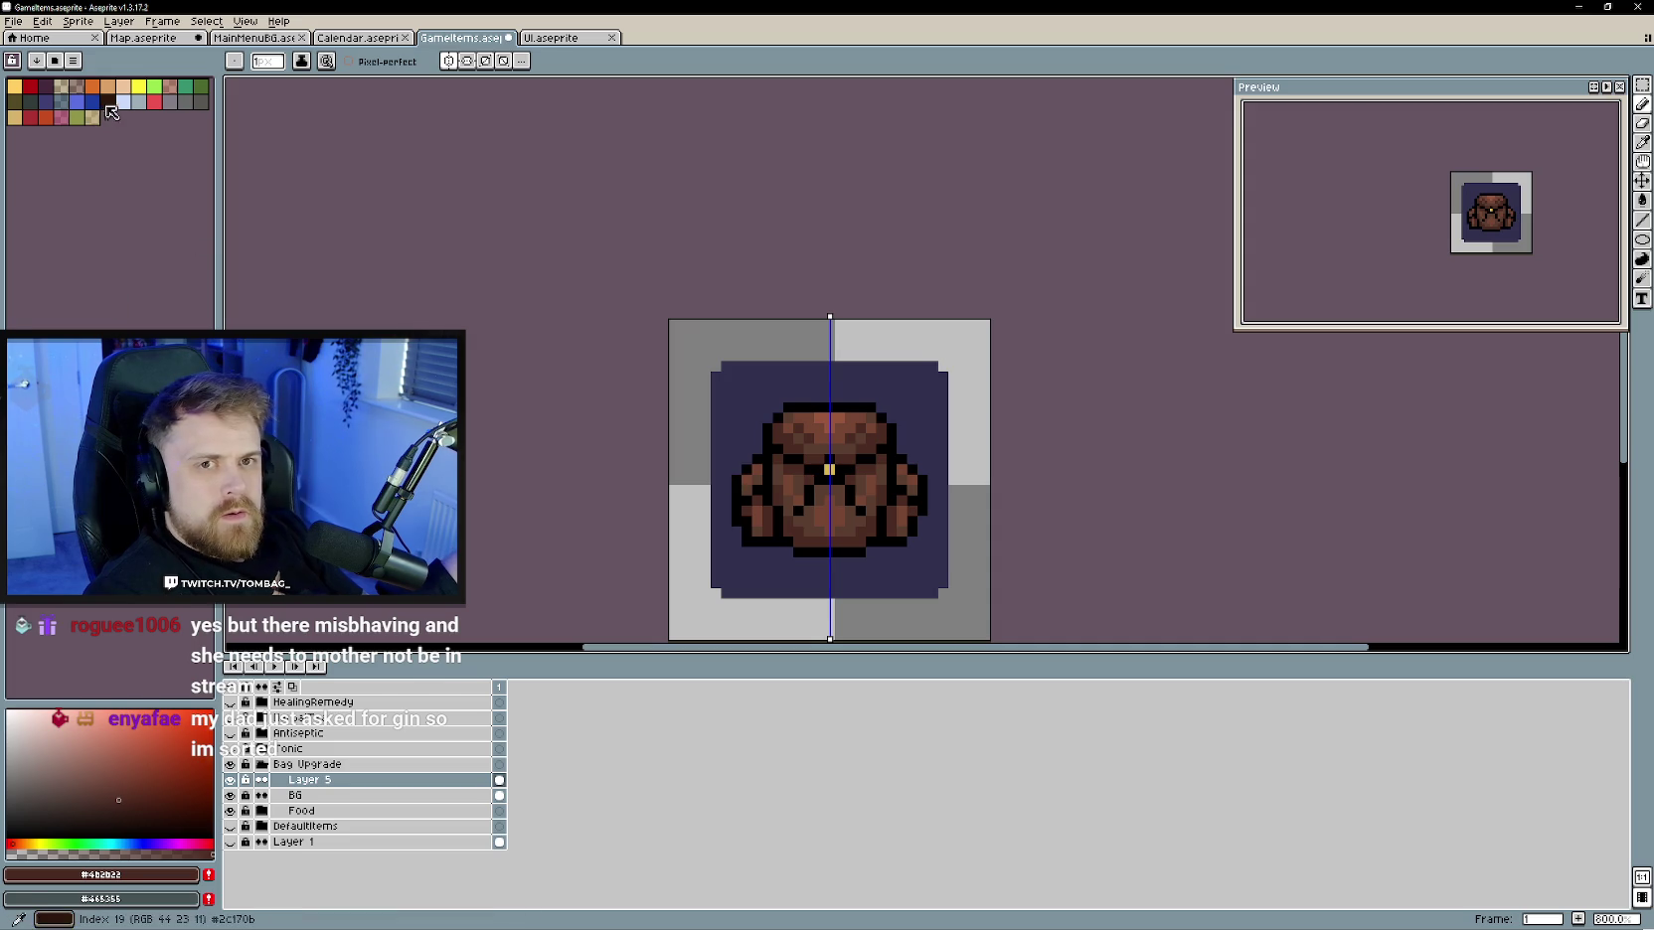
# - Pick a palette swatch and repaint the bag's middle outline pixels brown with symmetry
pyautogui.click(105, 101)
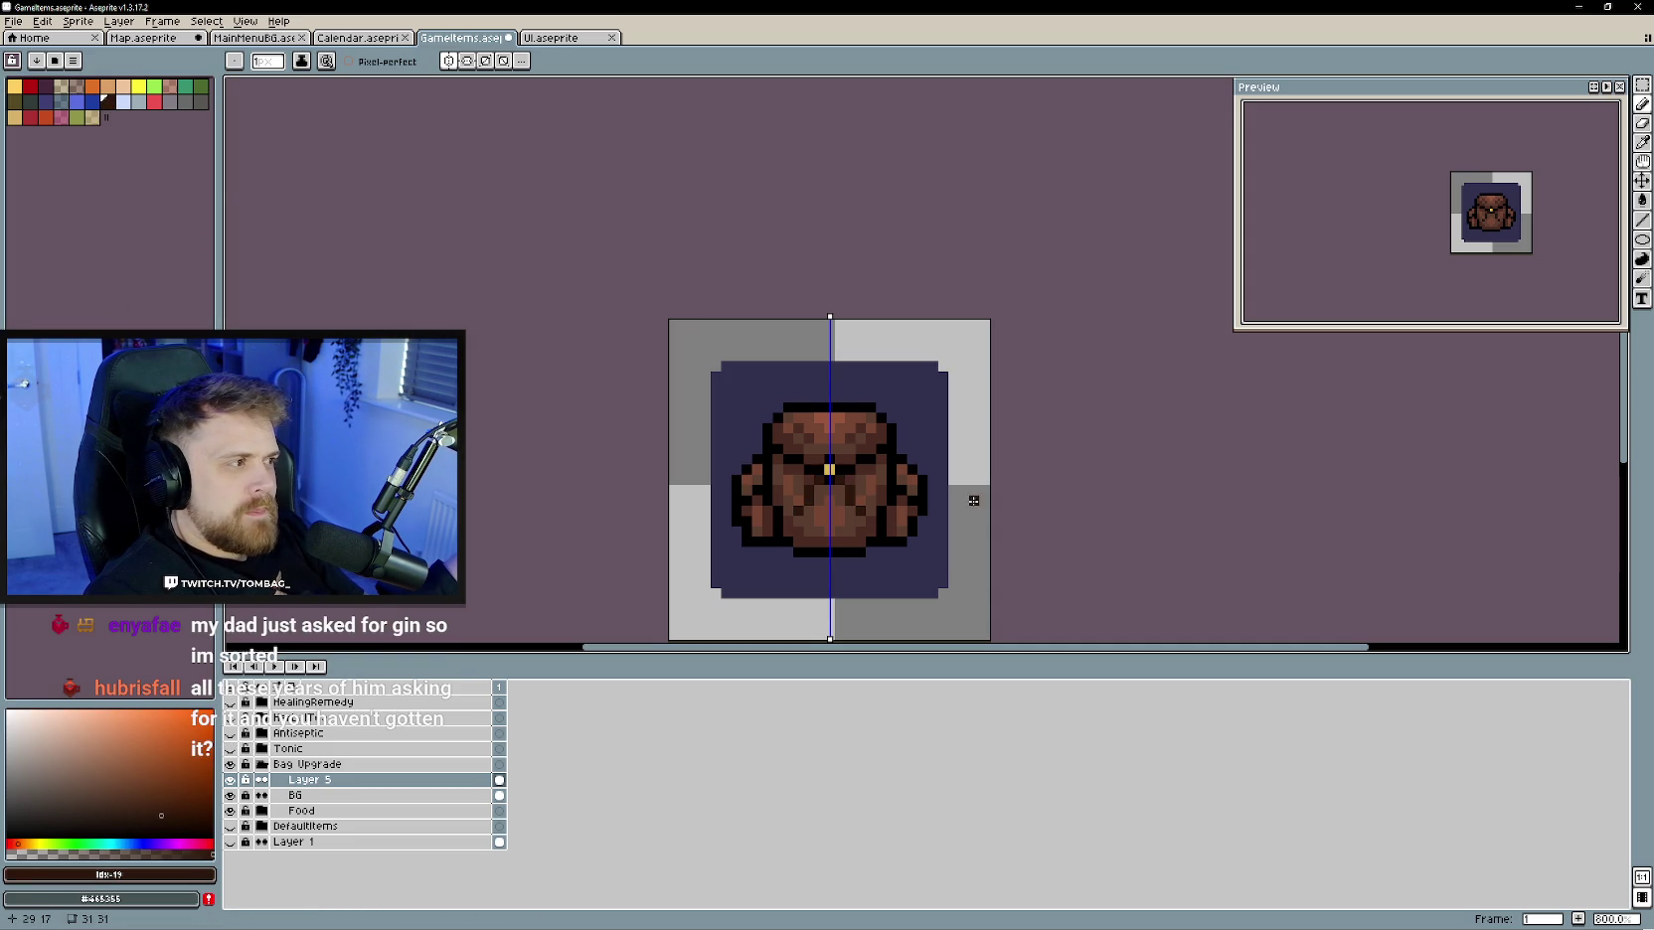
pyautogui.scroll(1, 864, 527)
pyautogui.scroll(-1, 865, 526)
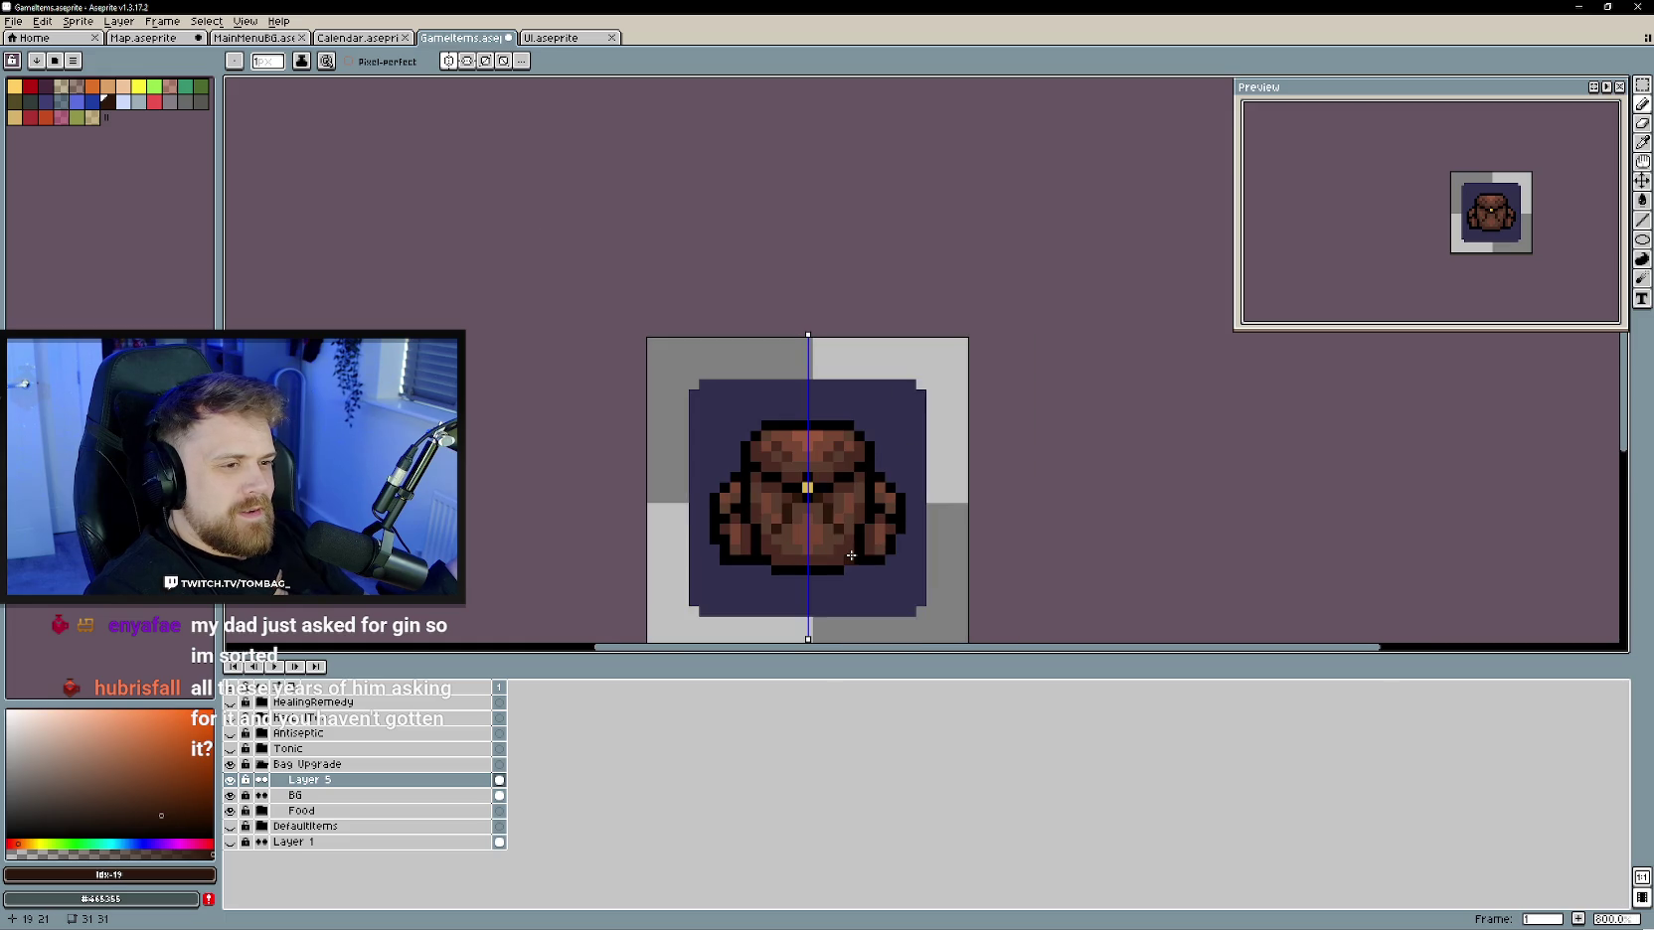
pyautogui.scroll(1, 855, 532)
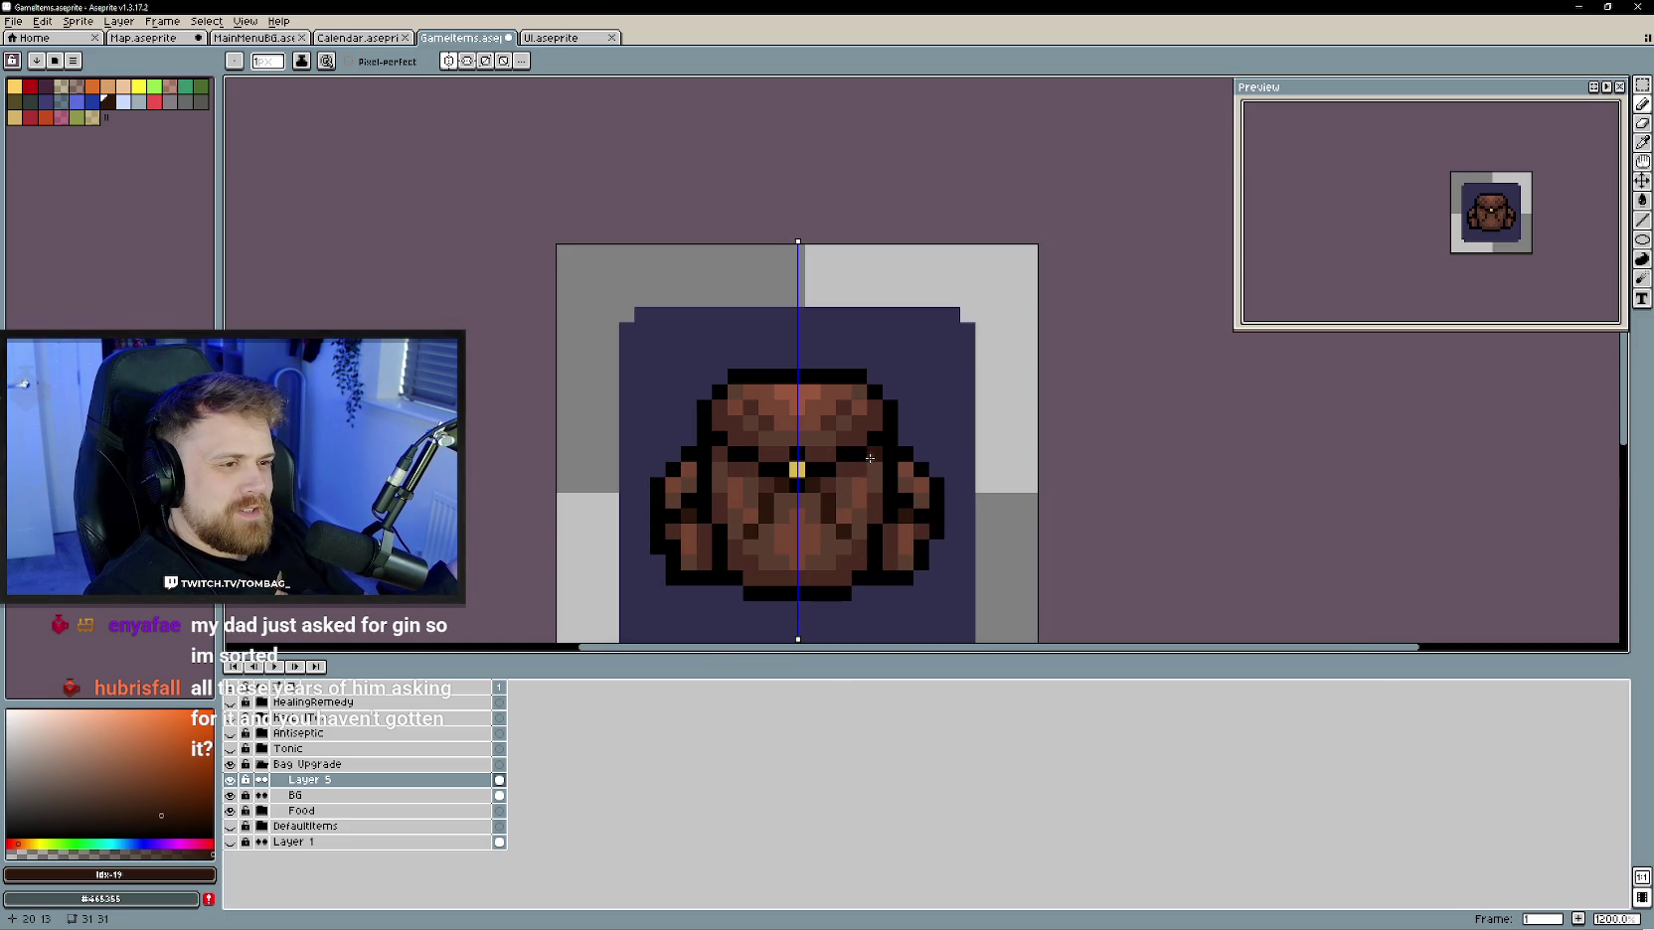
pyautogui.scroll(-4, 829, 528)
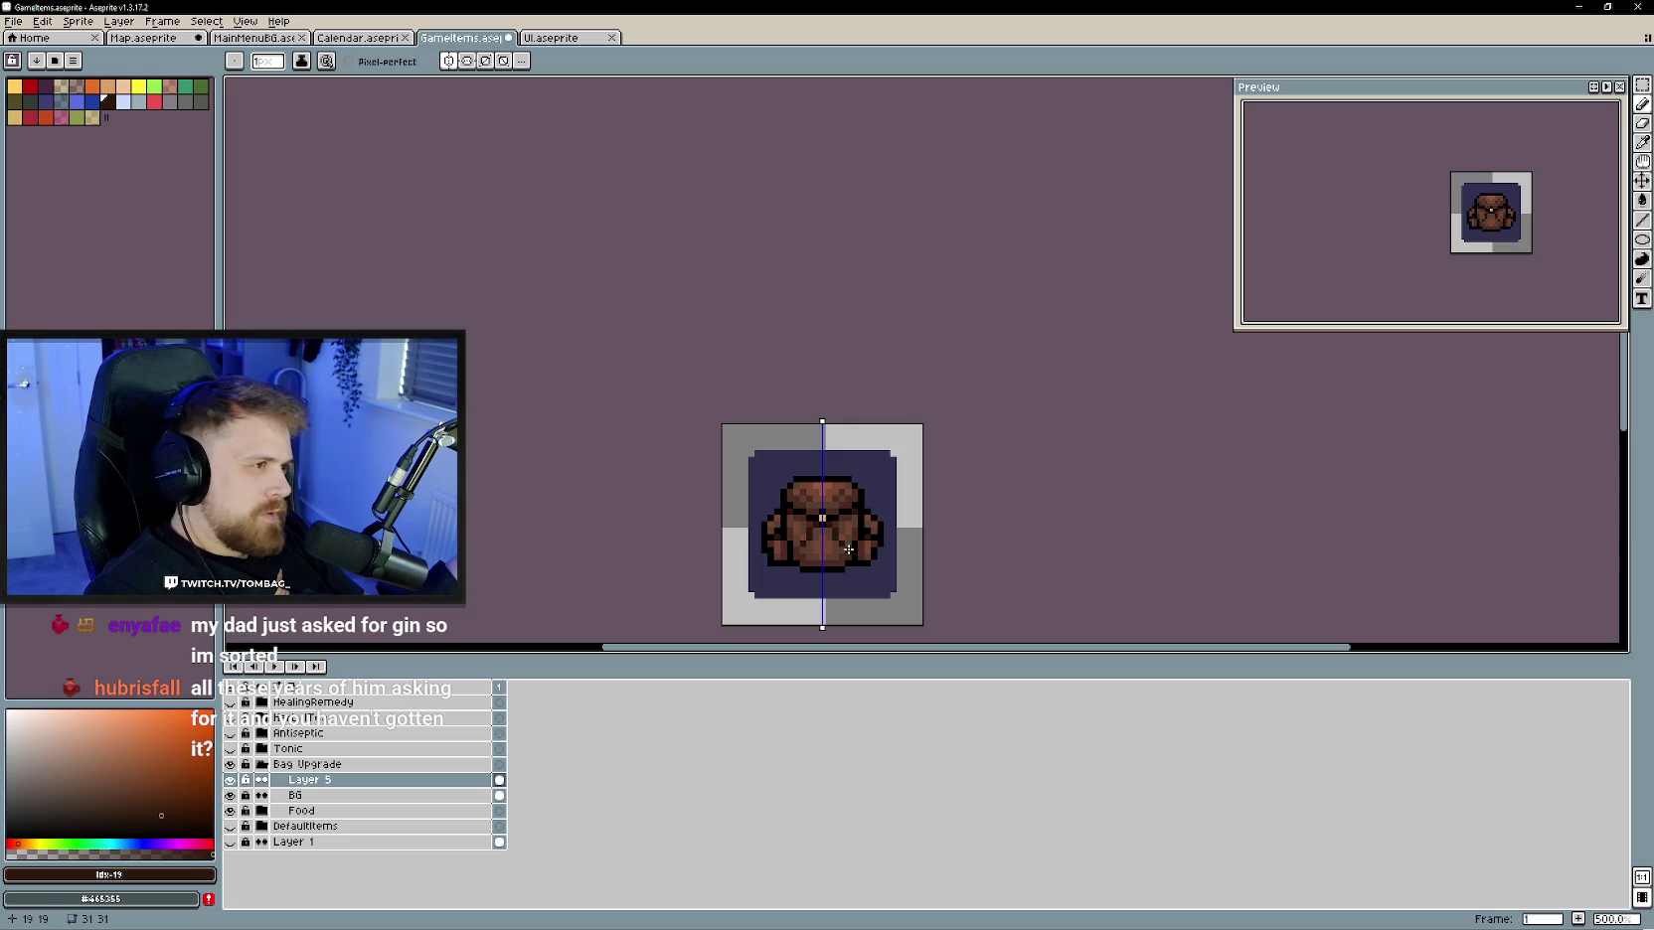
pyautogui.scroll(2, 829, 539)
pyautogui.scroll(2, 829, 538)
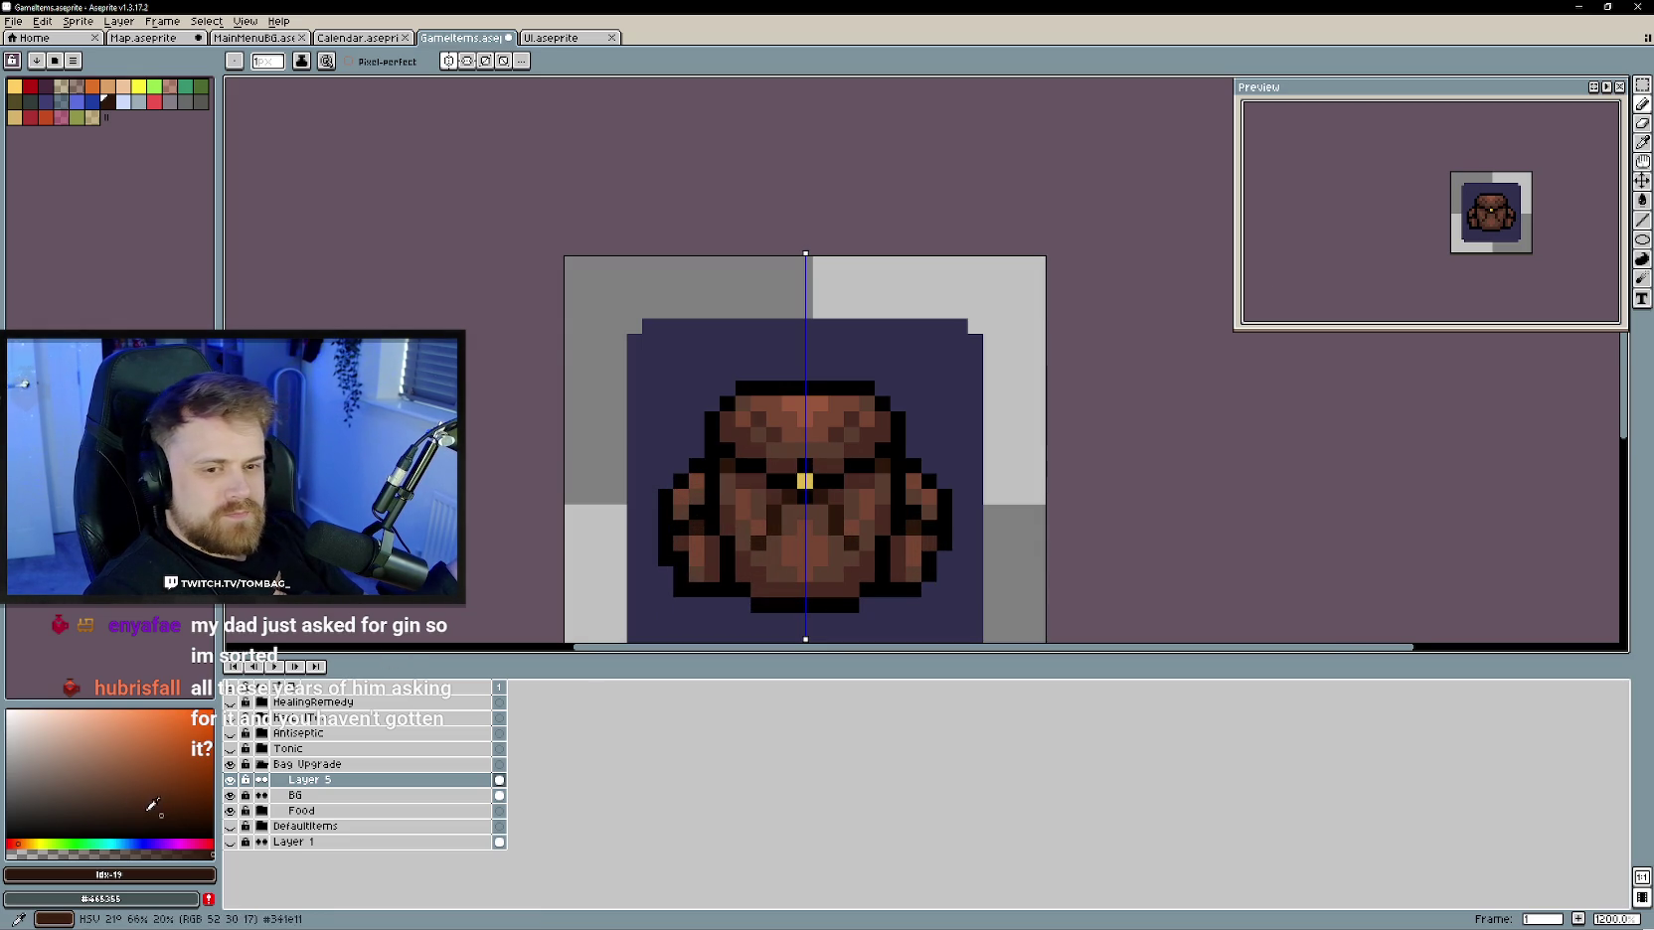
pyautogui.moveTo(744, 484)
pyautogui.mouseDown()
pyautogui.moveTo(796, 481)
pyautogui.moveTo(728, 452)
pyautogui.mouseUp()
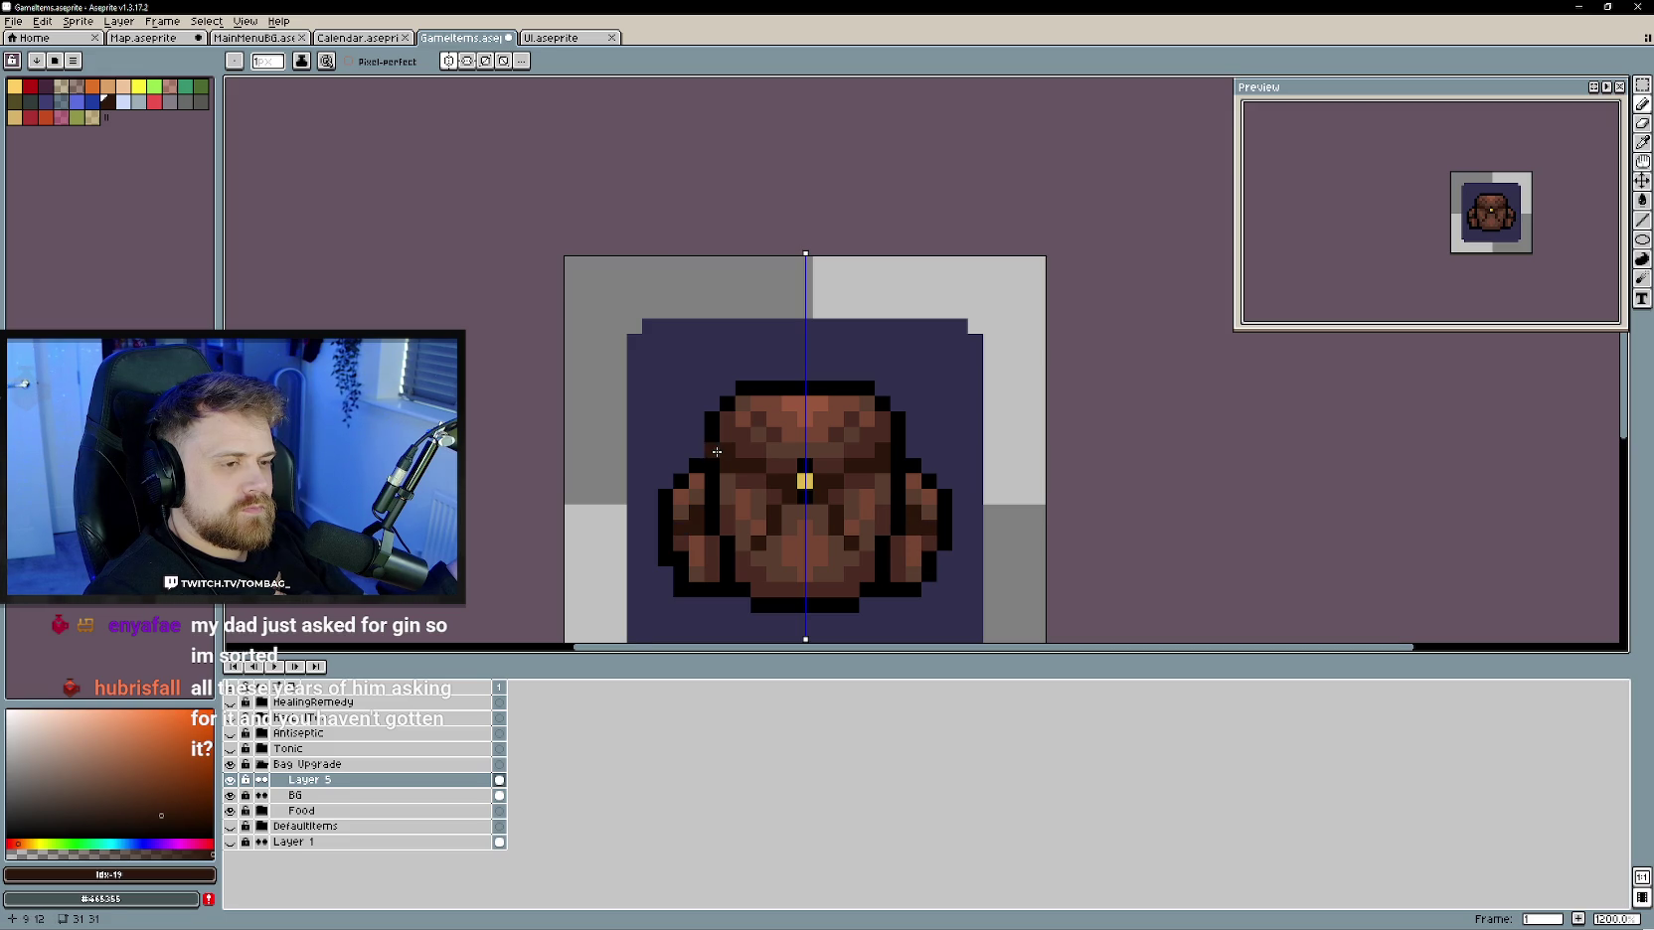
pyautogui.scroll(-3, 767, 509)
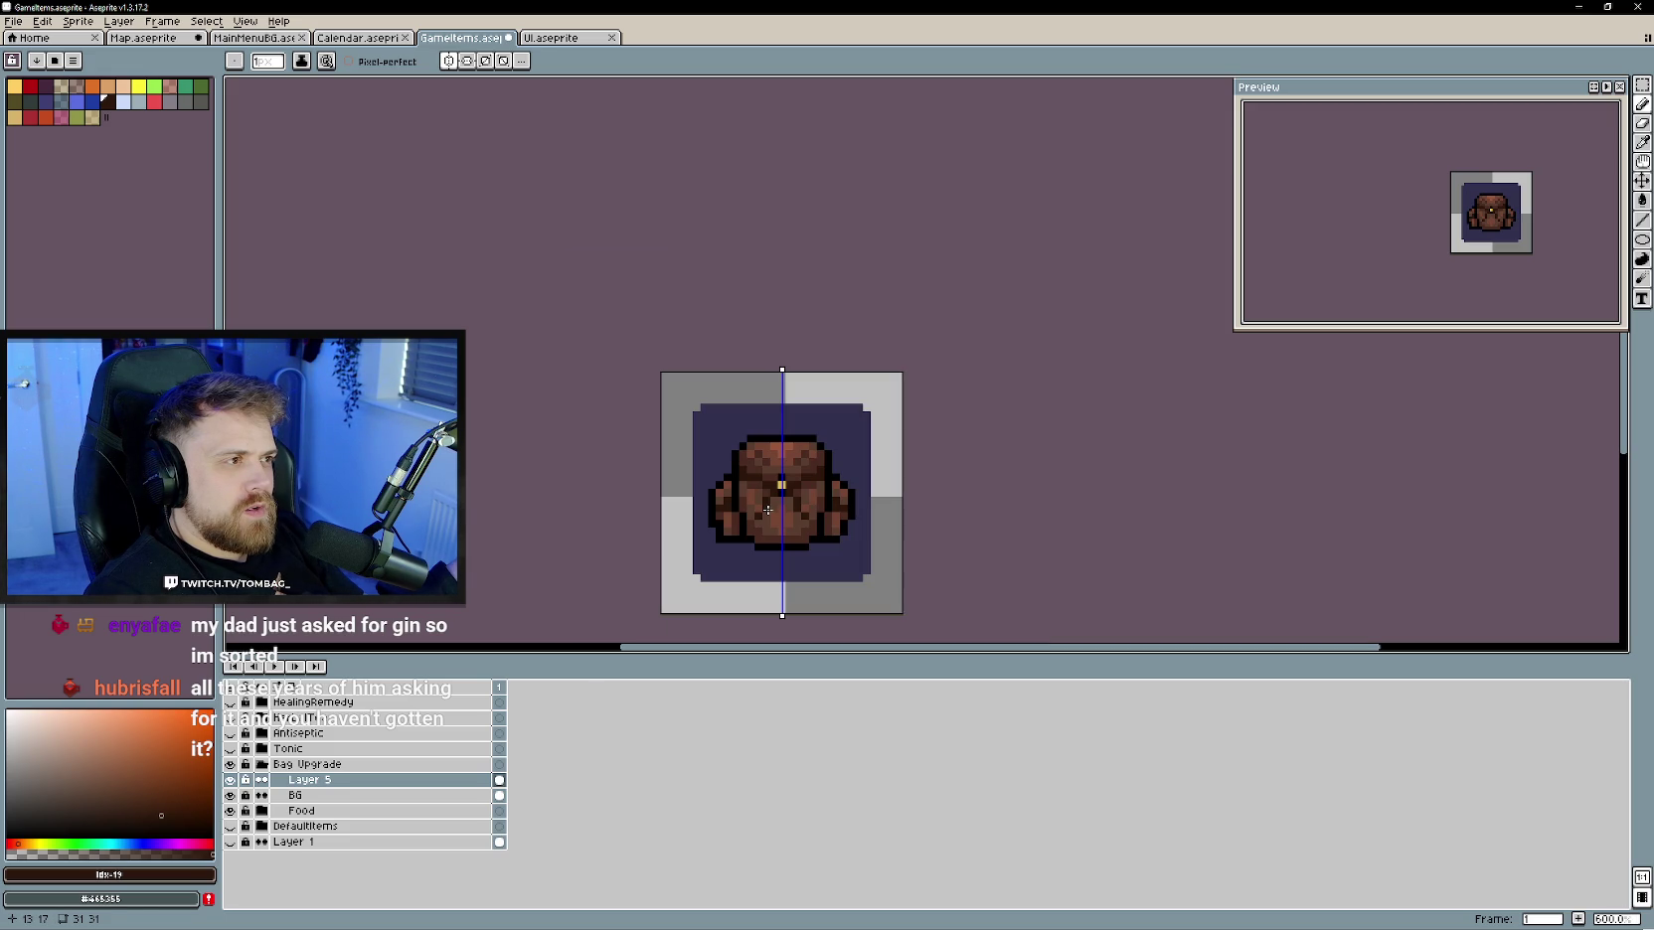
# - Undo both brown strokes so the bag keeps its dark outline
pyautogui.hotkey('ctrl', 'z')
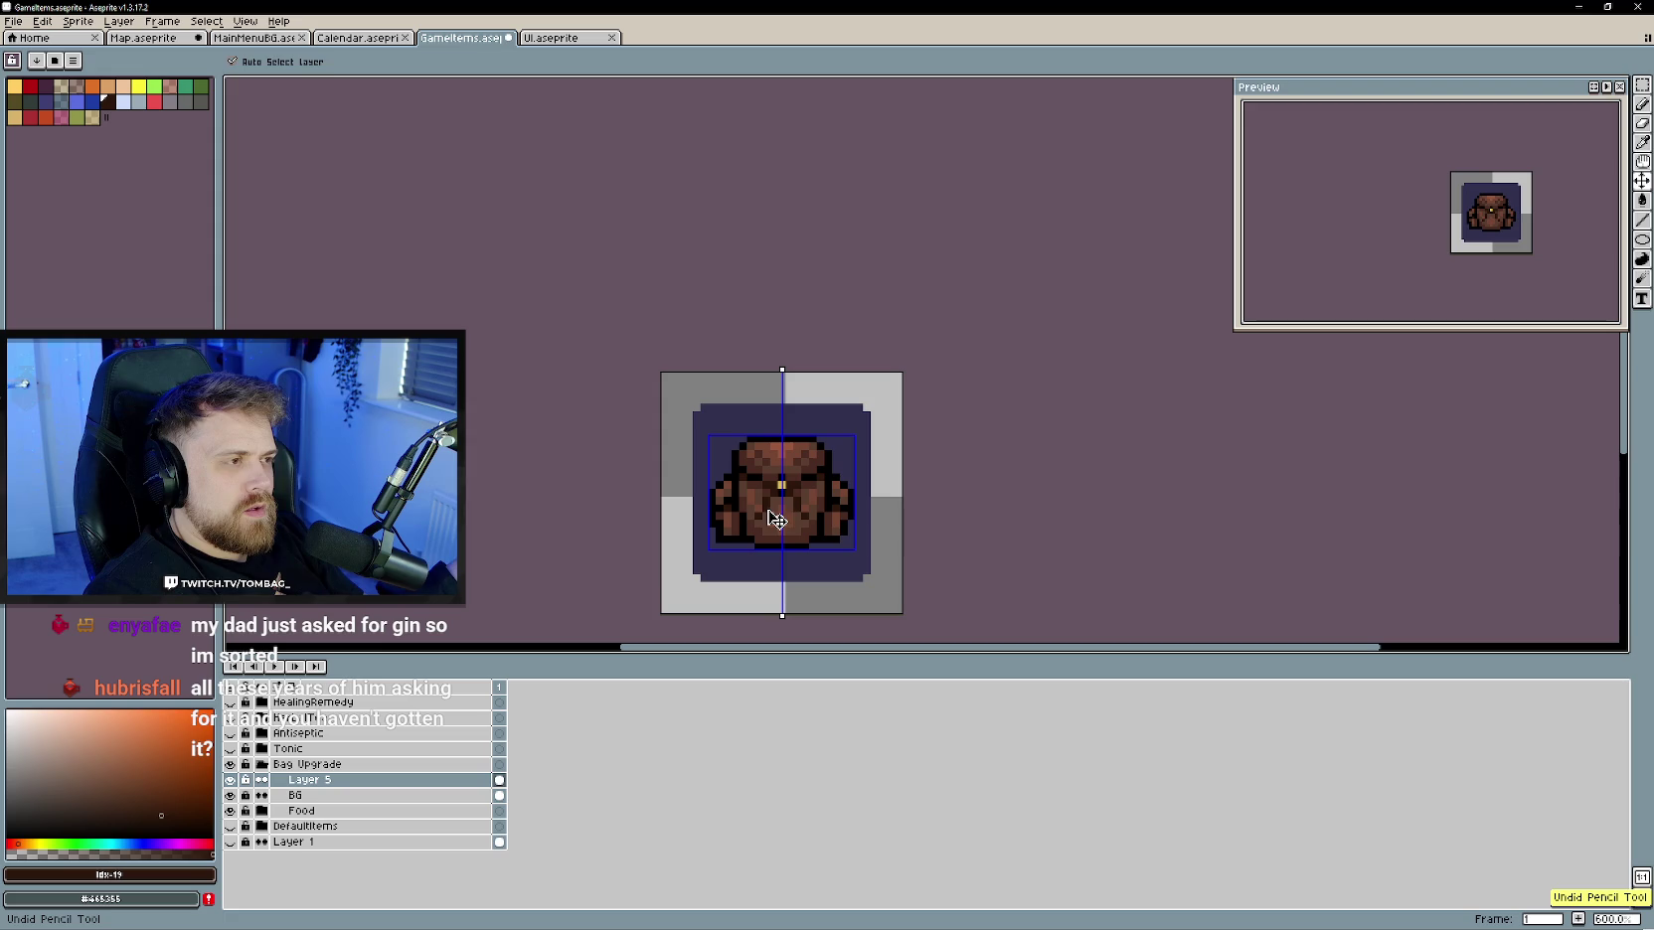
pyautogui.hotkey('ctrl', 'z')
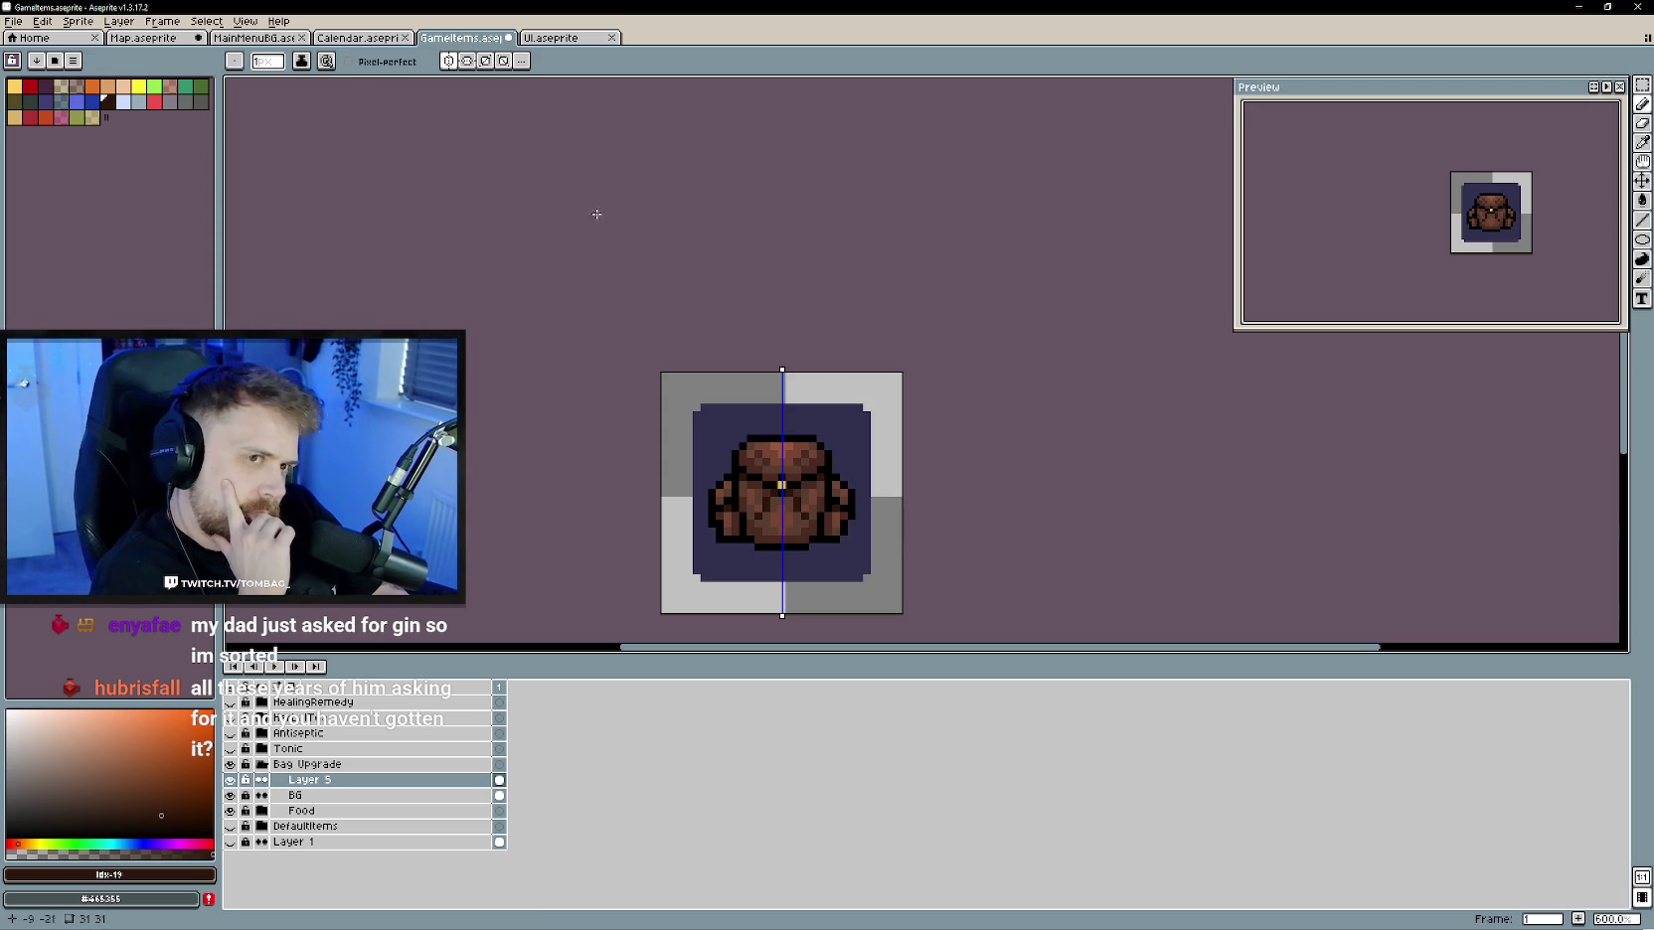
pyautogui.scroll(-1, 667, 350)
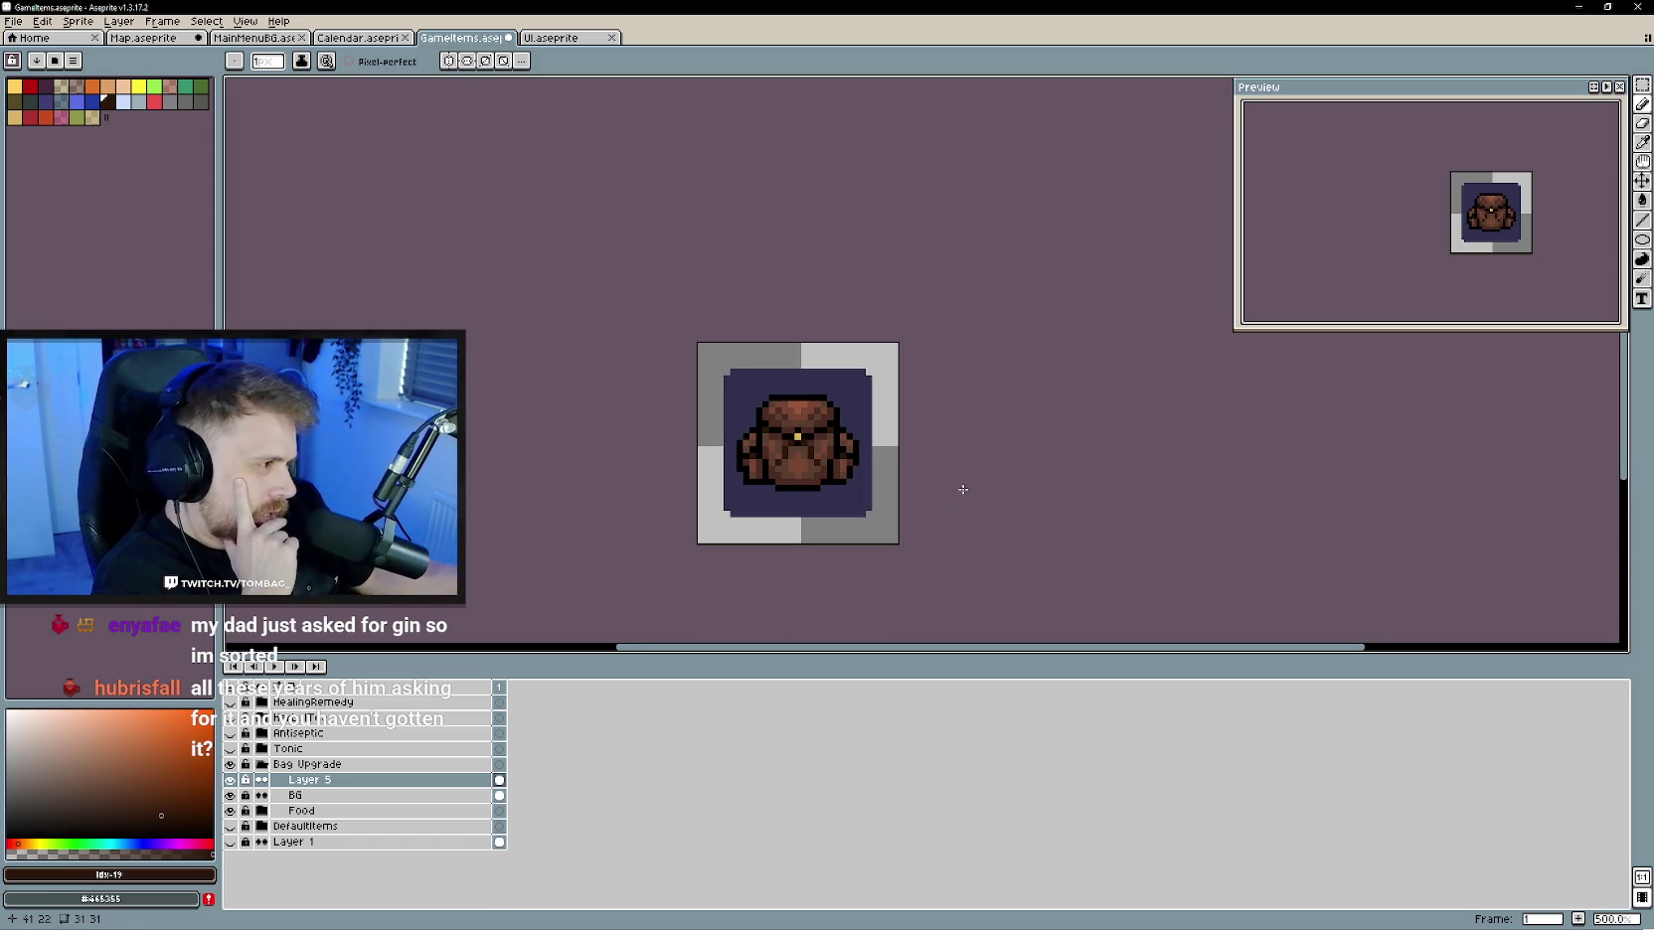
pyautogui.scroll(-1, 963, 489)
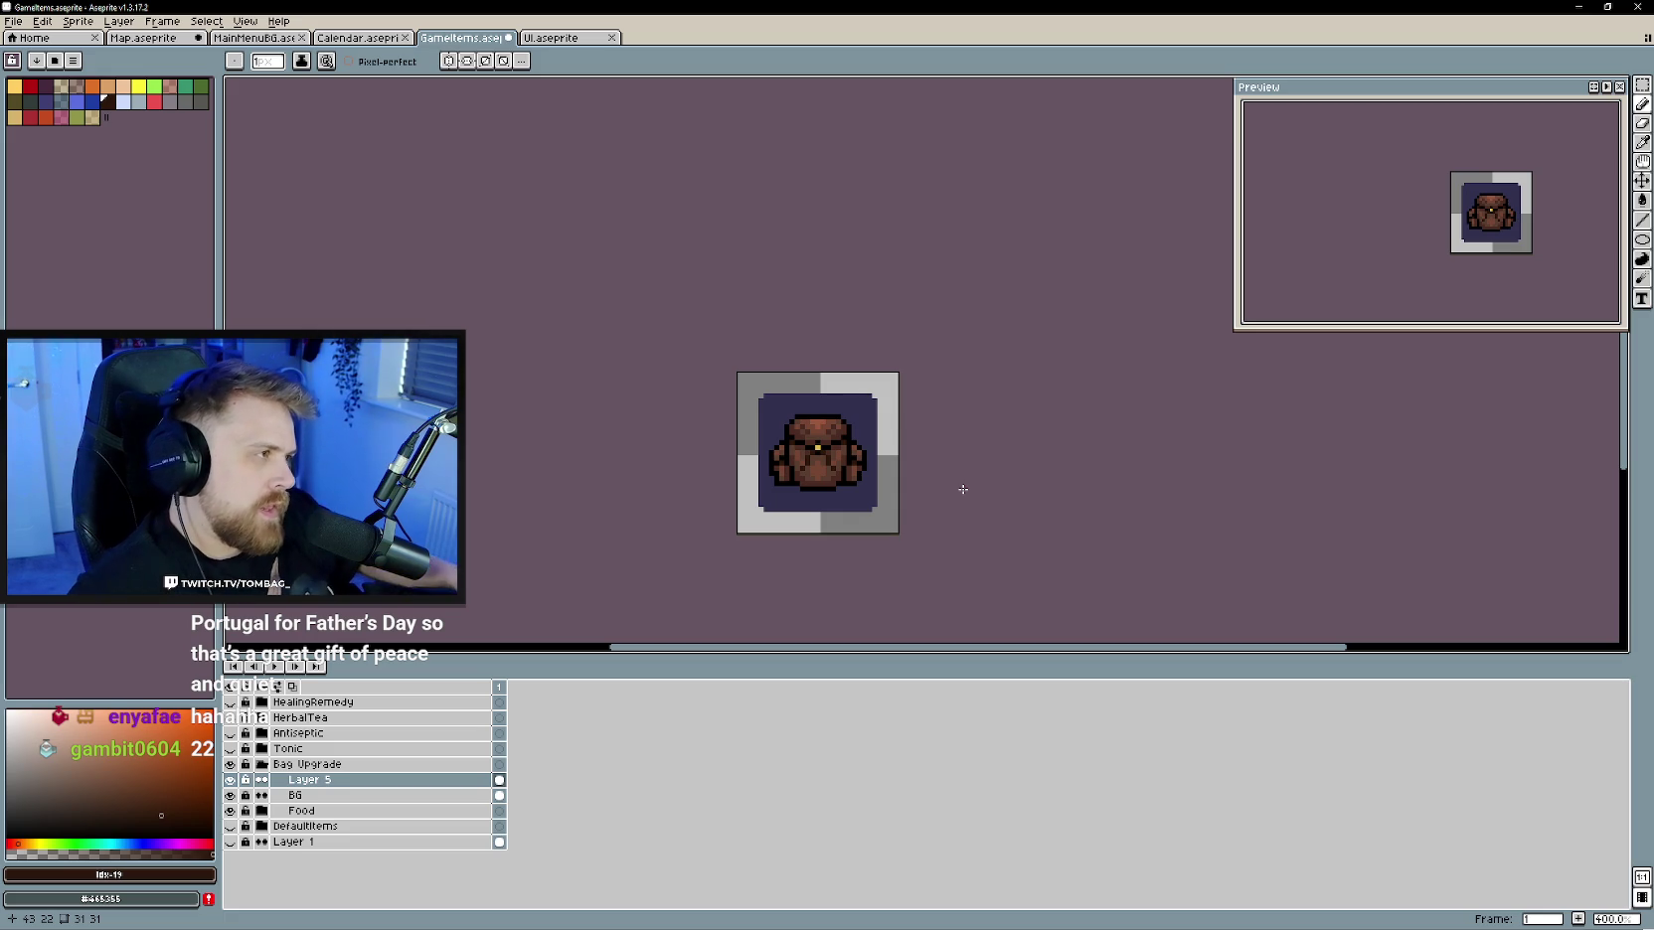
# - Rename Layer 5 and its group both to BagUpgrade
pyautogui.doubleClick(325, 780)
pyautogui.write('BagUpgrade')
pyautogui.click(318, 764)
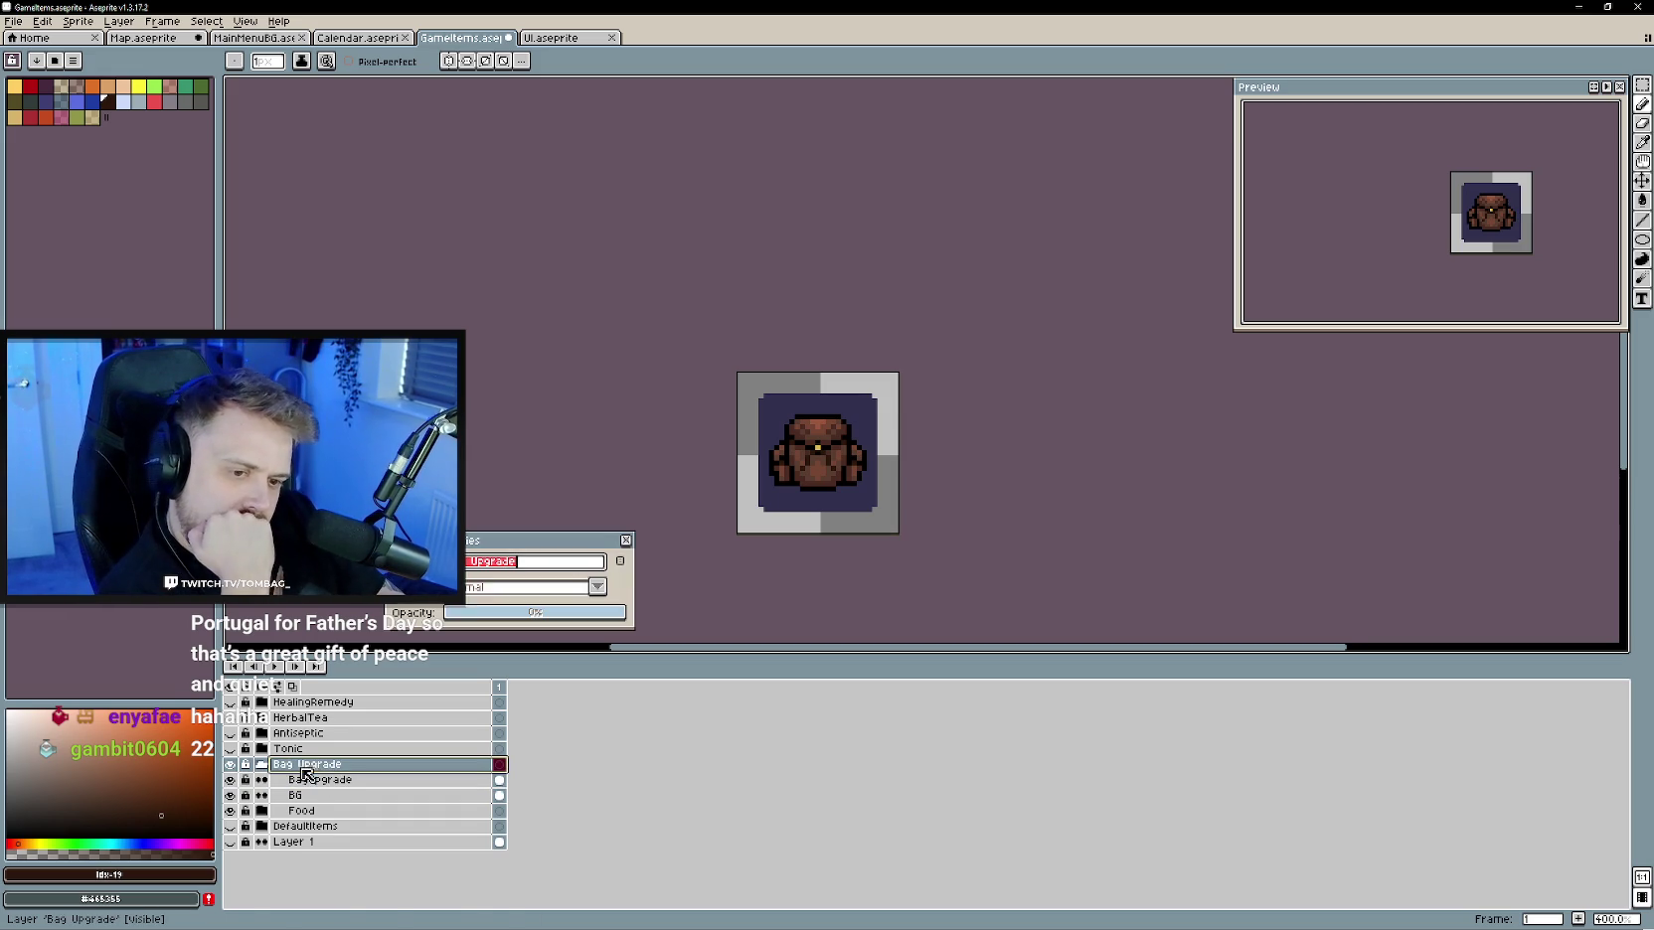
pyautogui.press('Tab')
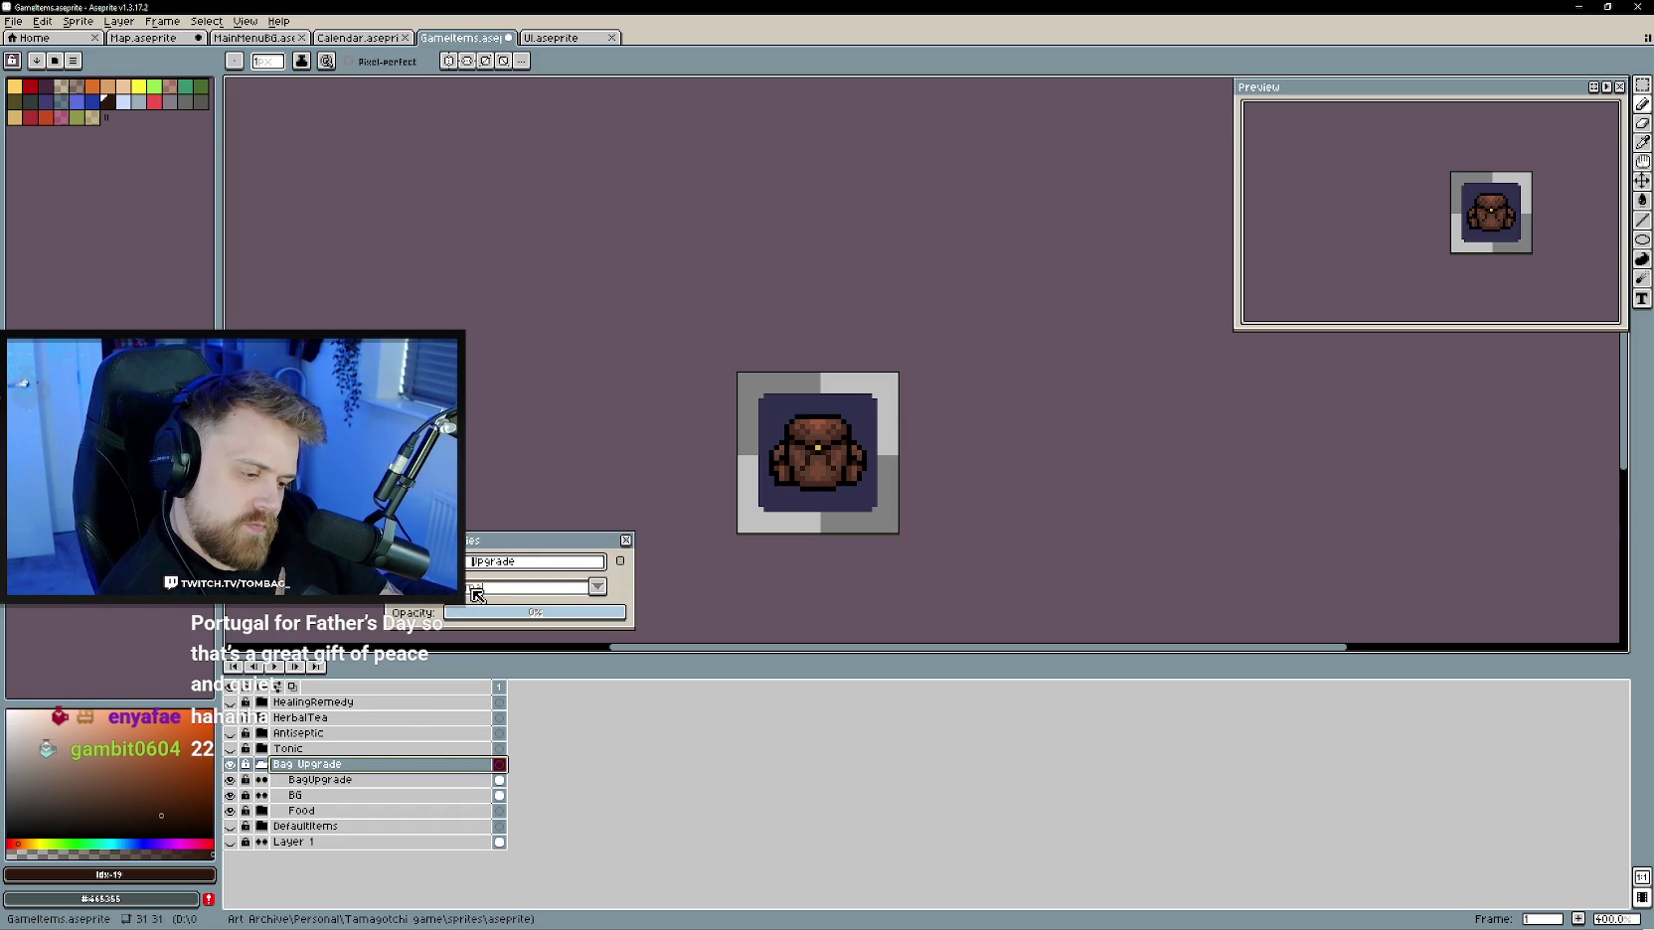
pyautogui.press('Return')
pyautogui.click(261, 764)
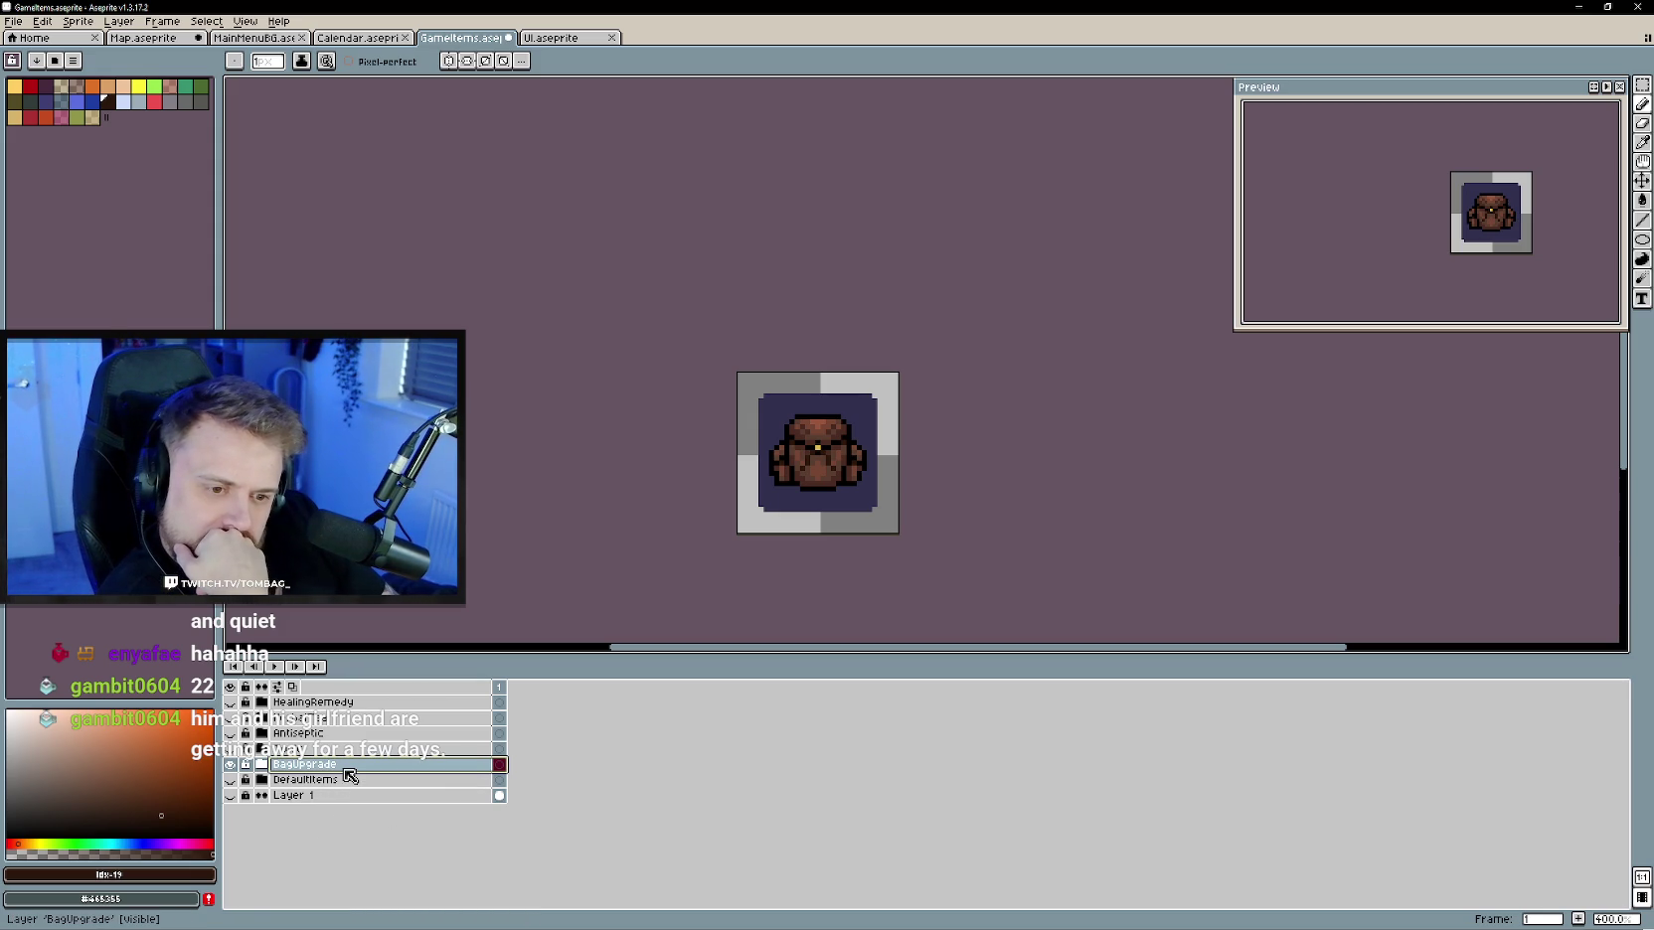
# - Move the Food layer out of the BagUpgrade group to sit beneath it
pyautogui.click(262, 764)
pyautogui.click(298, 812)
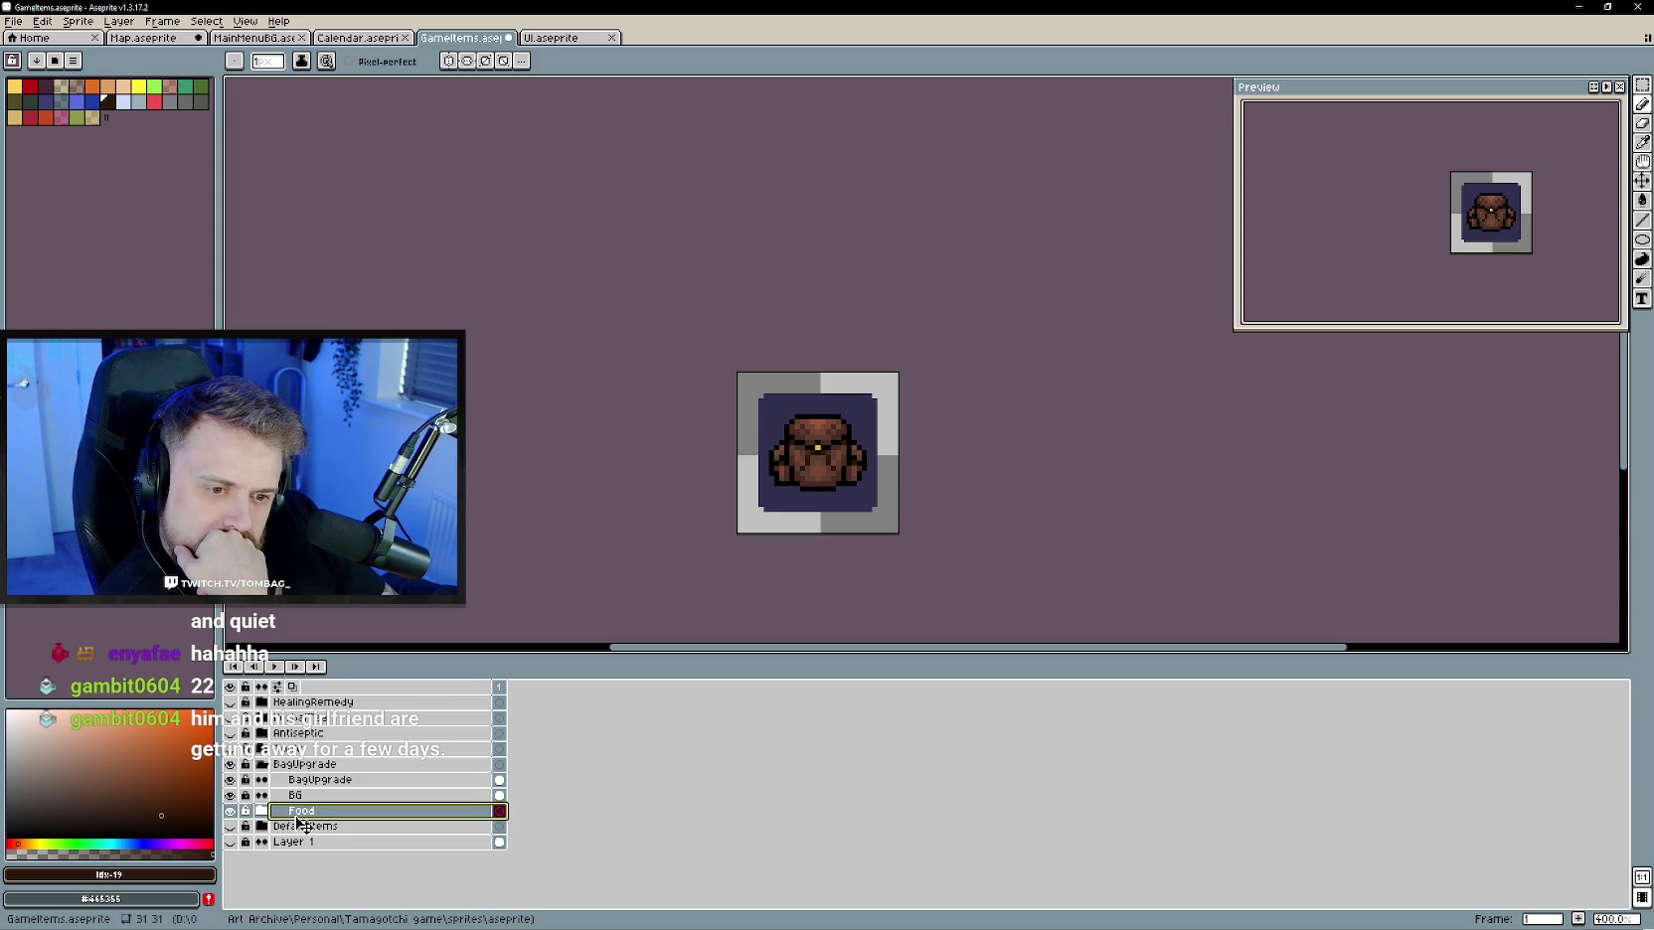
pyautogui.moveTo(301, 822); pyautogui.dragTo(299, 833)
pyautogui.click(265, 766)
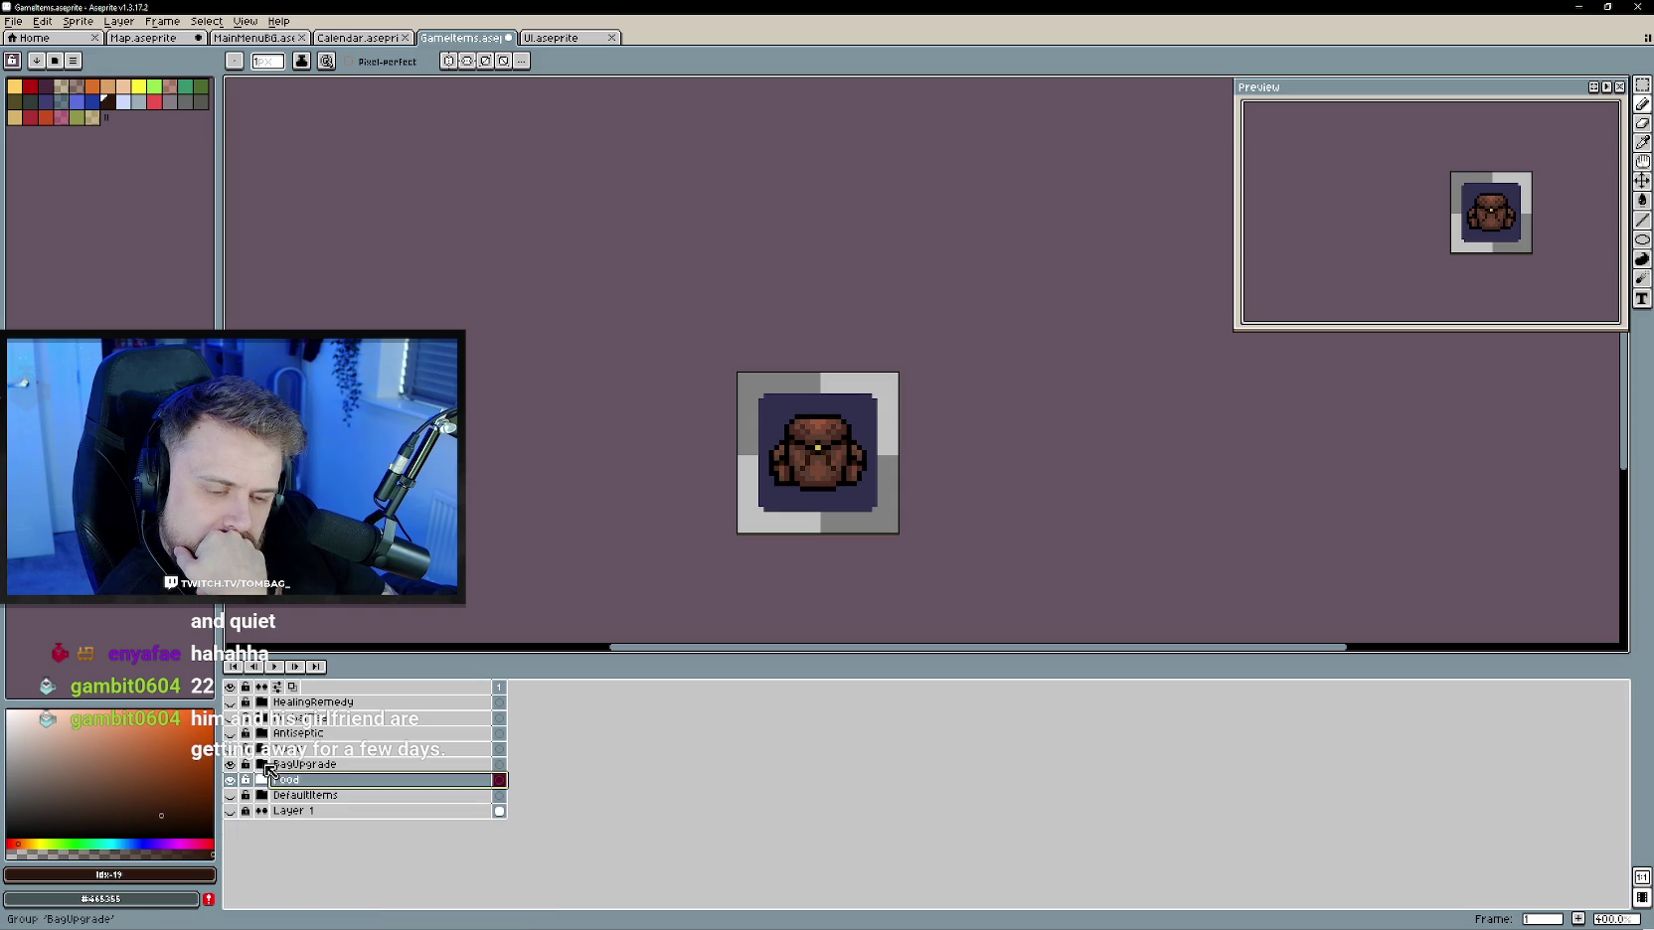
pyautogui.click(323, 766)
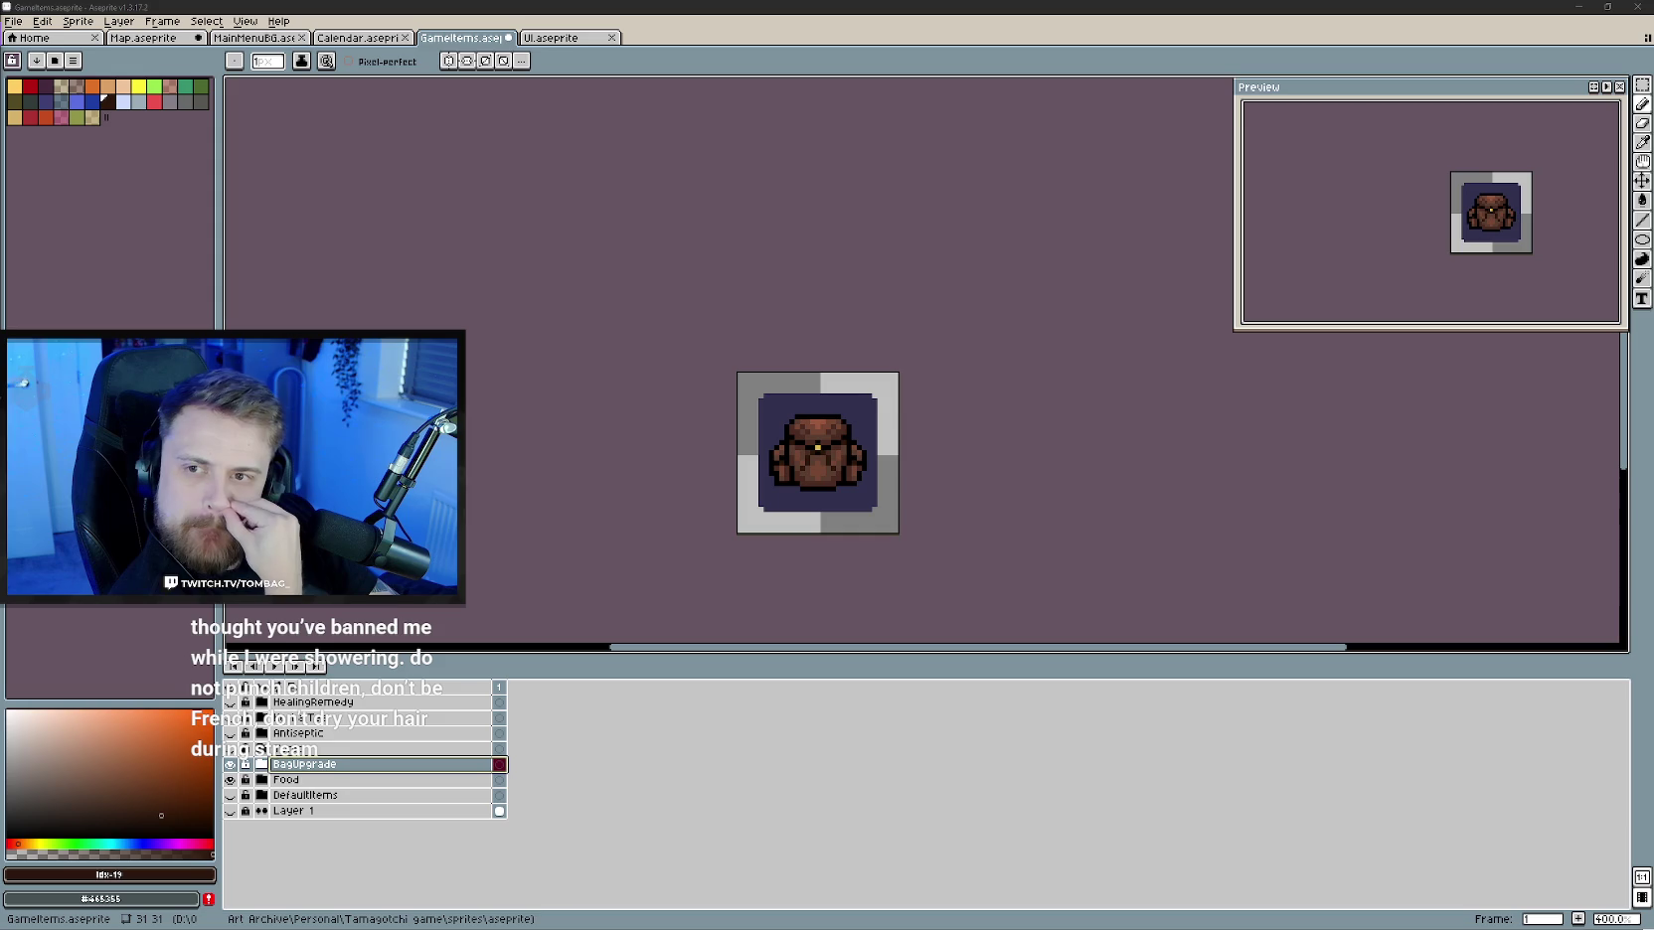
# - Create a new layer group named SanityTonic
pyautogui.rightClick(388, 765)
pyautogui.moveTo(417, 793)
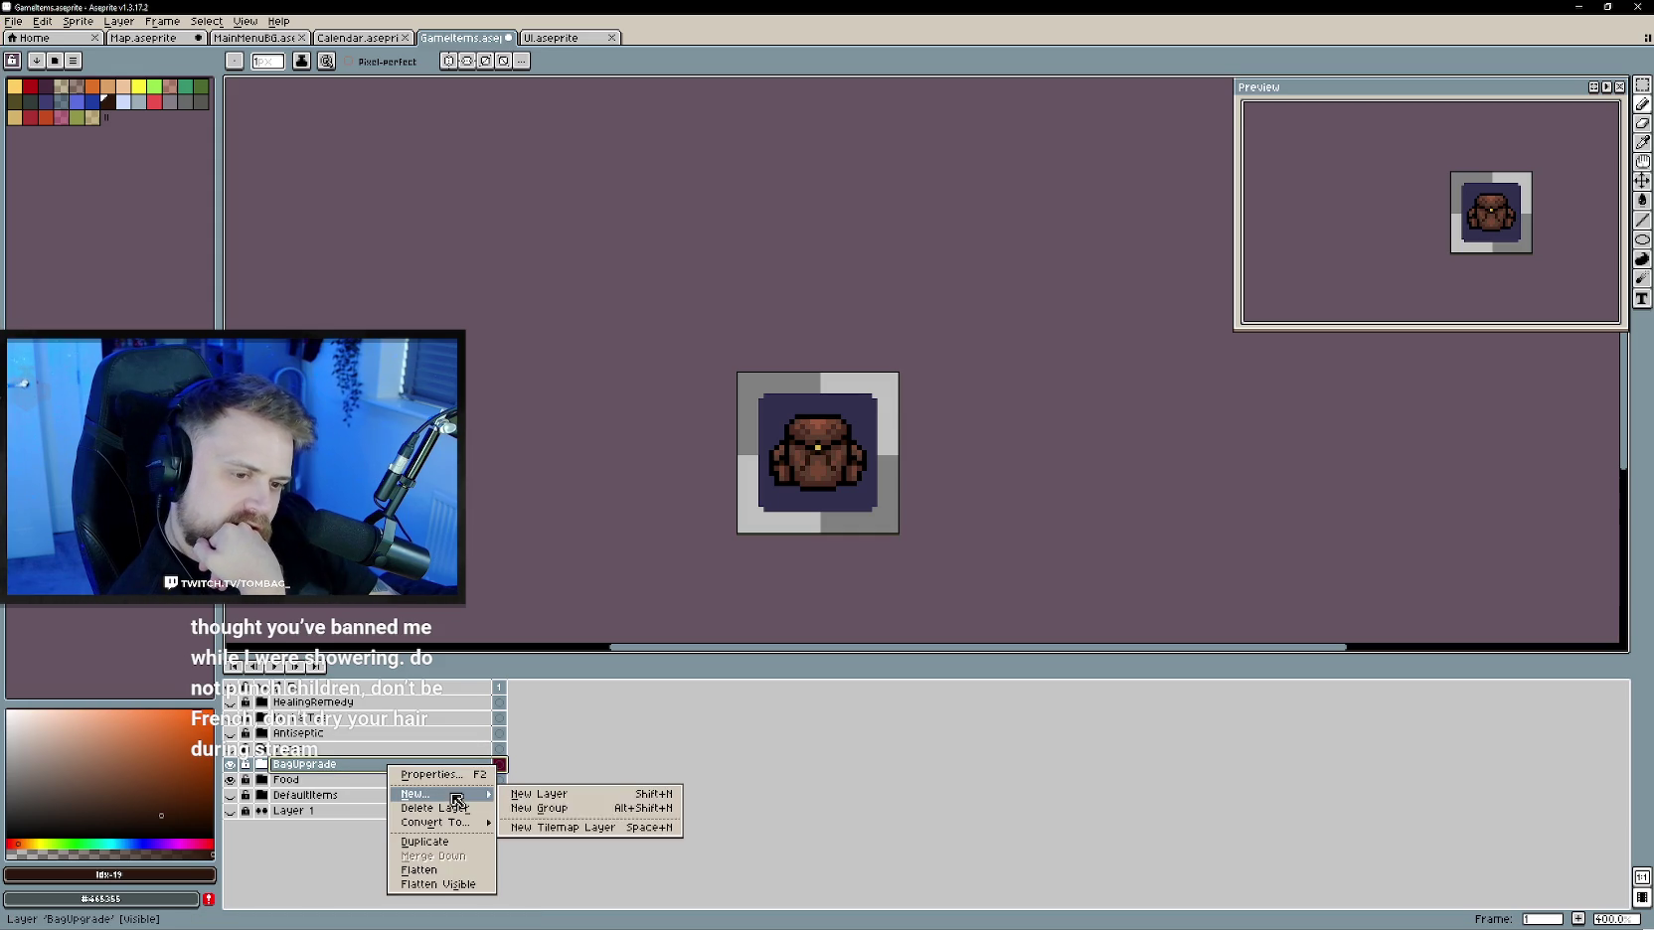
pyautogui.click(600, 808)
pyautogui.doubleClick(299, 764)
pyautogui.write('stry')
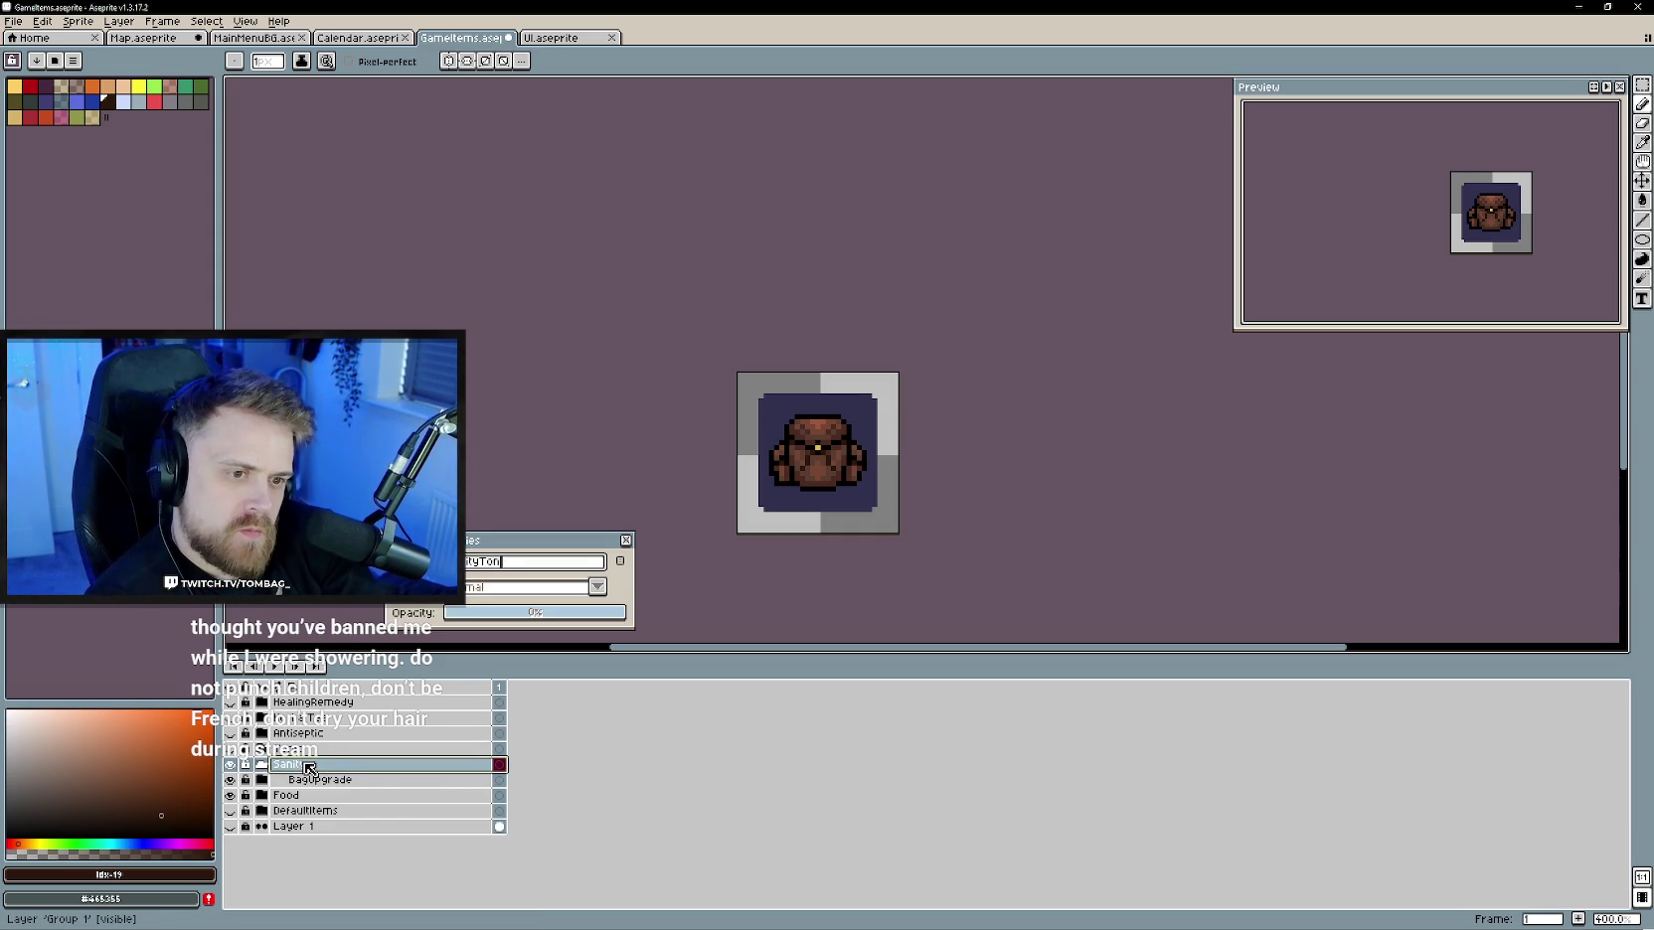
pyautogui.press('Return')
# - Duplicate the BG tile layer into SanityTonic, rename the copy BG, and add a new layer above
pyautogui.click(262, 779)
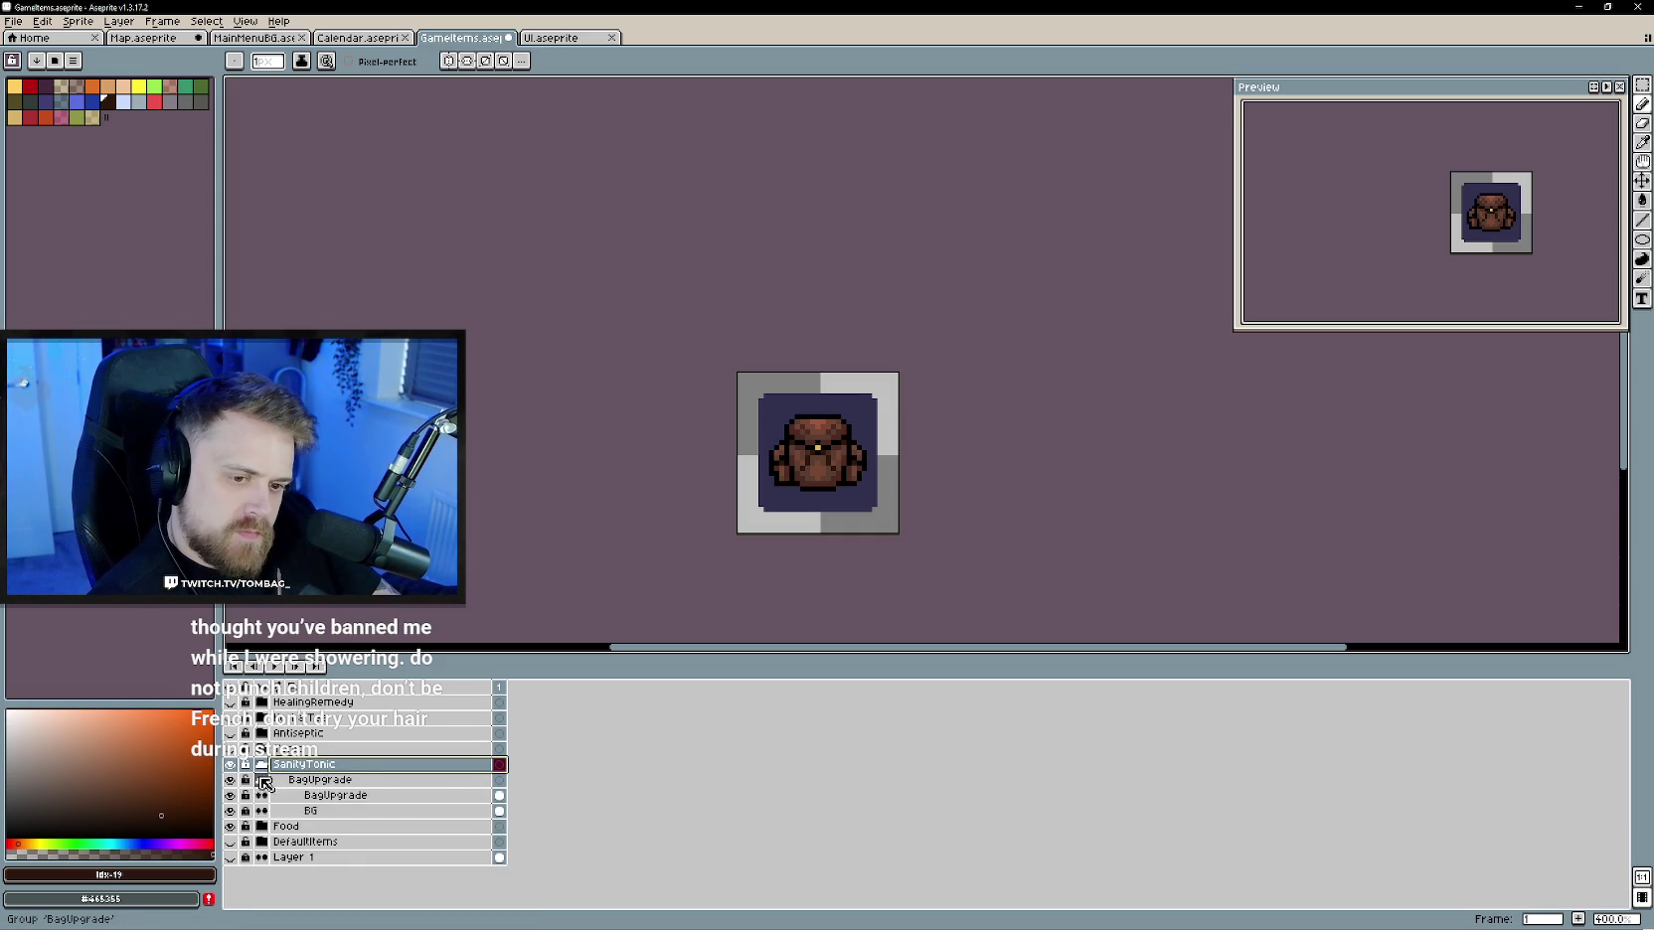
pyautogui.rightClick(328, 807)
pyautogui.click(363, 874)
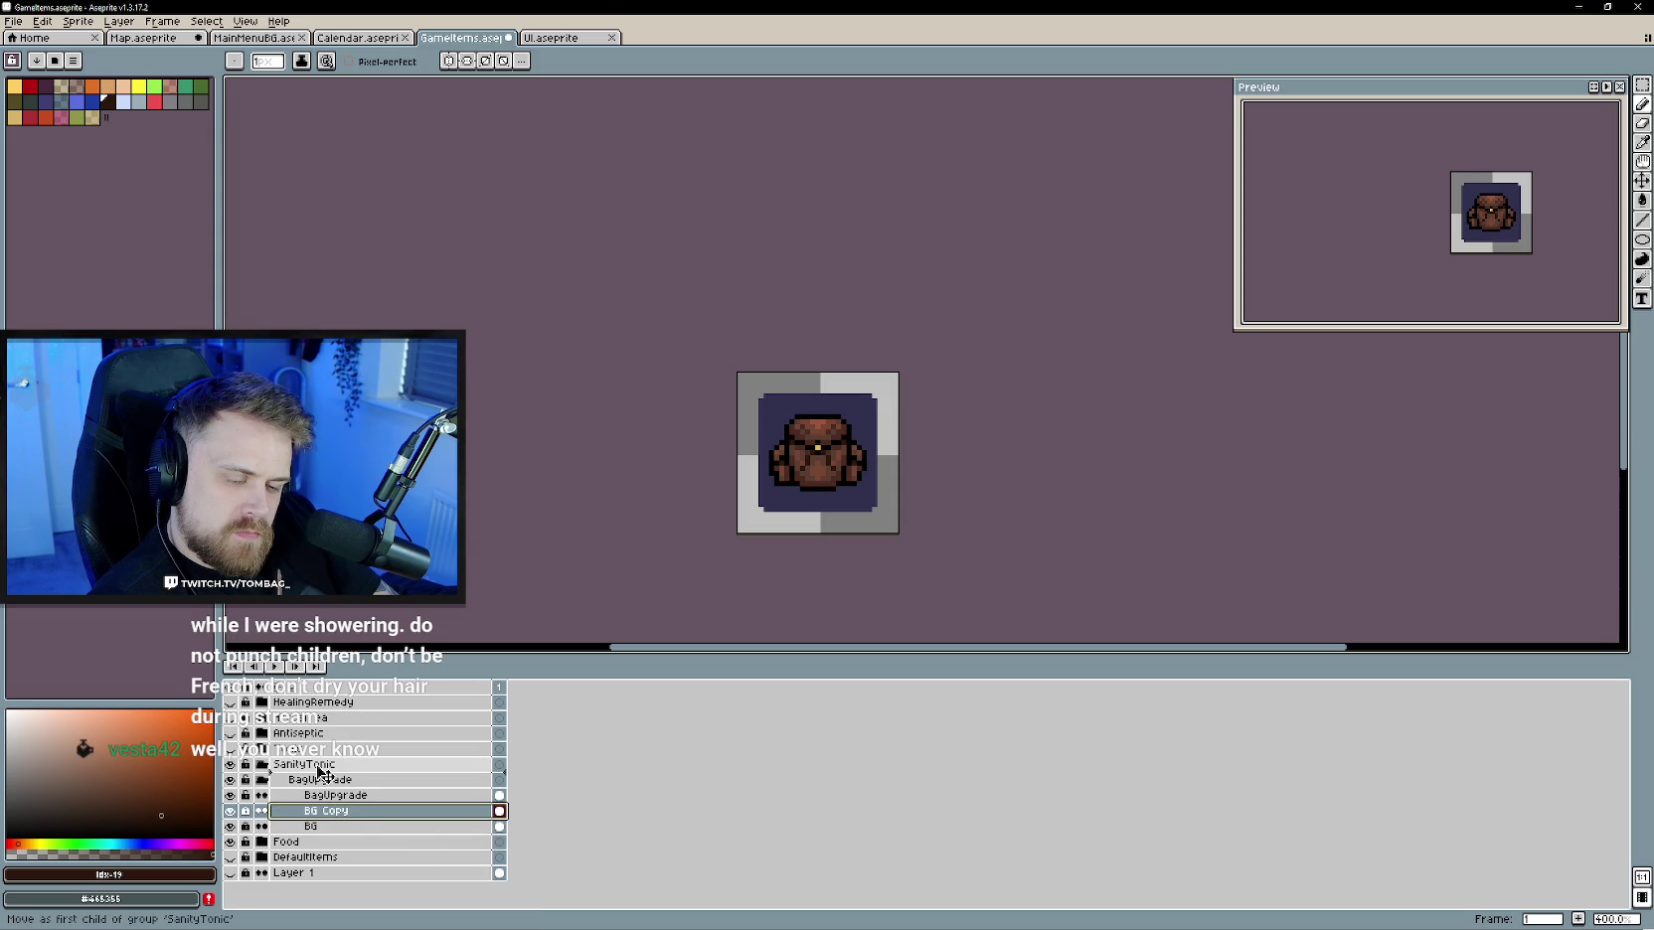
pyautogui.moveTo(320, 812); pyautogui.dragTo(317, 779)
pyautogui.click(262, 796)
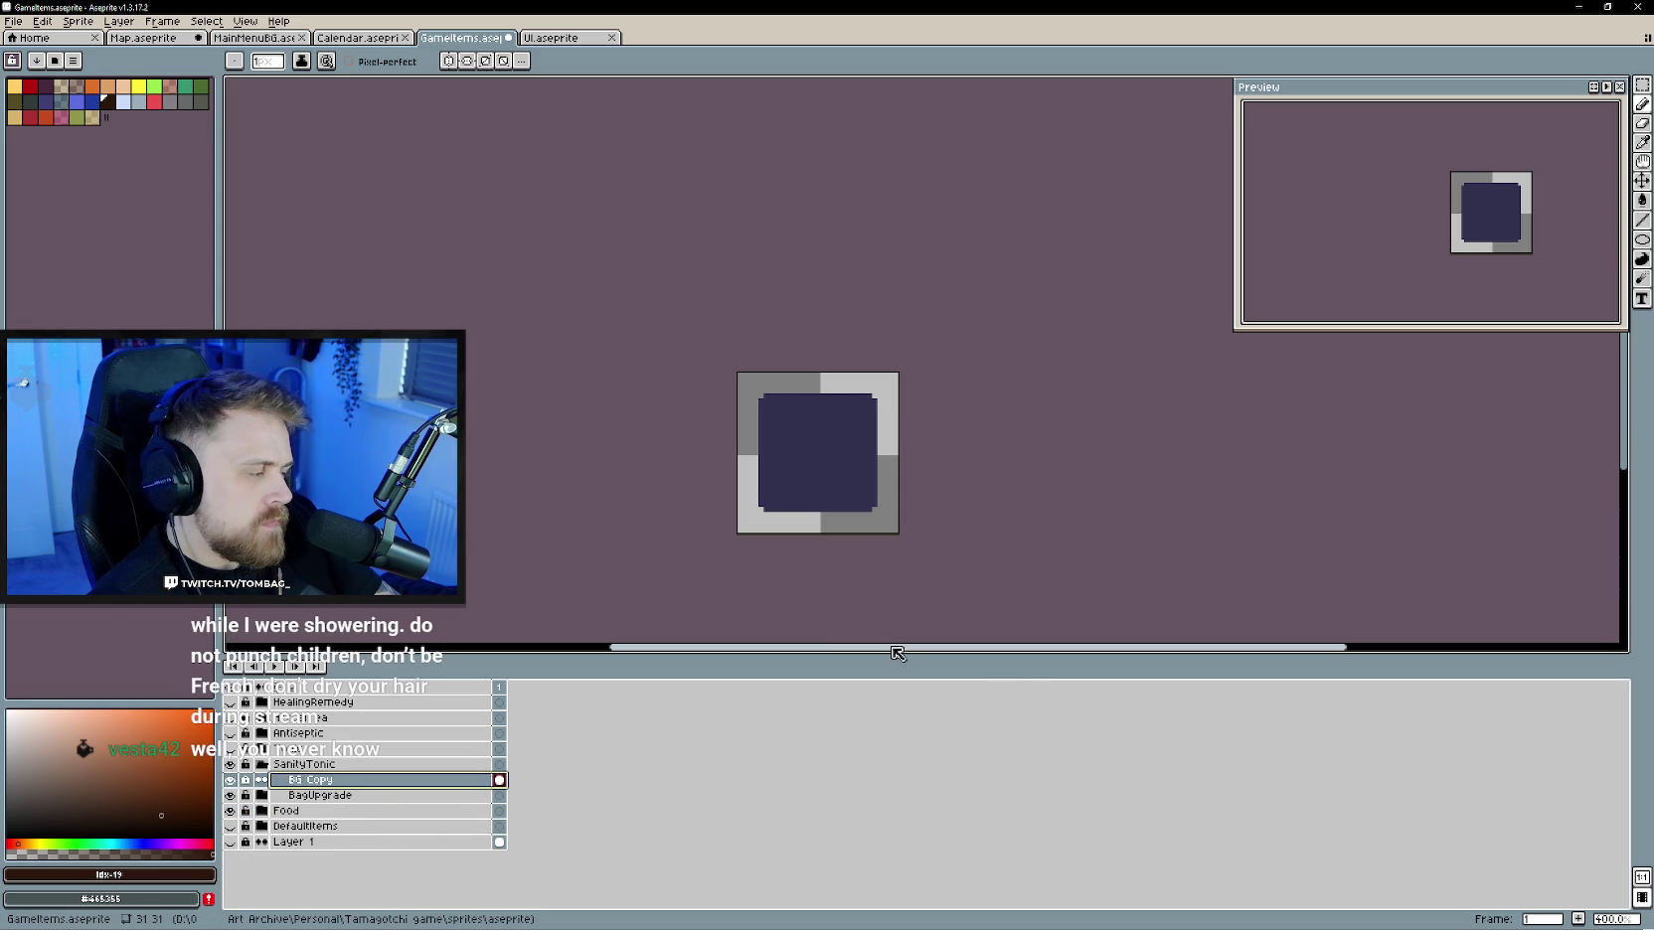
pyautogui.doubleClick(320, 783)
pyautogui.write('BG Copy')
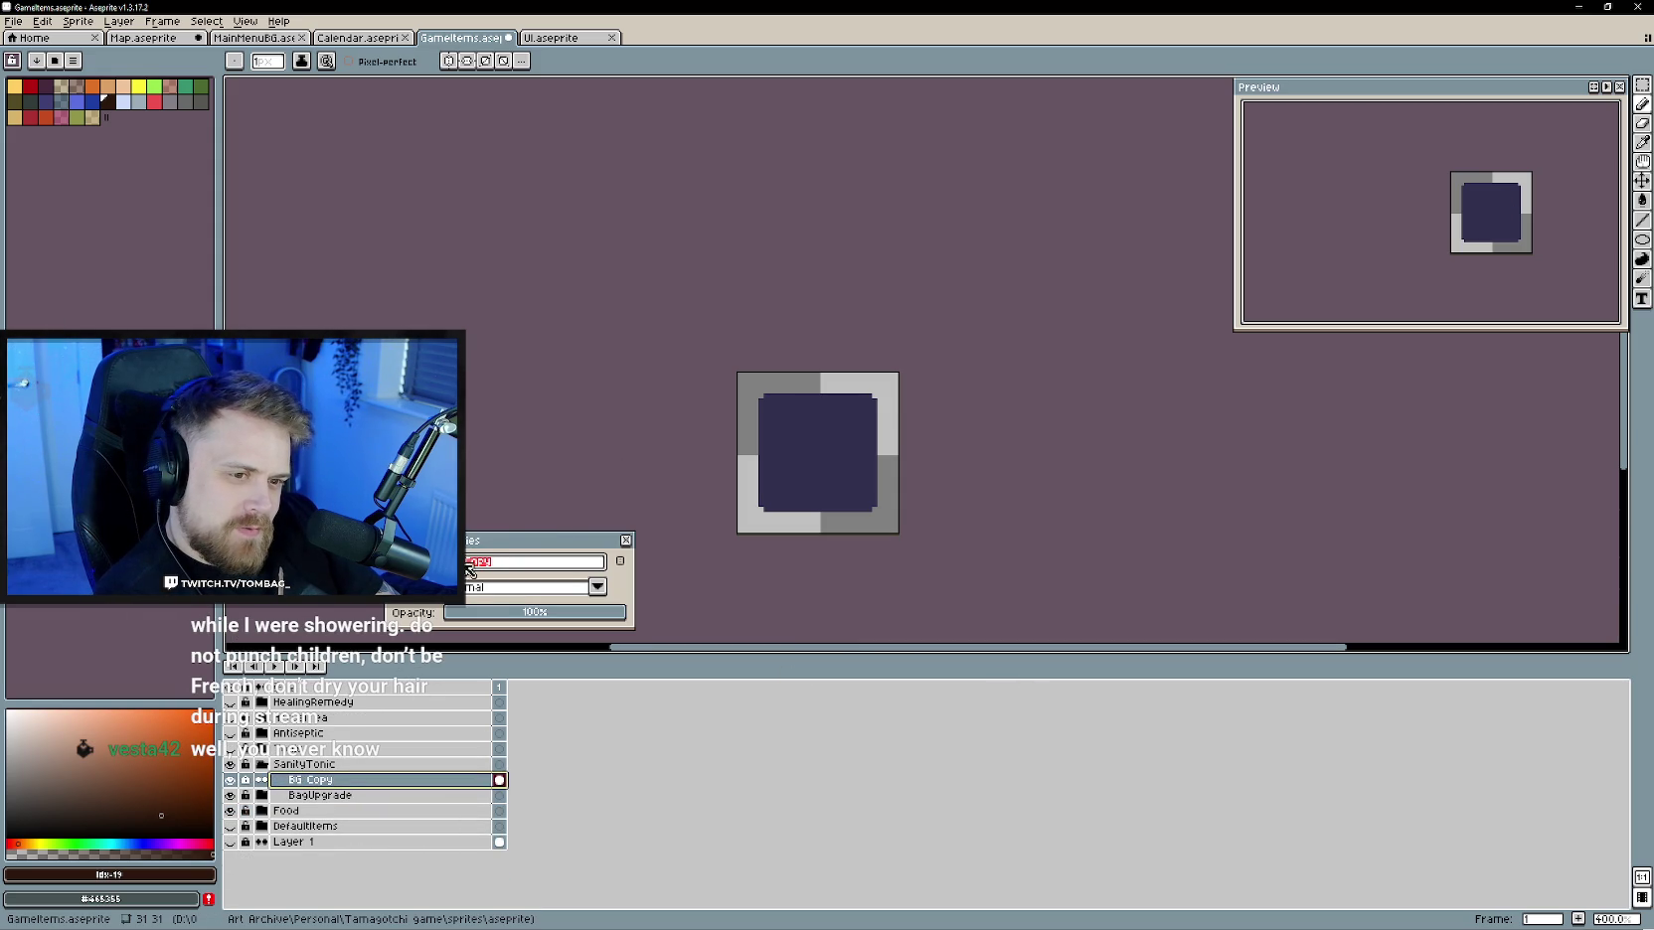
pyautogui.write('BG')
pyautogui.press('Return')
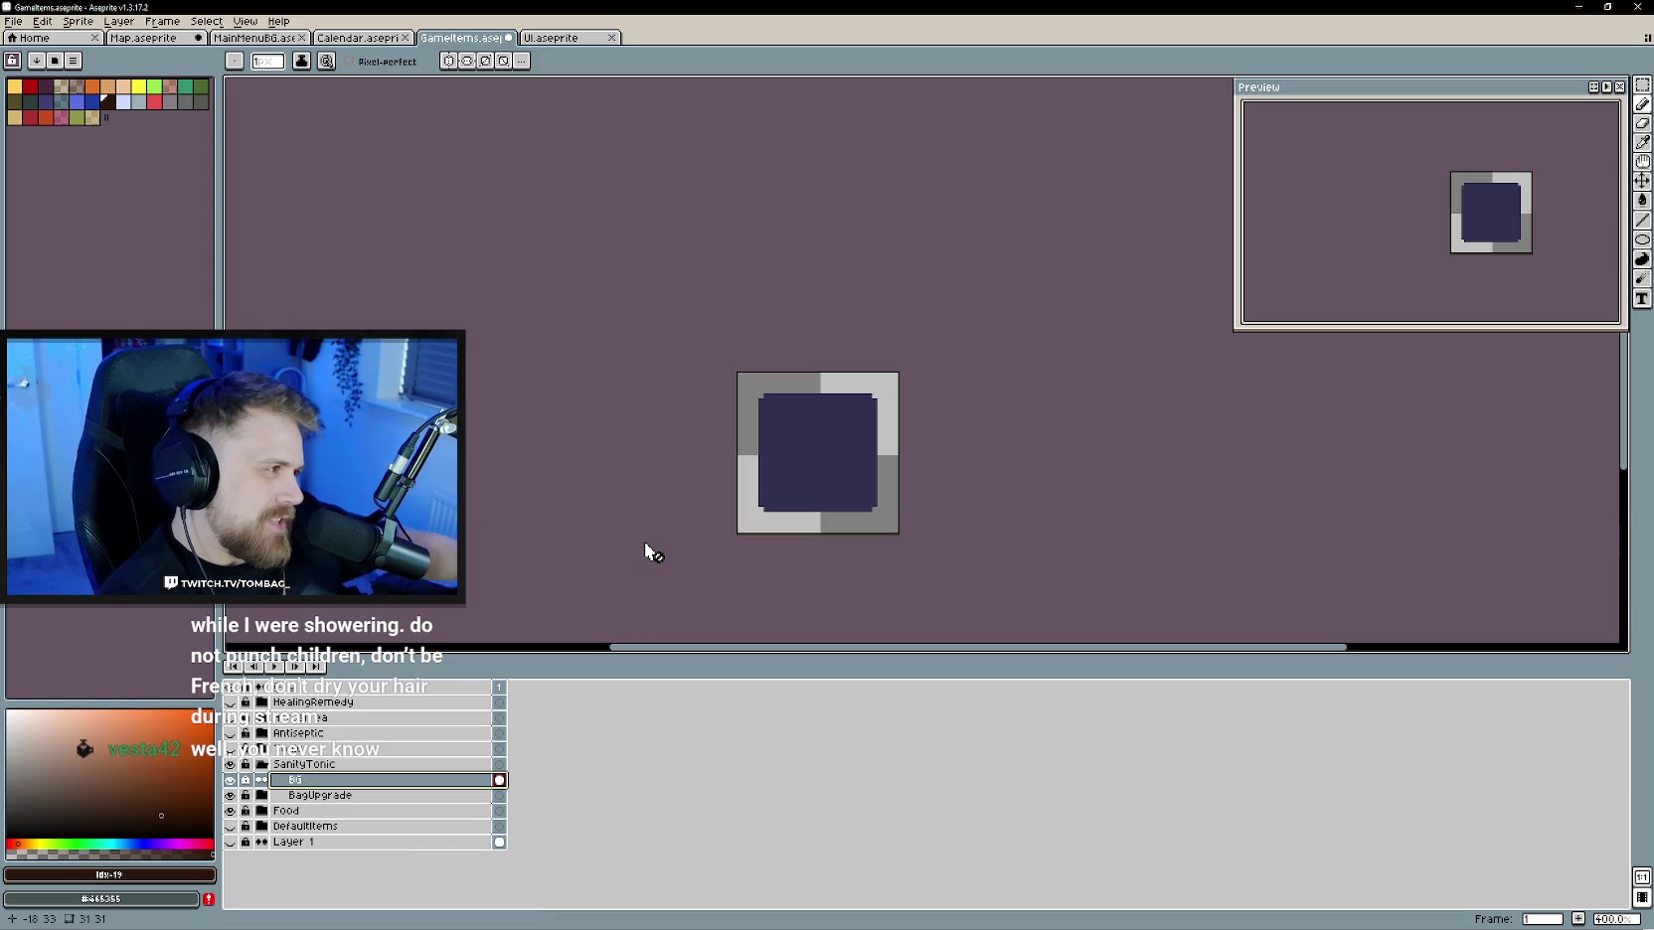
pyautogui.rightClick(358, 781)
pyautogui.click(512, 813)
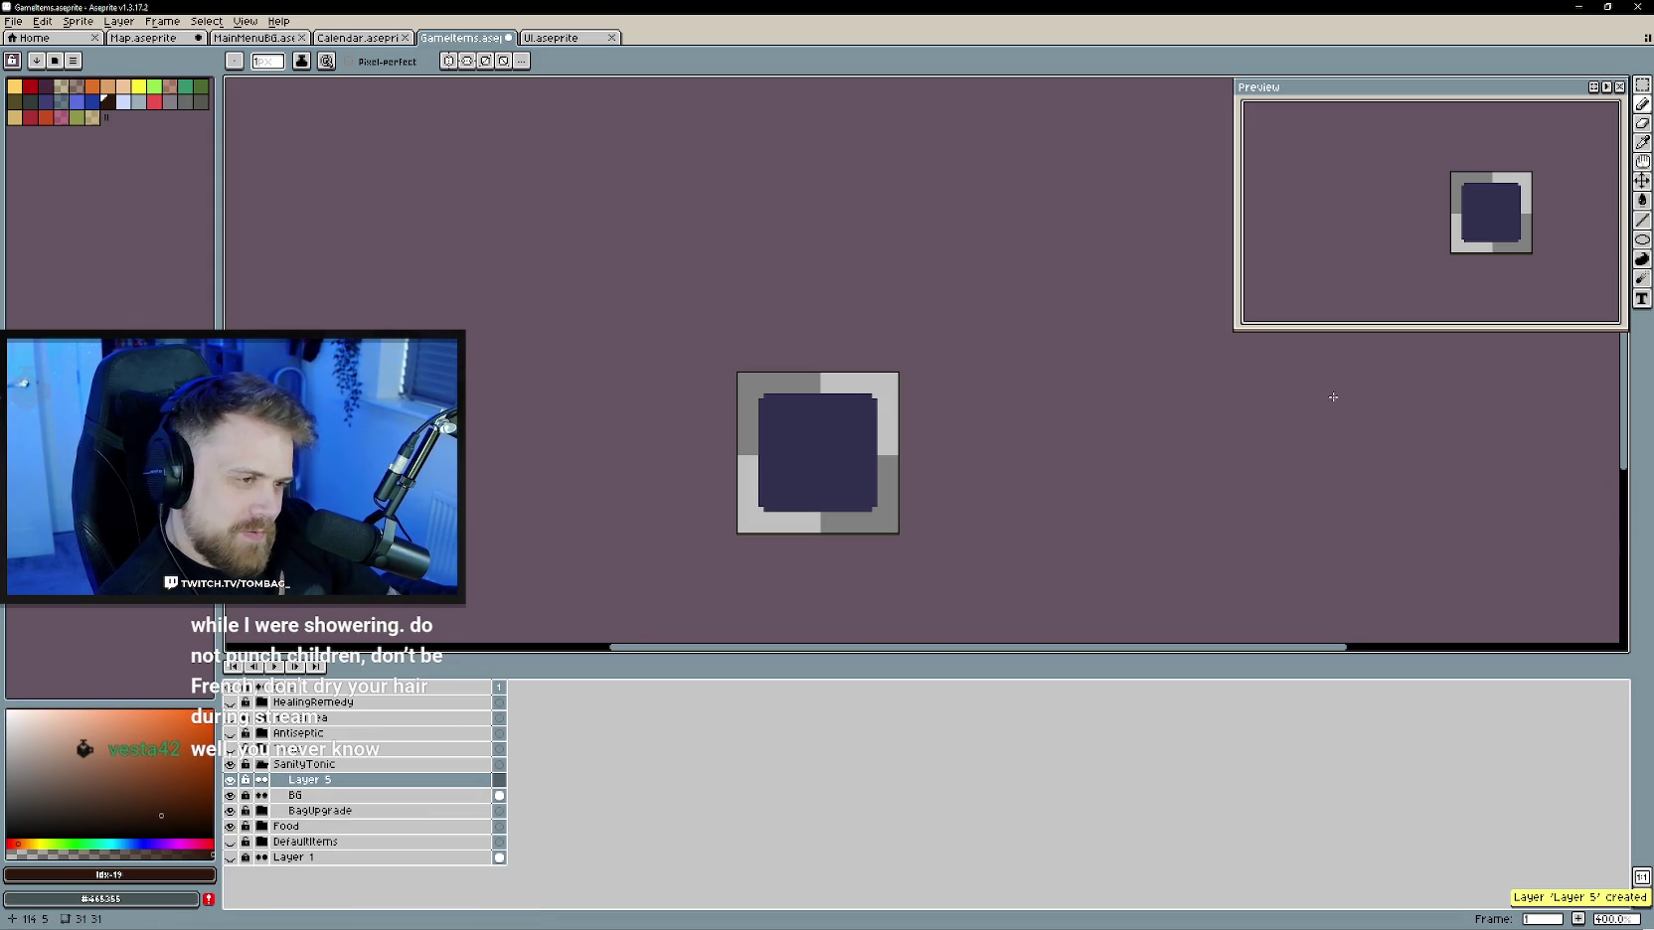
# - Zoom in and sketch a small black looped capsule outline near the top of the tile
pyautogui.scroll(1, 761, 497)
pyautogui.scroll(1, 737, 466)
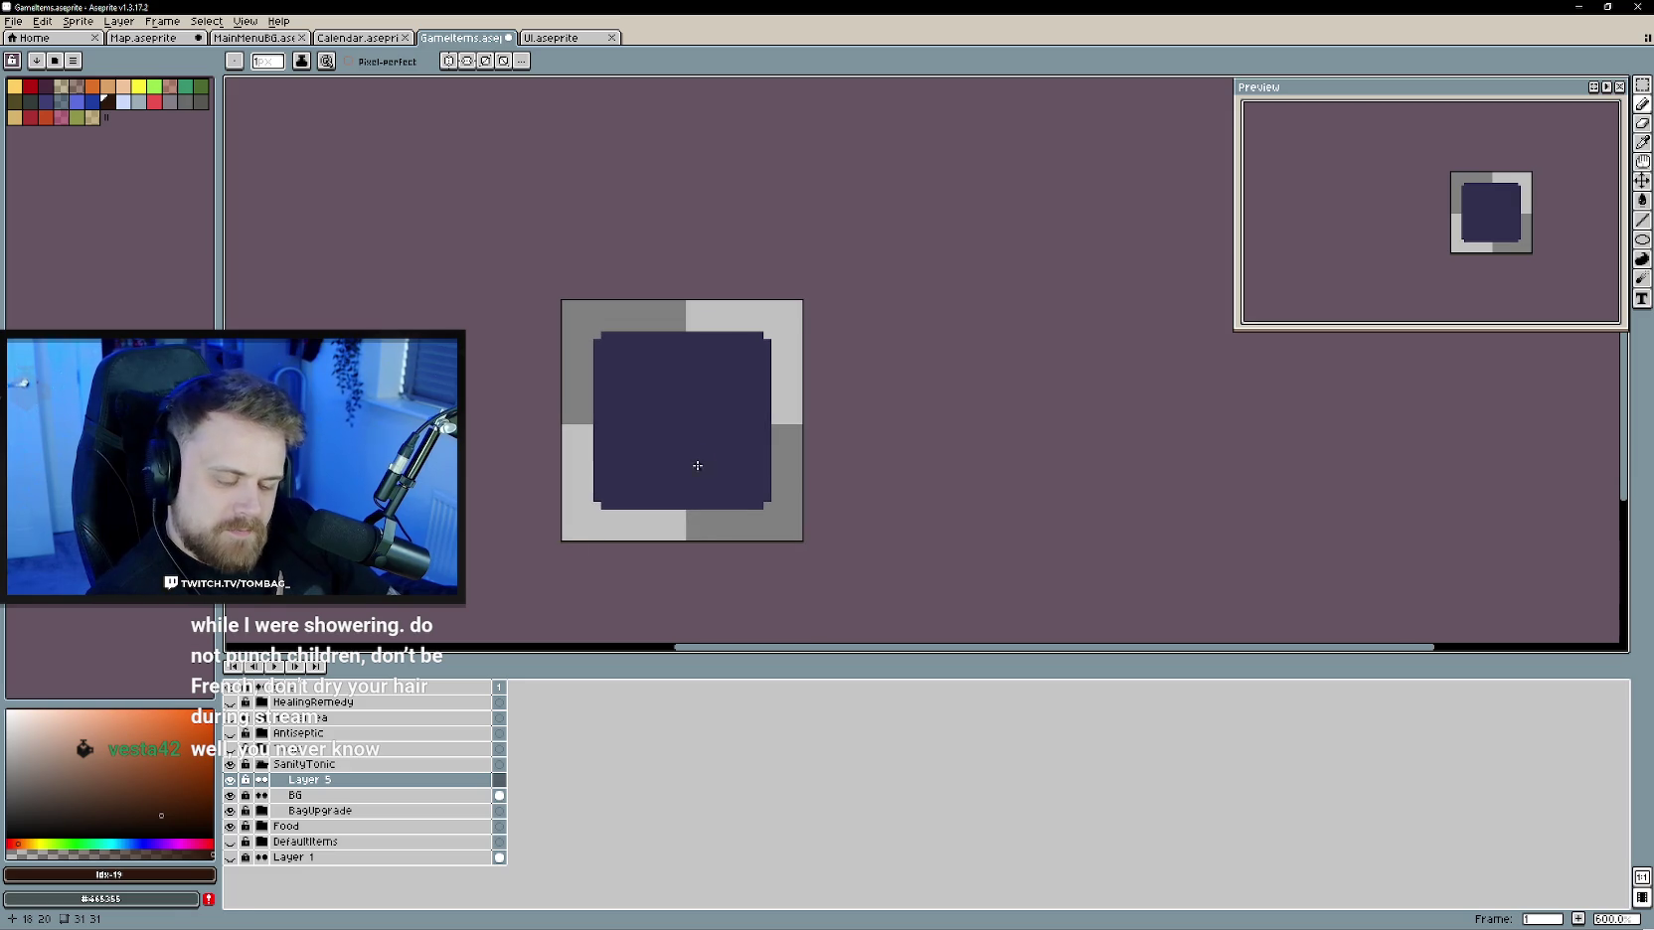
pyautogui.moveTo(692, 409); pyautogui.dragTo(701, 442)
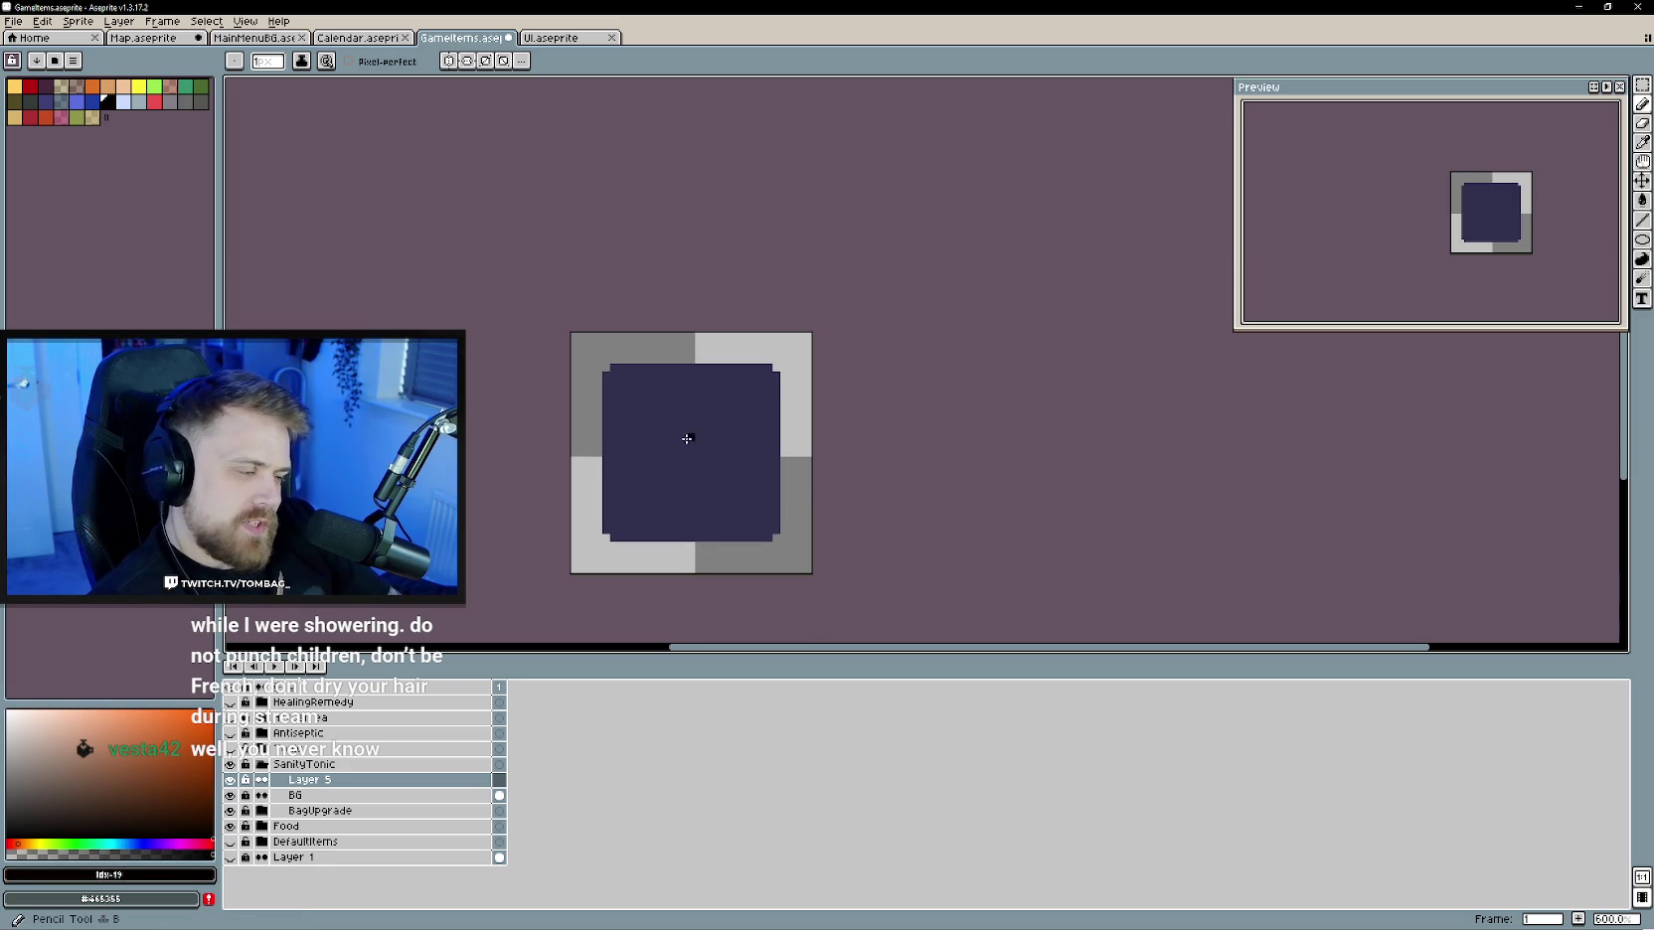
pyautogui.scroll(1, 702, 452)
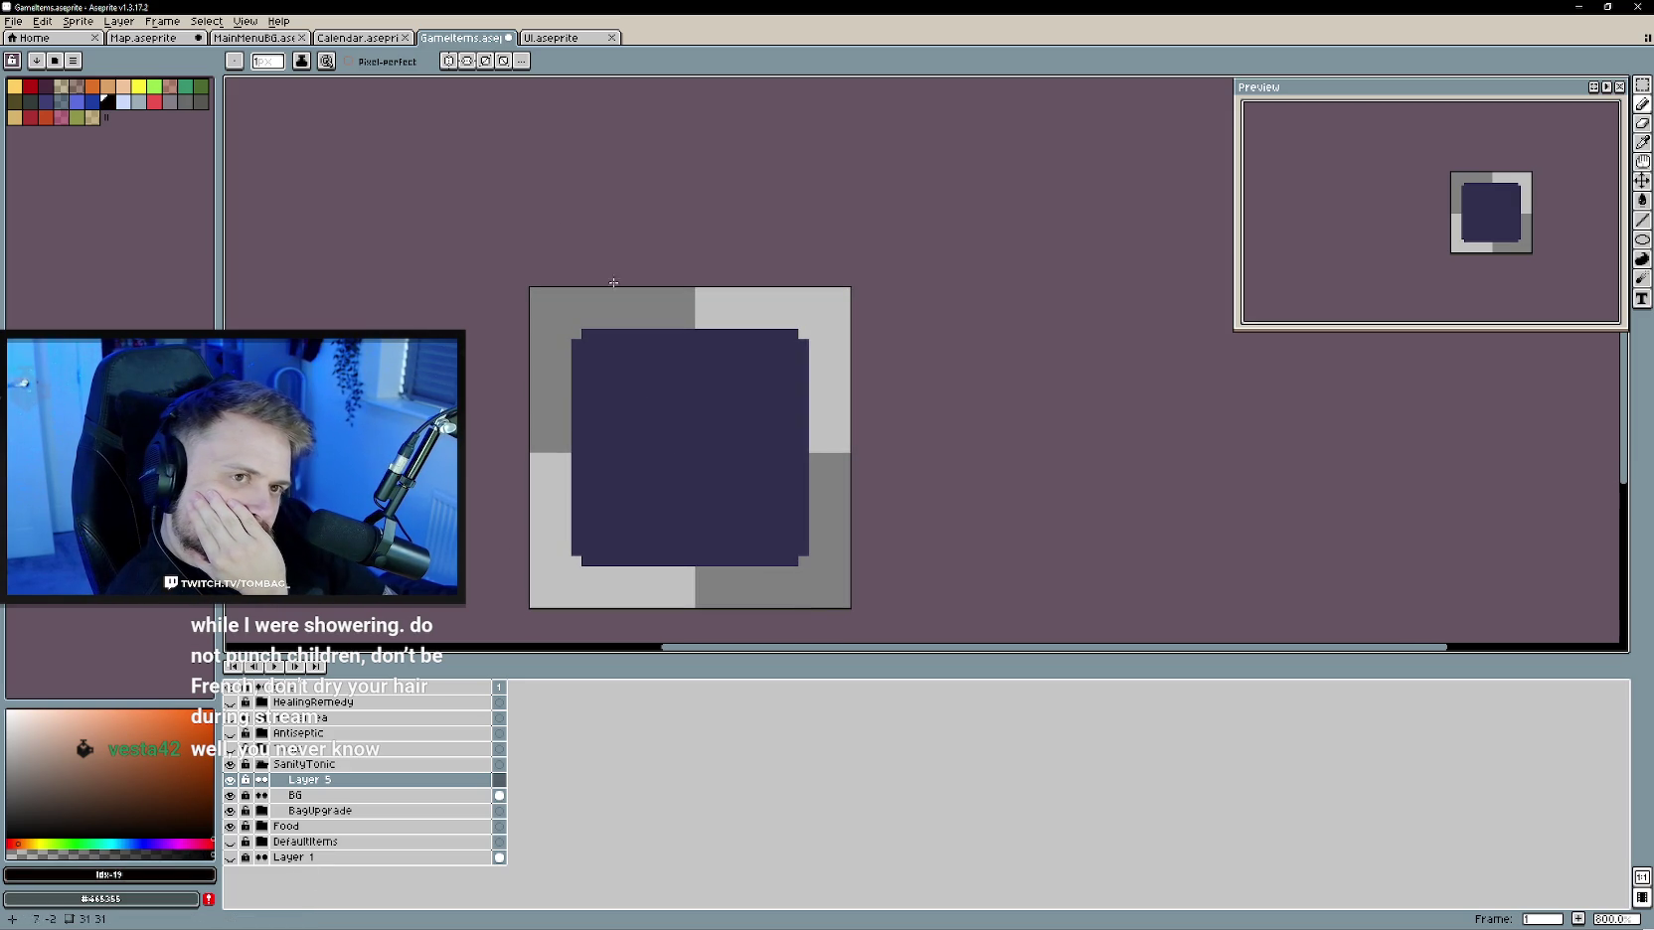
pyautogui.click(741, 415)
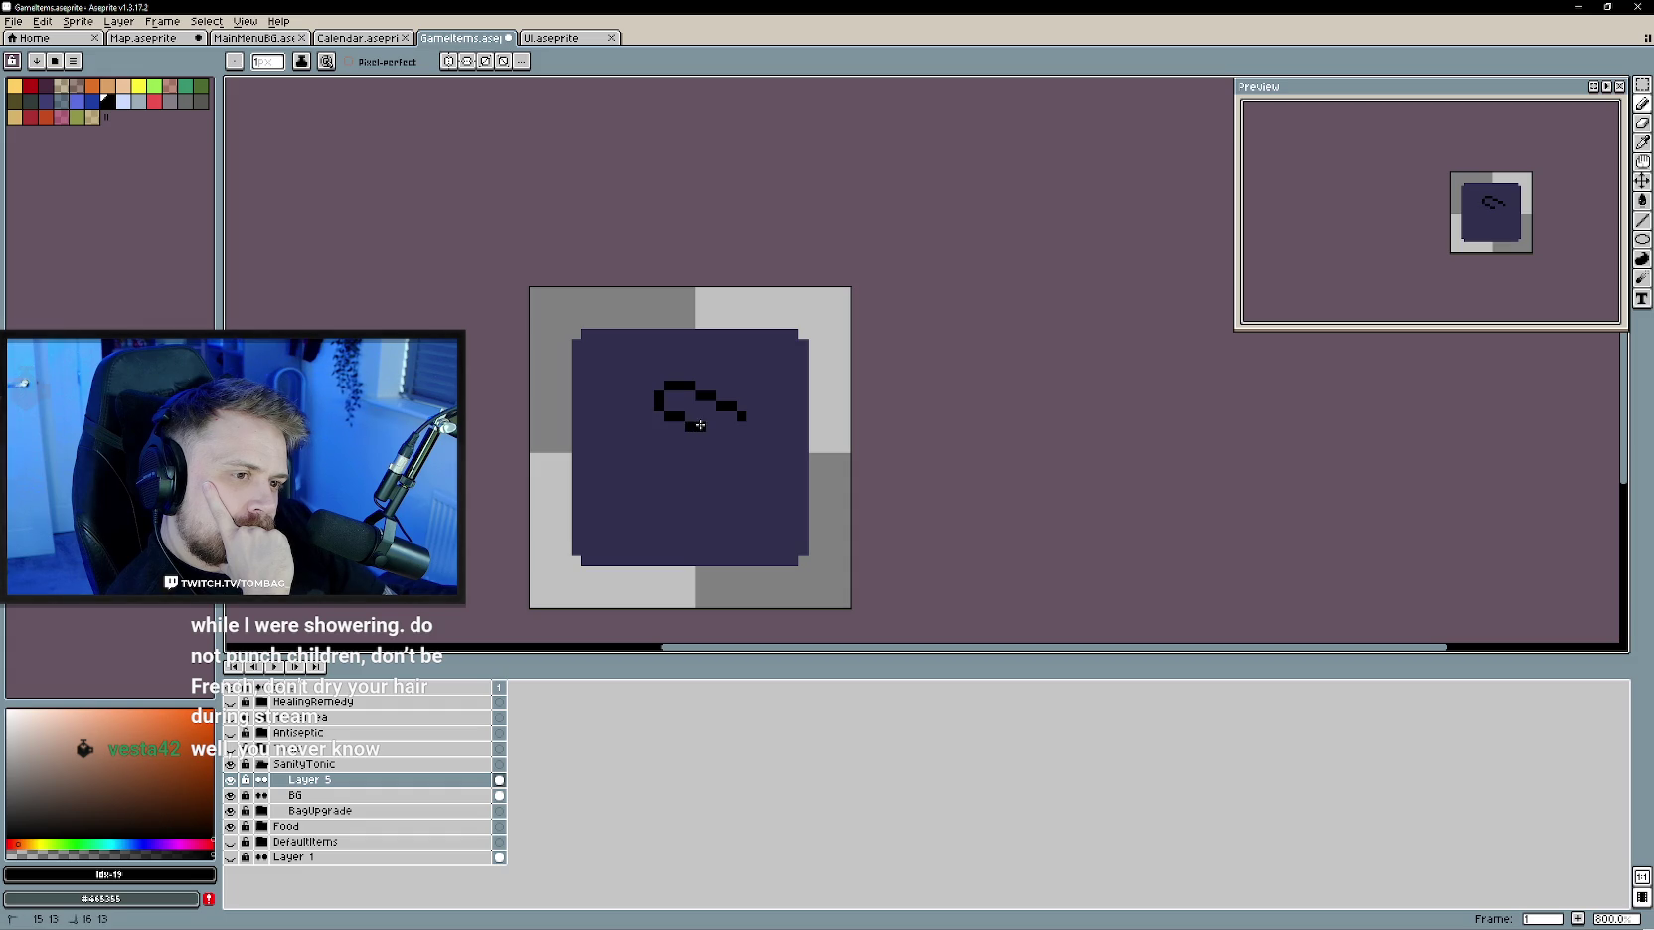
pyautogui.moveTo(710, 434); pyautogui.dragTo(723, 434)
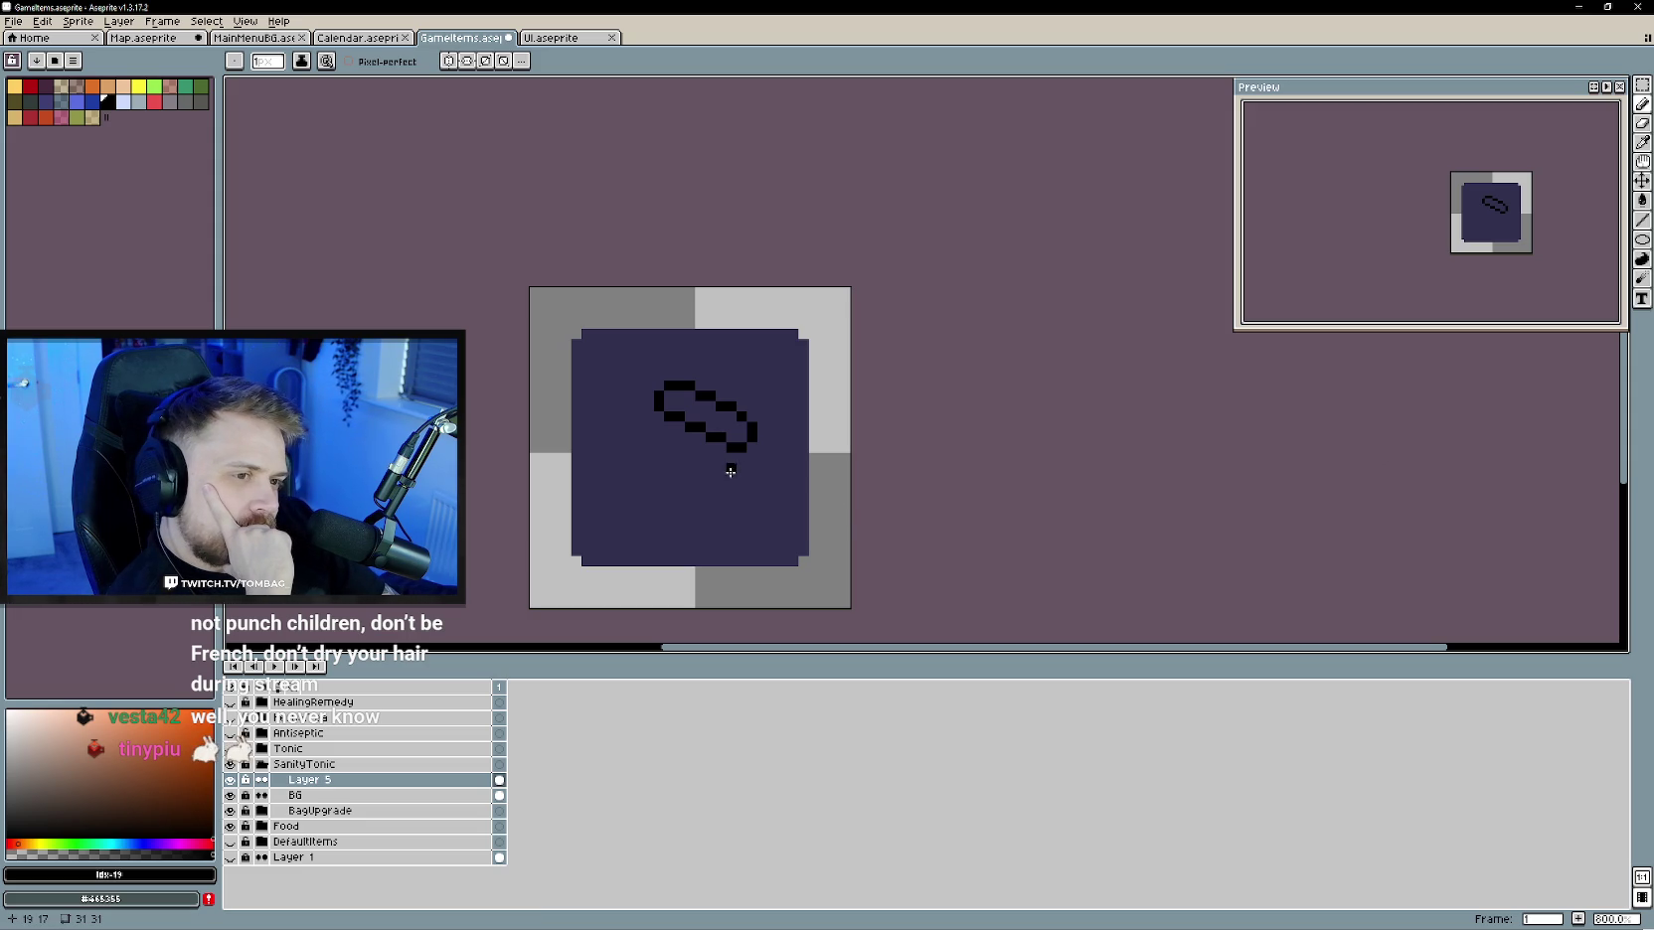
# - Draw a black curve down the tile's left side and along the bottom, erasing the lower-right part
pyautogui.moveTo(721, 458)
pyautogui.mouseDown()
pyautogui.moveTo(707, 516)
pyautogui.moveTo(585, 515)
pyautogui.moveTo(644, 424)
pyautogui.mouseUp()
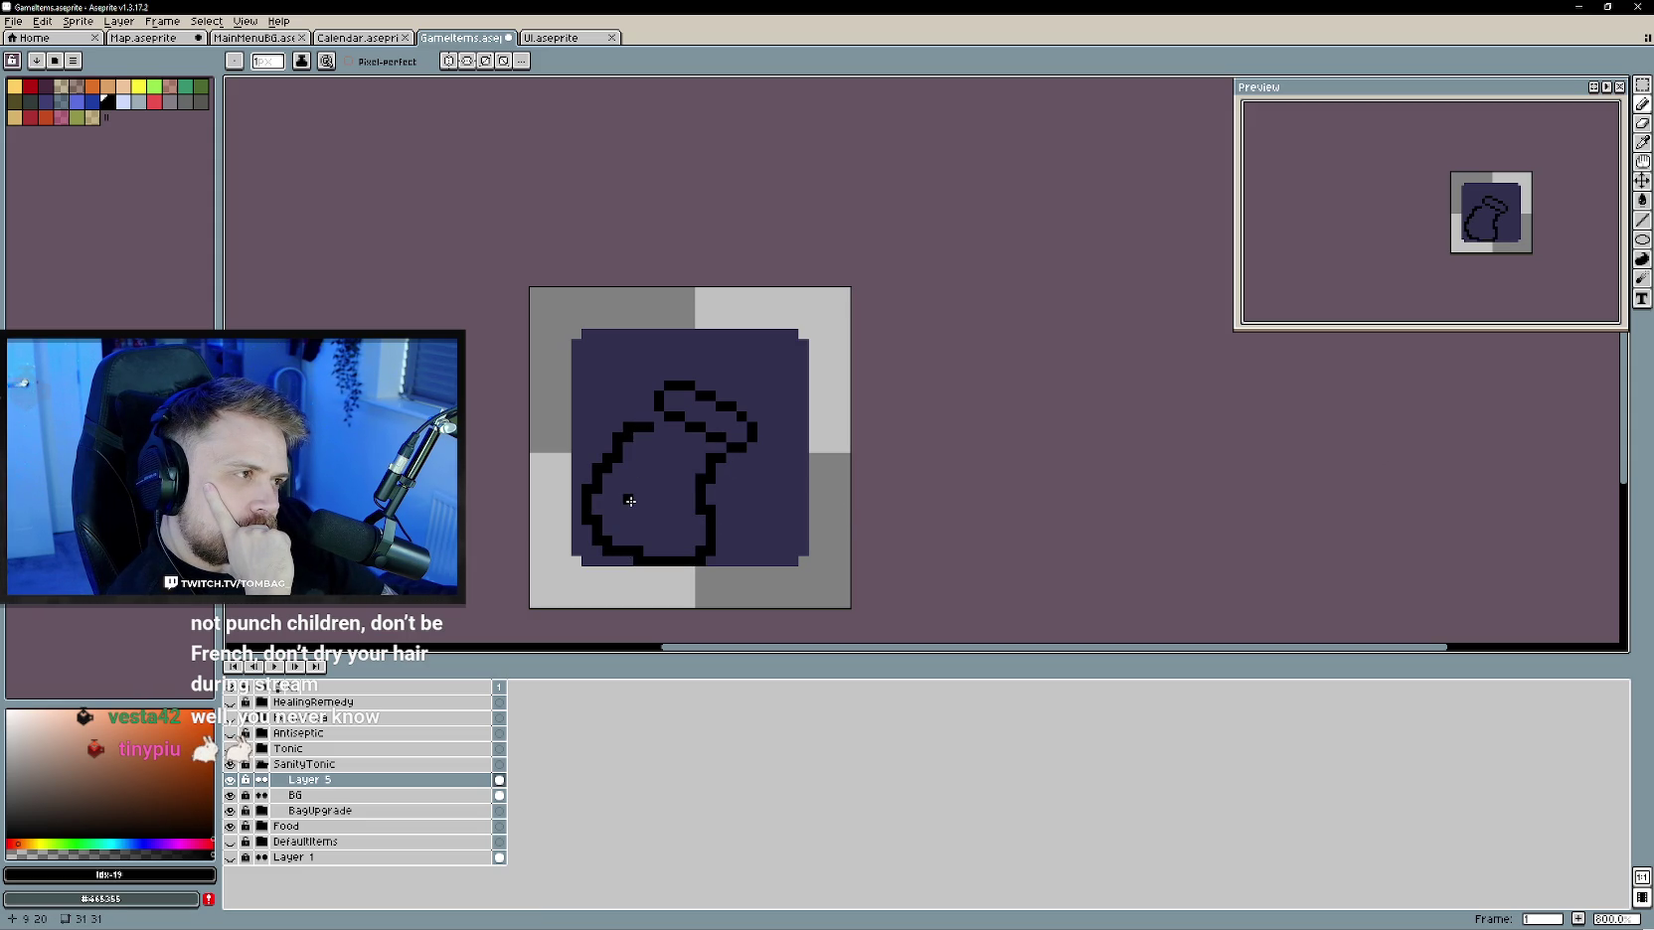
pyautogui.hotkey('ctrl', 'z')
pyautogui.hotkey('ctrl', 'z')
pyautogui.hotkey('ctrl', 'z')
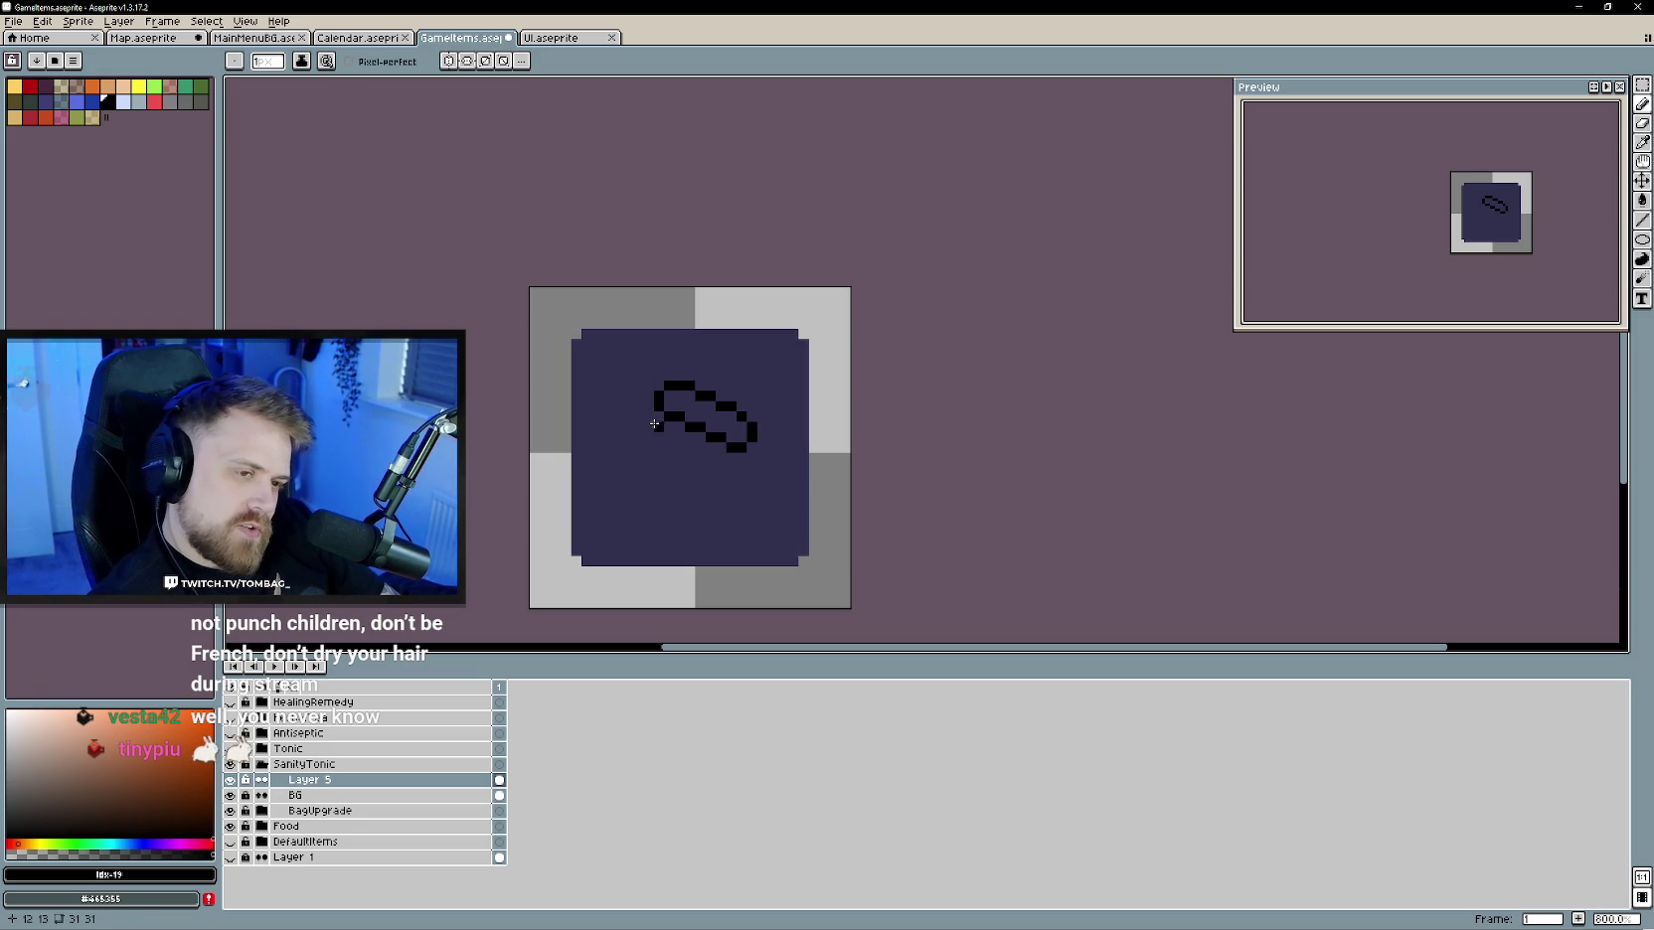
pyautogui.moveTo(665, 428)
pyautogui.mouseDown()
pyautogui.moveTo(700, 490)
pyautogui.moveTo(714, 444)
pyautogui.mouseUp()
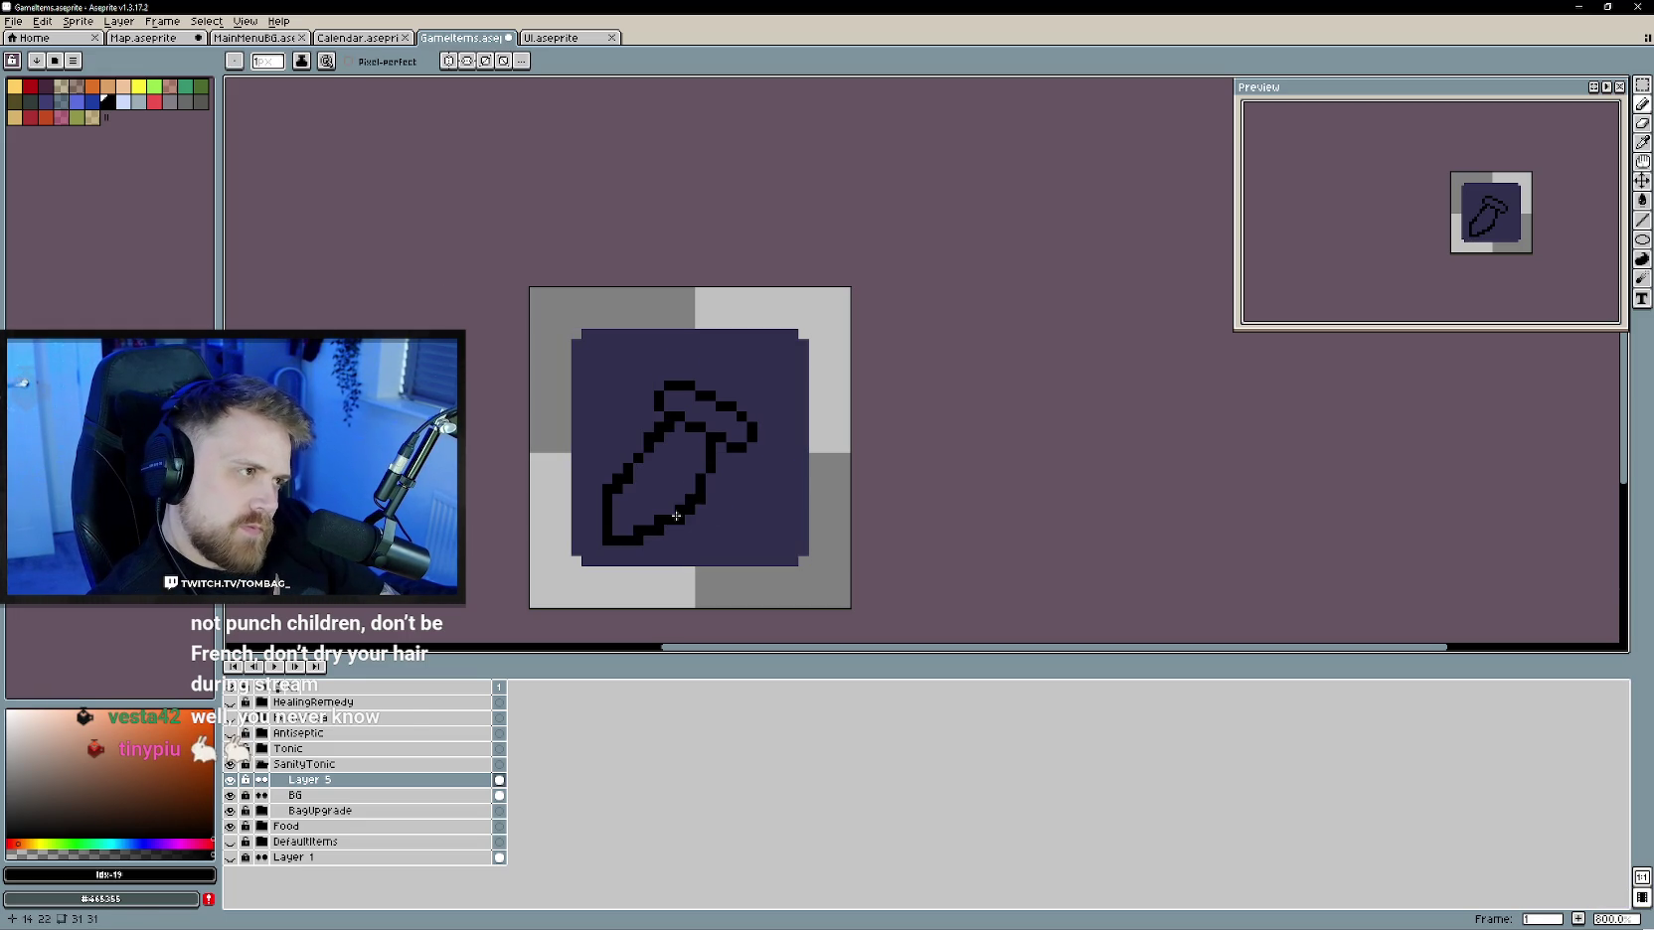
pyautogui.hotkey('ctrl', 'z')
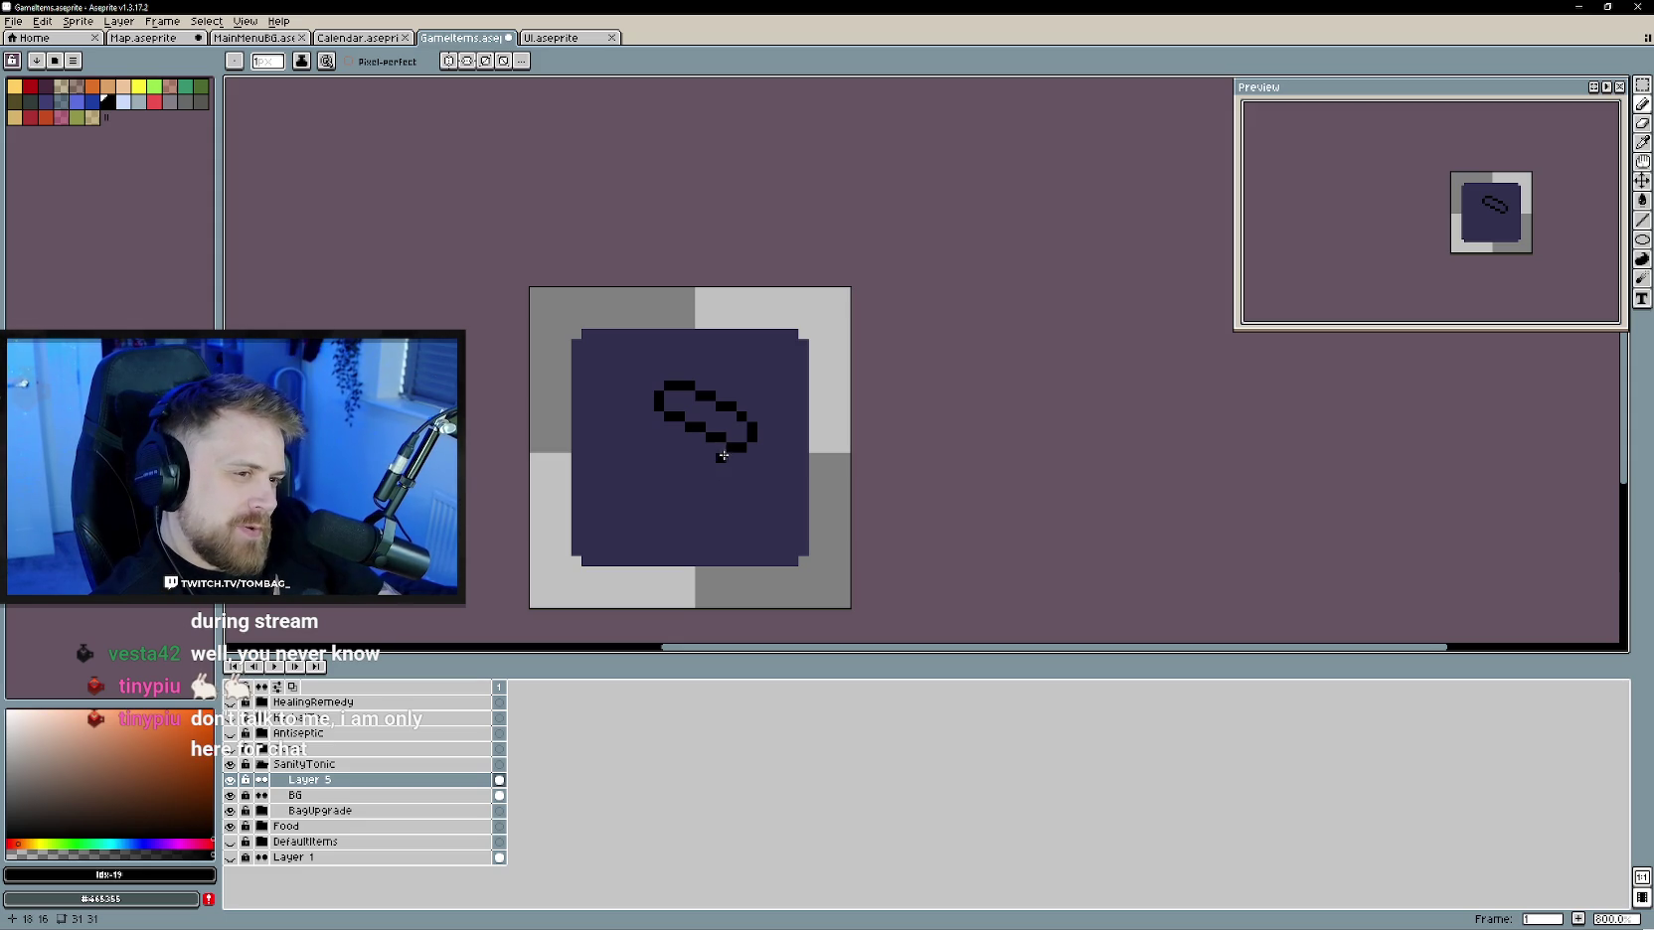
pyautogui.moveTo(730, 452)
pyautogui.mouseDown()
pyautogui.moveTo(762, 534)
pyautogui.moveTo(742, 550)
pyautogui.mouseUp()
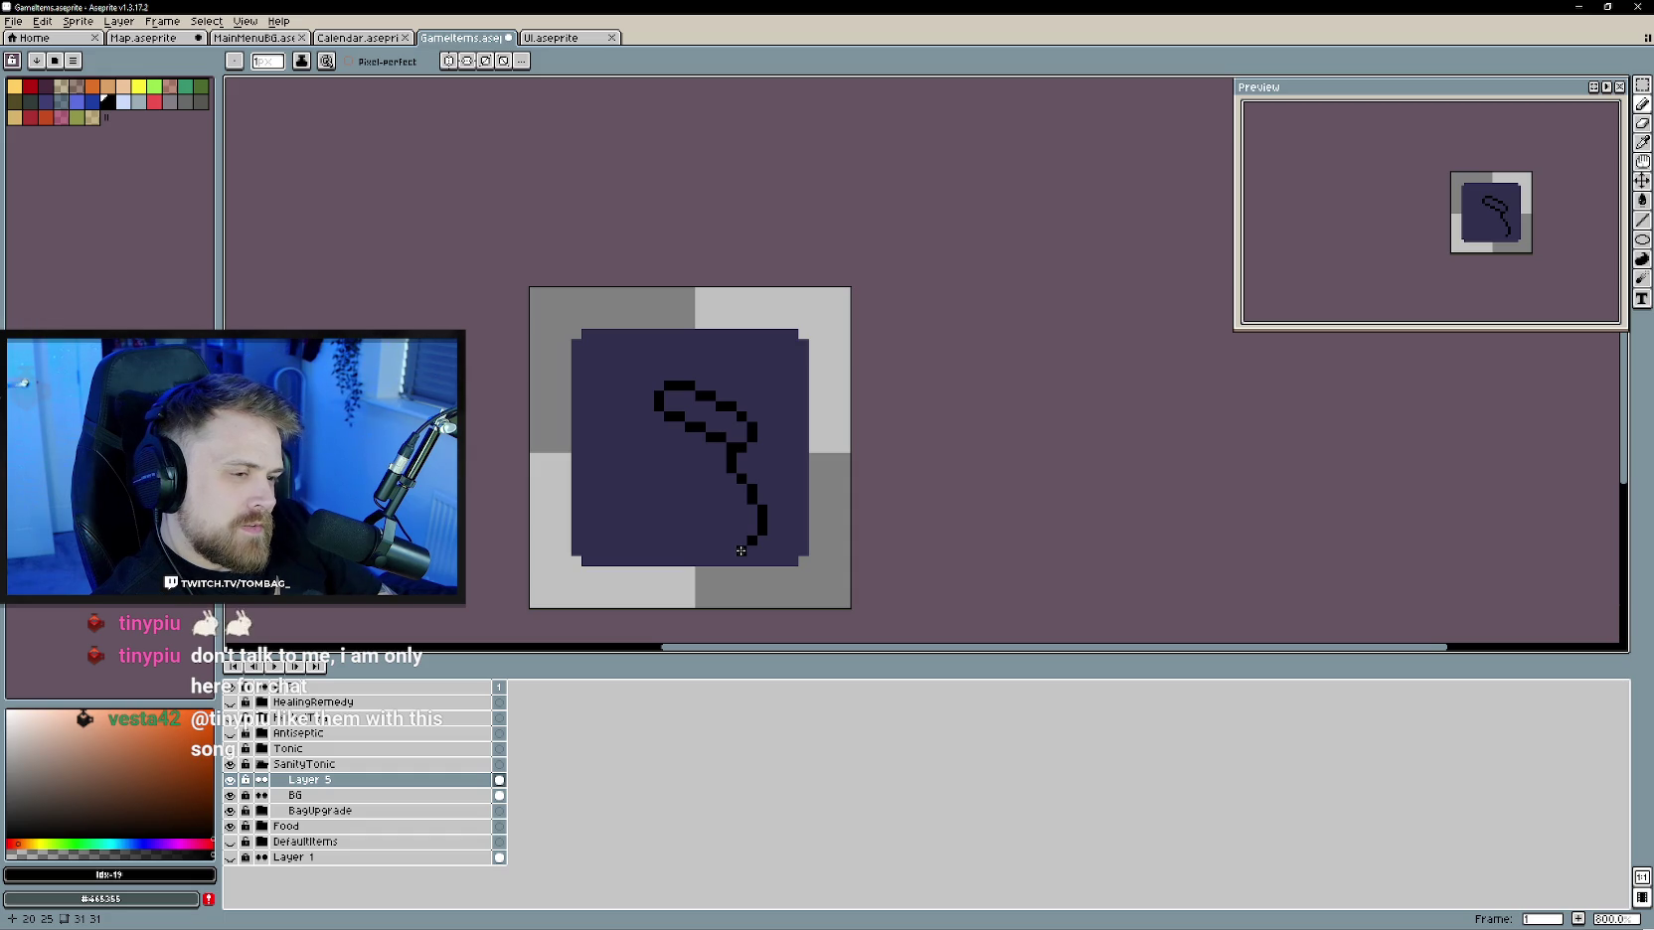
pyautogui.moveTo(740, 551)
pyautogui.mouseDown()
pyautogui.moveTo(676, 550)
pyautogui.moveTo(609, 505)
pyautogui.mouseUp()
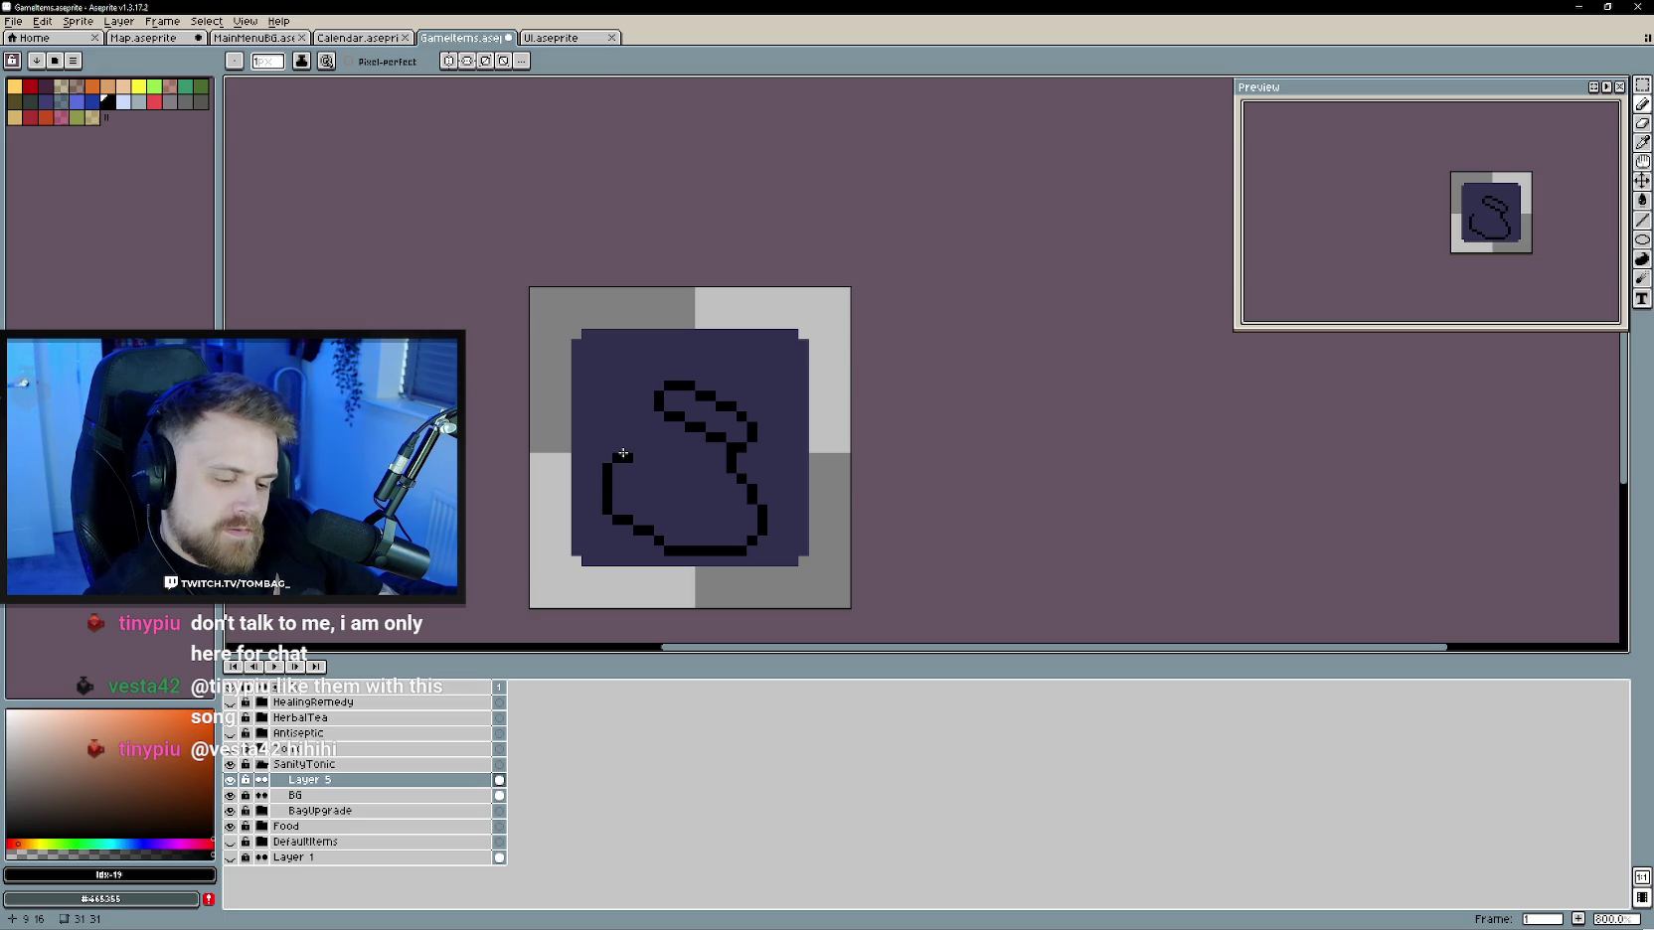
pyautogui.press('e')
pyautogui.moveTo(734, 477); pyautogui.dragTo(763, 531)
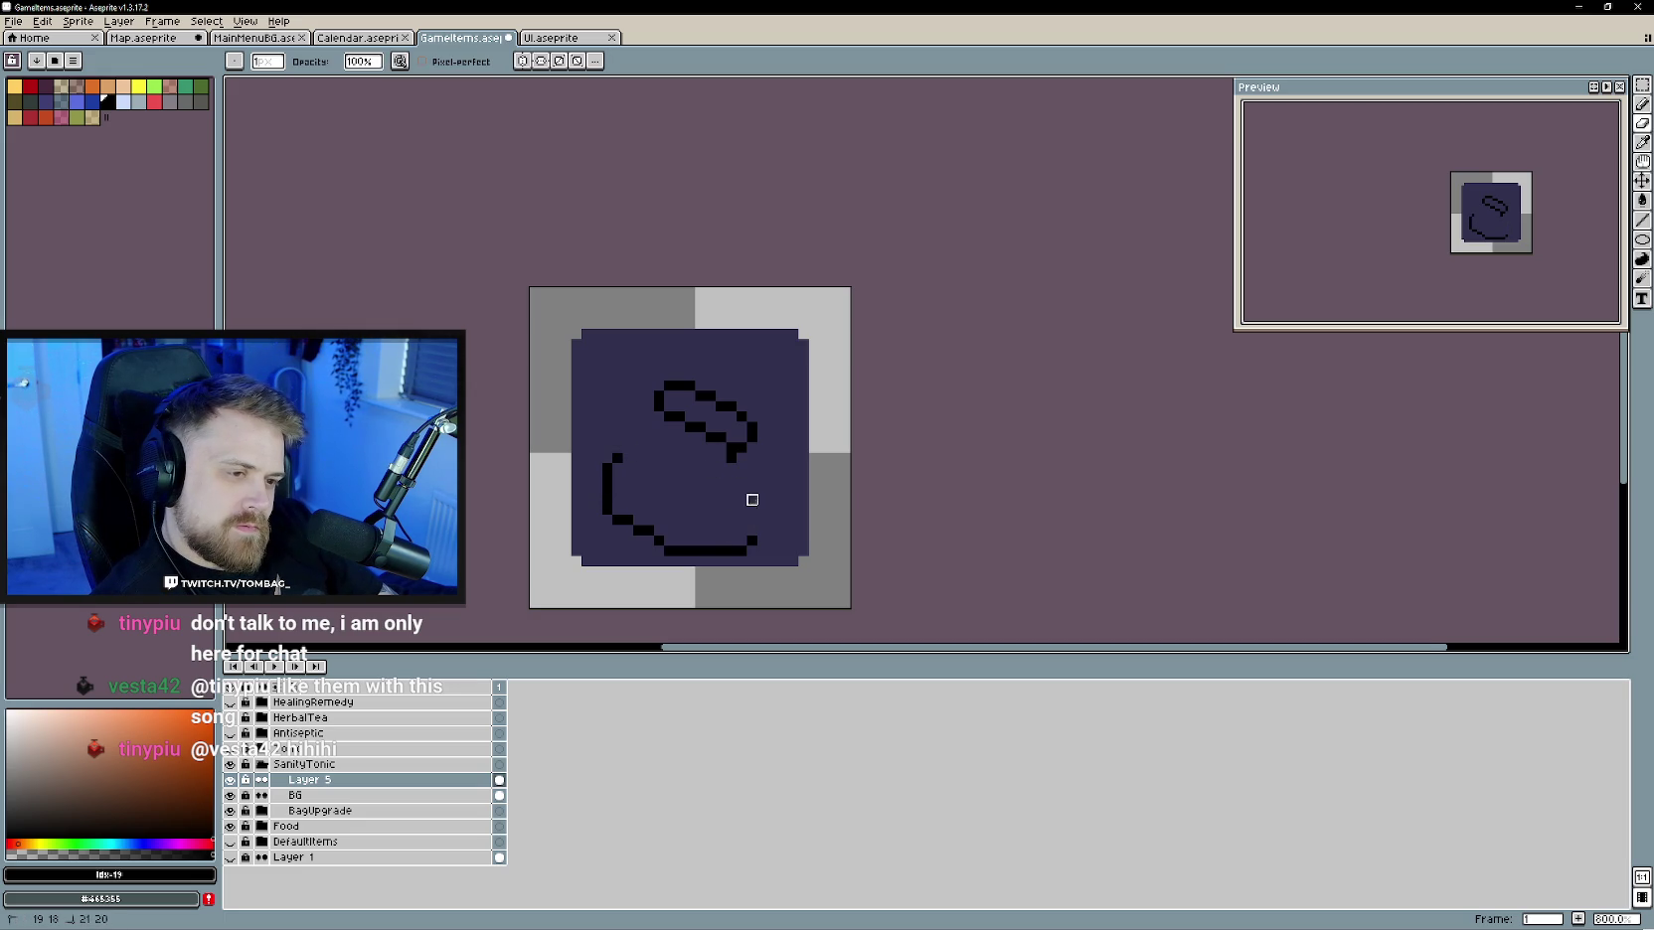
# - Marquee-select the sprite and delete the sketch, leaving the plain navy tile
pyautogui.press('b')
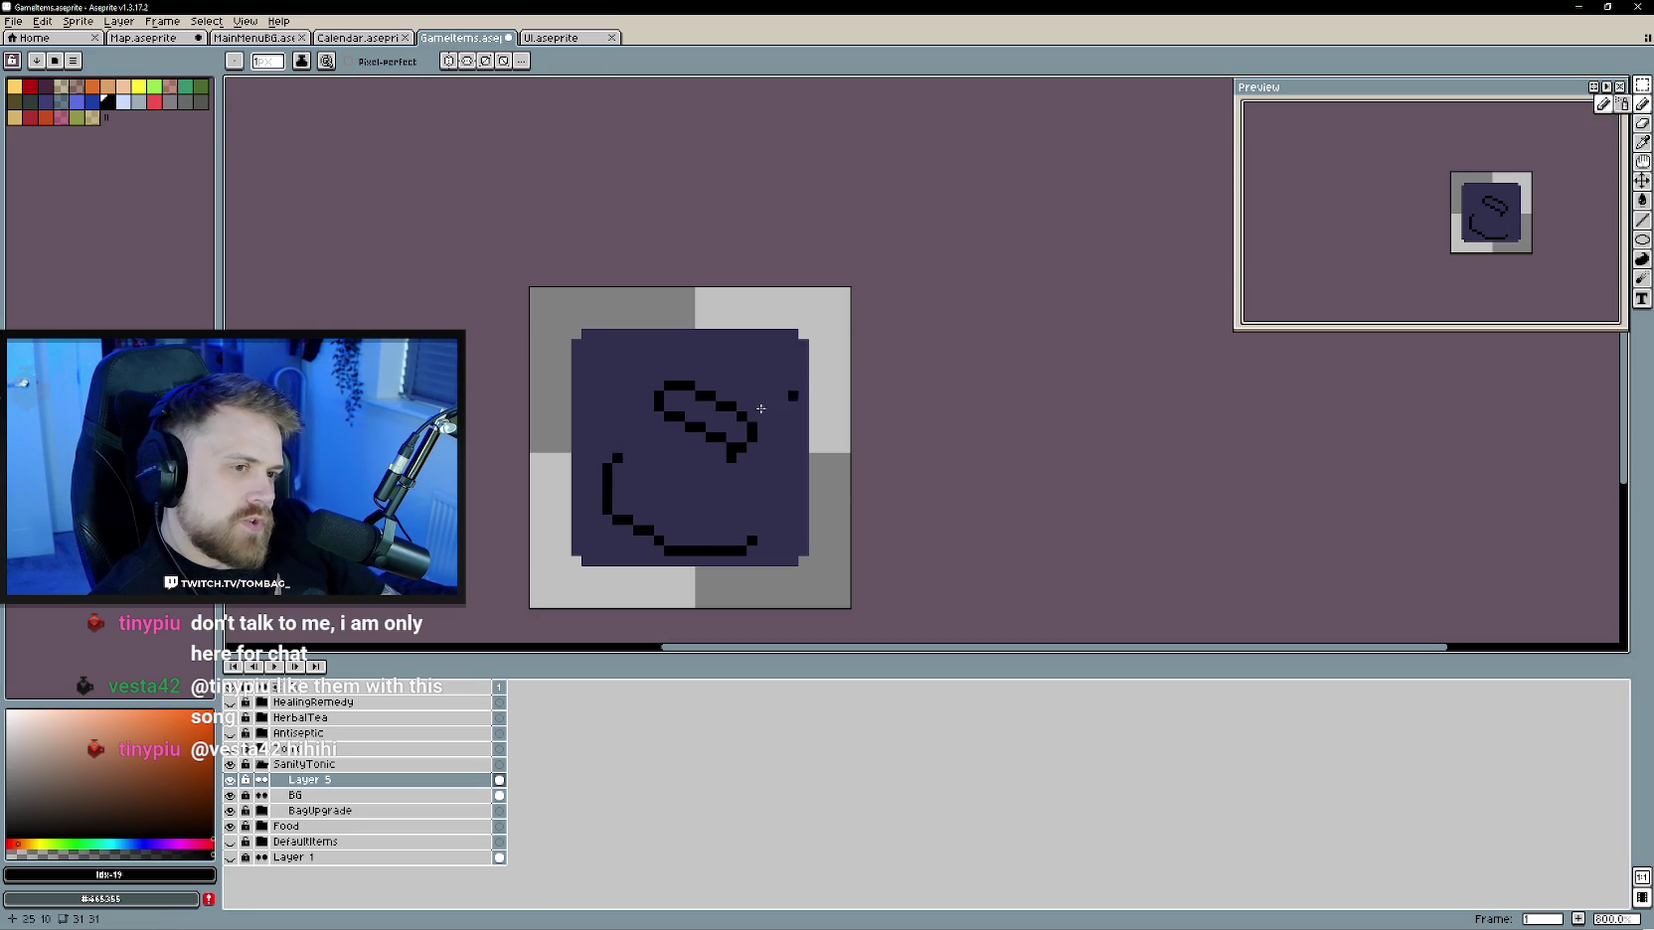
pyautogui.keyDown('shift'); pyautogui.click(850, 575); pyautogui.keyUp('shift')
pyautogui.press('m')
pyautogui.moveTo(532, 298); pyautogui.dragTo(875, 623)
pyautogui.press('Delete')
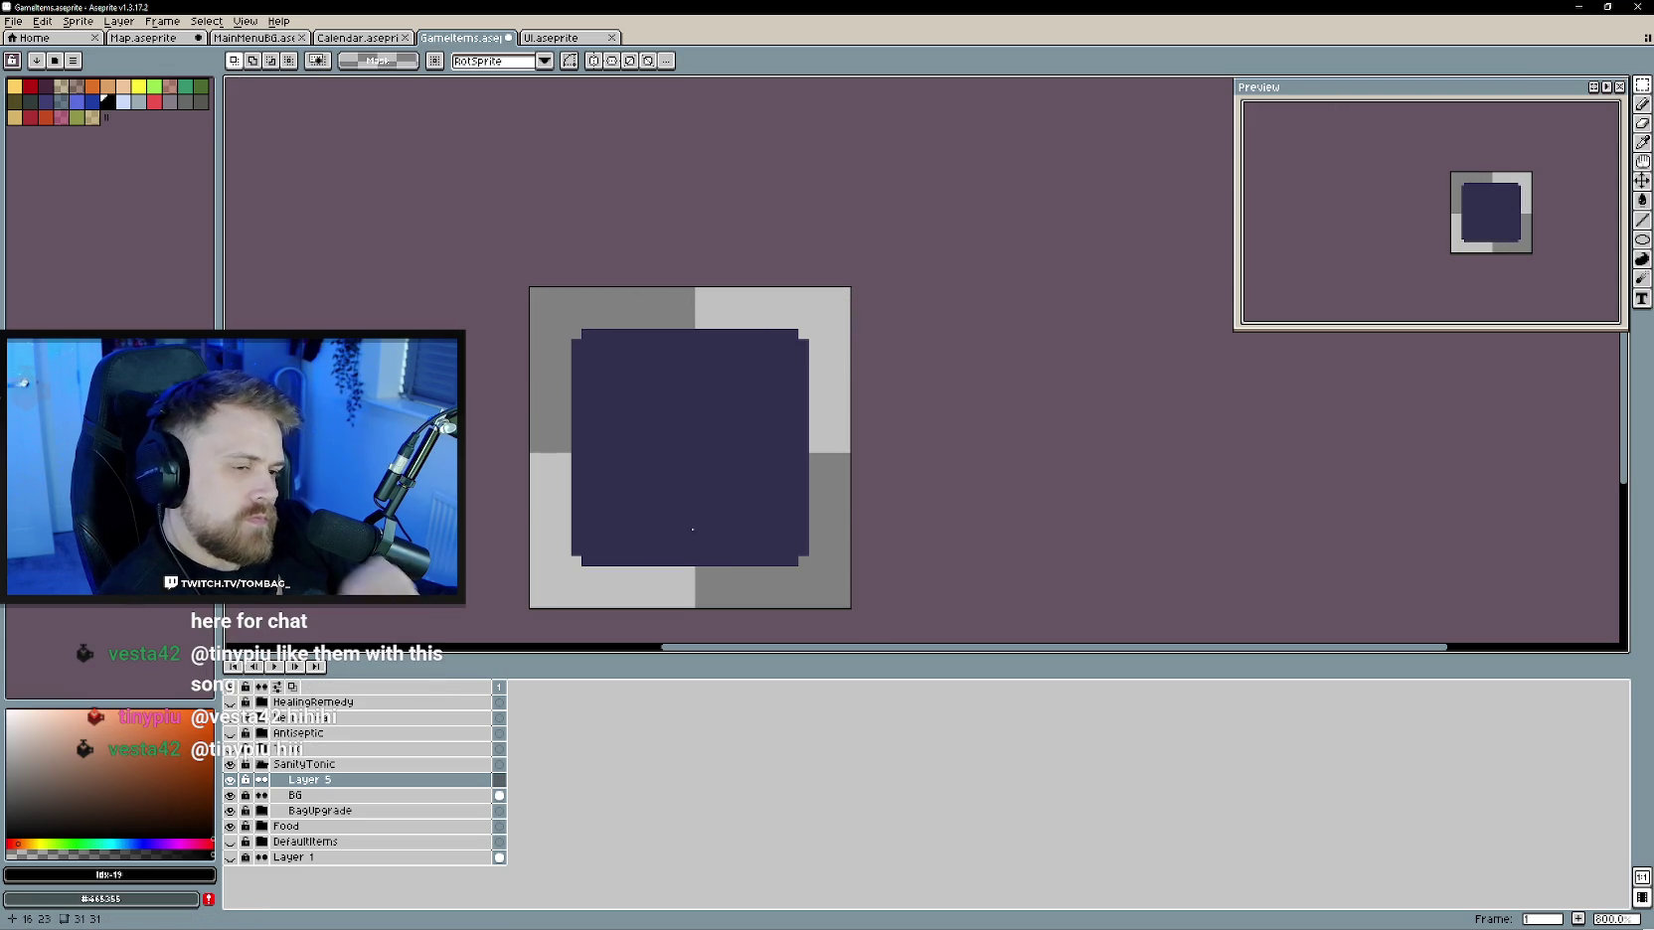
# - Rename Layer 5 to SanityTonic, reselect the Pencil and enable symmetry drawing
pyautogui.doubleClick(324, 781)
pyautogui.write('SanityTonic')
pyautogui.press('Return')
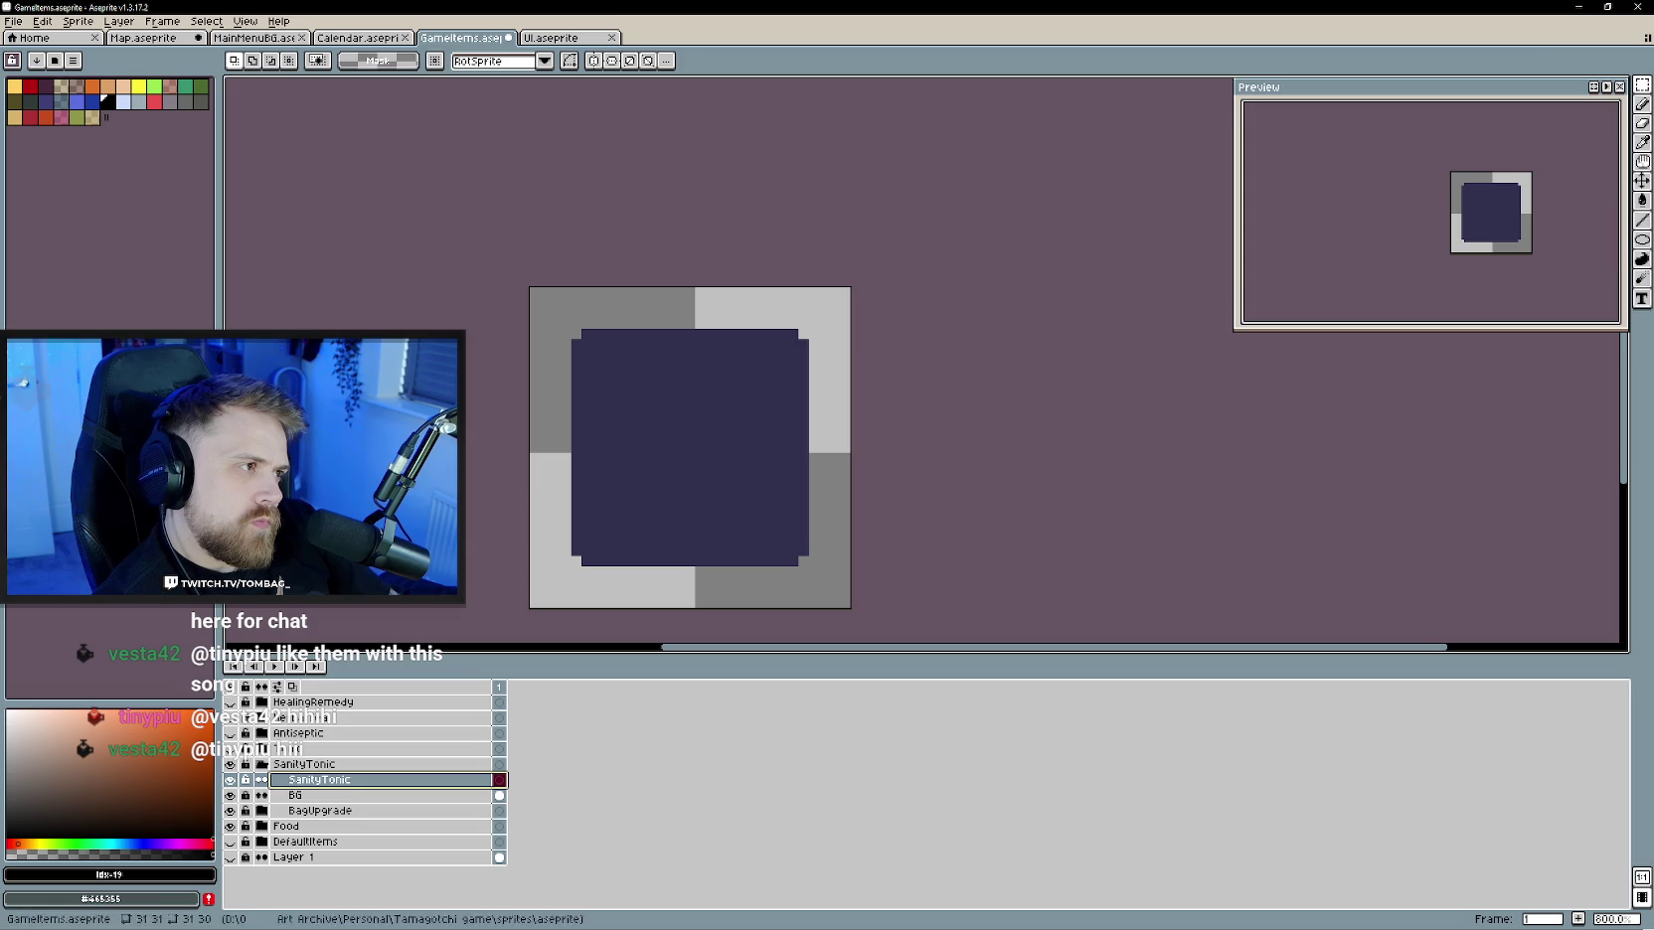
pyautogui.click(1642, 103)
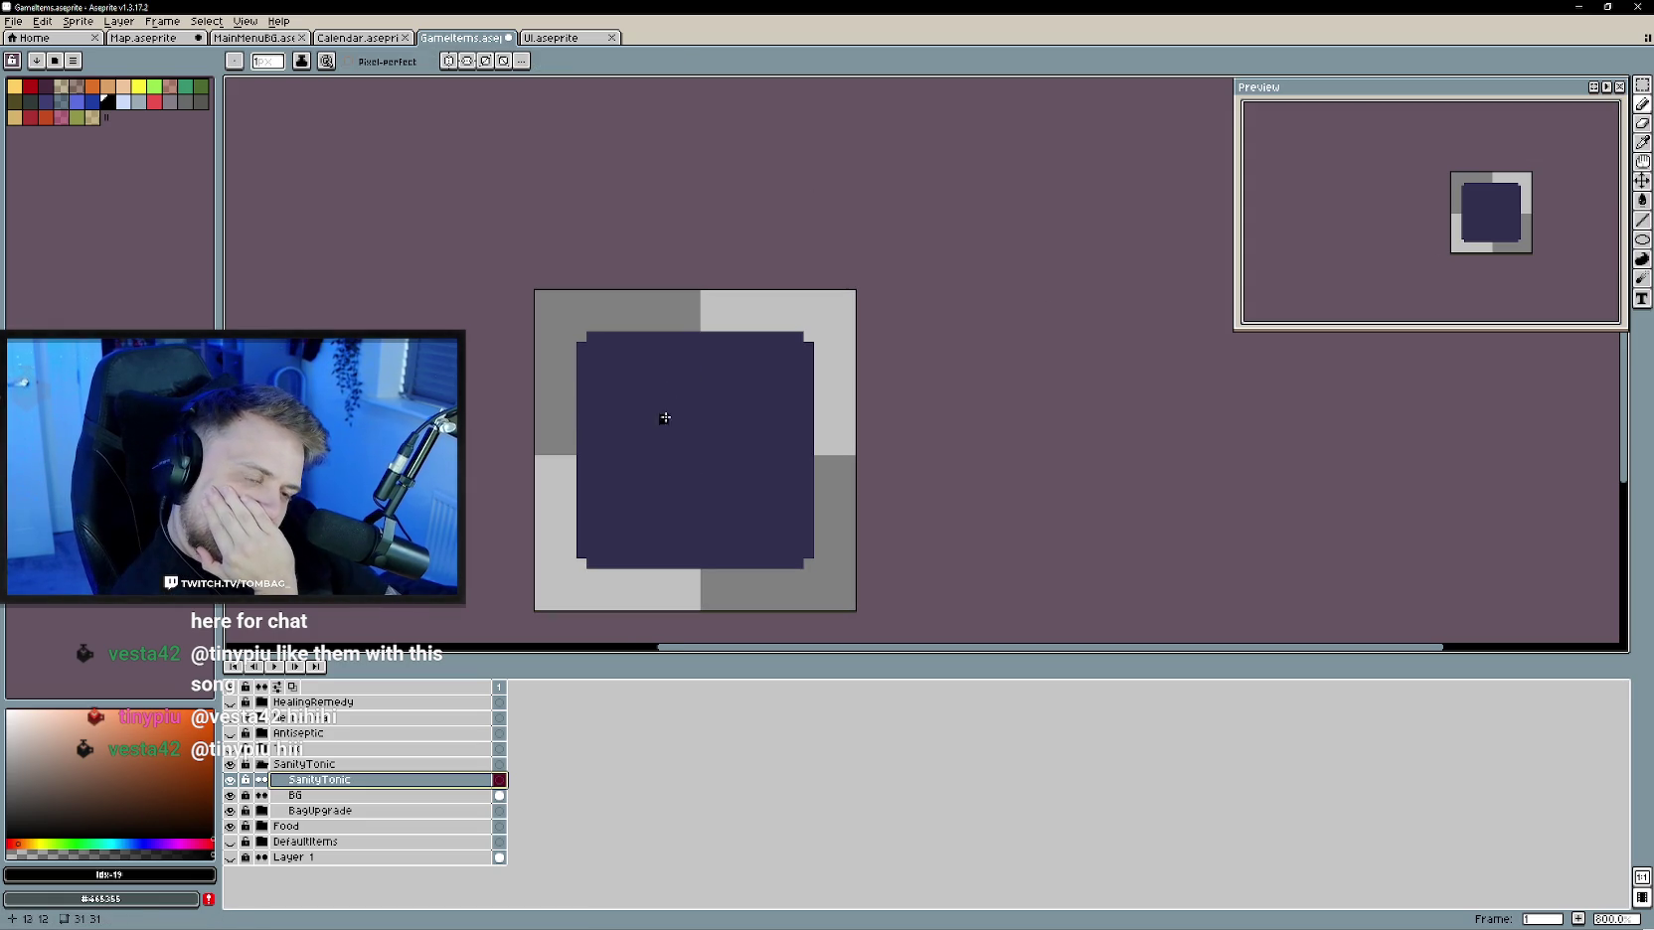
pyautogui.click(467, 62)
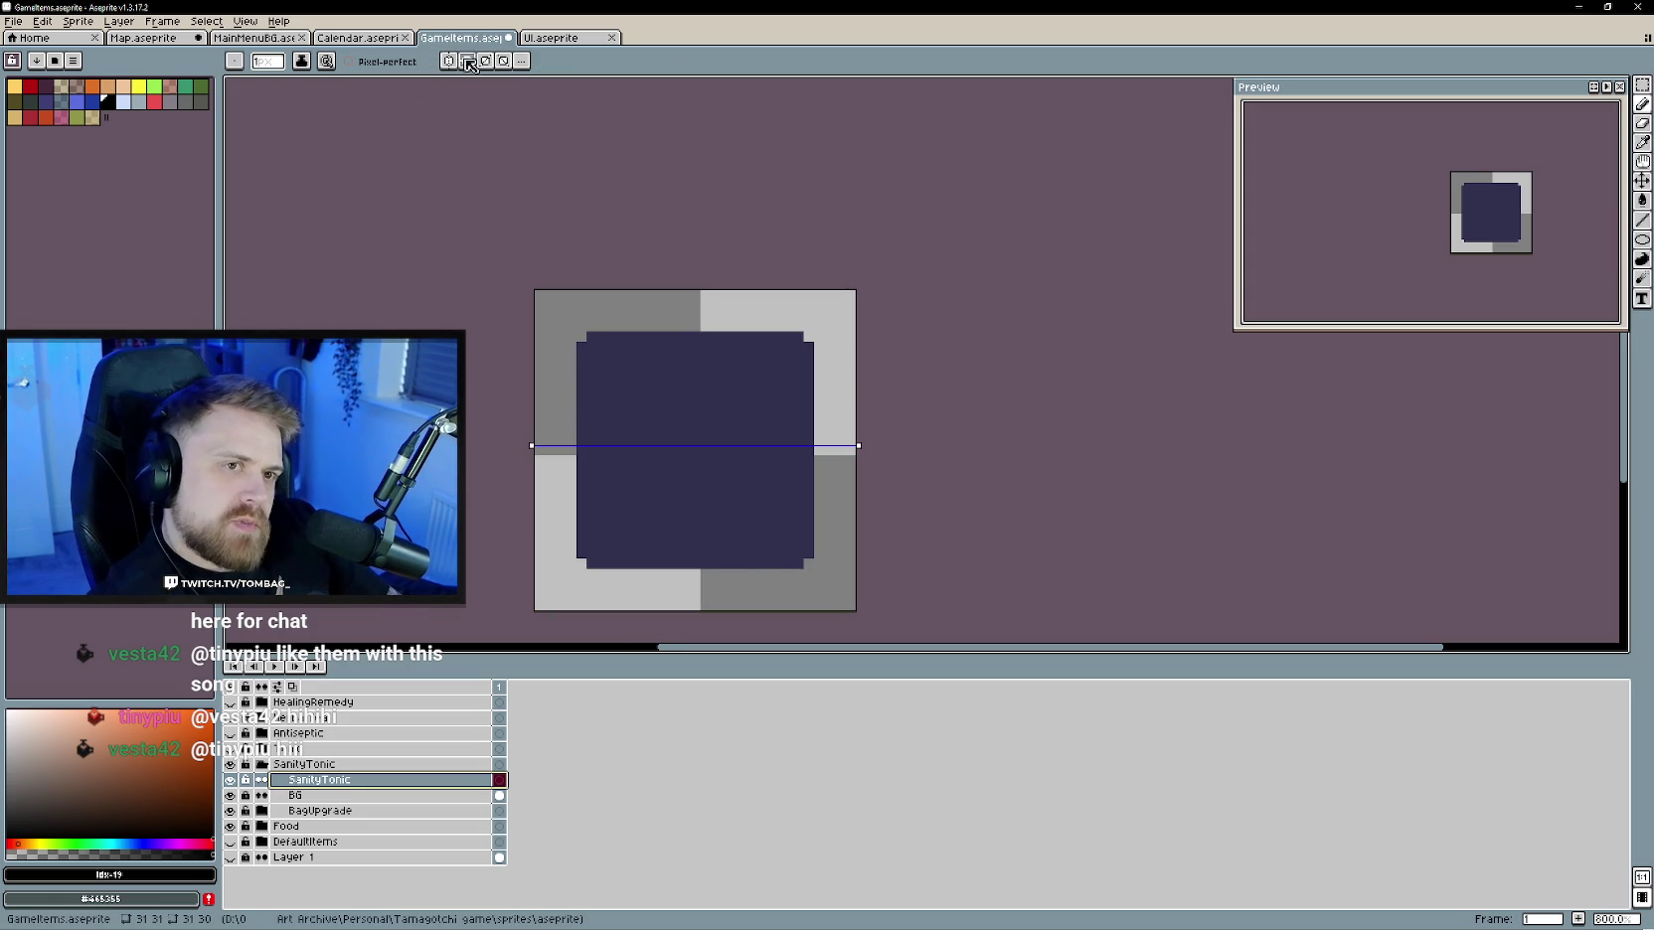
# - Switch to vertical symmetry and draw the flask's mirrored bottom line and sloping sides
pyautogui.click(467, 62)
pyautogui.click(448, 62)
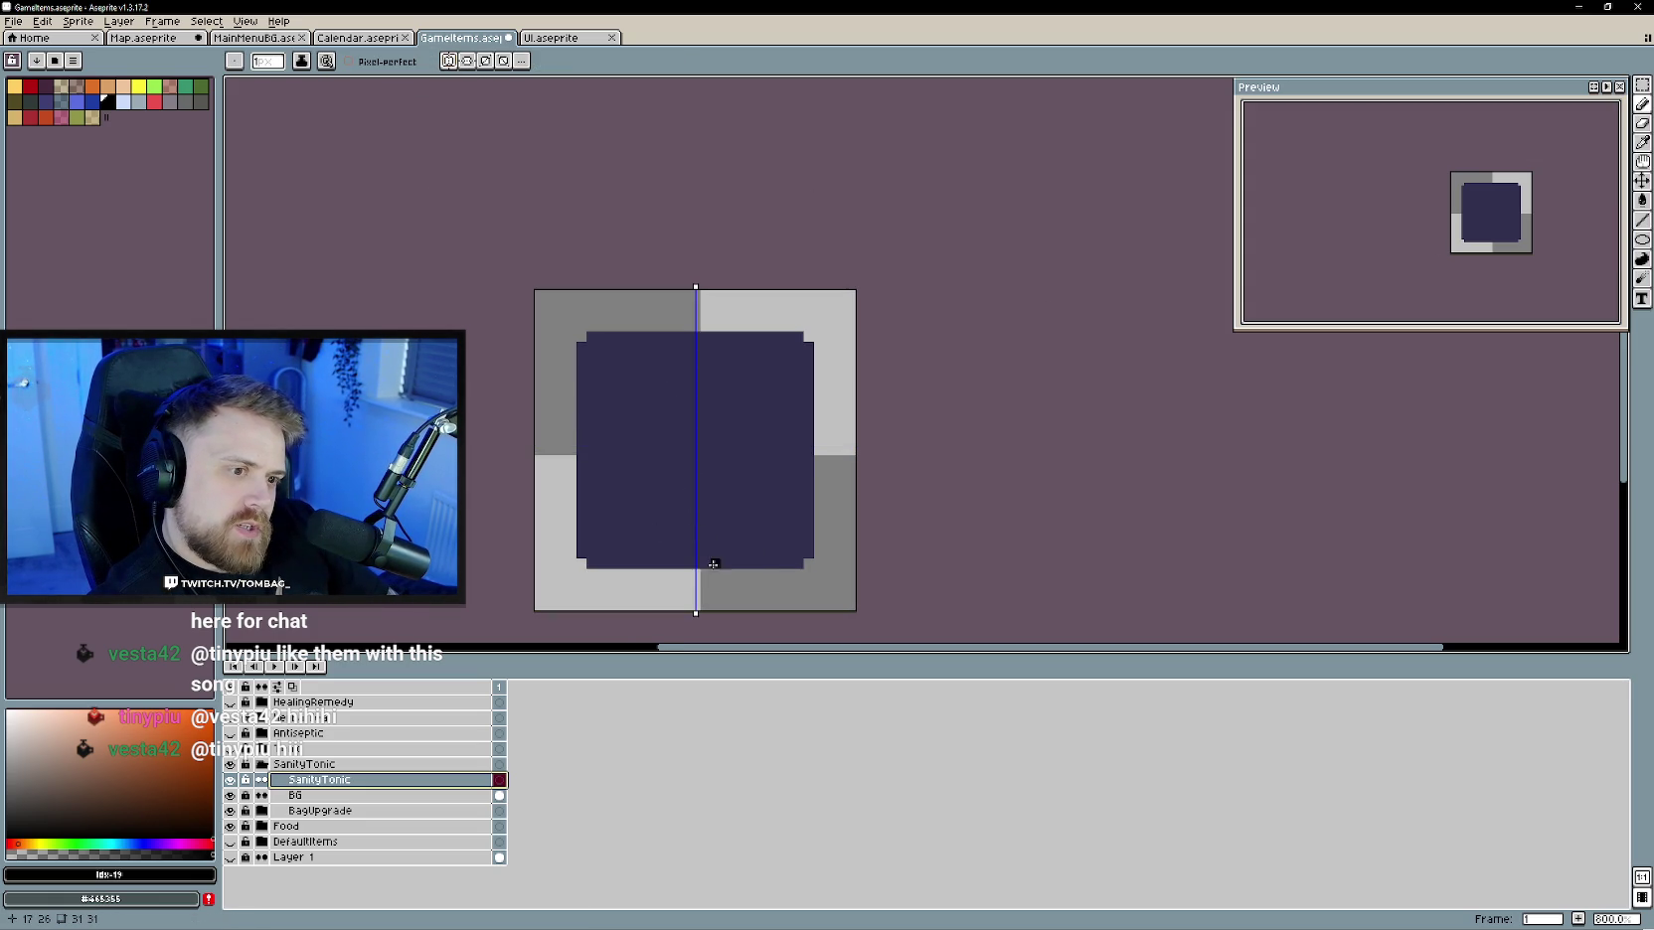
pyautogui.moveTo(693, 535); pyautogui.dragTo(541, 557)
pyautogui.hotkey('ctrl', 'z')
pyautogui.moveTo(693, 534); pyautogui.dragTo(658, 534)
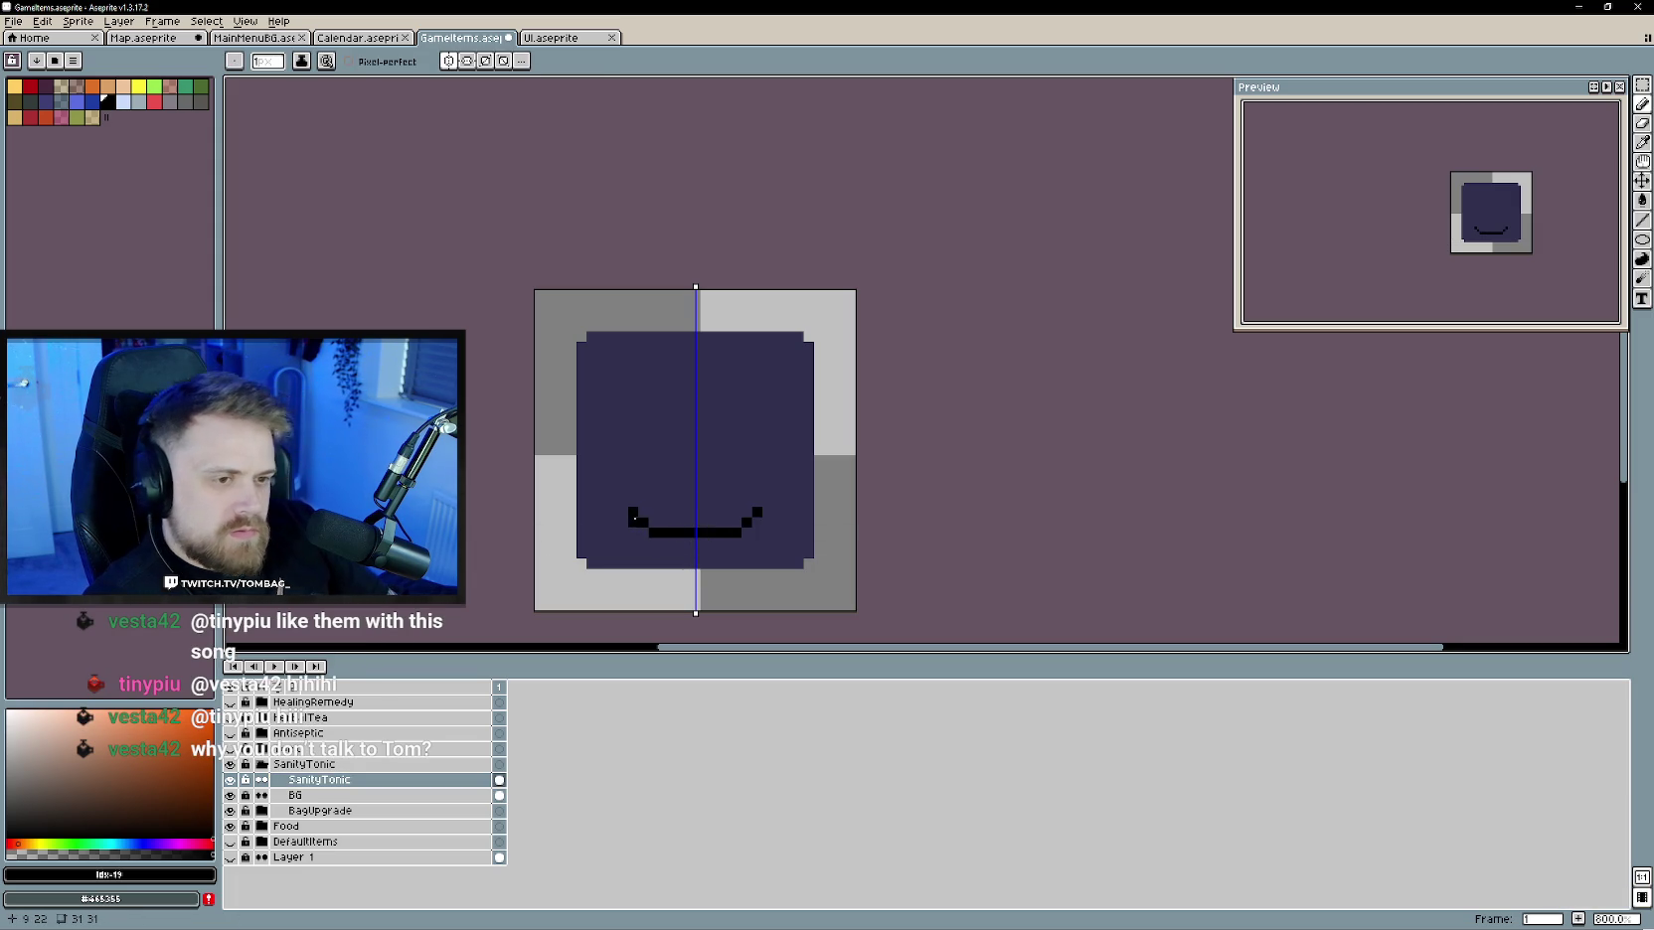
pyautogui.click(633, 522)
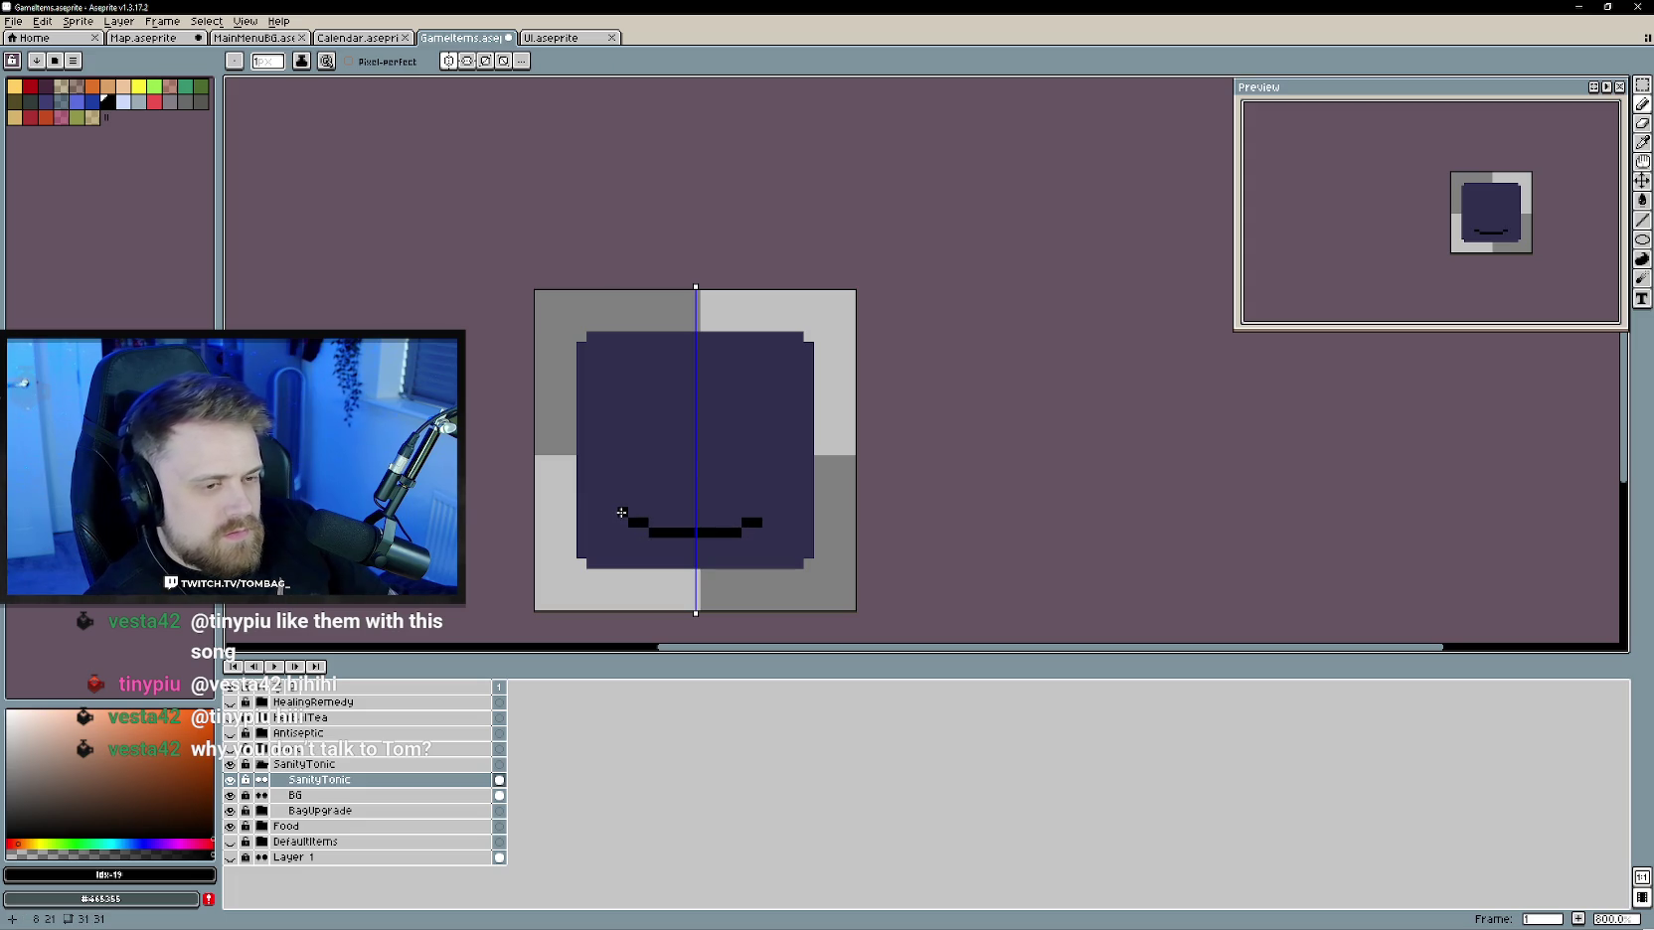
pyautogui.moveTo(622, 513); pyautogui.dragTo(679, 437)
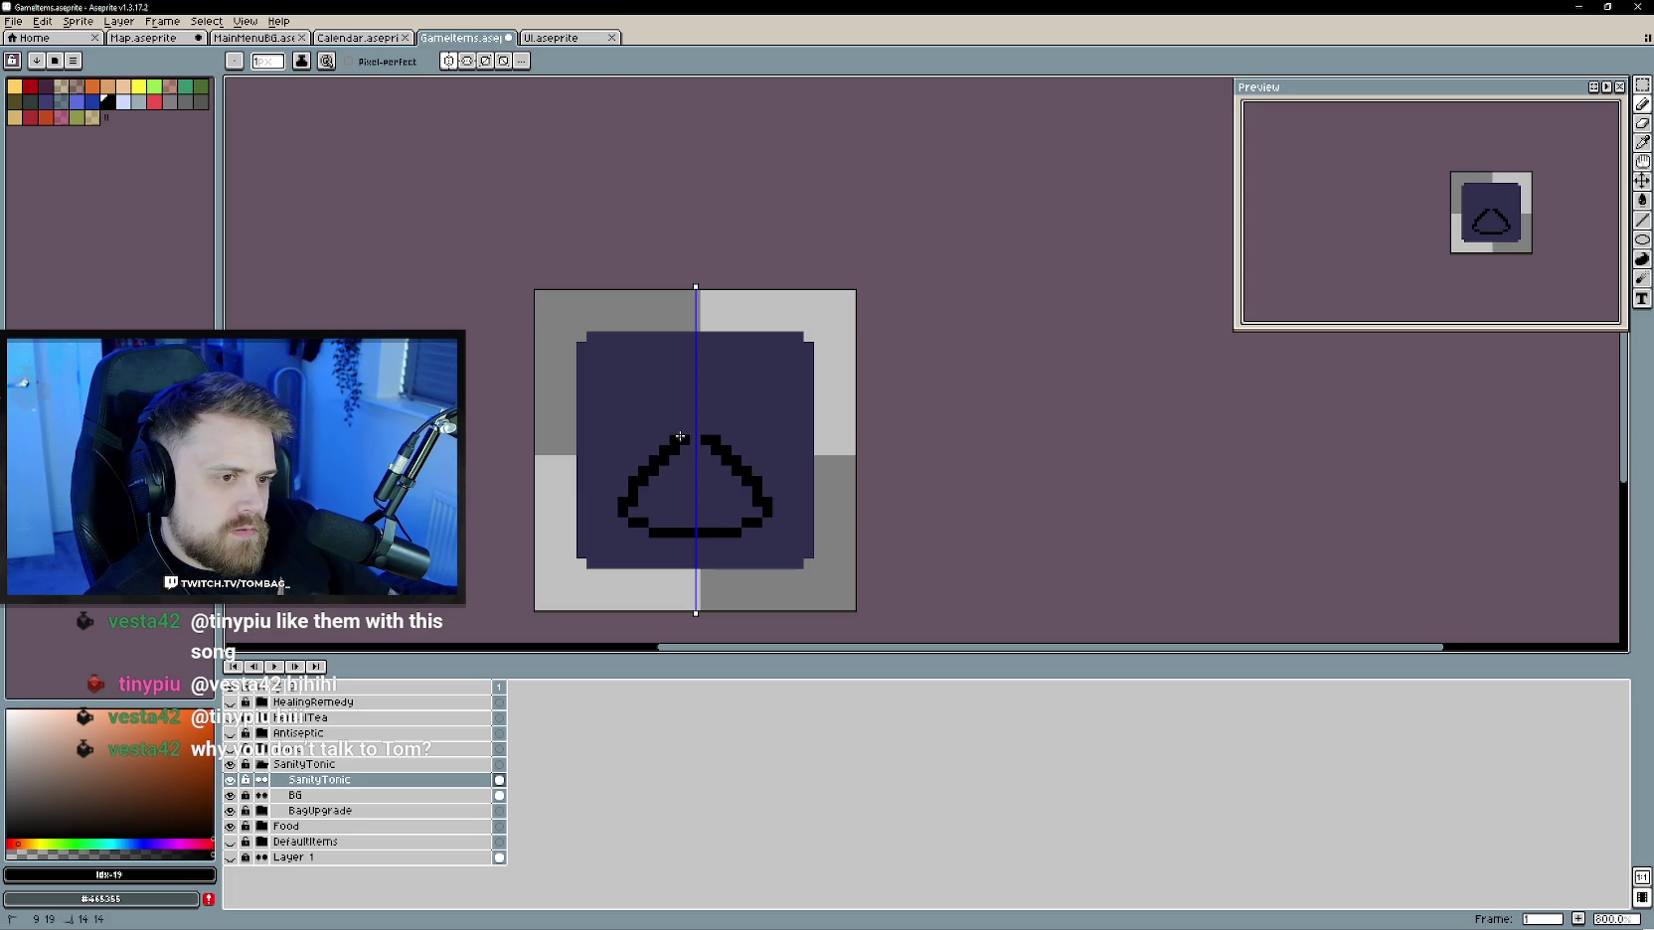
# - Erase stray outline pixels at the flask's sides, then return to the Pencil
pyautogui.press('e')
pyautogui.moveTo(748, 492)
pyautogui.mouseDown()
pyautogui.moveTo(757, 503)
pyautogui.moveTo(712, 447)
pyautogui.mouseUp()
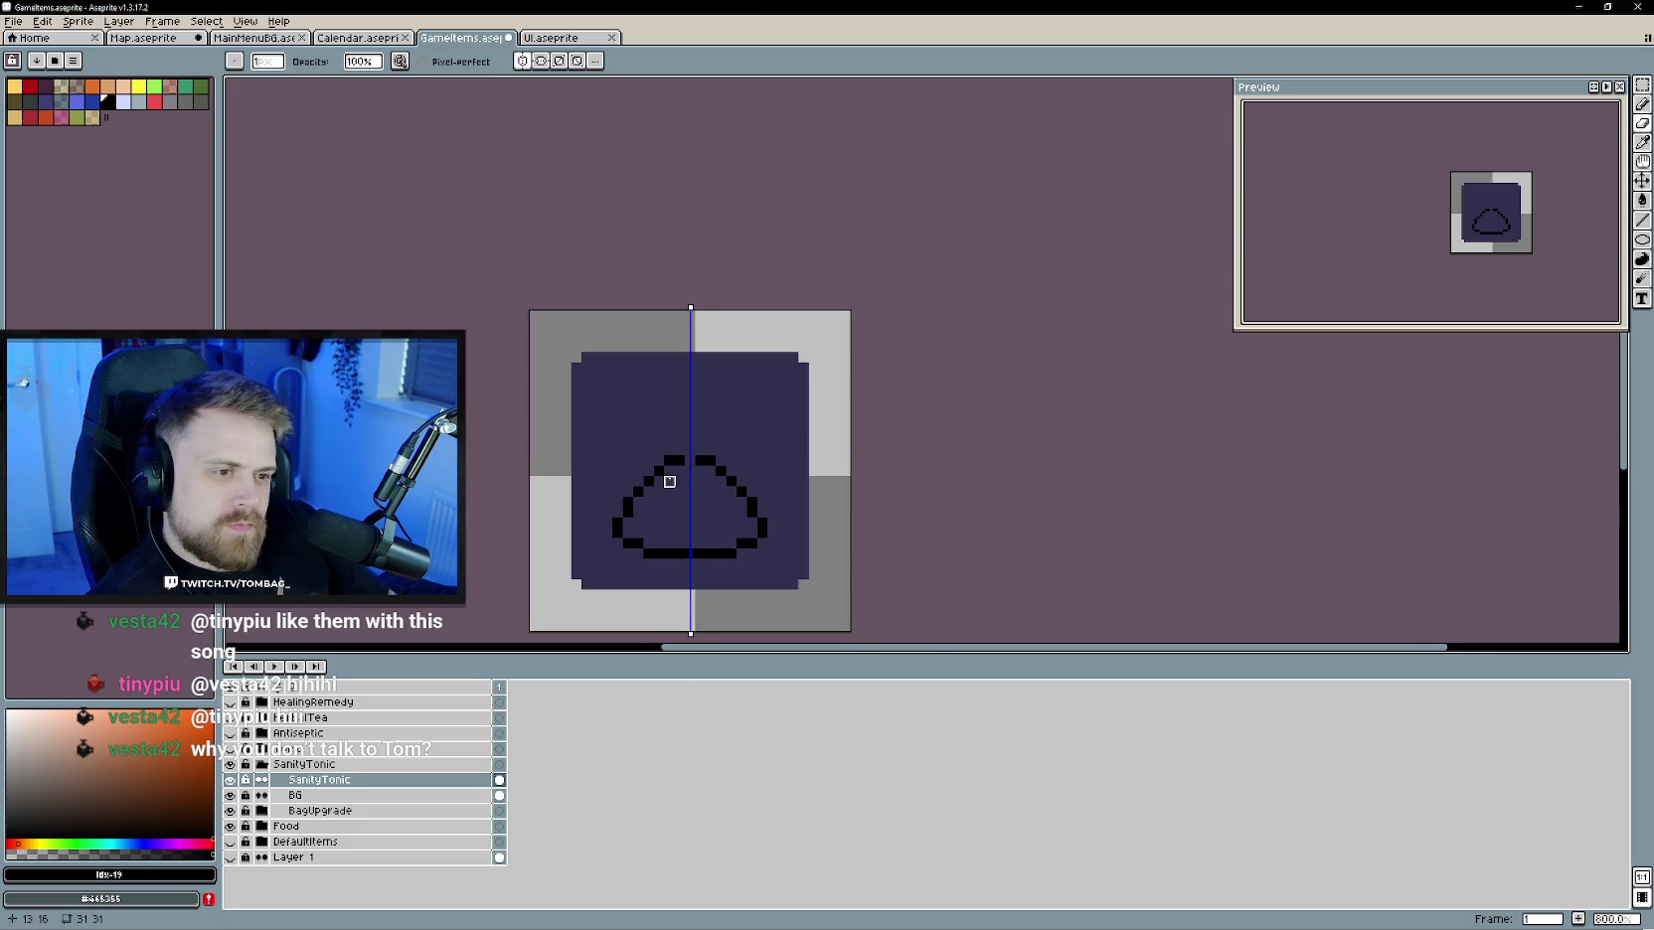
pyautogui.scroll(2, 696, 427)
pyautogui.press('b')
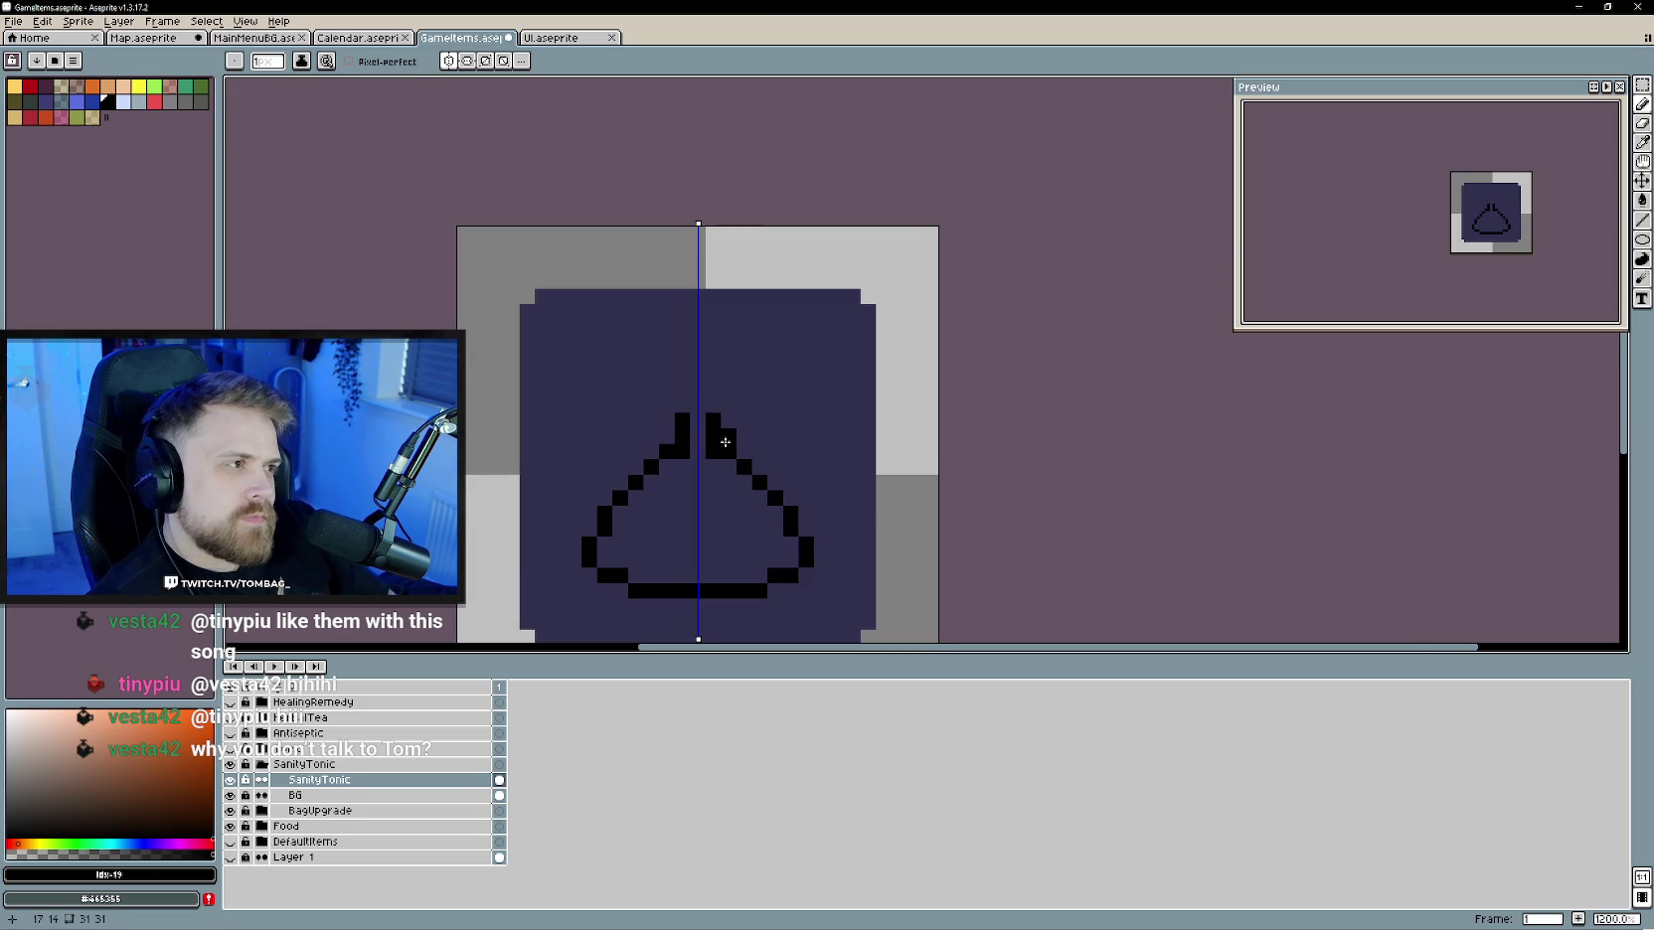
# - Trim the top of the flask's neck stems and cap them with short bars
pyautogui.moveTo(713, 419); pyautogui.dragTo(712, 438)
pyautogui.click(725, 404)
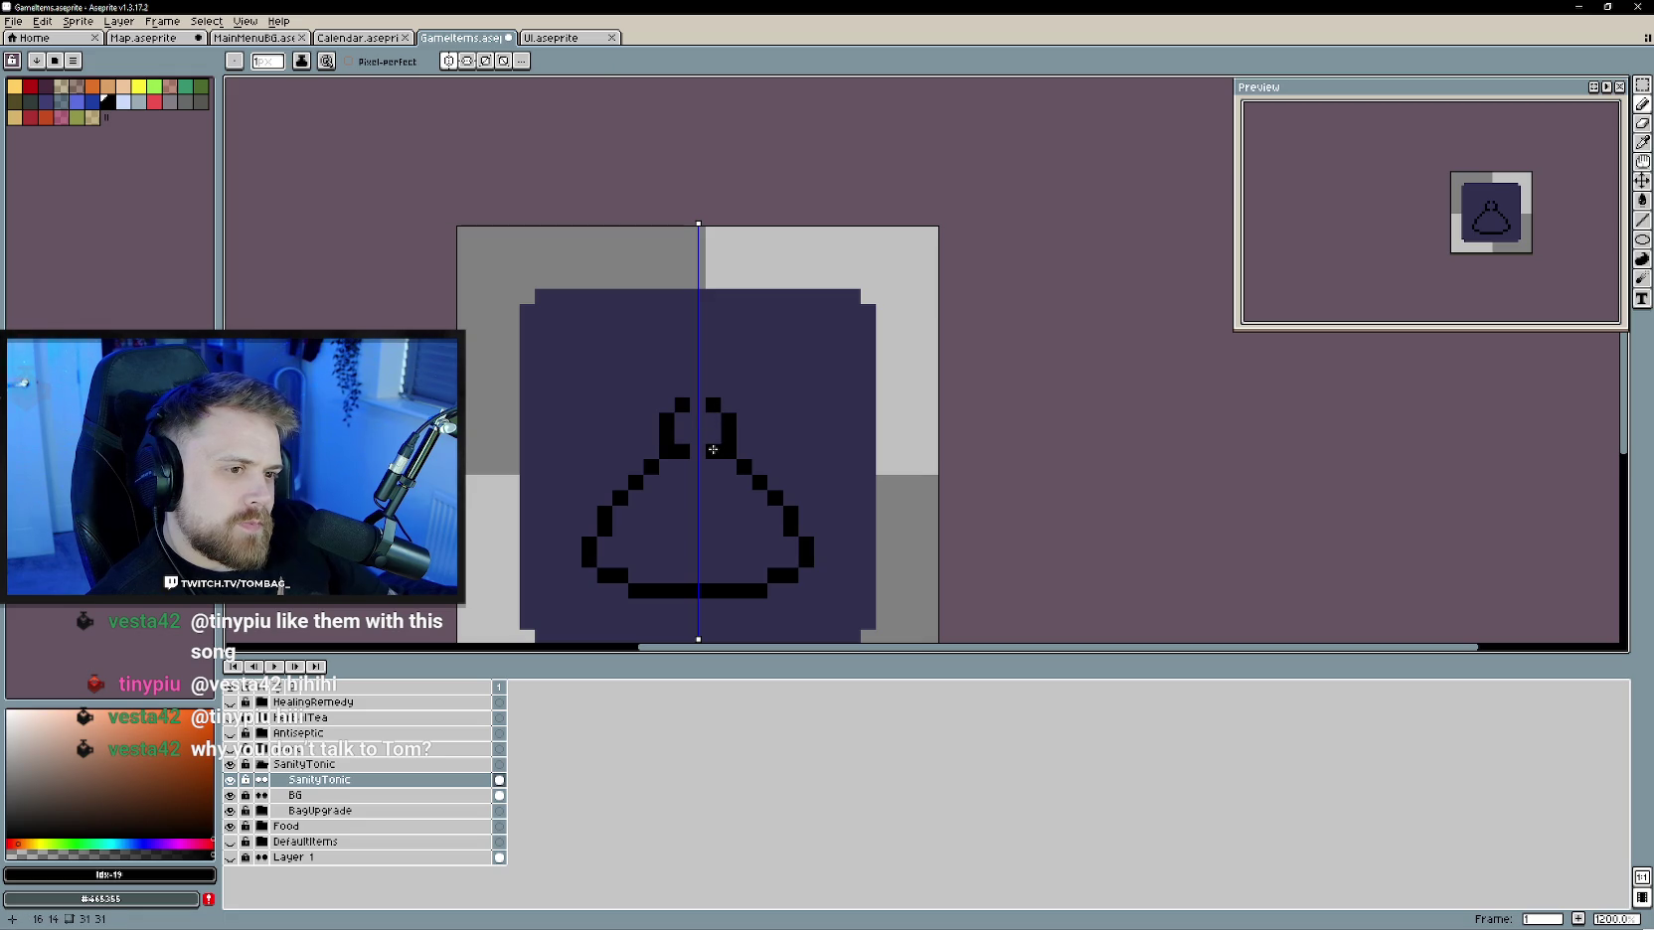
pyautogui.press('e')
pyautogui.click(714, 448)
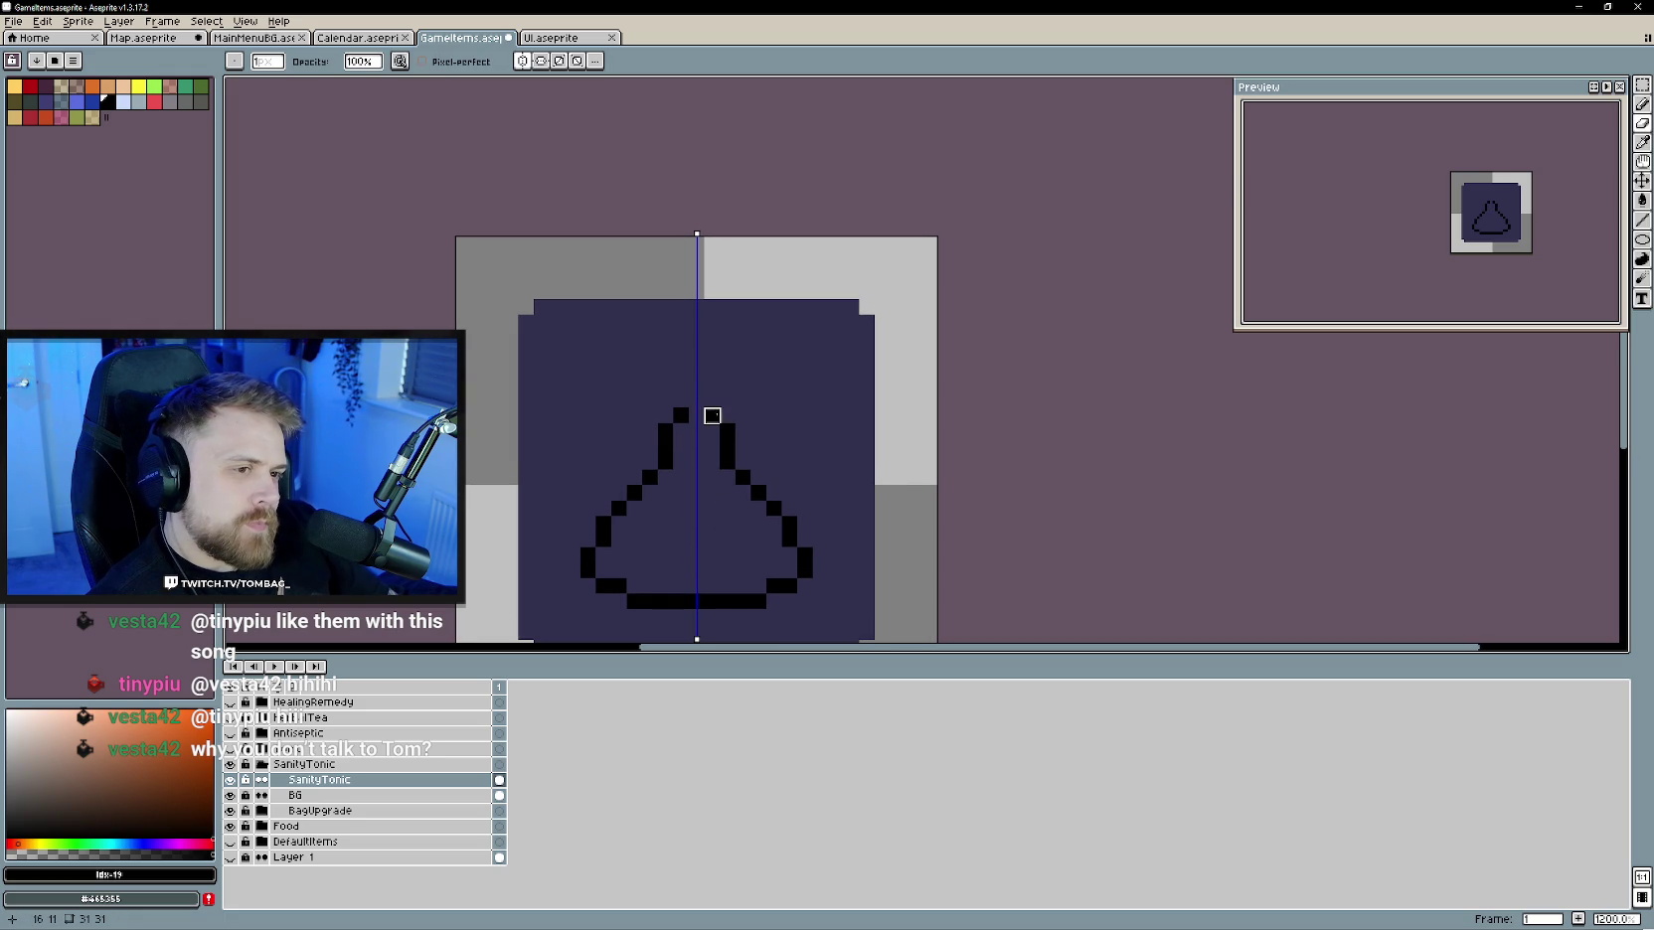
pyautogui.click(713, 415)
pyautogui.press('b')
pyautogui.moveTo(713, 416)
pyautogui.mouseDown()
pyautogui.moveTo(740, 415)
pyautogui.moveTo(711, 369)
pyautogui.moveTo(744, 382)
pyautogui.mouseUp()
# - Reshape the neck tops into diagonal steps and add pixels at the neck's lip
pyautogui.press('e')
pyautogui.press('b')
pyautogui.press('e')
pyautogui.click(743, 415)
pyautogui.press('b')
pyautogui.click(688, 433)
pyautogui.click(709, 384)
pyautogui.scroll(-2, 715, 477)
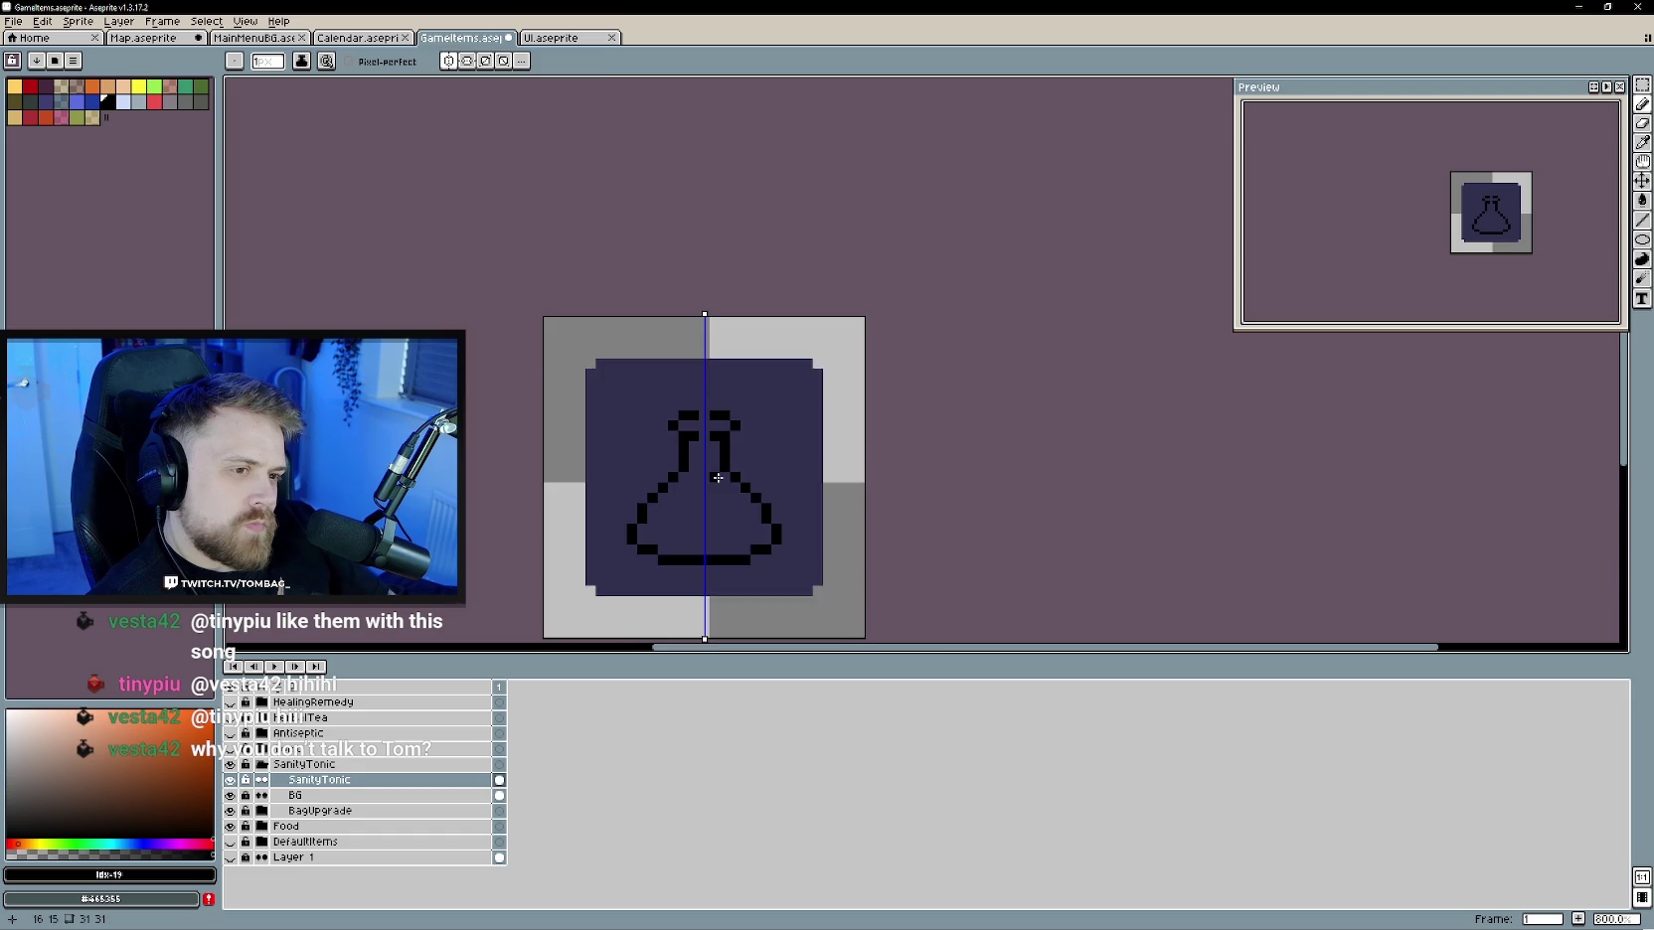
pyautogui.scroll(2, 716, 477)
pyautogui.press('e')
pyautogui.scroll(-3, 787, 511)
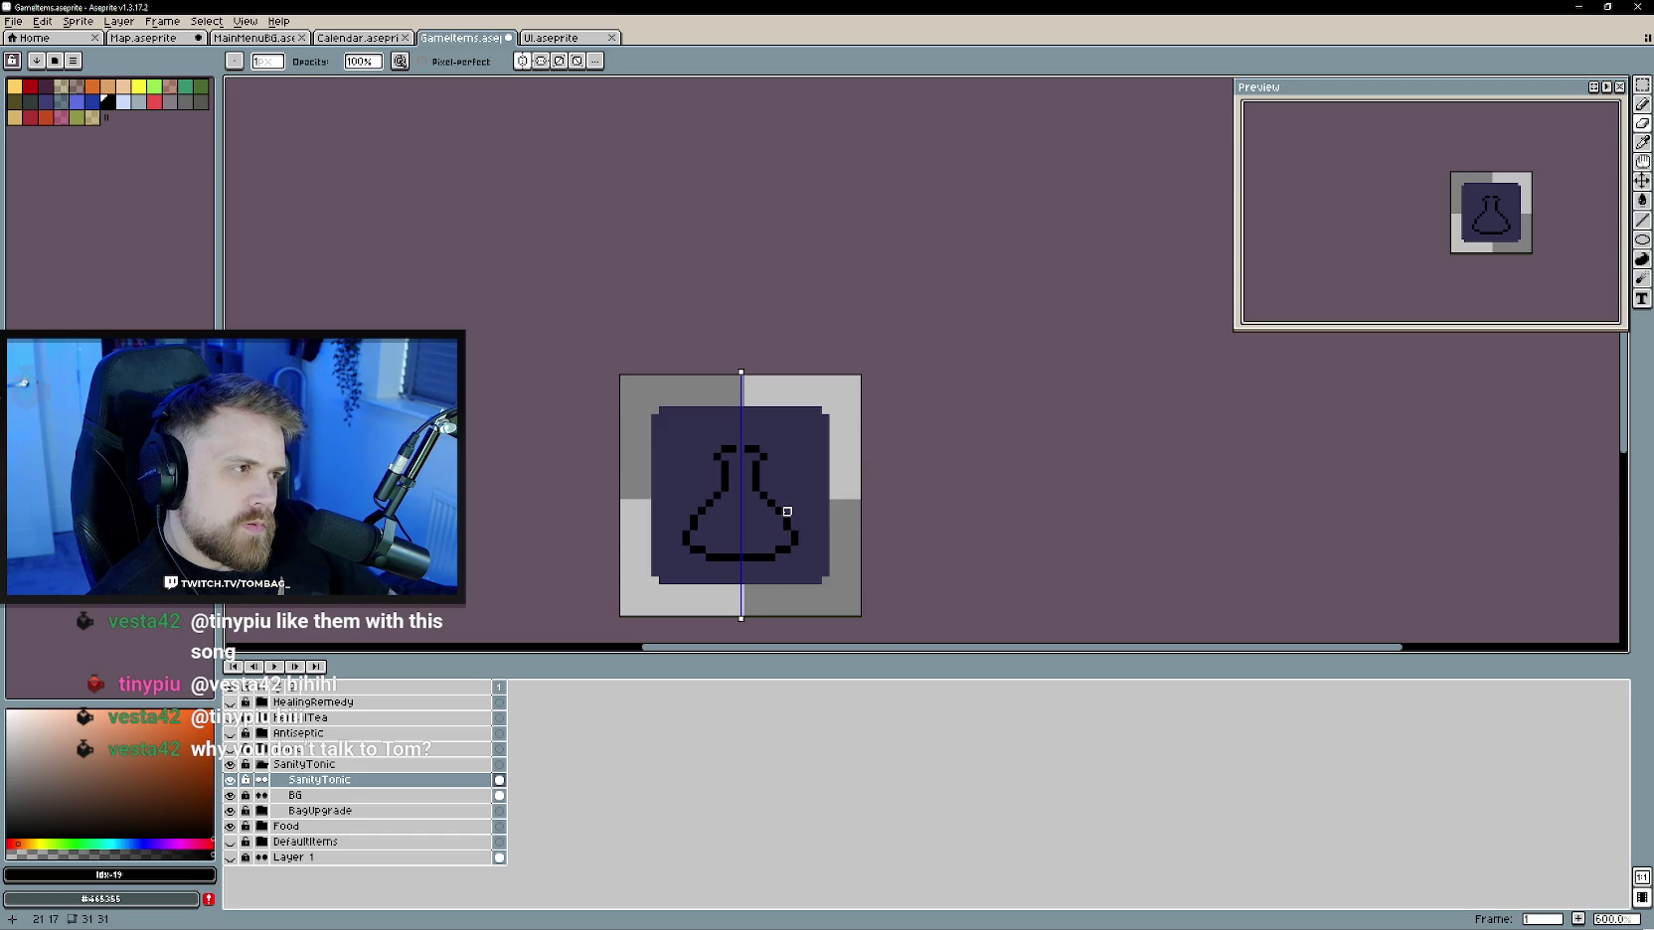
pyautogui.scroll(3, 784, 507)
pyautogui.press('b')
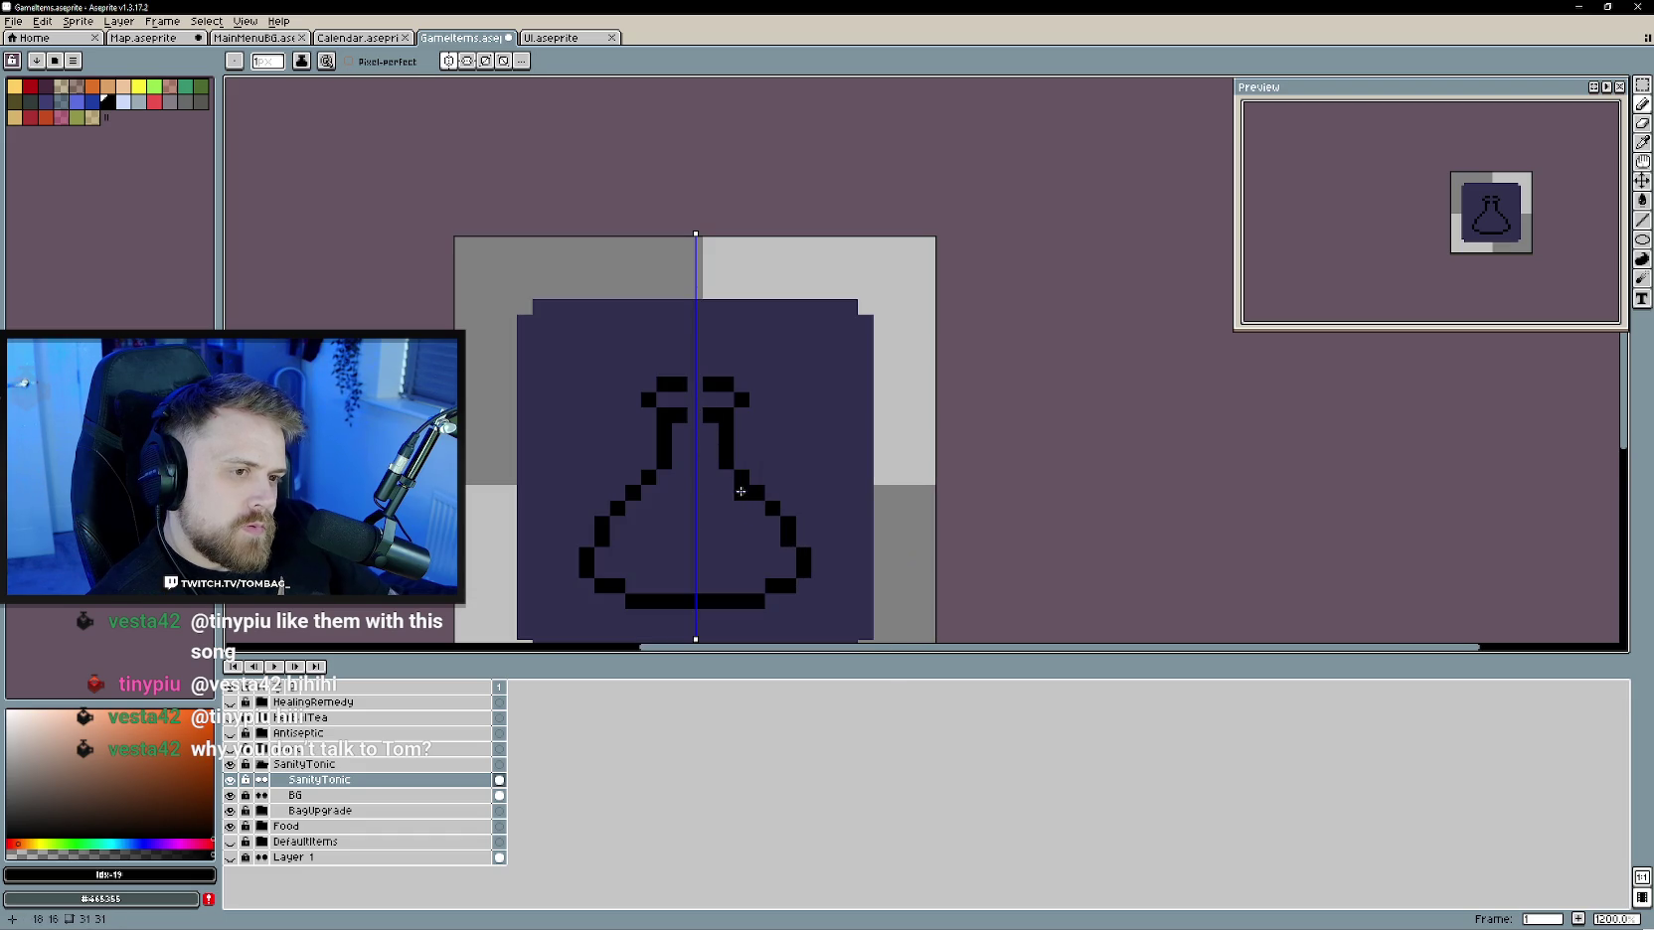
pyautogui.scroll(-3, 734, 510)
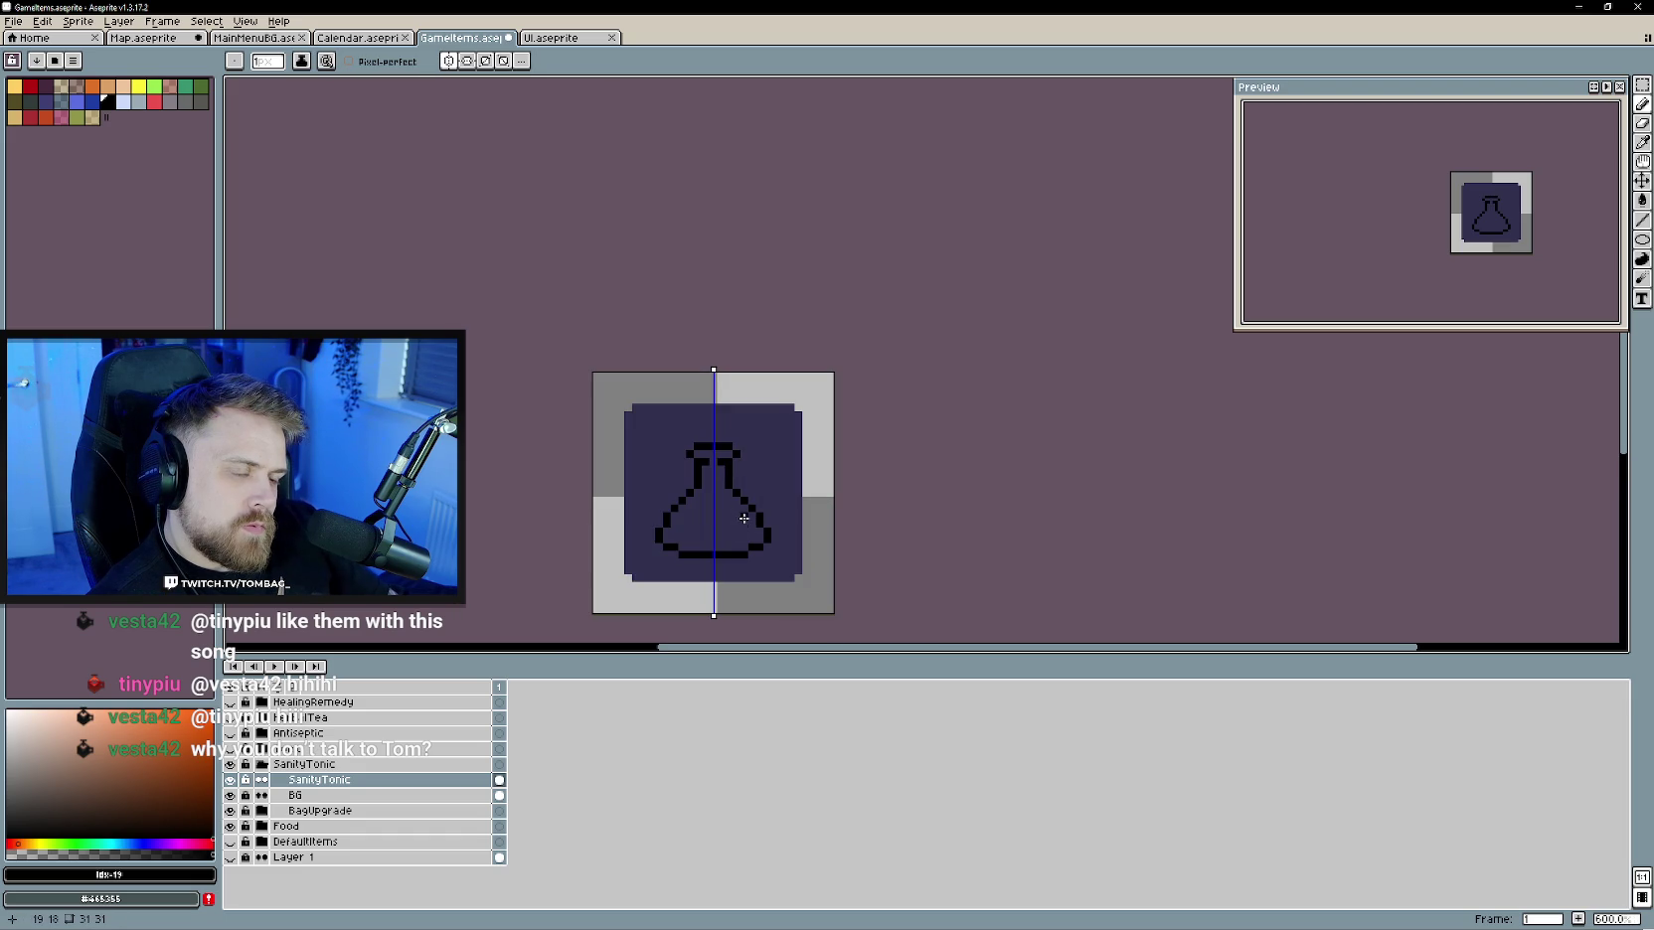
pyautogui.scroll(1, 736, 531)
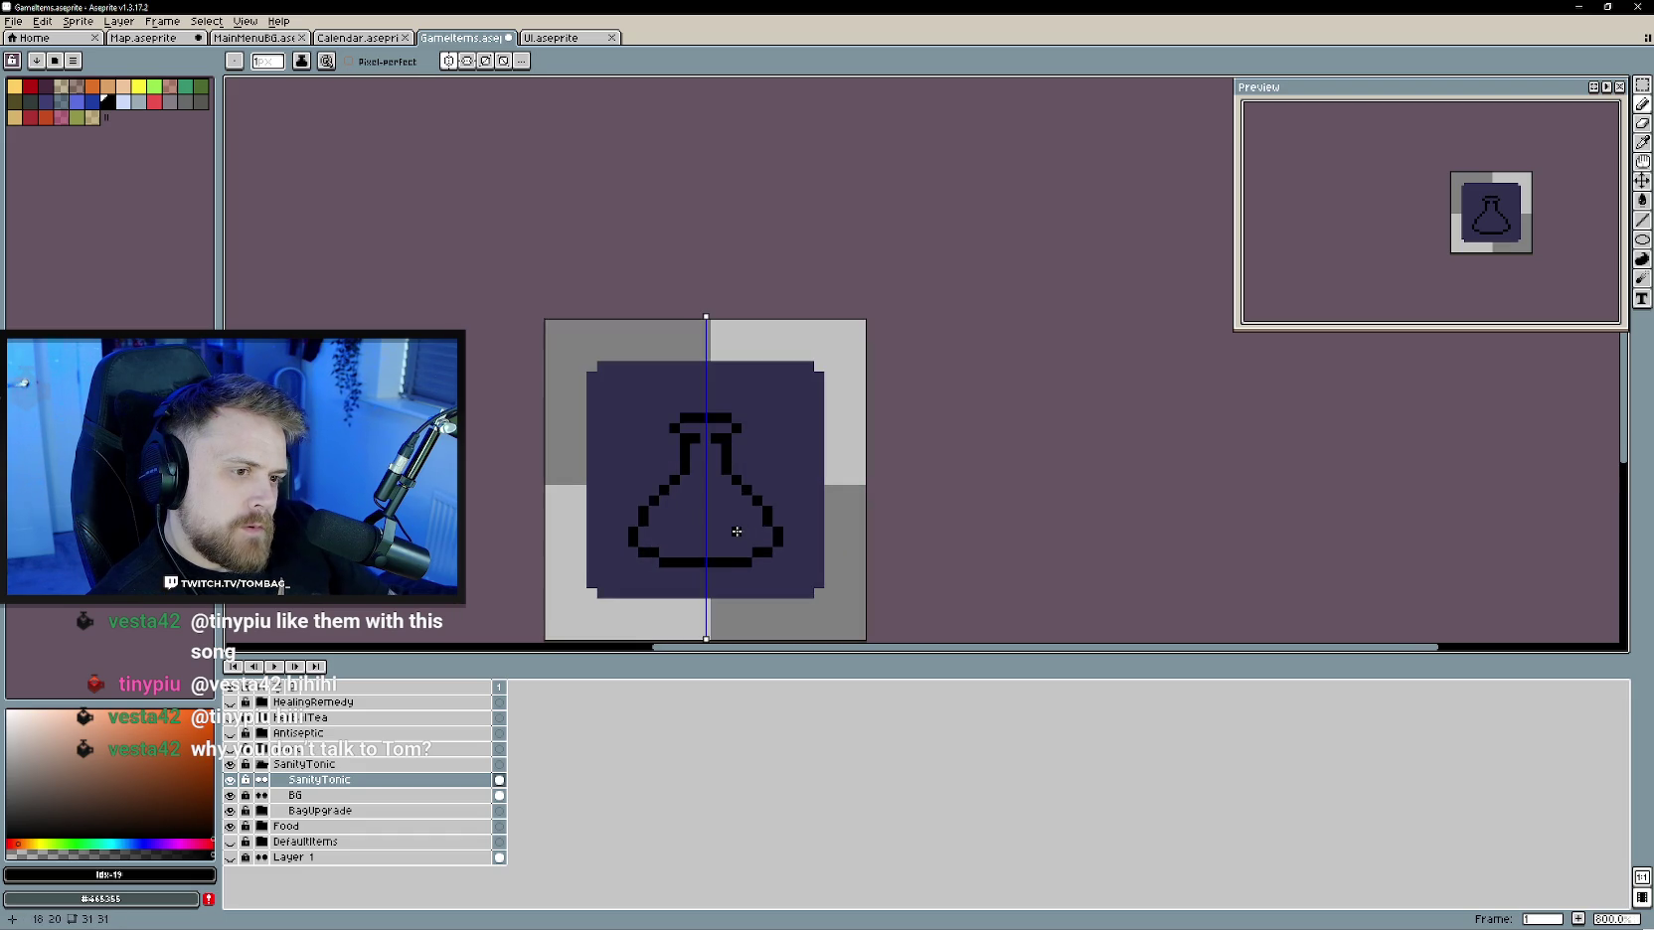
pyautogui.scroll(2, 736, 532)
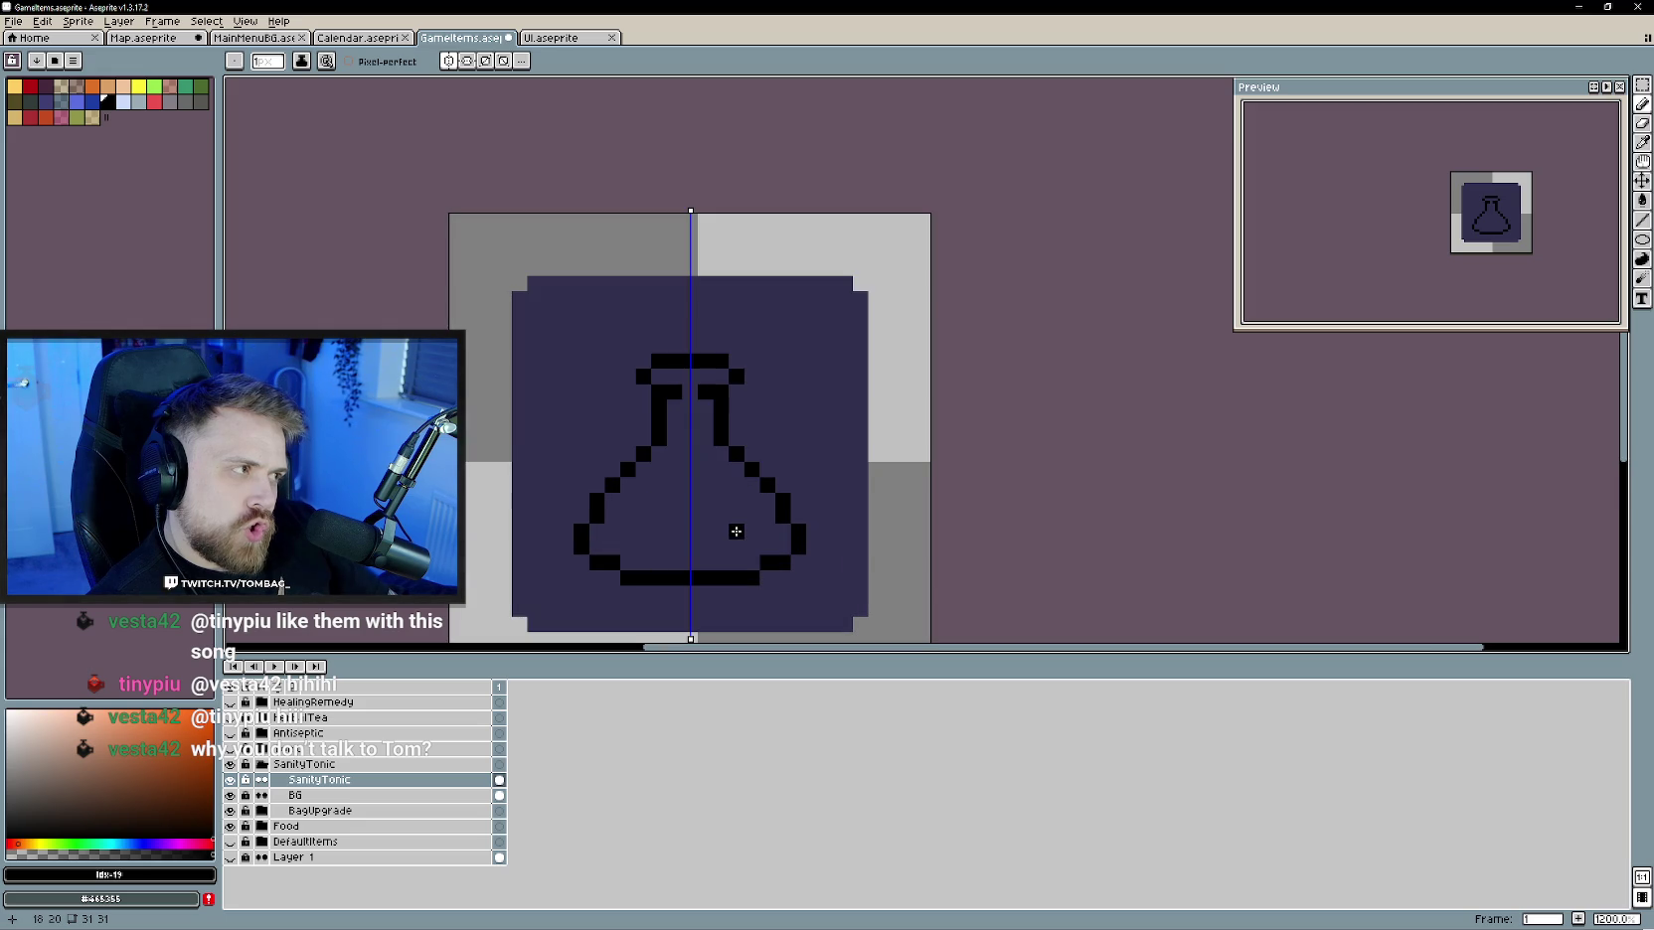
# - Remove stray pixels and shape the top of the neck into a stopper cap
pyautogui.click(705, 500)
pyautogui.hotkey('ctrl', 'z')
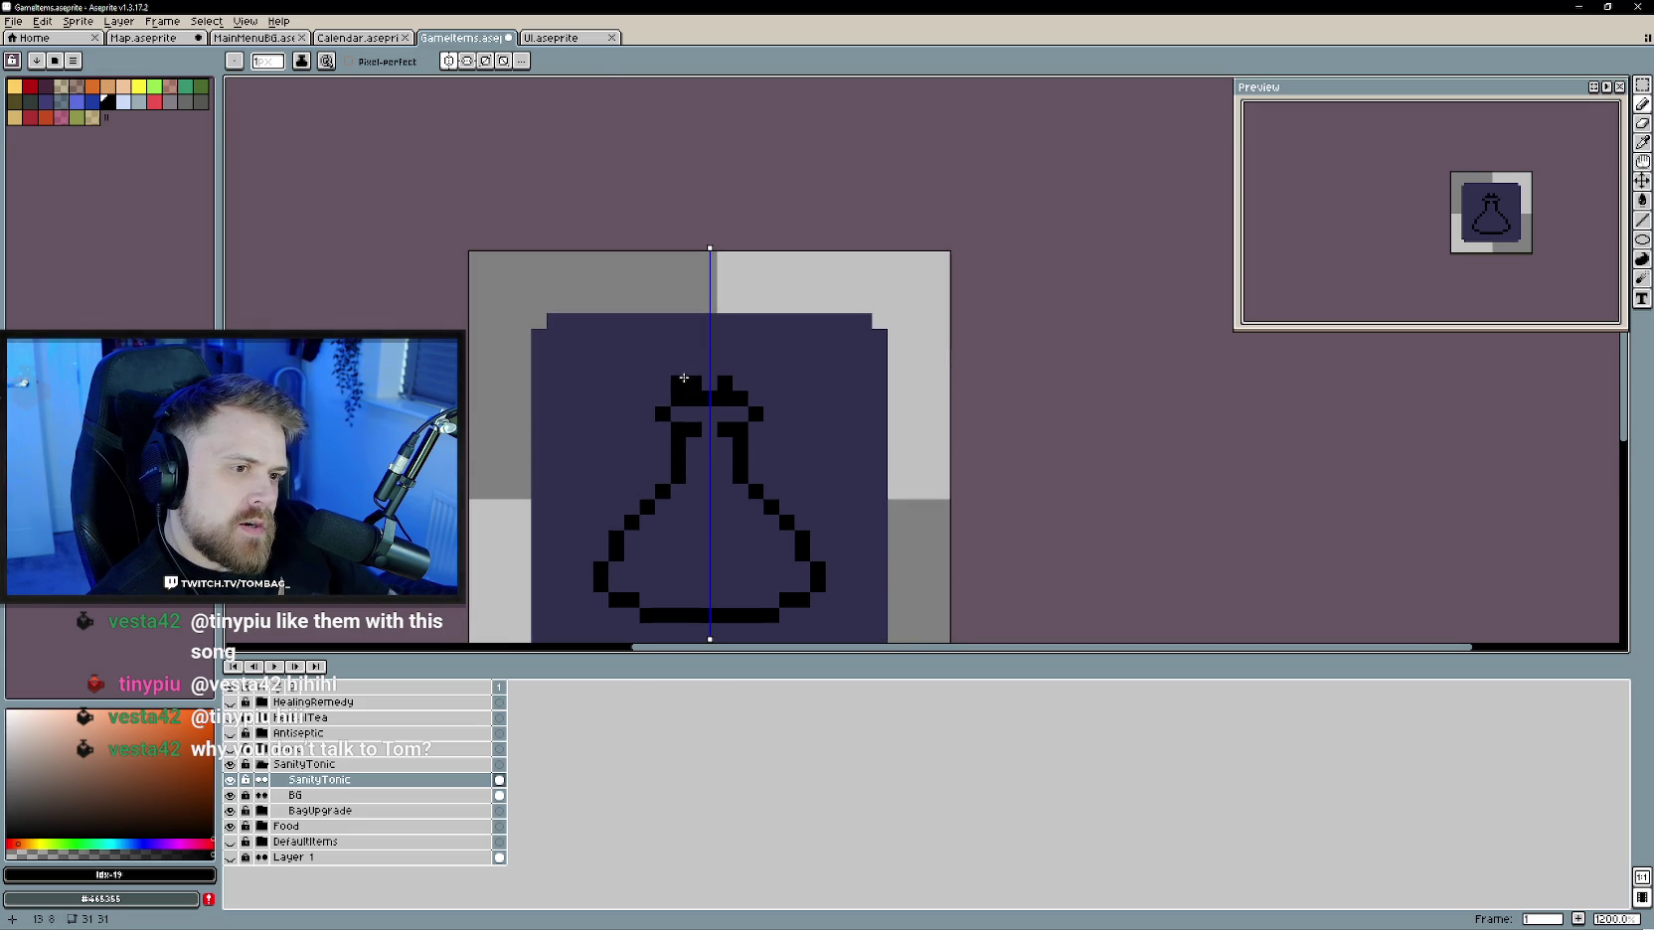
pyautogui.press('e')
pyautogui.click(679, 367)
pyautogui.press('b')
pyautogui.click(694, 368)
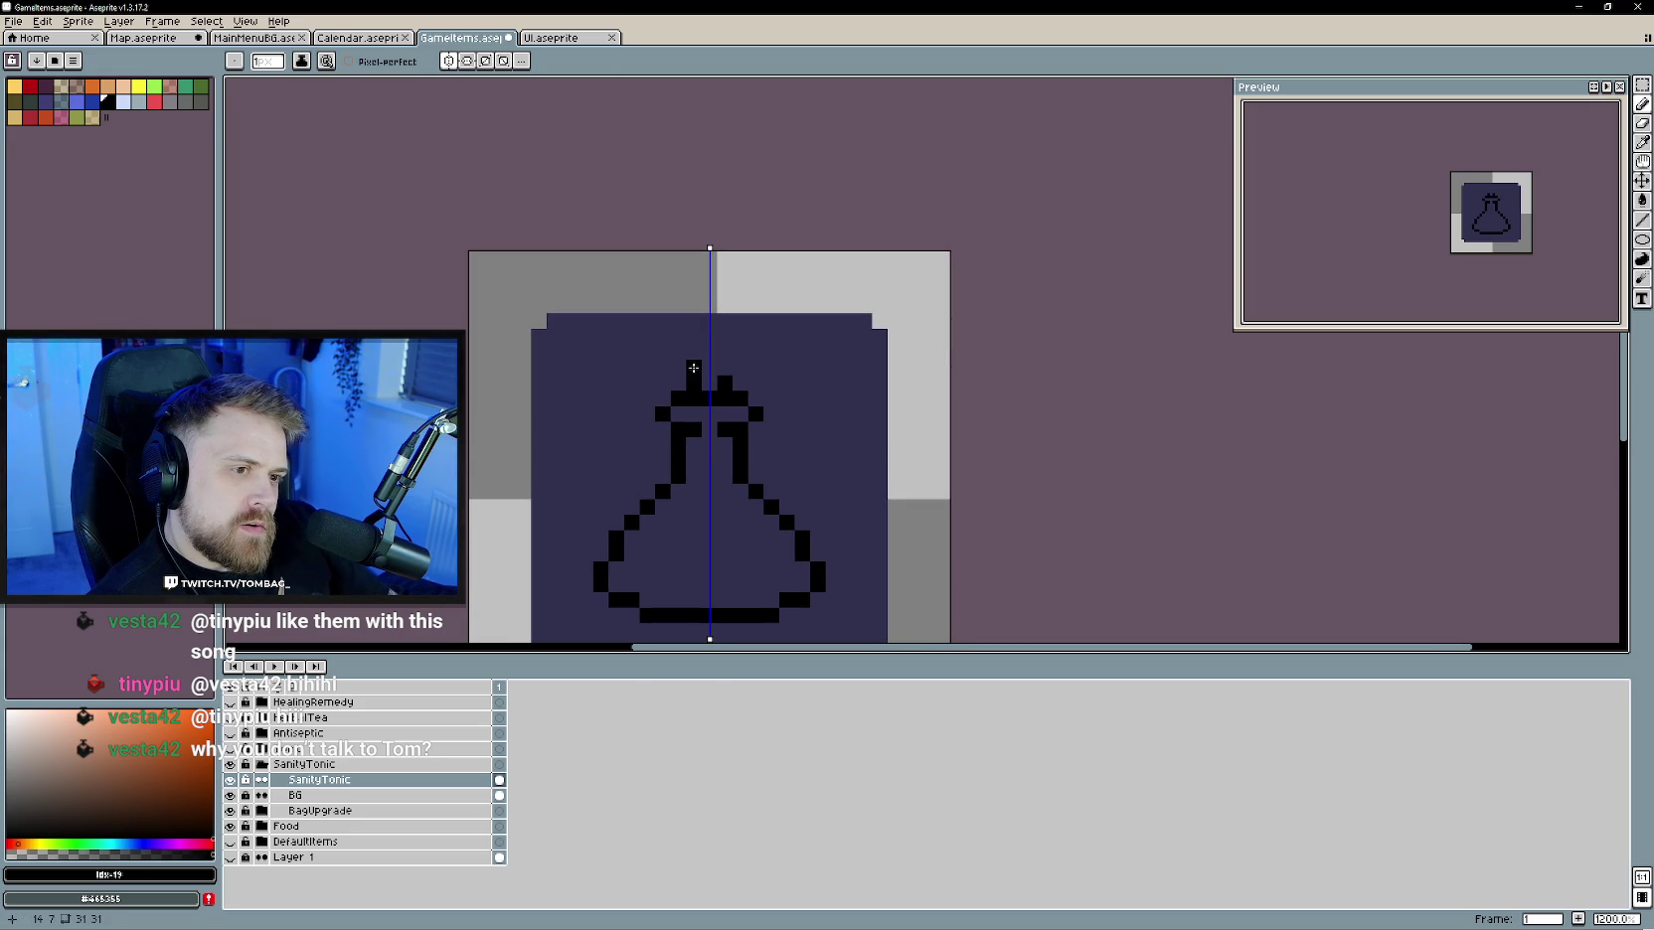
pyautogui.press('e')
pyautogui.press('b')
pyautogui.moveTo(694, 368)
pyautogui.mouseDown()
pyautogui.moveTo(724, 384)
pyautogui.moveTo(684, 379)
pyautogui.mouseUp()
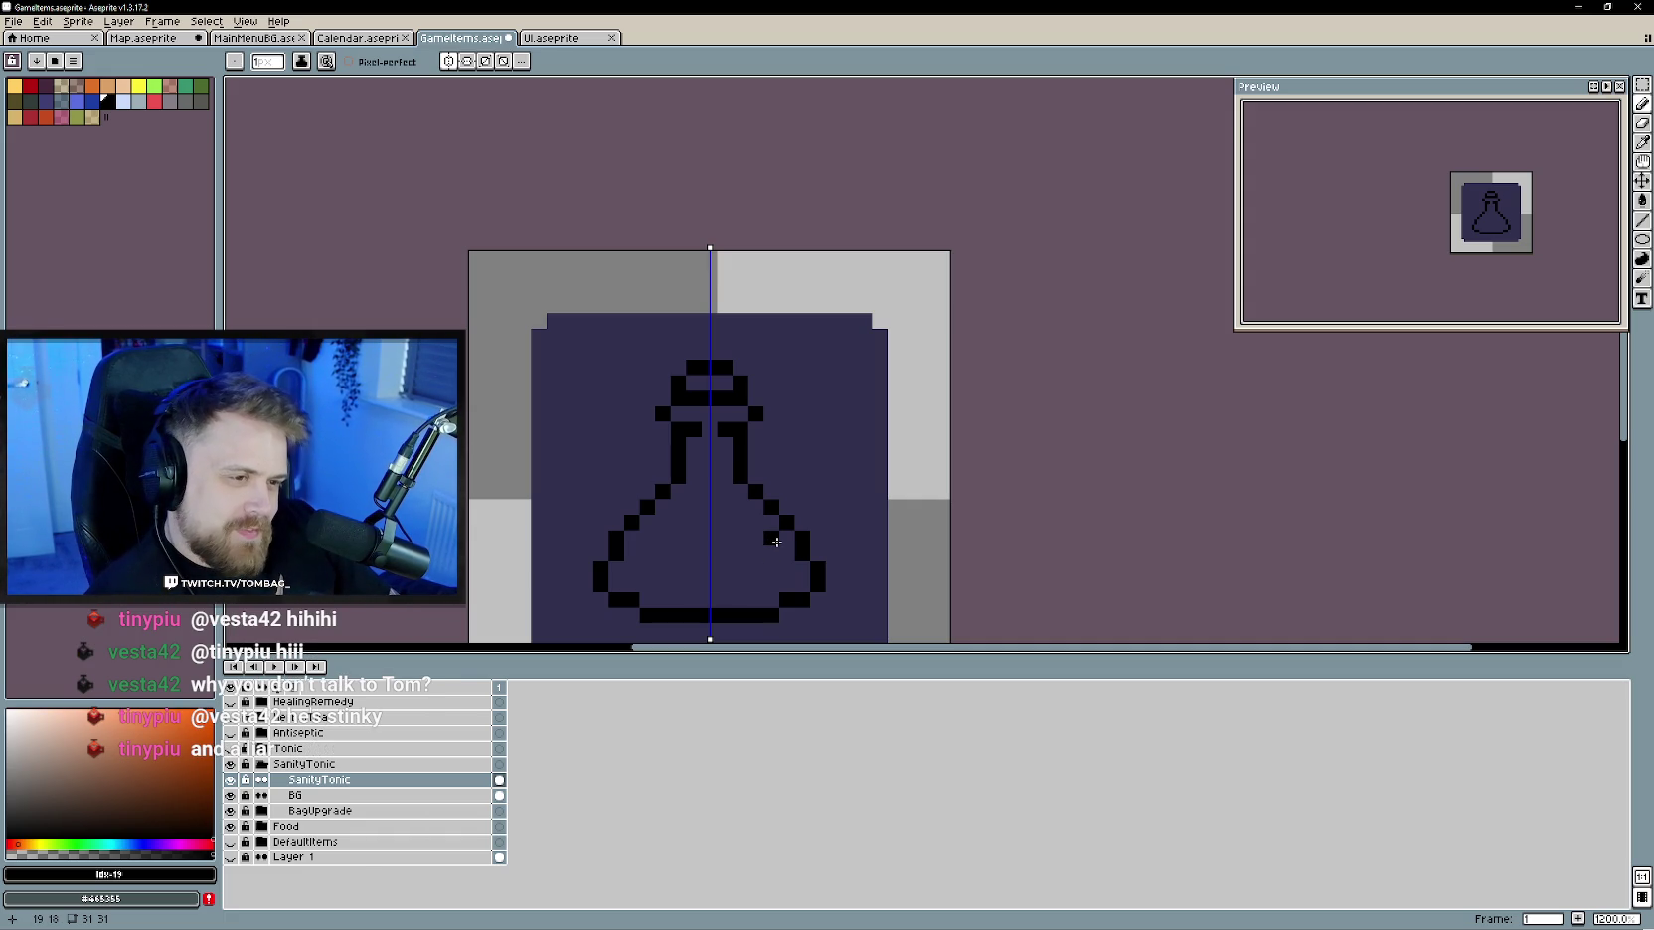
pyautogui.scroll(-1, 764, 558)
pyautogui.scroll(1, 765, 556)
pyautogui.scroll(-1, 586, 407)
pyautogui.scroll(1, 588, 438)
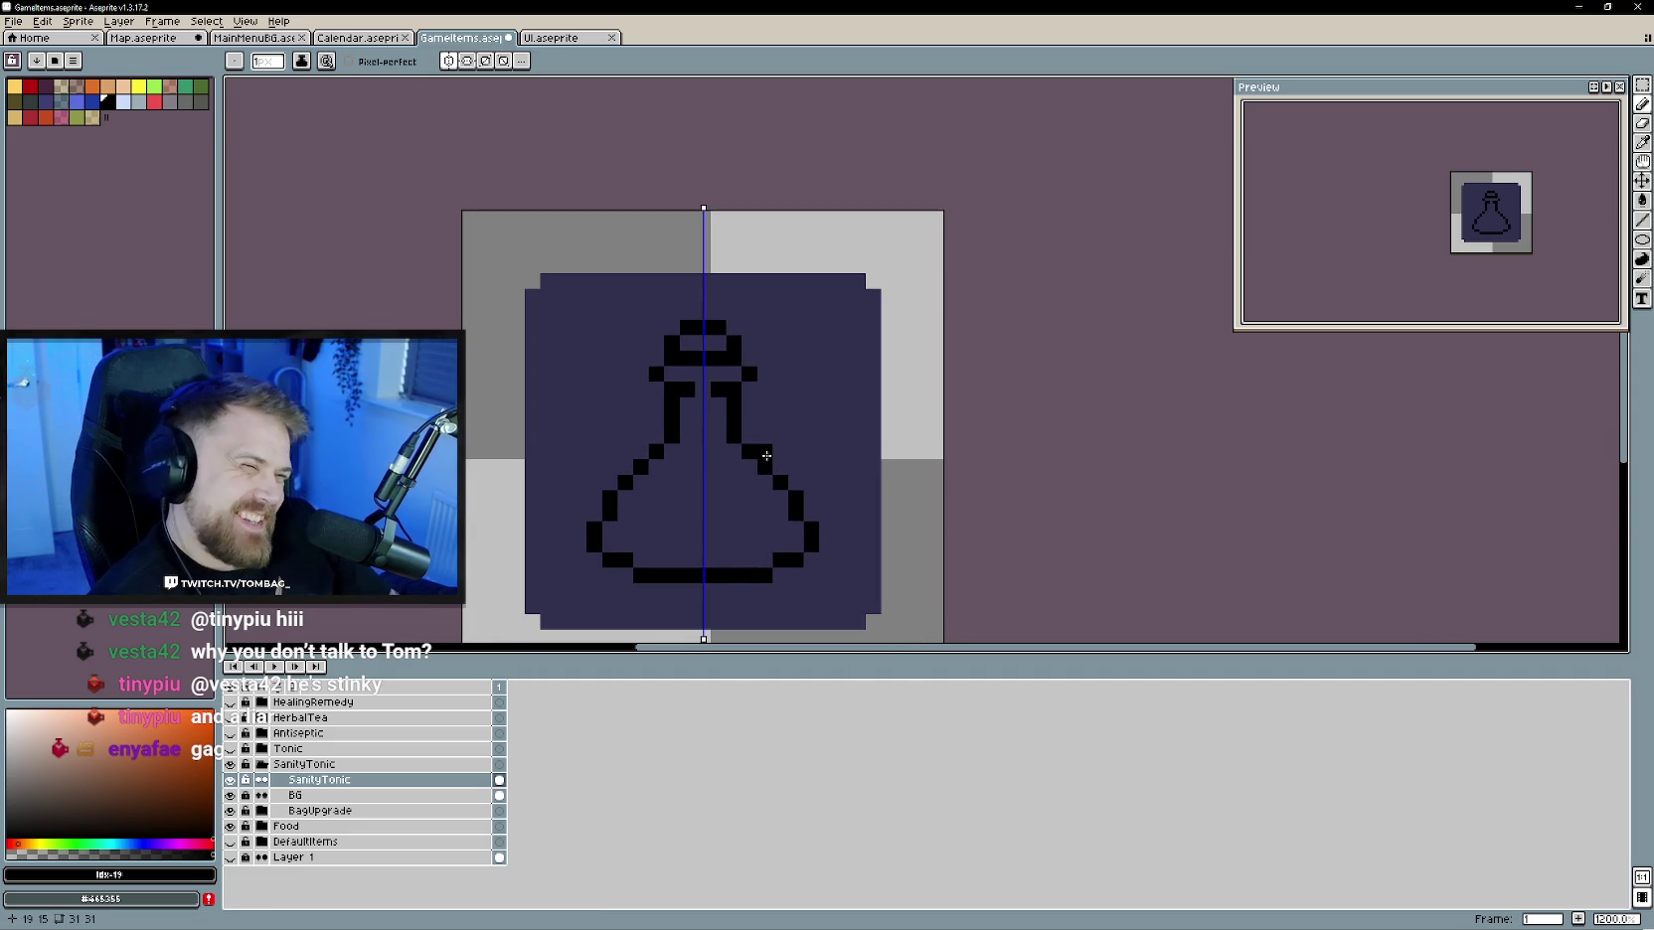
pyautogui.scroll(-1, 578, 457)
pyautogui.scroll(1, 576, 491)
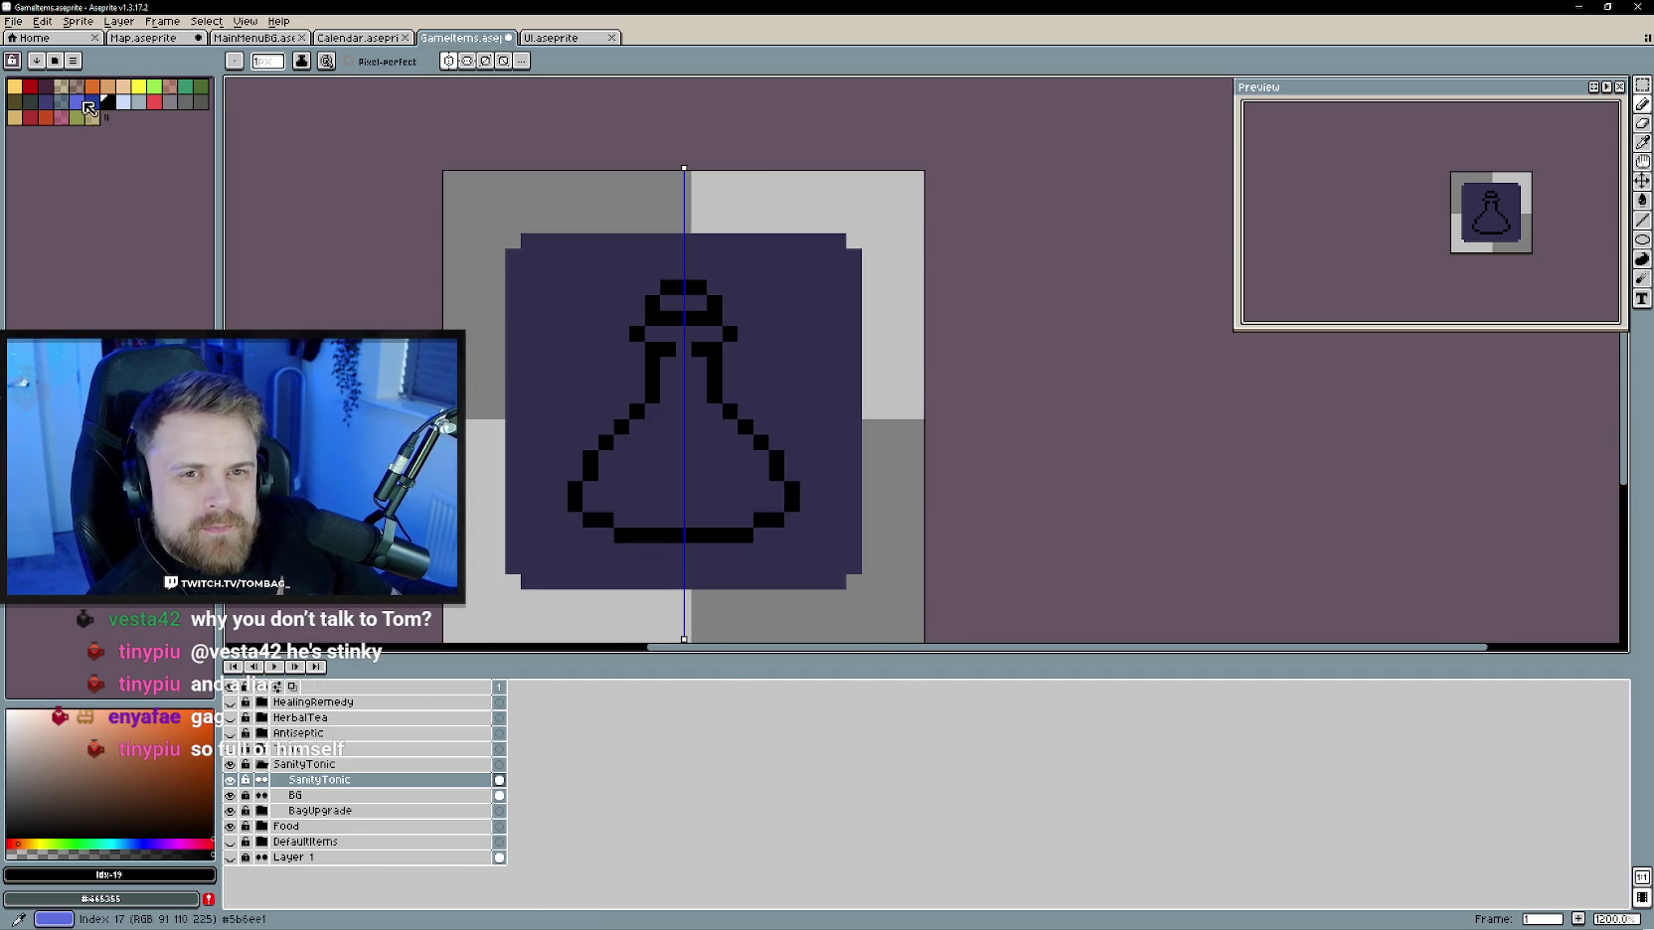
# - Bucket-fill the potion flask's interior with light purple
pyautogui.click(153, 844)
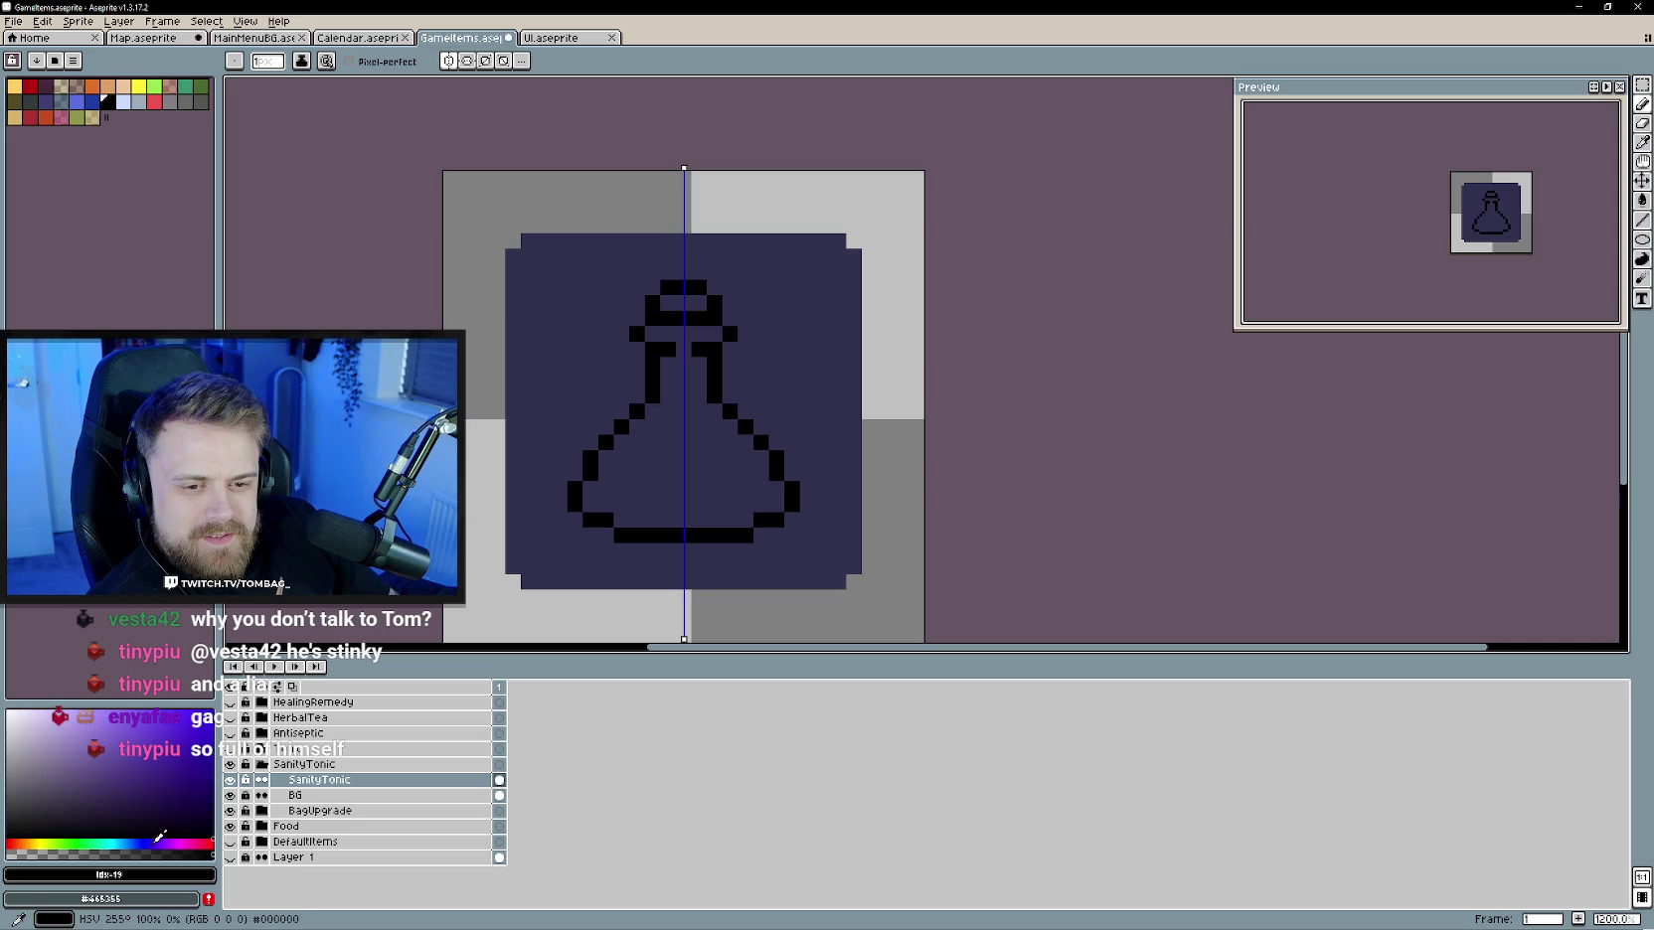
pyautogui.click(107, 748)
pyautogui.press('g')
pyautogui.click(708, 500)
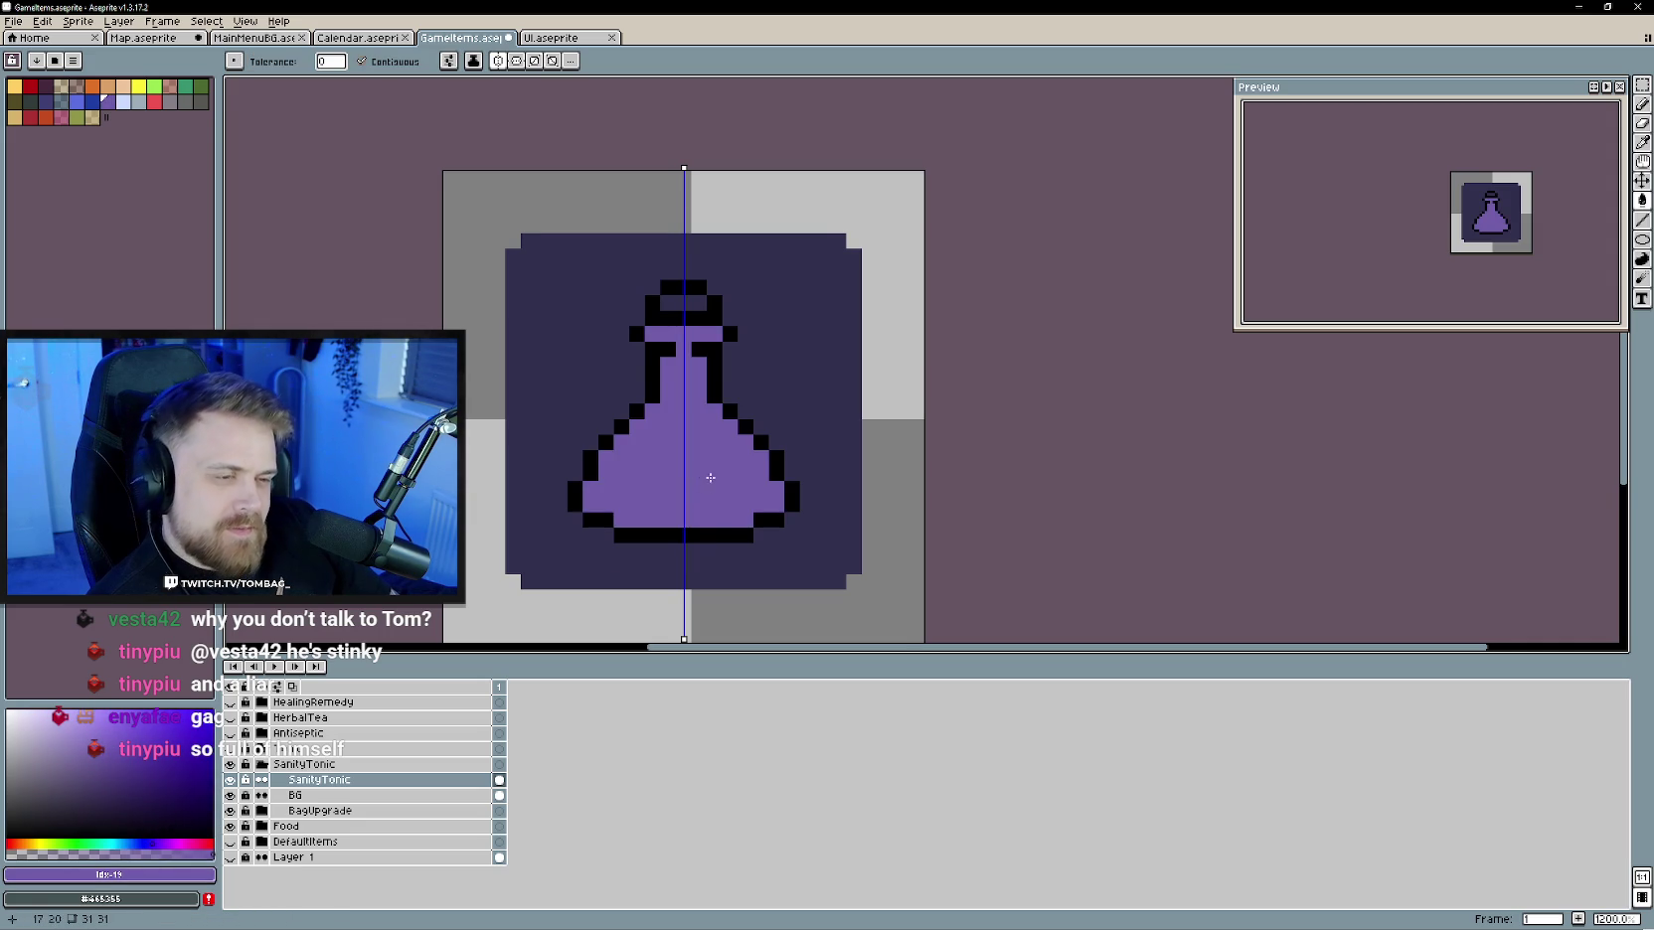
pyautogui.scroll(1, 716, 496)
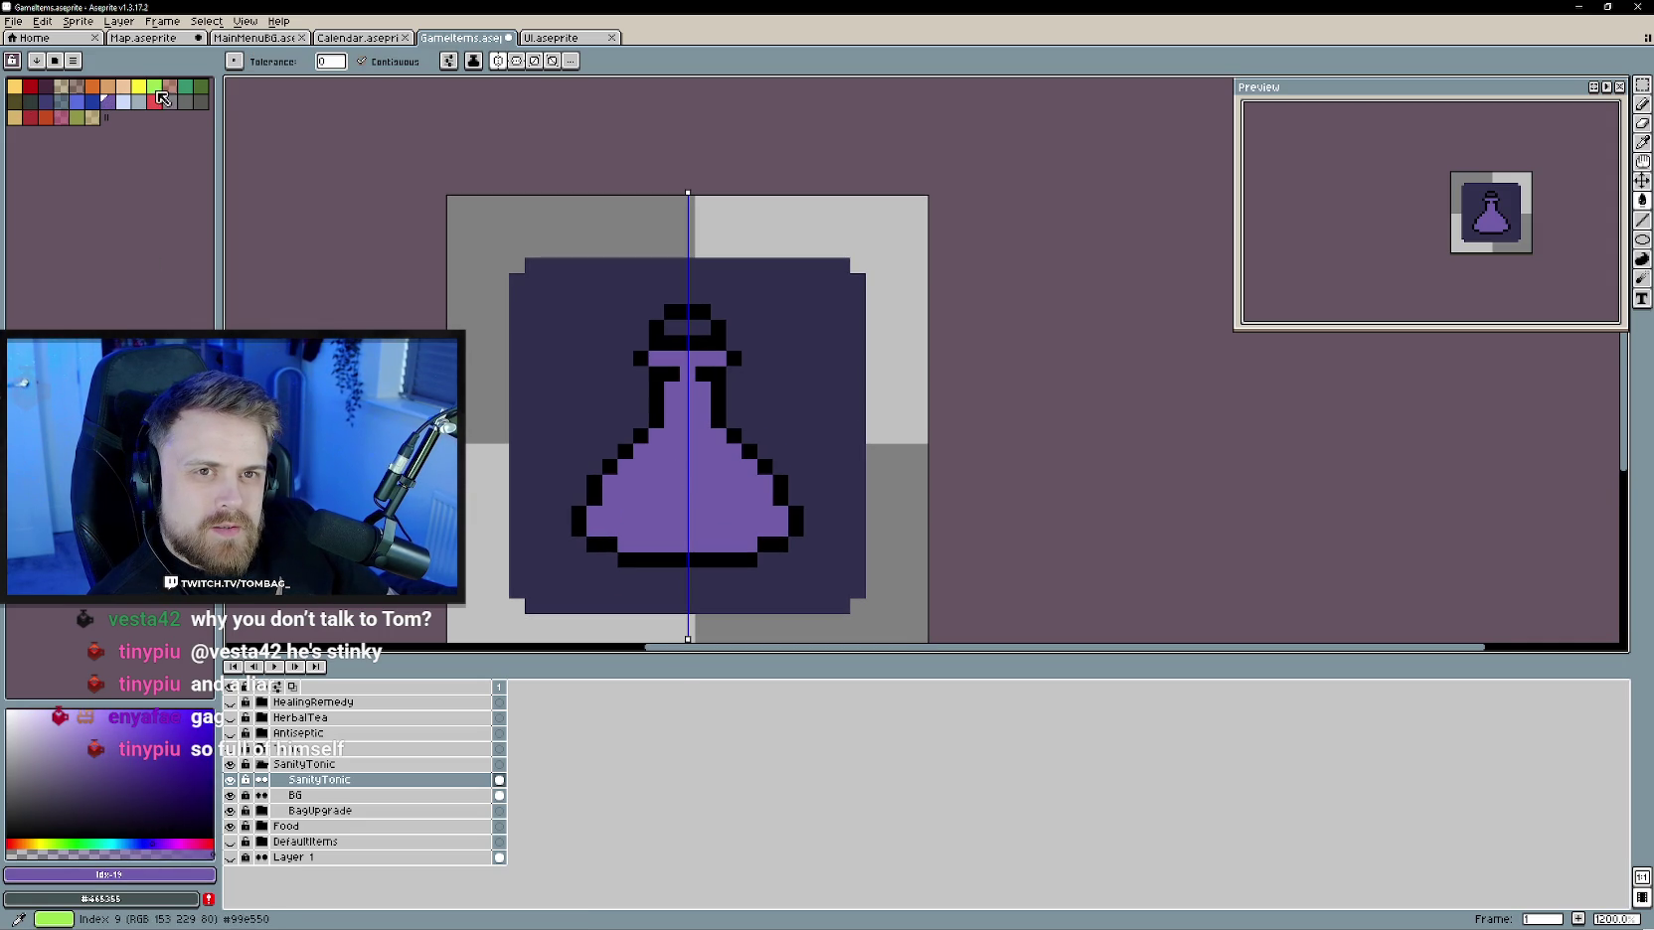
# - Fill the cork brown after trying a few palette colours
pyautogui.click(169, 89)
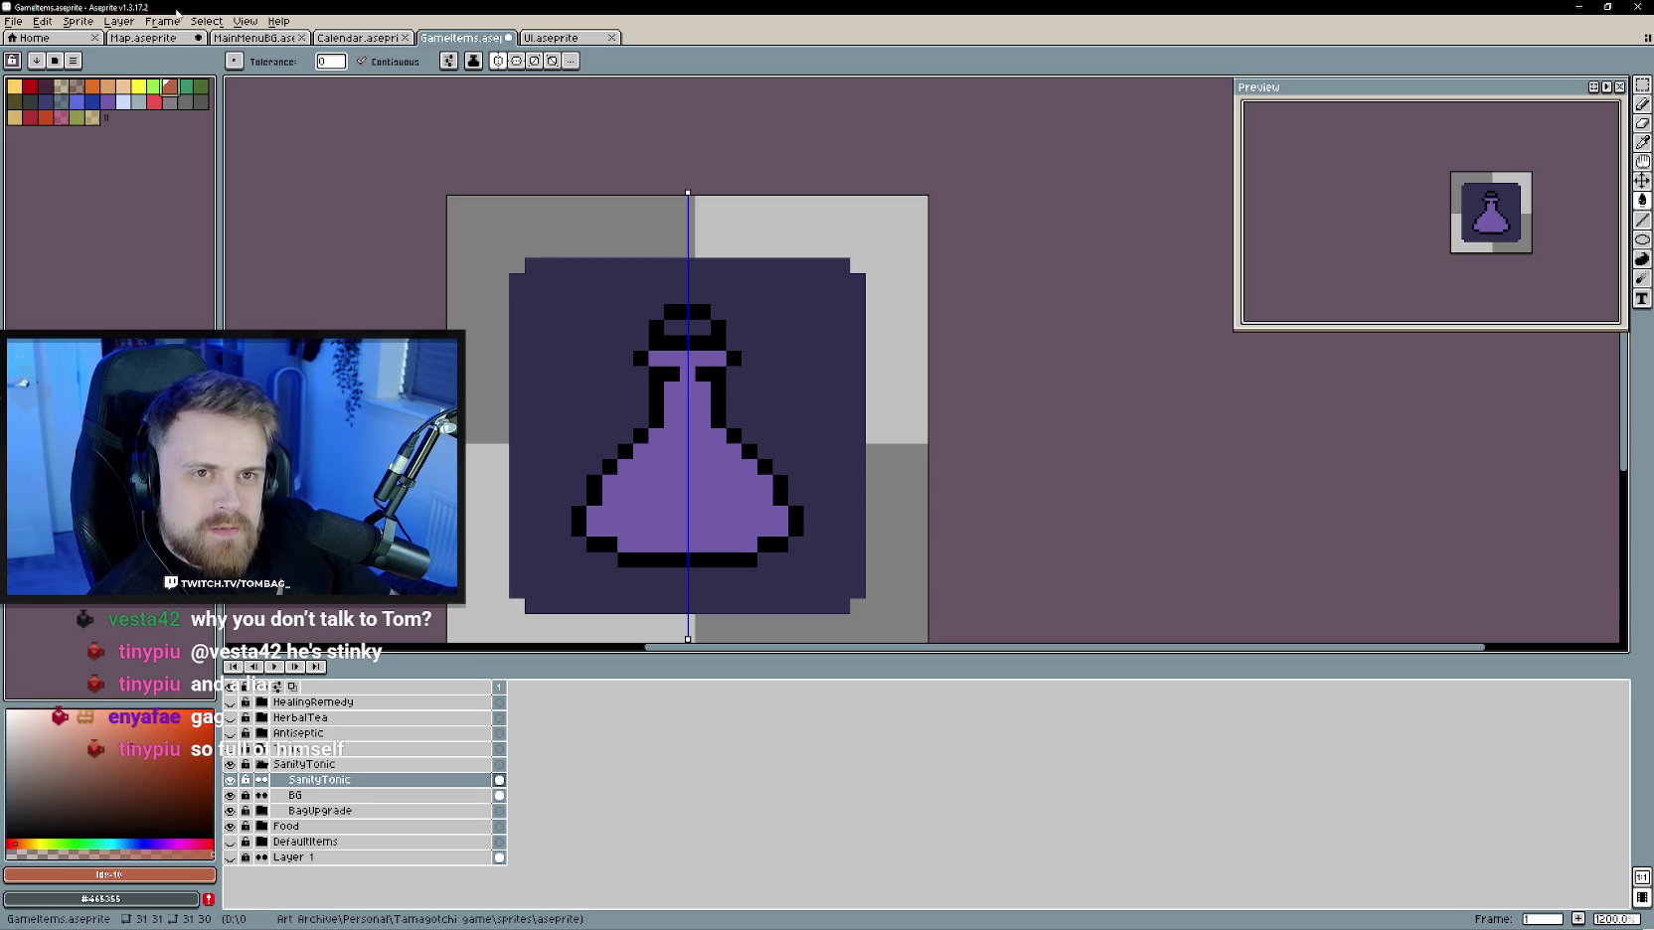
pyautogui.moveTo(68, 882); pyautogui.dragTo(36, 877)
pyautogui.click(62, 86)
pyautogui.click(77, 86)
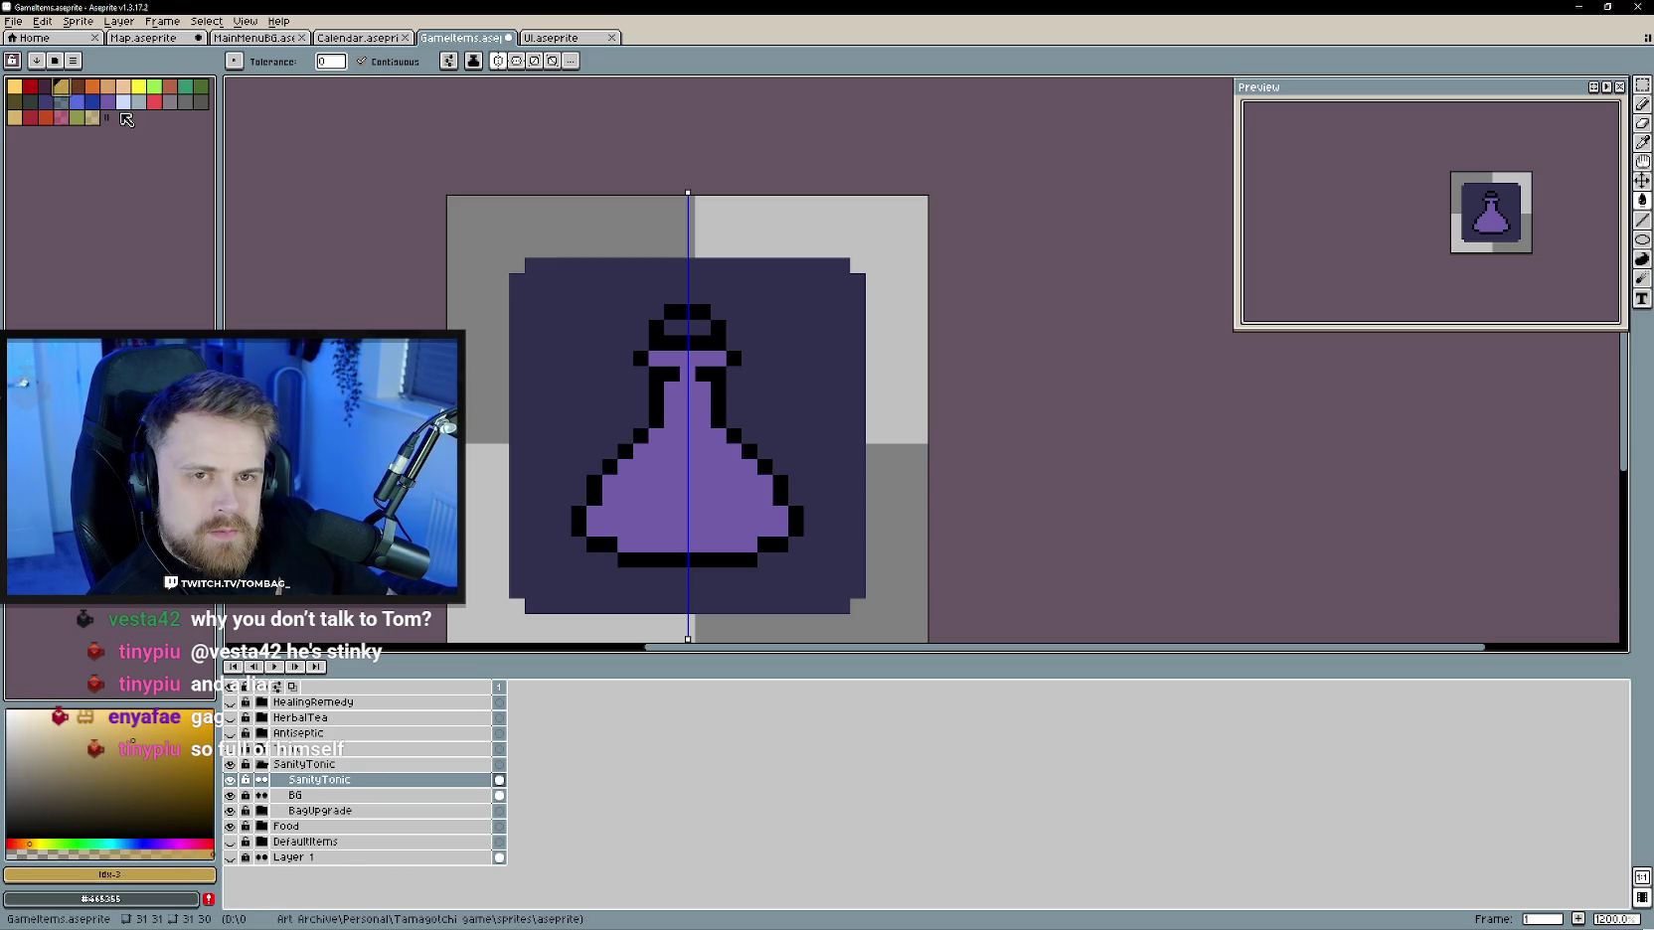
pyautogui.click(723, 364)
pyautogui.hotkey('ctrl', 'z')
pyautogui.click(701, 328)
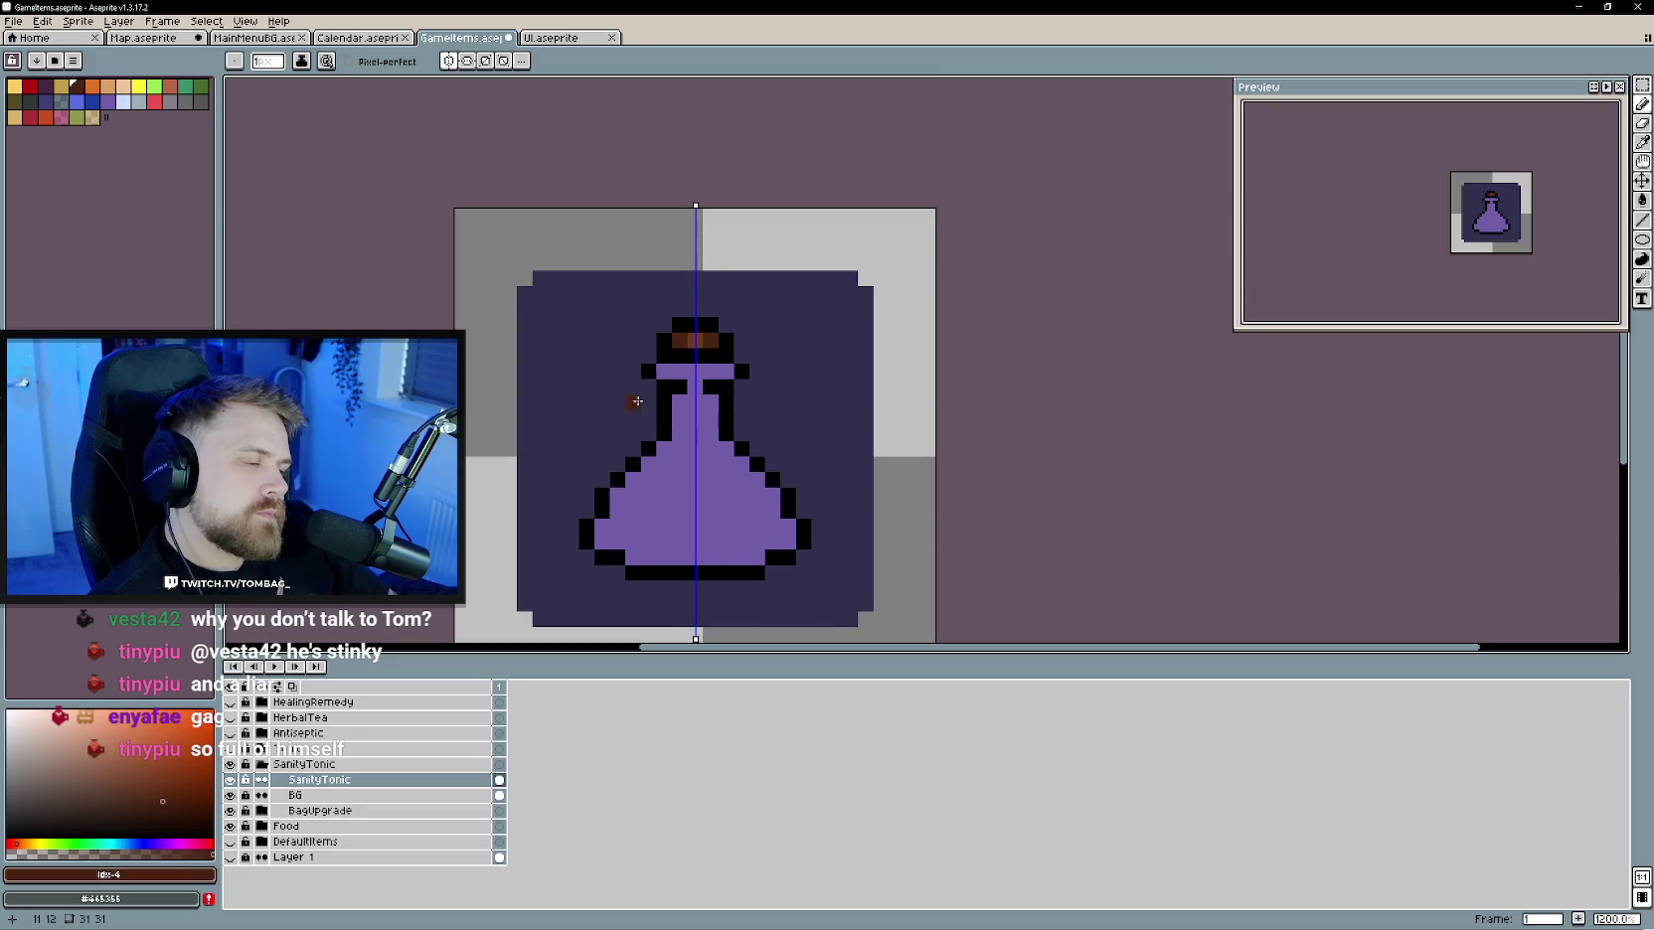
# - Draw a dark purple liquid line at the shoulder and fill the body below it
pyautogui.keyDown('alt'); pyautogui.click(728, 524); pyautogui.keyUp('alt')
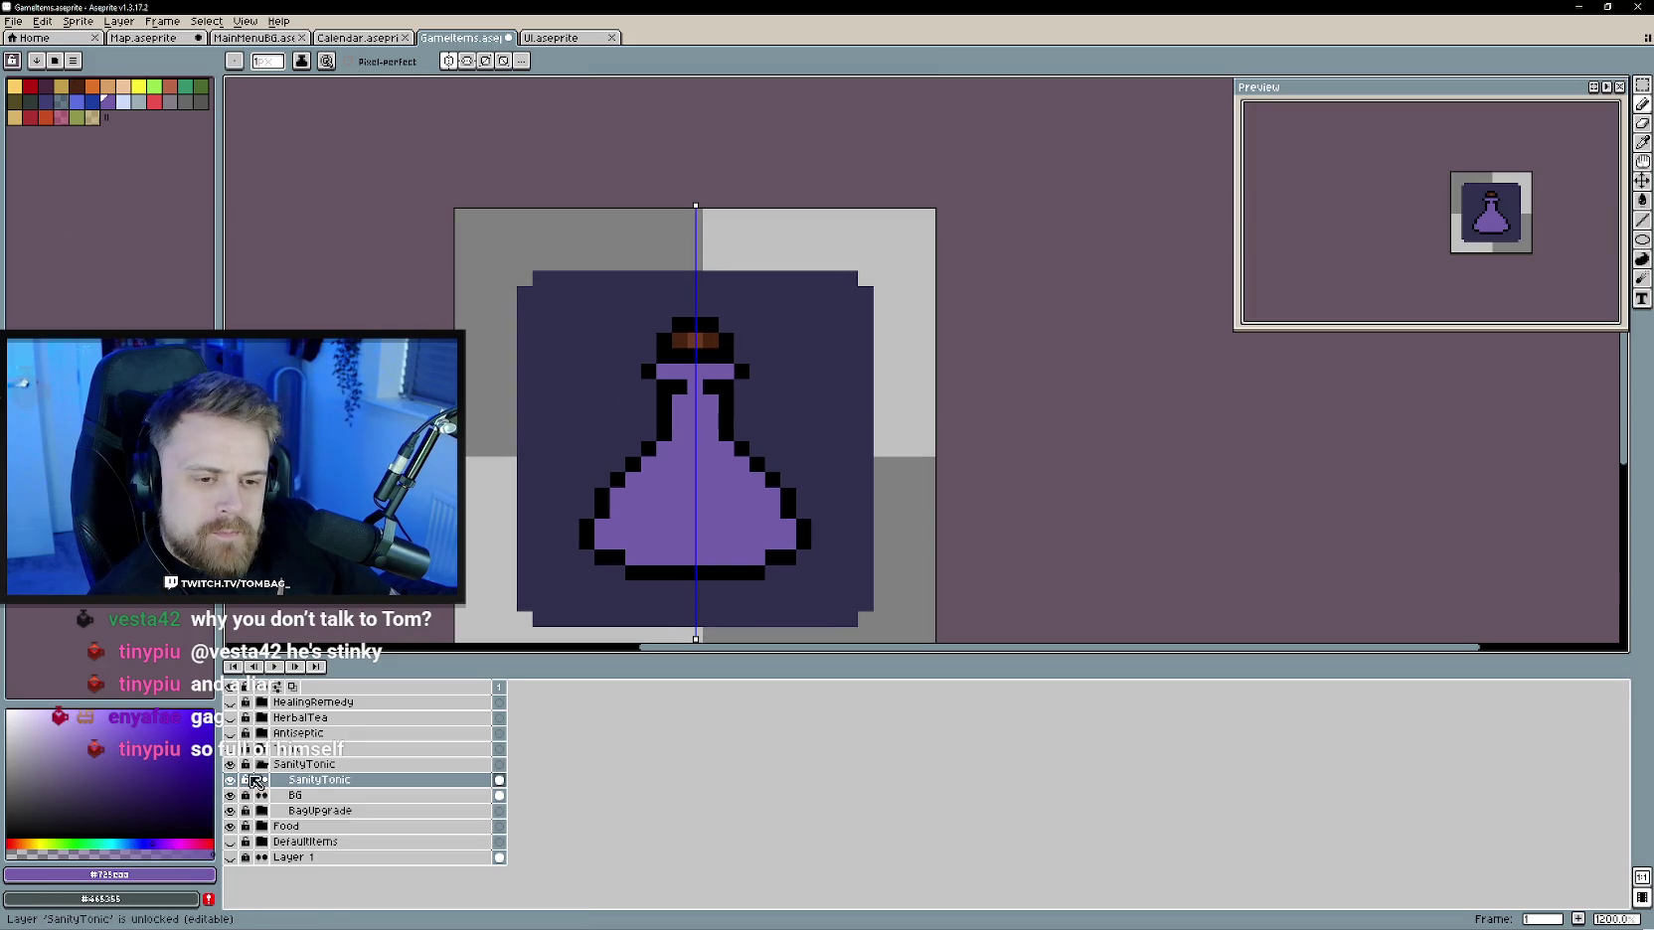
pyautogui.click(207, 744)
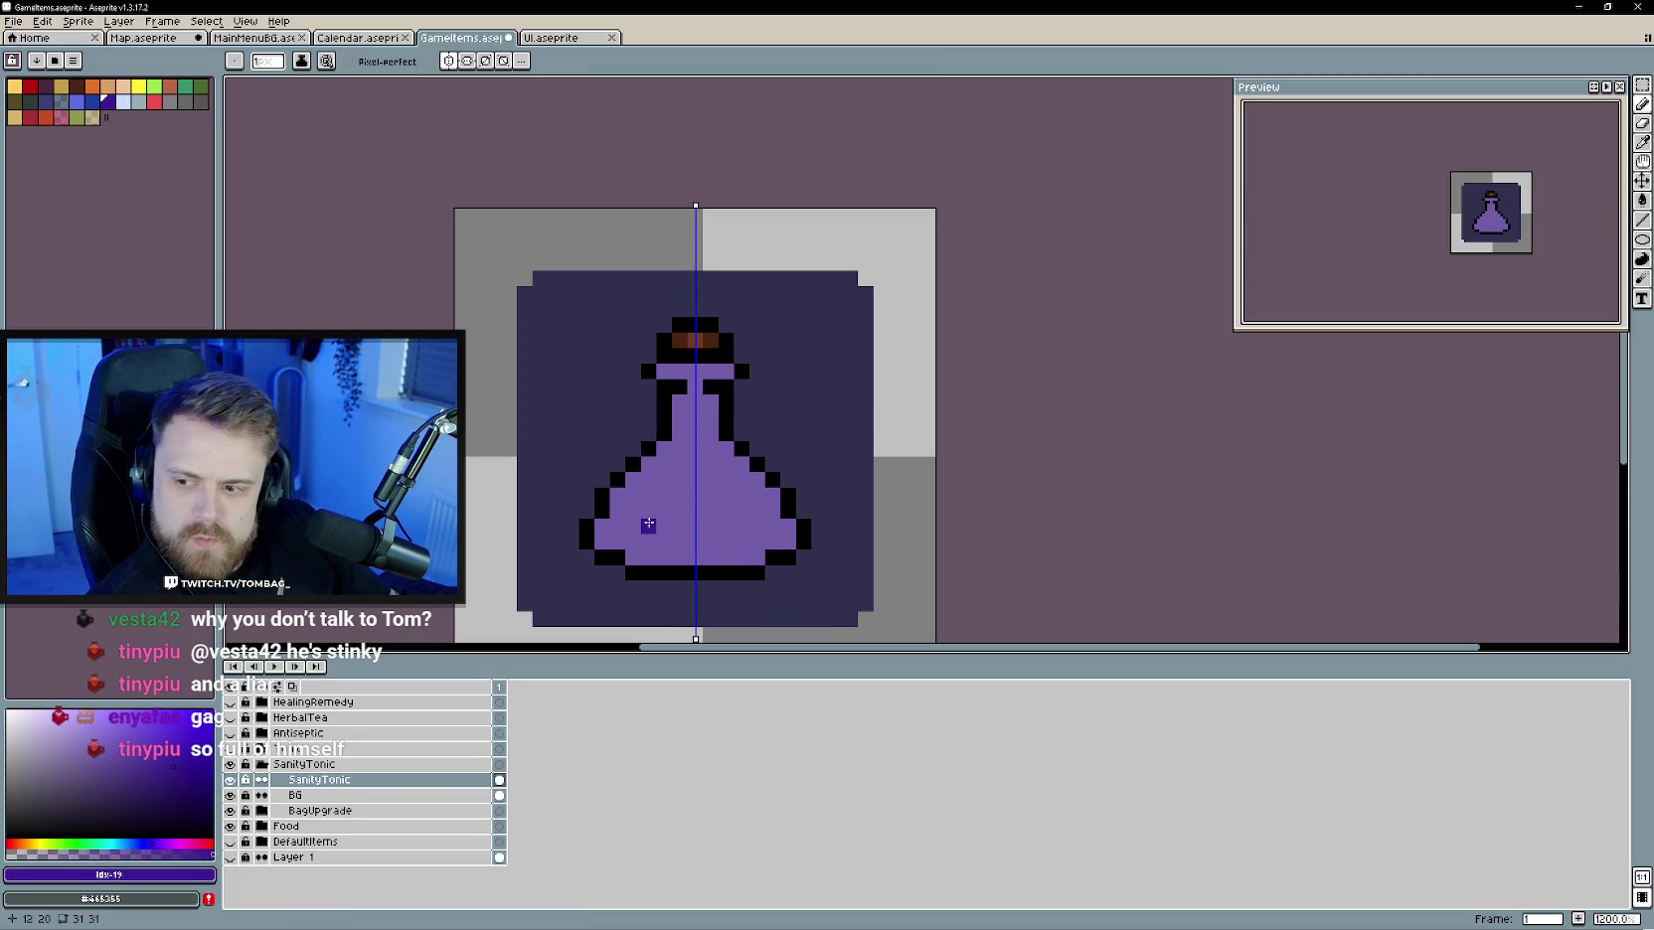
pyautogui.moveTo(668, 450); pyautogui.dragTo(683, 452)
pyautogui.click(694, 459)
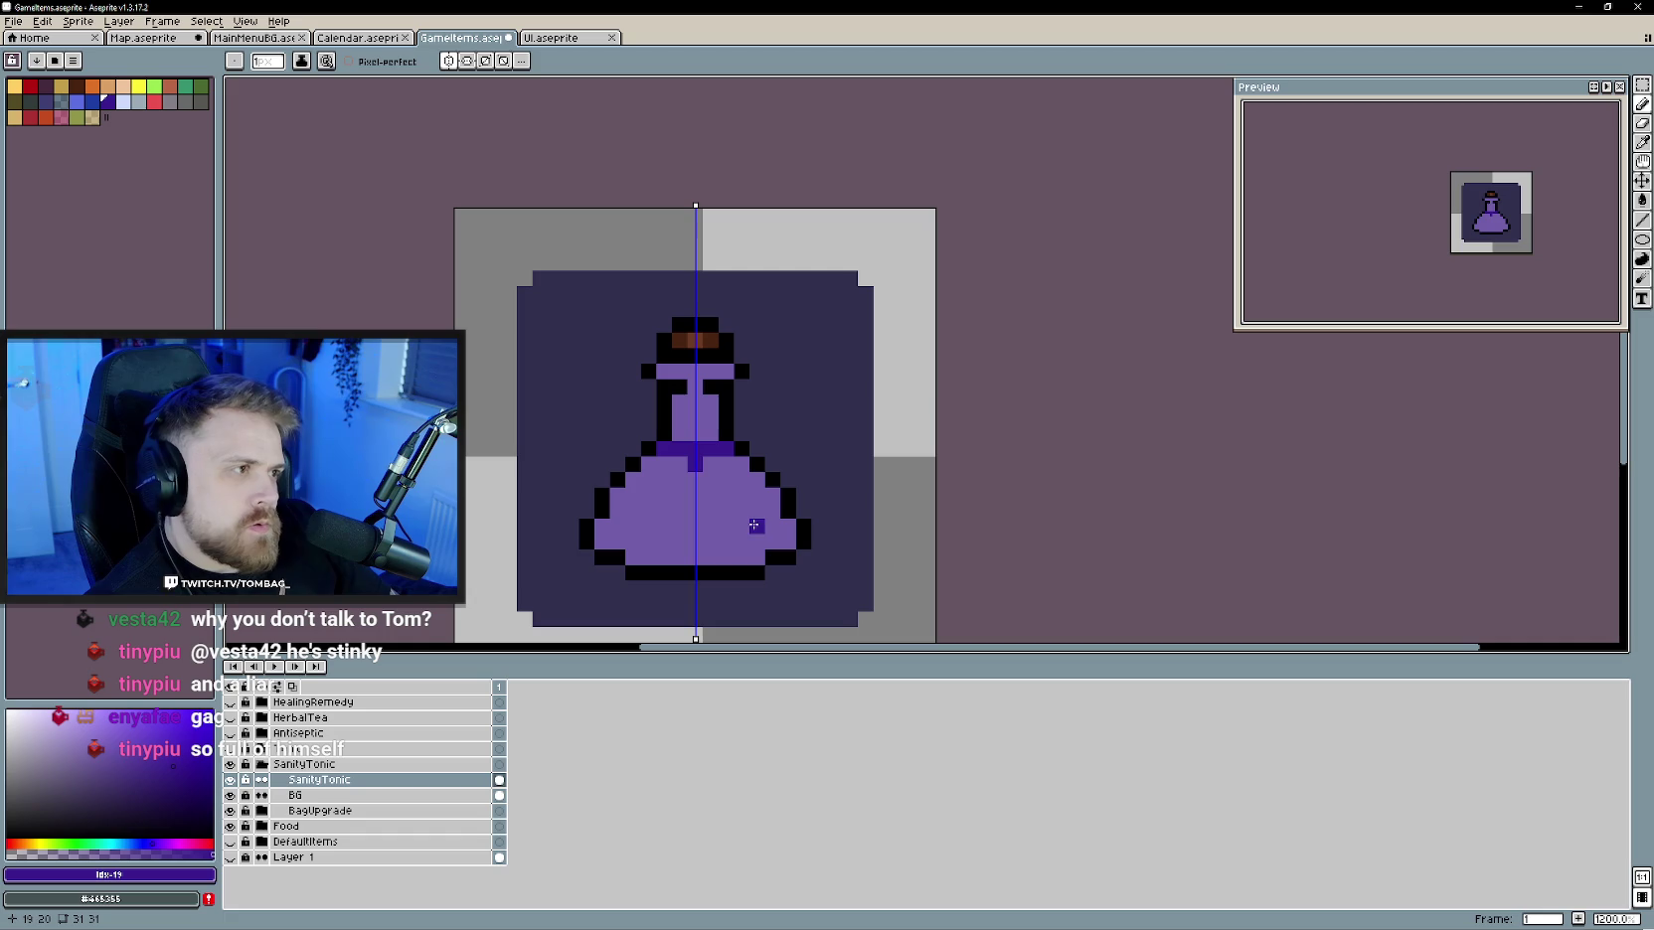
pyautogui.press('g')
pyautogui.click(738, 506)
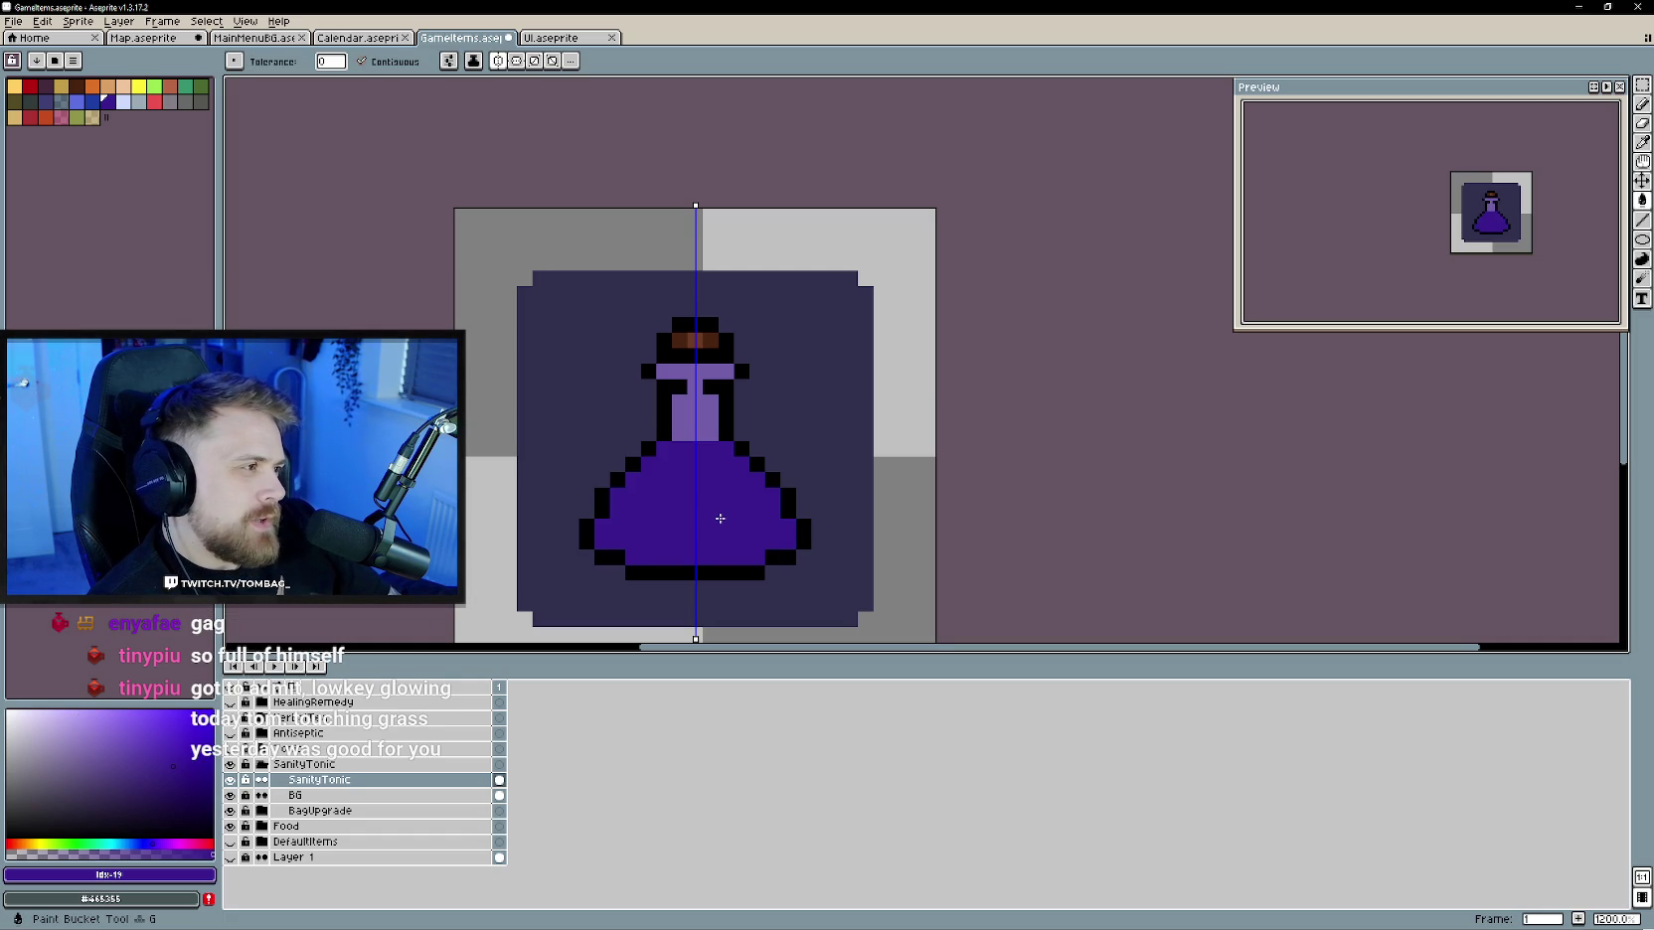
# - Shade the potion's bottom row and lower sides a darker purple
pyautogui.scroll(1, 713, 480)
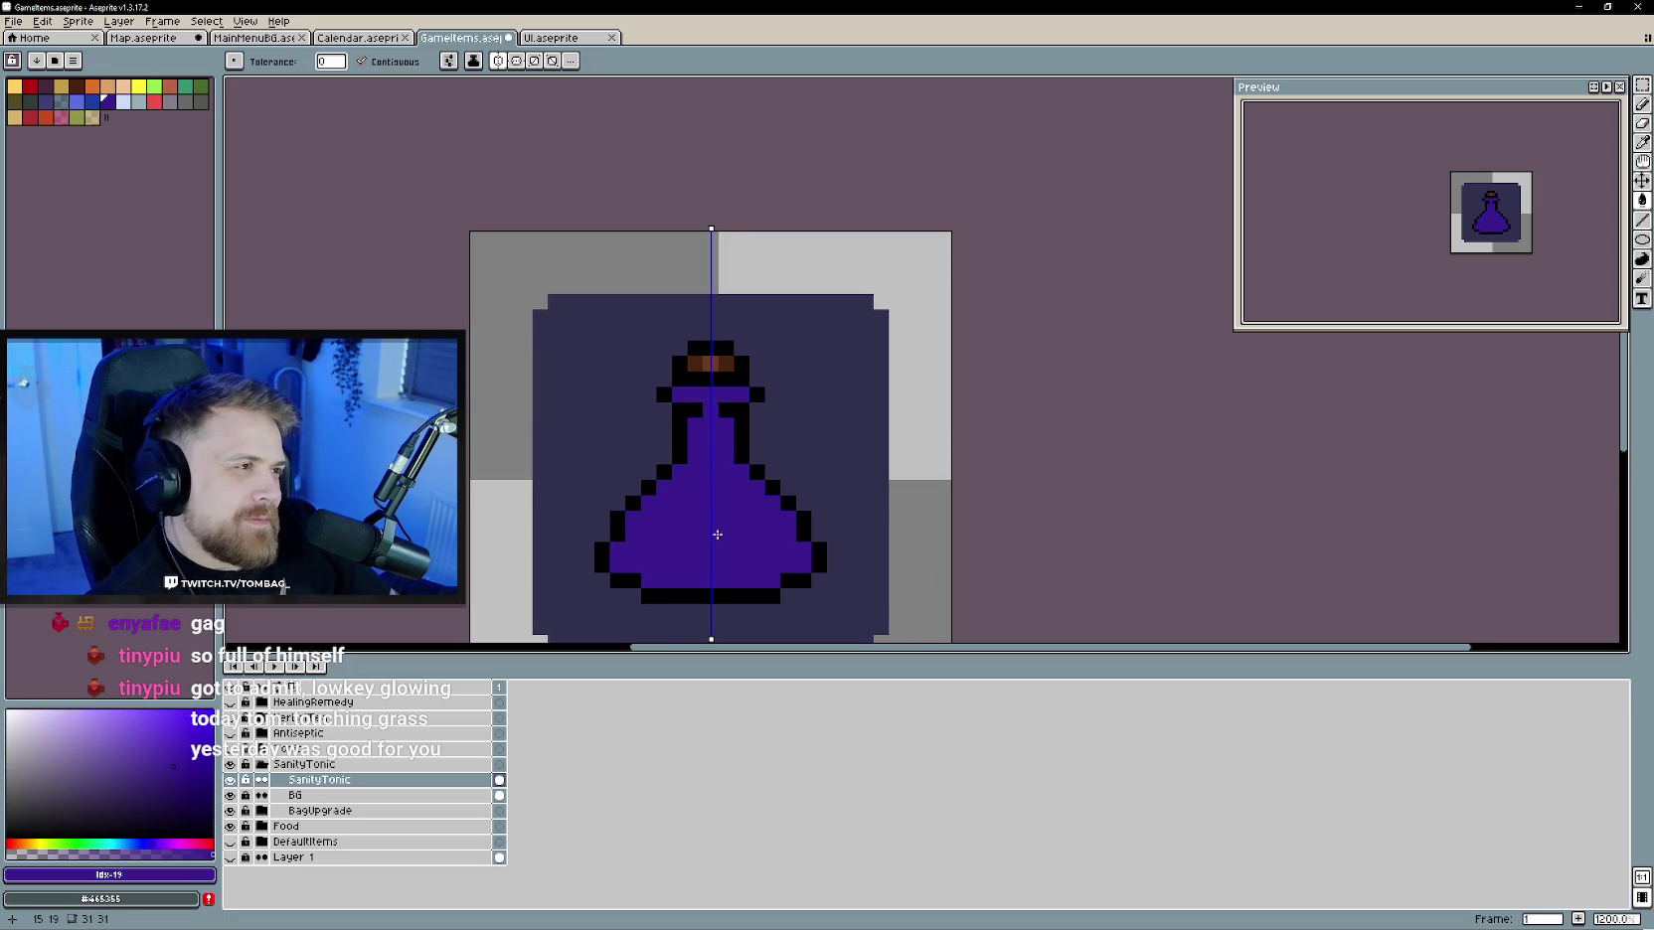
pyautogui.click(729, 463)
pyautogui.hotkey('ctrl', 'z')
pyautogui.press('alt')
pyautogui.keyDown('alt'); pyautogui.click(736, 474); pyautogui.keyUp('alt')
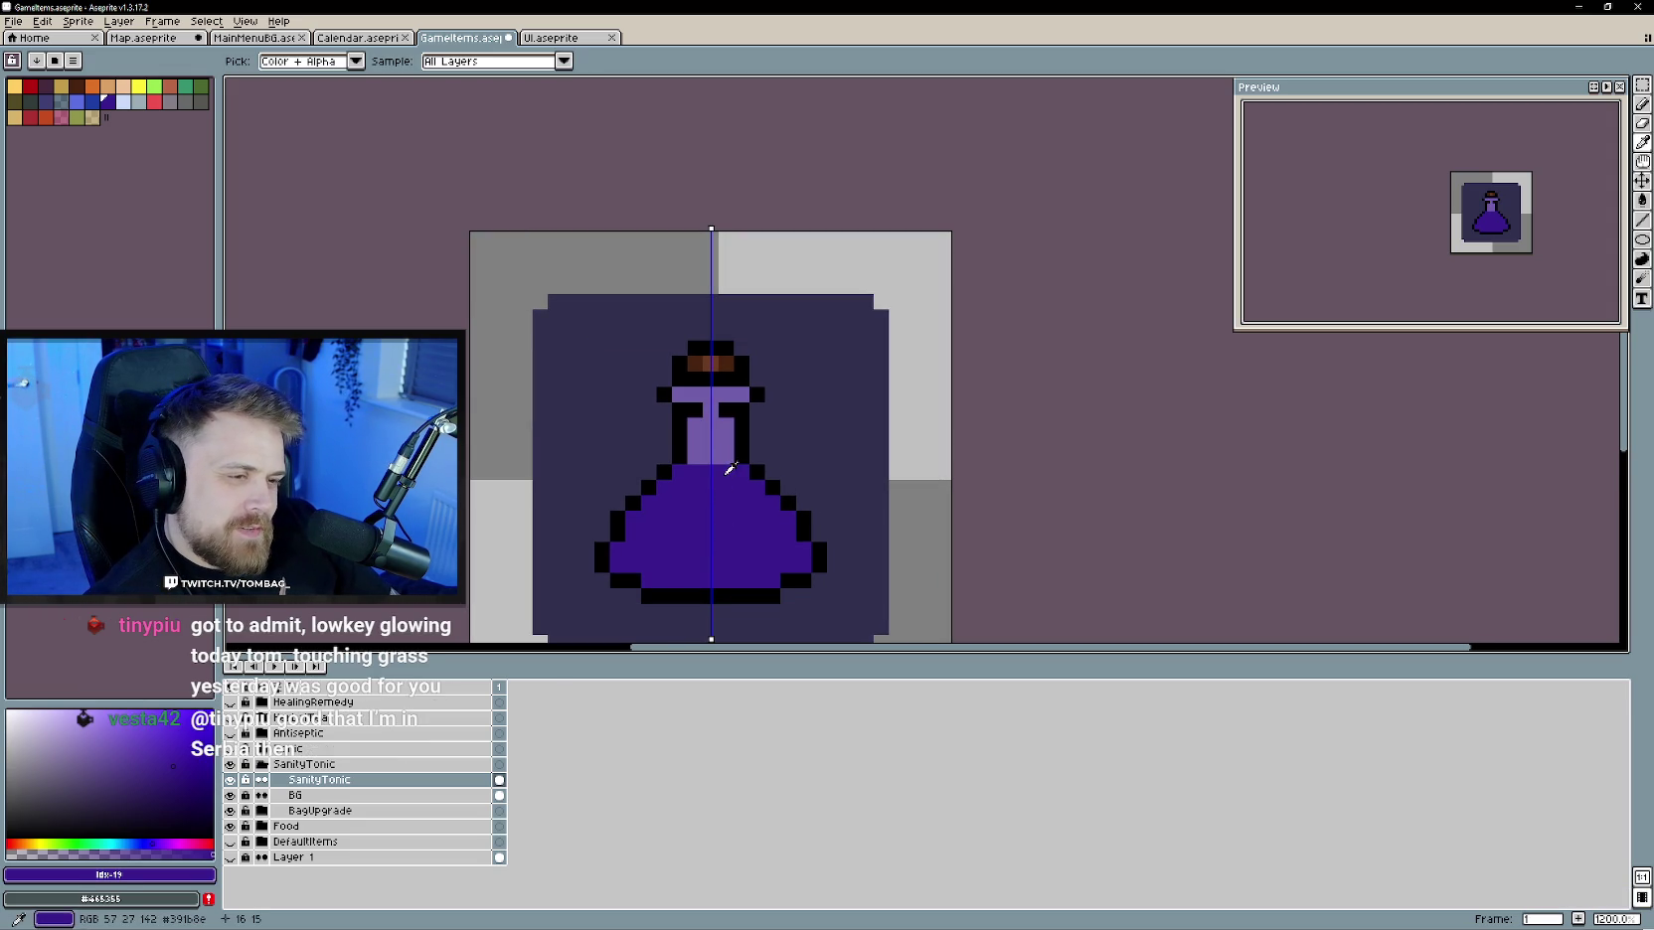
pyautogui.keyDown('alt'); pyautogui.click(746, 478); pyautogui.keyUp('alt')
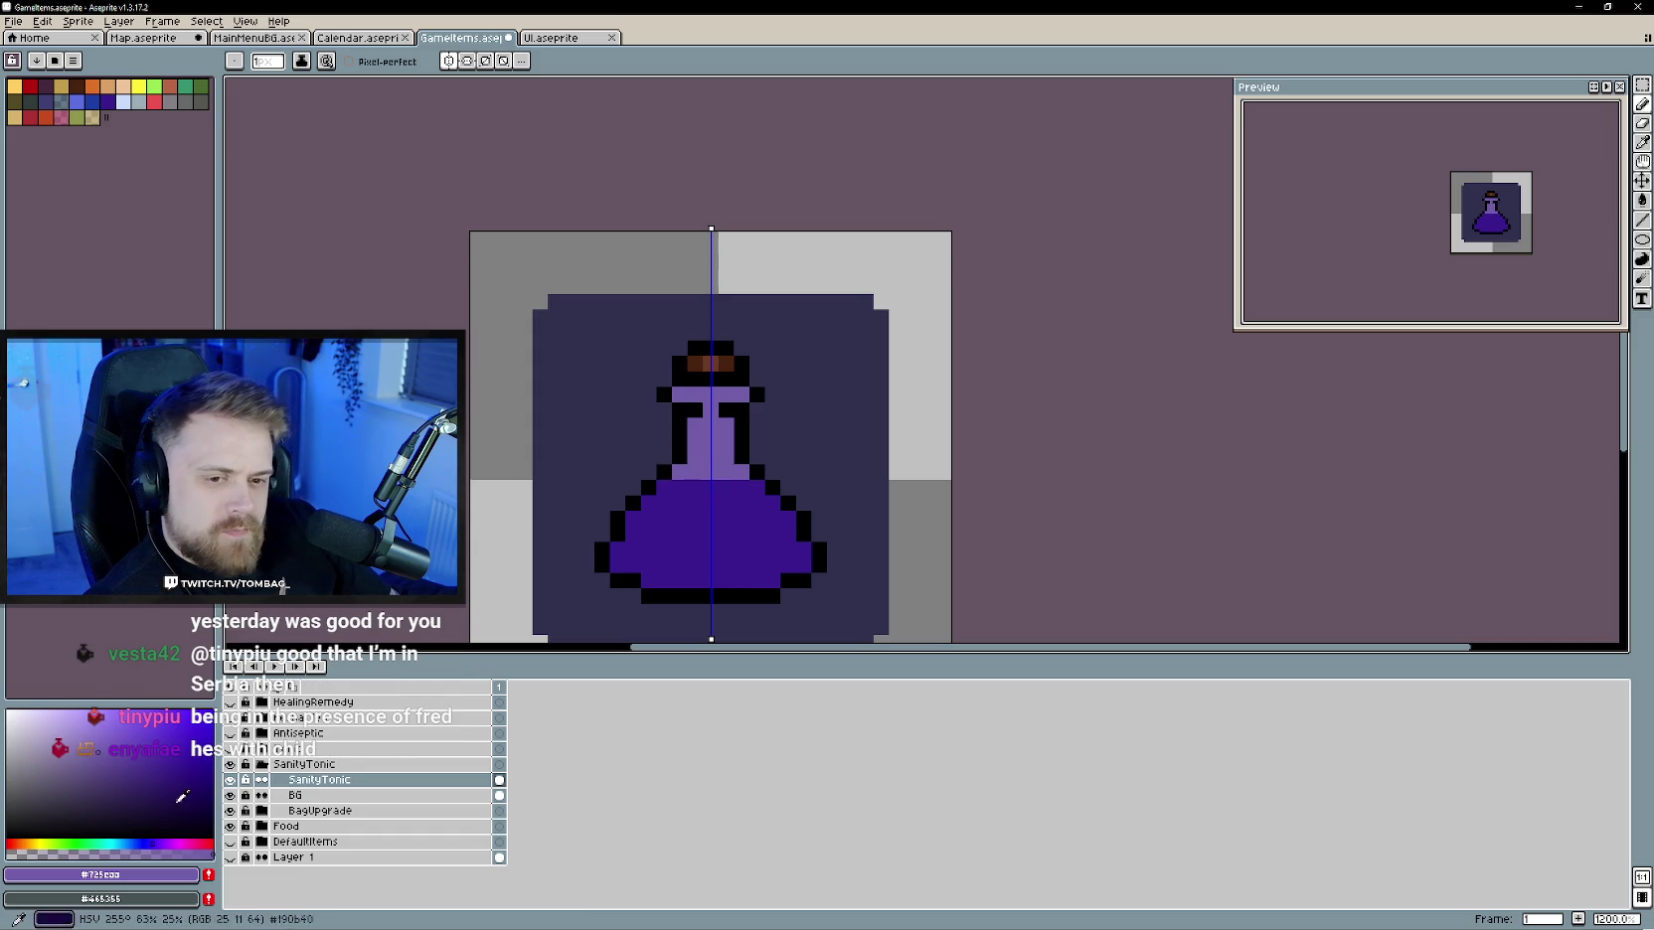
pyautogui.click(115, 755)
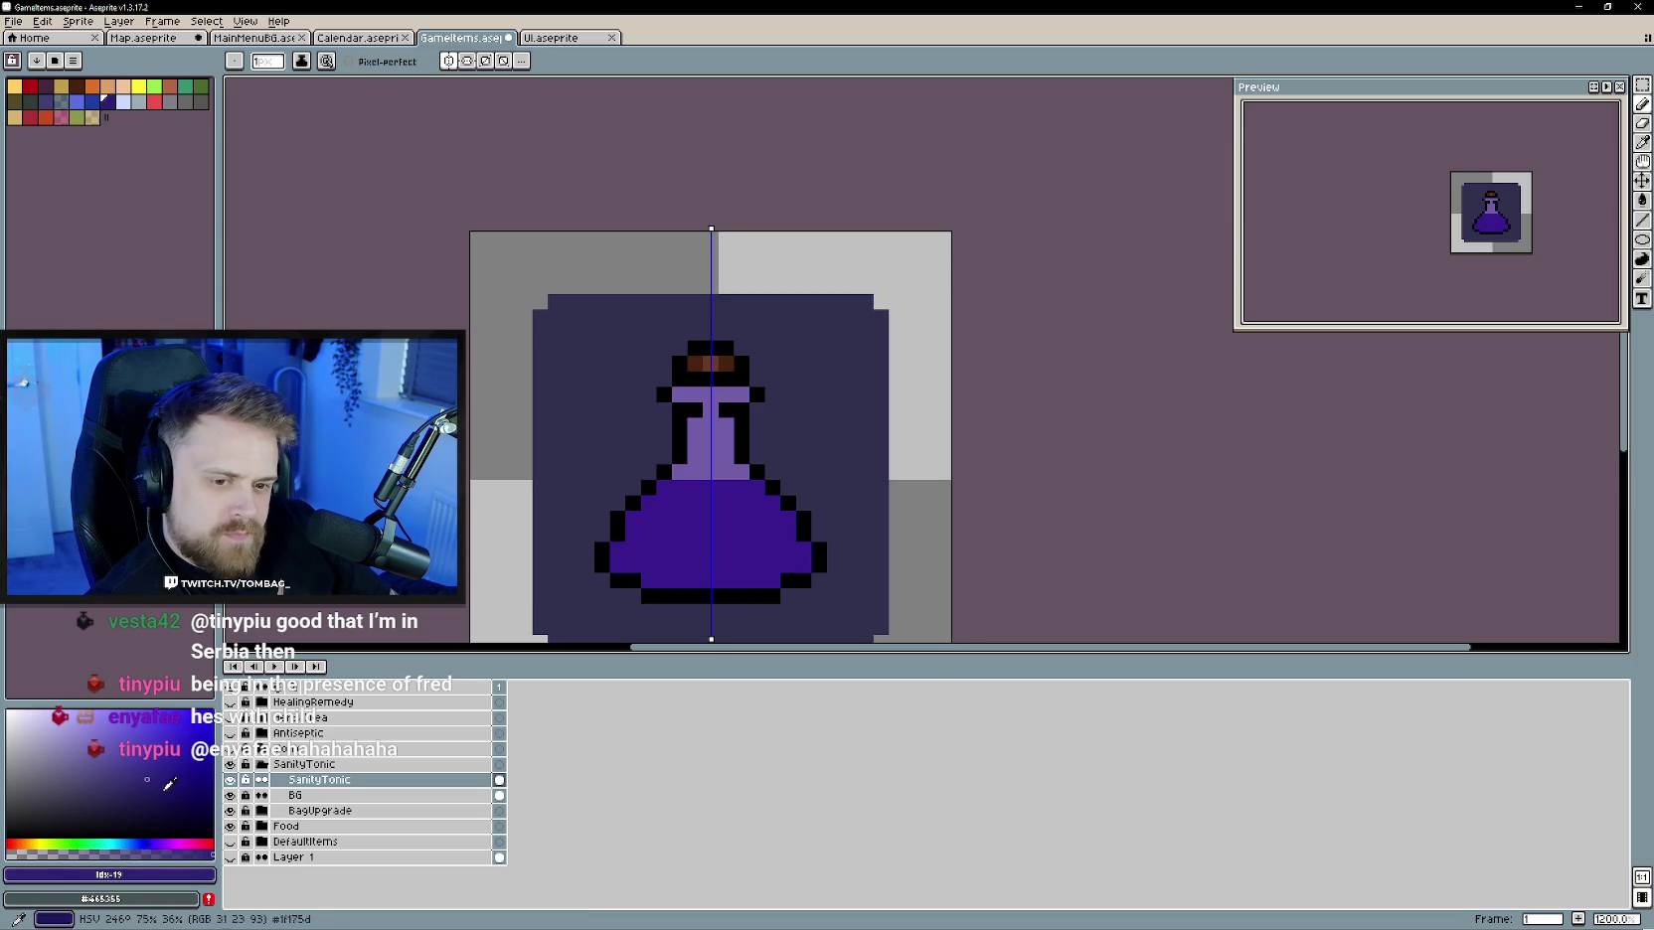
pyautogui.moveTo(779, 581); pyautogui.dragTo(663, 583)
pyautogui.moveTo(808, 567); pyautogui.dragTo(801, 555)
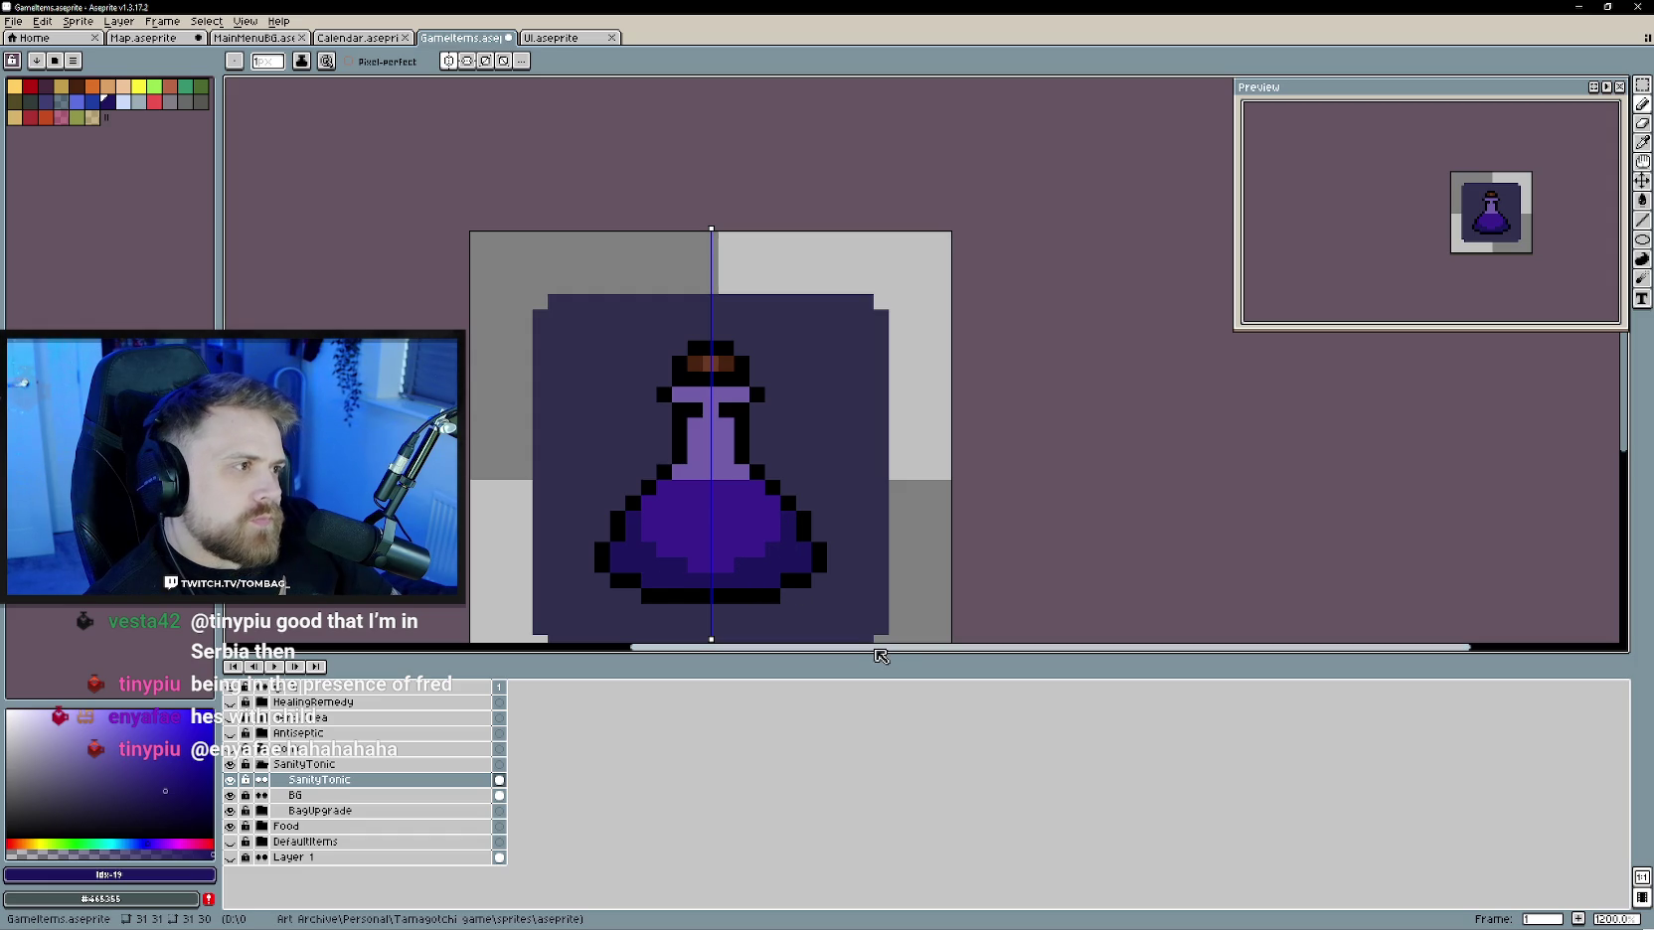
# - Turn off mirror symmetry and paint a lighter purple highlight row across the liquid top
pyautogui.scroll(-3, 736, 569)
pyautogui.scroll(3, 751, 536)
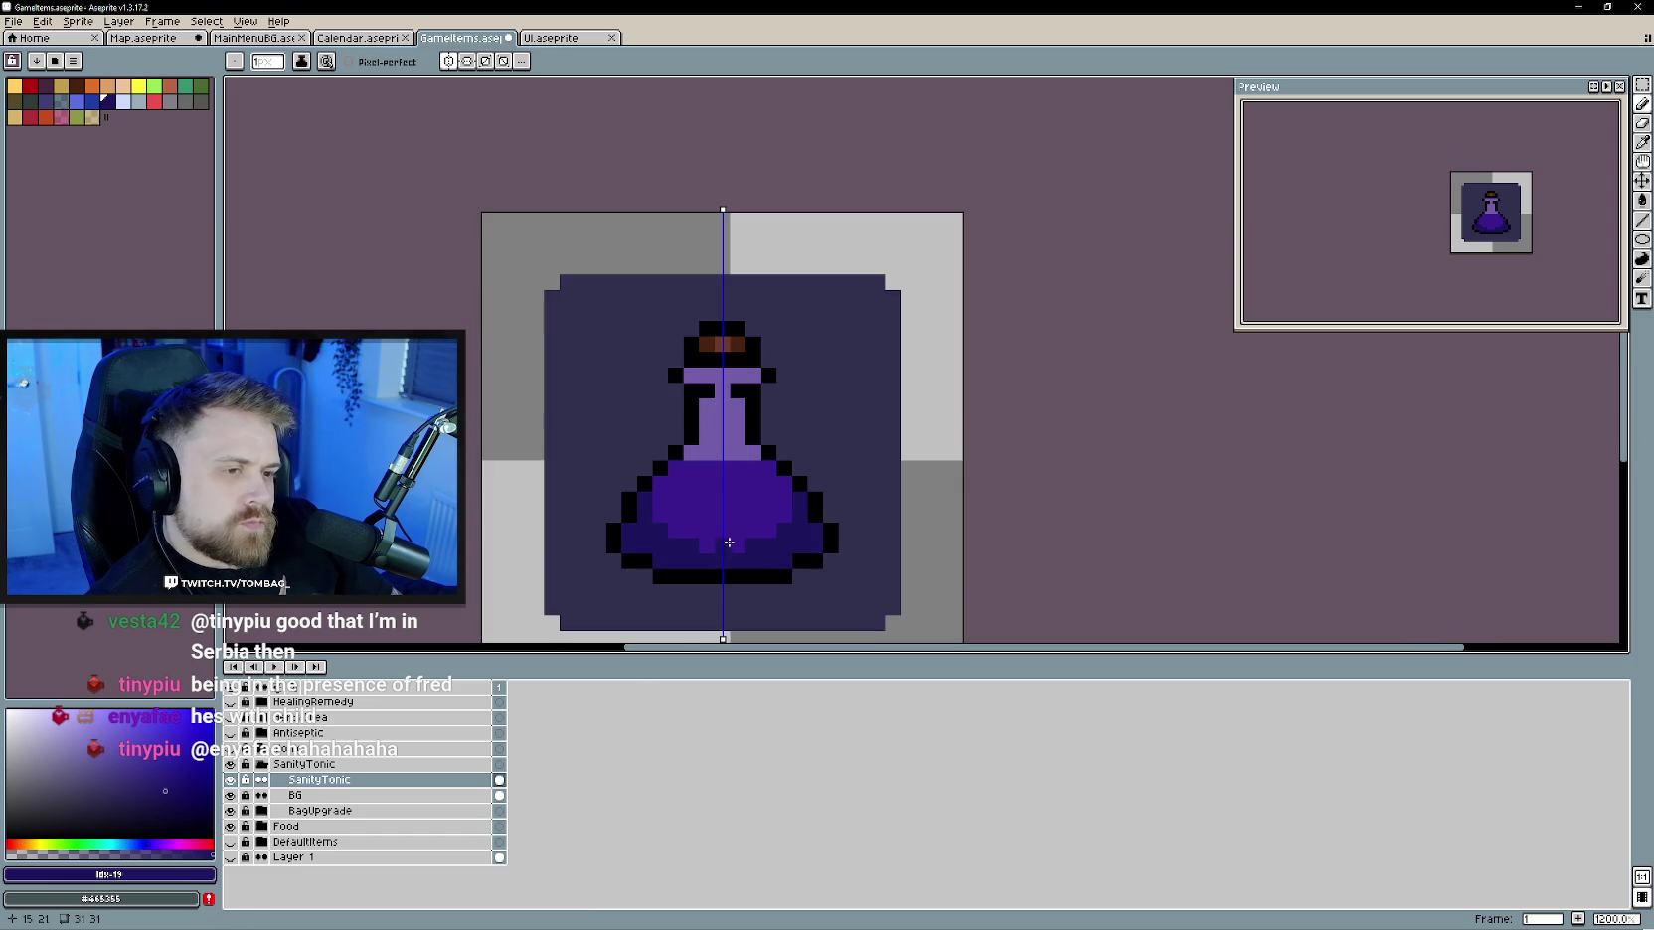
pyautogui.keyDown('alt'); pyautogui.click(749, 463); pyautogui.keyUp('alt')
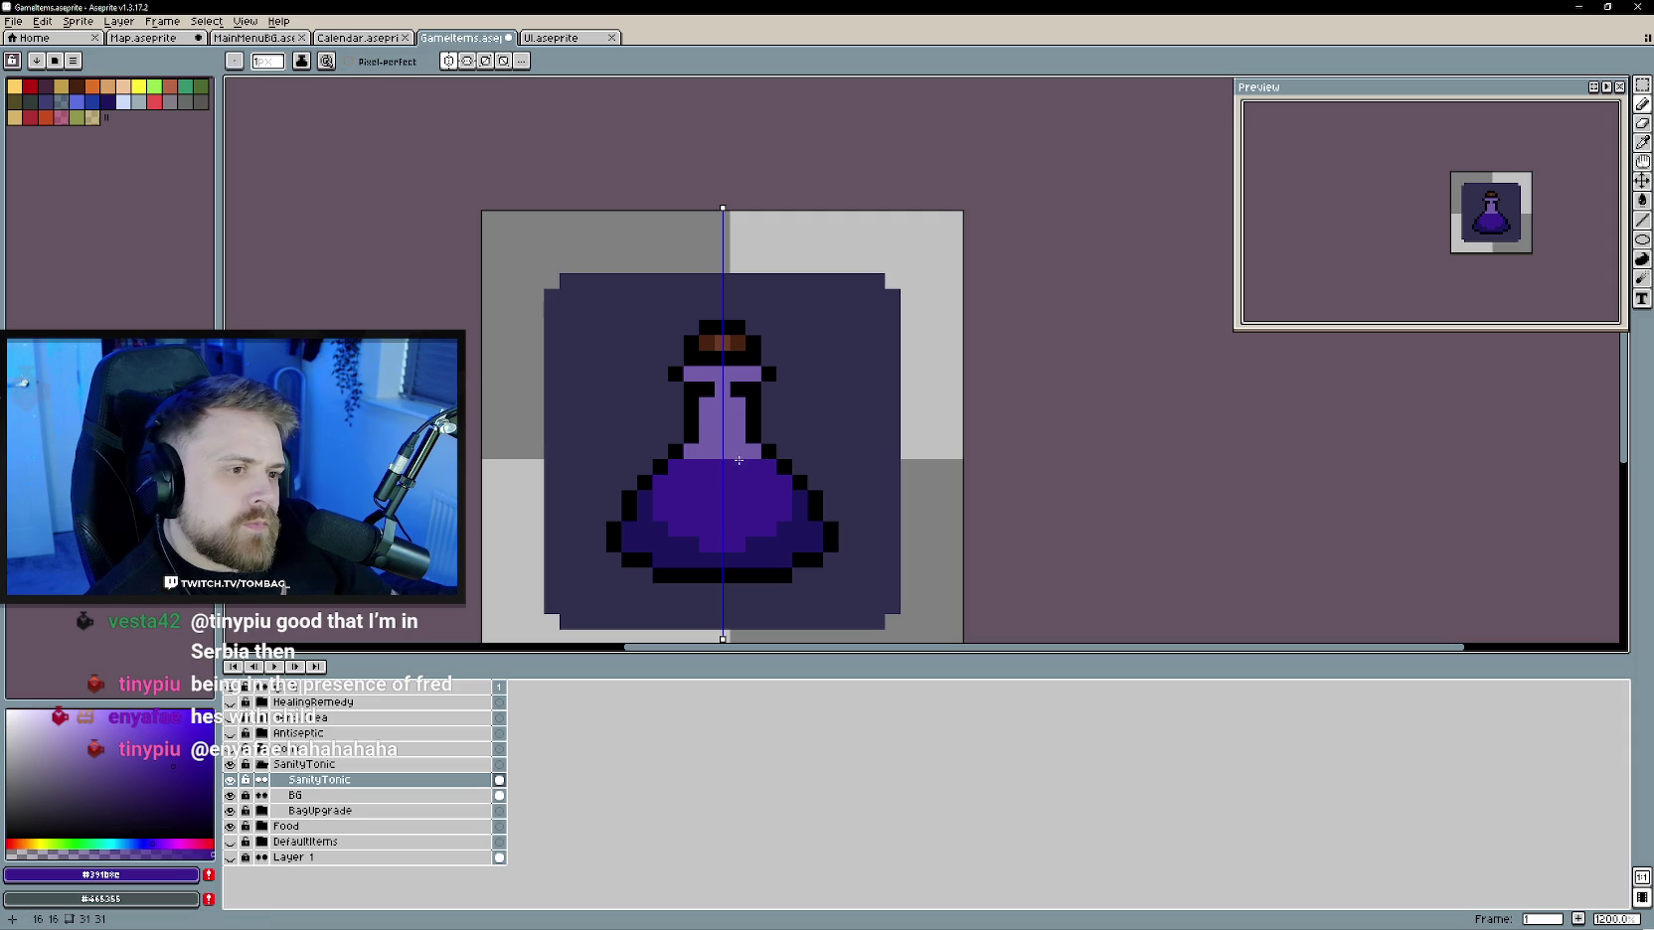
pyautogui.keyDown('alt'); pyautogui.click(736, 491); pyautogui.keyUp('alt')
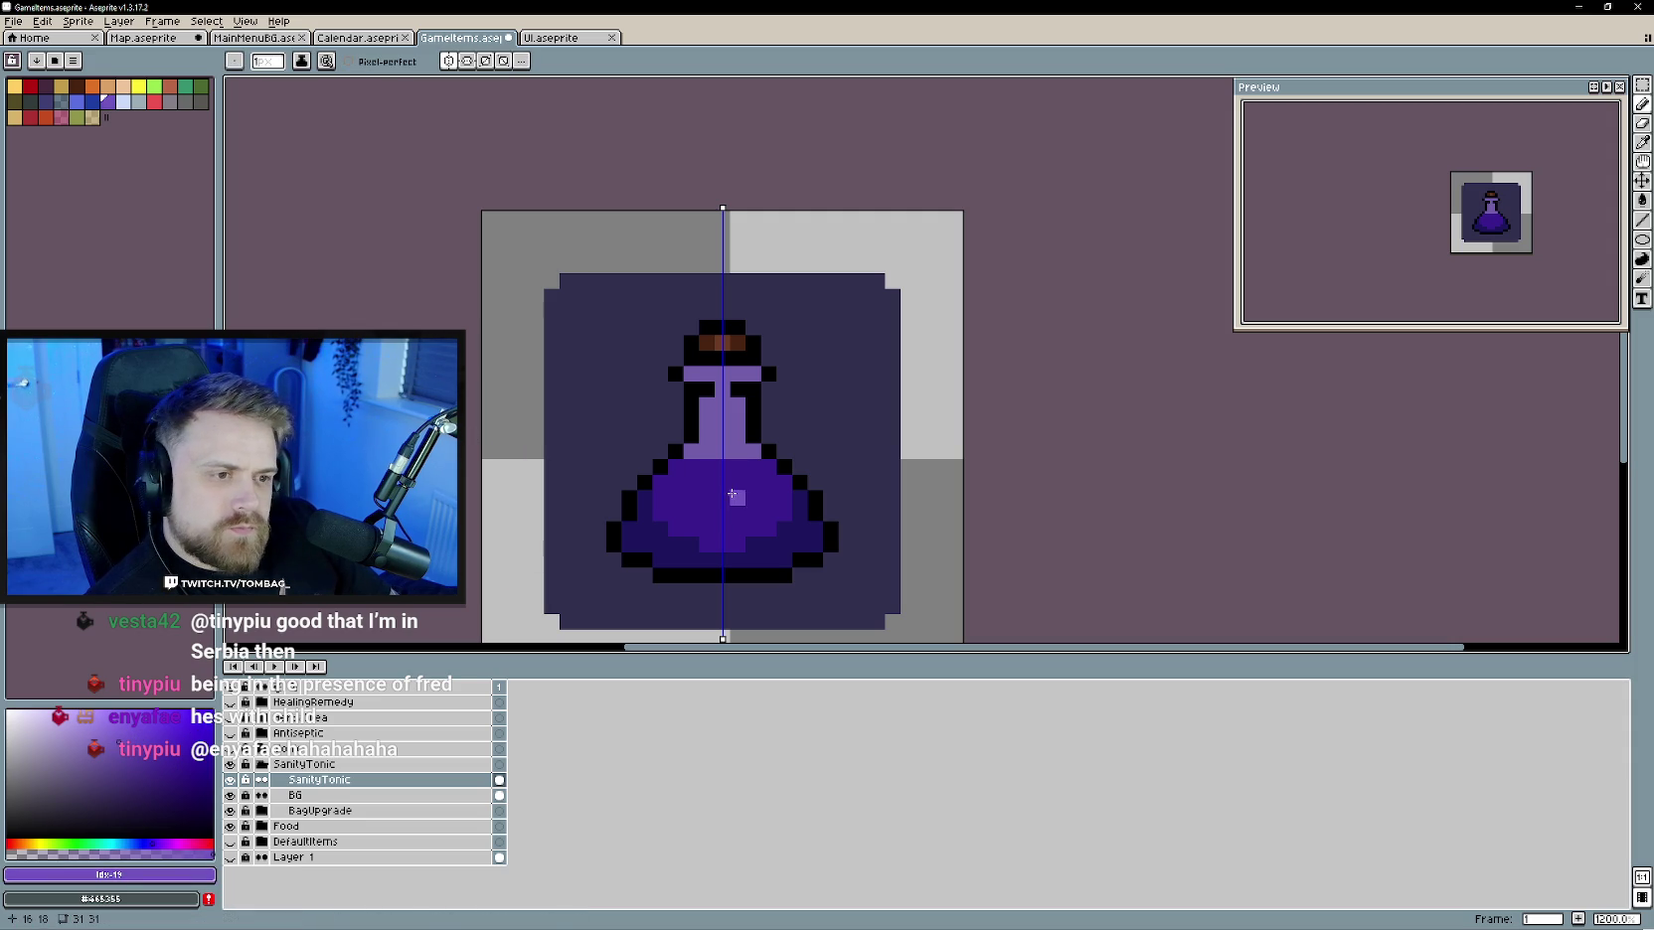
pyautogui.click(449, 62)
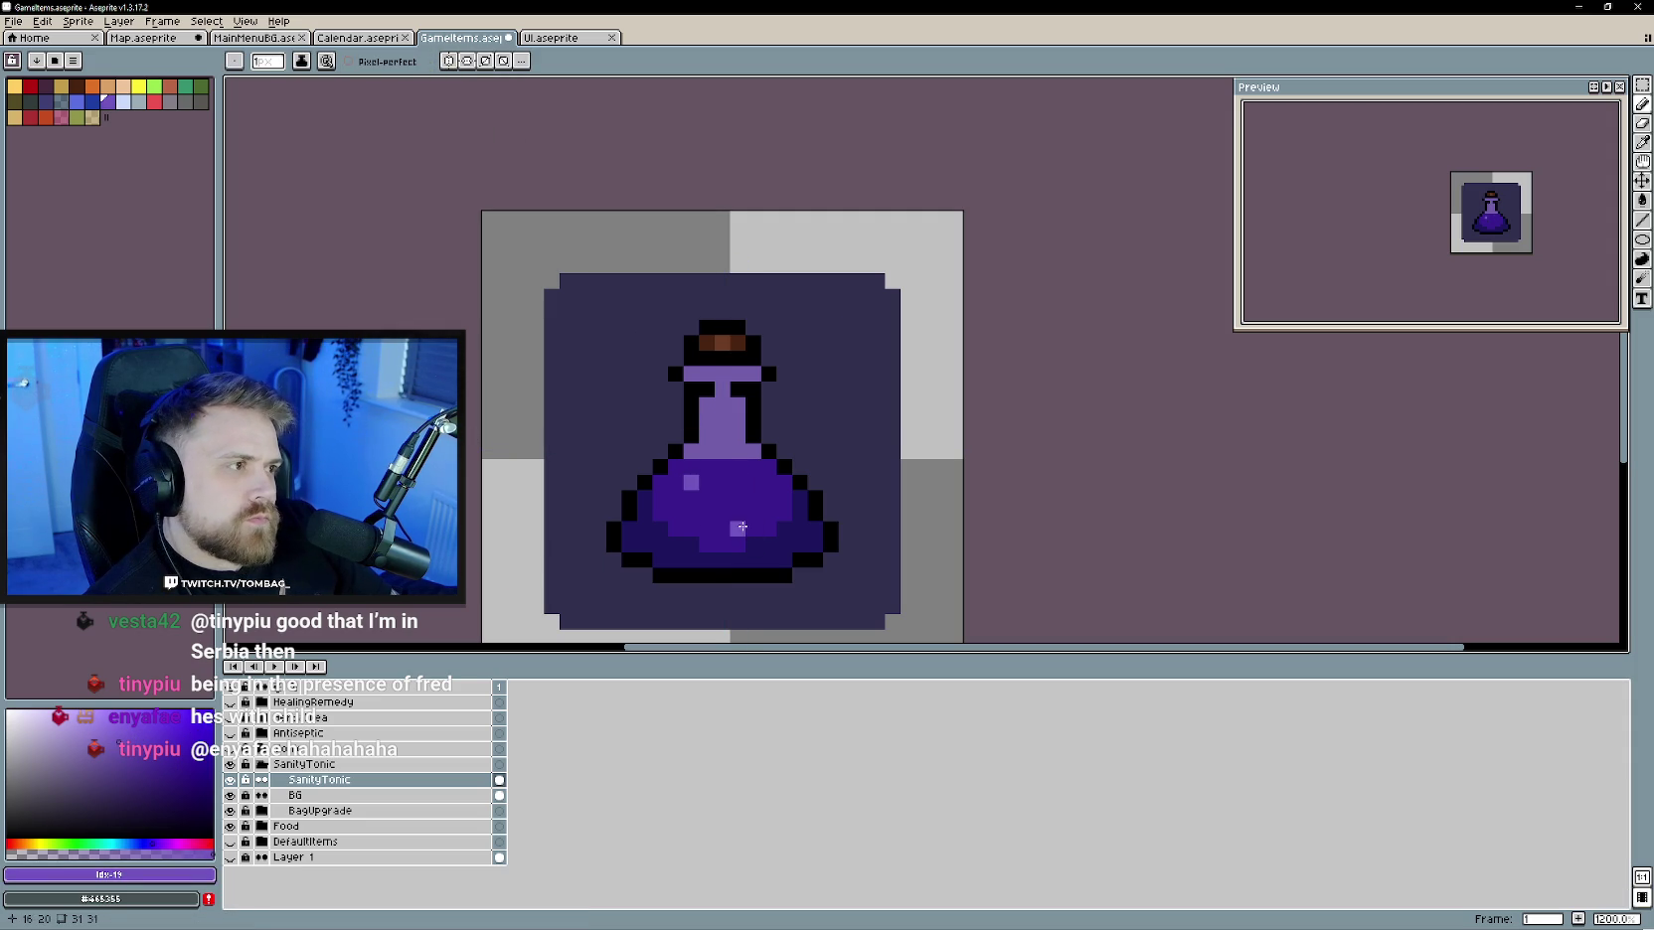
pyautogui.click(752, 512)
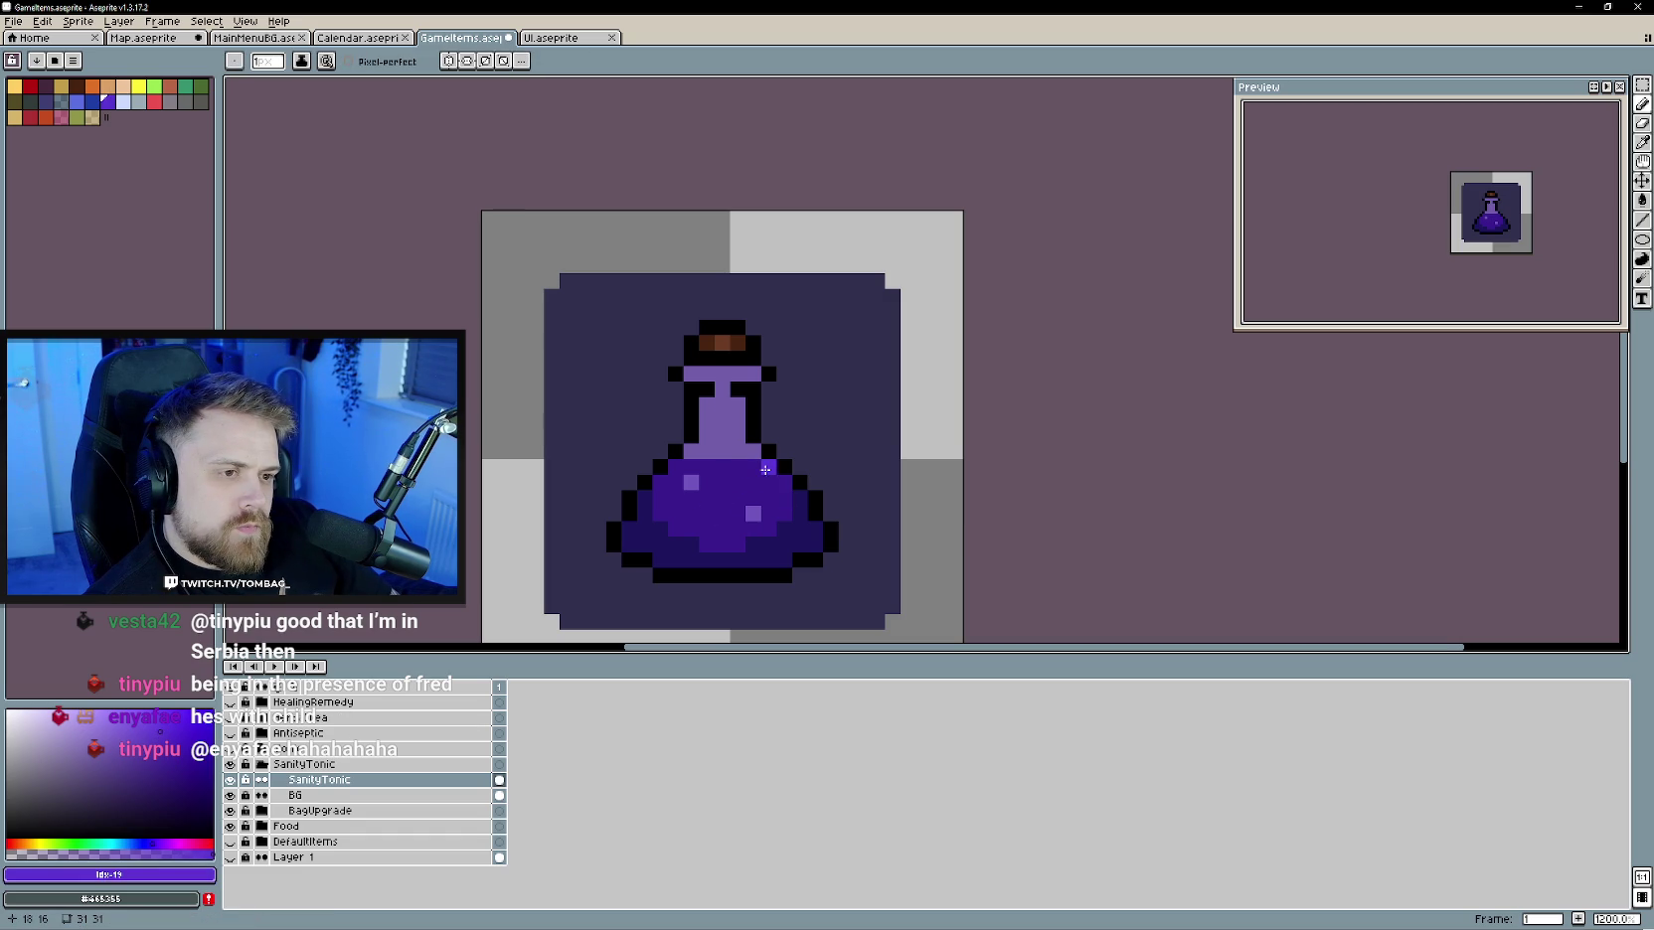
pyautogui.moveTo(765, 468); pyautogui.dragTo(680, 467)
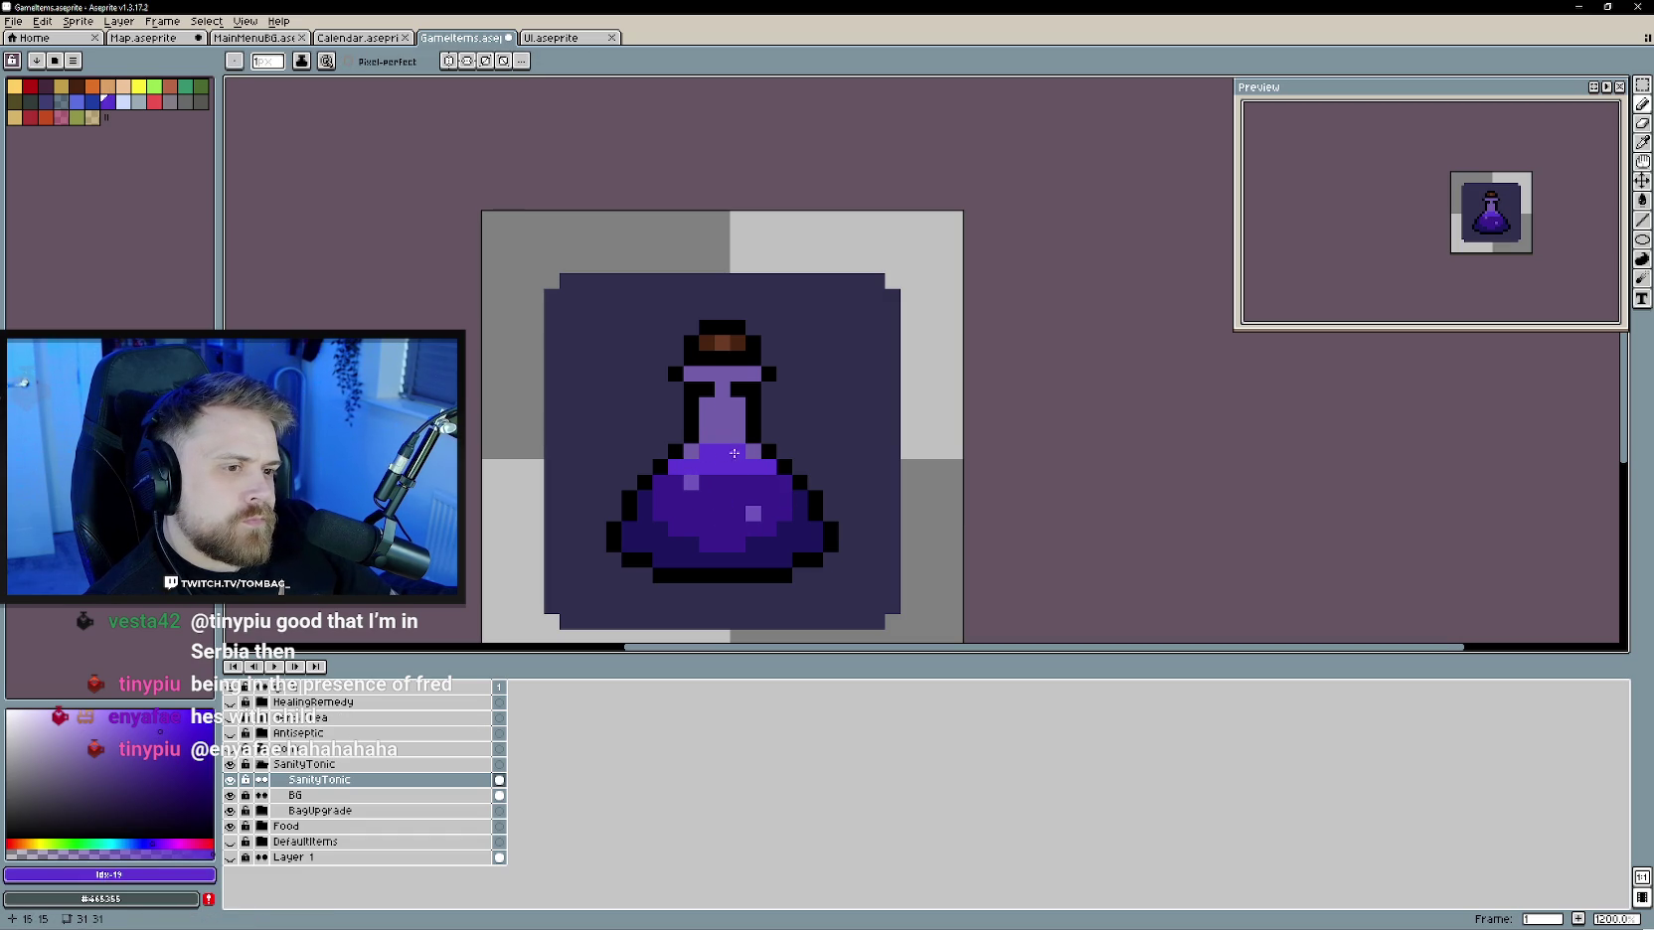
pyautogui.keyDown('alt'); pyautogui.click(730, 492); pyautogui.keyUp('alt')
pyautogui.moveTo(741, 467); pyautogui.dragTo(700, 467)
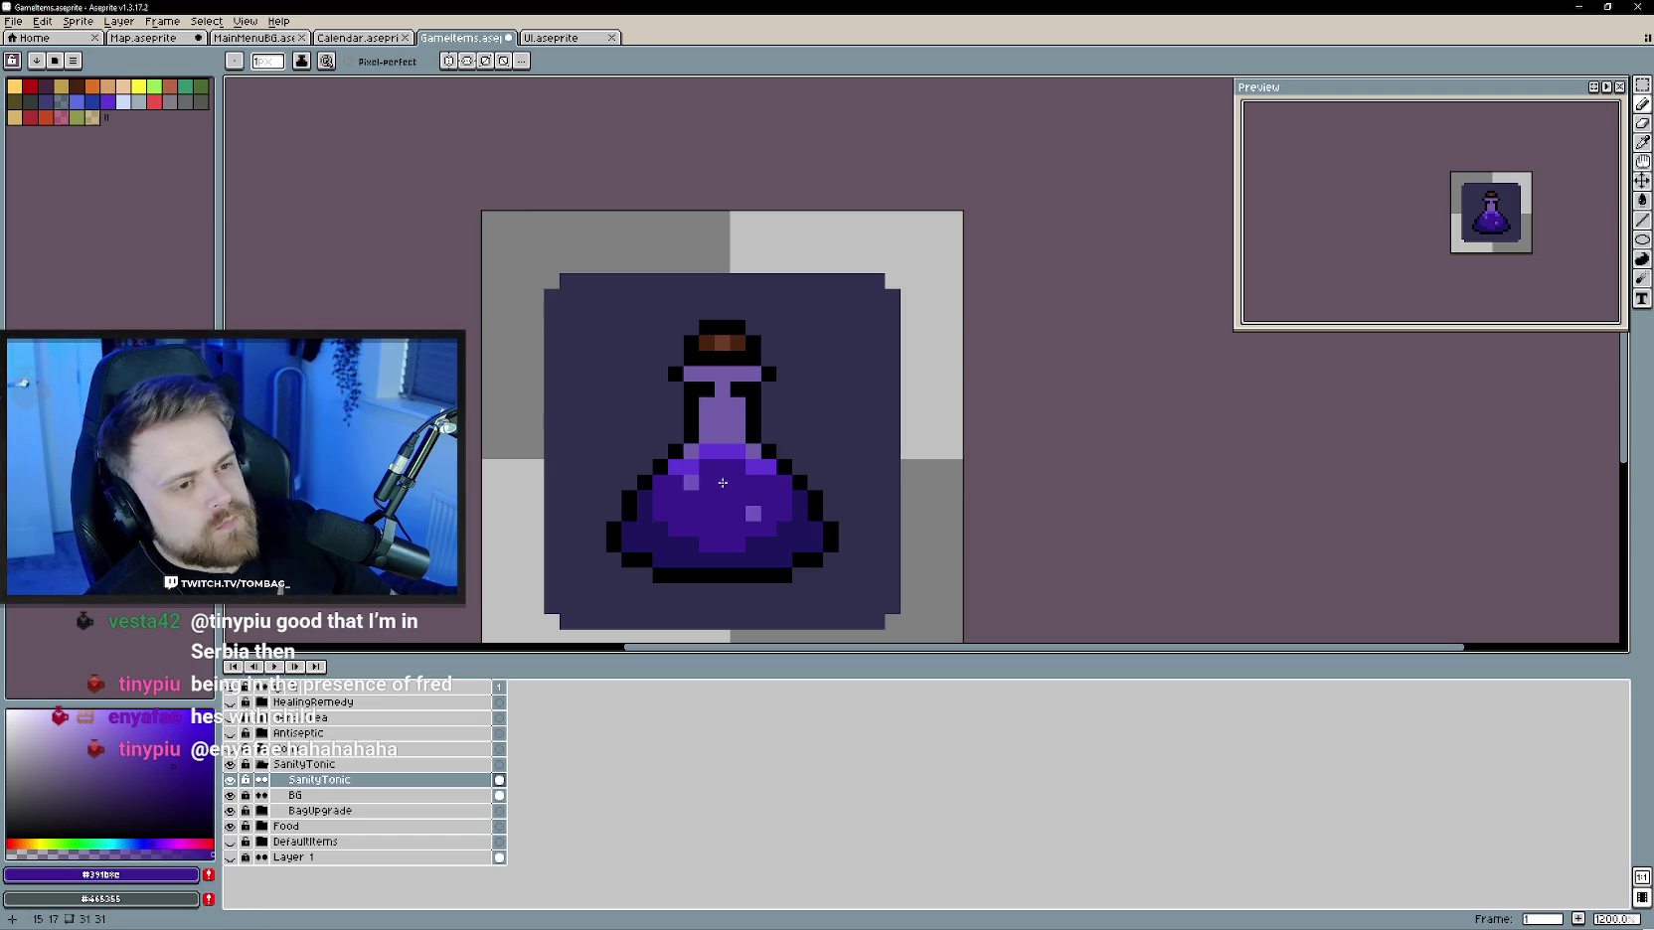
# - Paint a short light purple highlight down the flask neck
pyautogui.keyDown('alt'); pyautogui.click(742, 447); pyautogui.keyUp('alt')
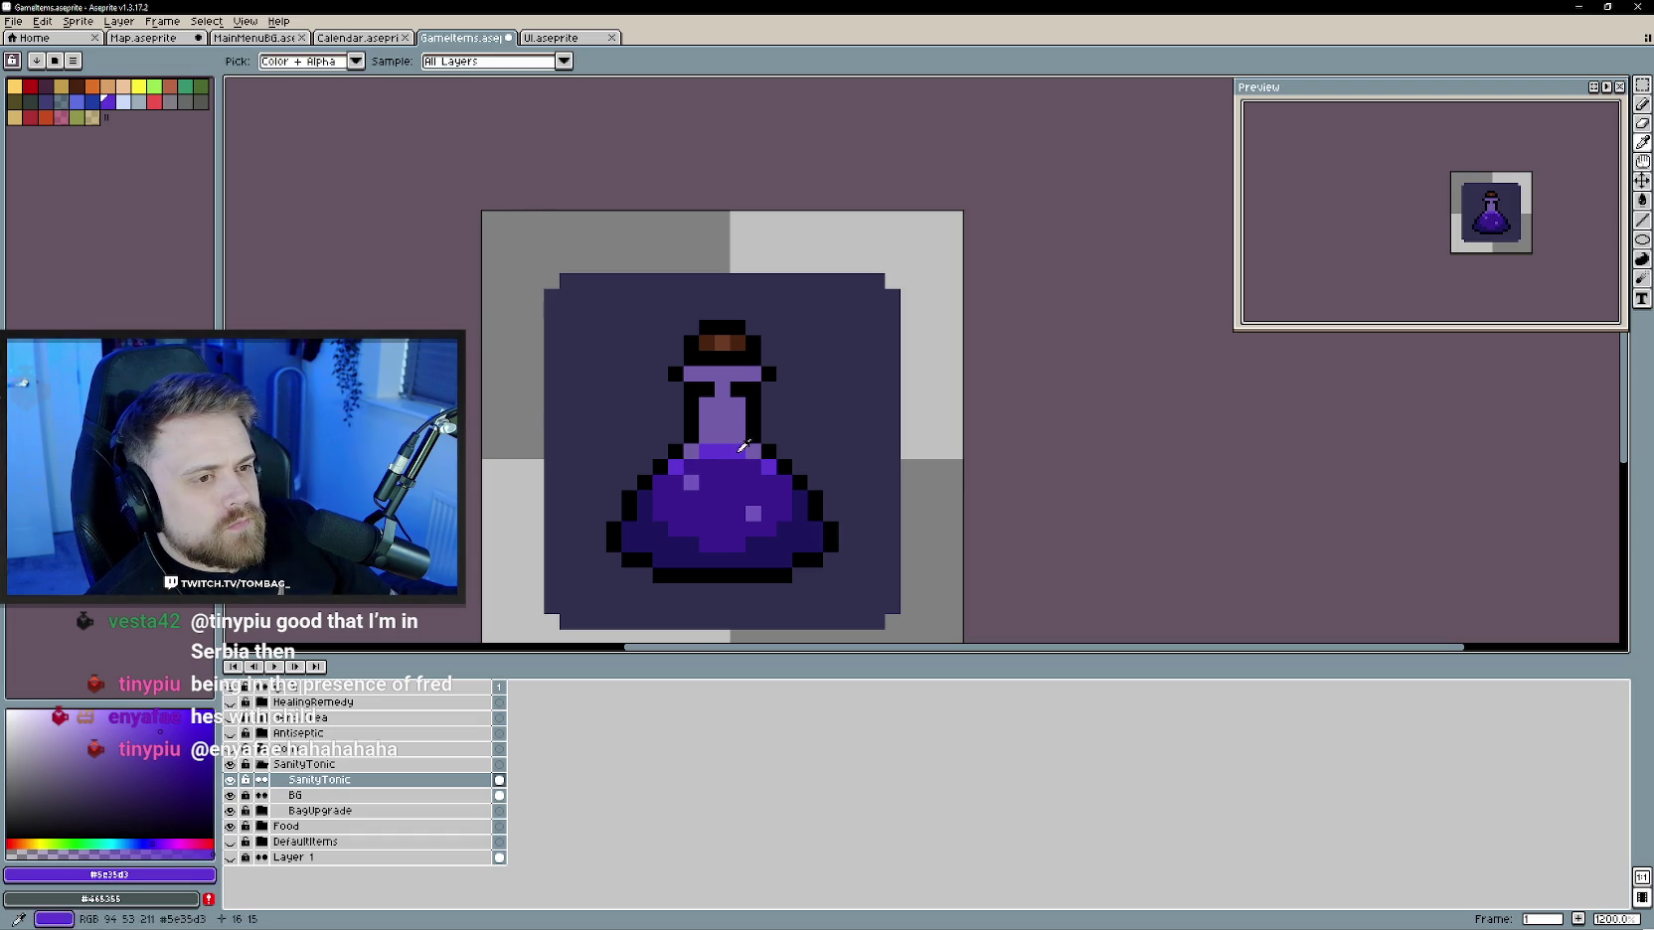
pyautogui.scroll(-3, 734, 492)
pyautogui.scroll(-1, 733, 504)
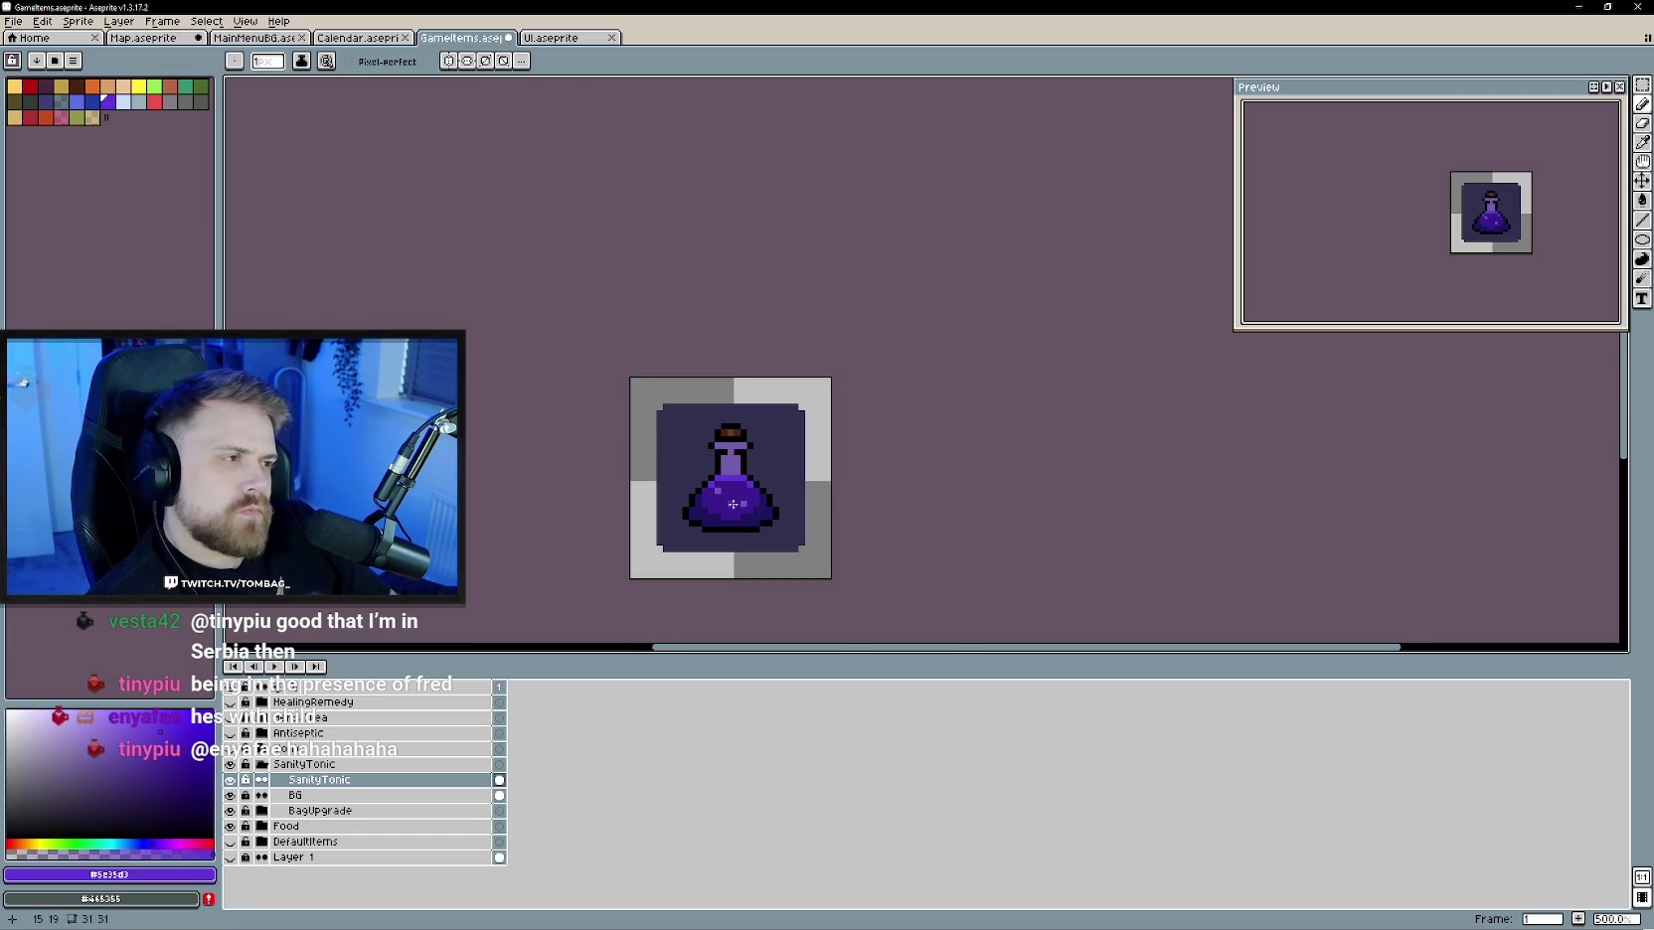
pyautogui.scroll(2, 732, 504)
pyautogui.keyDown('alt'); pyautogui.click(717, 511); pyautogui.keyUp('alt')
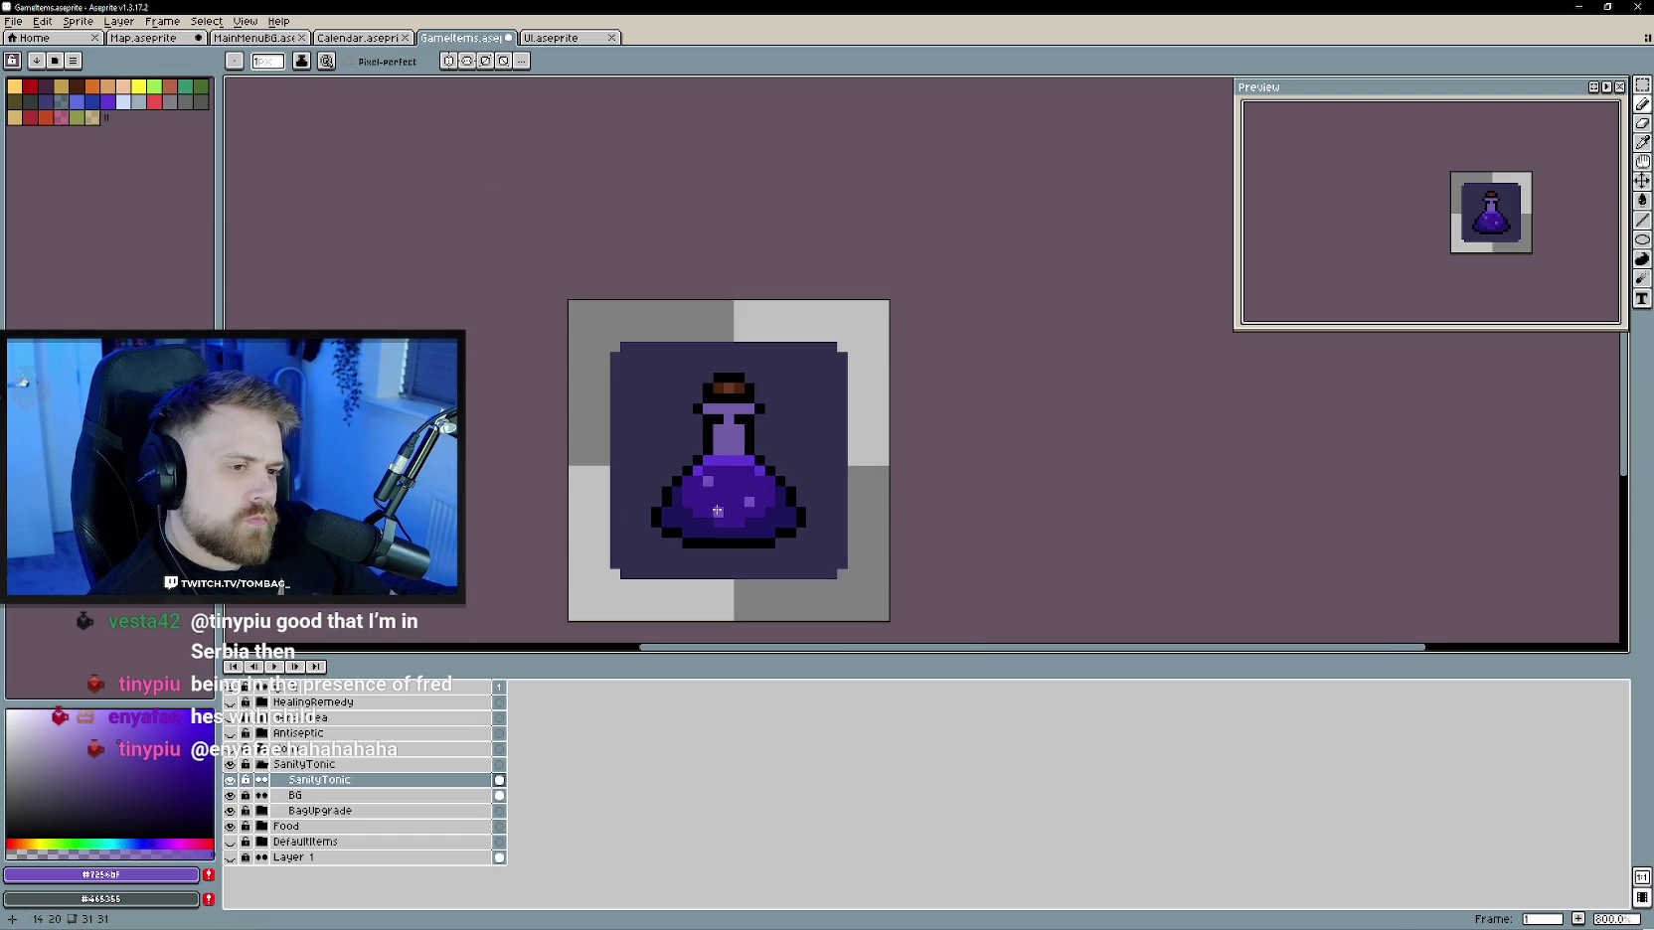
pyautogui.scroll(2, 717, 511)
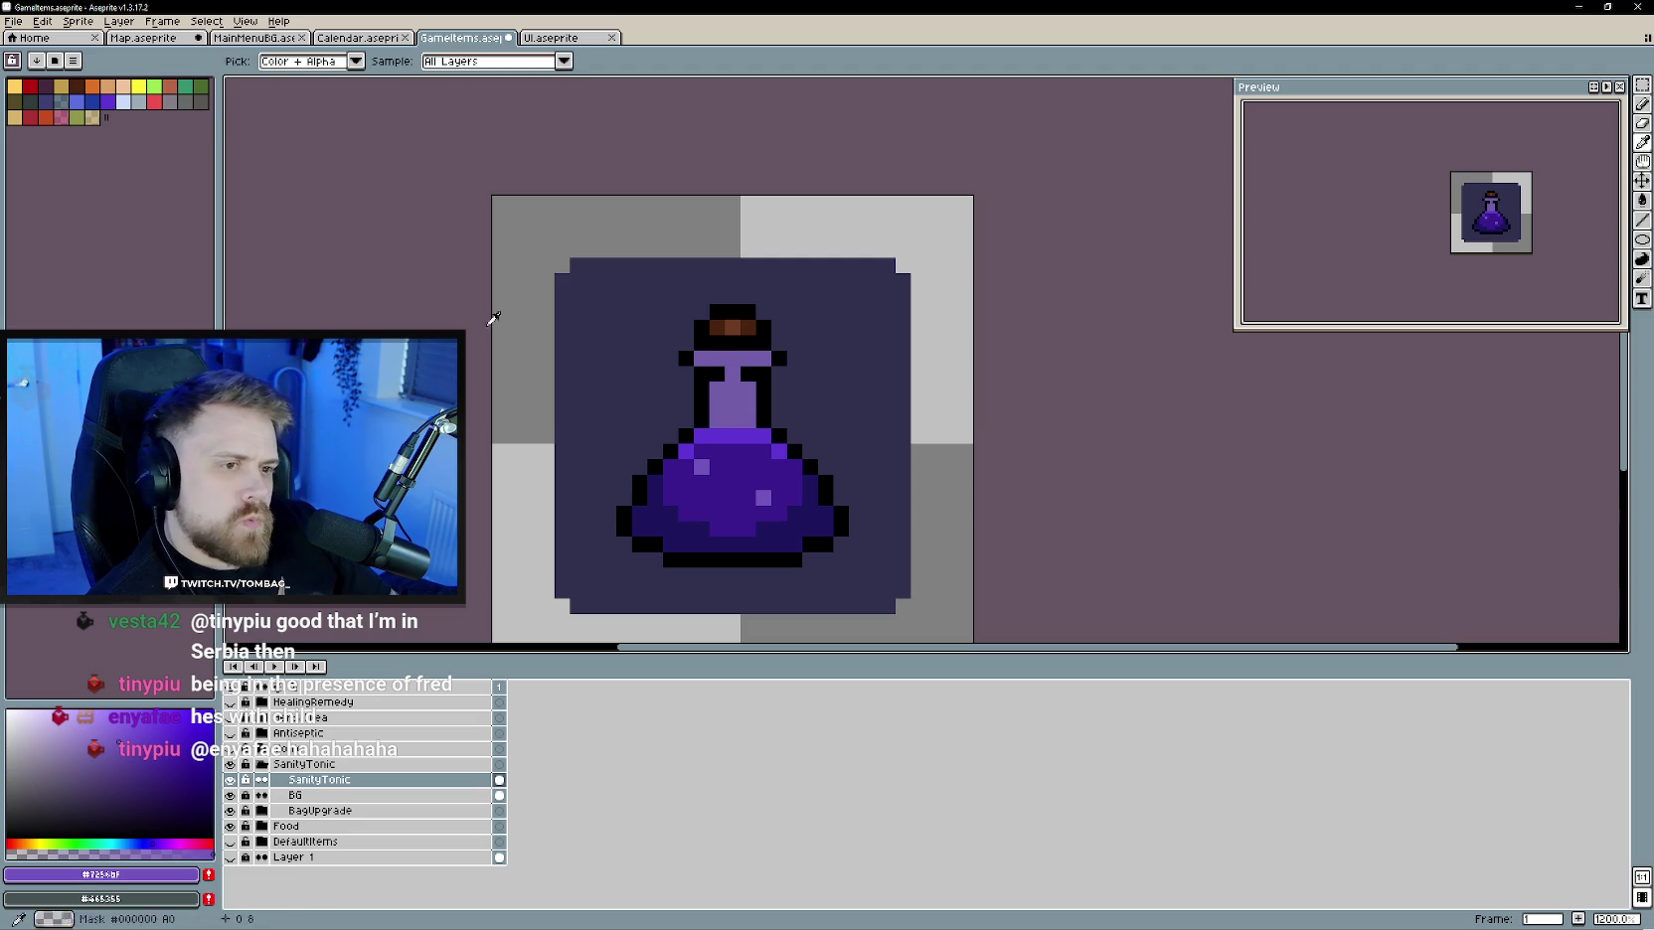
pyautogui.keyDown('alt'); pyautogui.click(733, 398); pyautogui.keyUp('alt')
pyautogui.moveTo(719, 392); pyautogui.dragTo(719, 401)
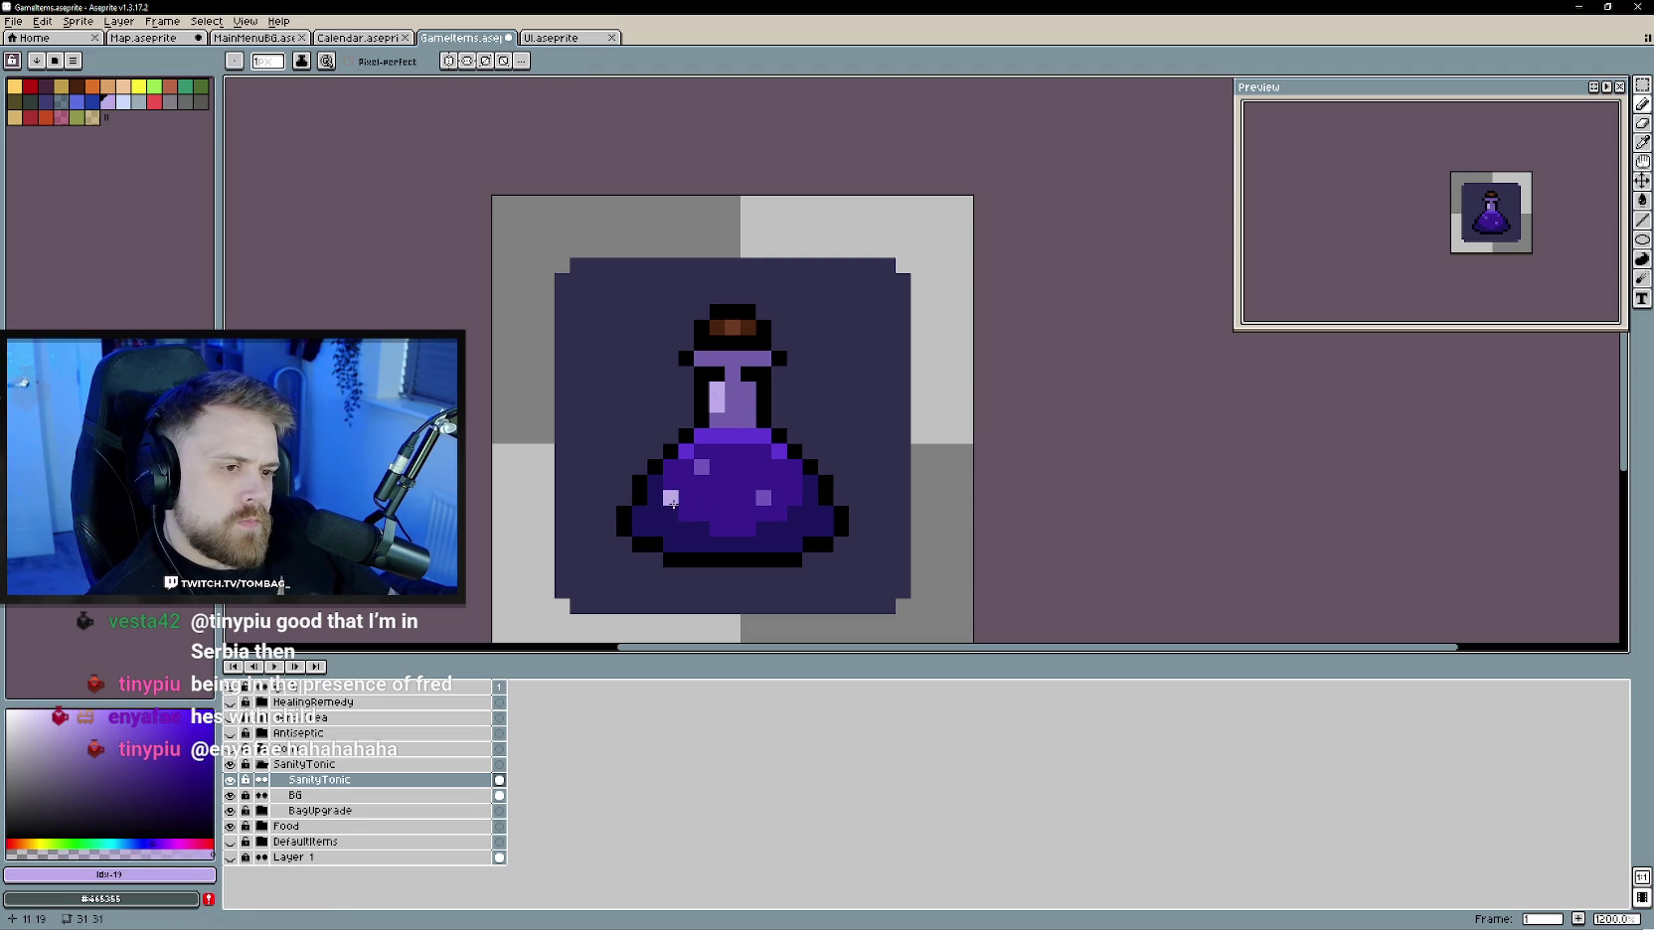
# - Dot a light purple speck onto the potion liquid
pyautogui.scroll(-5, 780, 558)
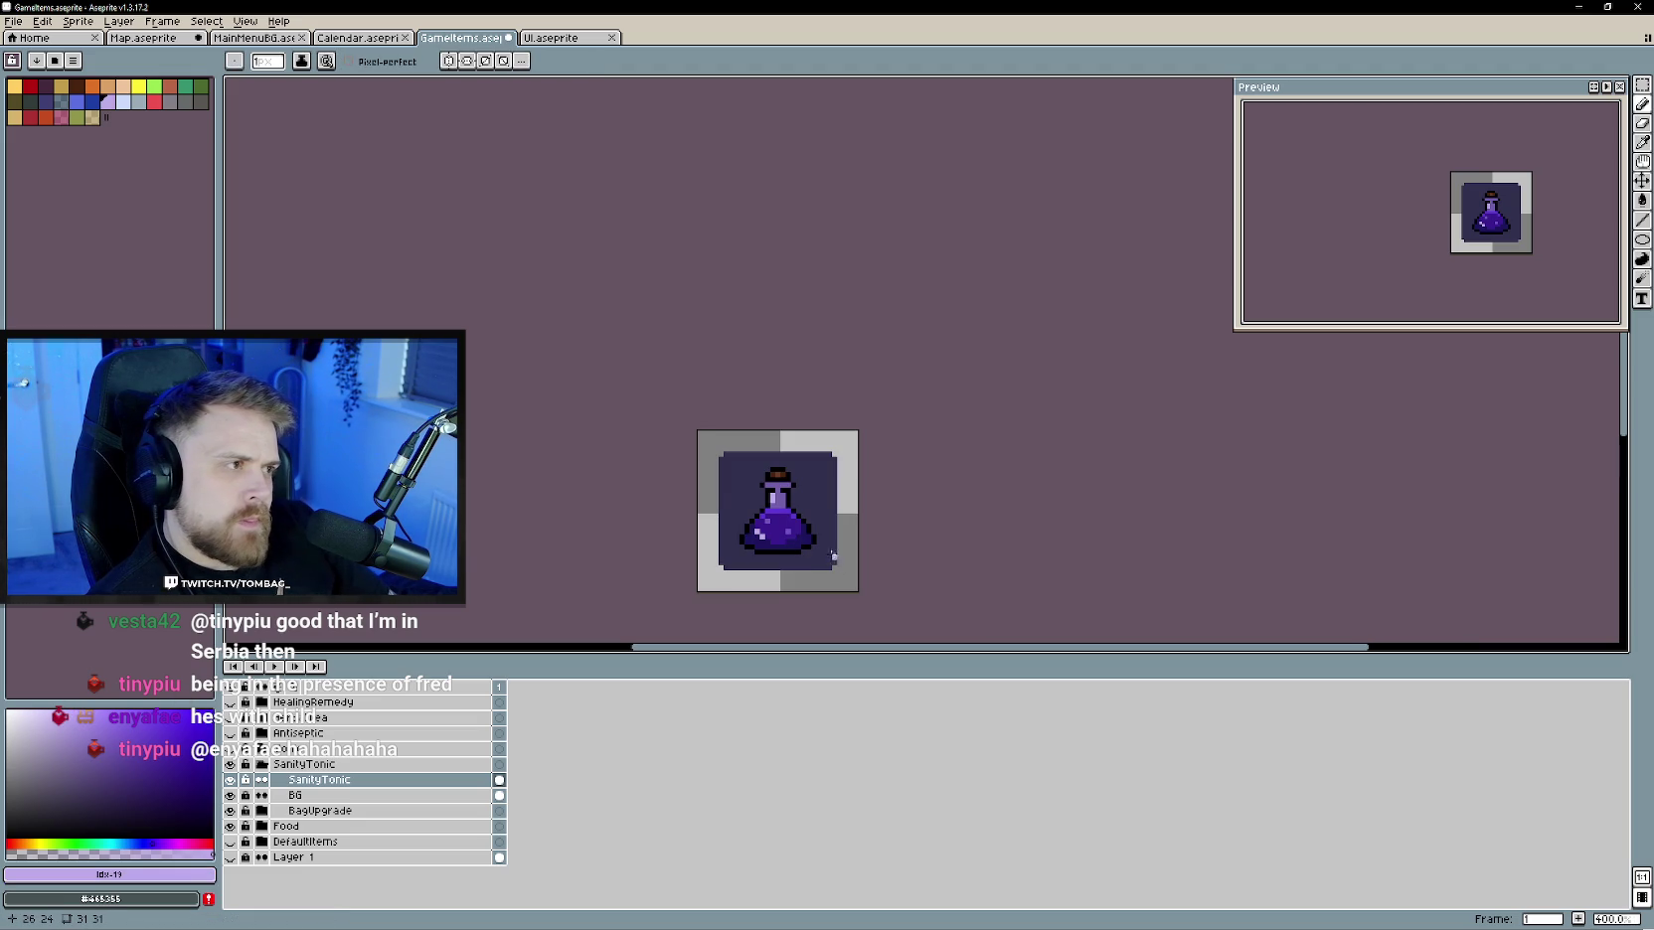
pyautogui.scroll(1, 791, 544)
pyautogui.scroll(-1, 810, 572)
pyautogui.scroll(1, 810, 571)
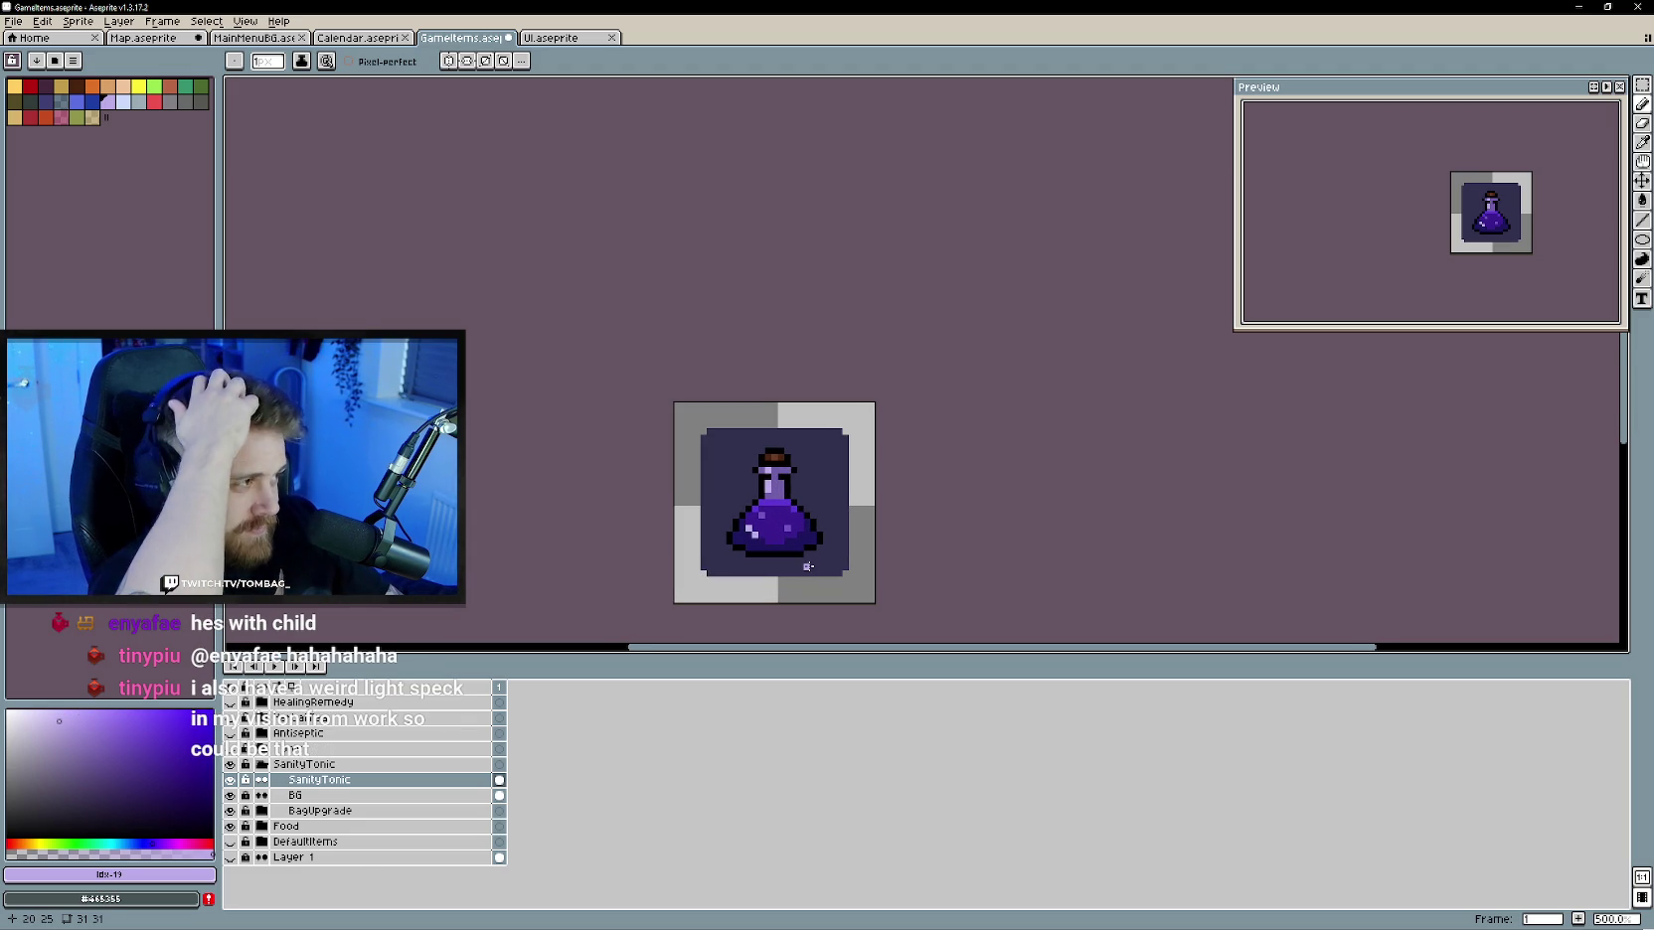
pyautogui.scroll(1, 785, 552)
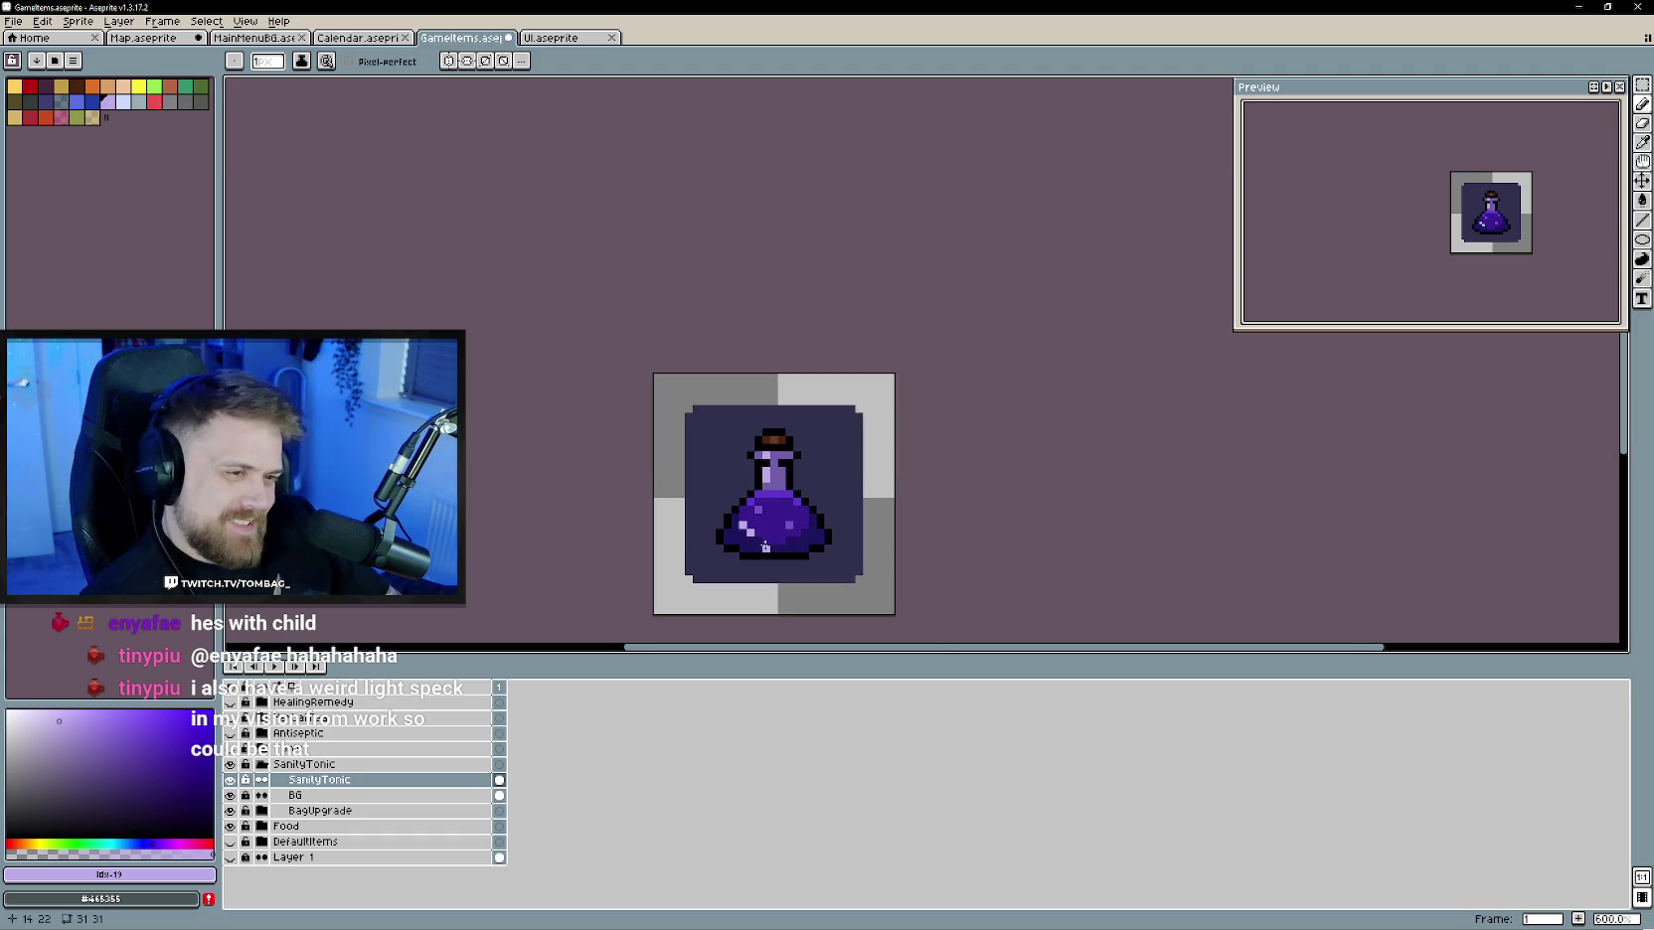
pyautogui.scroll(1, 762, 538)
pyautogui.click(766, 528)
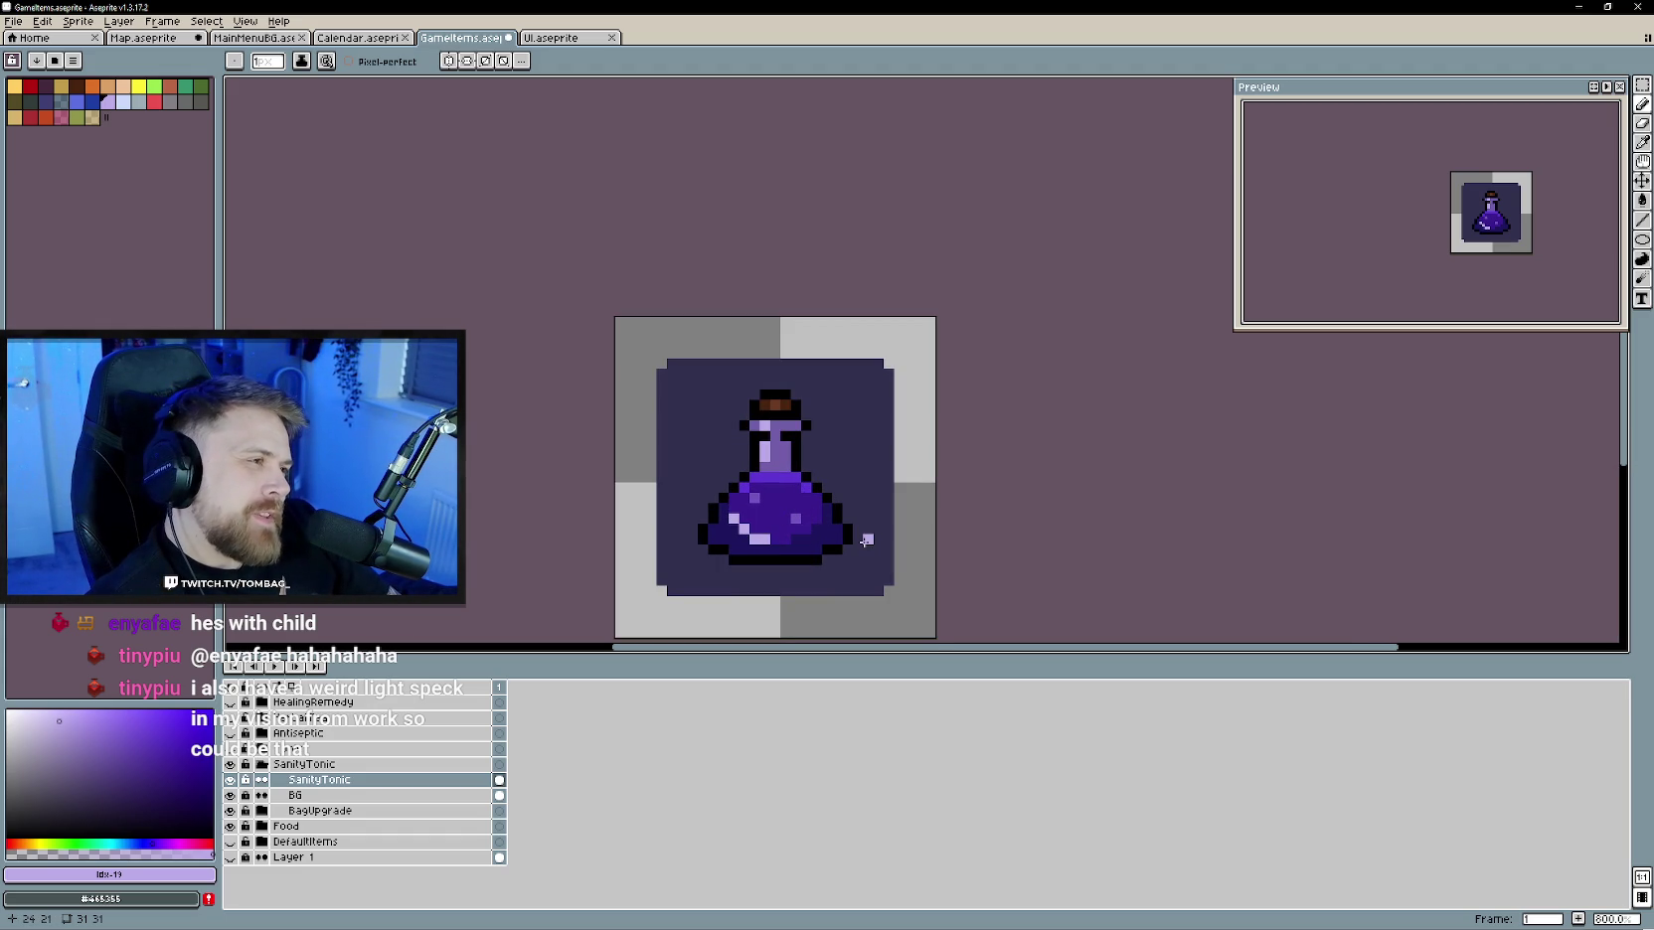
# - Undo the stray highlight specks on the liquid and return to the Pencil
pyautogui.hotkey('ctrl', 'z')
pyautogui.press('v')
pyautogui.press('b')
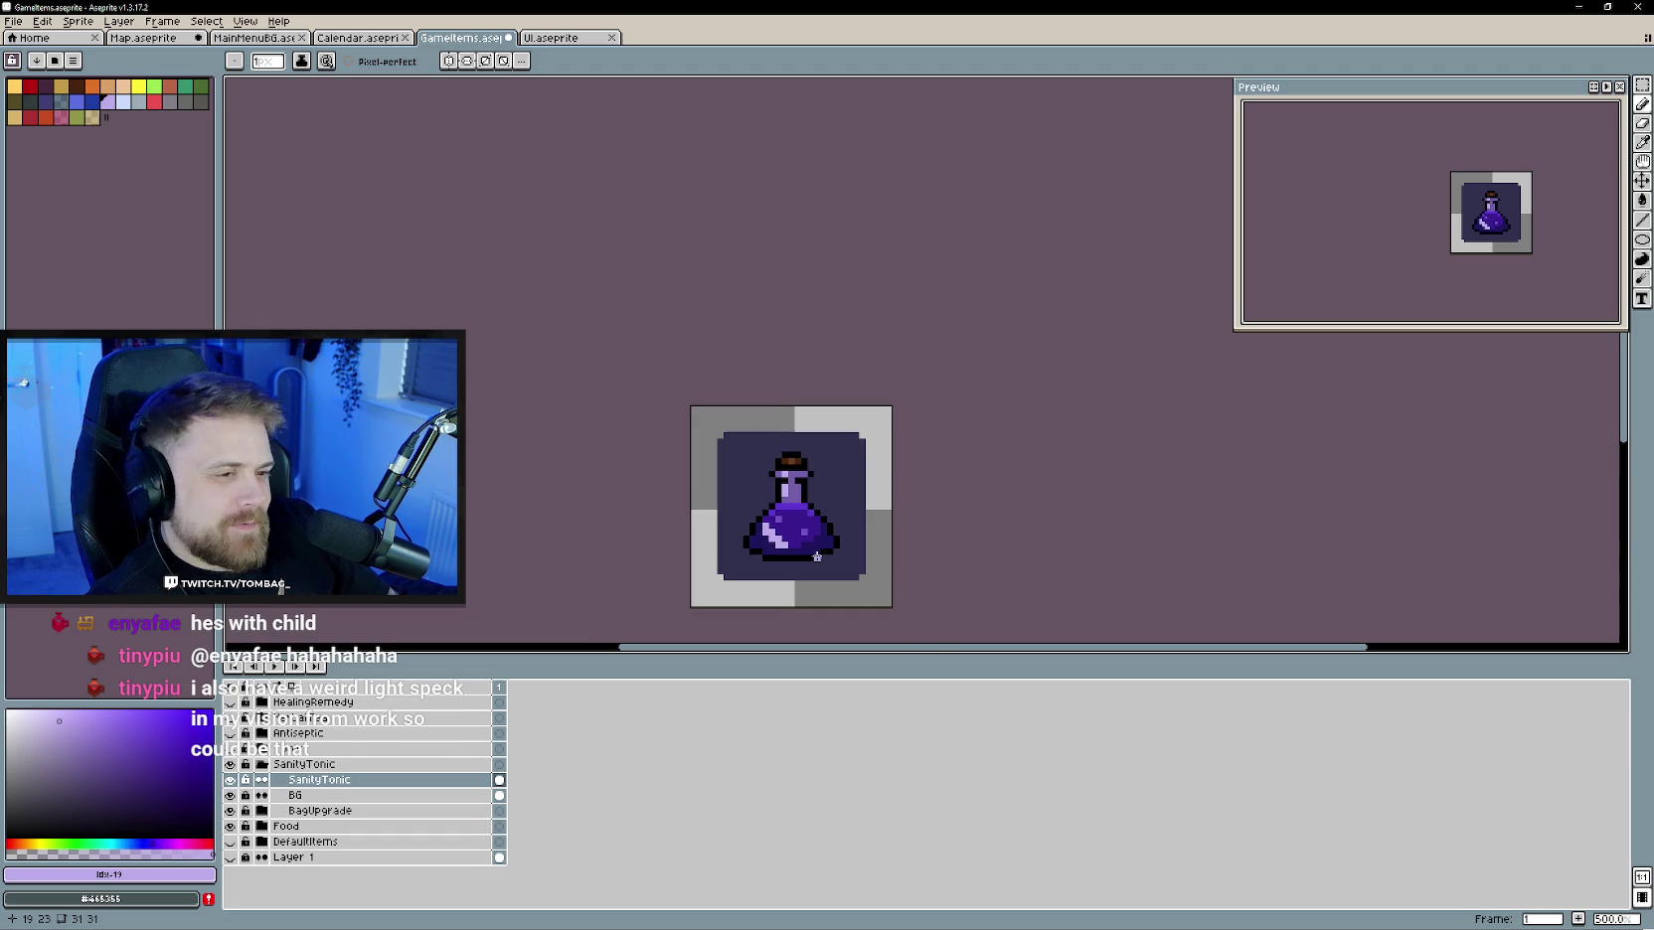
pyautogui.scroll(-2, 817, 557)
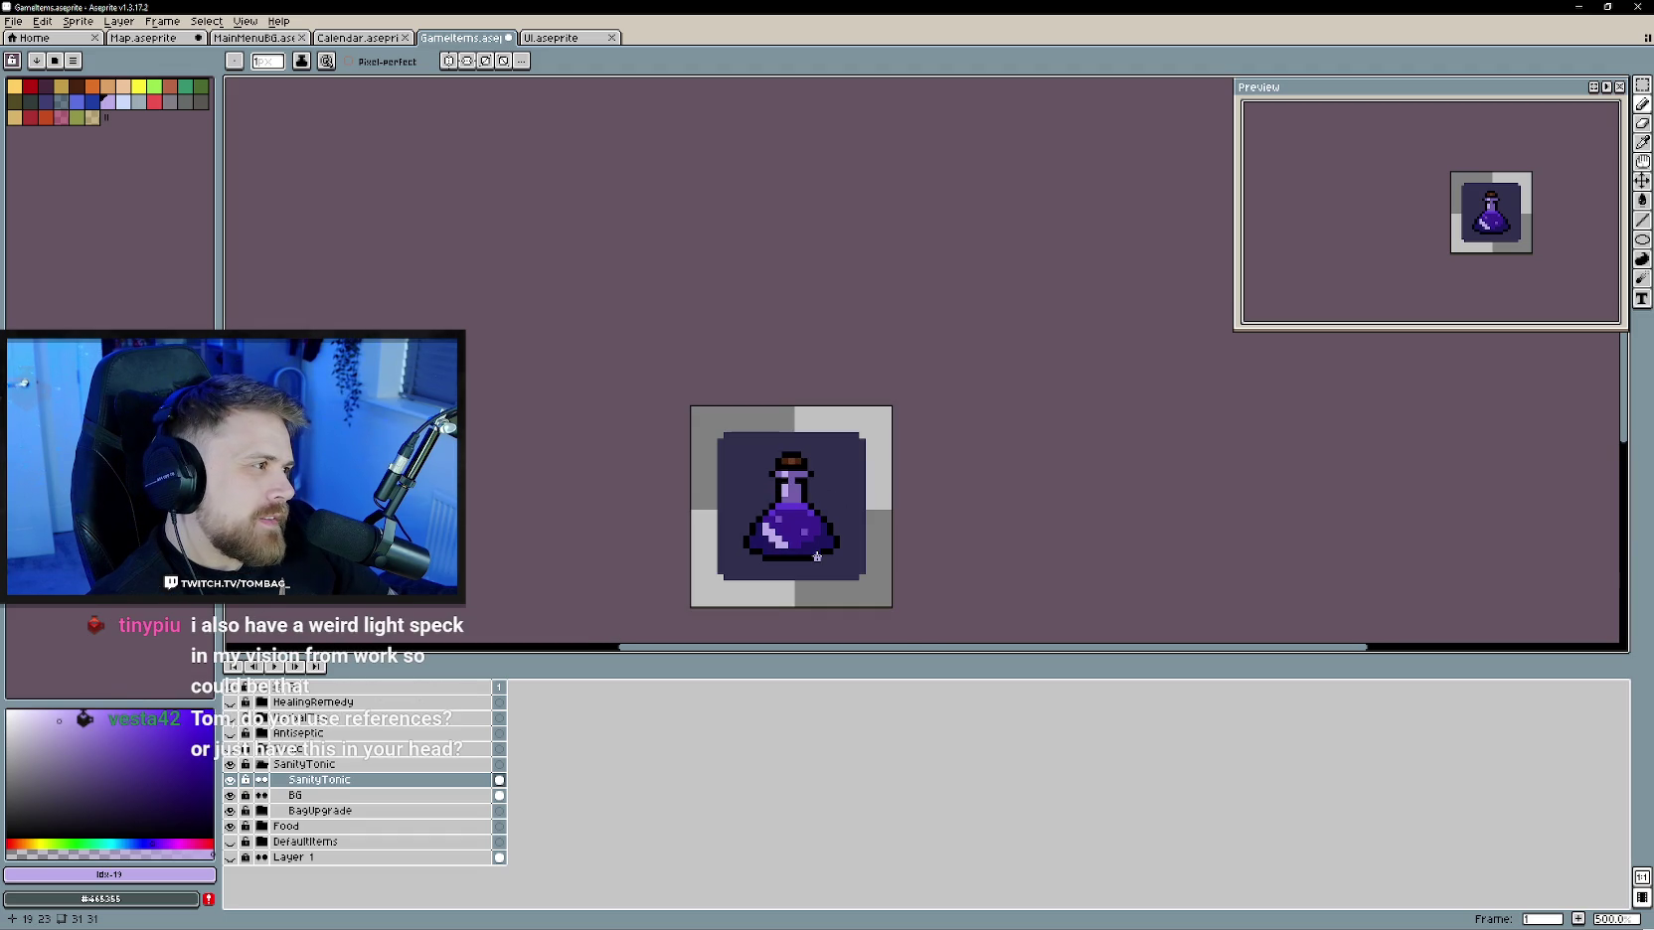
pyautogui.press('v')
pyautogui.hotkey('ctrl', 'z')
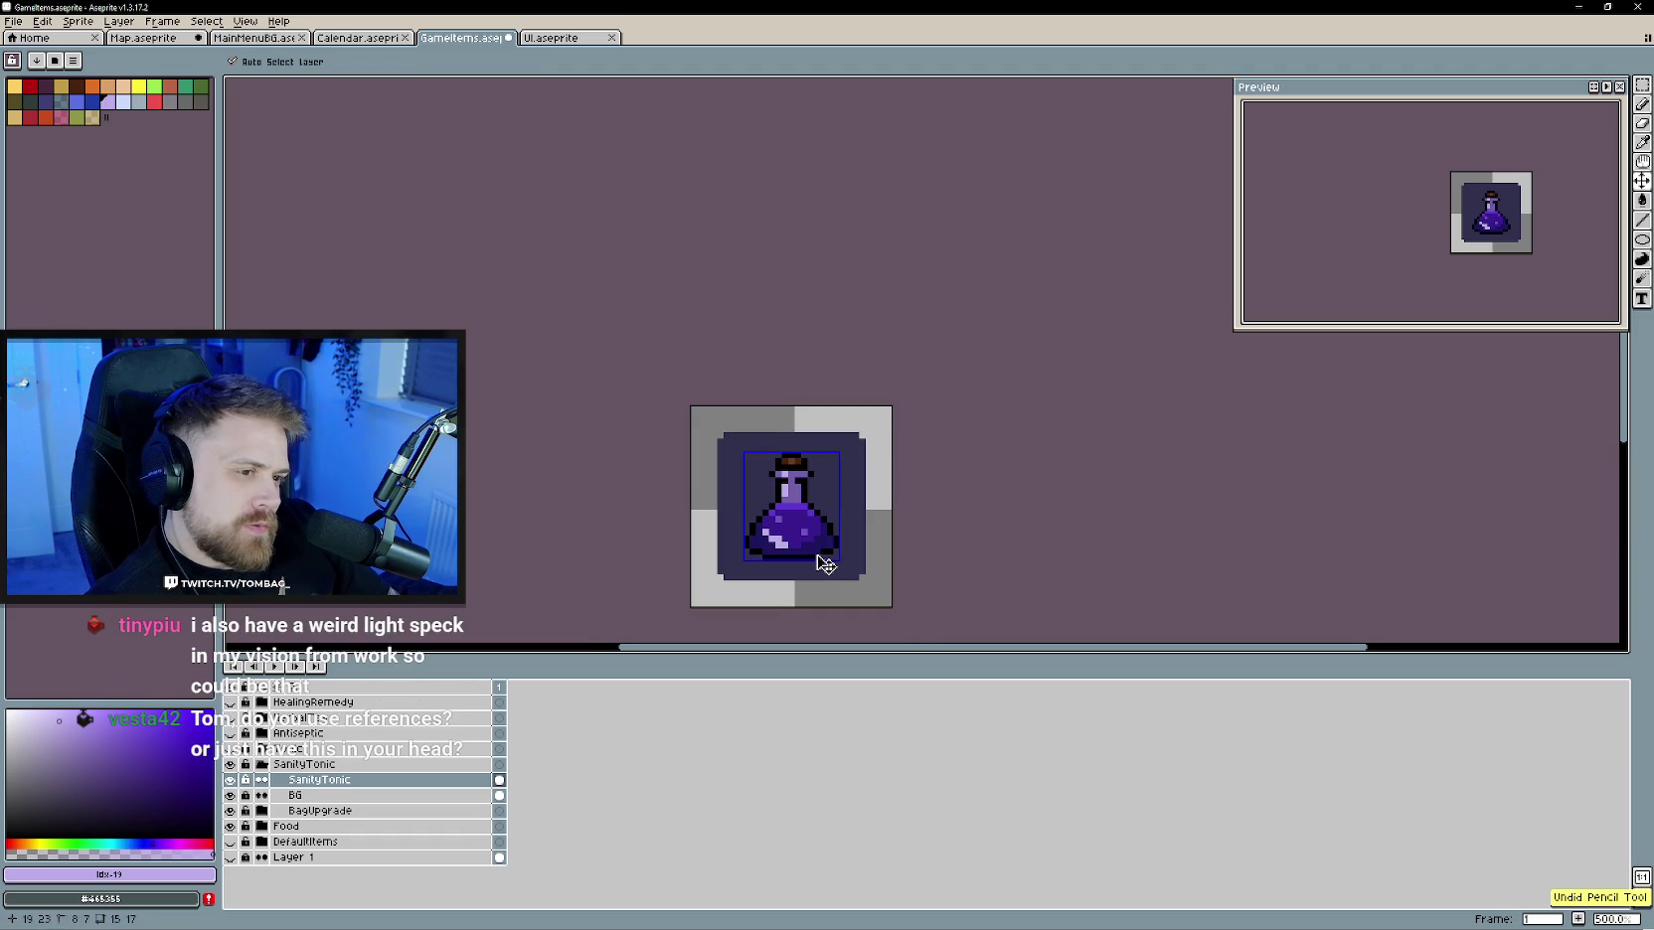
pyautogui.hotkey('ctrl', 'z')
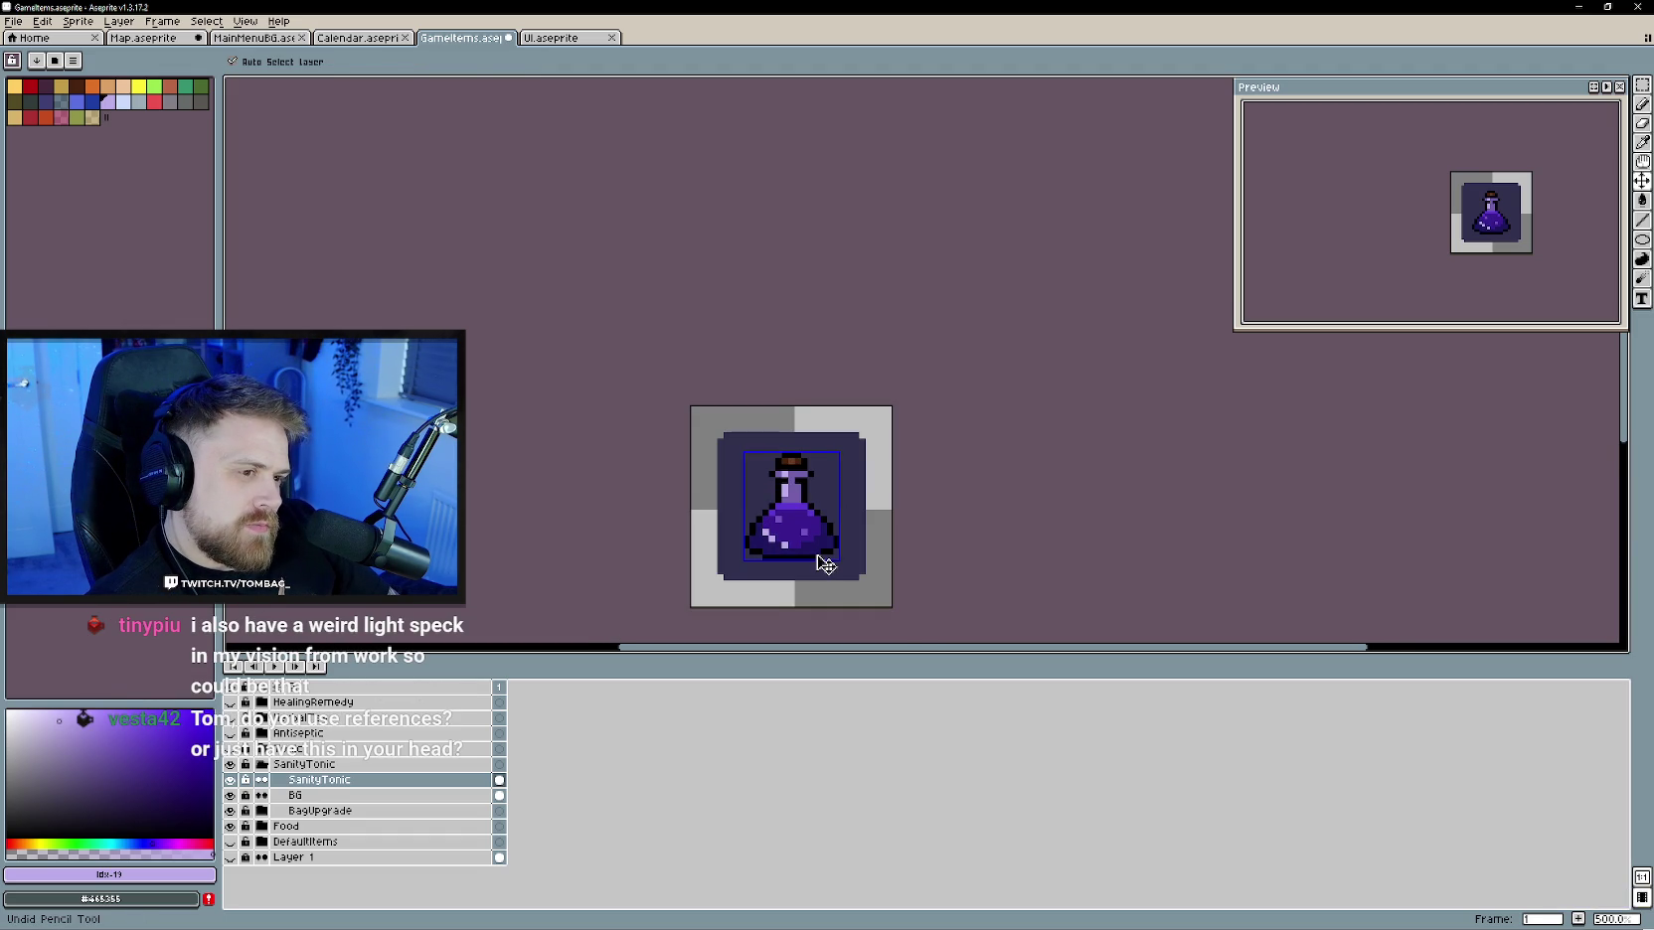
pyautogui.press('b')
pyautogui.scroll(2, 821, 558)
pyautogui.scroll(2, 815, 567)
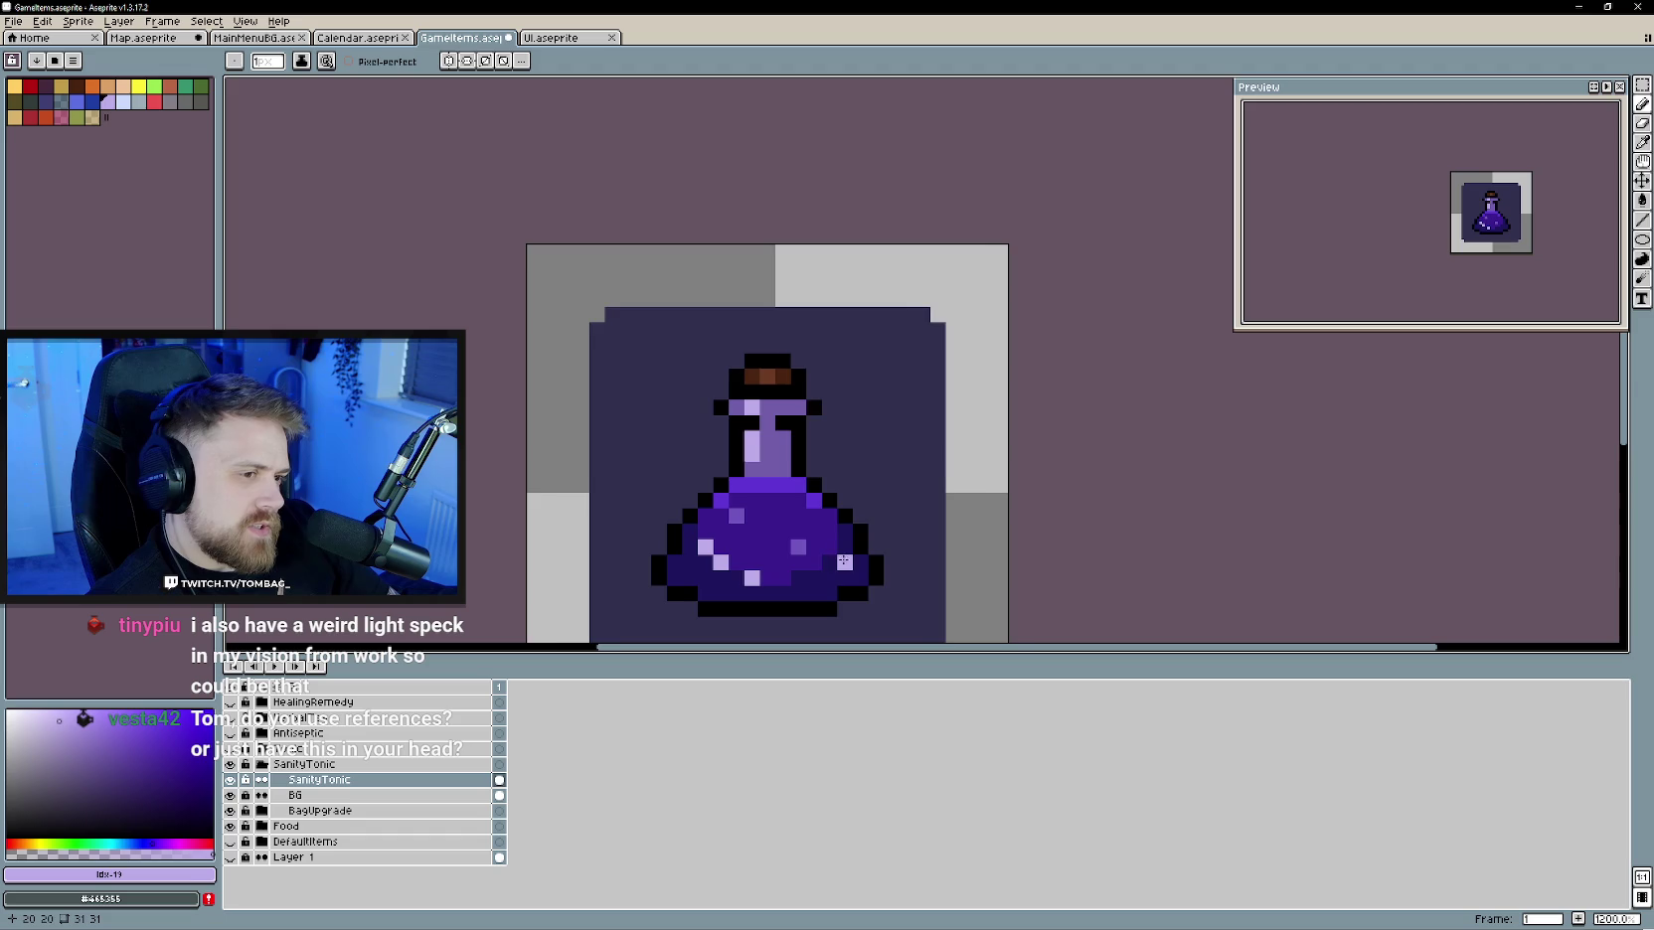
pyautogui.scroll(-2, 839, 559)
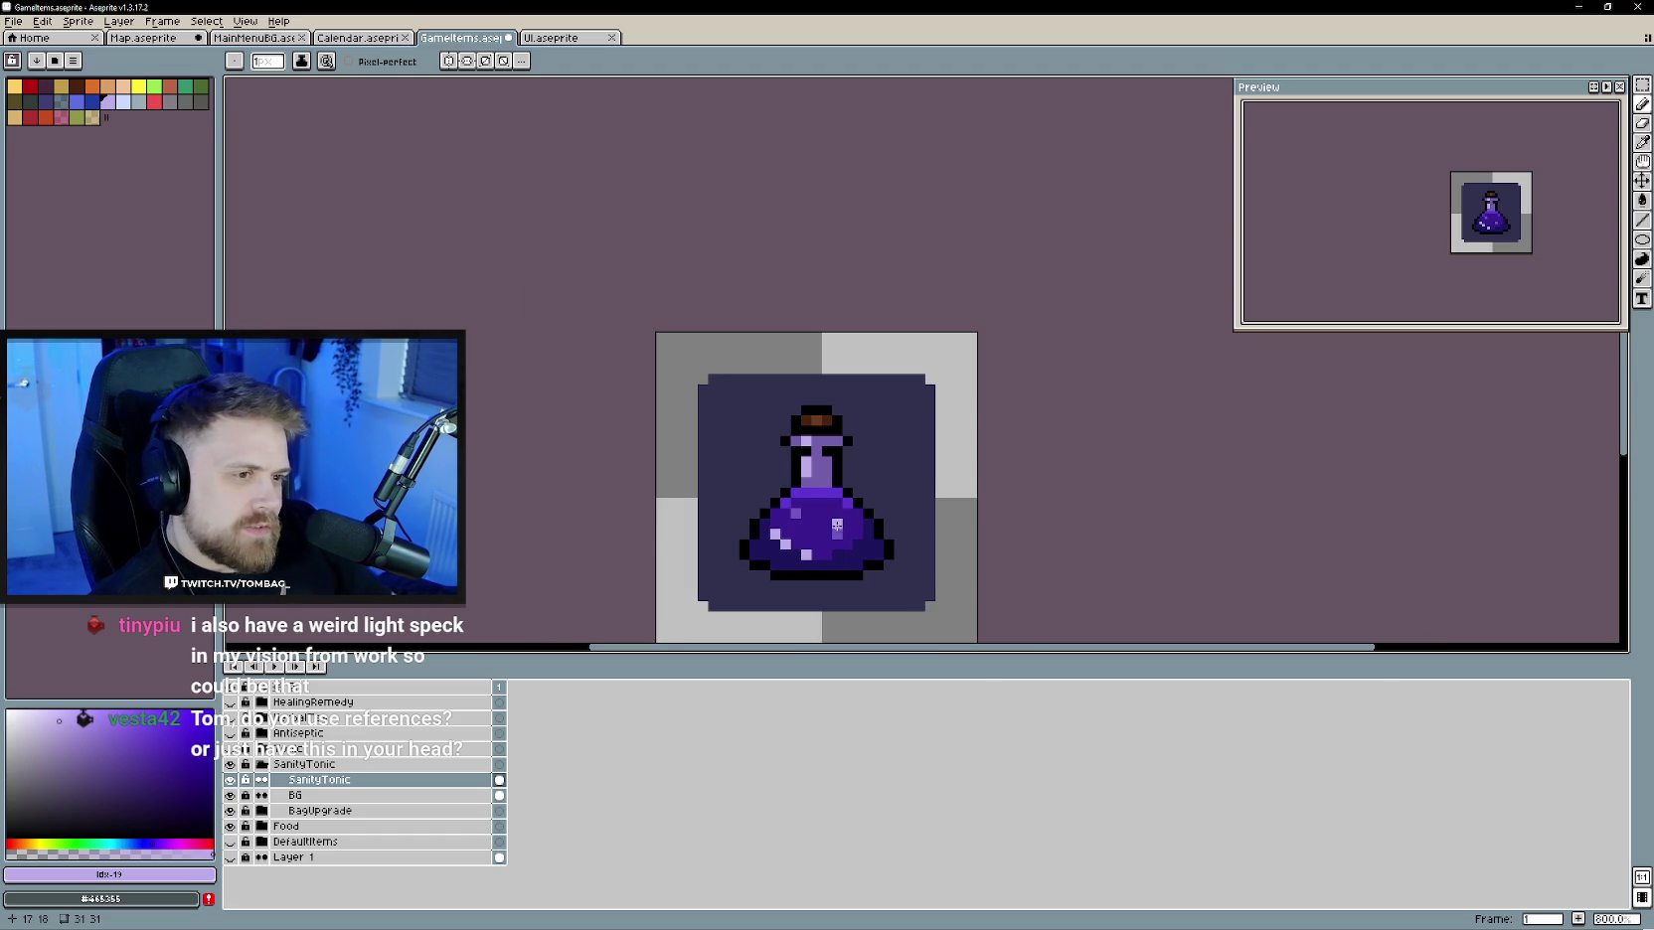
pyautogui.scroll(-1, 830, 527)
pyautogui.scroll(1, 819, 492)
# - Paint a dark navy shading pixel on the flask's lower right edge
pyautogui.press('i')
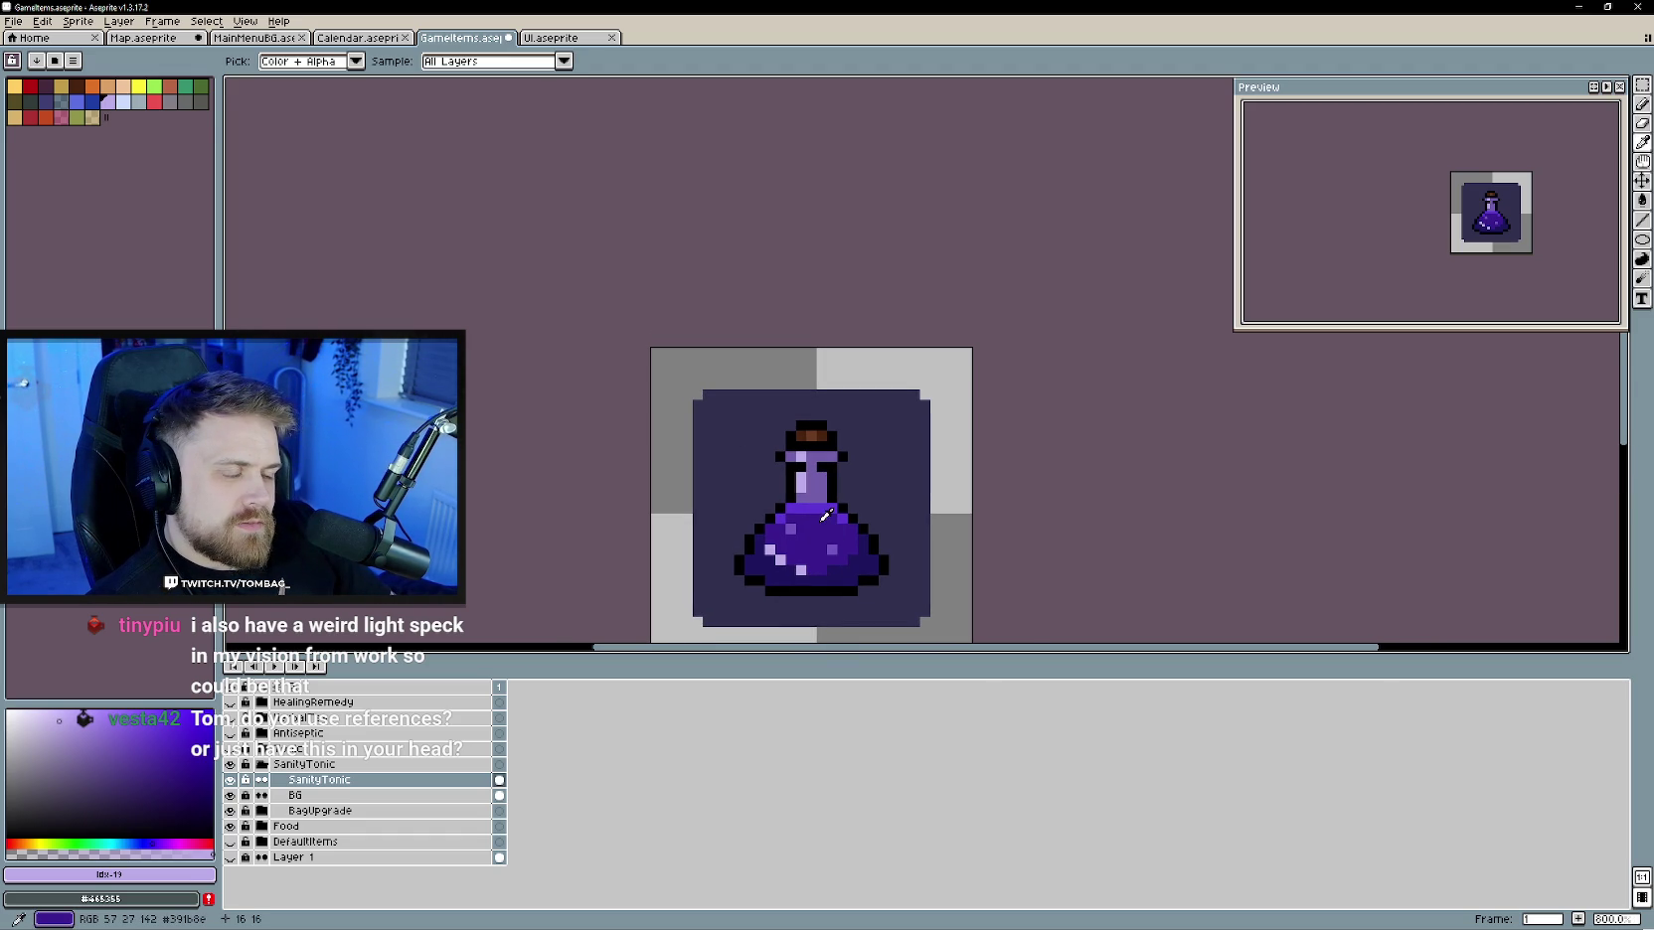
pyautogui.click(860, 548)
pyautogui.click(181, 797)
pyautogui.click(149, 842)
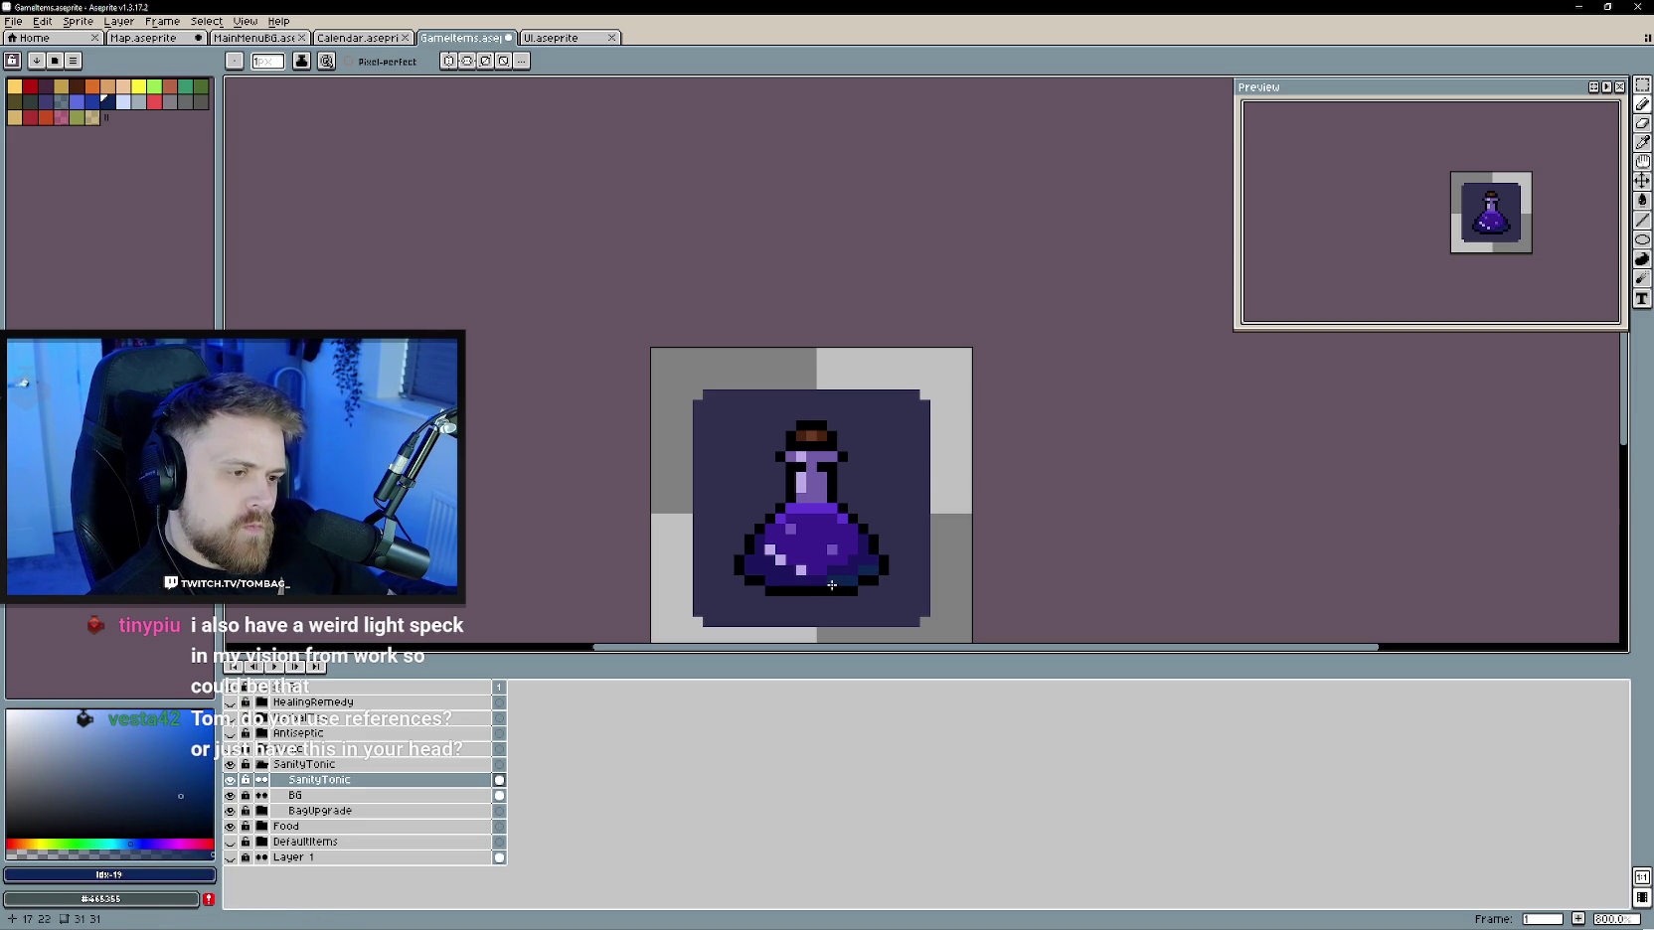
pyautogui.click(875, 561)
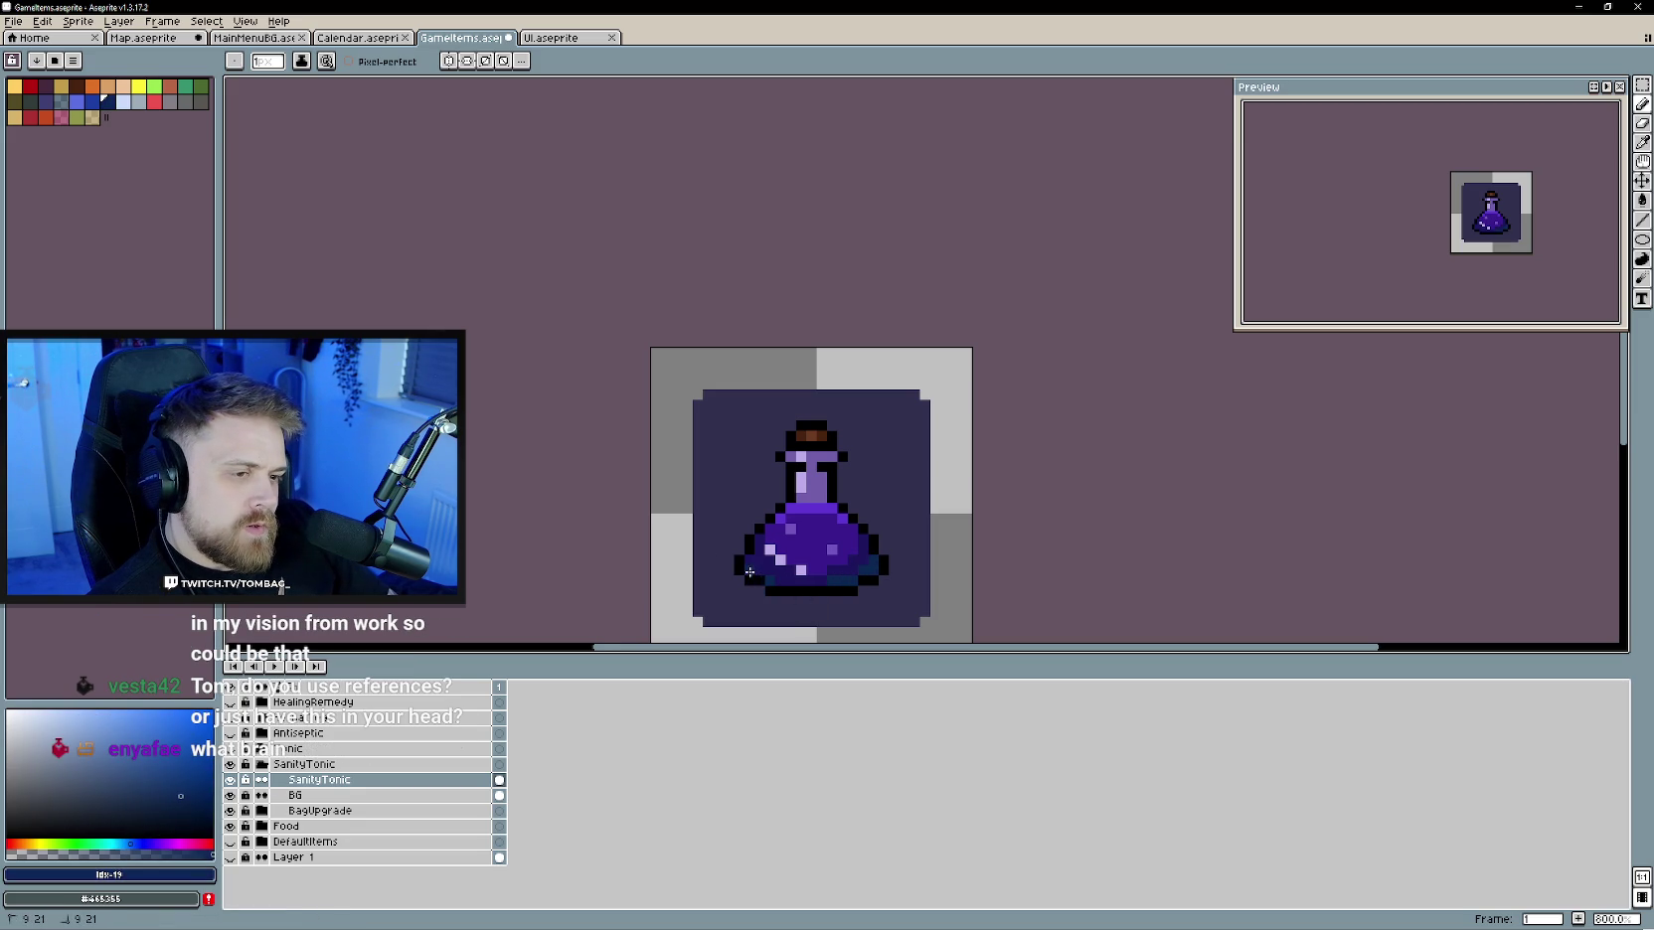
# - Eyedrop deep purple #1d155d and brighter #5e35d3 from the potion, then collapse the SanityTonic group
pyautogui.scroll(-1, 825, 553)
pyautogui.scroll(1, 870, 590)
pyautogui.scroll(2, 865, 587)
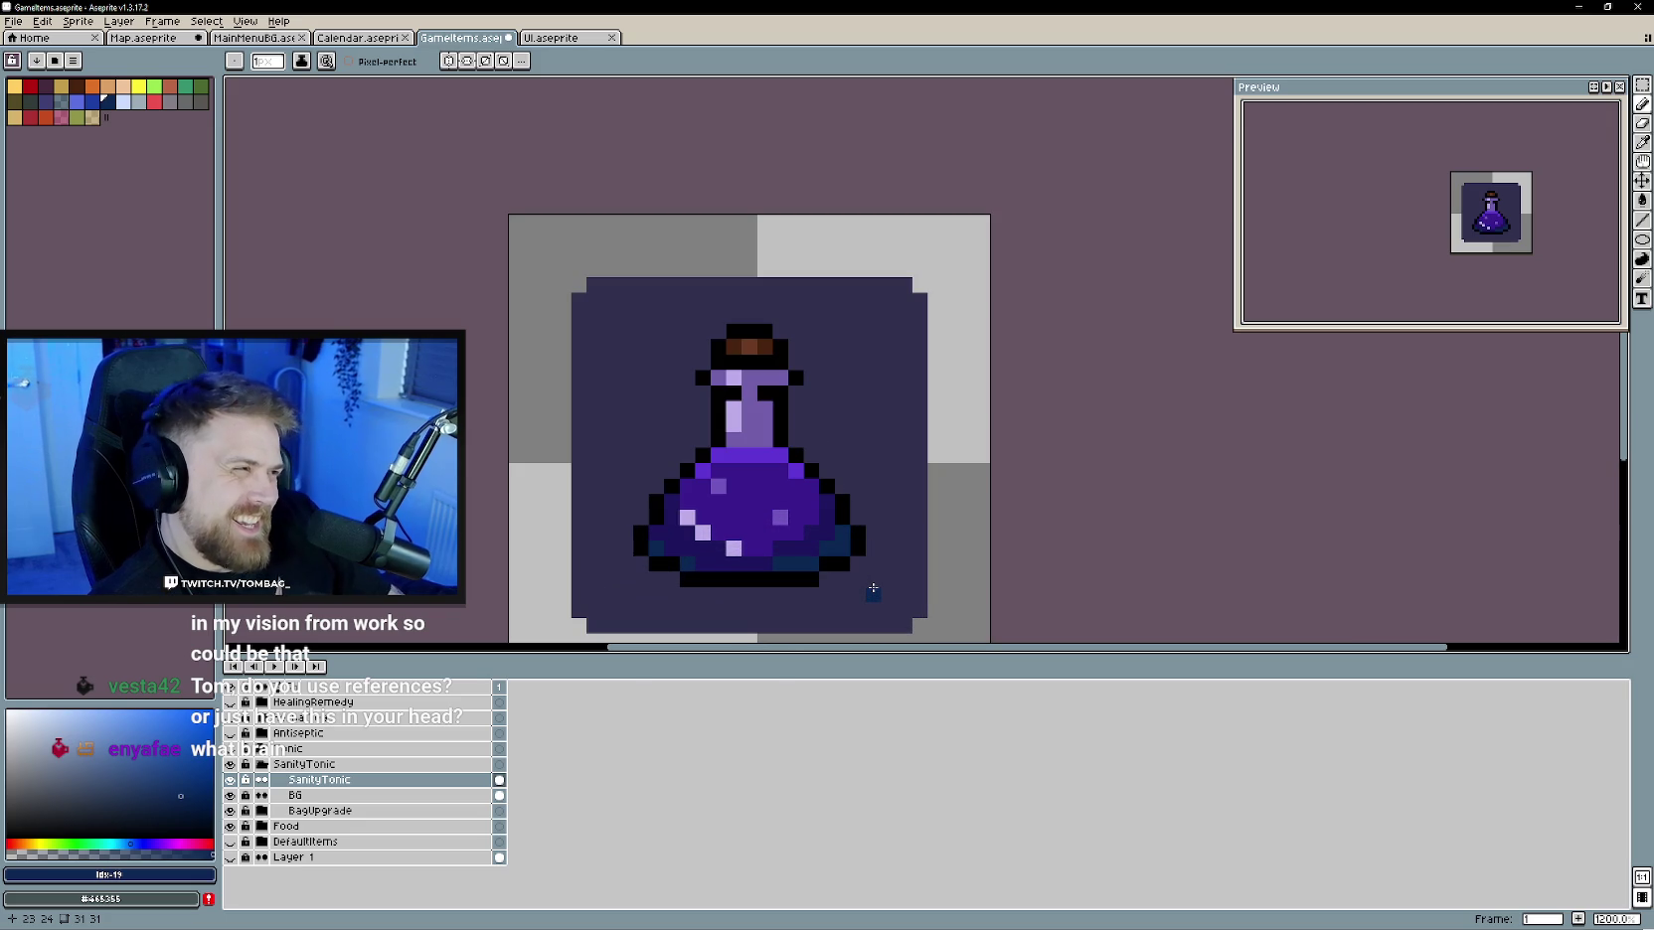
pyautogui.keyDown('alt'); pyautogui.click(736, 522); pyautogui.keyUp('alt')
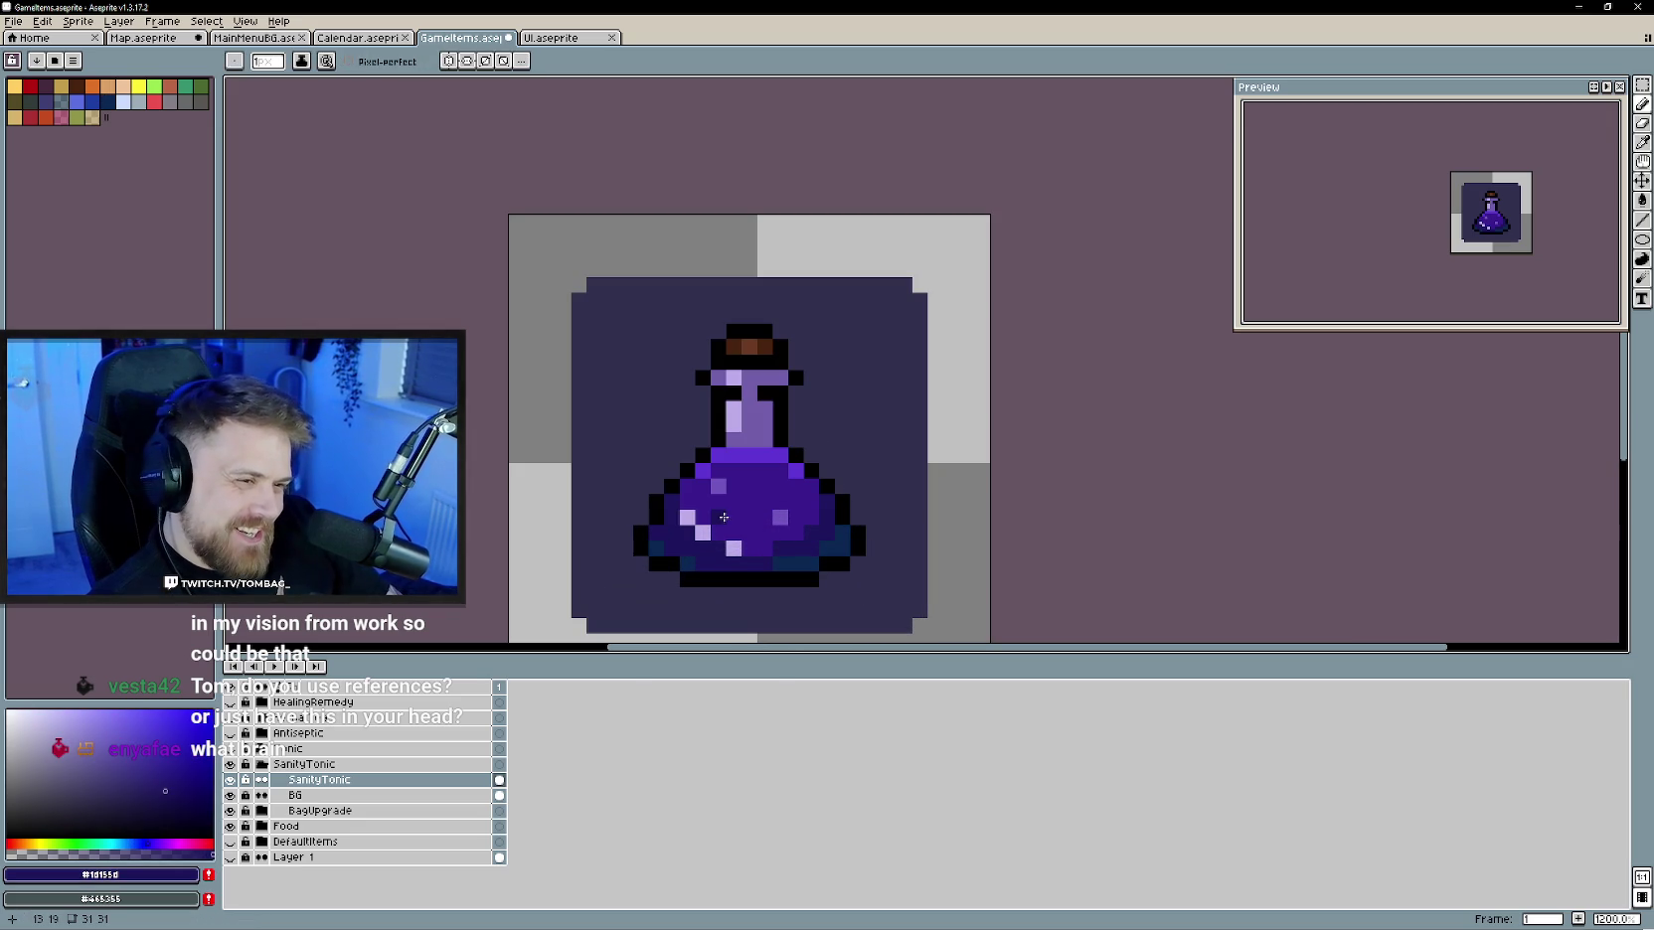
pyautogui.press('alt')
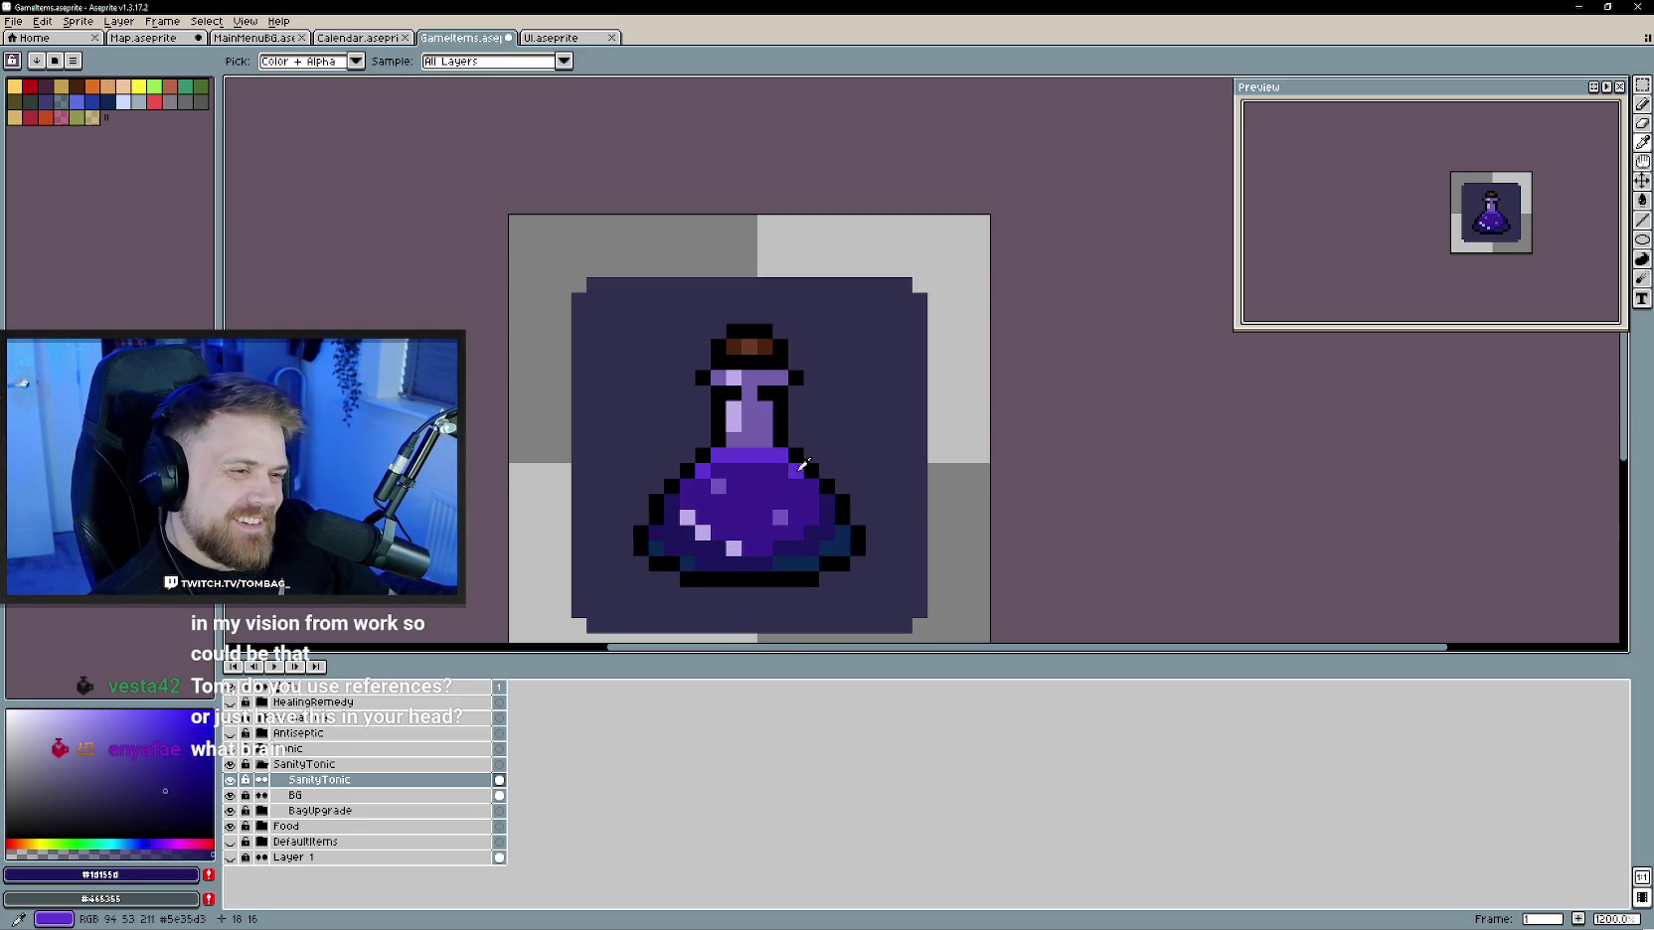
pyautogui.keyDown('alt'); pyautogui.click(805, 465); pyautogui.keyUp('alt')
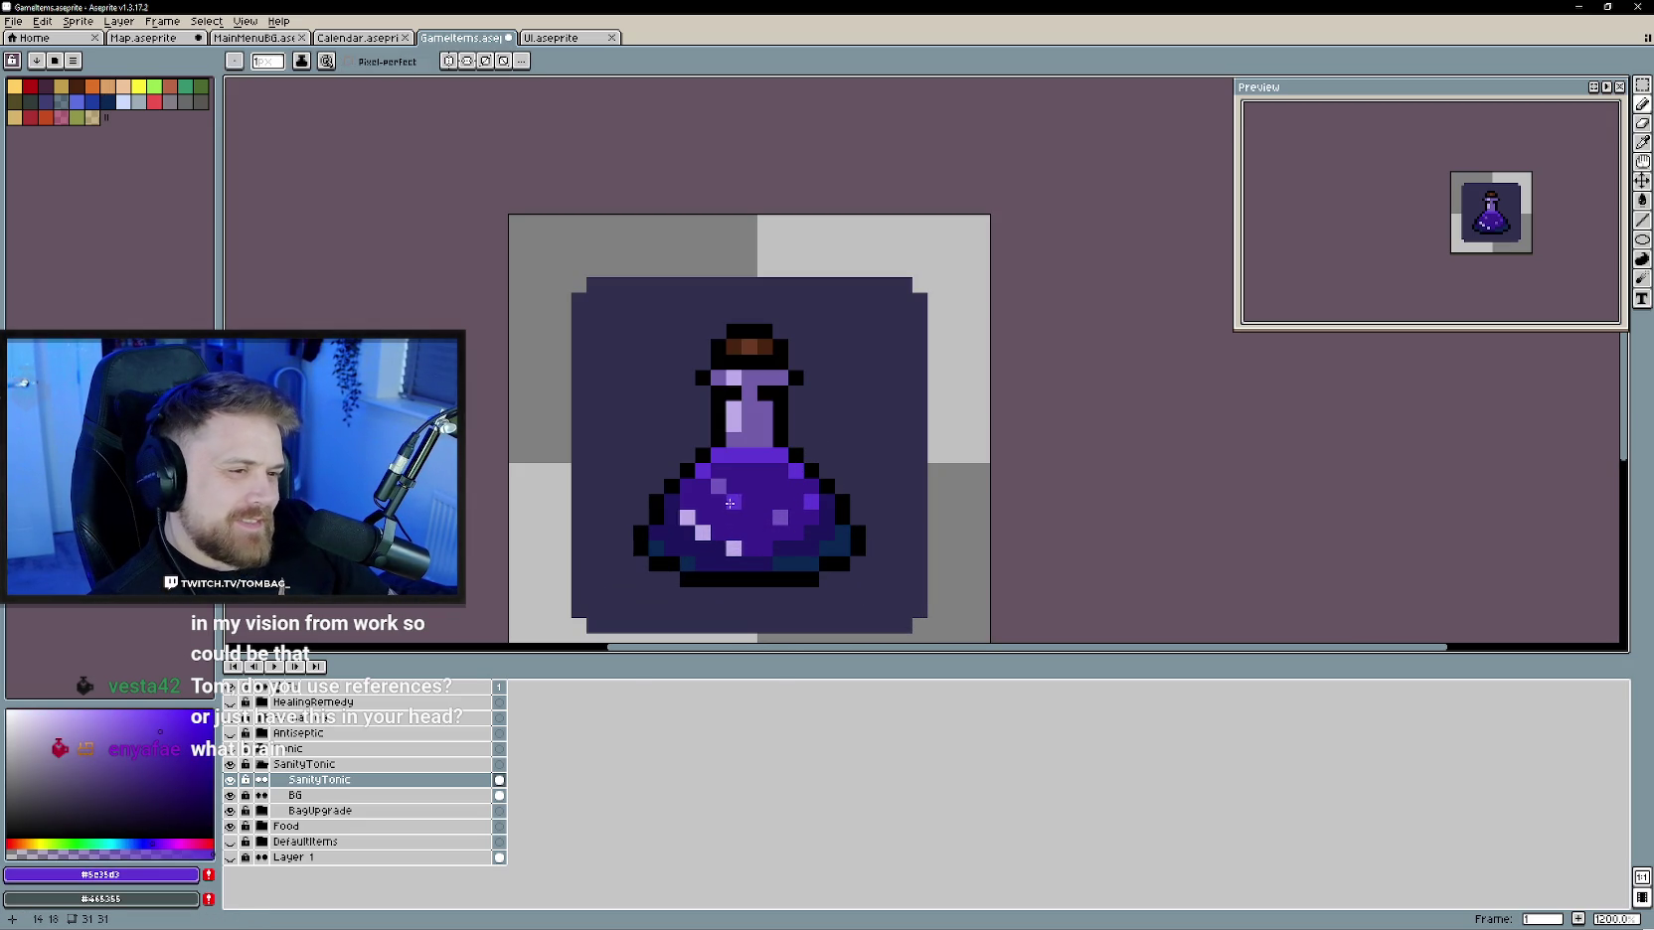
pyautogui.scroll(-3, 764, 564)
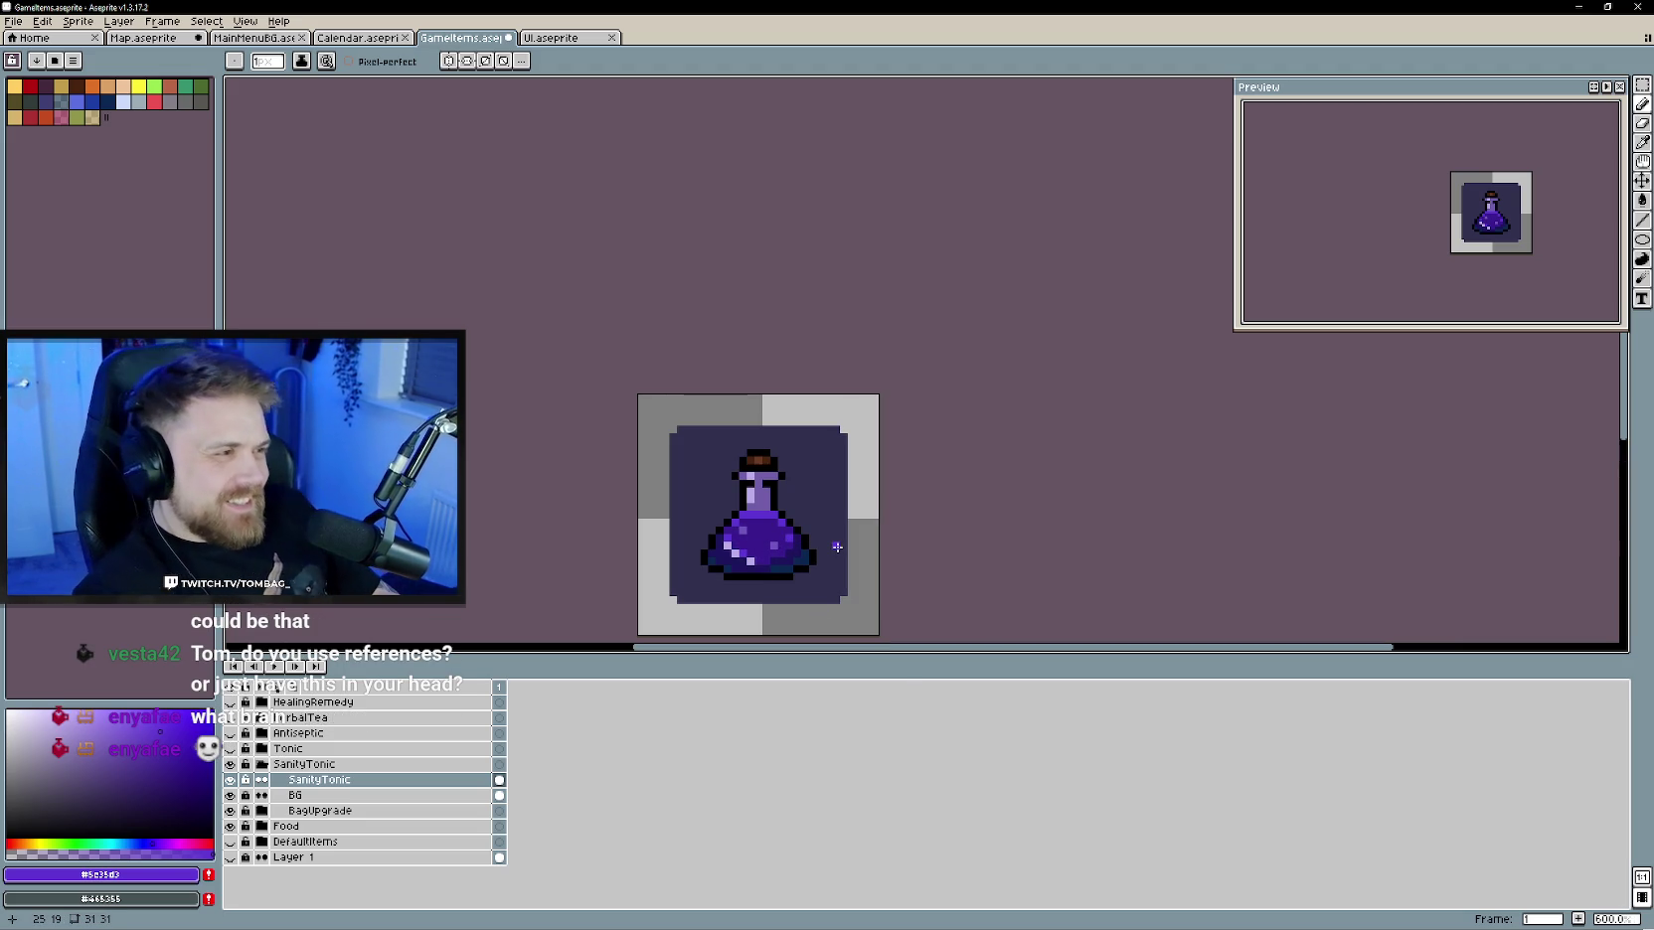
pyautogui.click(270, 769)
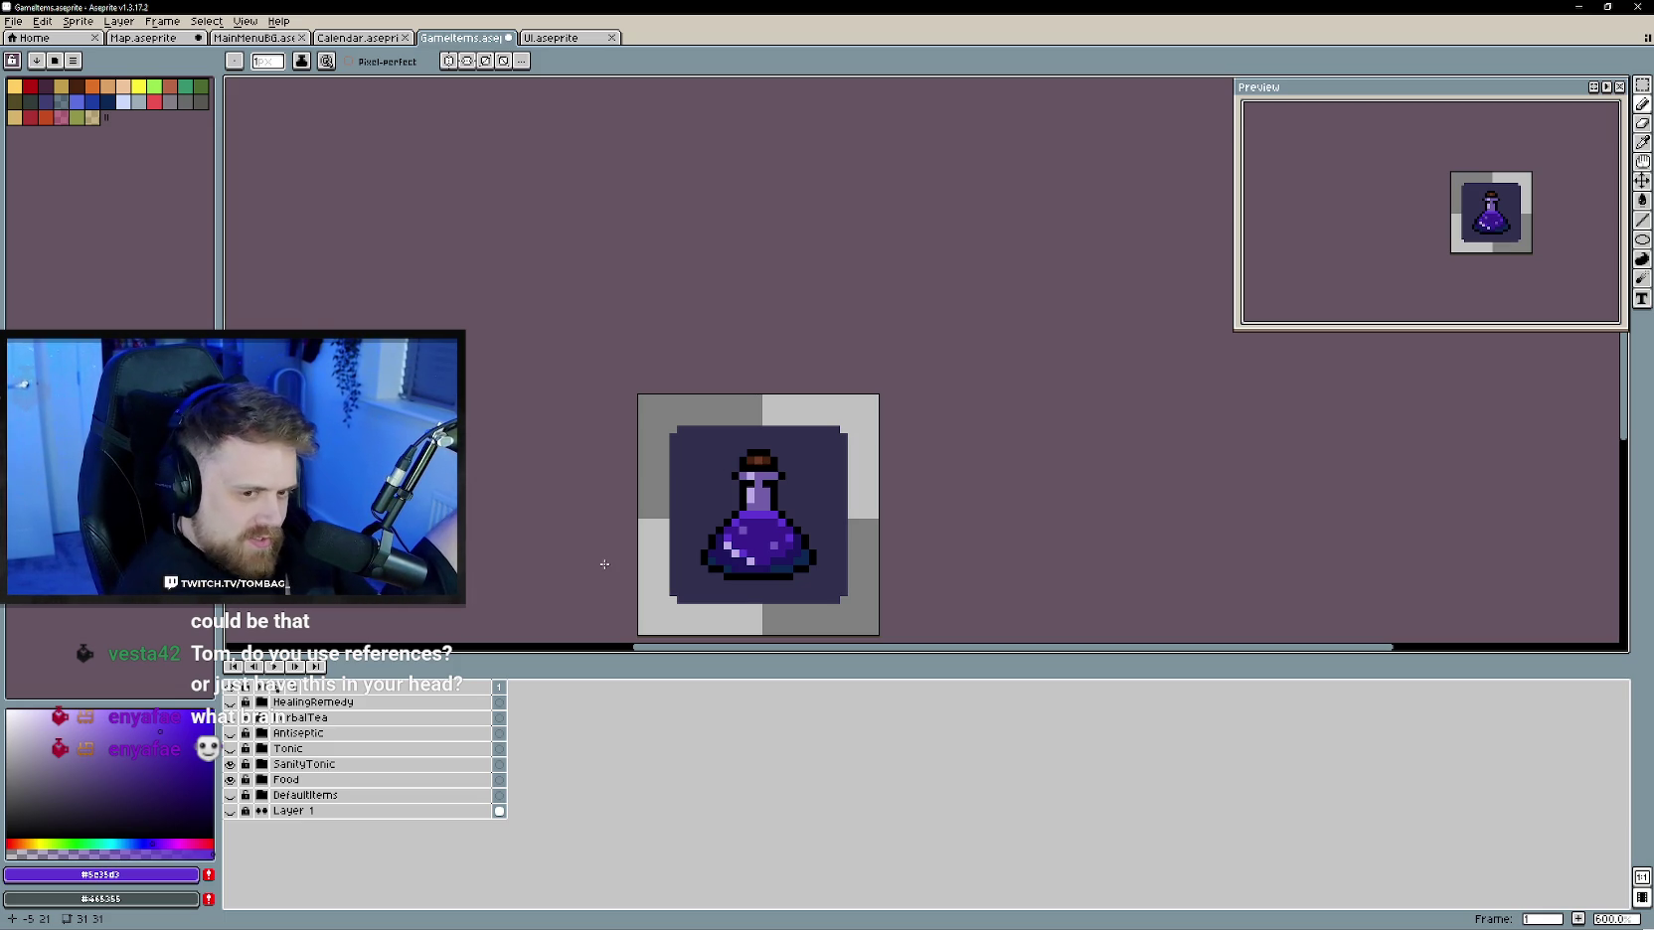
# - Add an empty Group 1 directly above the SanityTonic group, keeping SanityTonic outside it
pyautogui.click(334, 771)
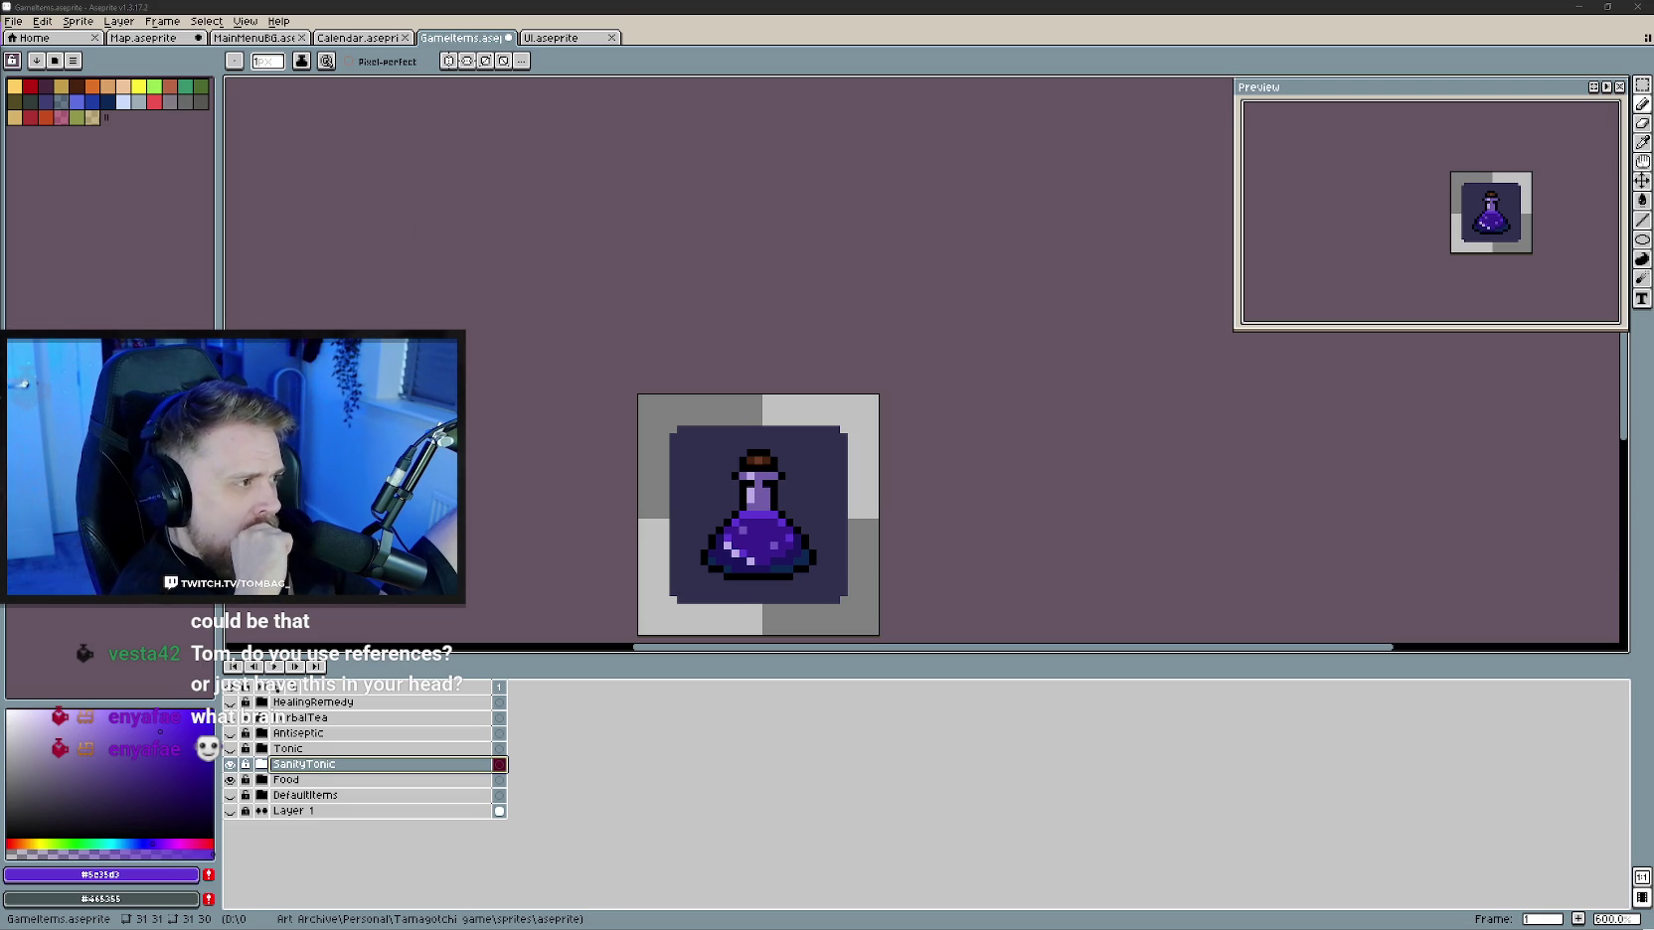
pyautogui.rightClick(361, 770)
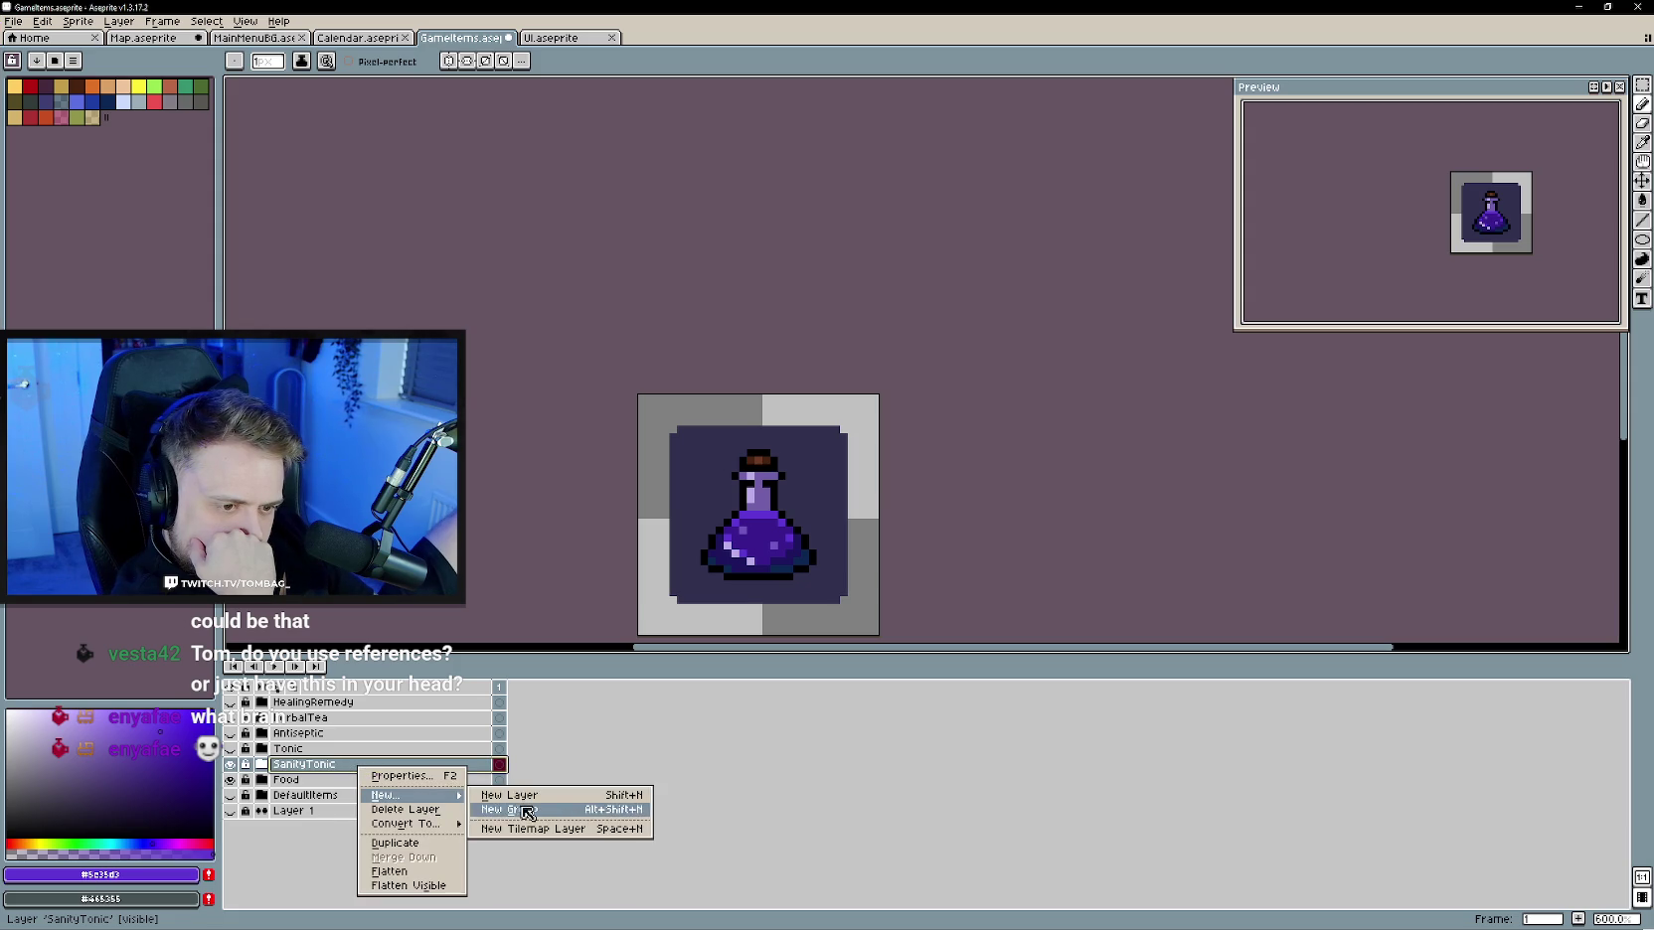
pyautogui.click(519, 808)
pyautogui.doubleClick(296, 767)
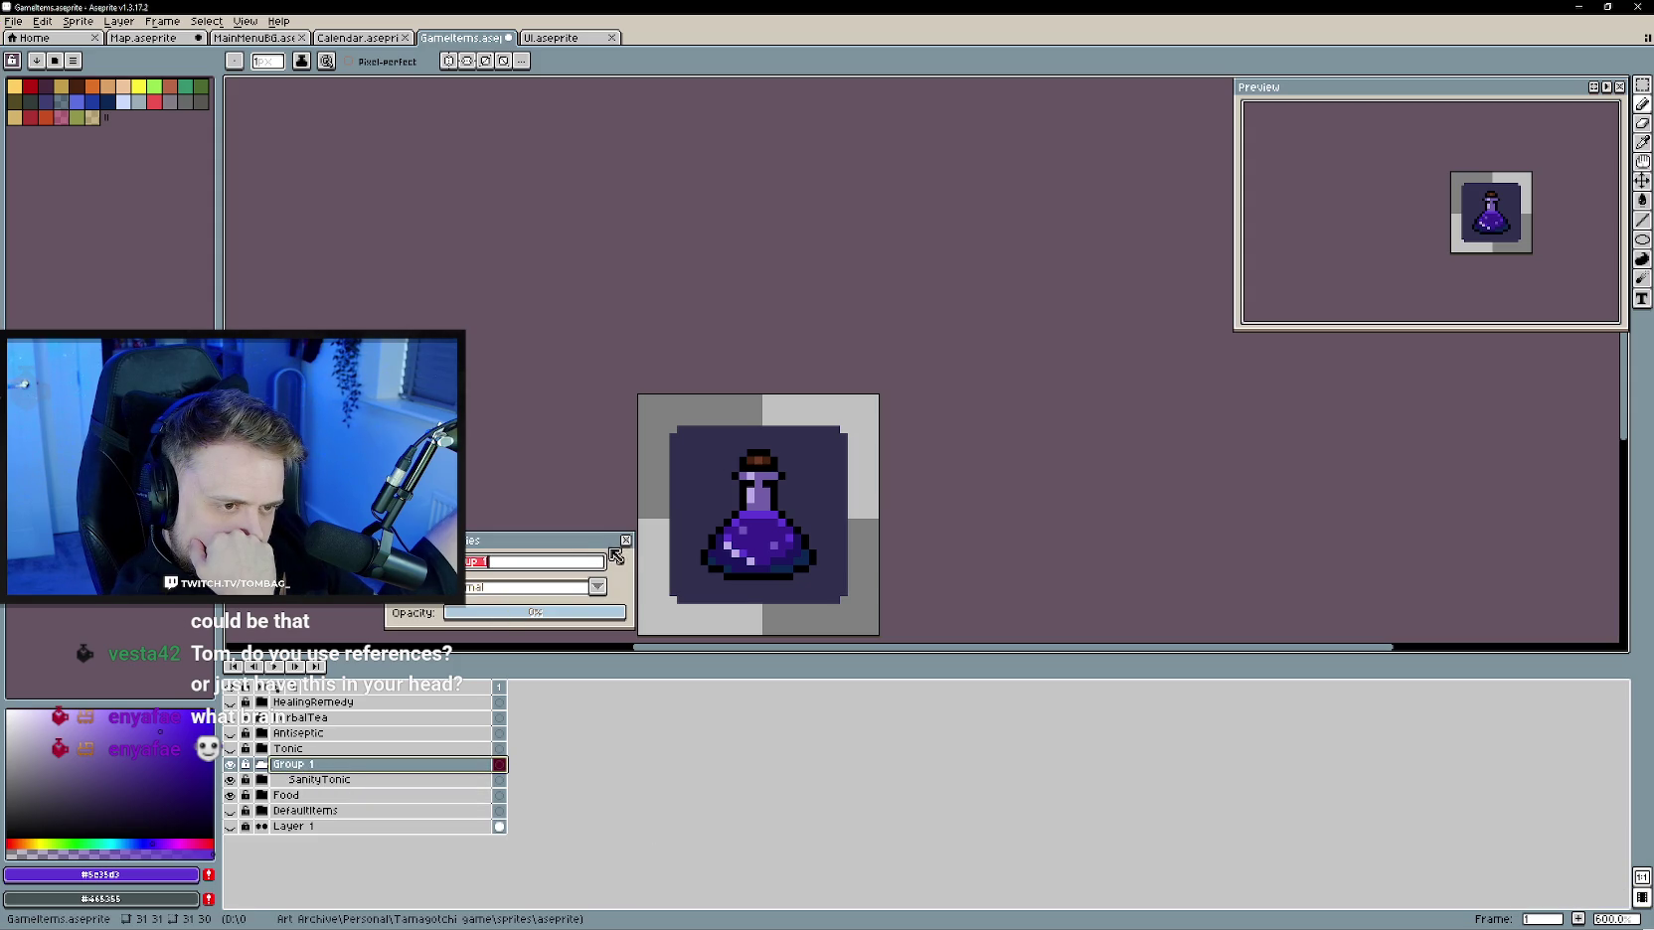
pyautogui.click(318, 781)
pyautogui.moveTo(325, 793)
pyautogui.mouseDown()
pyautogui.moveTo(276, 795)
pyautogui.moveTo(296, 793)
pyautogui.mouseUp()
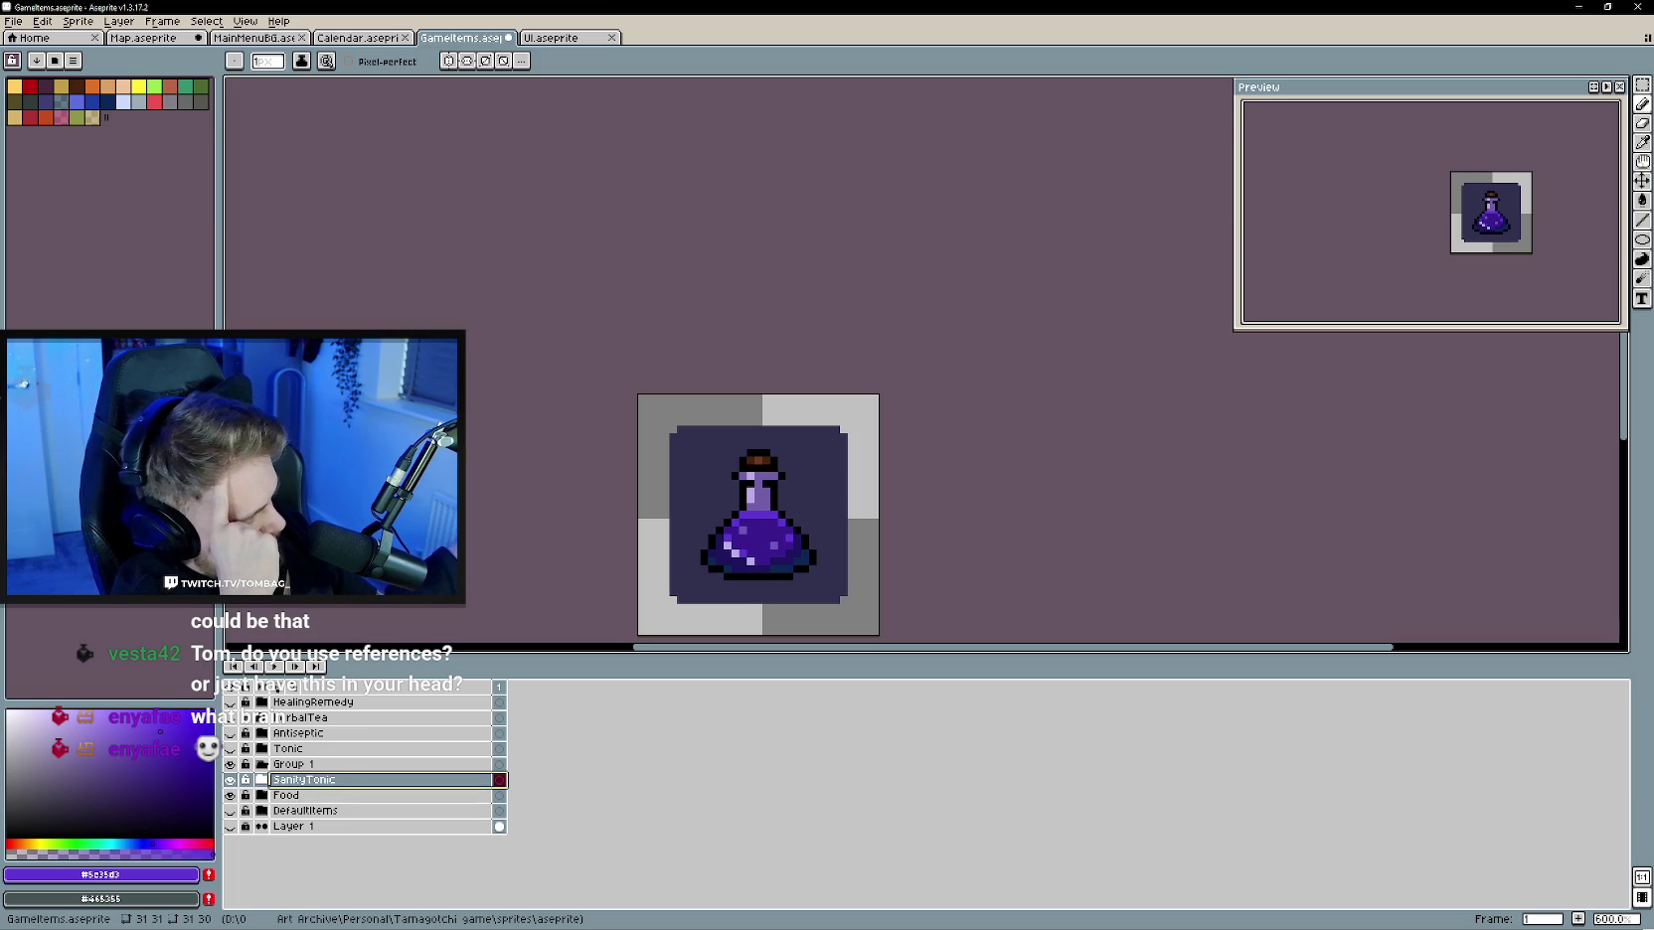
pyautogui.hotkey('alt', 'Tab')
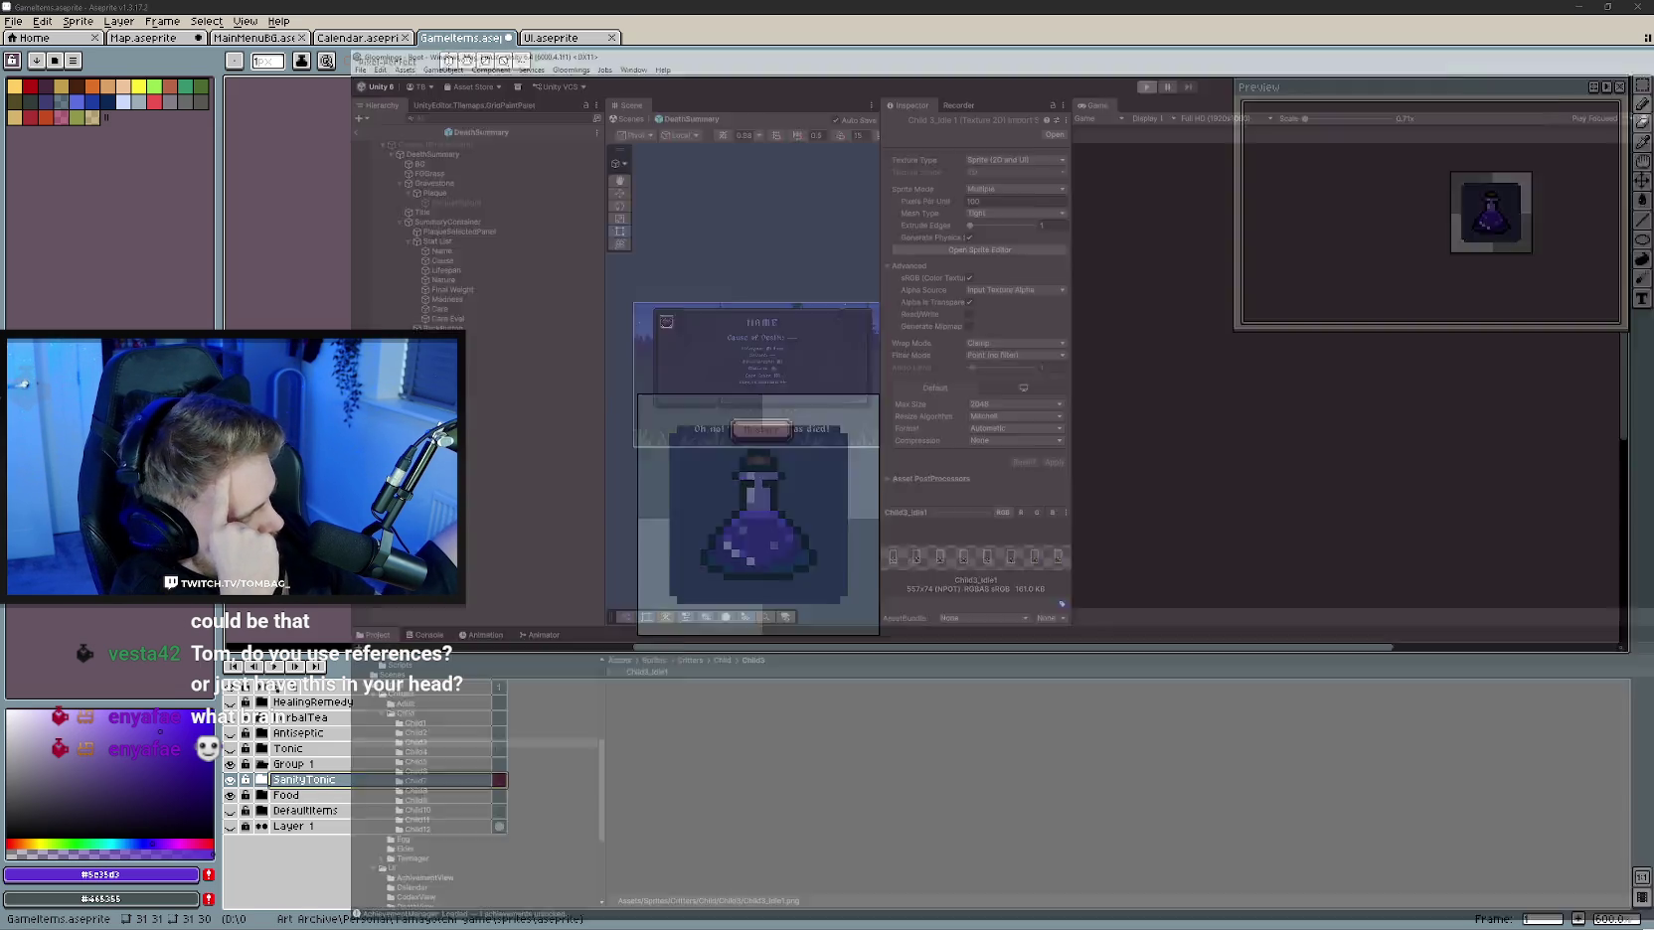
# - In Unity's Project window, browse Data > ItemDatabase > Items, then the Sprites folder
pyautogui.scroll(2, 115, 861)
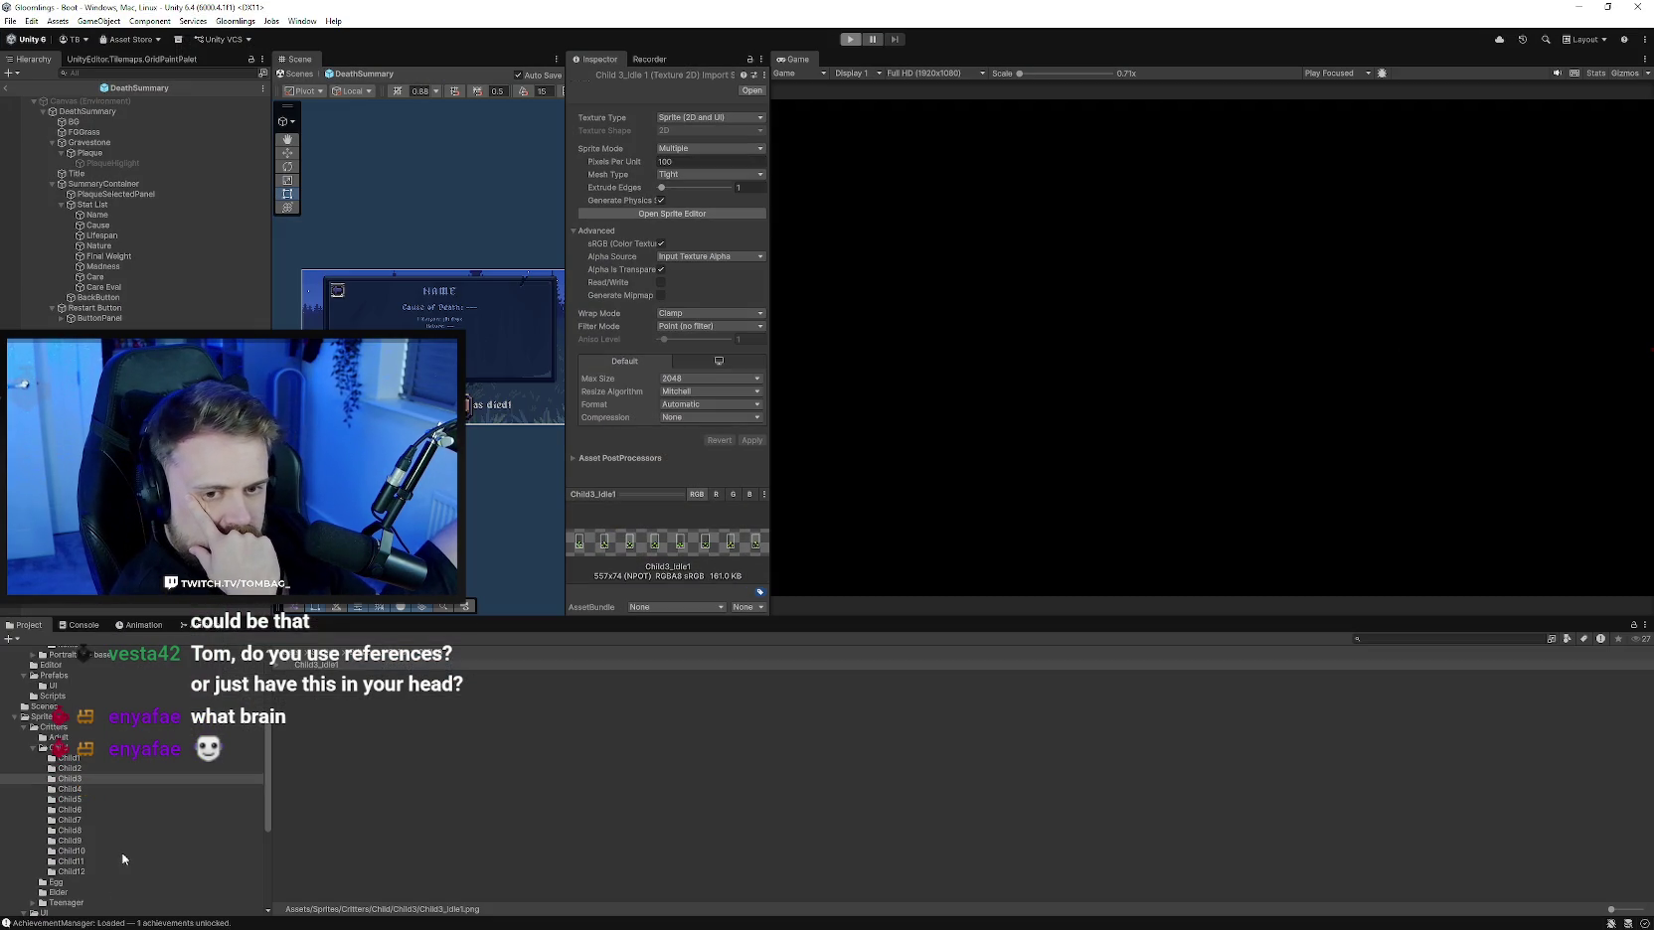
pyautogui.scroll(2, 115, 795)
pyautogui.scroll(2, 75, 771)
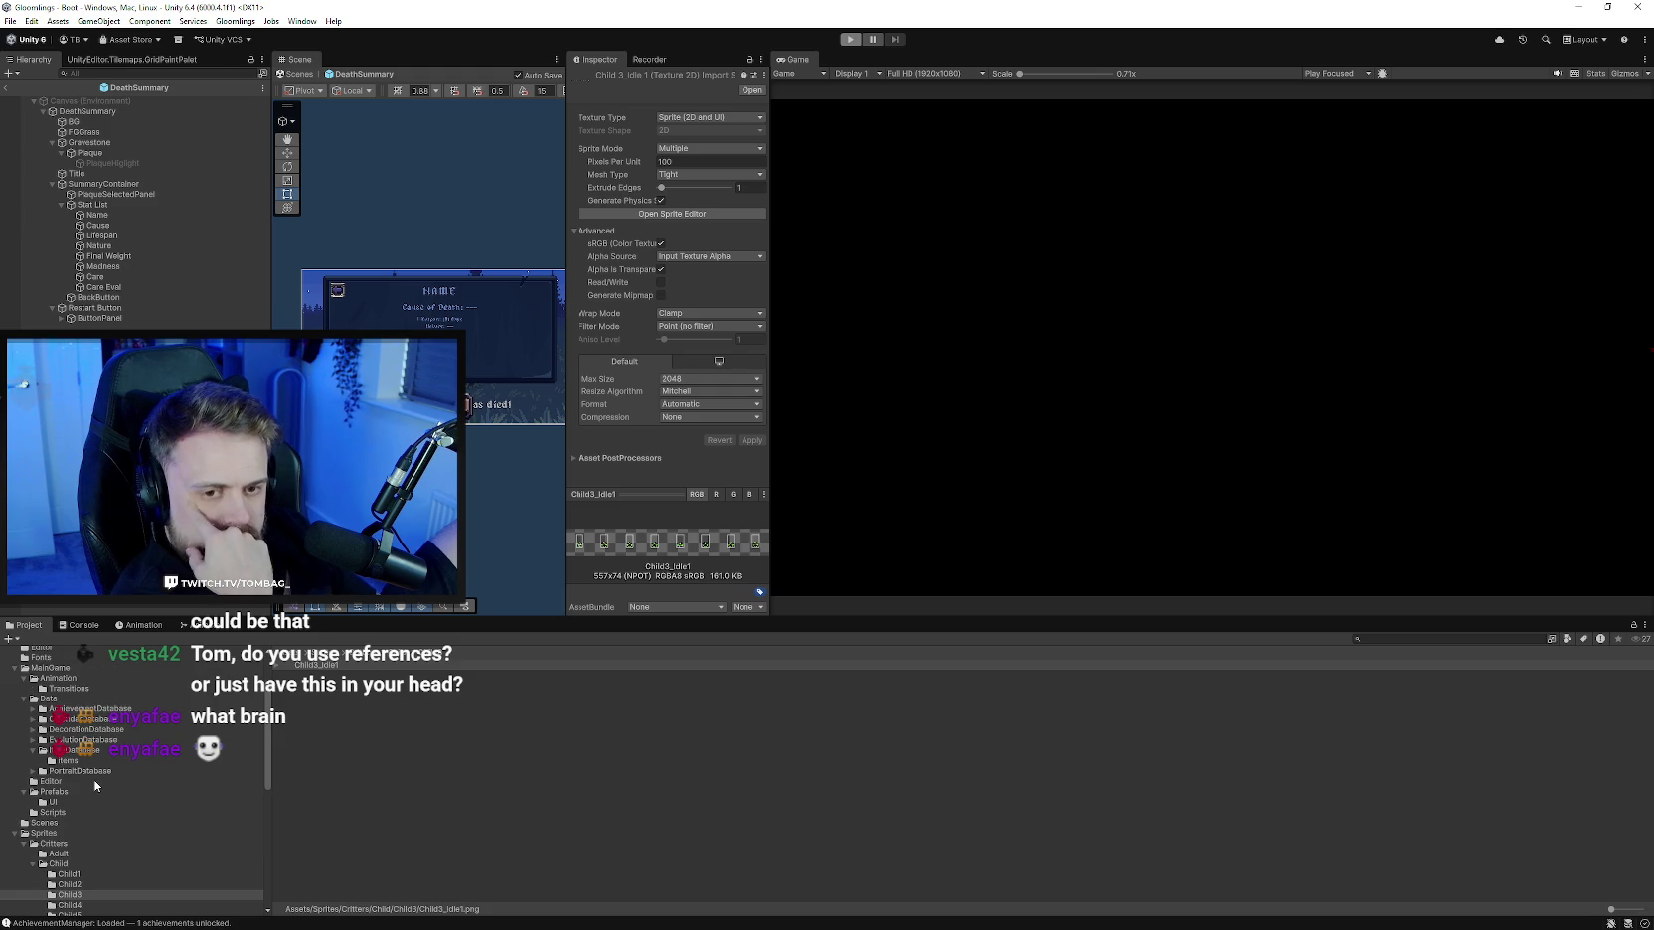
pyautogui.click(89, 761)
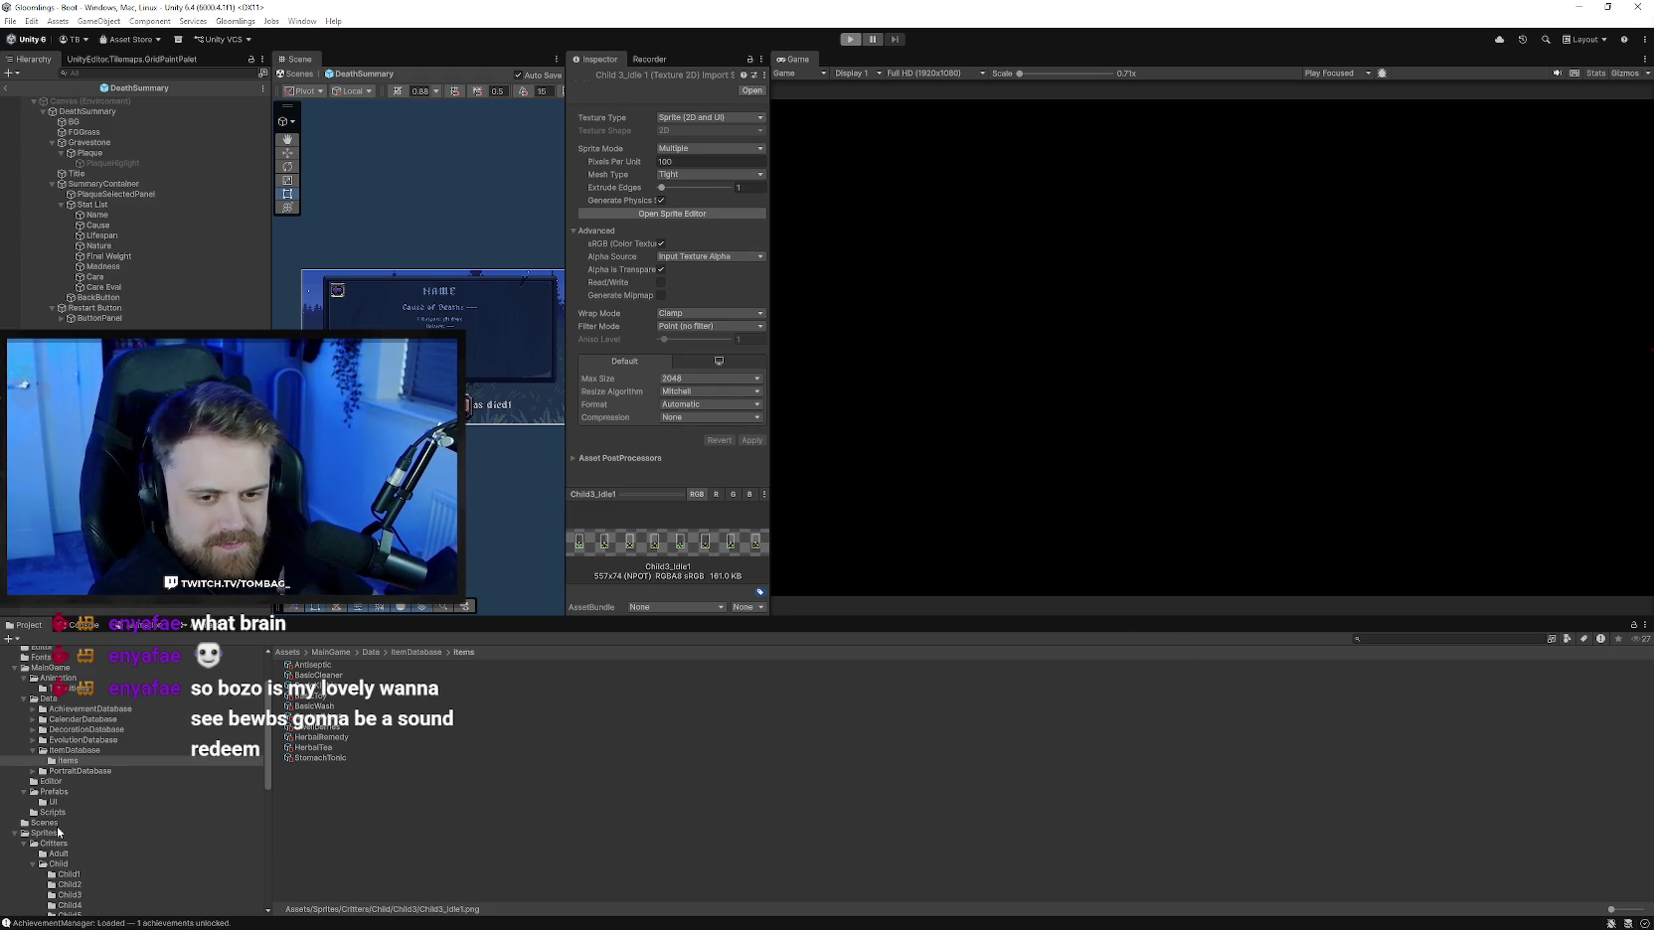
pyautogui.click(44, 823)
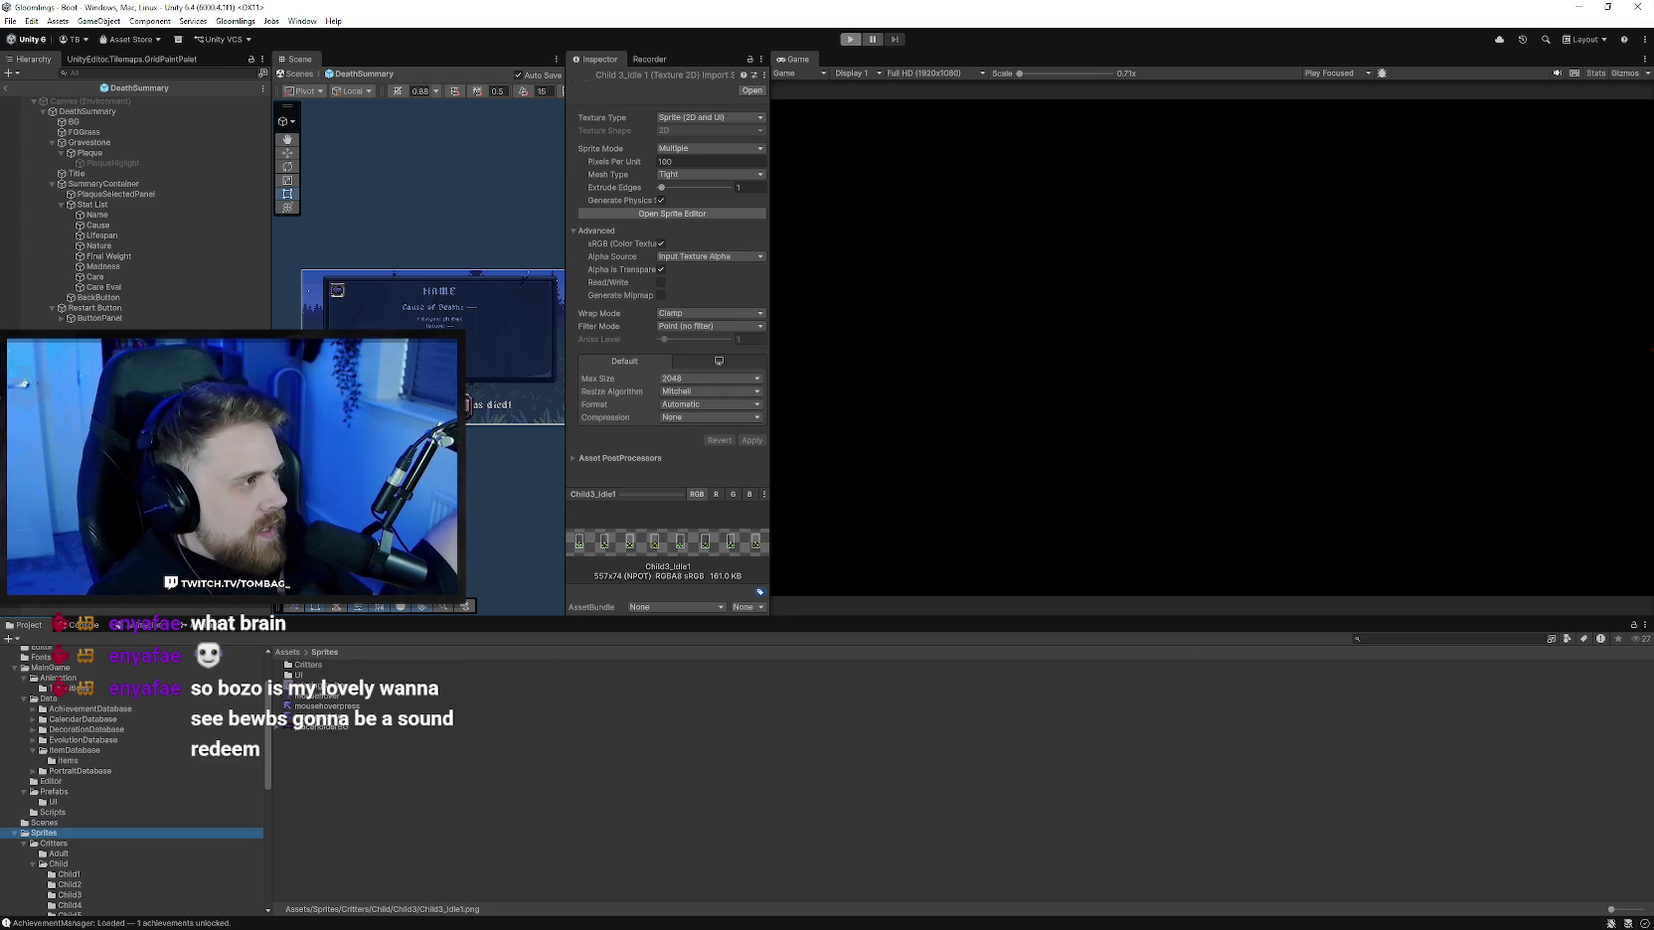
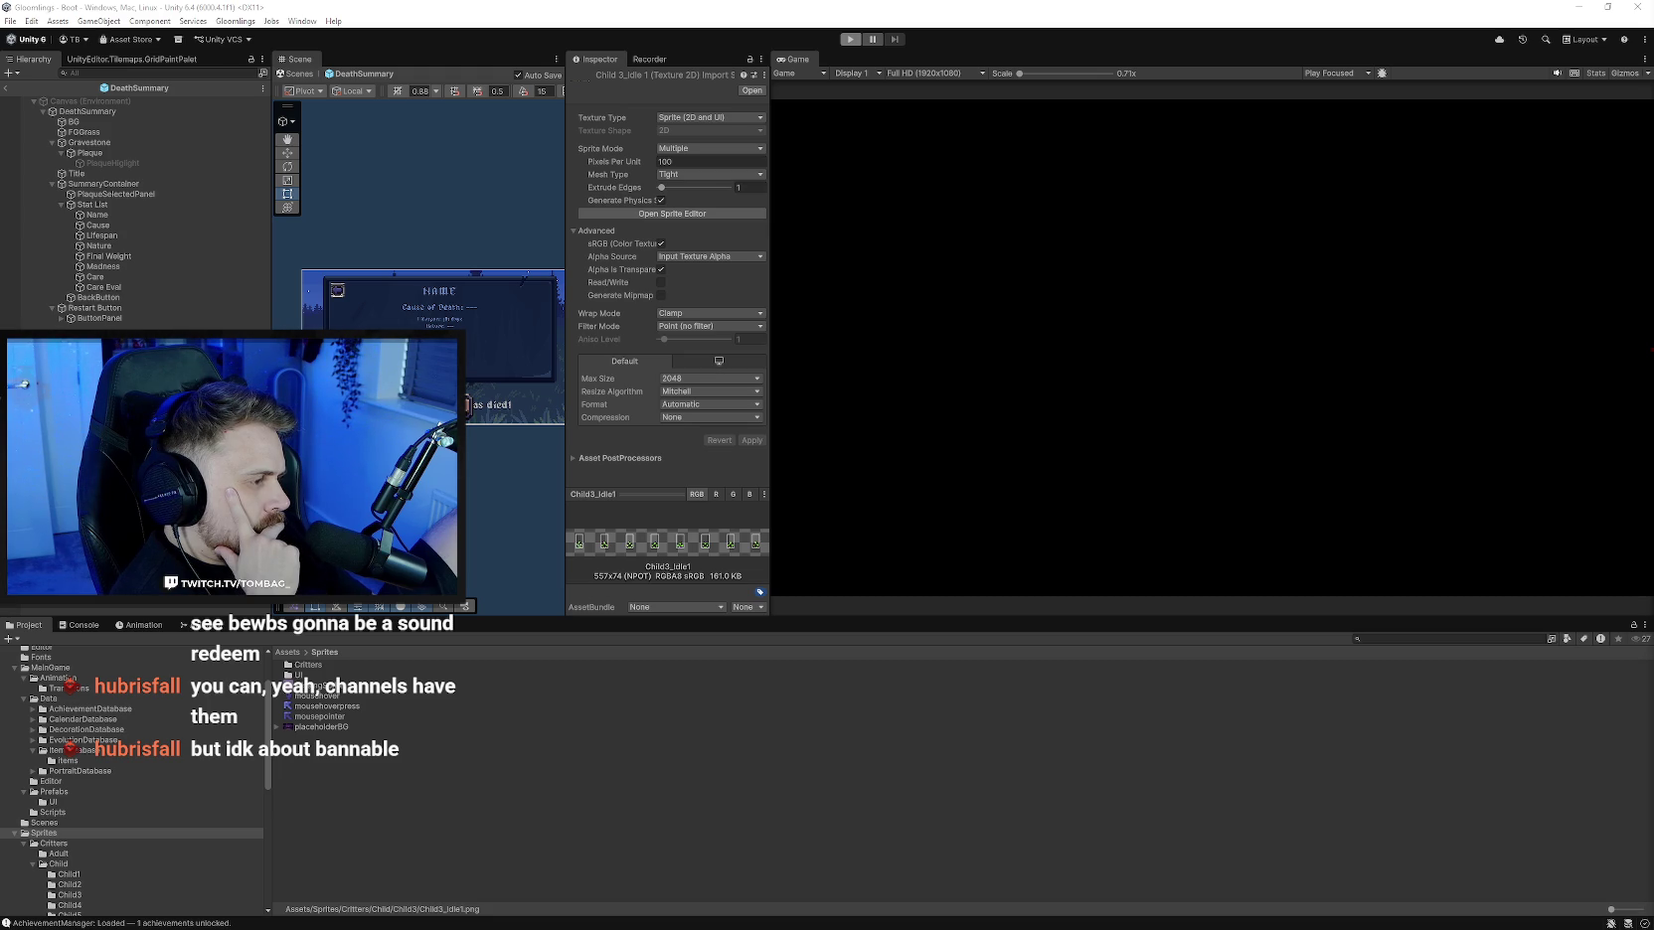
# - Bring the browser showing the Streamlabs Alert Box Power-Ups settings in front of the Unity editor
pyautogui.hotkey('alt', 'Tab')
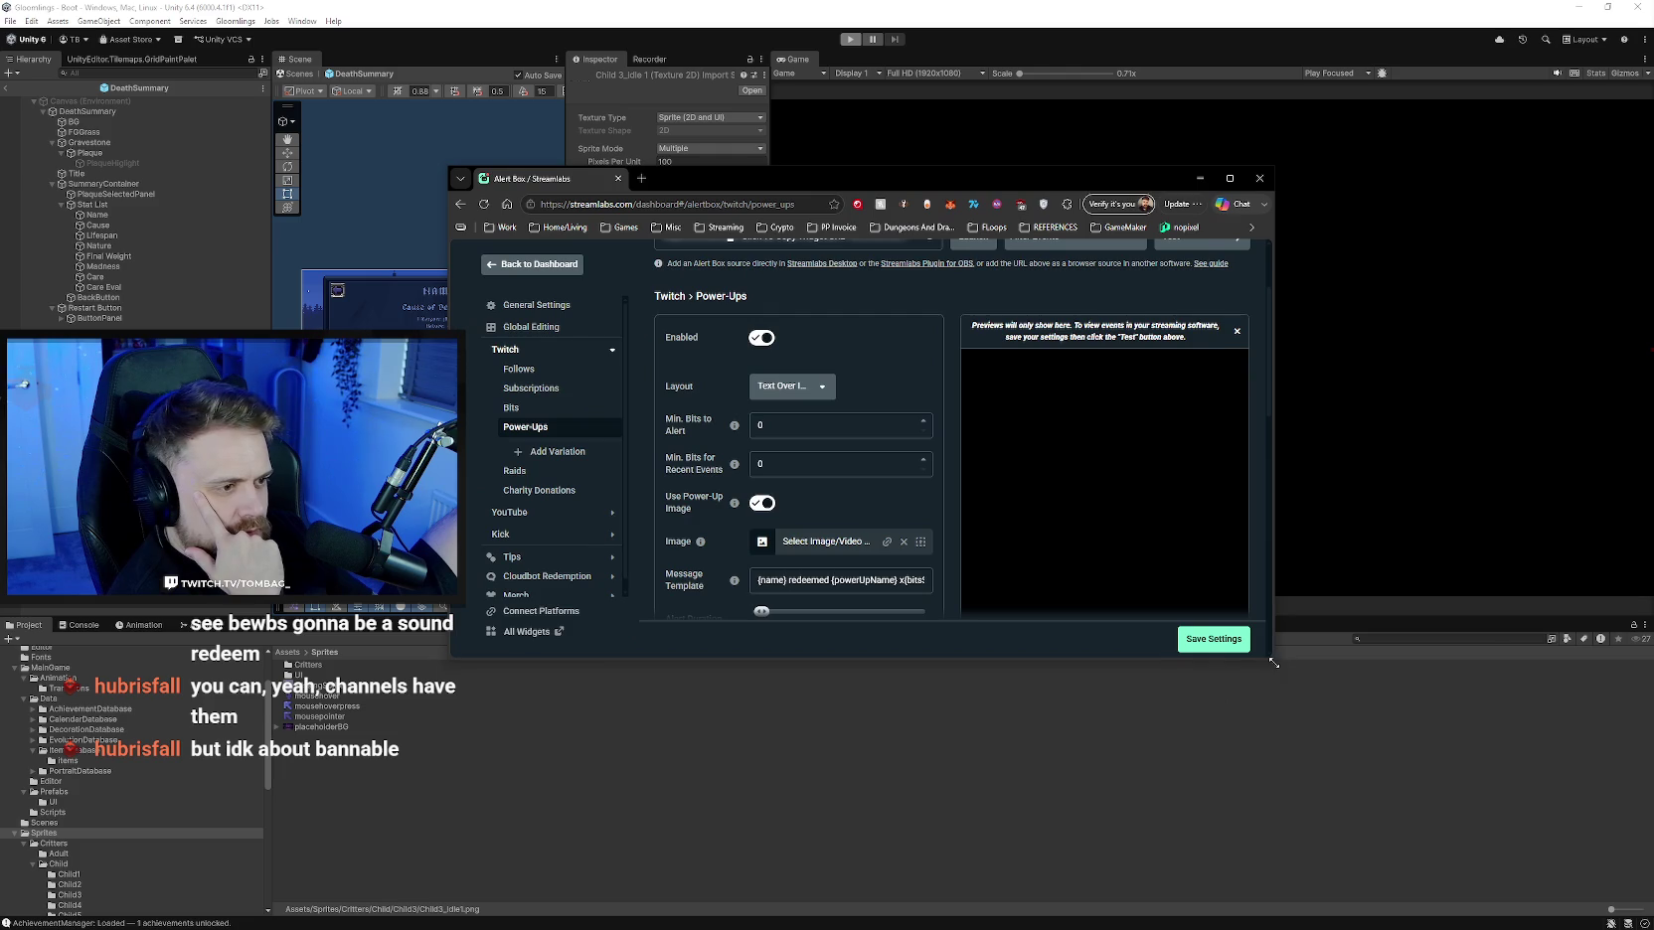
# - Enlarge the alert settings window and look through the Power-Ups settings
pyautogui.moveTo(1334, 676); pyautogui.dragTo(1492, 803)
pyautogui.scroll(-2, 1116, 652)
pyautogui.scroll(-2, 1103, 646)
pyautogui.scroll(-2, 1088, 636)
pyautogui.scroll(3, 1095, 642)
pyautogui.scroll(4, 1095, 645)
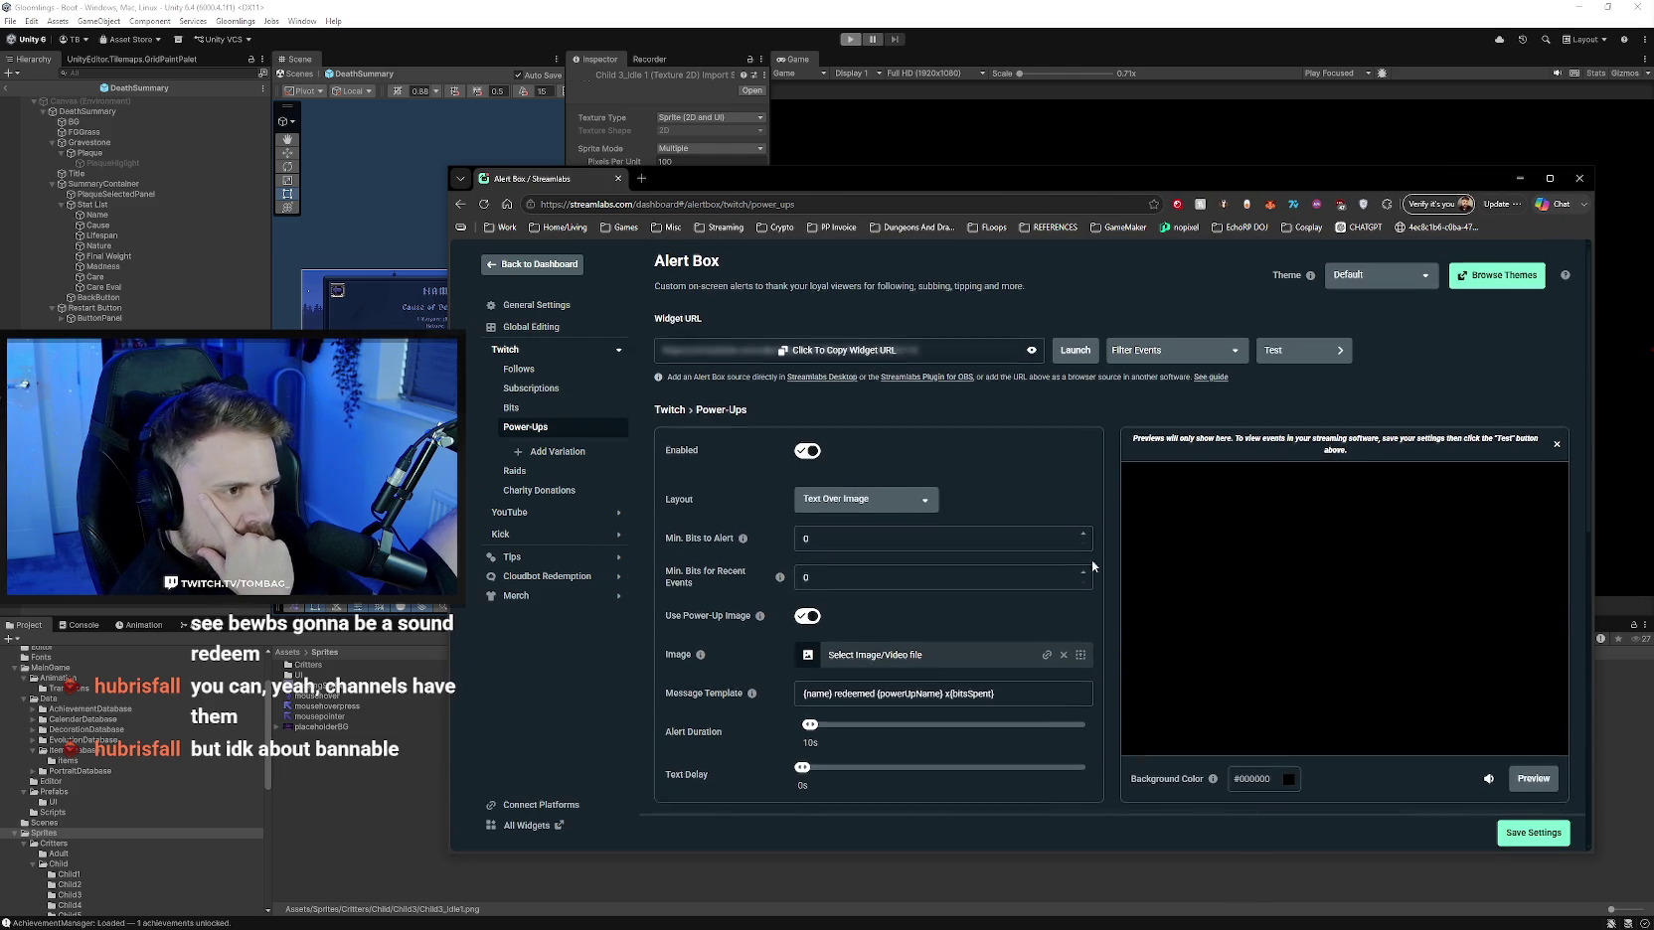
pyautogui.scroll(-1, 1114, 526)
pyautogui.scroll(-1, 1113, 529)
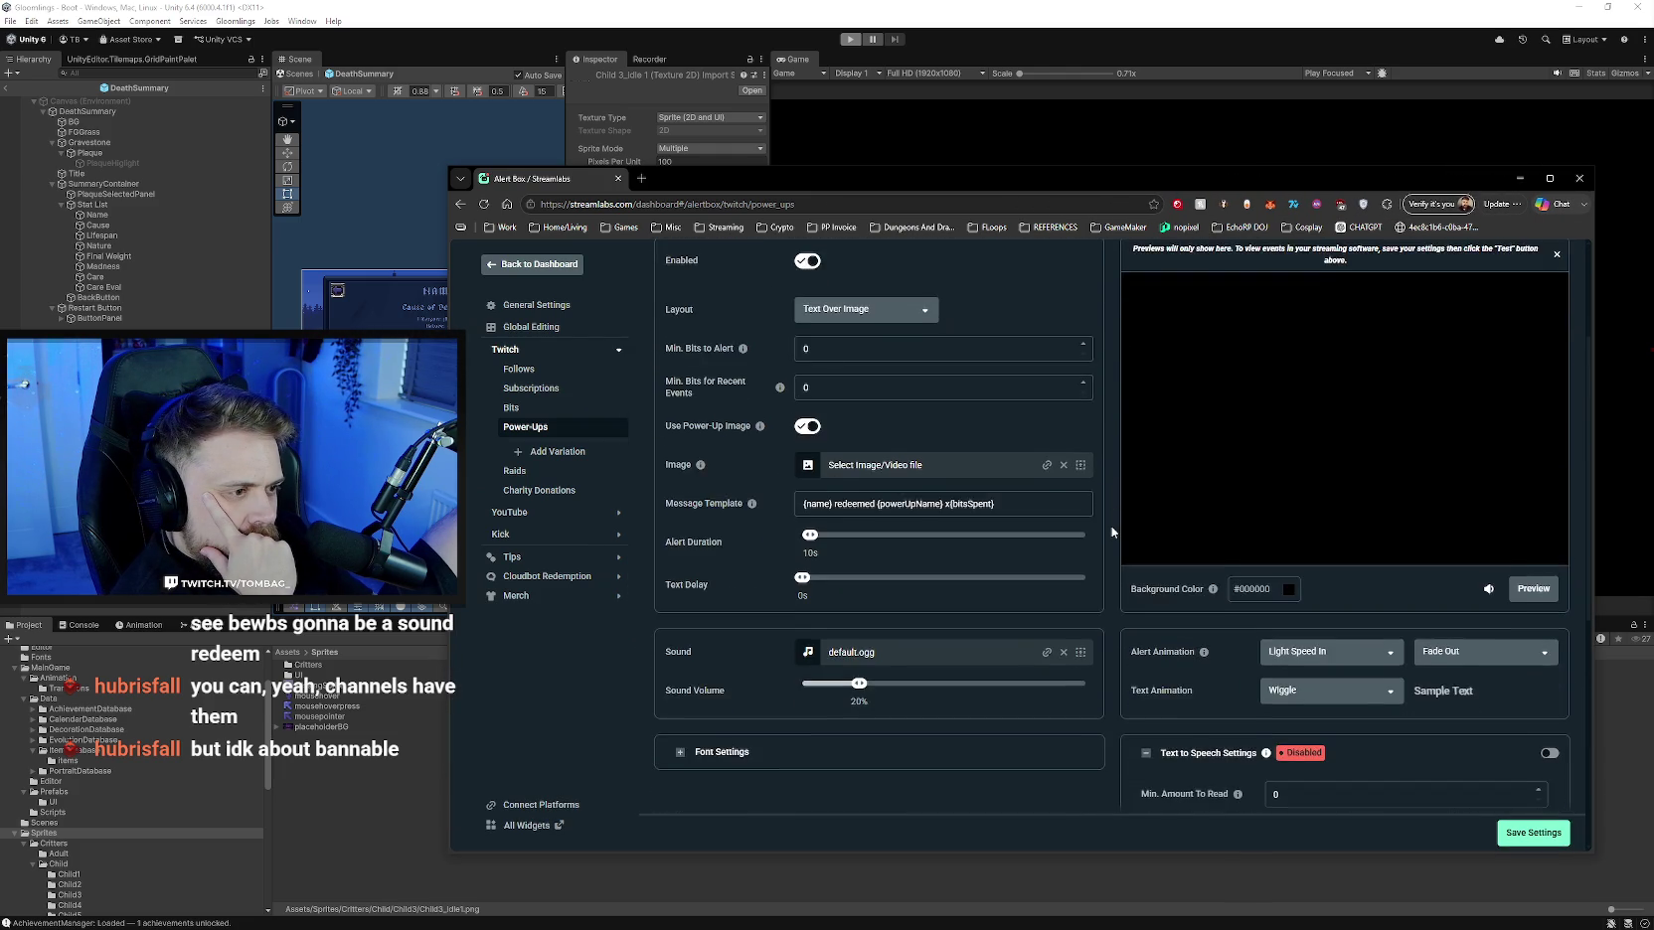
pyautogui.scroll(-2, 1112, 532)
pyautogui.scroll(2, 1113, 532)
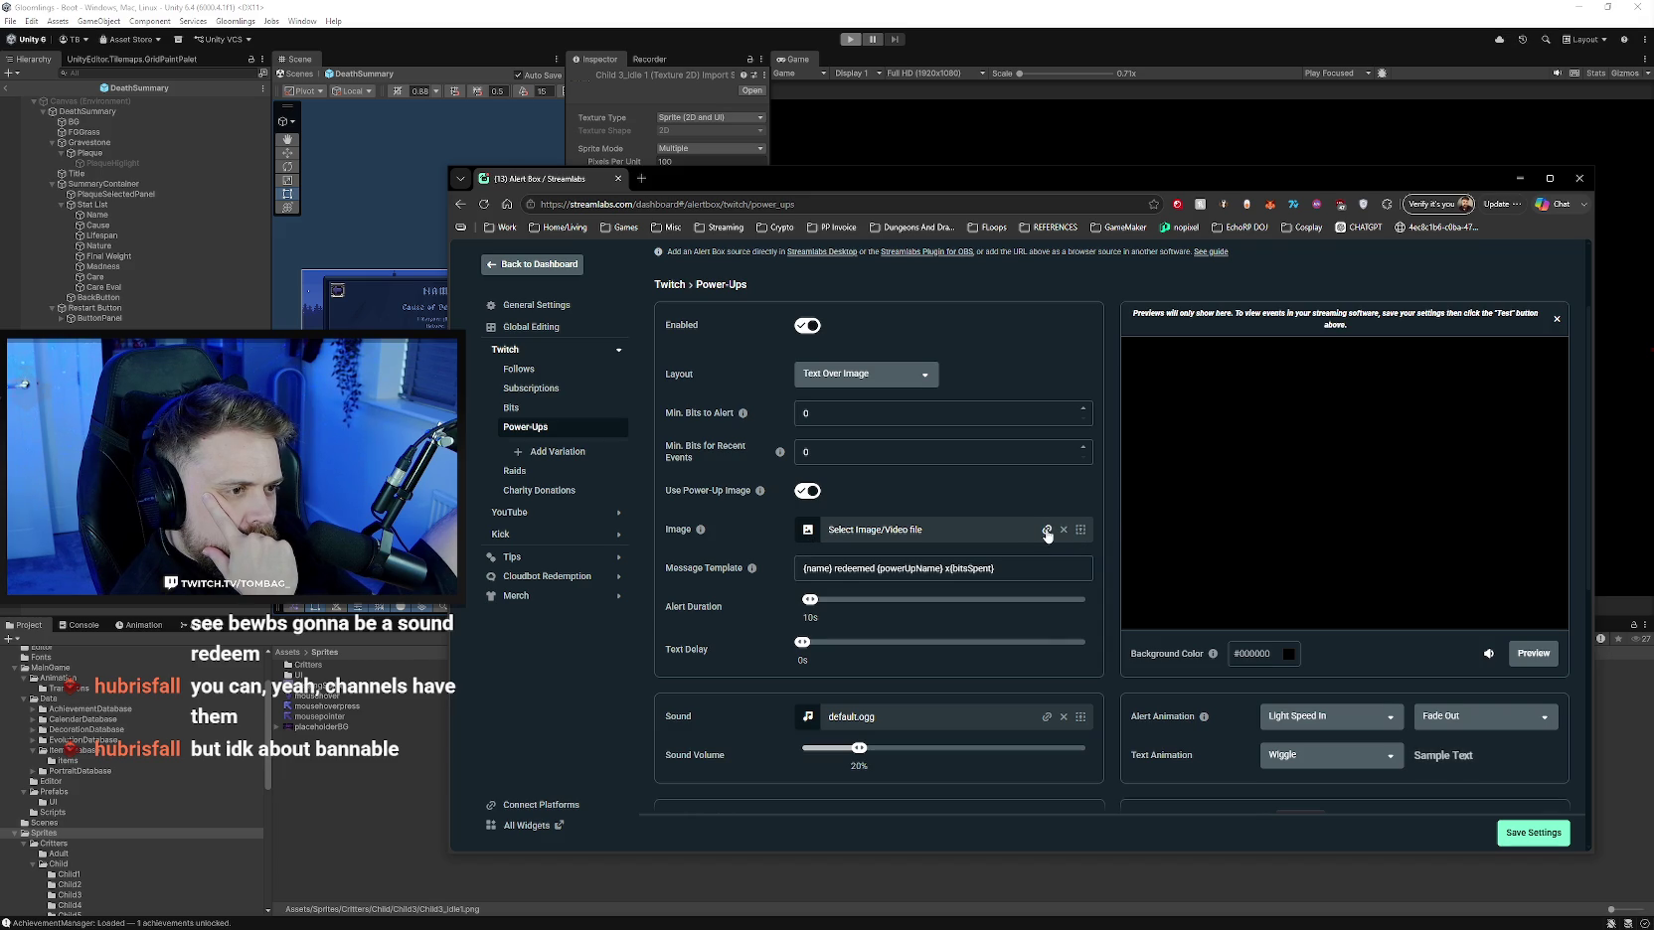
# - Use FollowerBanner.webm from the Media Gallery as the Power-Ups alert image and preview it
pyautogui.click(1081, 530)
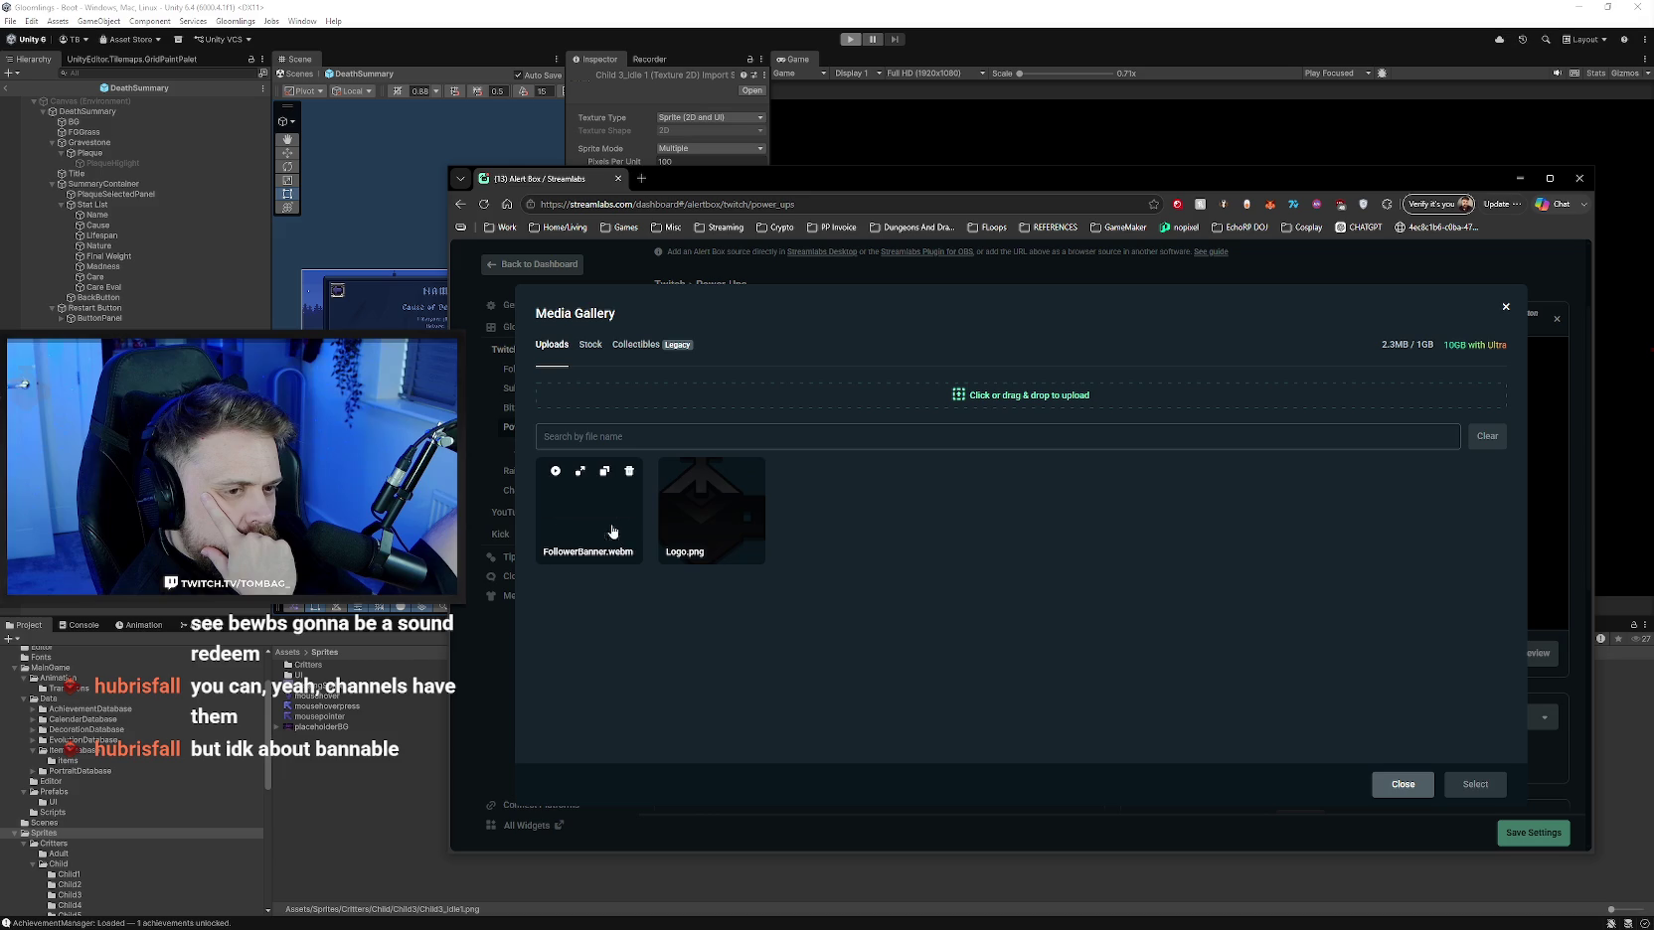
pyautogui.click(594, 521)
pyautogui.click(1475, 785)
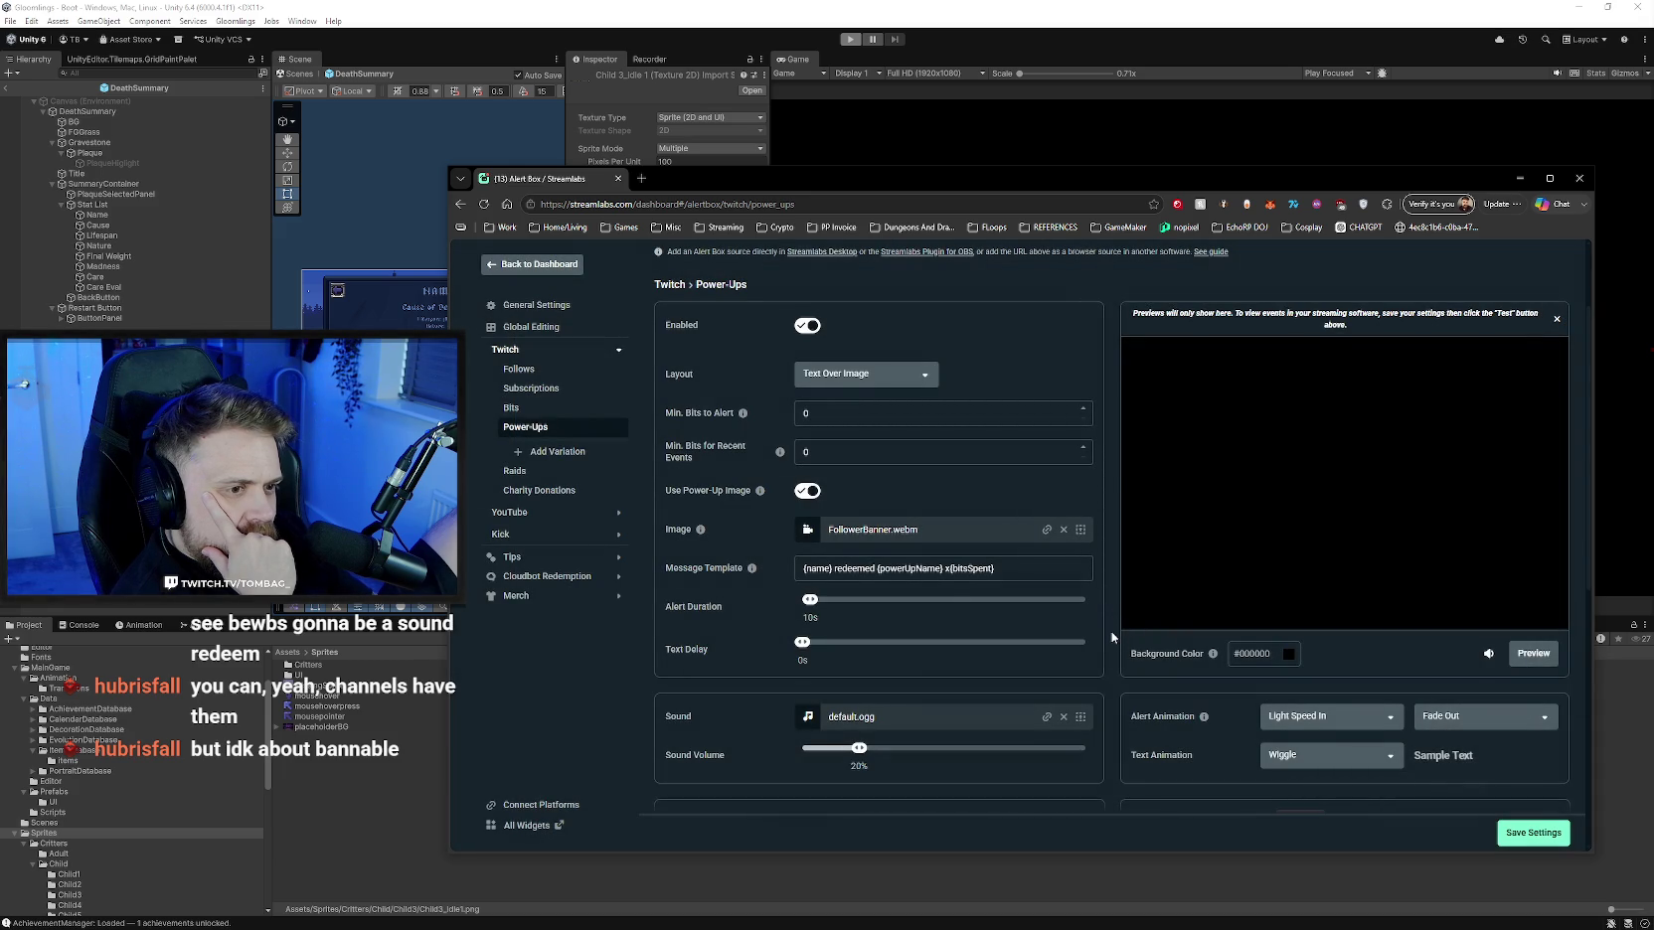
pyautogui.scroll(-1, 1114, 632)
pyautogui.scroll(-2, 1113, 637)
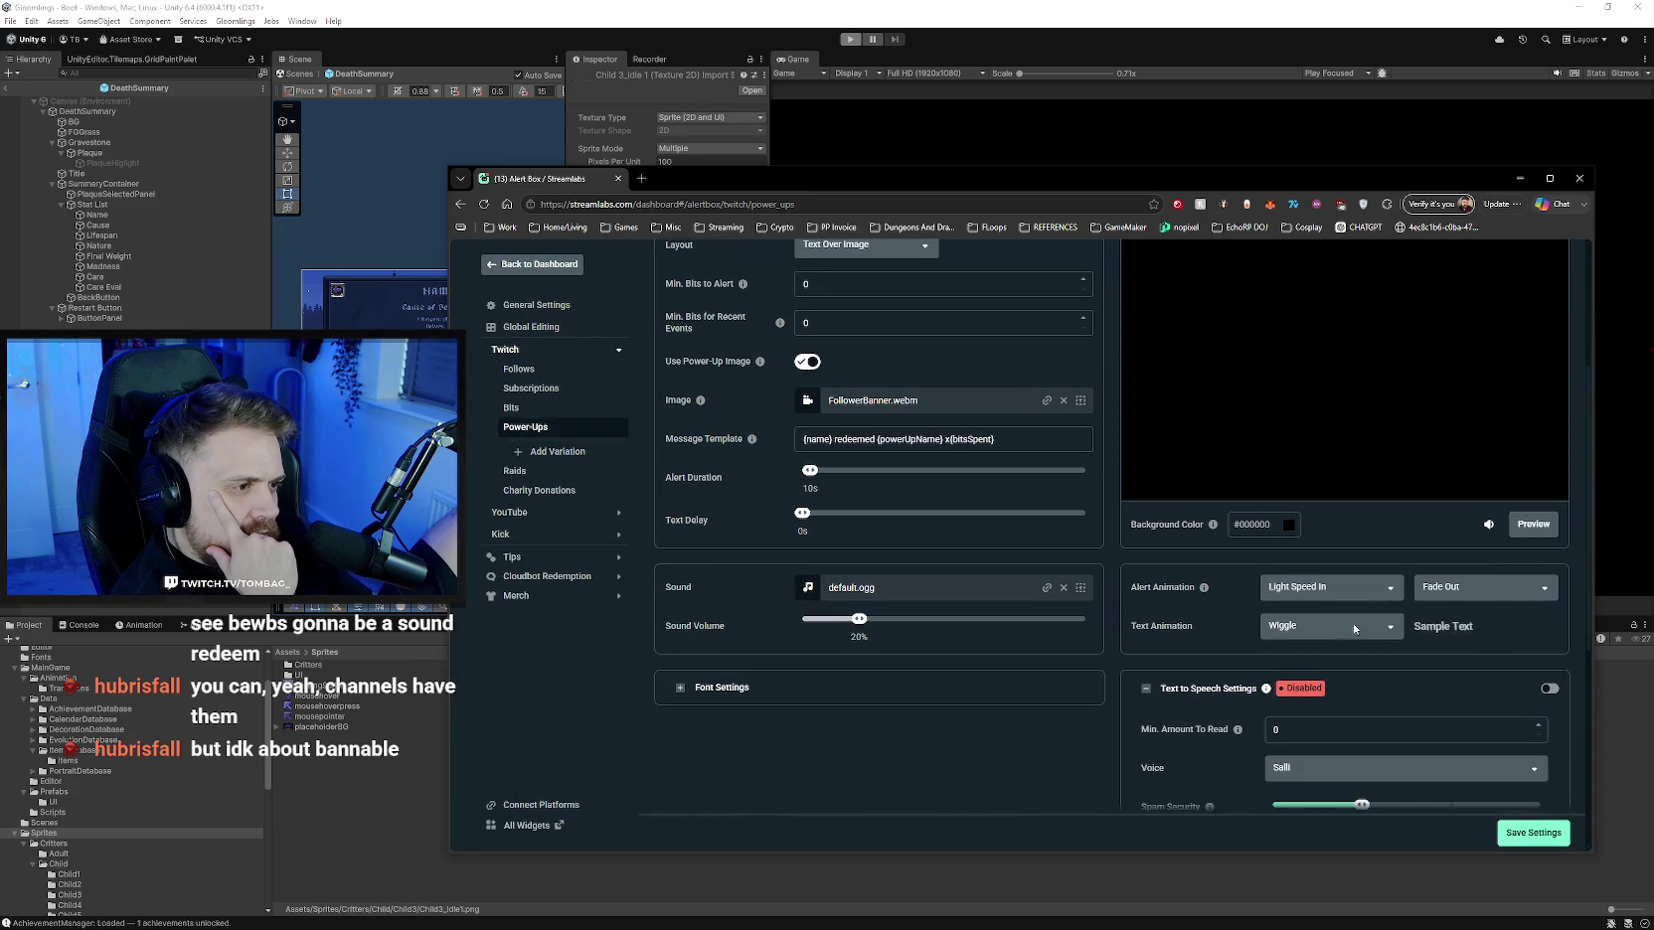
pyautogui.scroll(3, 1471, 646)
pyautogui.click(1533, 654)
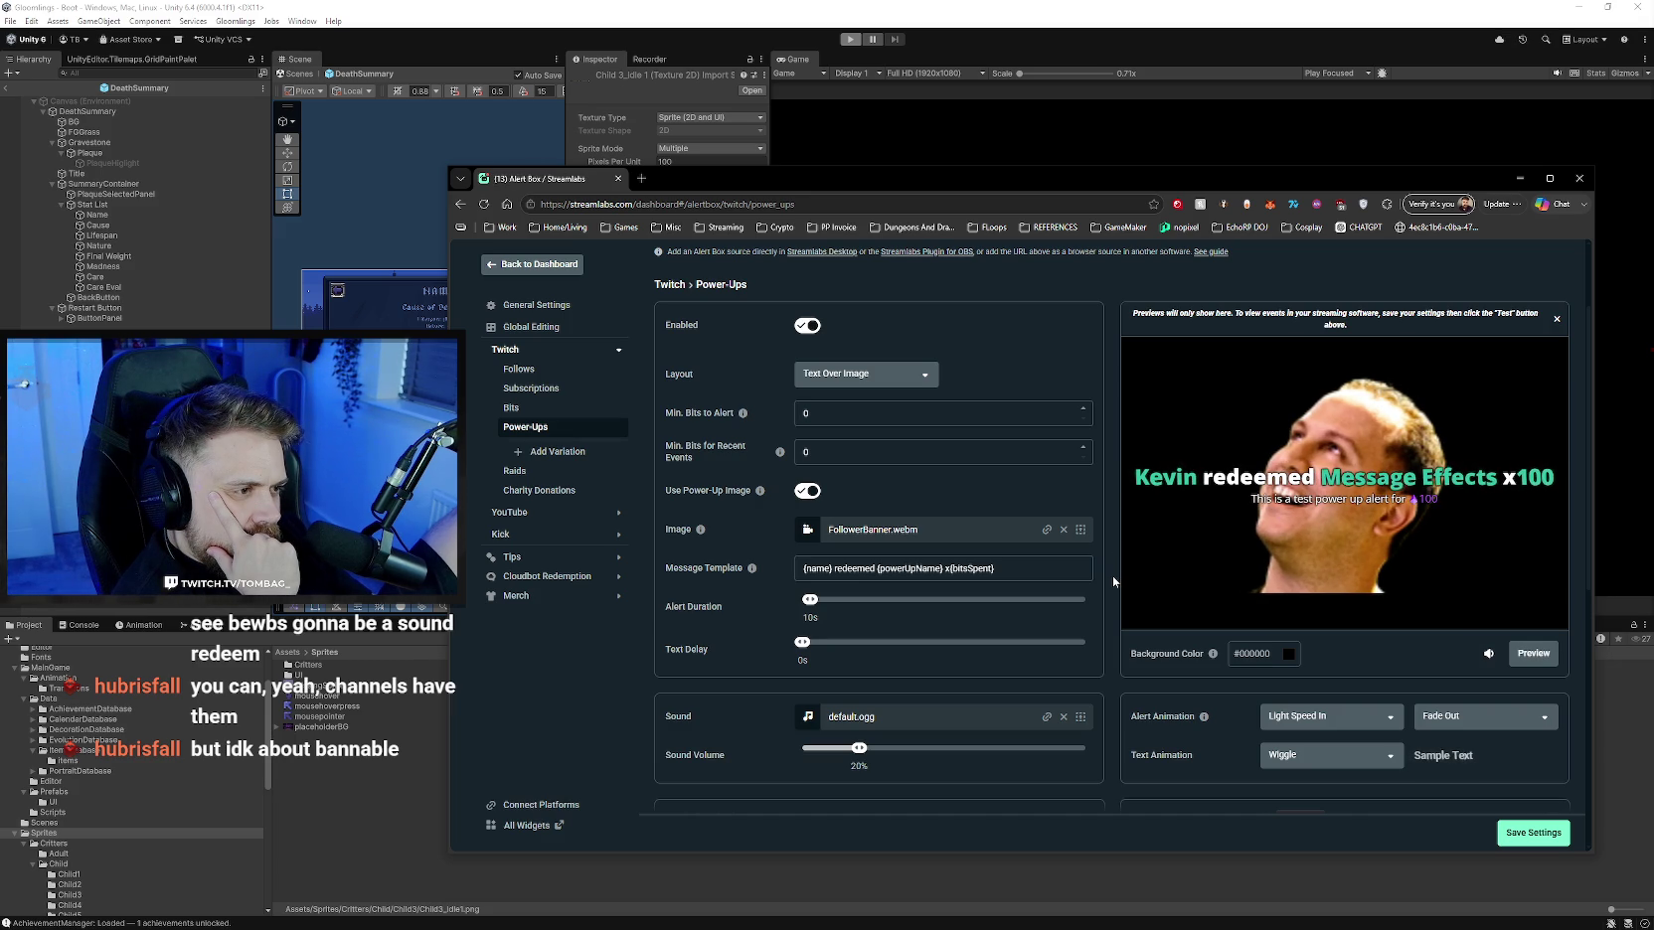
# - Enable Power-Ups text to speech at 50% volume and save the settings
pyautogui.scroll(-1, 1113, 576)
pyautogui.scroll(-2, 1113, 575)
pyautogui.scroll(-1, 1112, 574)
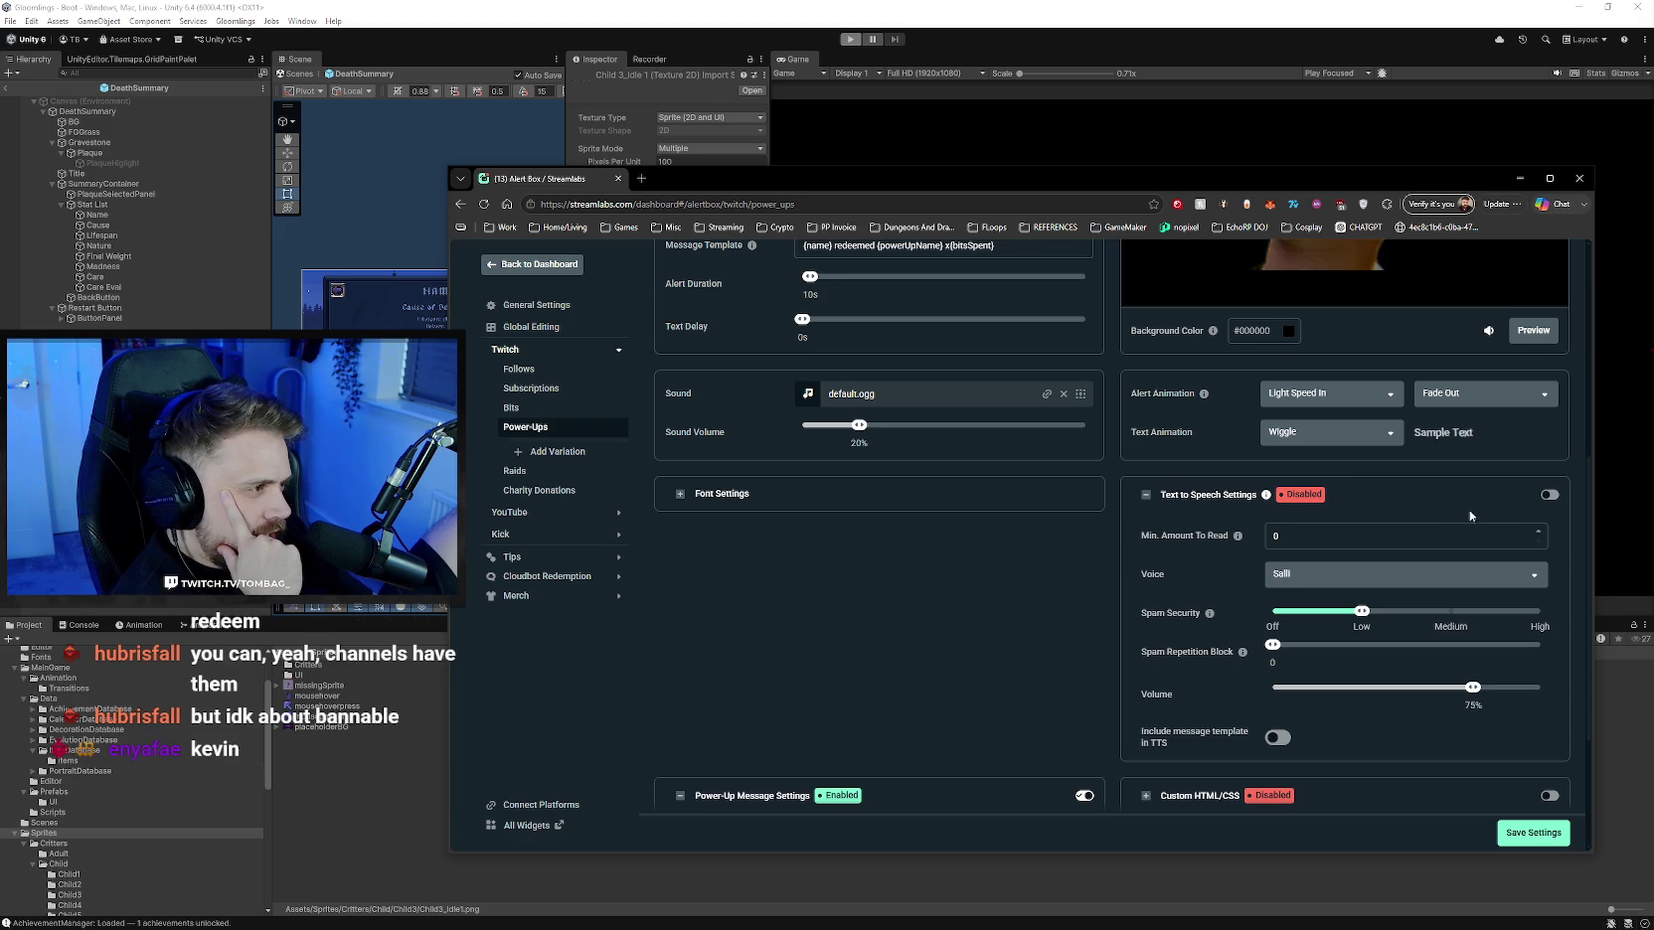
pyautogui.click(1548, 495)
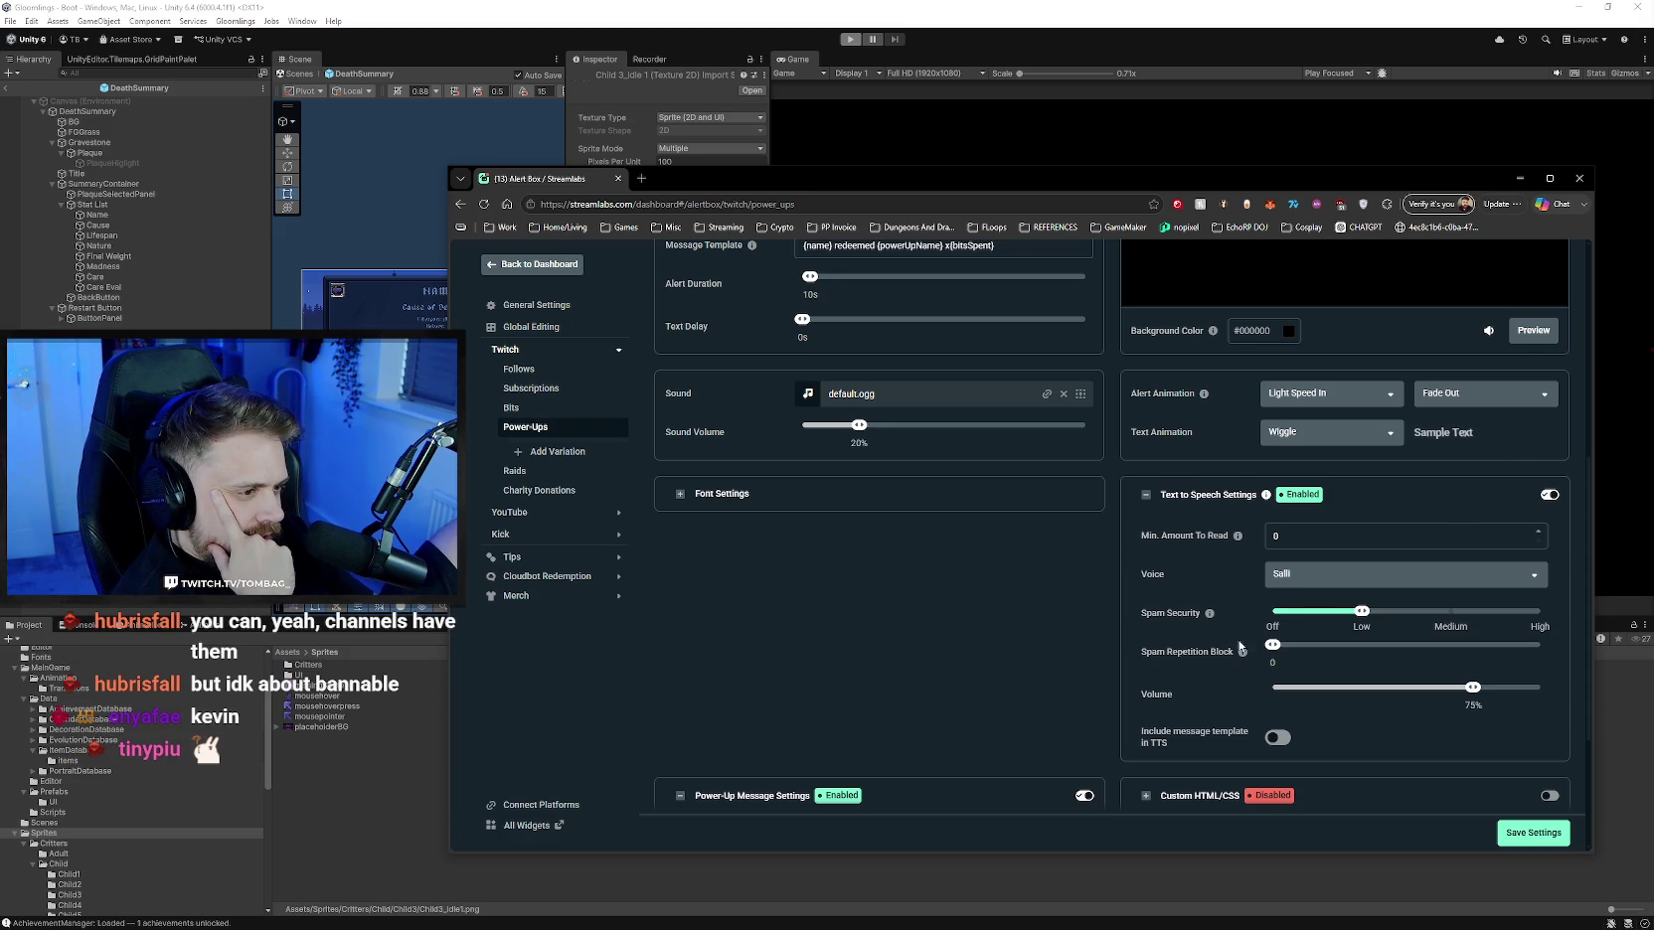
pyautogui.moveTo(1473, 687); pyautogui.dragTo(1408, 688)
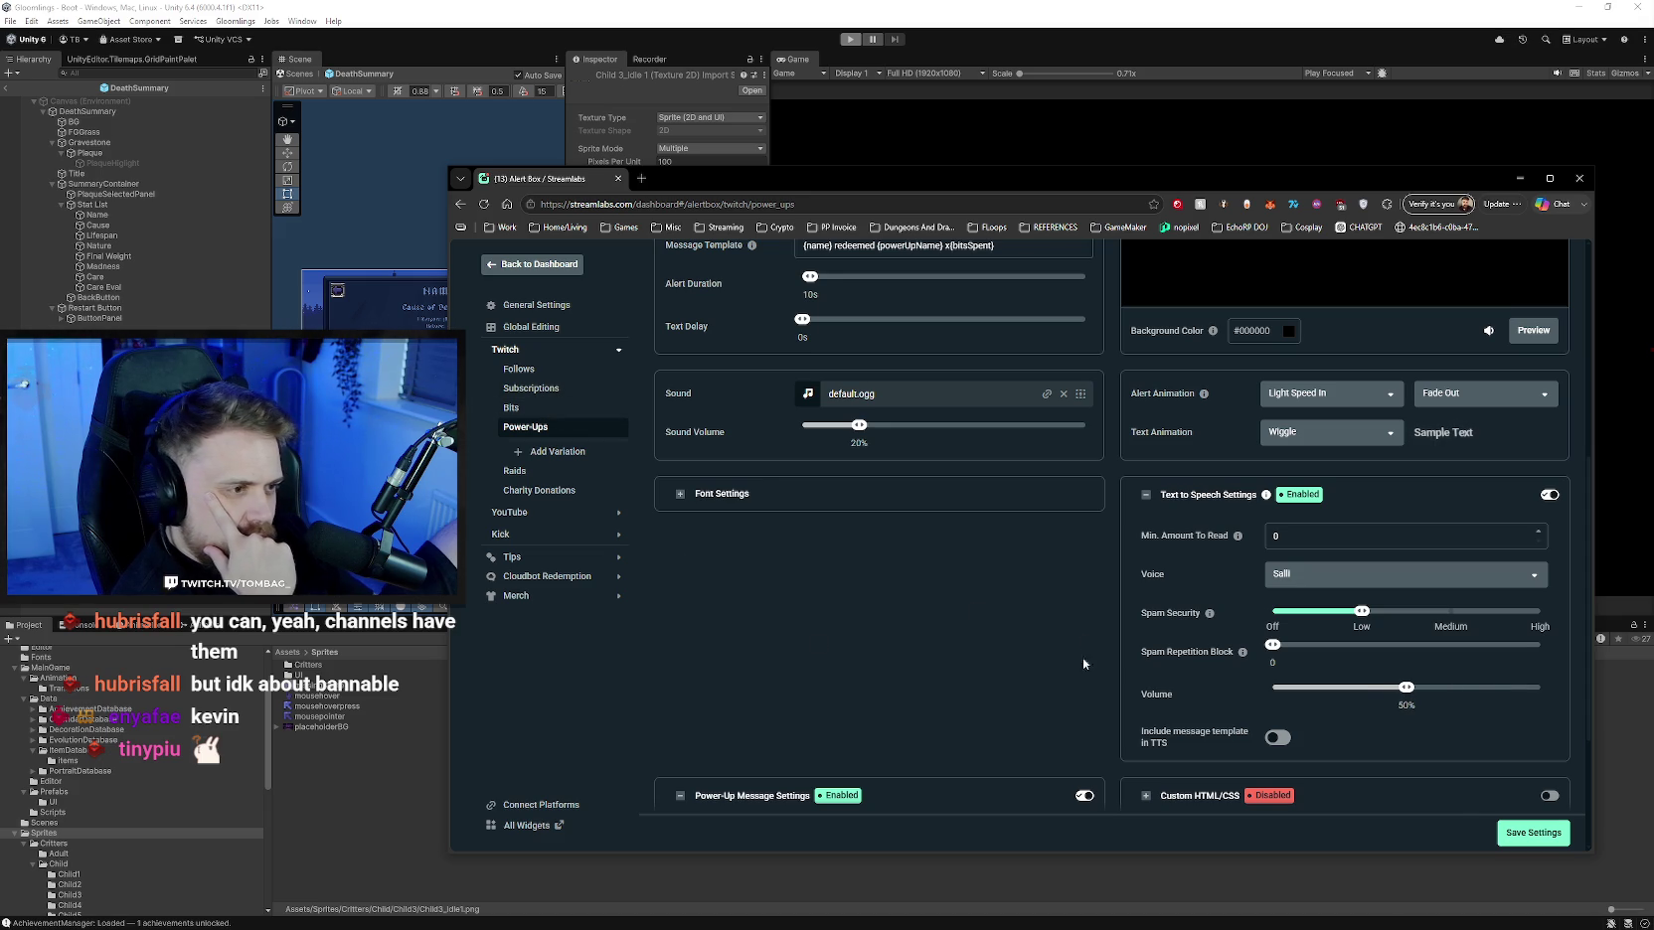
pyautogui.click(1533, 833)
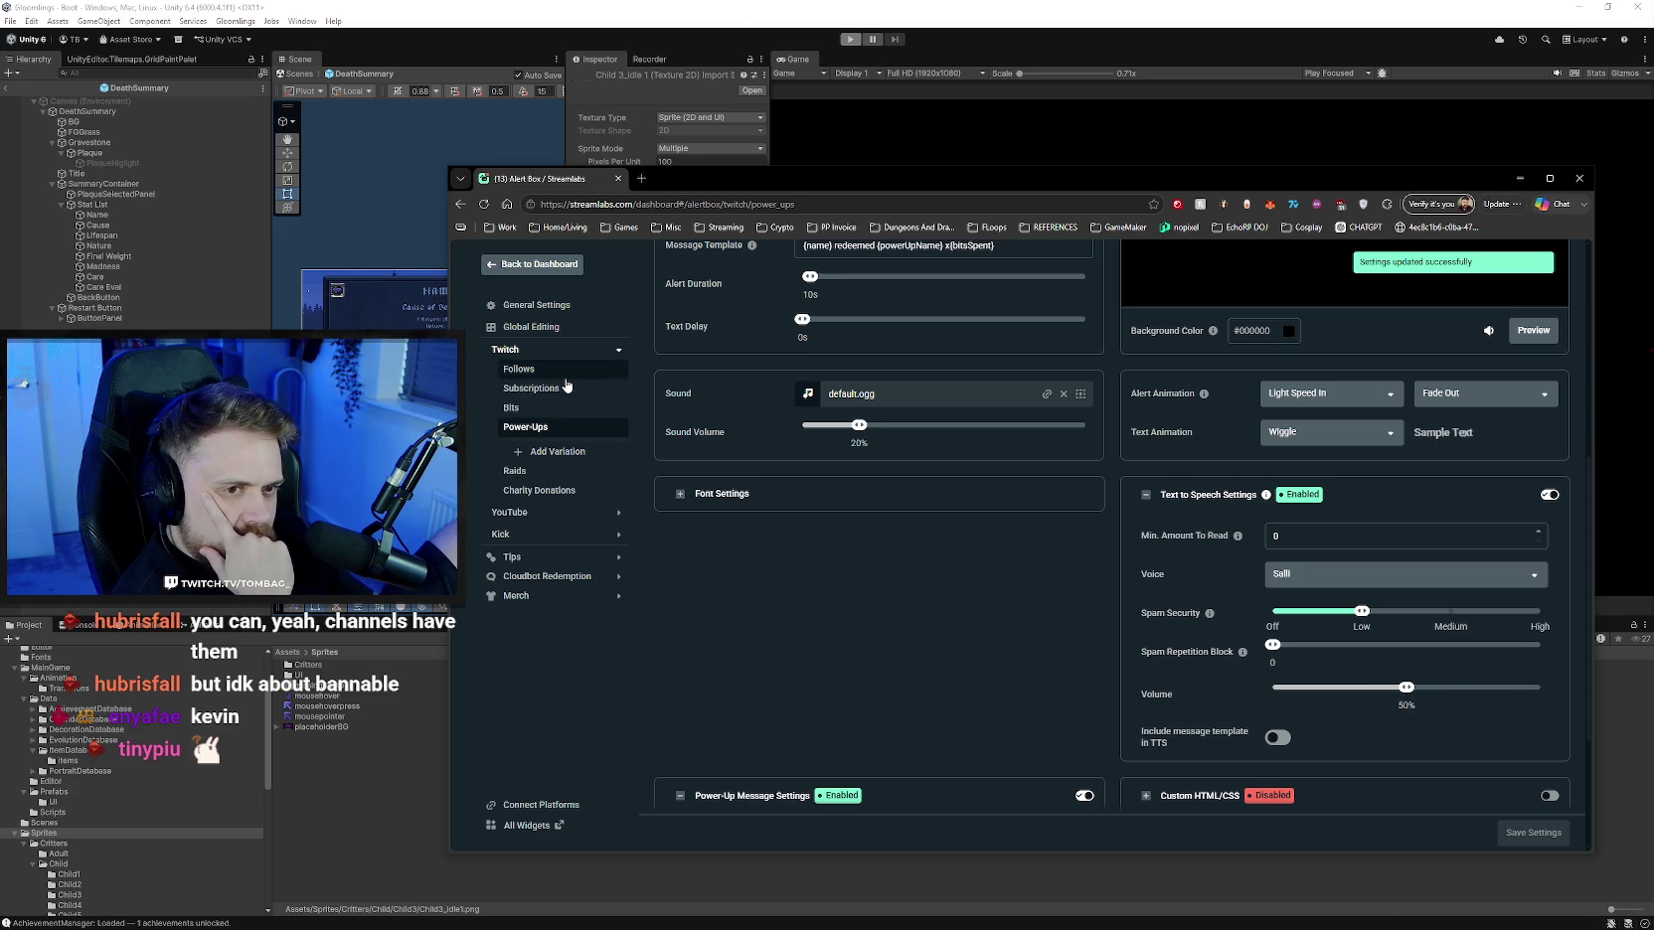
pyautogui.click(573, 408)
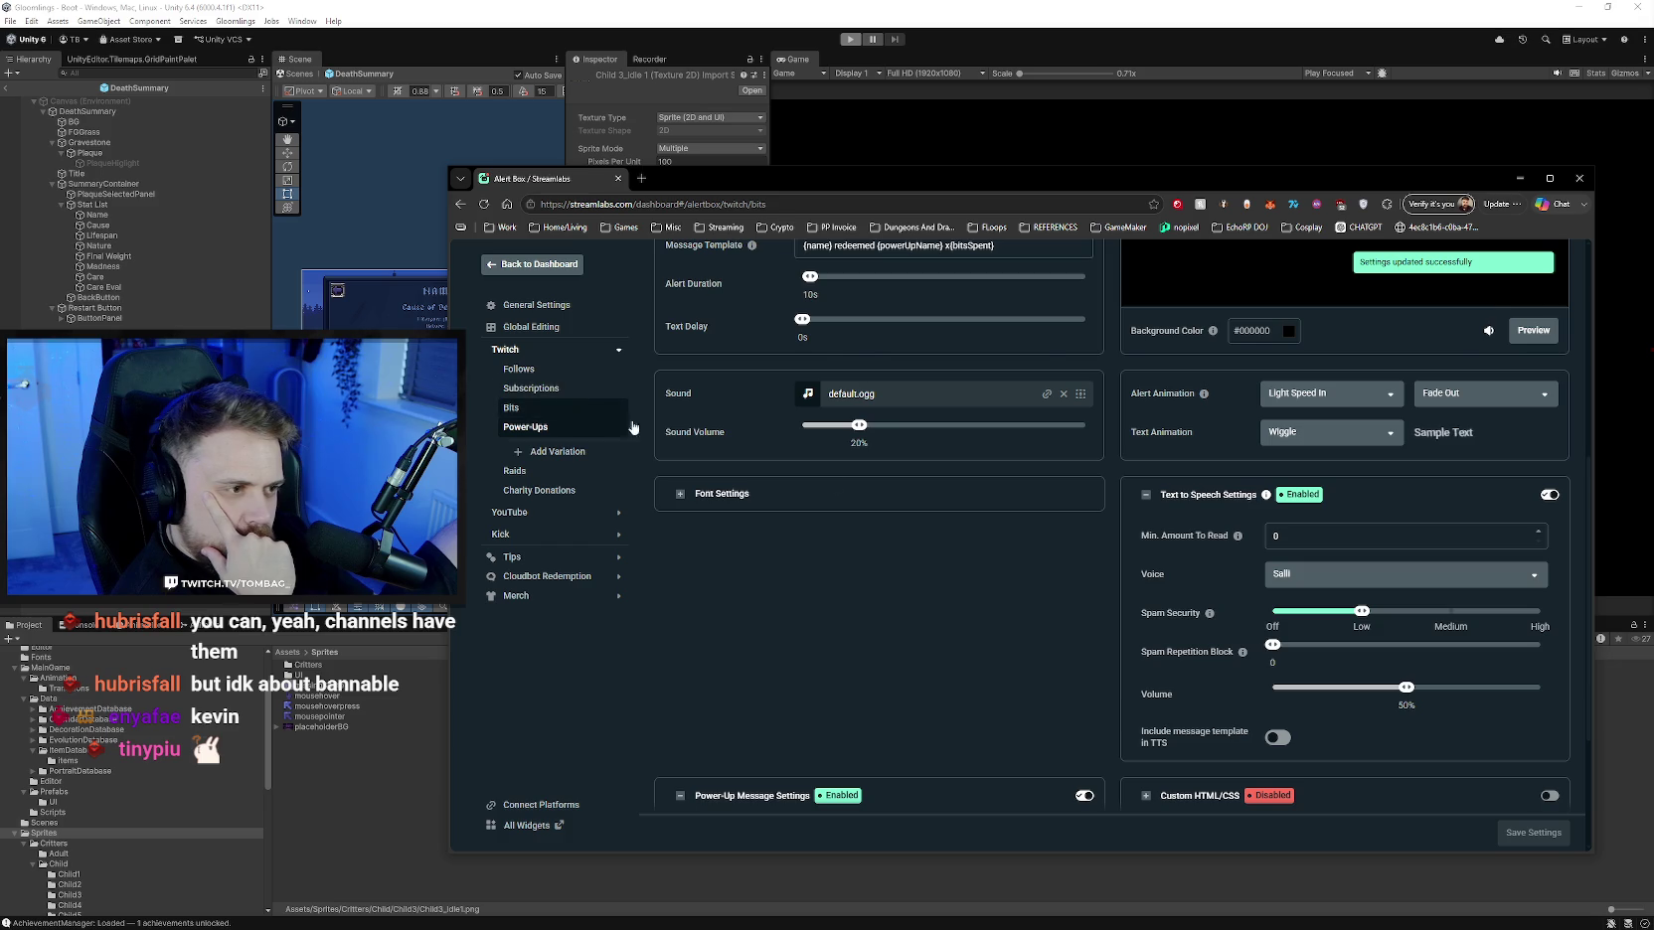
# - Check the Bits settings, then set the Power-Ups Min. Amount To Read to 100
pyautogui.scroll(-5, 1093, 561)
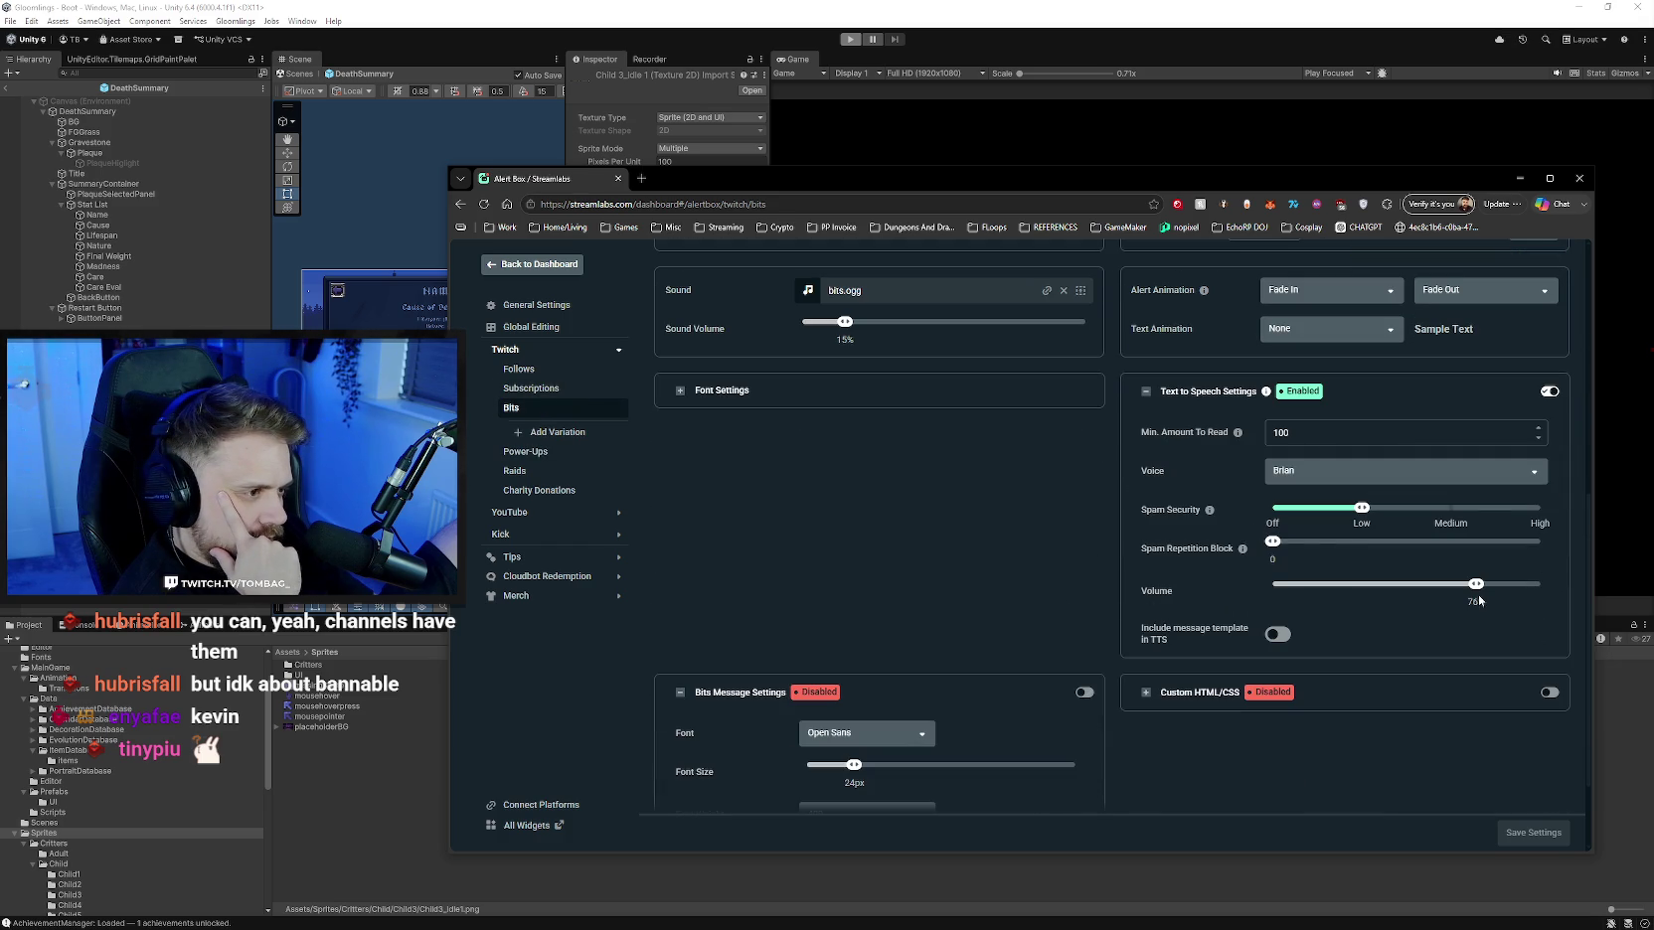
pyautogui.scroll(2, 1093, 604)
pyautogui.scroll(1, 1100, 636)
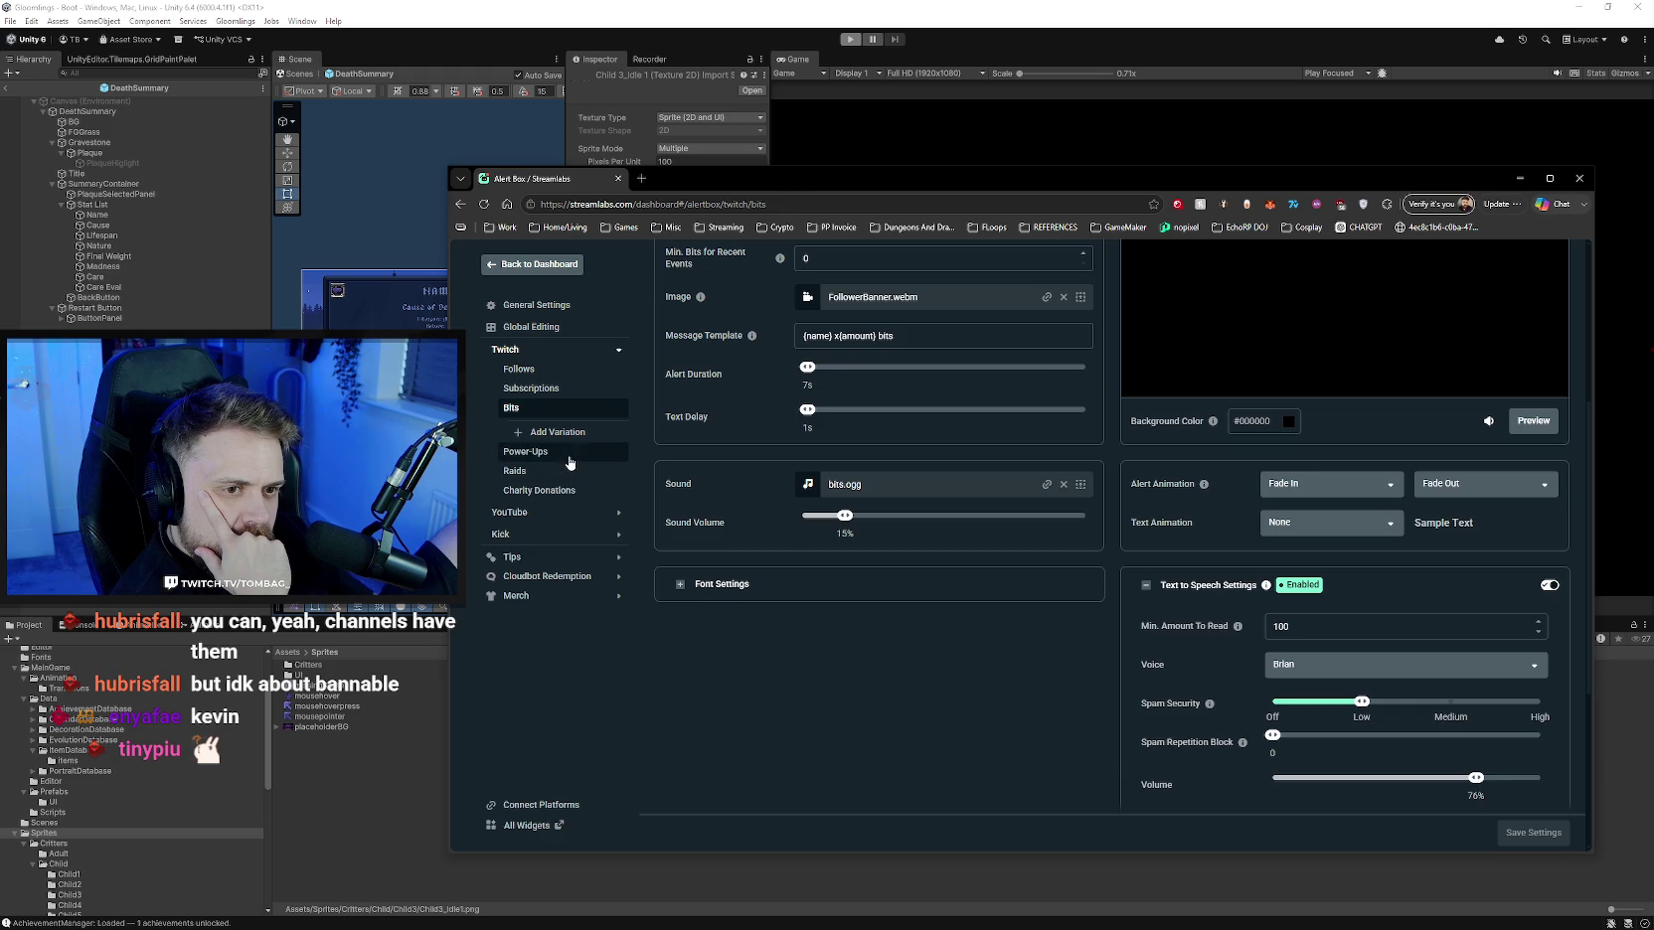
pyautogui.click(566, 449)
pyautogui.scroll(-4, 1212, 651)
pyautogui.scroll(-5, 1111, 636)
pyautogui.scroll(1, 1092, 620)
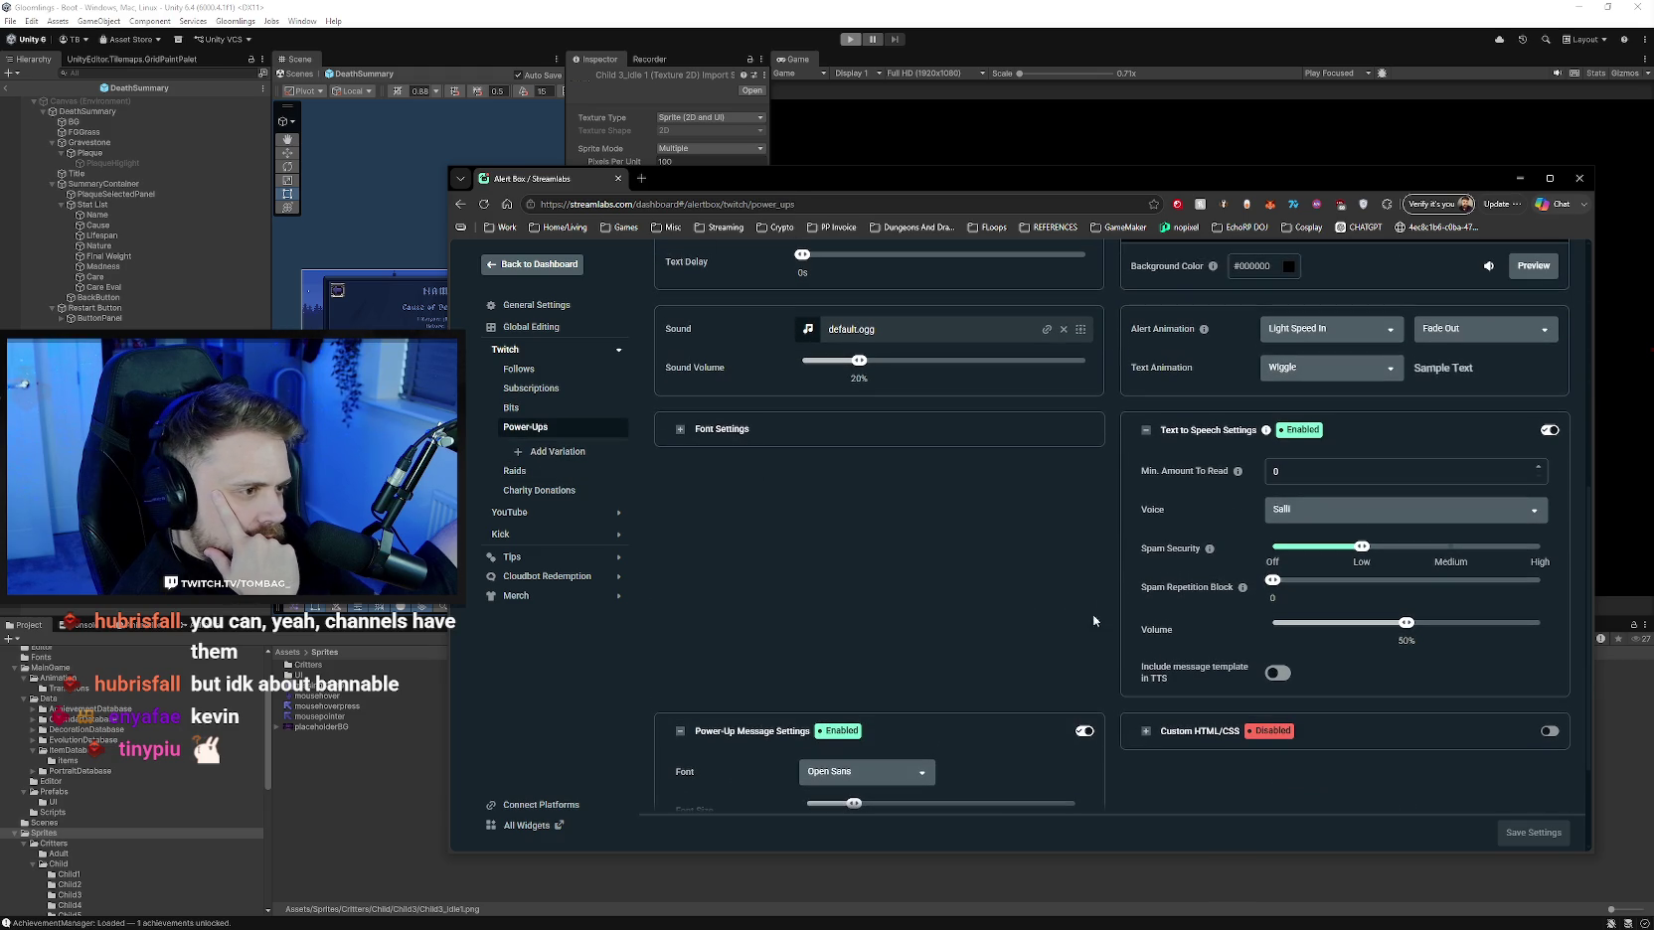
pyautogui.click(1299, 475)
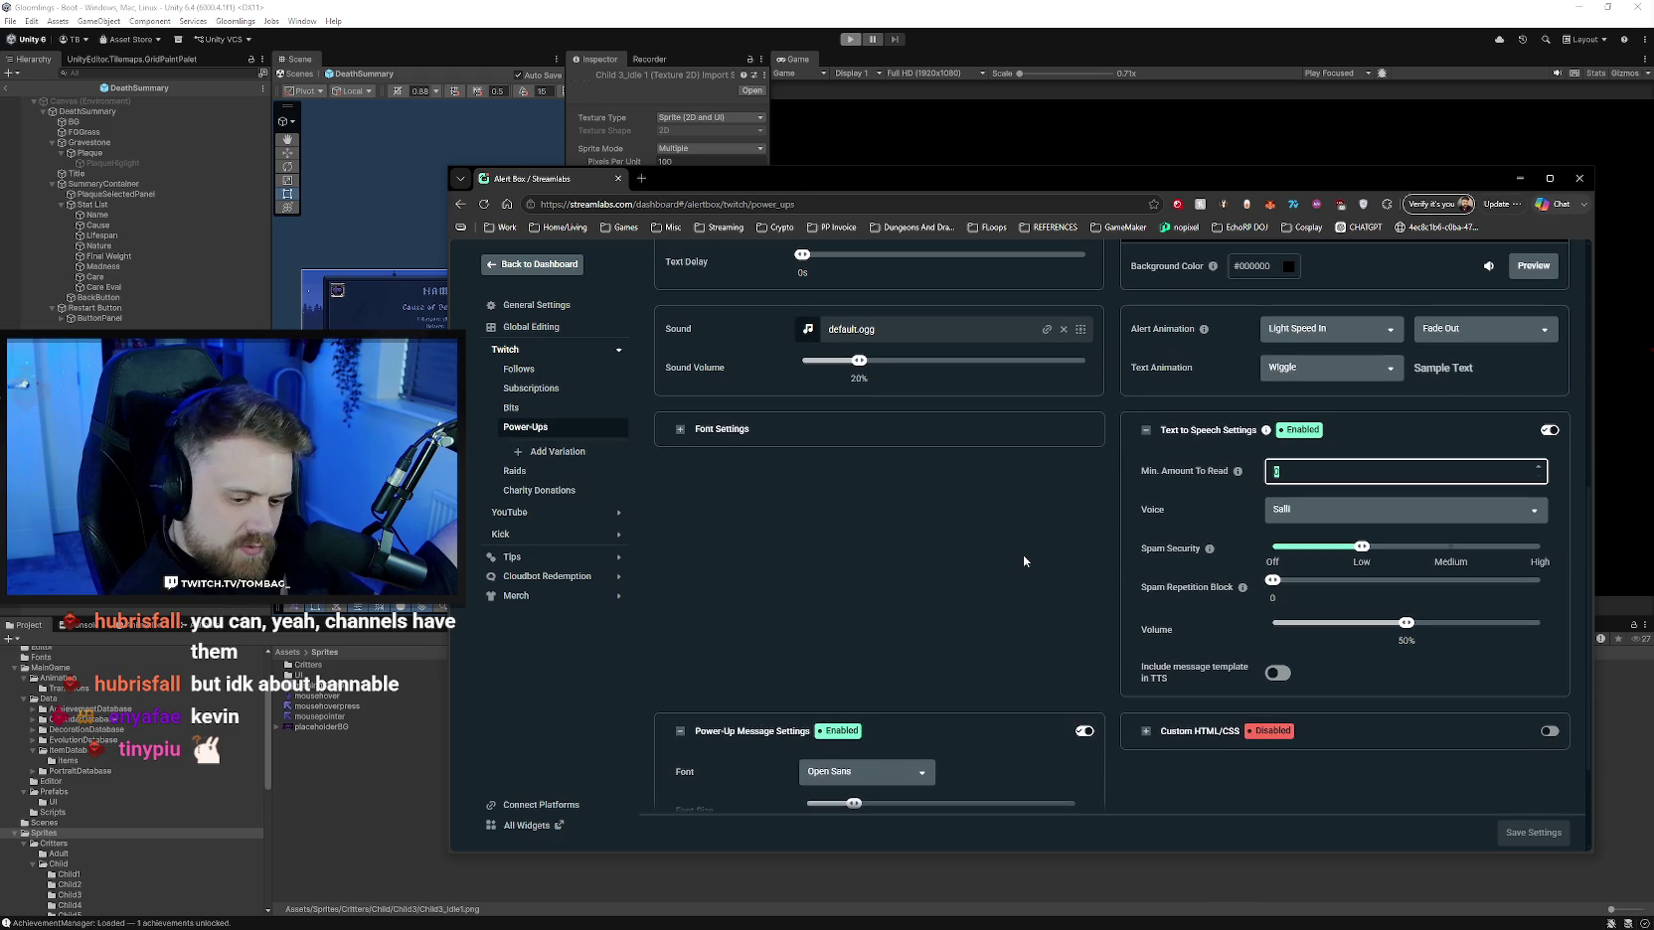
pyautogui.write('100')
pyautogui.click(1525, 833)
# - Raise the Power-Ups text-to-speech volume to about 72%, save, and preview the alert
pyautogui.moveTo(1407, 623); pyautogui.dragTo(1465, 626)
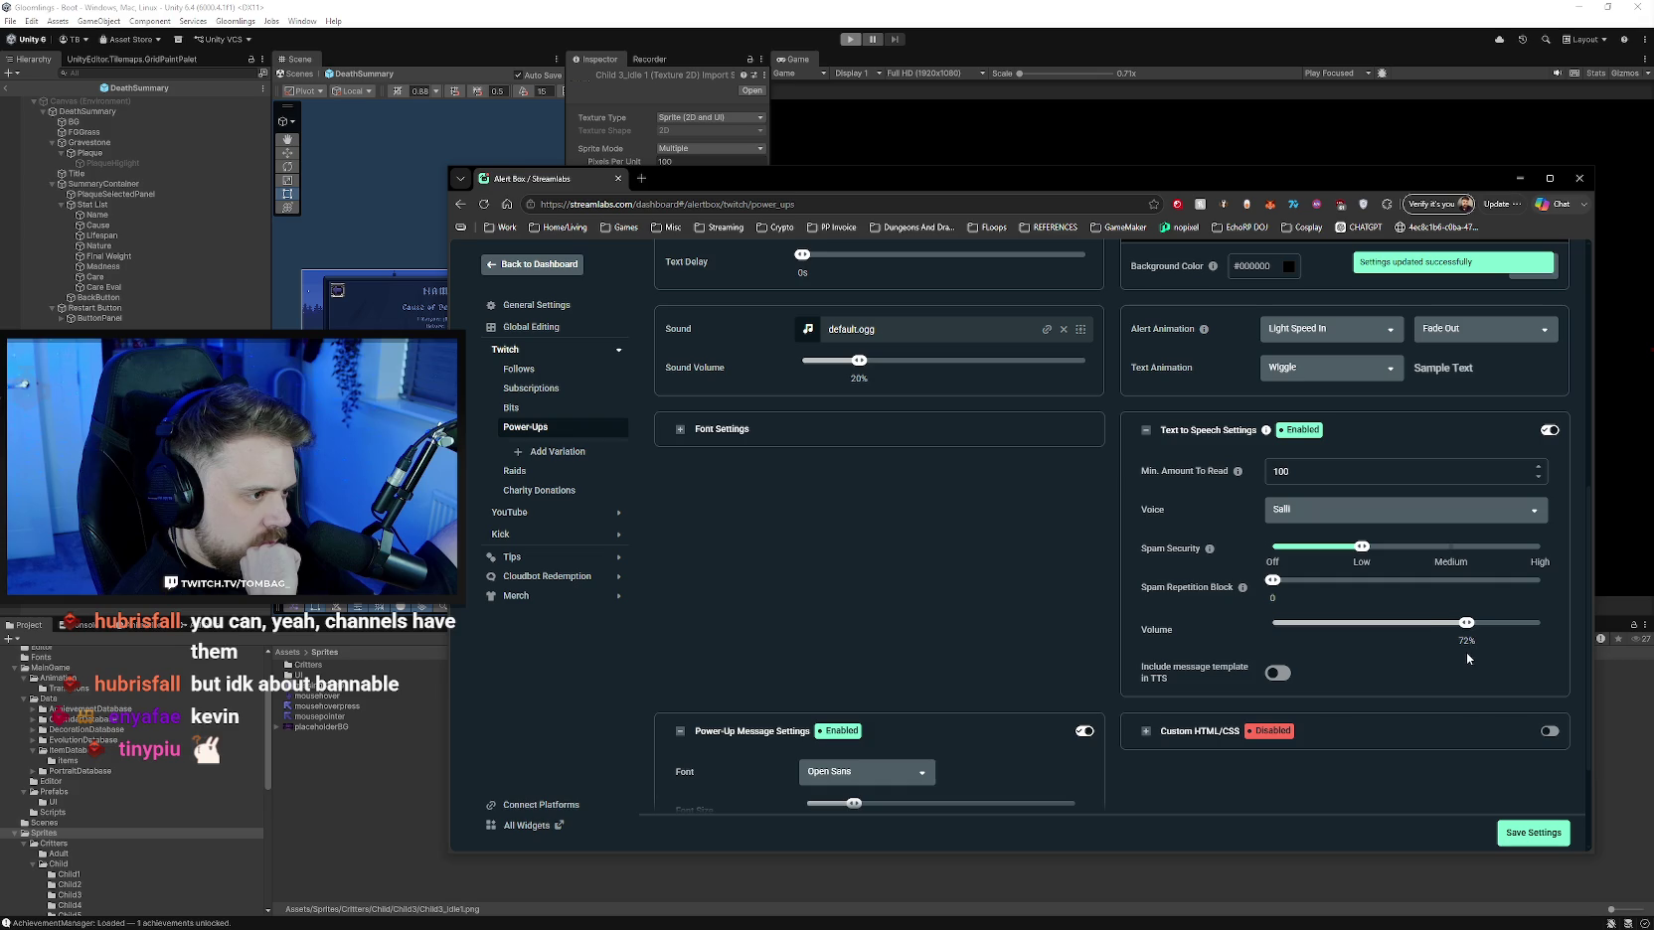
pyautogui.click(1521, 833)
pyautogui.scroll(2, 1076, 611)
pyautogui.scroll(2, 1089, 636)
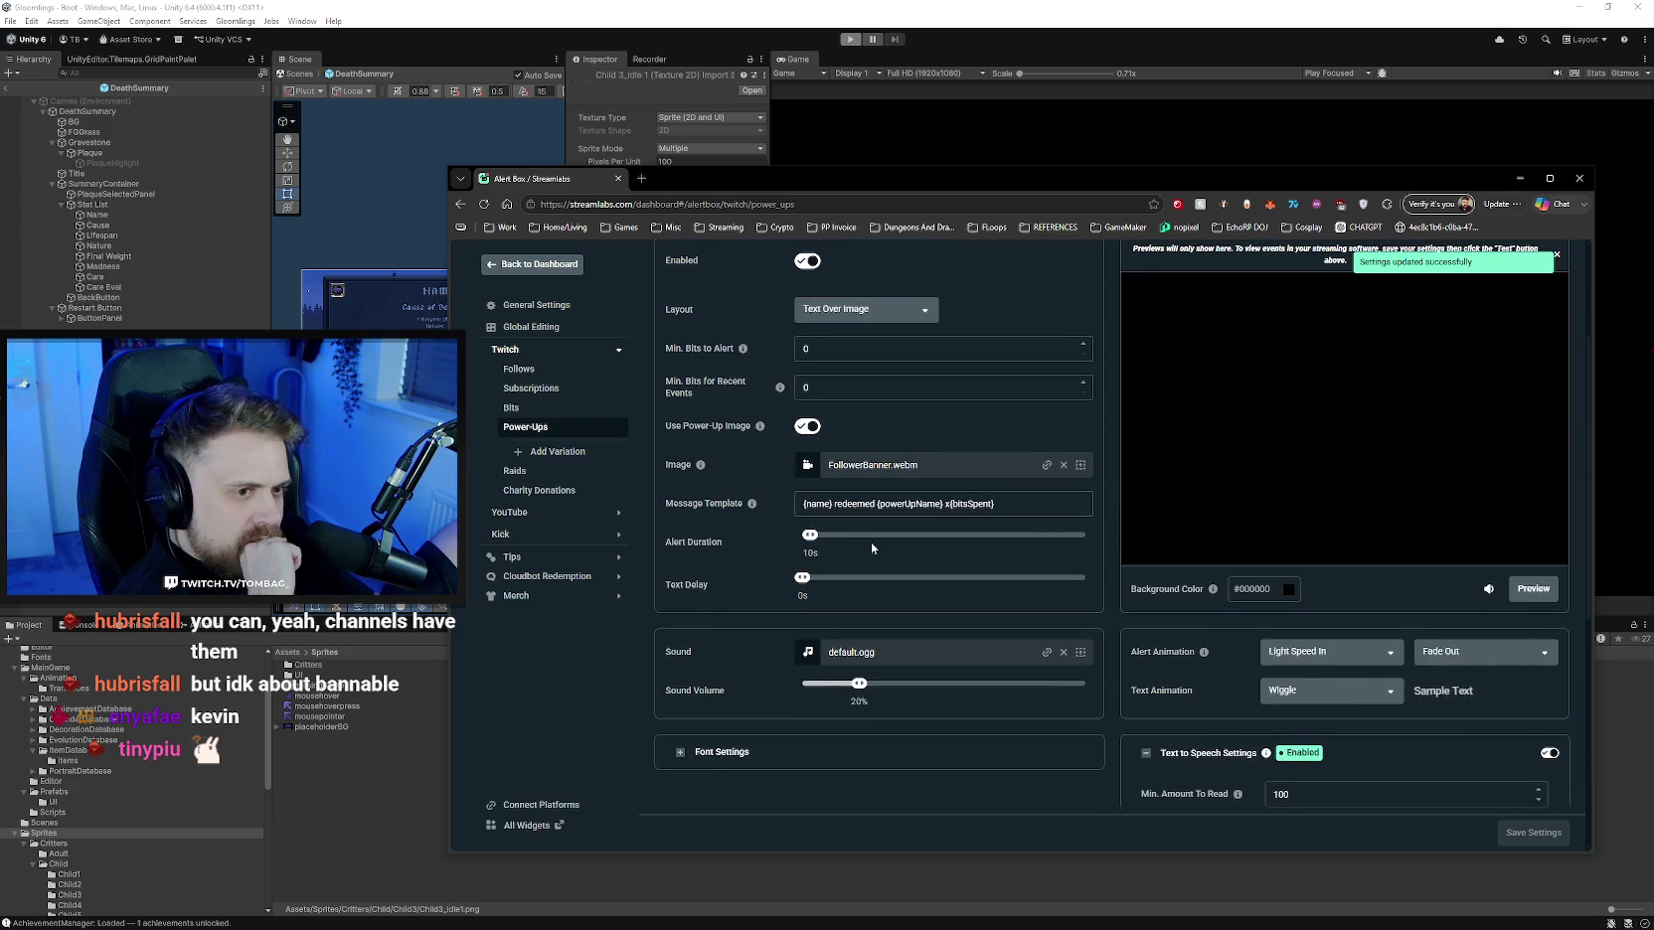
pyautogui.scroll(1, 795, 497)
pyautogui.click(1533, 653)
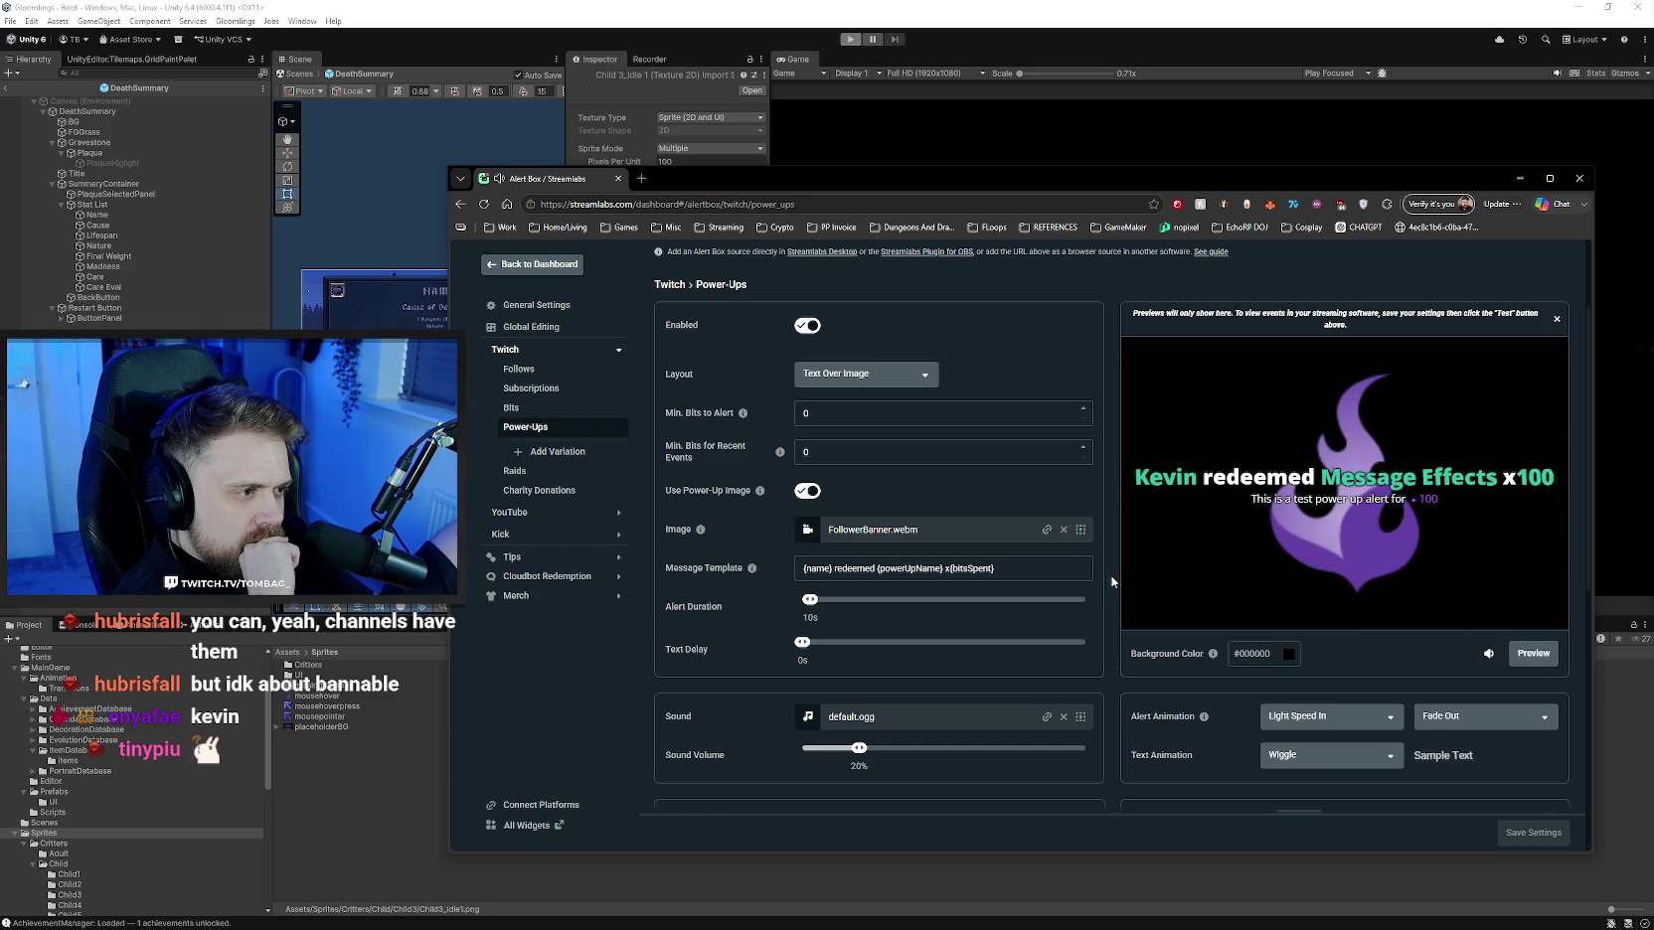
# - Set the Power-Ups text-to-speech voice to Brian
pyautogui.scroll(-3, 1111, 646)
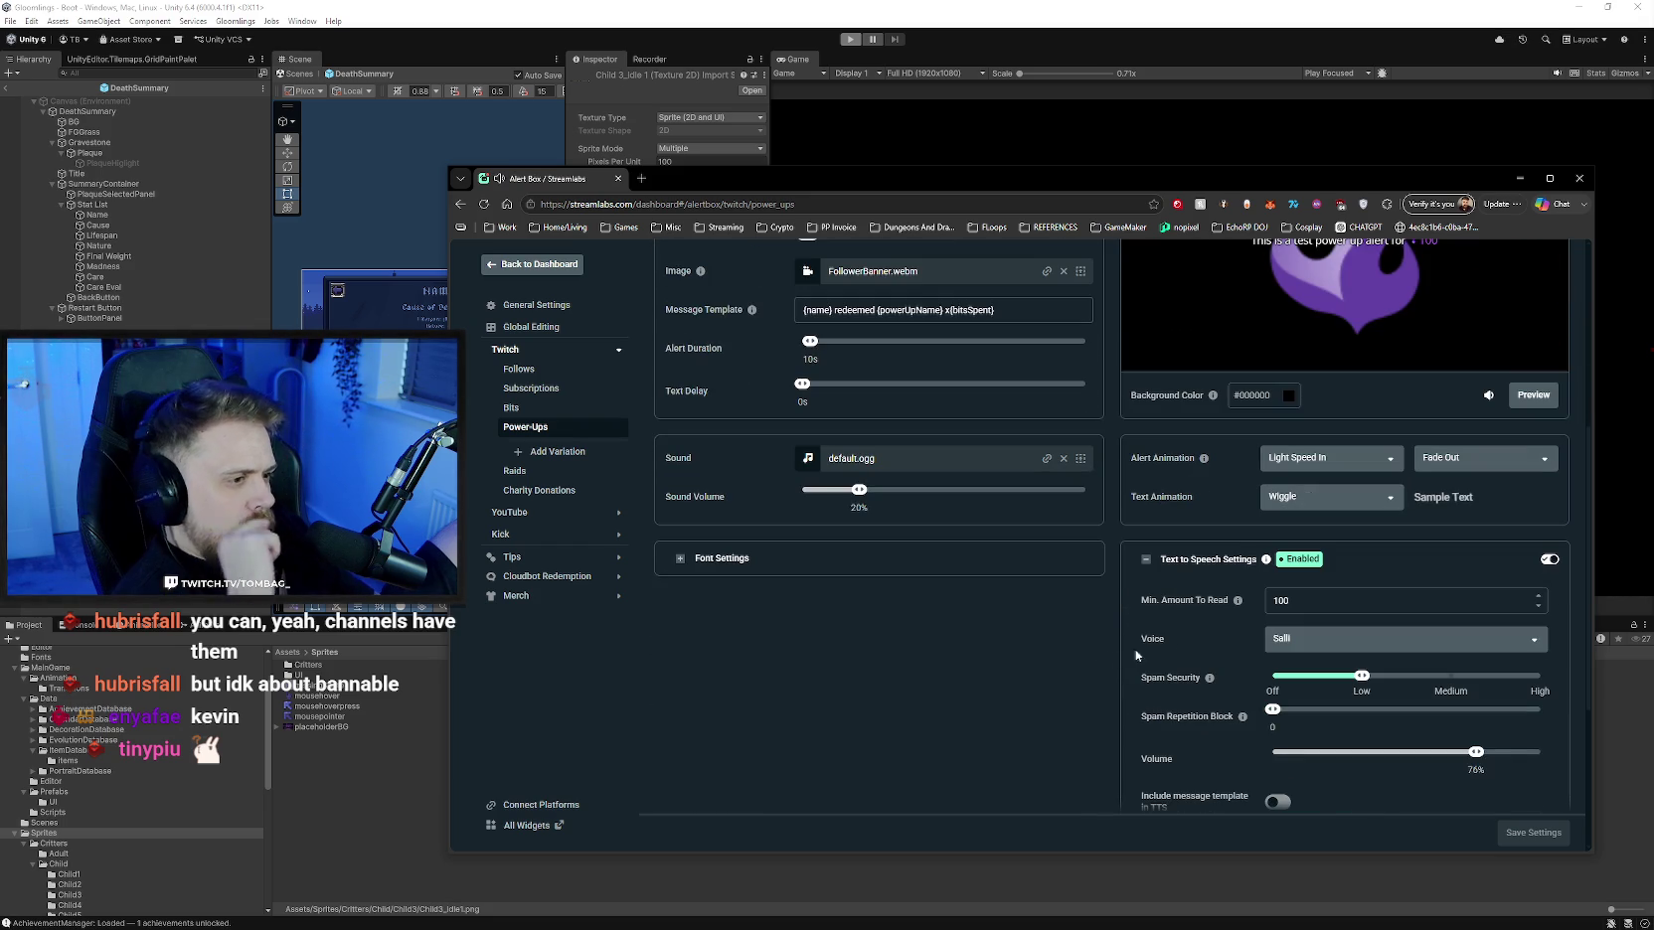
pyautogui.click(1329, 641)
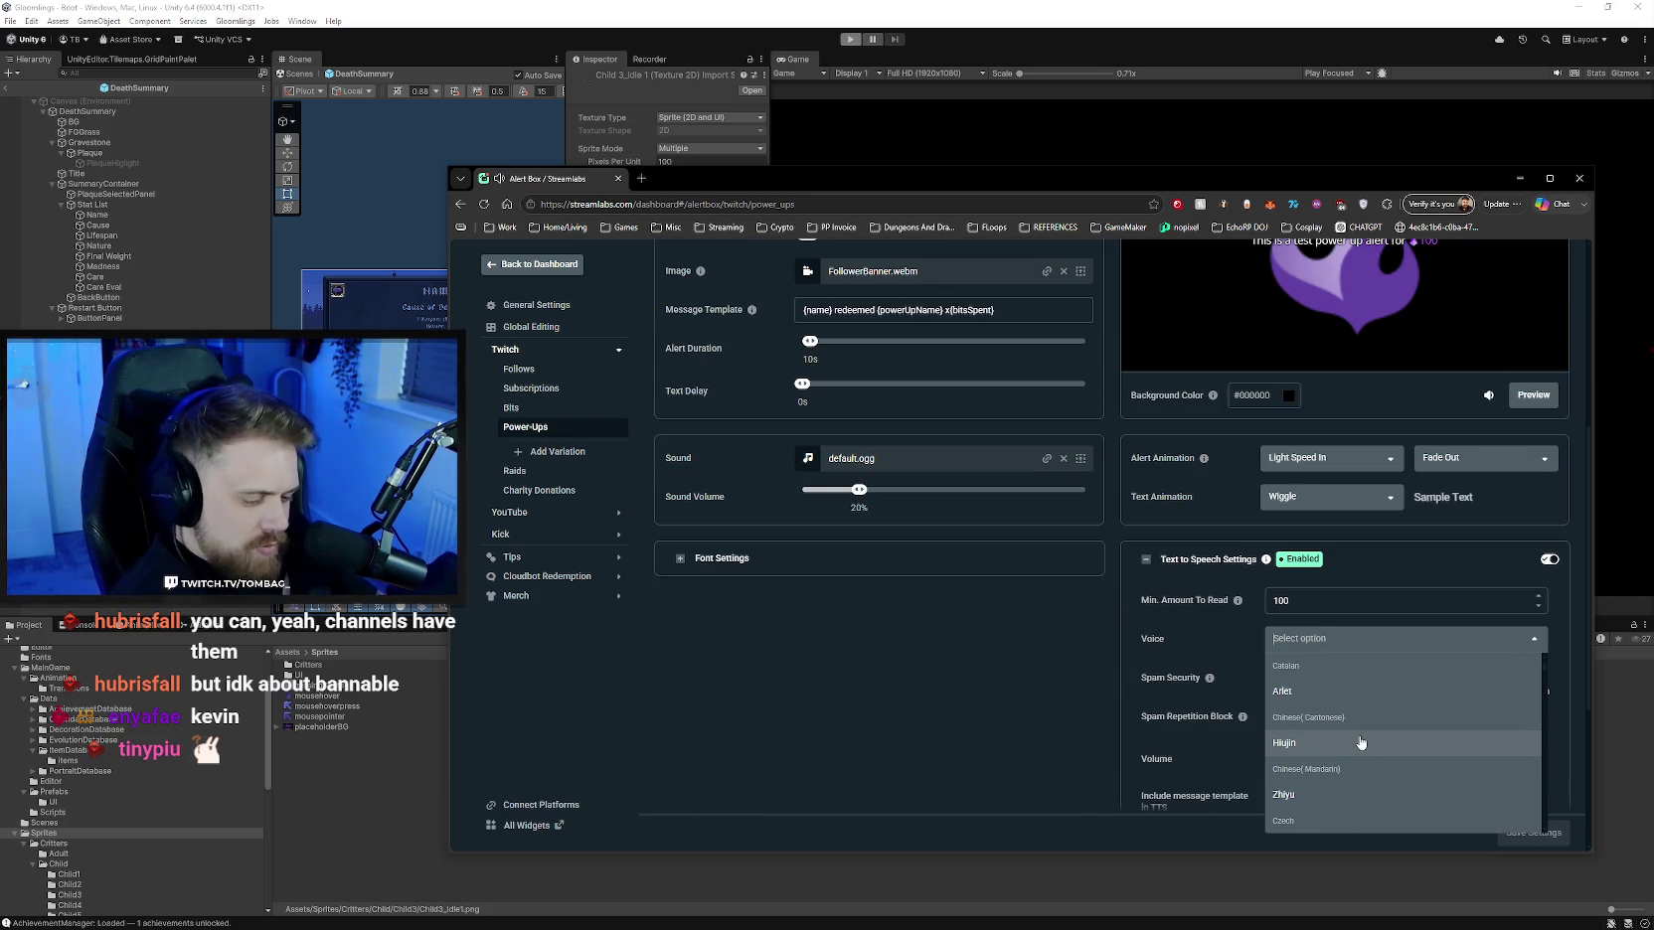
pyautogui.write('bria')
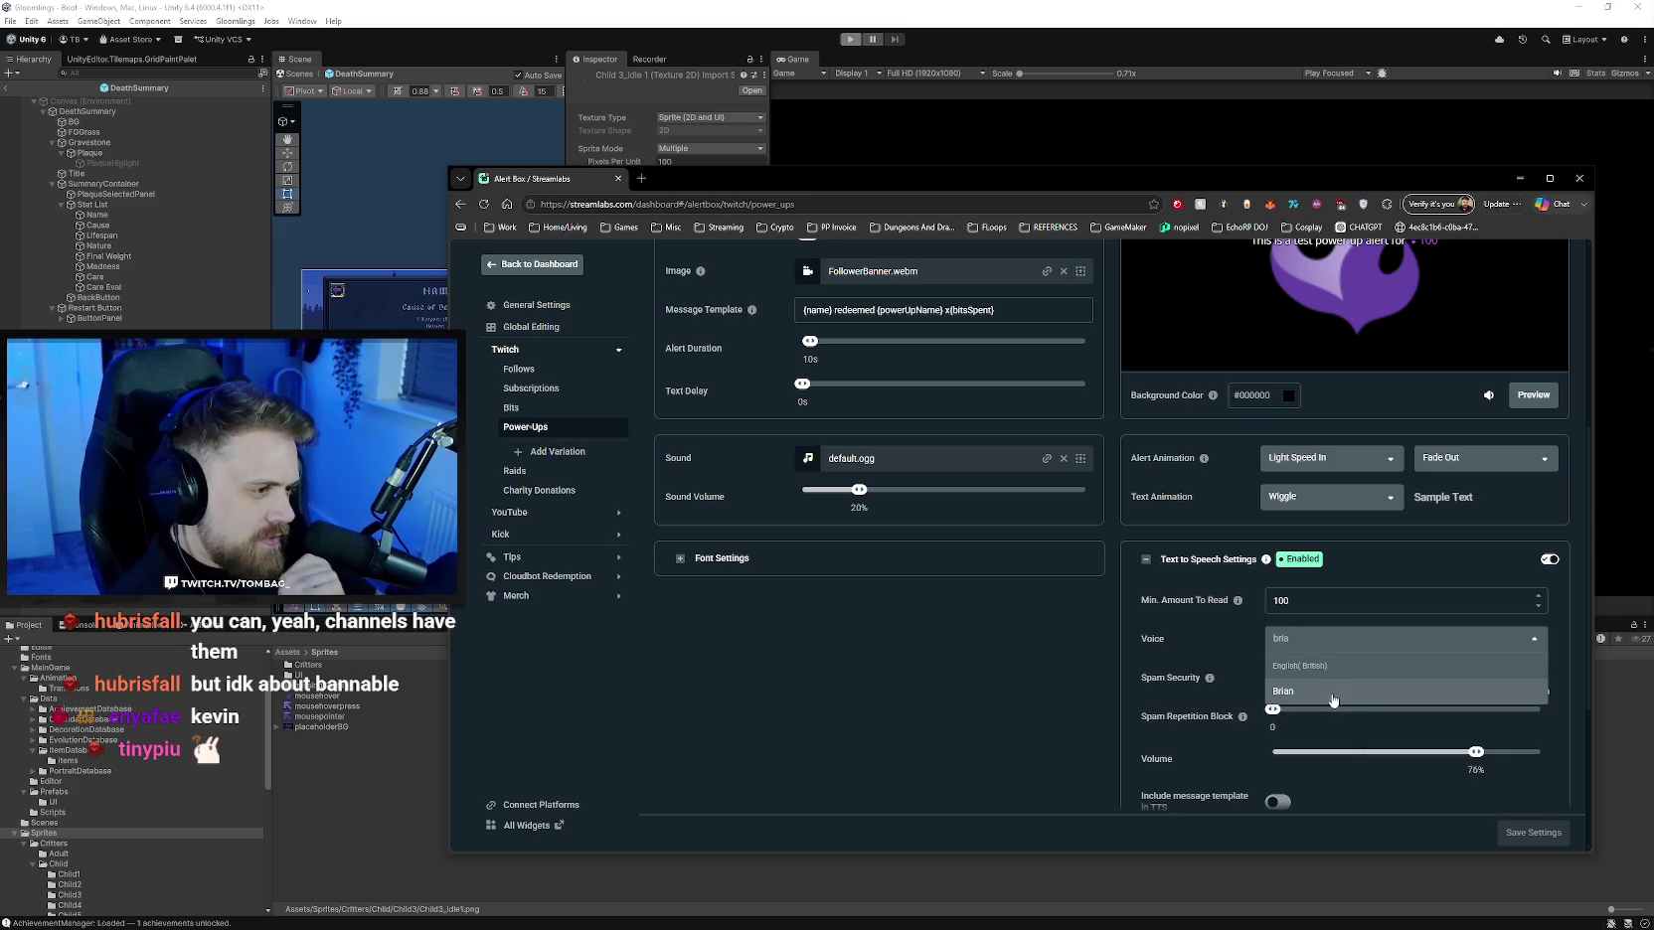
pyautogui.press('Return')
pyautogui.click(1523, 830)
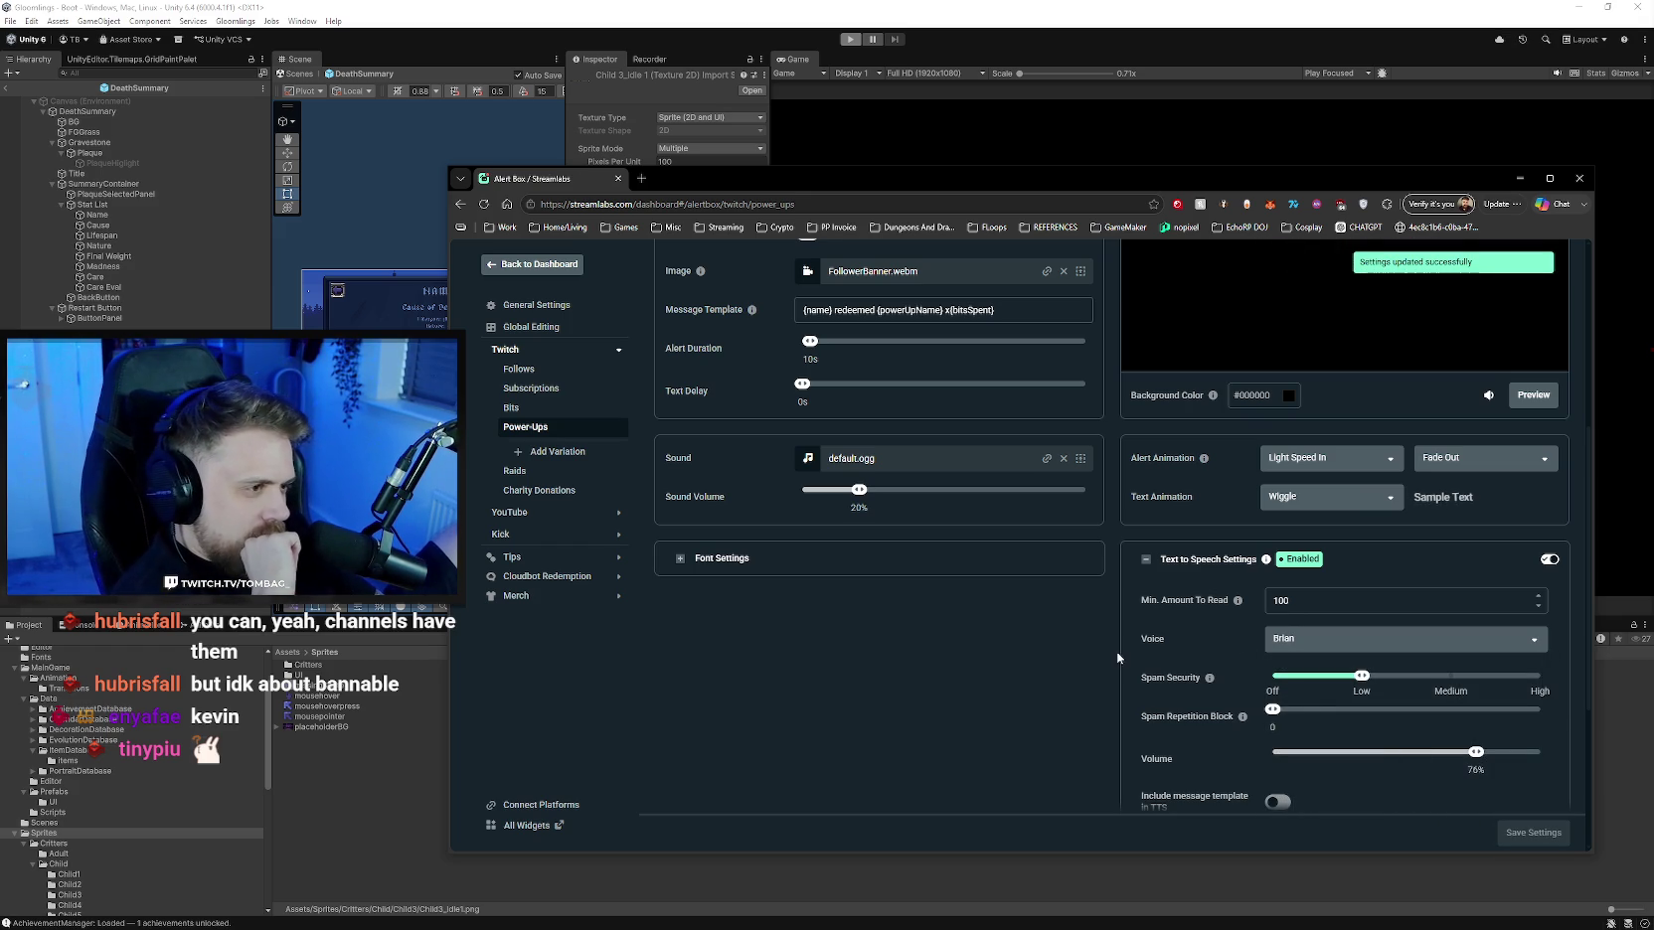
# - Review the Power-Ups settings and select the message template text for editing
pyautogui.scroll(1, 1105, 668)
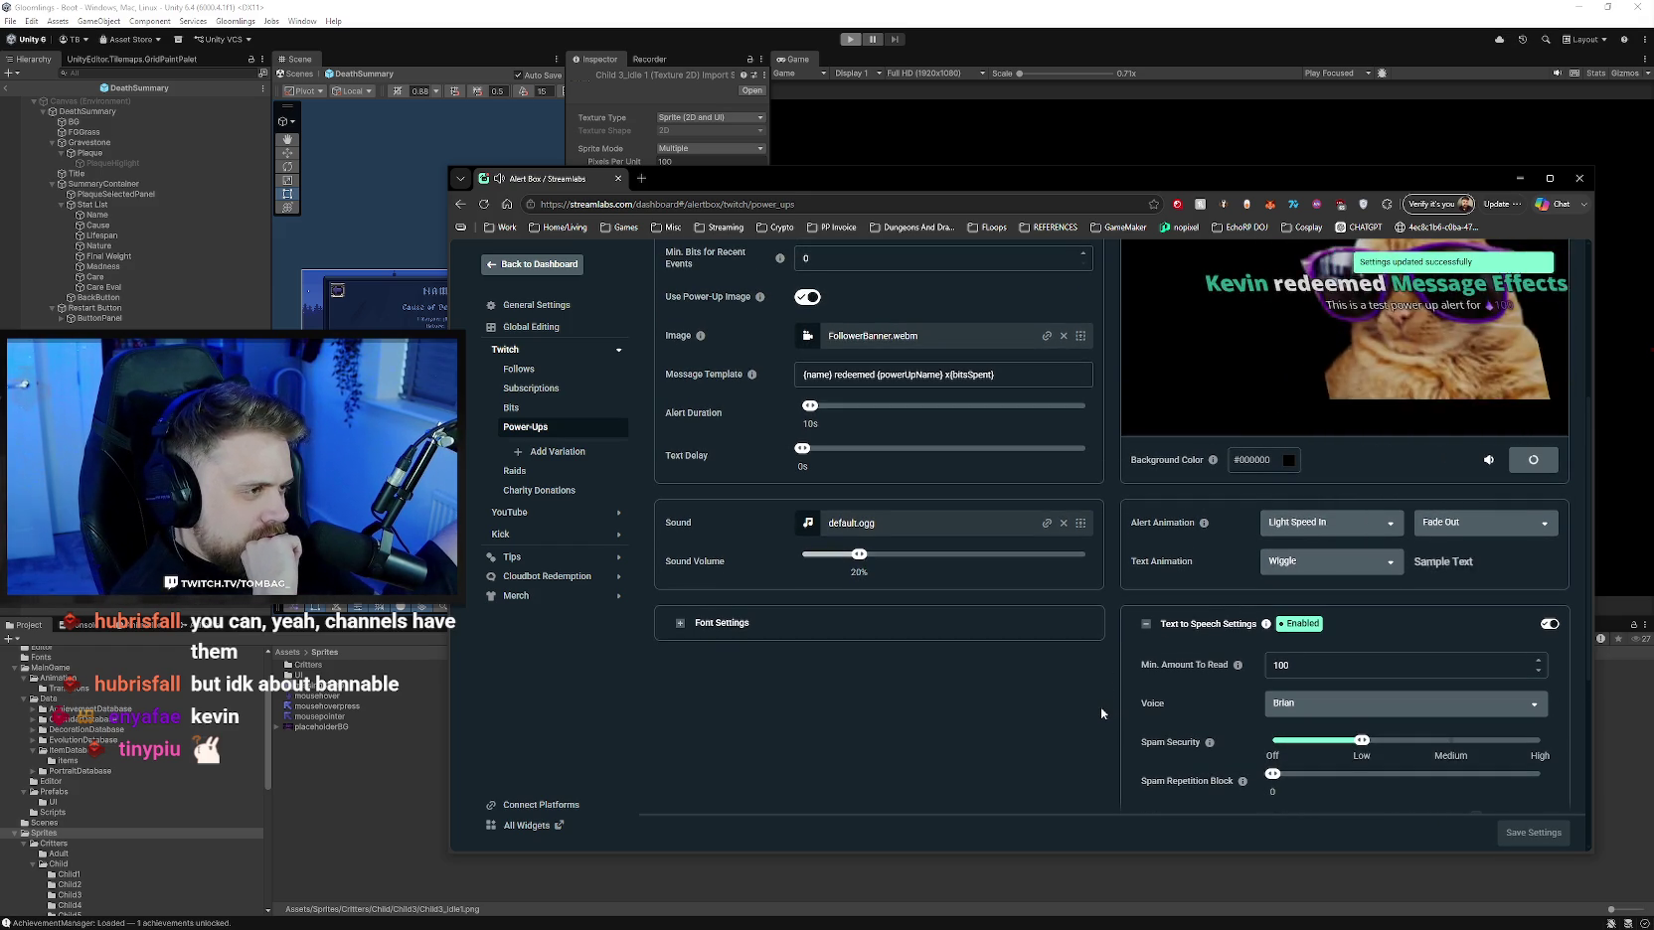
pyautogui.scroll(1, 1101, 707)
pyautogui.scroll(2, 1101, 704)
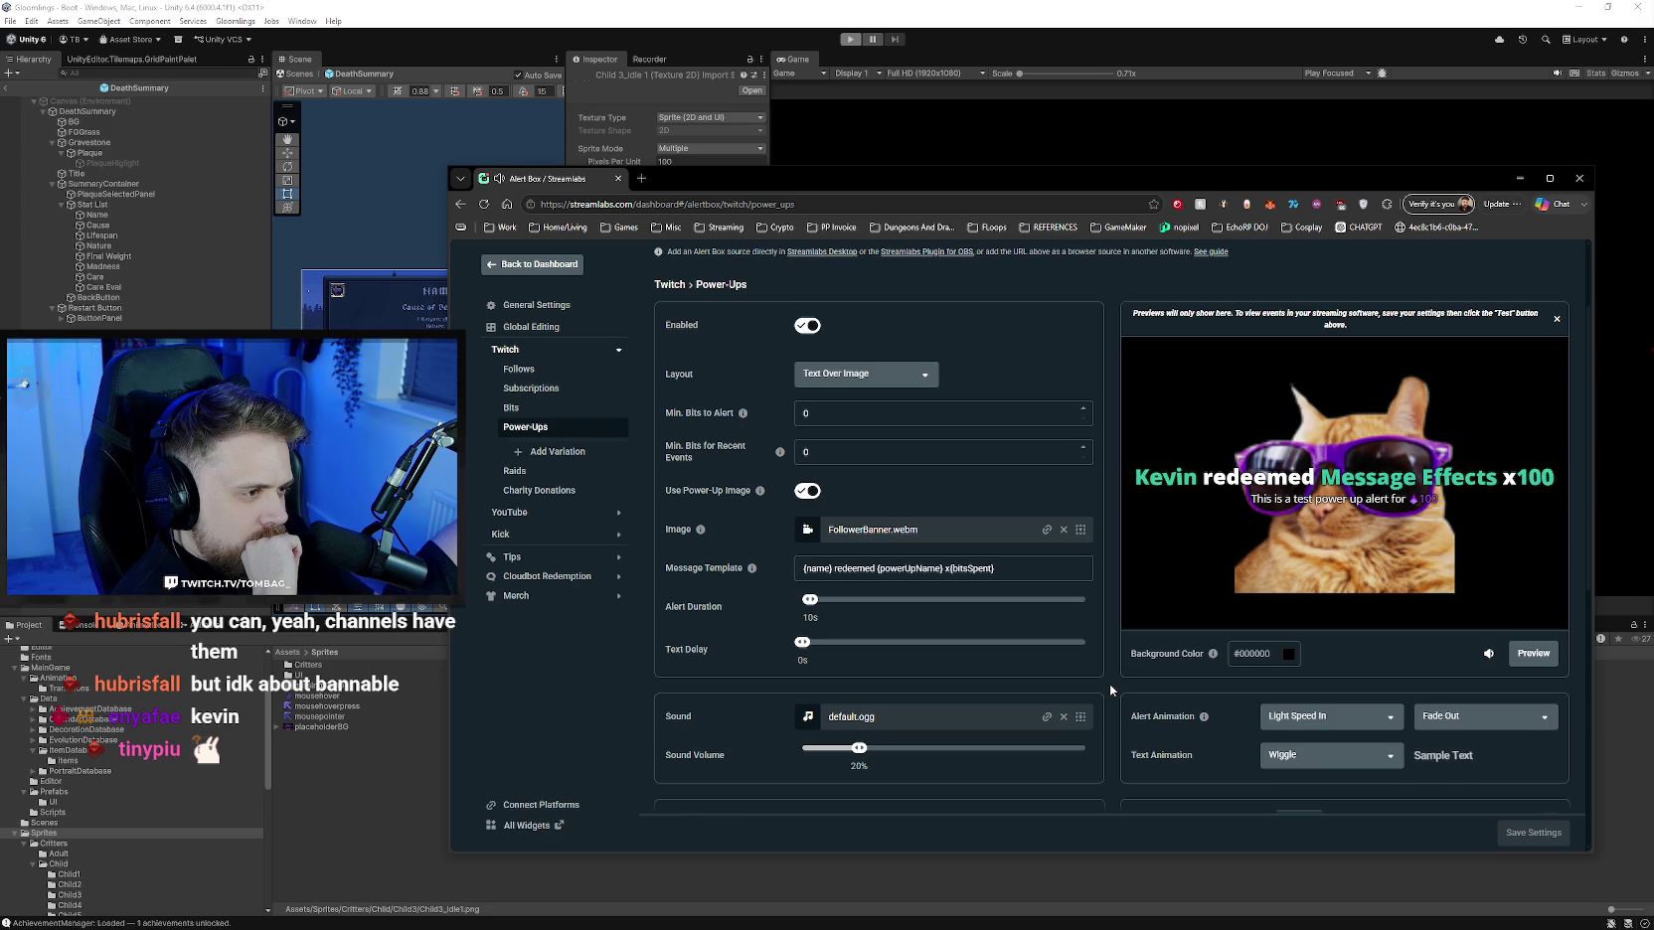
pyautogui.scroll(-1, 1111, 687)
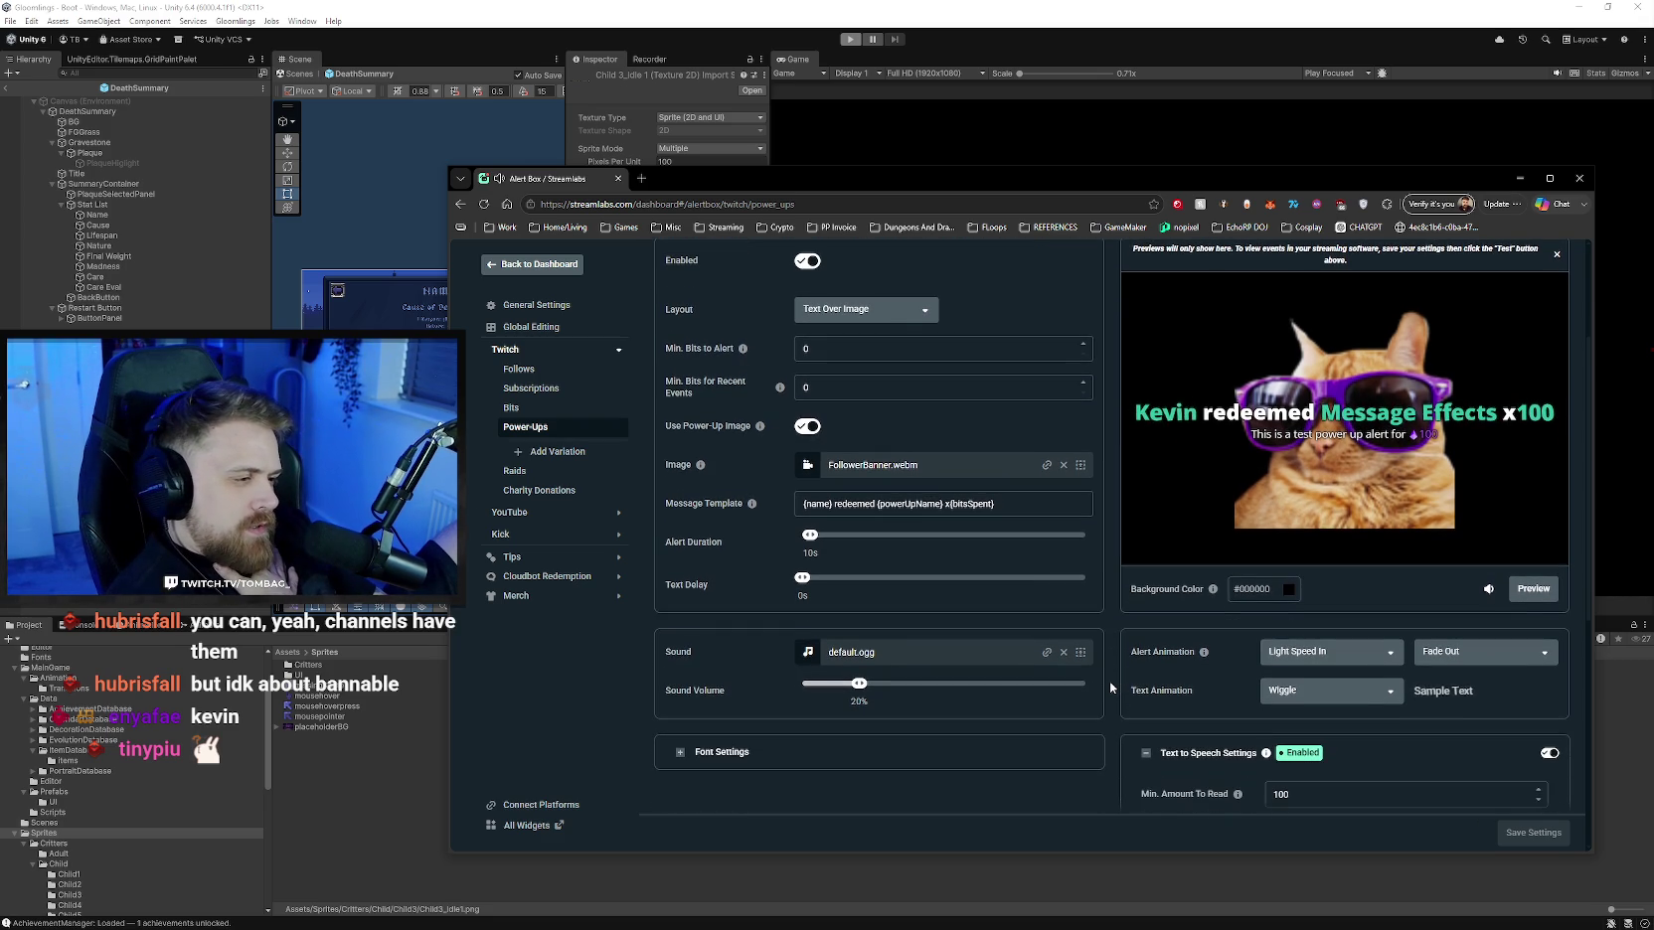
pyautogui.scroll(-1, 1112, 687)
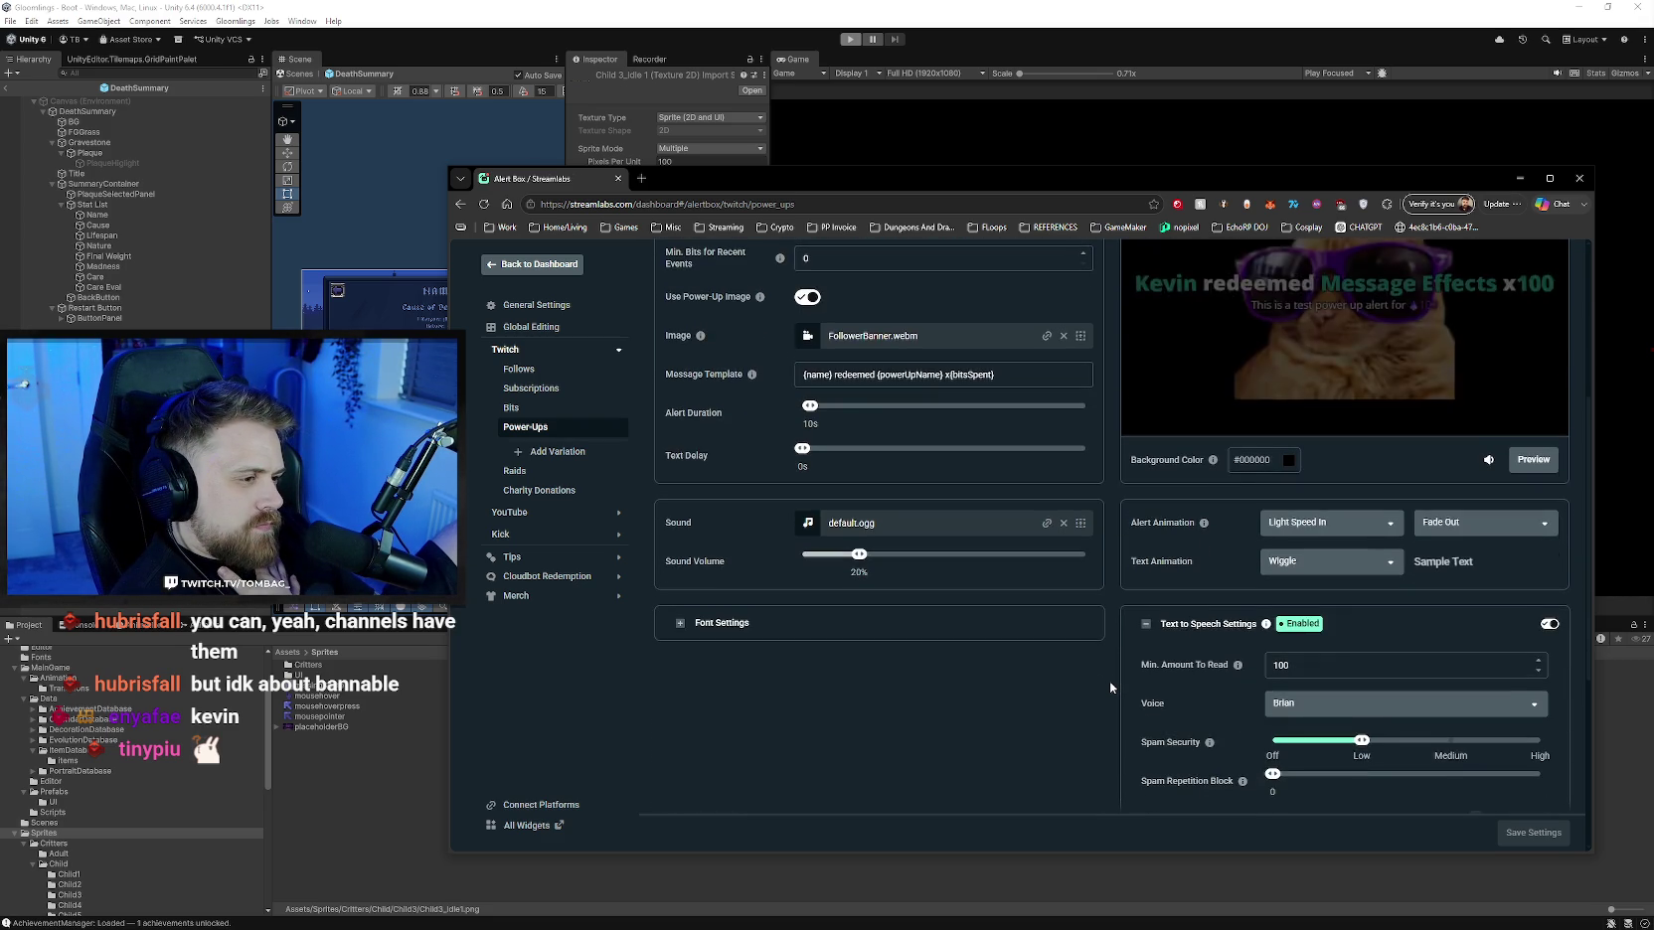
pyautogui.scroll(3, 1111, 687)
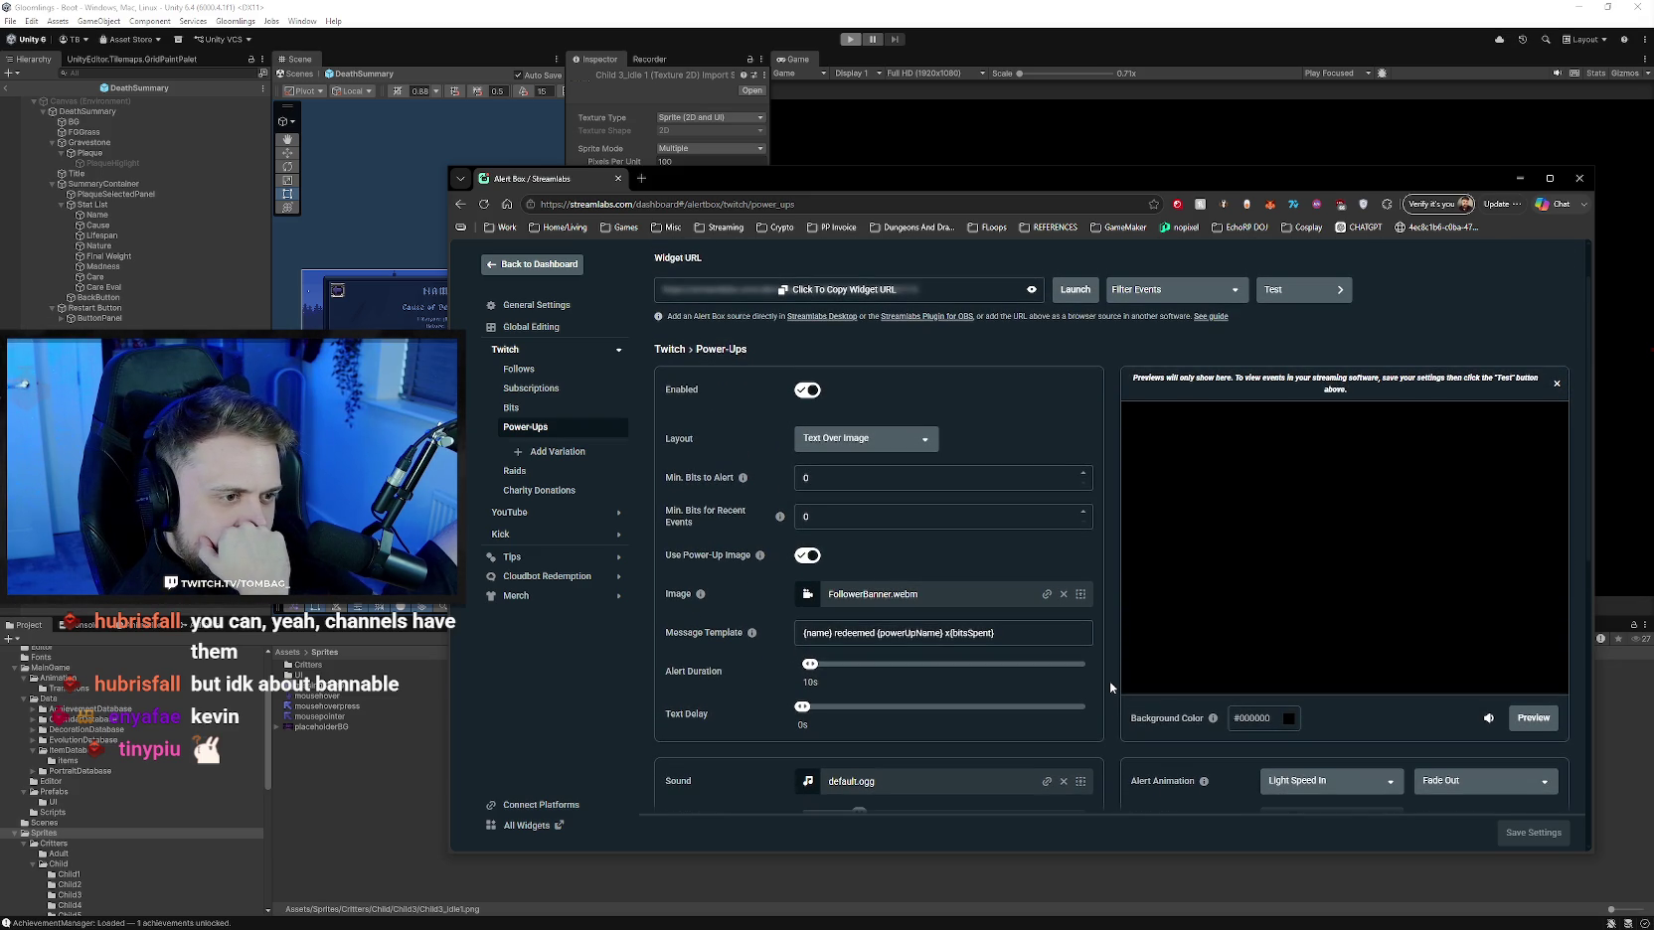
pyautogui.click(945, 633)
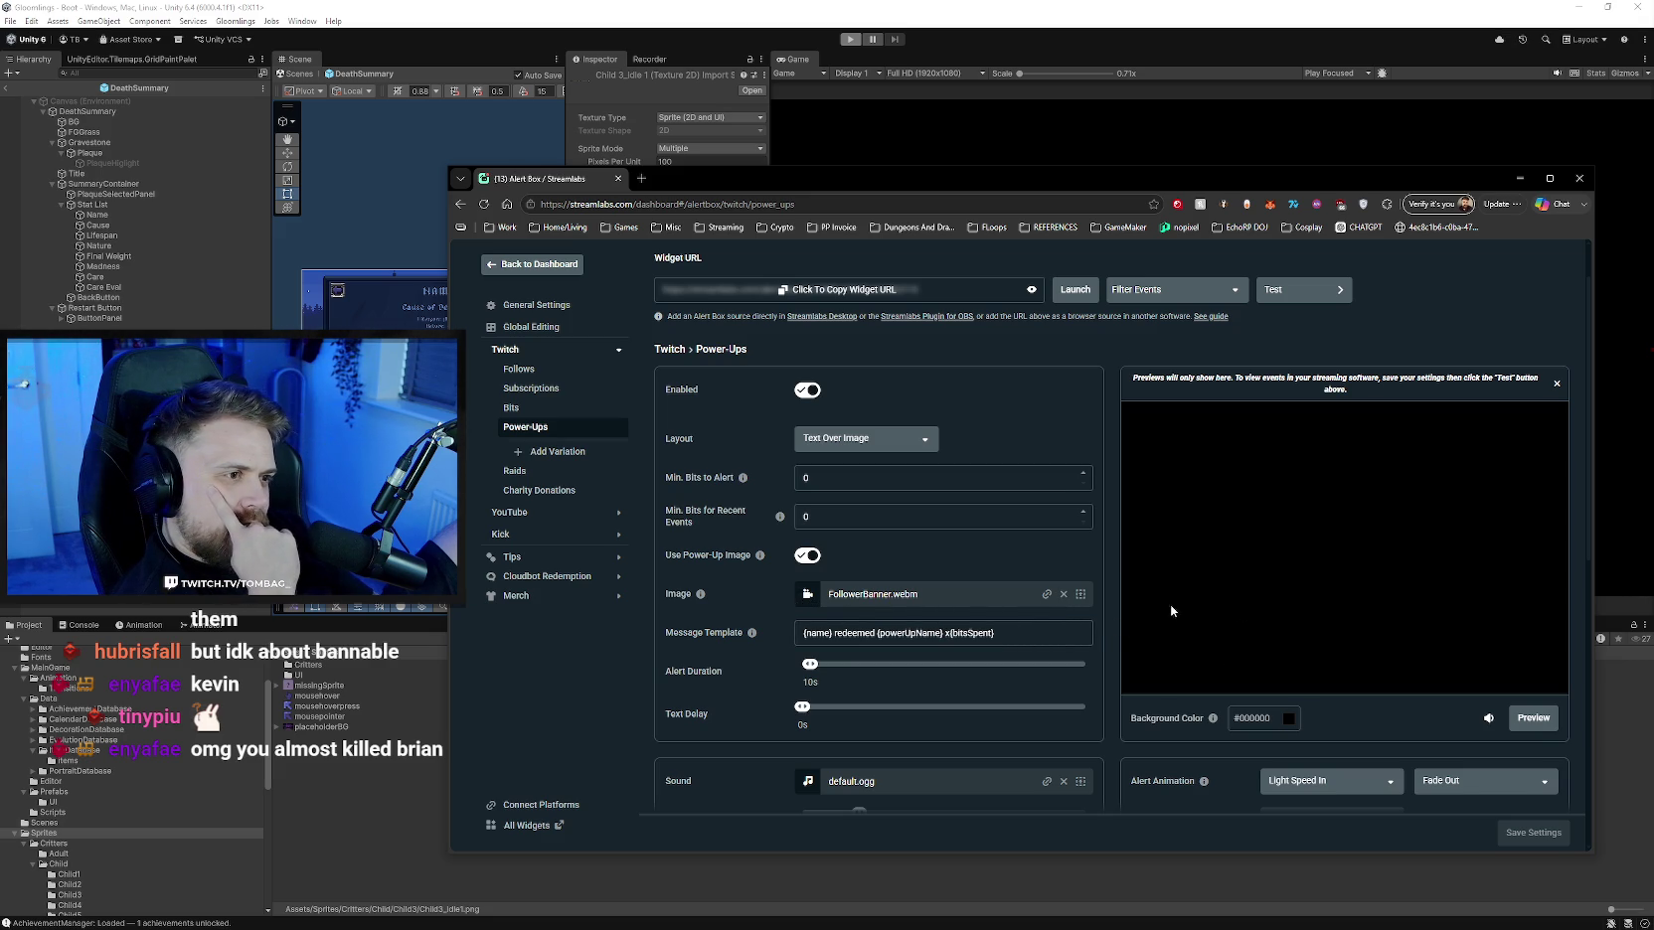
pyautogui.scroll(-1, 1111, 630)
pyautogui.scroll(1, 1109, 630)
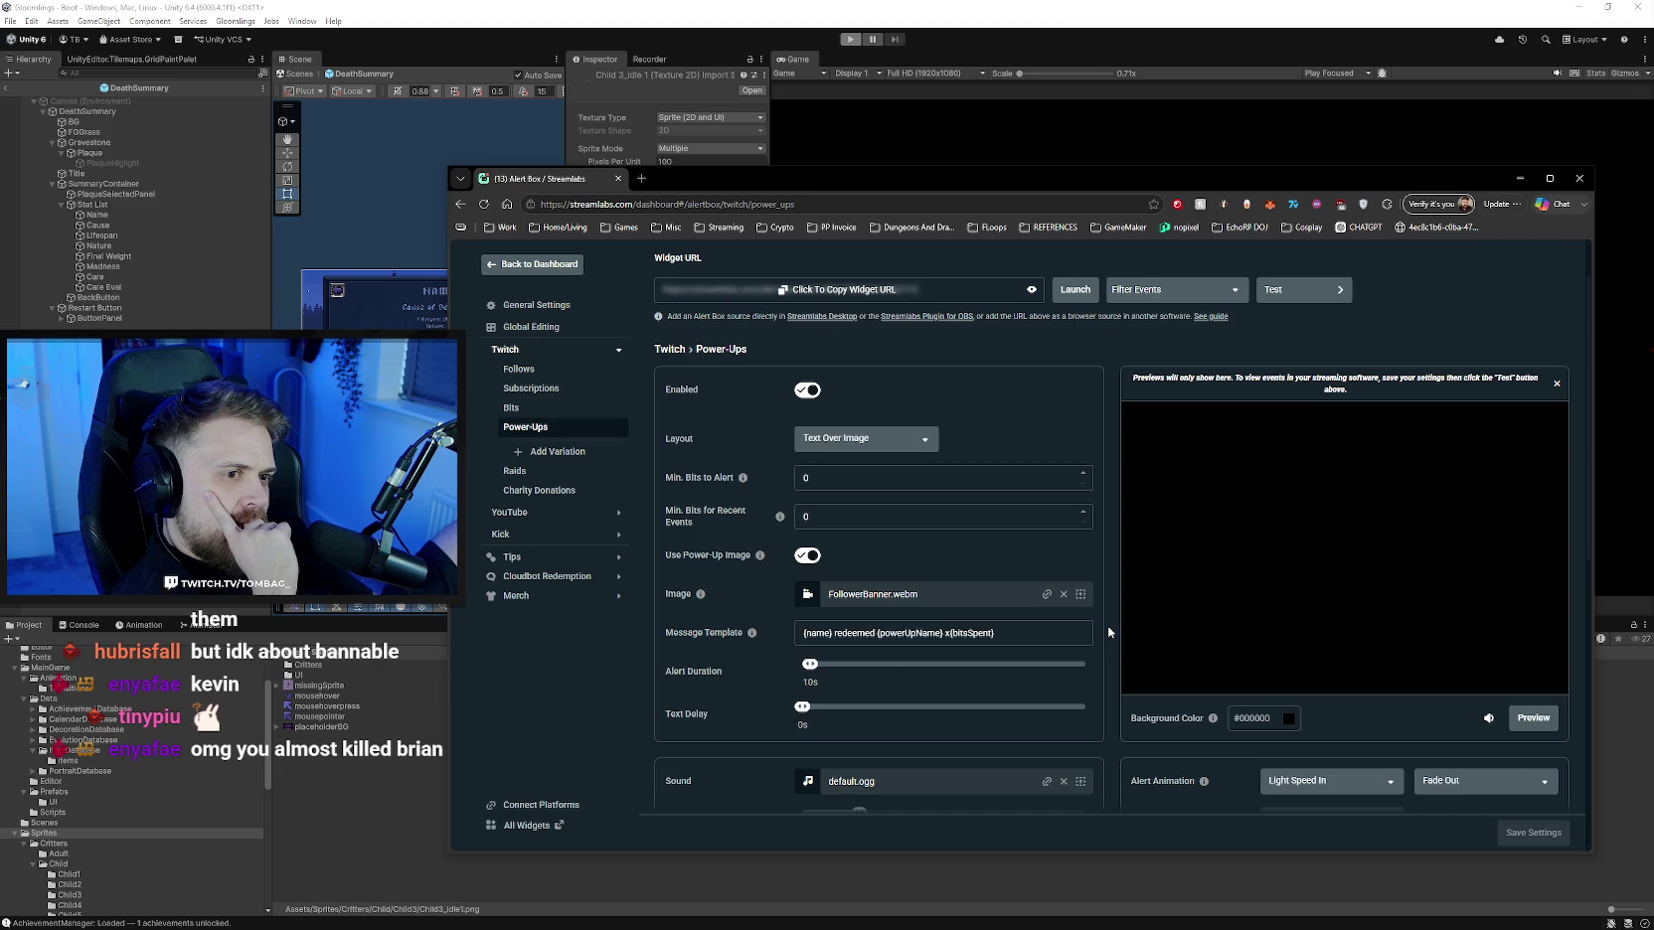
pyautogui.scroll(-1, 1109, 630)
pyautogui.click(929, 378)
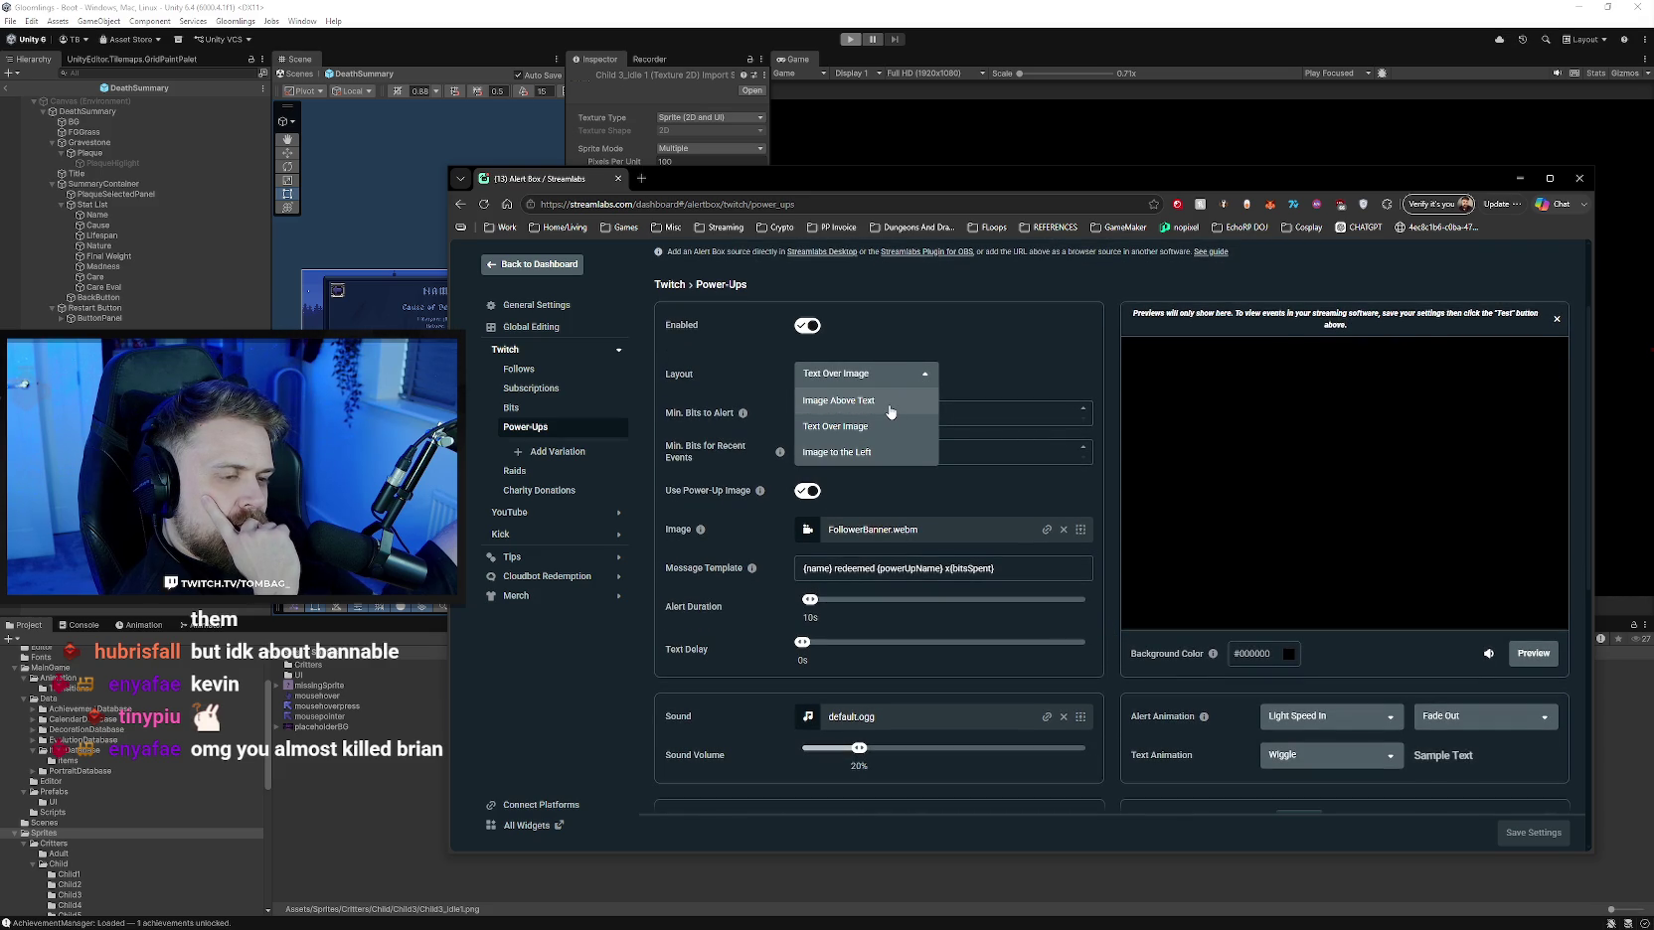
pyautogui.click(1110, 550)
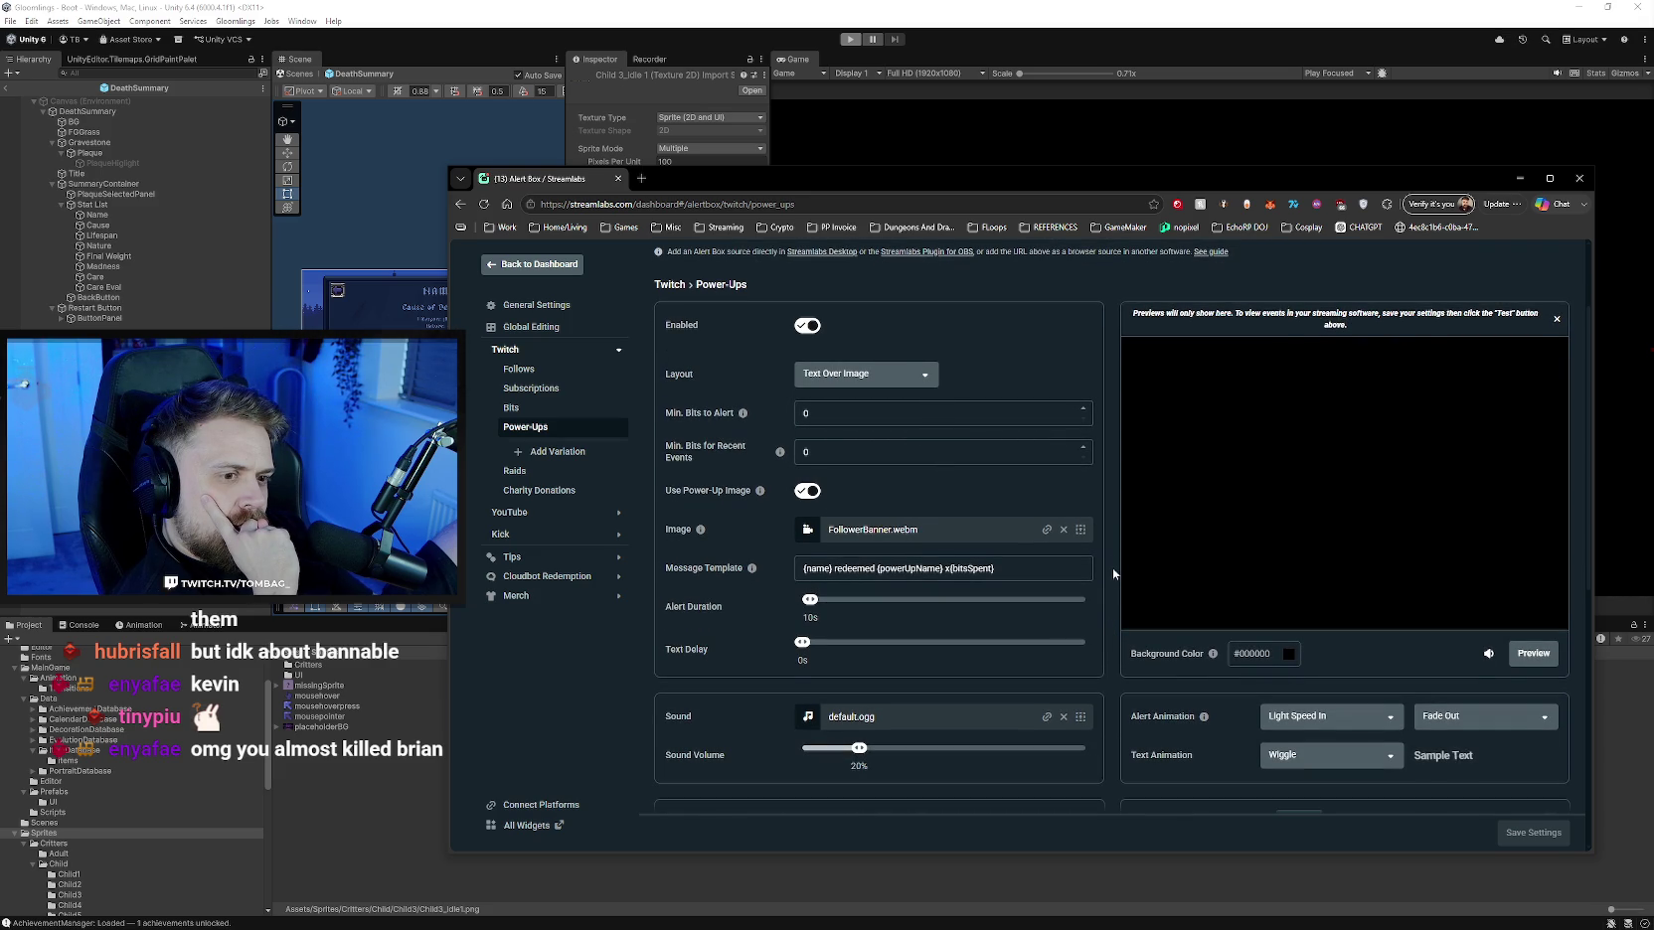
pyautogui.scroll(-2, 1112, 558)
pyautogui.scroll(-1, 1114, 581)
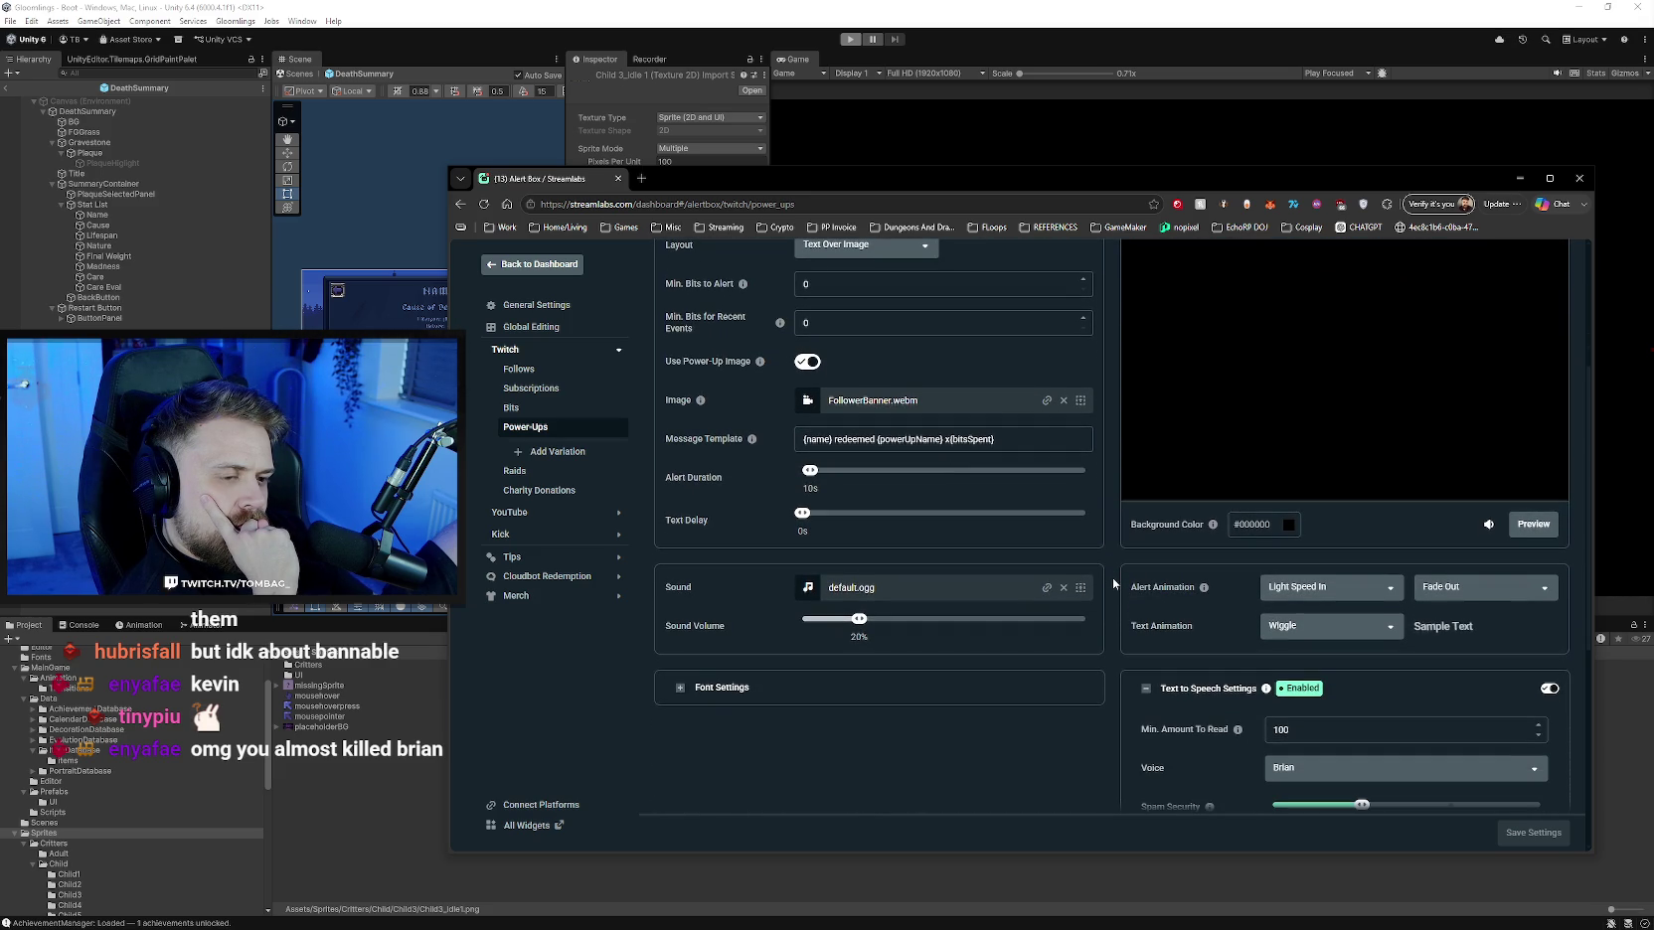
pyautogui.scroll(-2, 1114, 584)
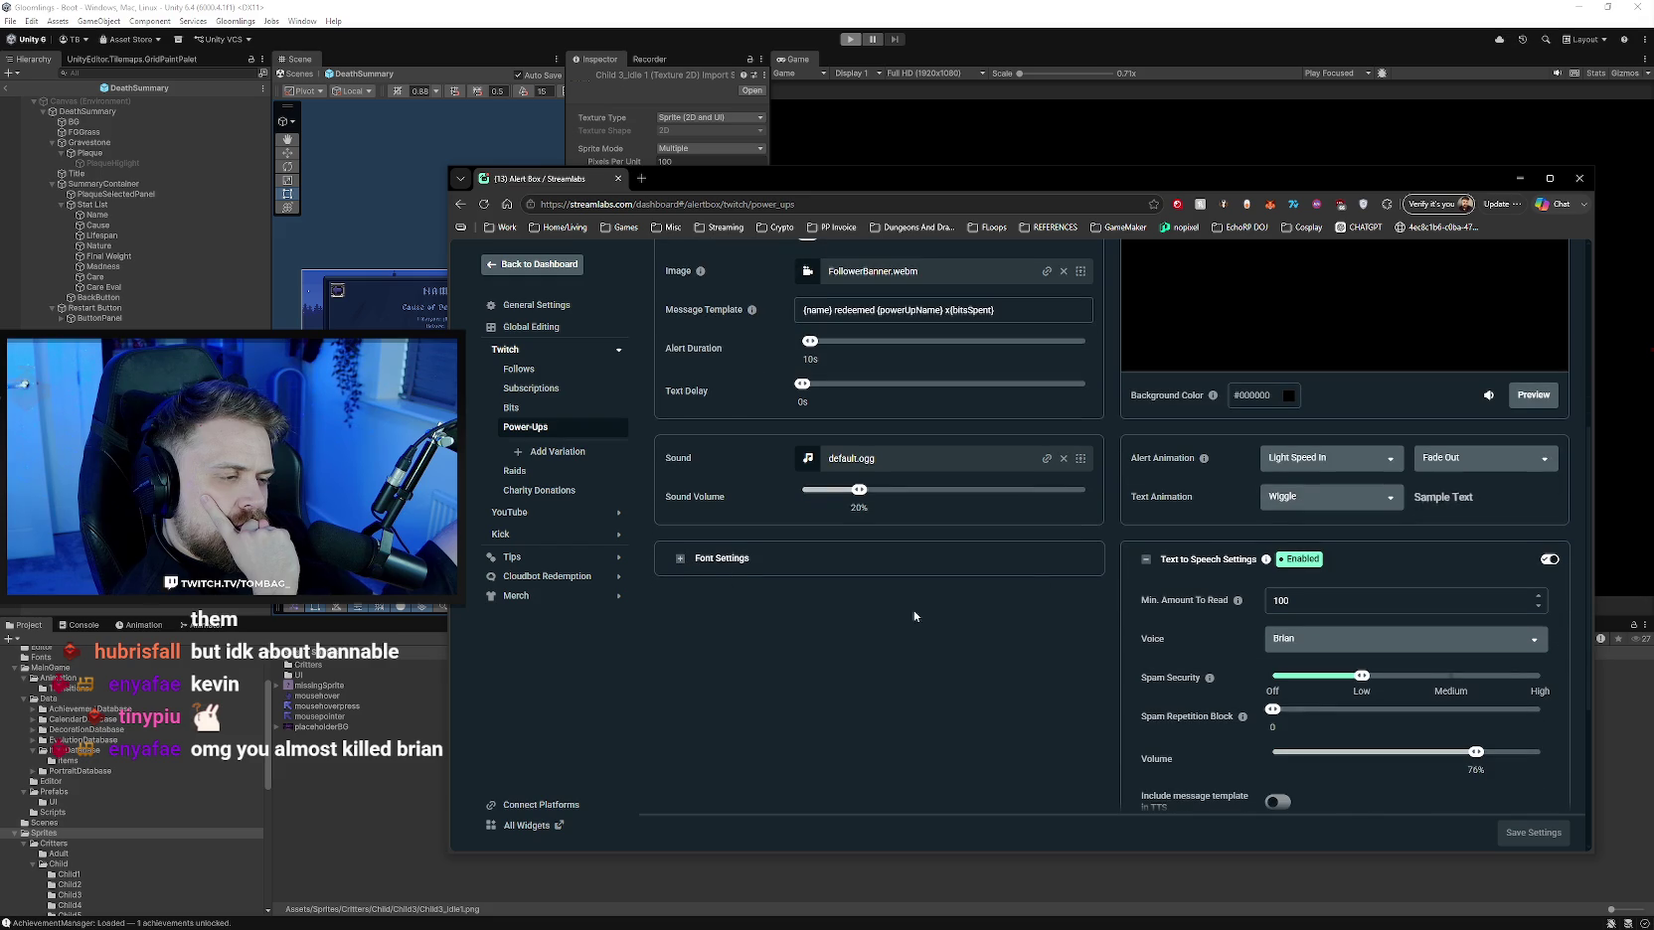
pyautogui.click(664, 557)
# - Match the Bits highlight colour by pasting #989898 into the Power-Ups Text Highlight Color
pyautogui.scroll(-1, 614, 651)
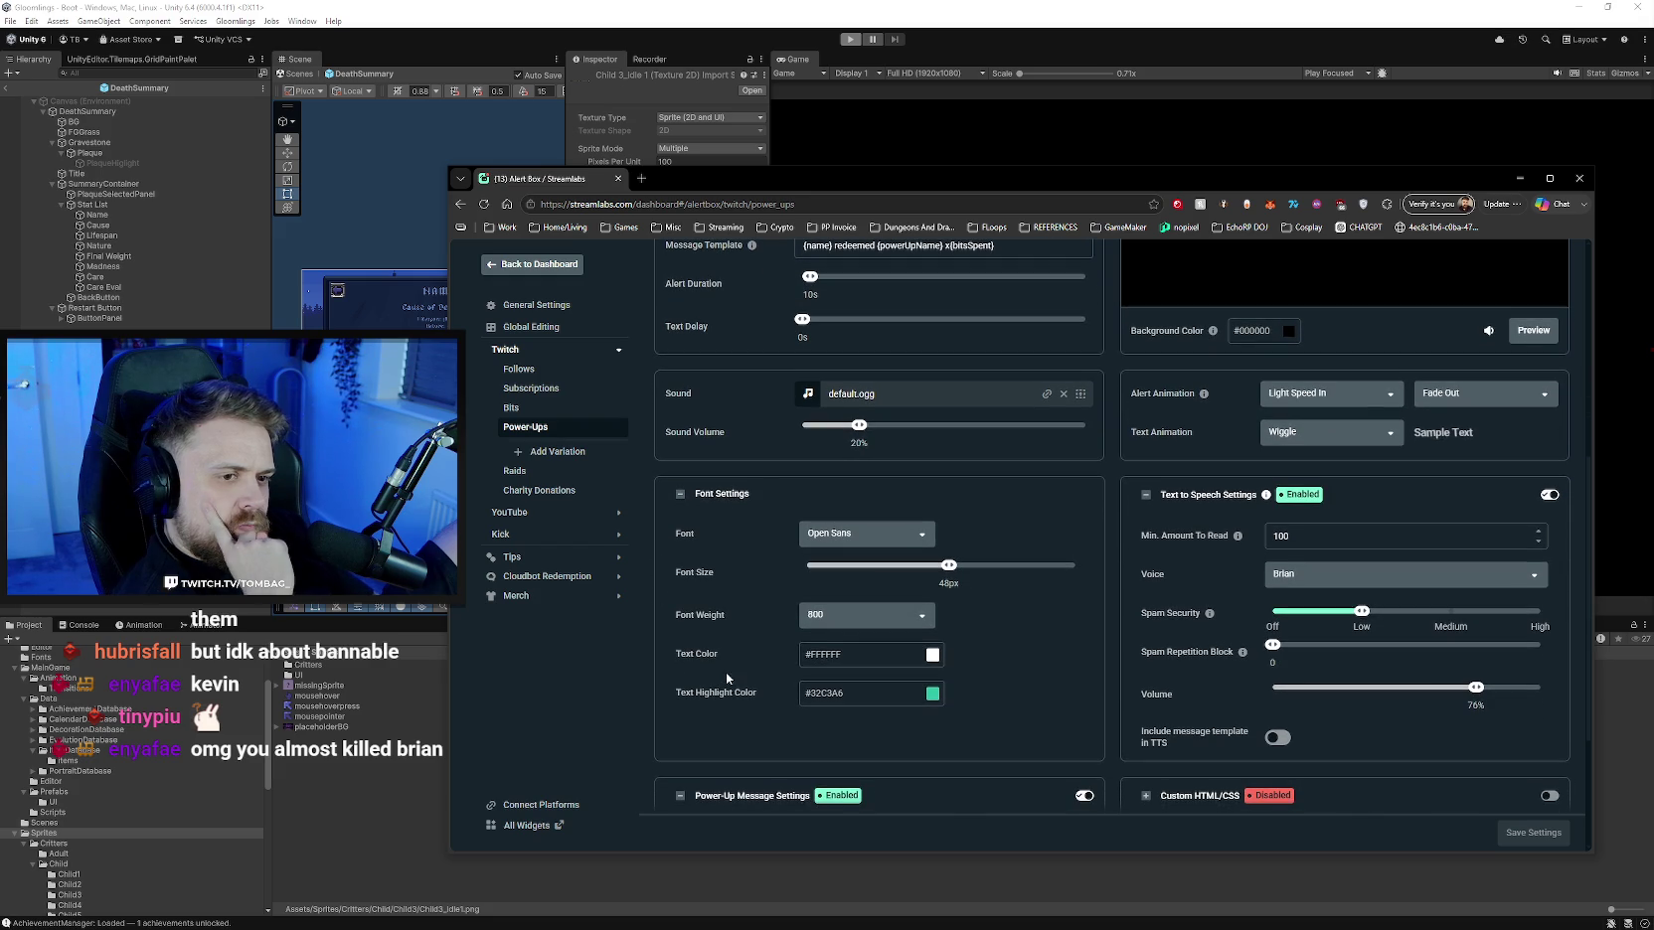
pyautogui.click(537, 405)
pyautogui.scroll(-5, 750, 596)
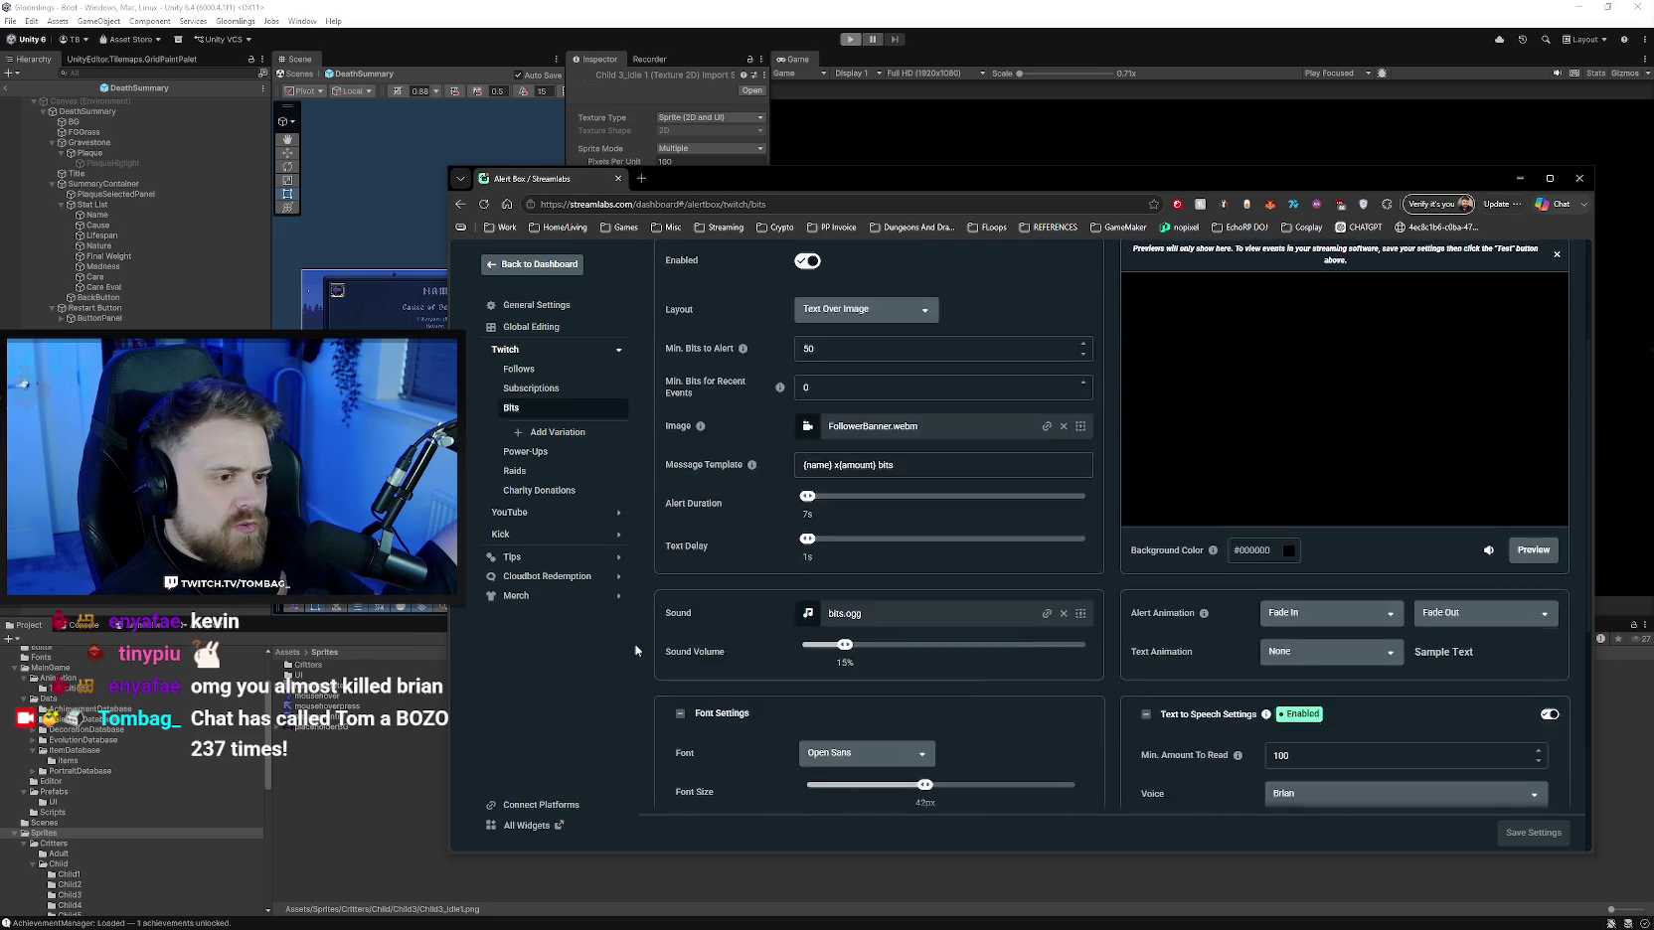
pyautogui.scroll(-4, 751, 675)
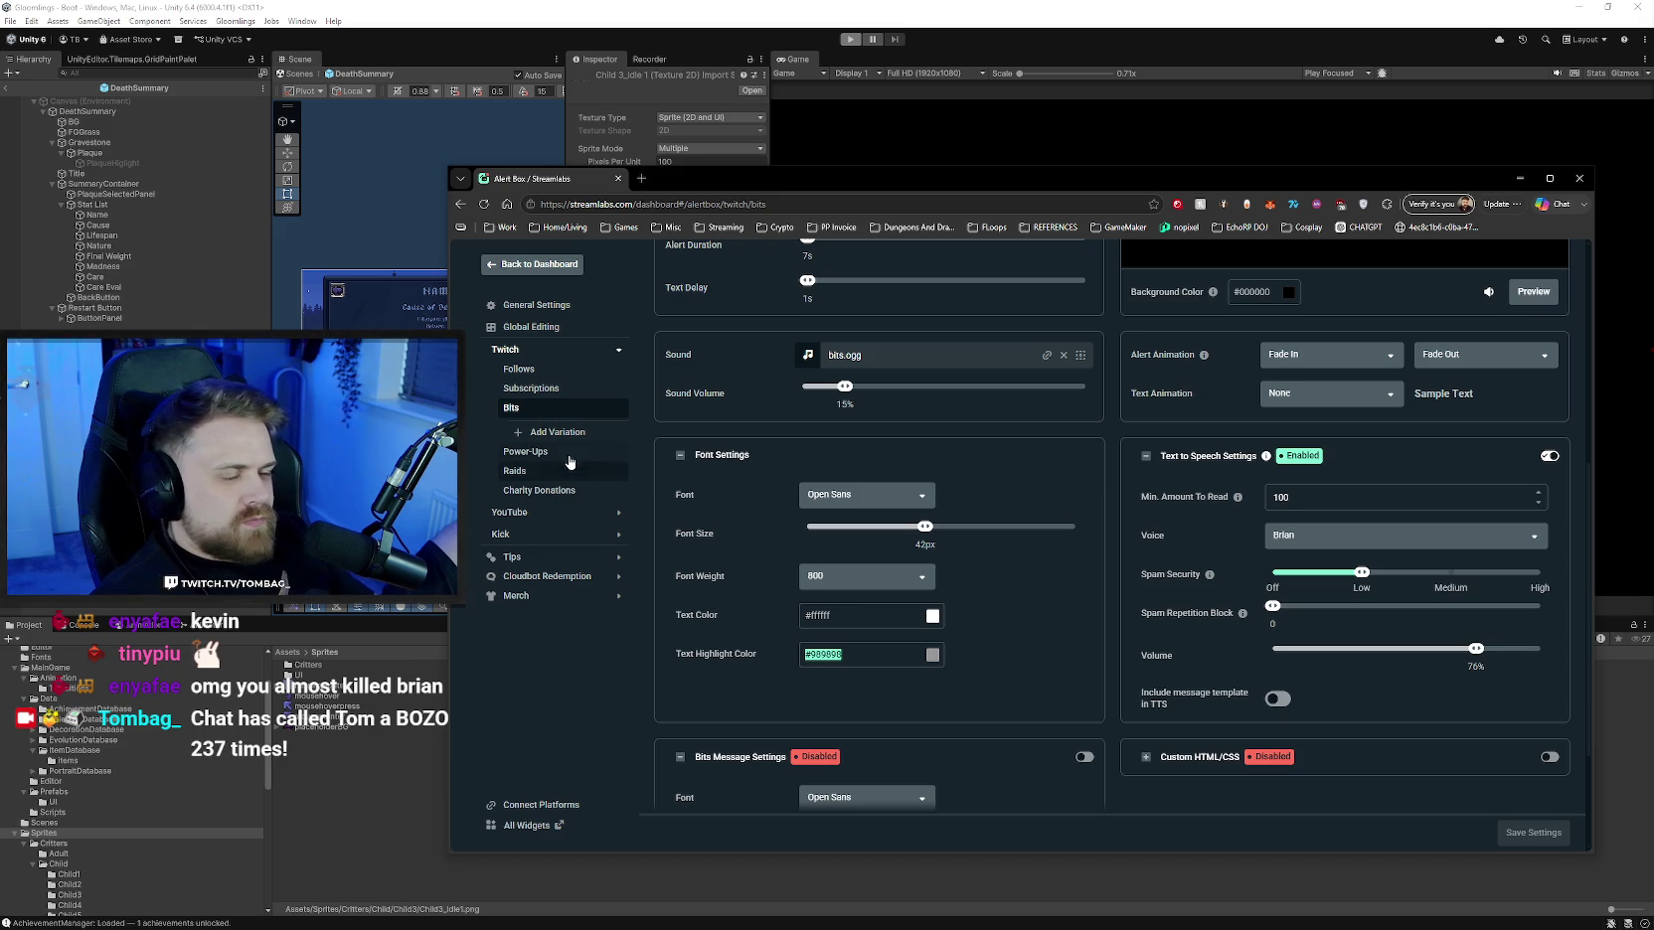
pyautogui.click(527, 451)
pyautogui.scroll(-5, 755, 629)
pyautogui.scroll(-3, 739, 668)
pyautogui.write('#989898')
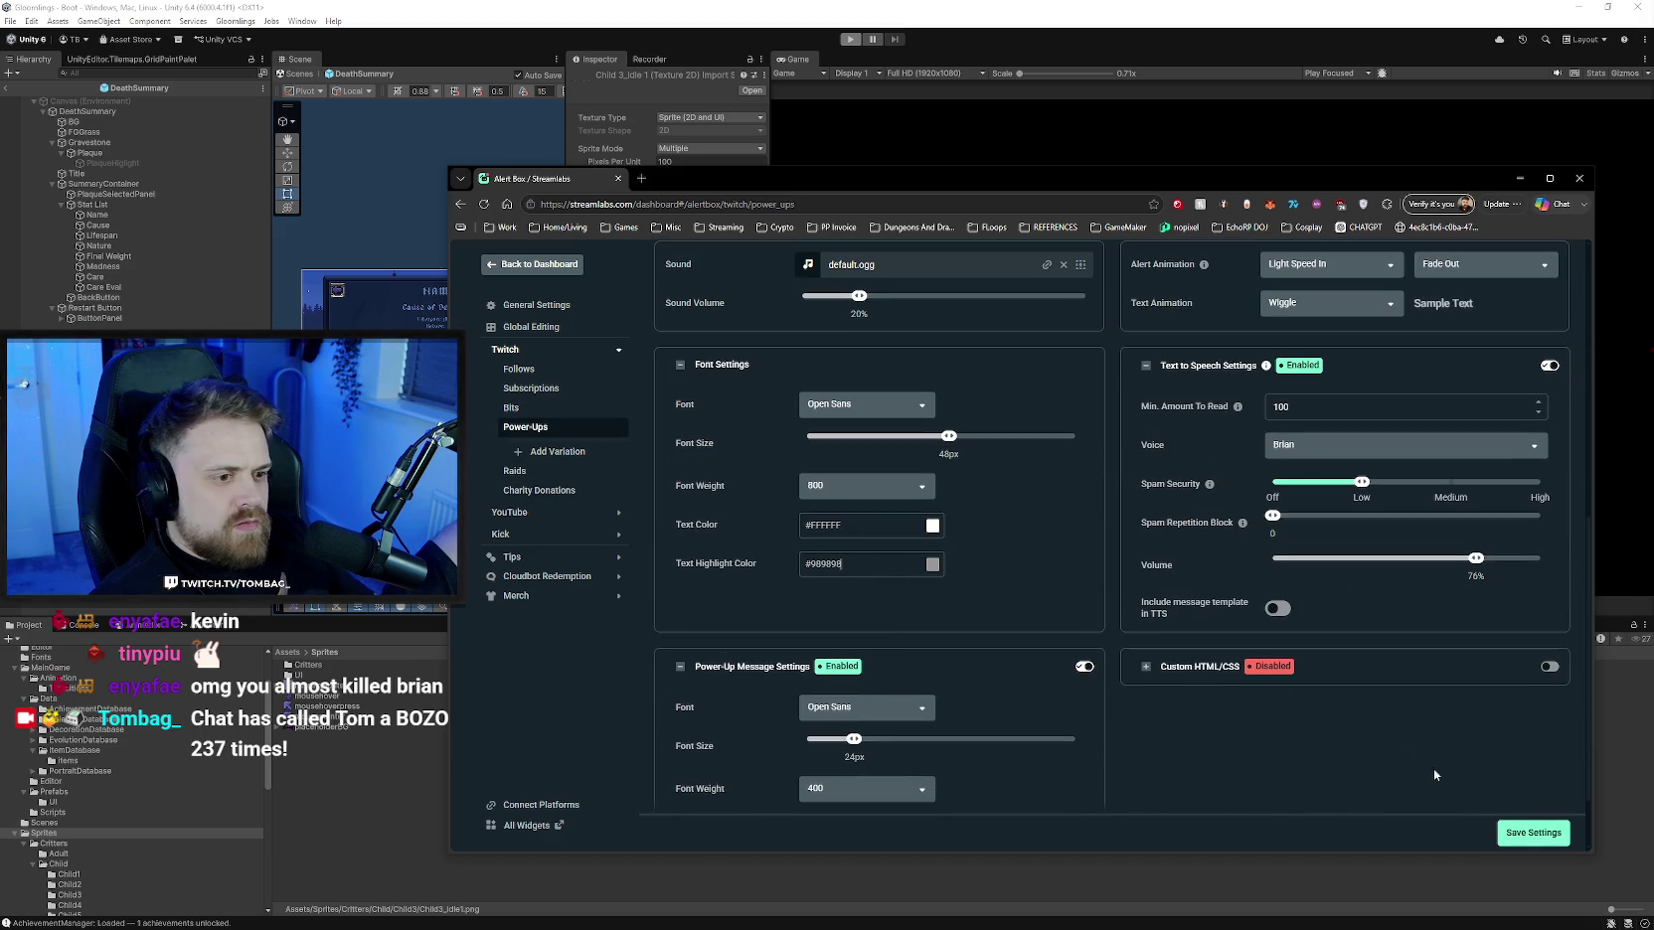
pyautogui.scroll(-1, 1104, 721)
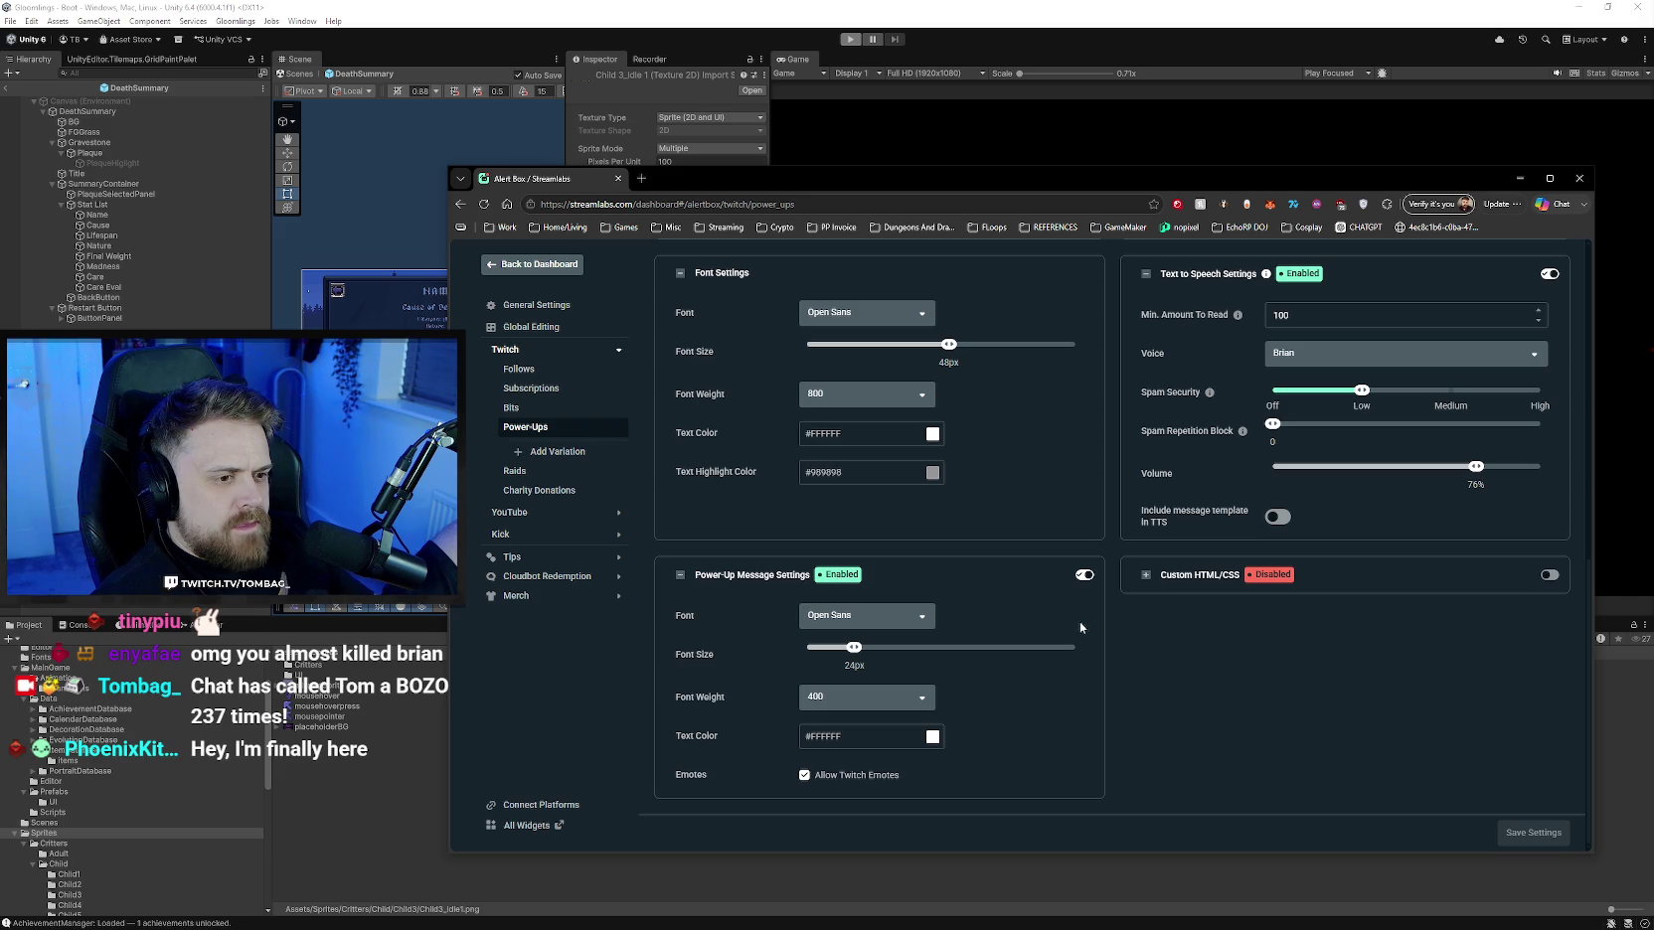
# - Turn off Power-Up Message Settings, save, and preview the Power-Ups alert
pyautogui.click(1083, 577)
pyautogui.click(1534, 832)
pyautogui.click(1536, 758)
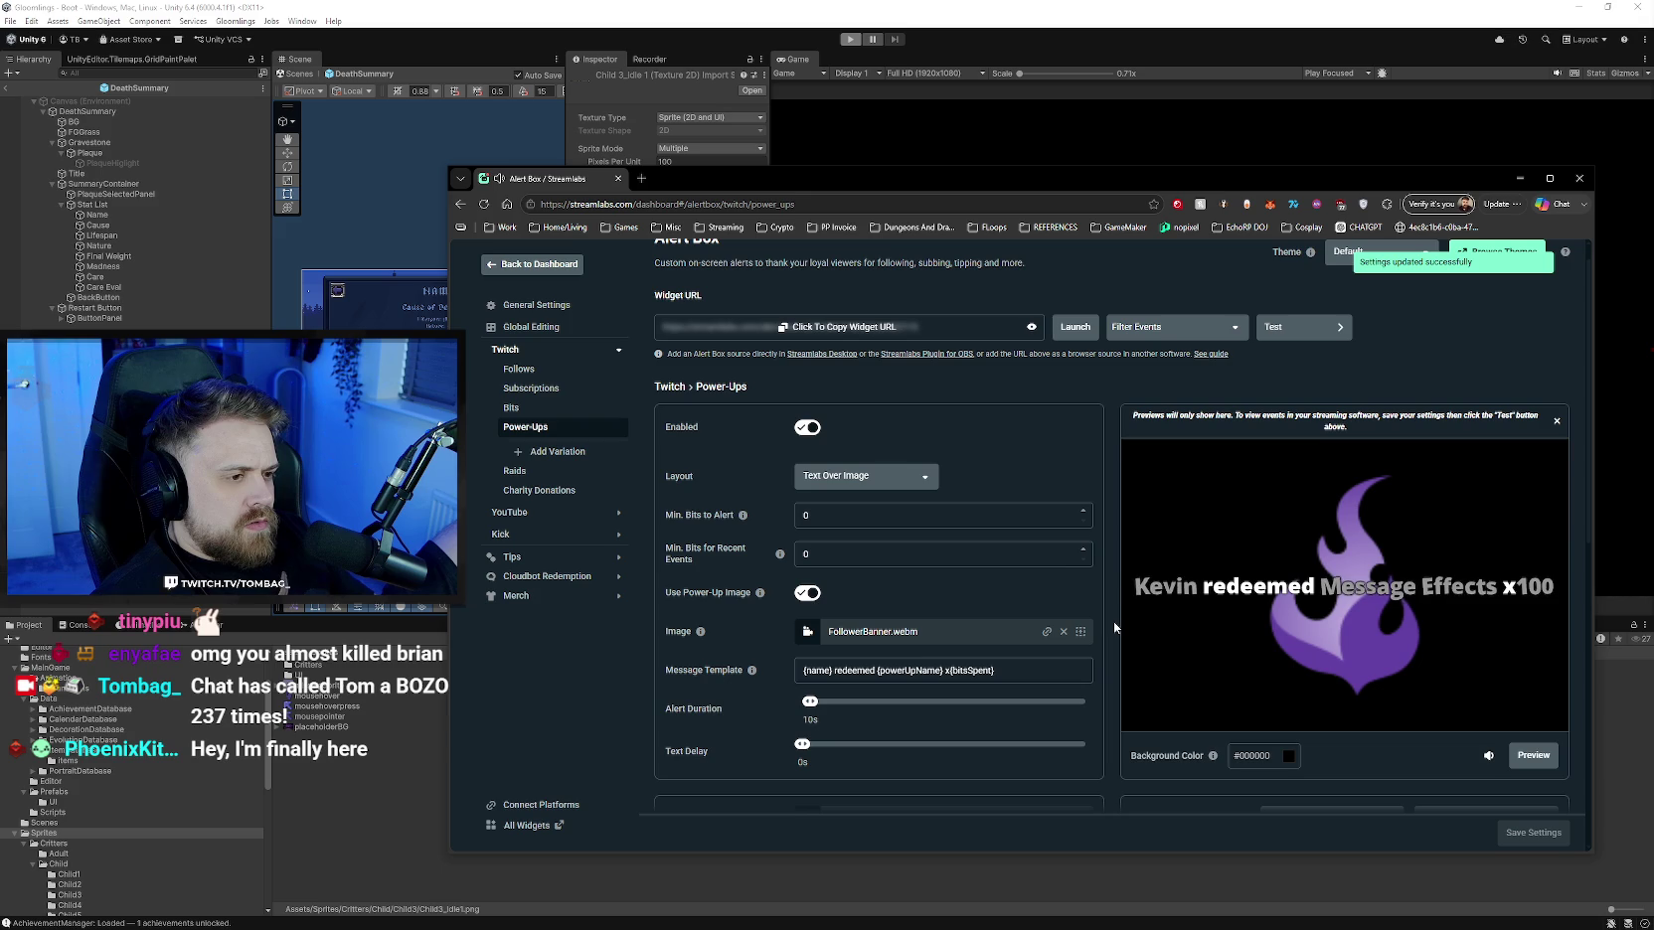
pyautogui.scroll(-5, 1111, 621)
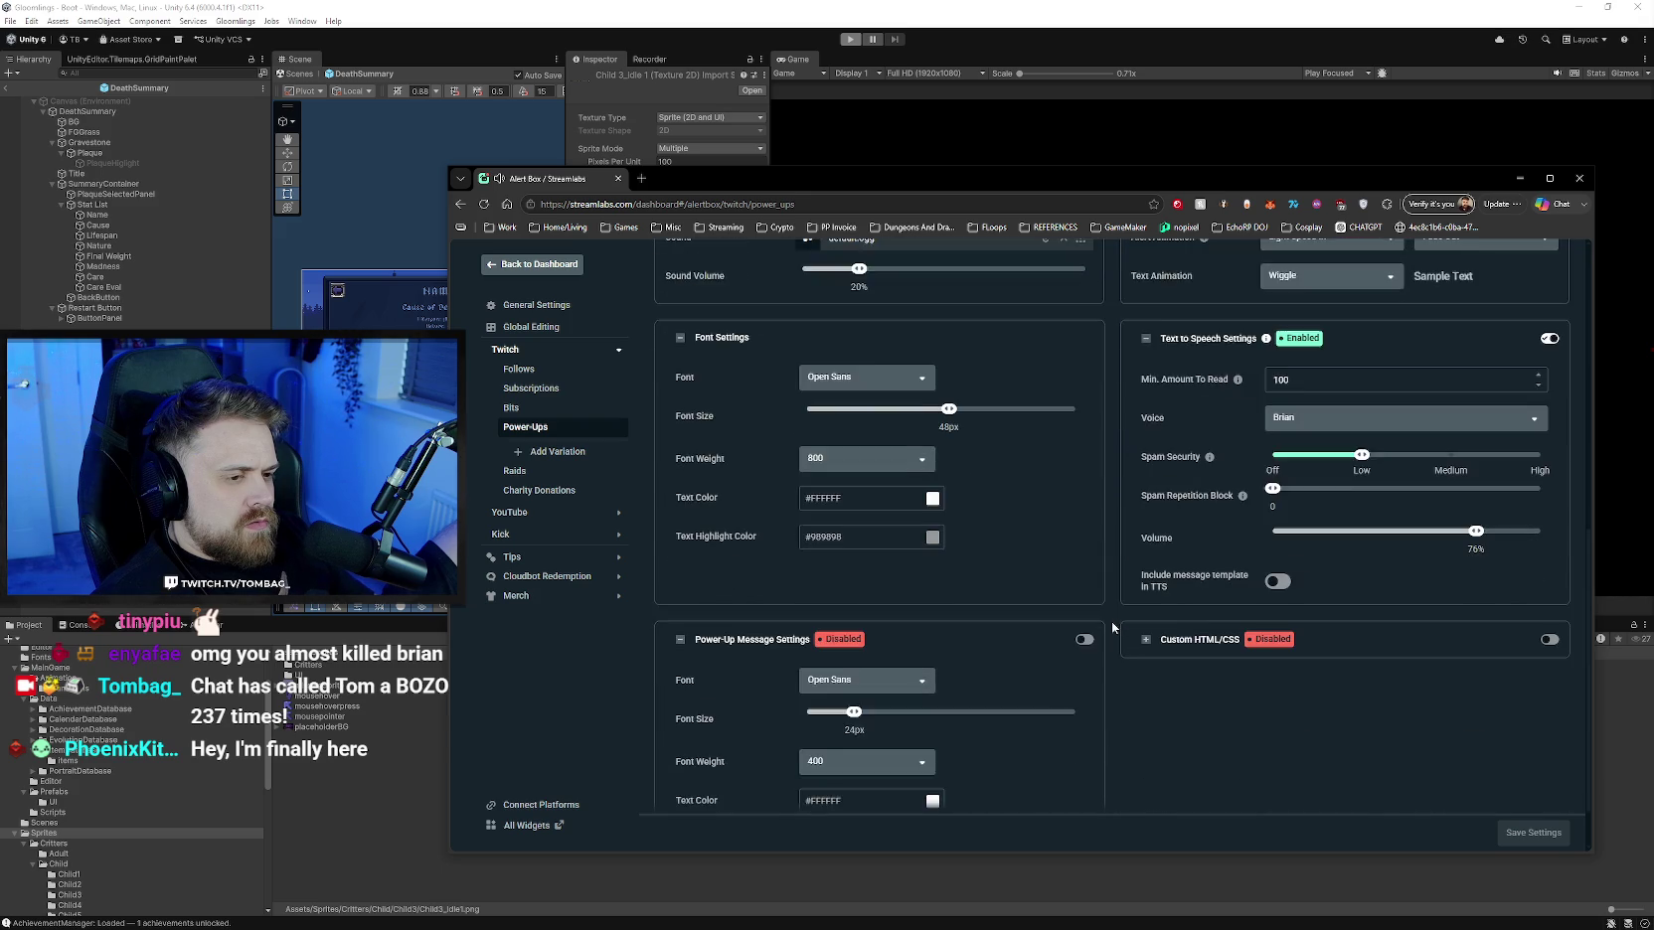
pyautogui.scroll(-1, 1112, 622)
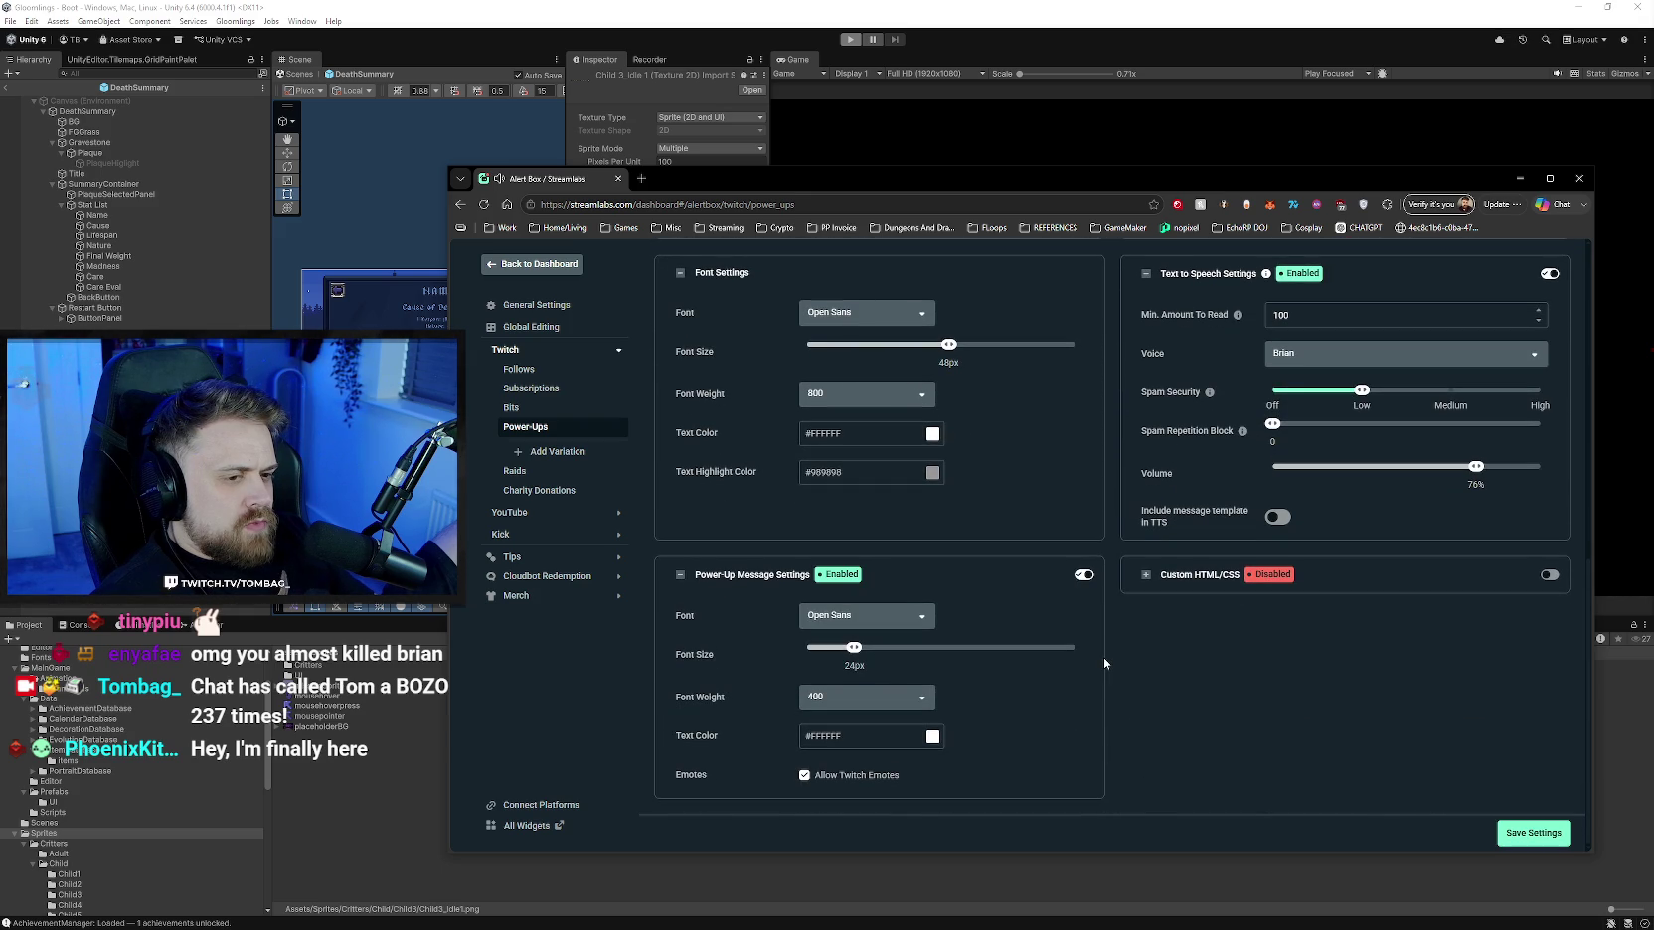
pyautogui.scroll(2, 1103, 656)
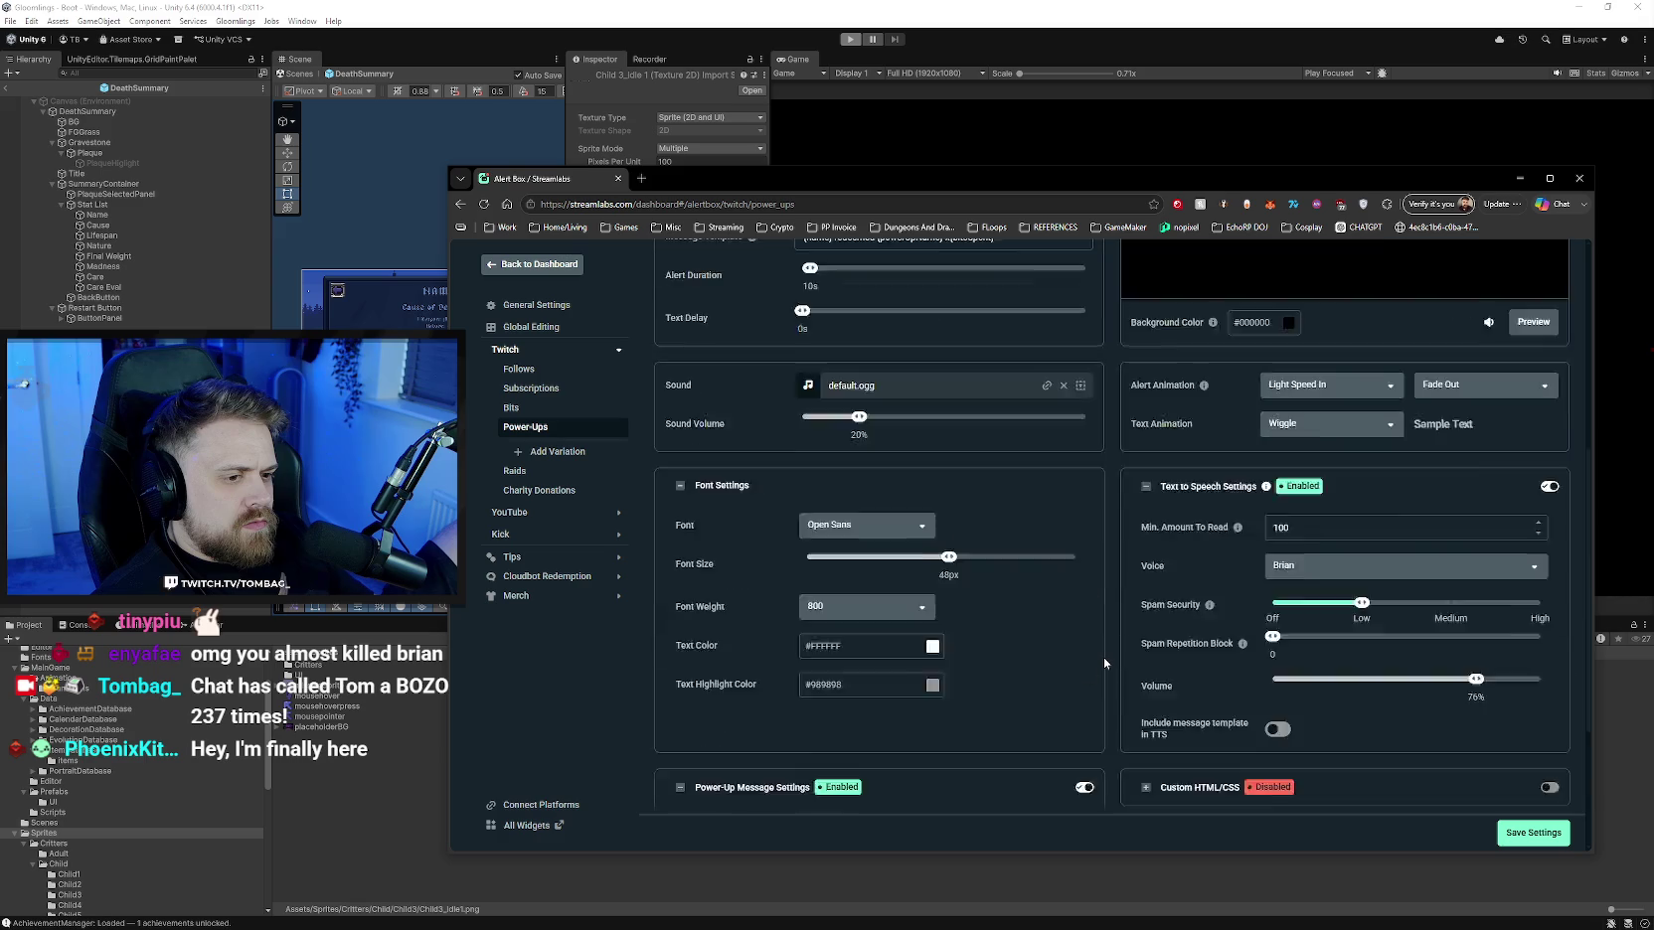
pyautogui.scroll(2, 1103, 656)
pyautogui.scroll(2, 1103, 656)
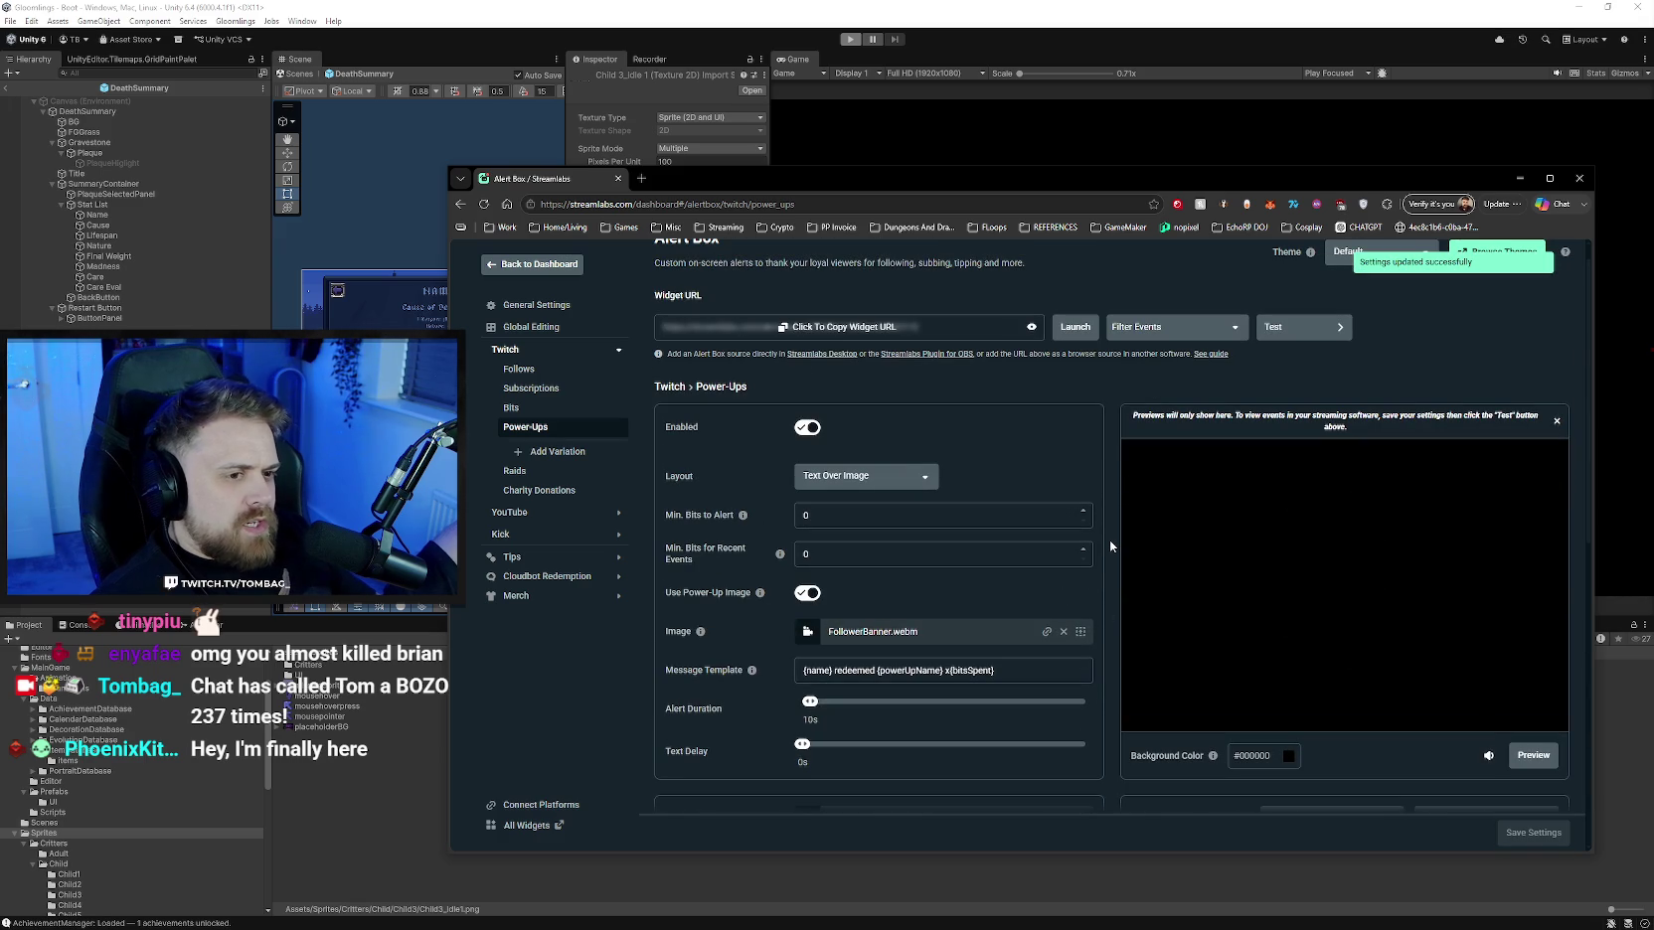
pyautogui.scroll(-1, 1108, 546)
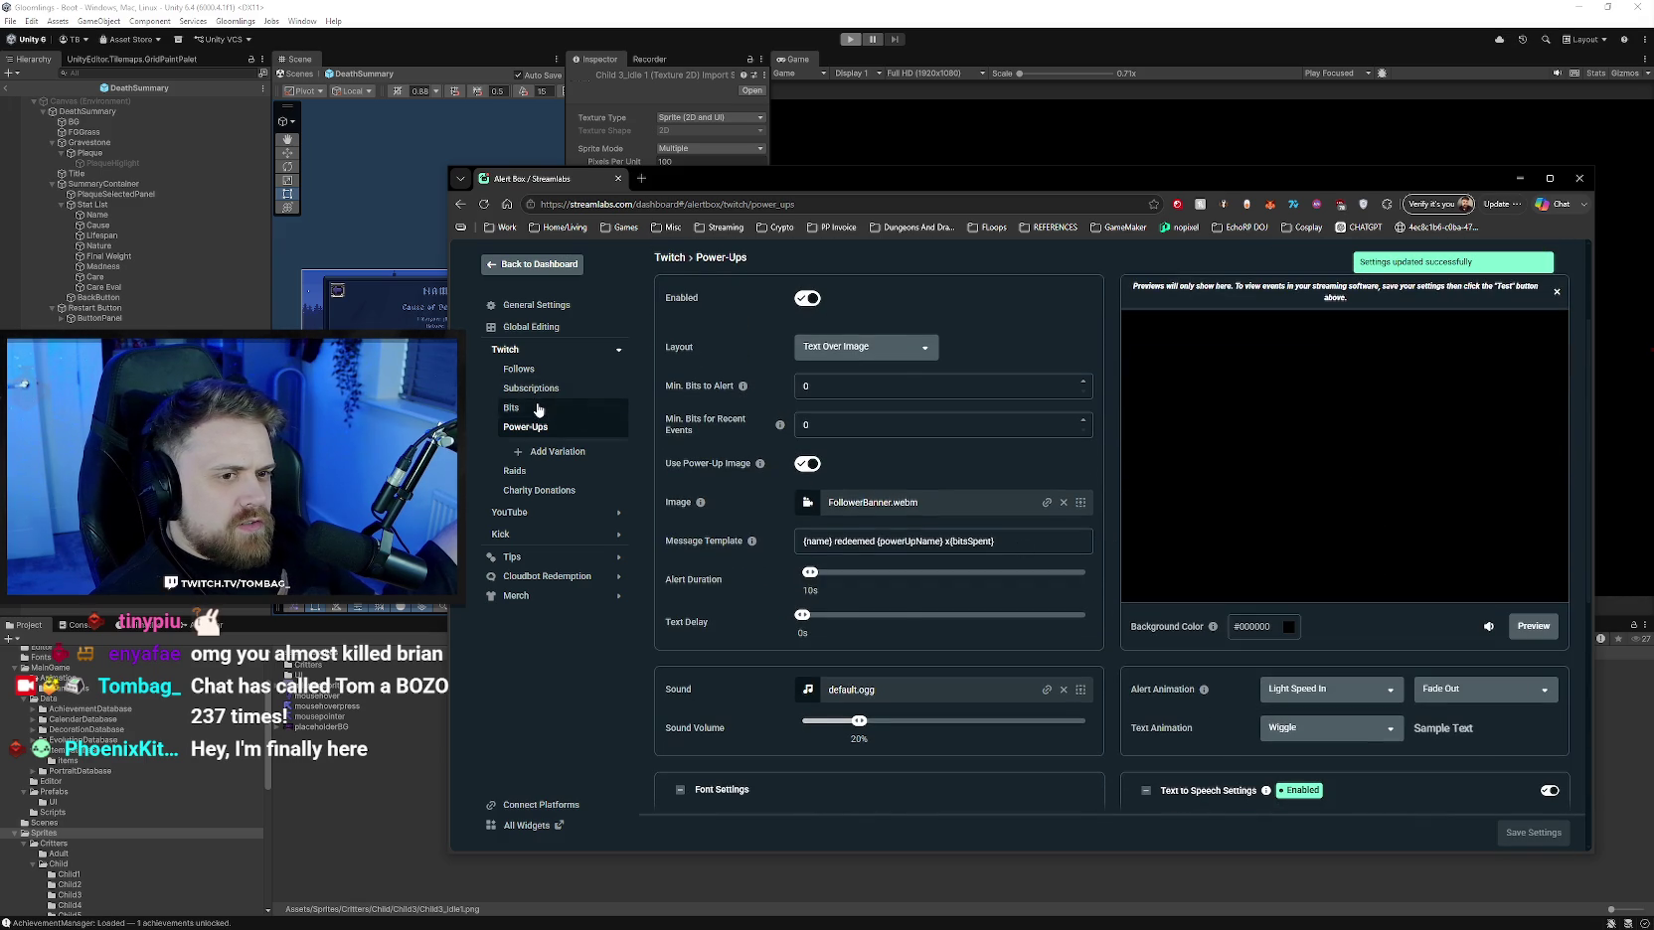
# - Compare against the Bits alert settings and return to Power-Ups
pyautogui.click(537, 408)
pyautogui.scroll(-1, 766, 540)
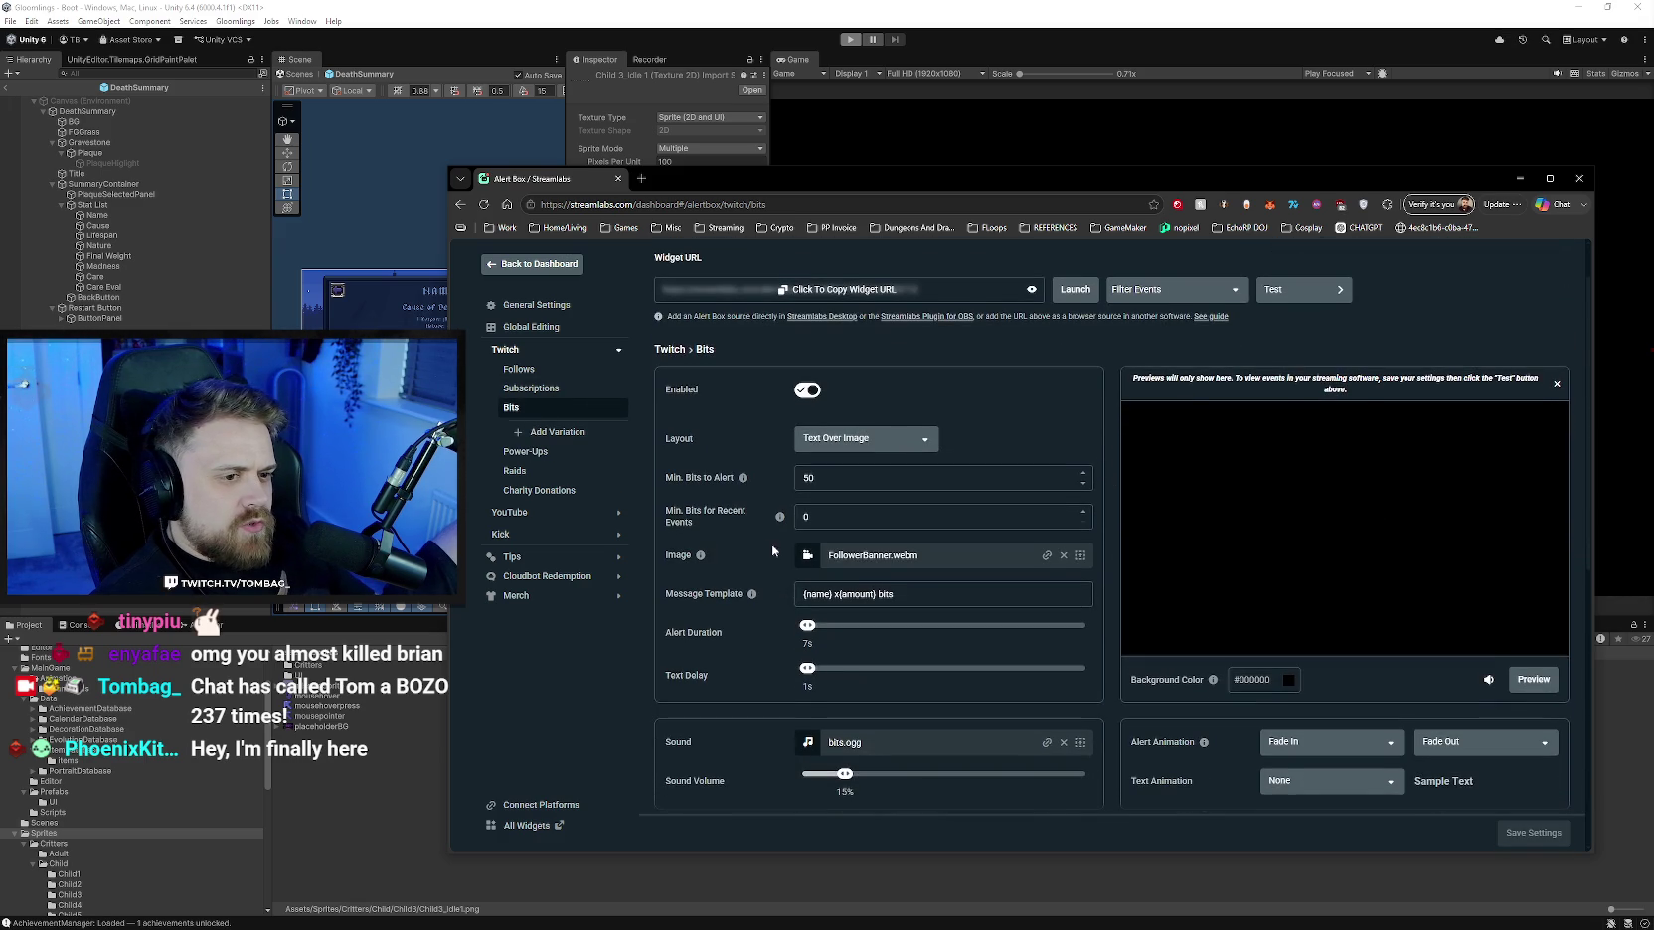
pyautogui.scroll(-1, 763, 553)
pyautogui.scroll(-1, 762, 552)
pyautogui.click(566, 455)
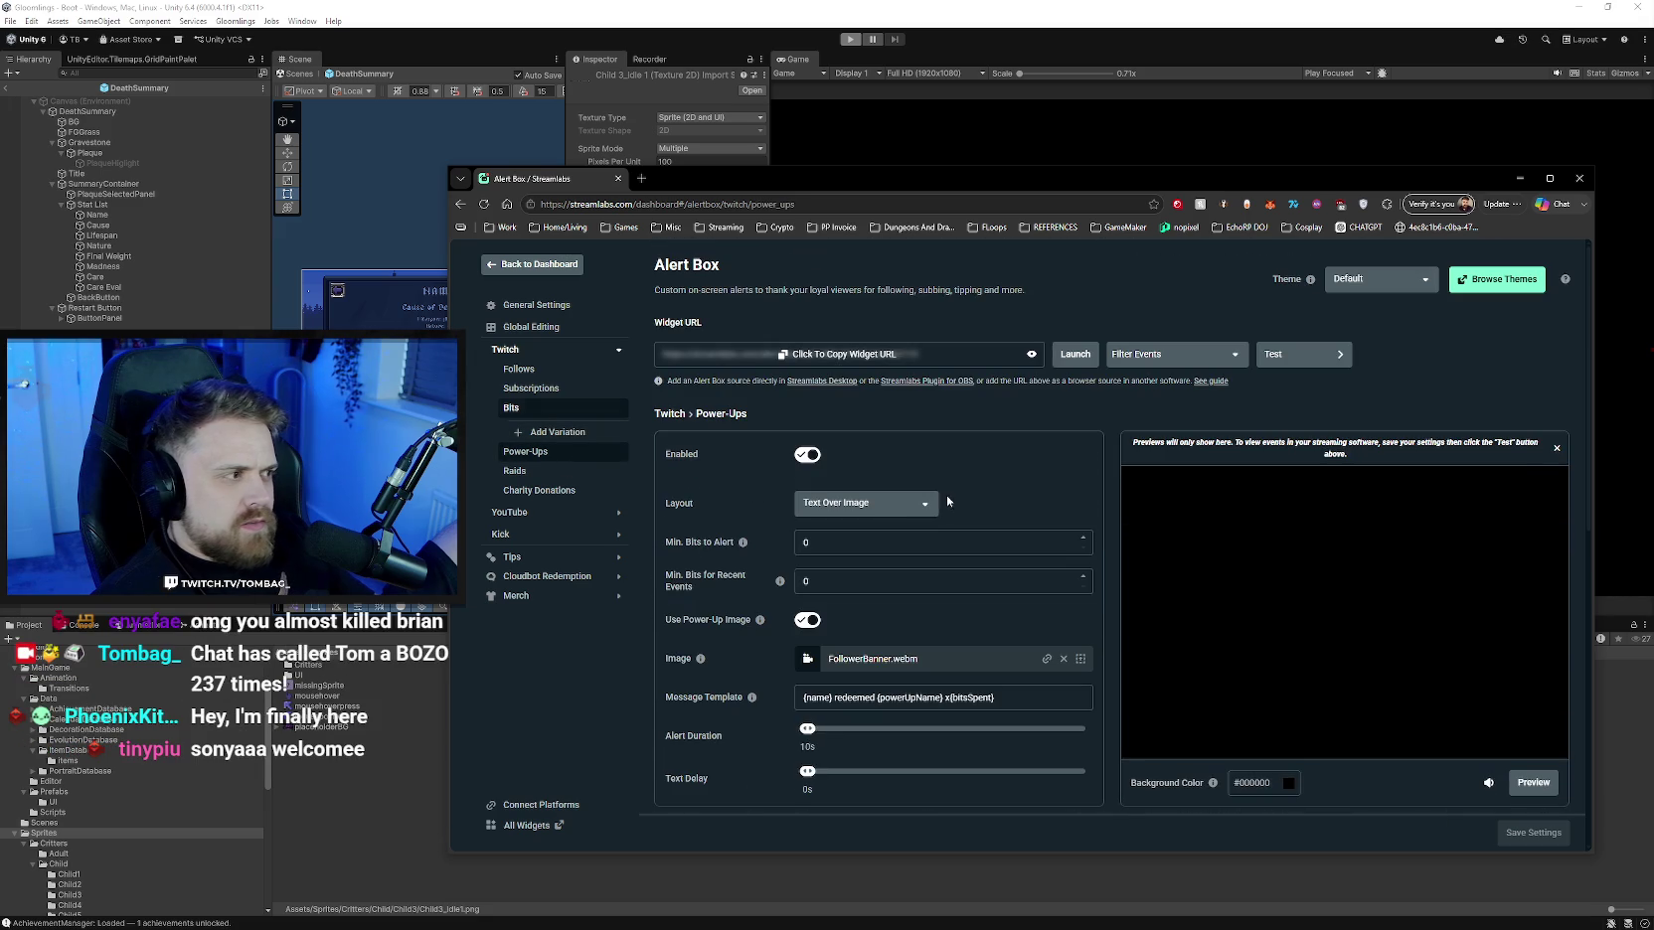
pyautogui.scroll(-2, 1111, 594)
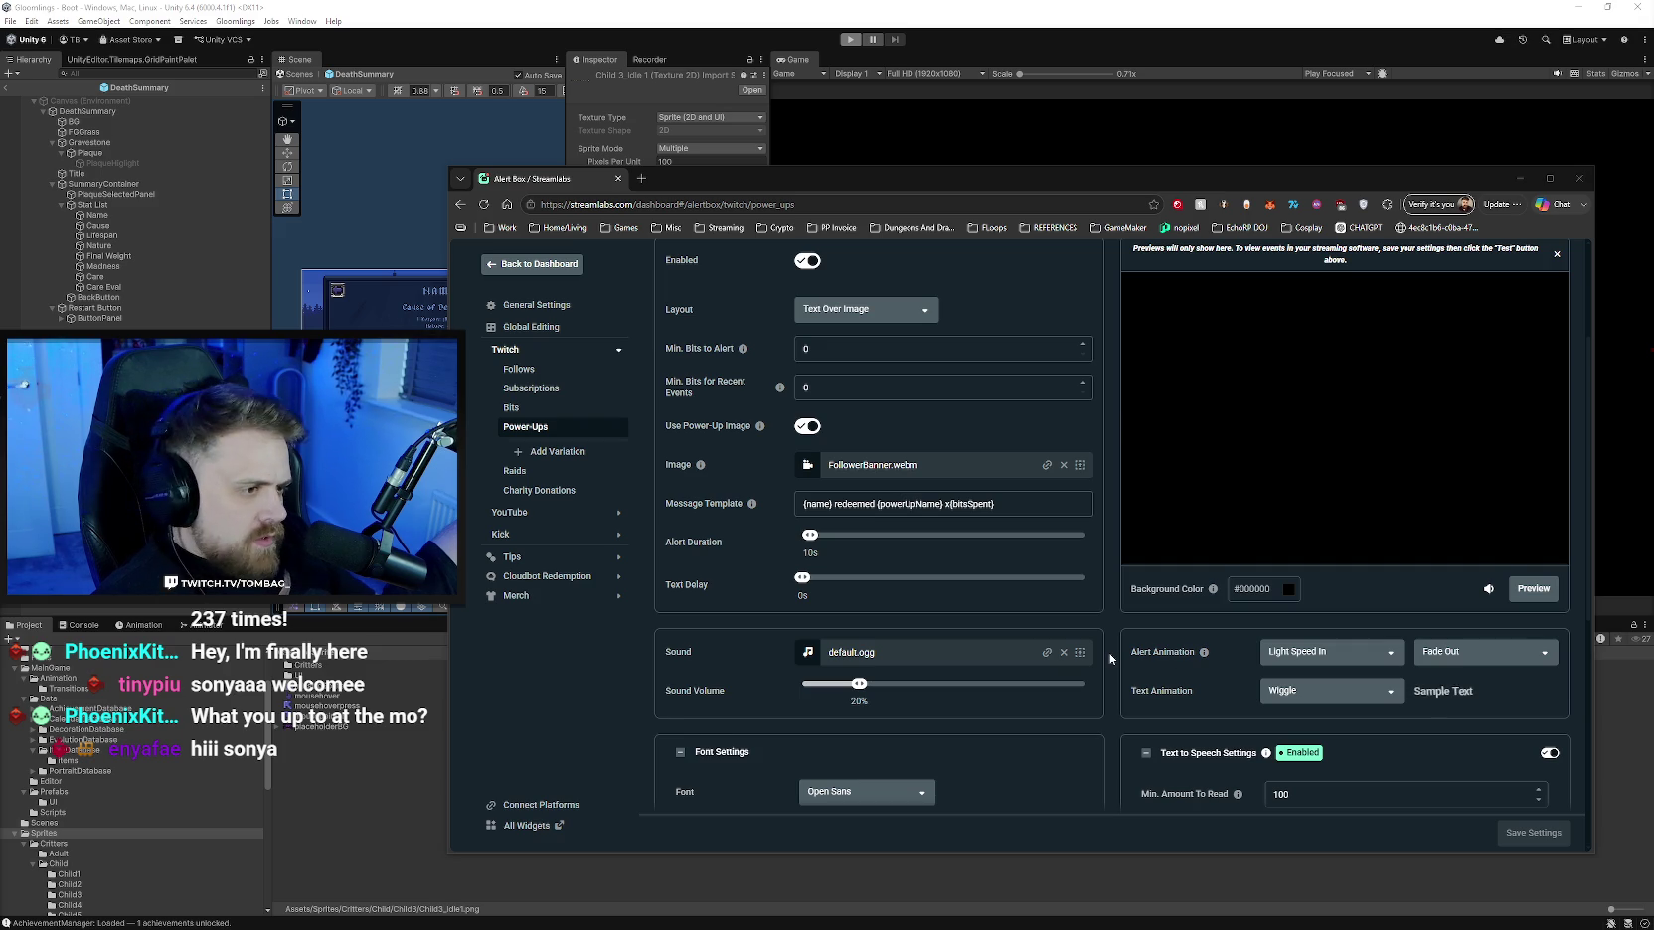
pyautogui.scroll(-2, 1110, 658)
pyautogui.scroll(1, 1110, 658)
pyautogui.scroll(2, 1110, 658)
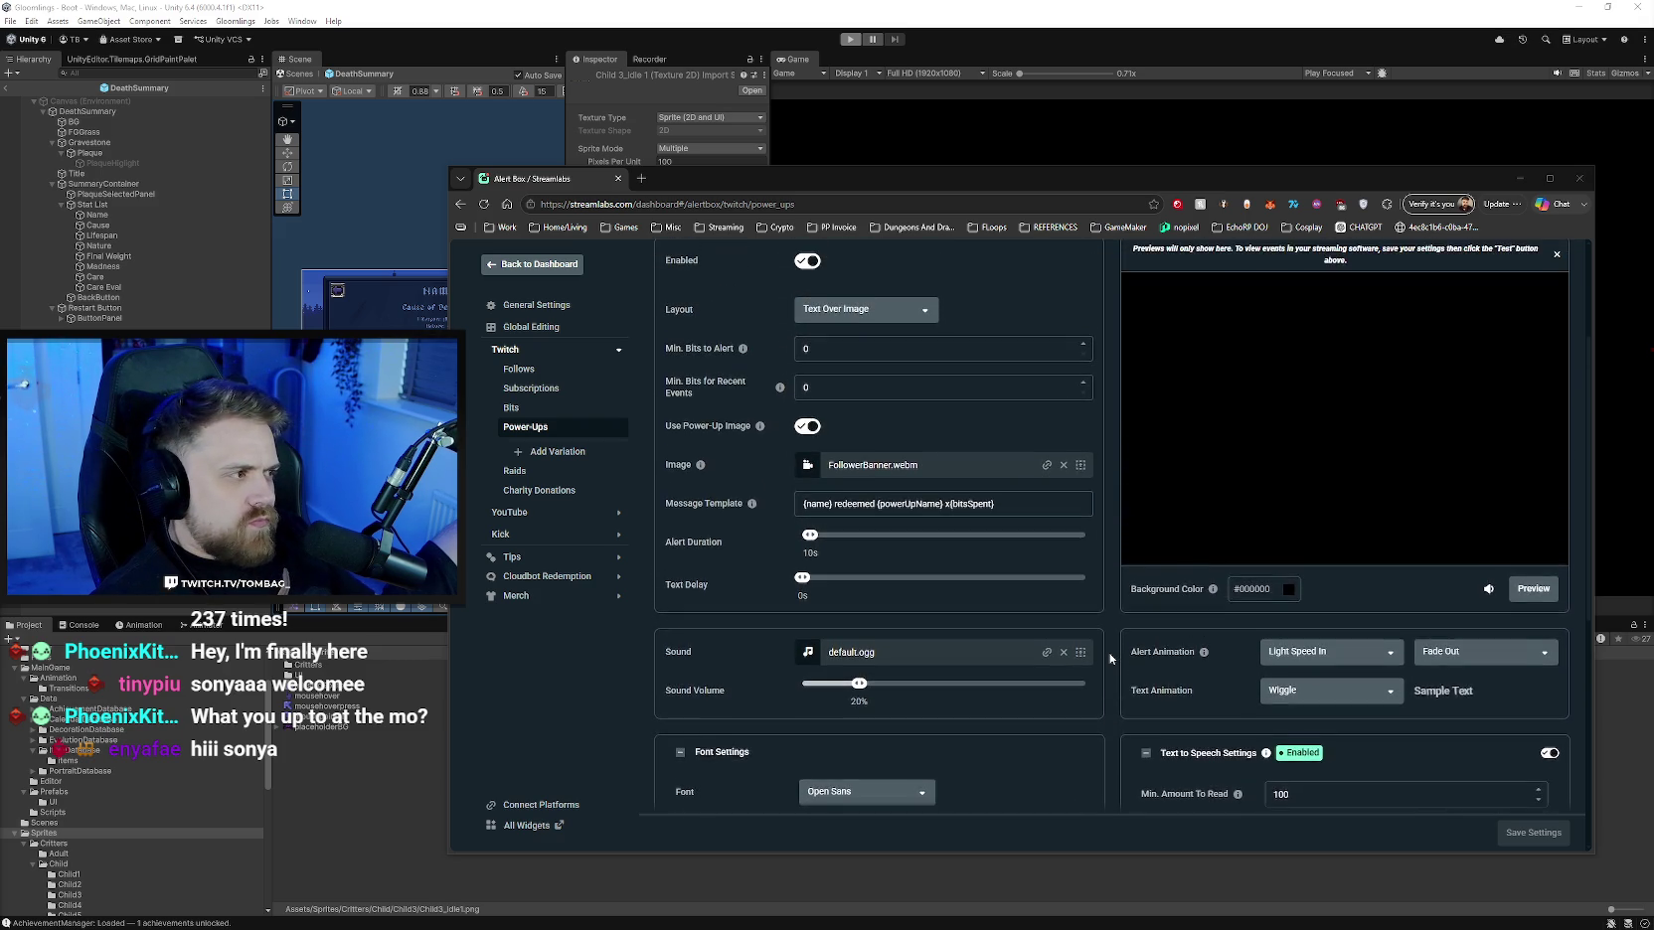
pyautogui.scroll(1, 1110, 658)
pyautogui.scroll(-1, 1111, 658)
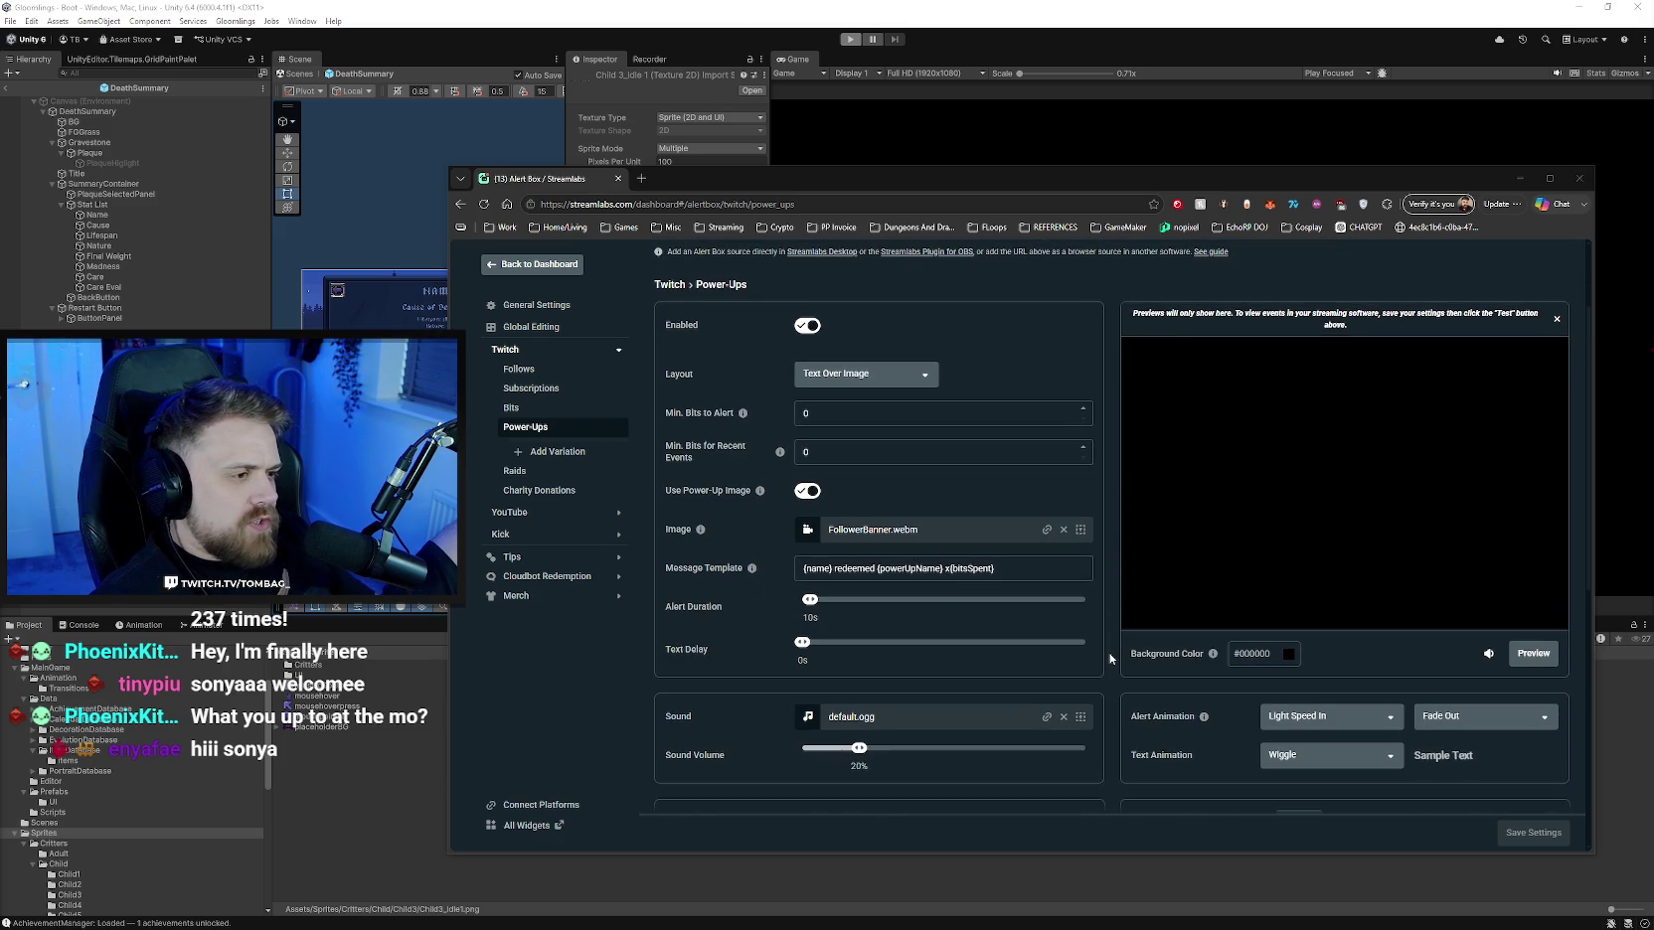
pyautogui.scroll(-2, 1110, 658)
pyautogui.scroll(-4, 1110, 658)
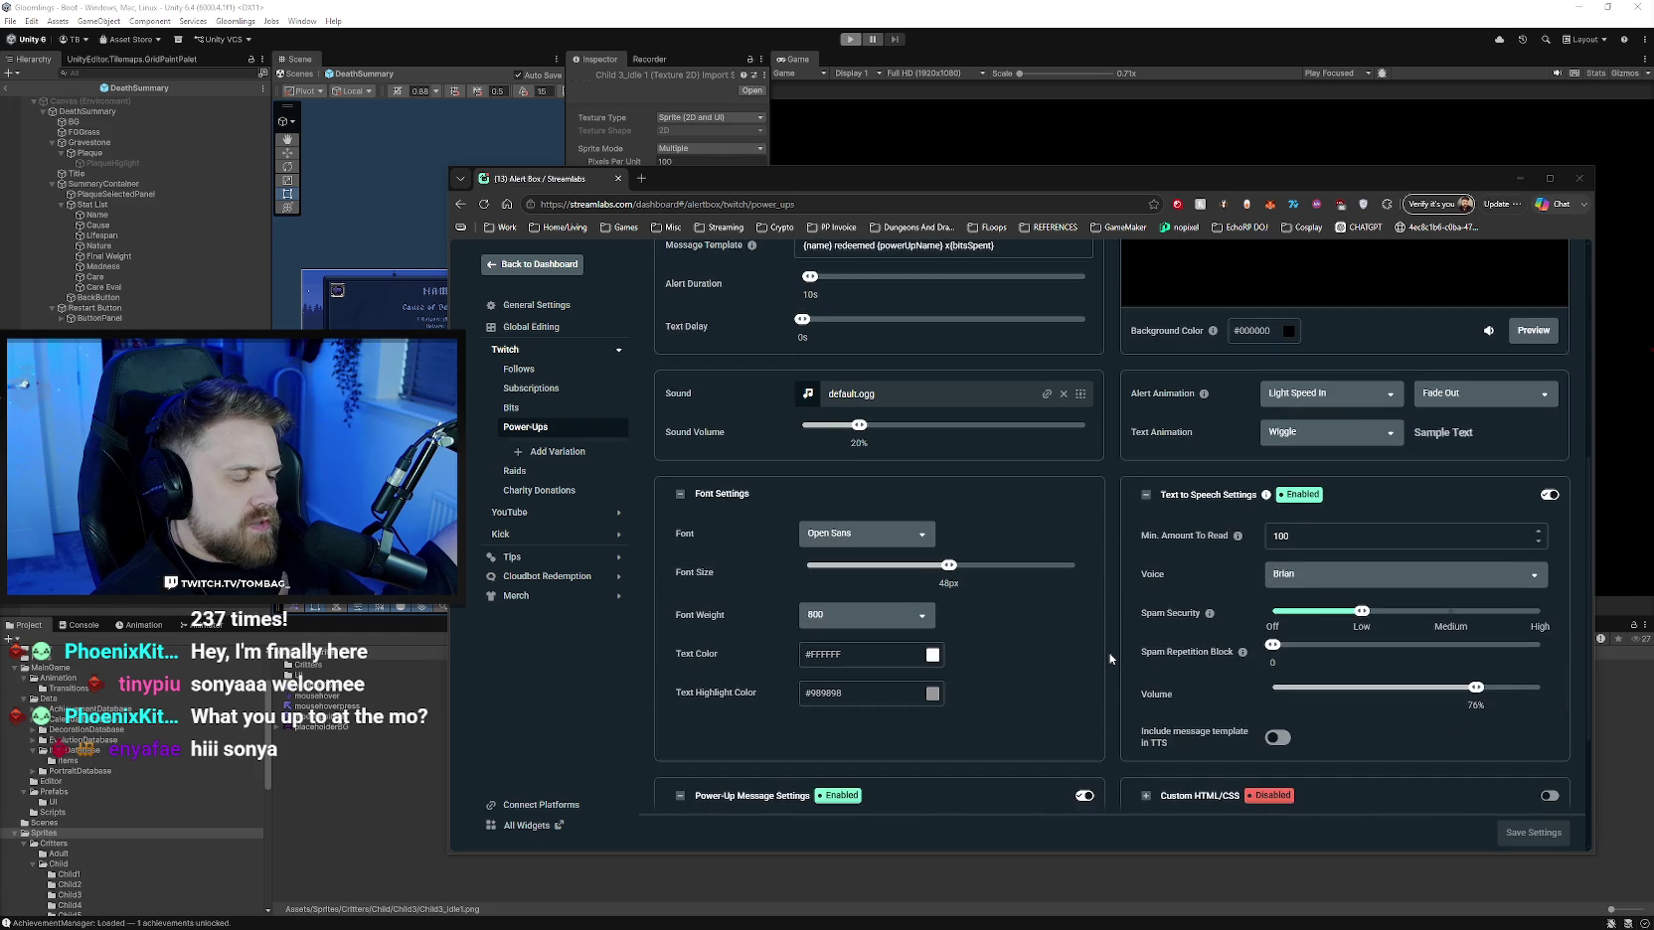
pyautogui.scroll(-2, 1111, 658)
pyautogui.scroll(1, 1110, 658)
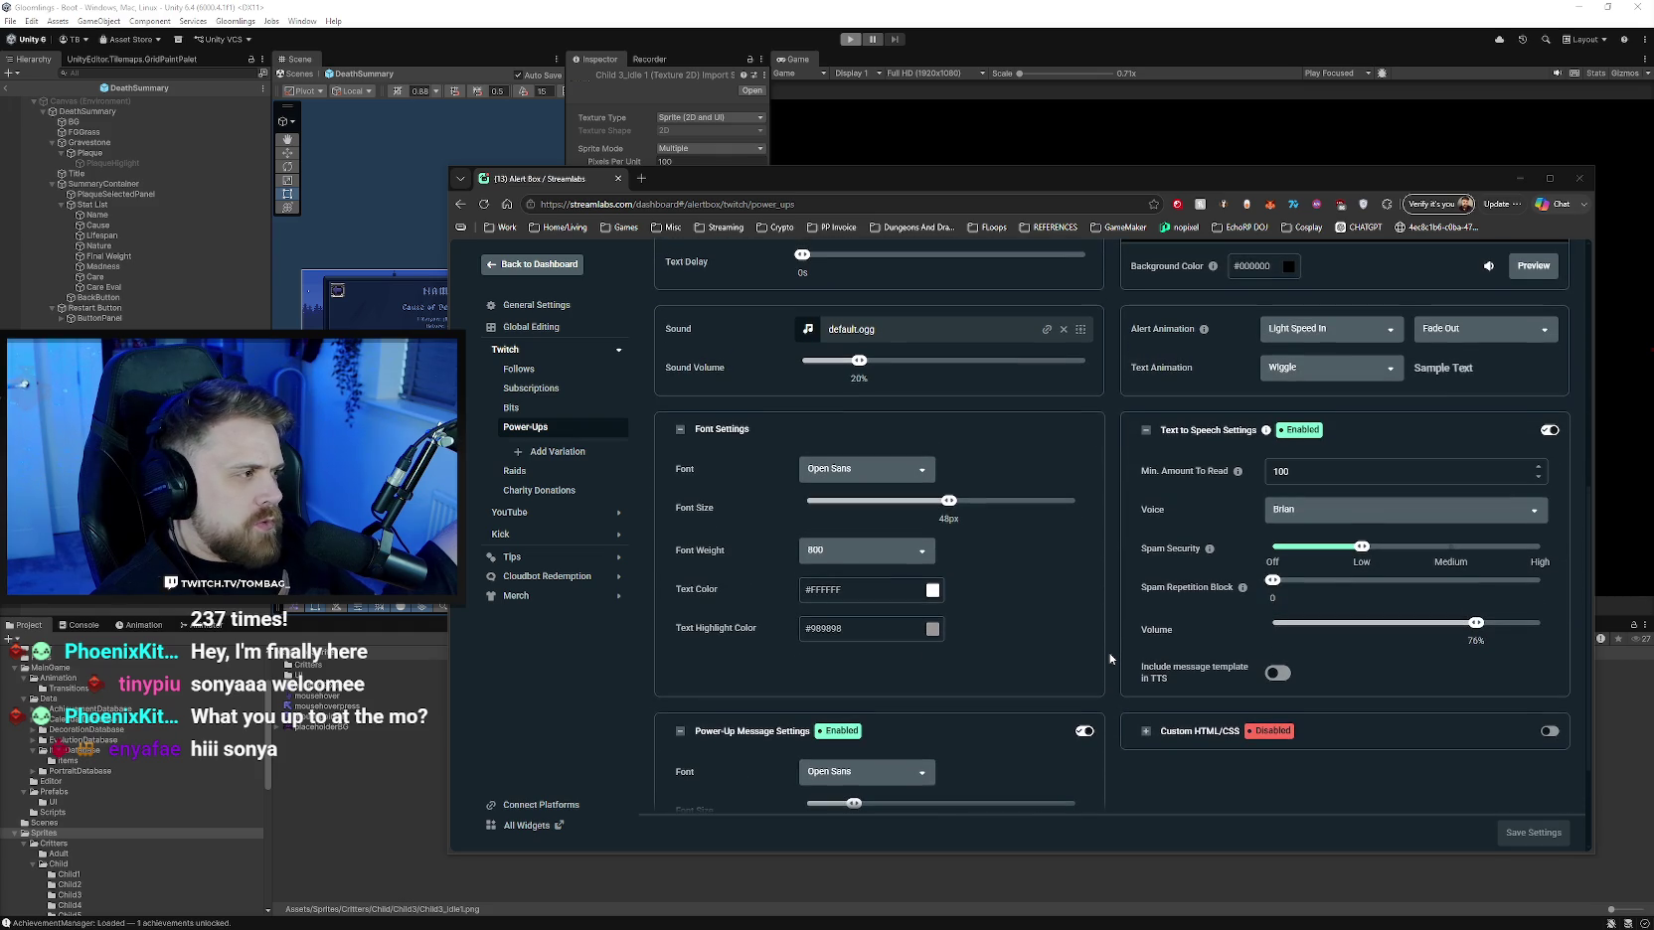
pyautogui.scroll(2, 1110, 658)
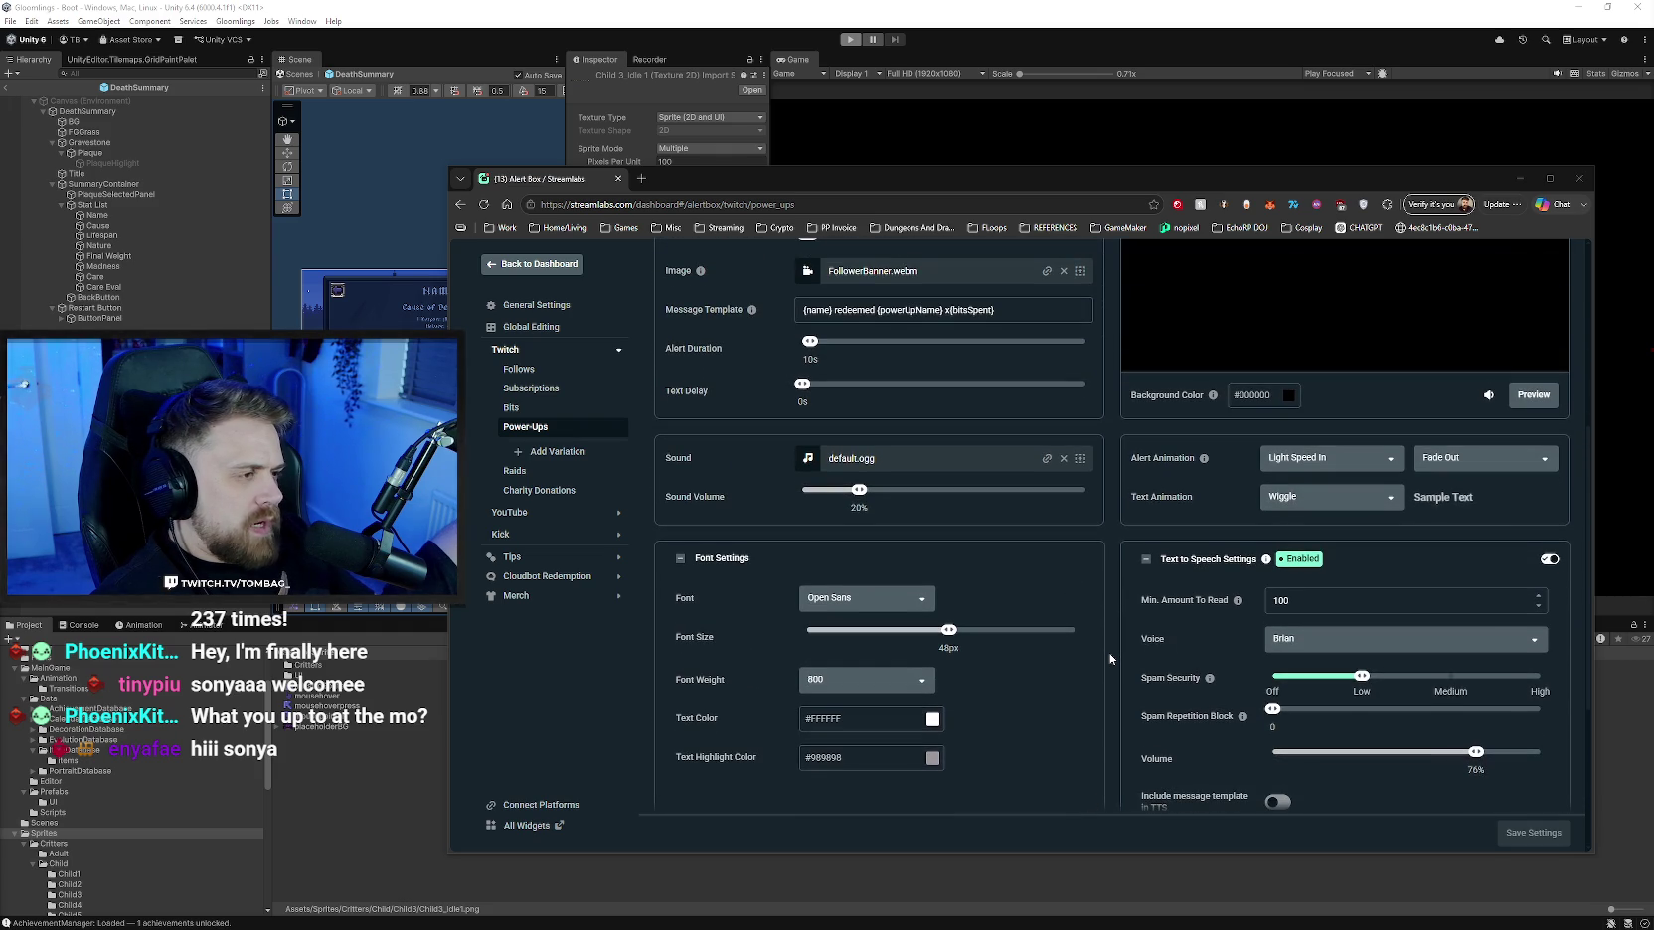
pyautogui.scroll(3, 1110, 657)
pyautogui.scroll(2, 1110, 658)
pyautogui.scroll(1, 1111, 658)
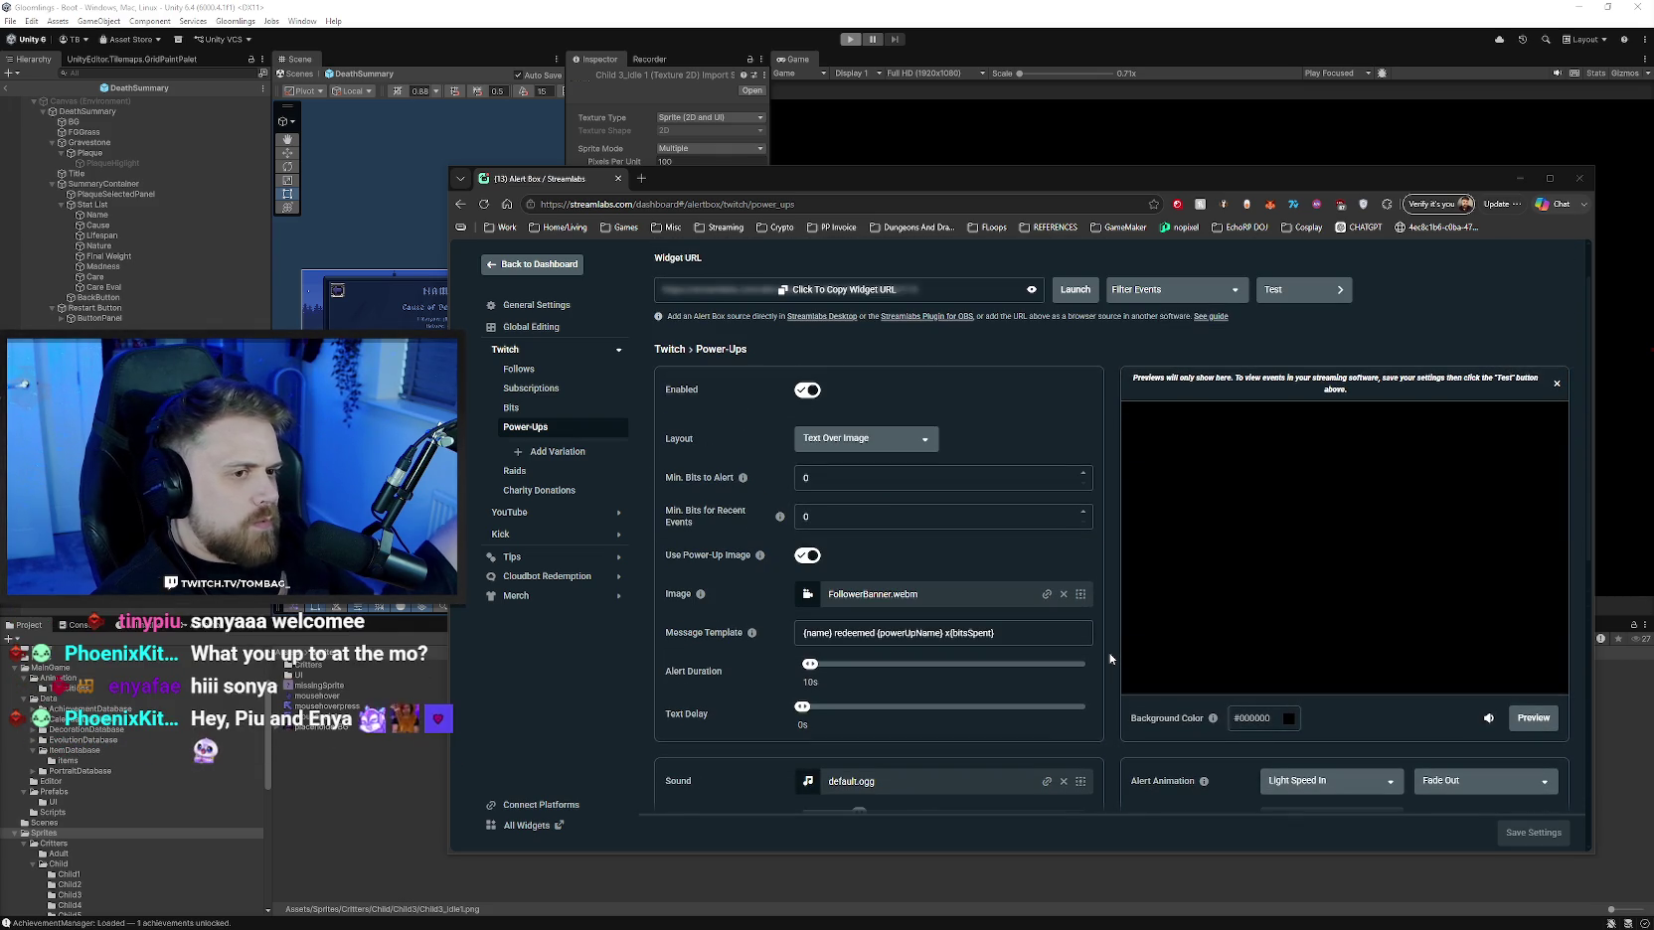
pyautogui.scroll(-1, 1110, 658)
pyautogui.scroll(-3, 1110, 658)
pyautogui.scroll(-1, 1110, 658)
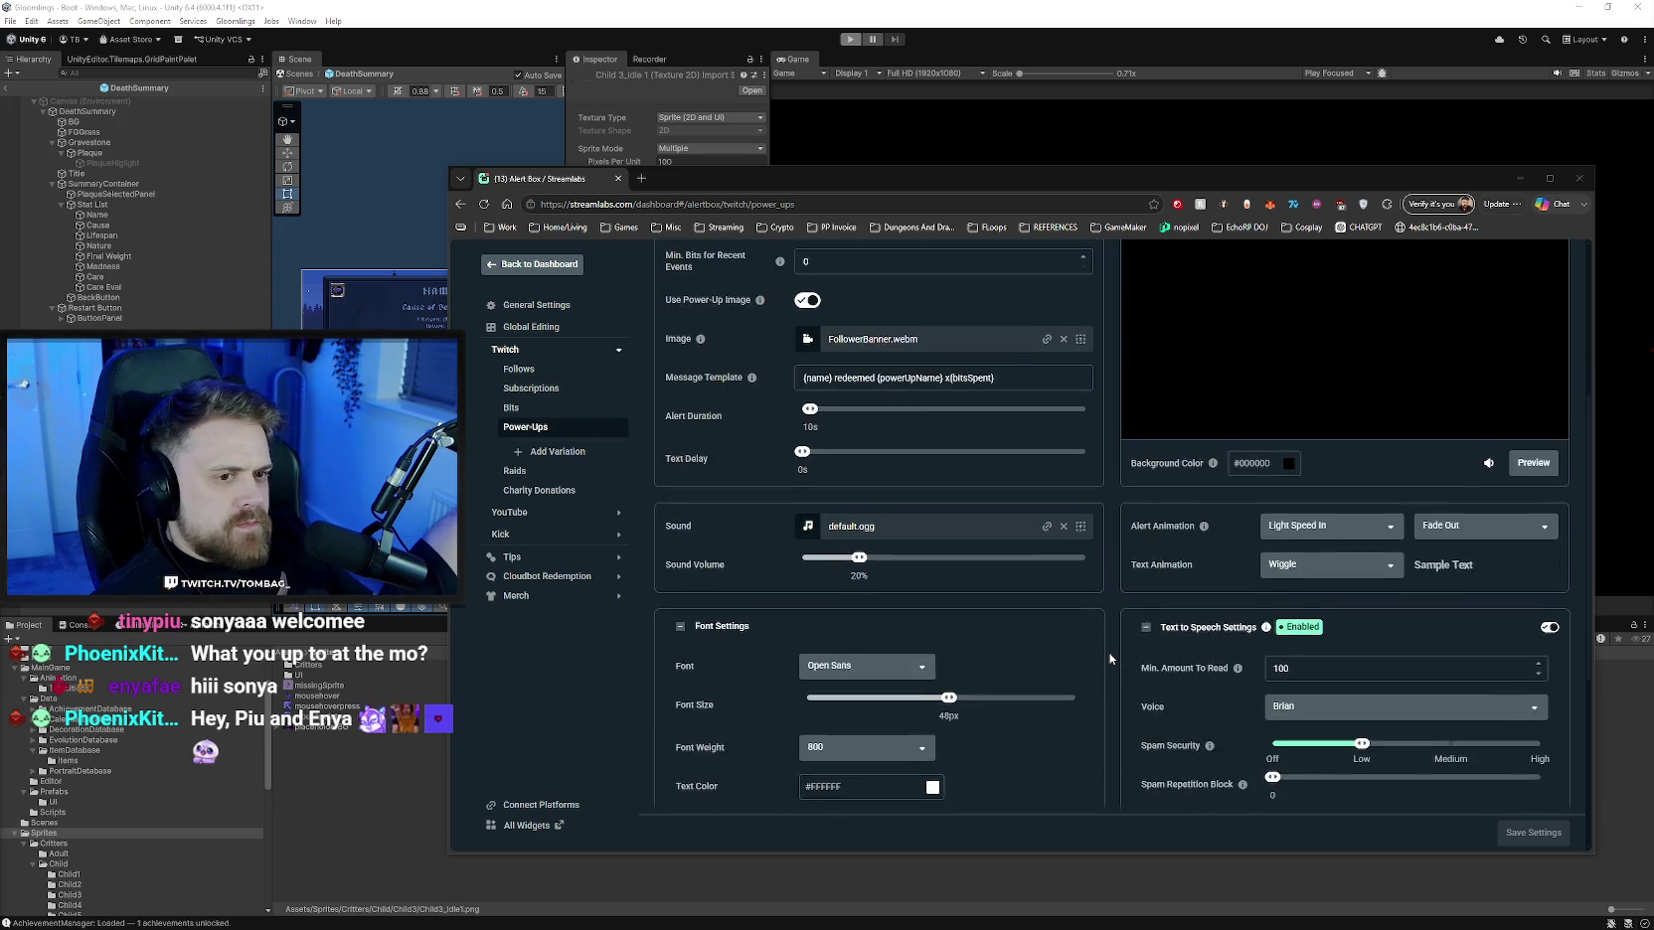
pyautogui.scroll(-2, 1110, 658)
pyautogui.scroll(-2, 1110, 658)
pyautogui.scroll(-2, 1110, 658)
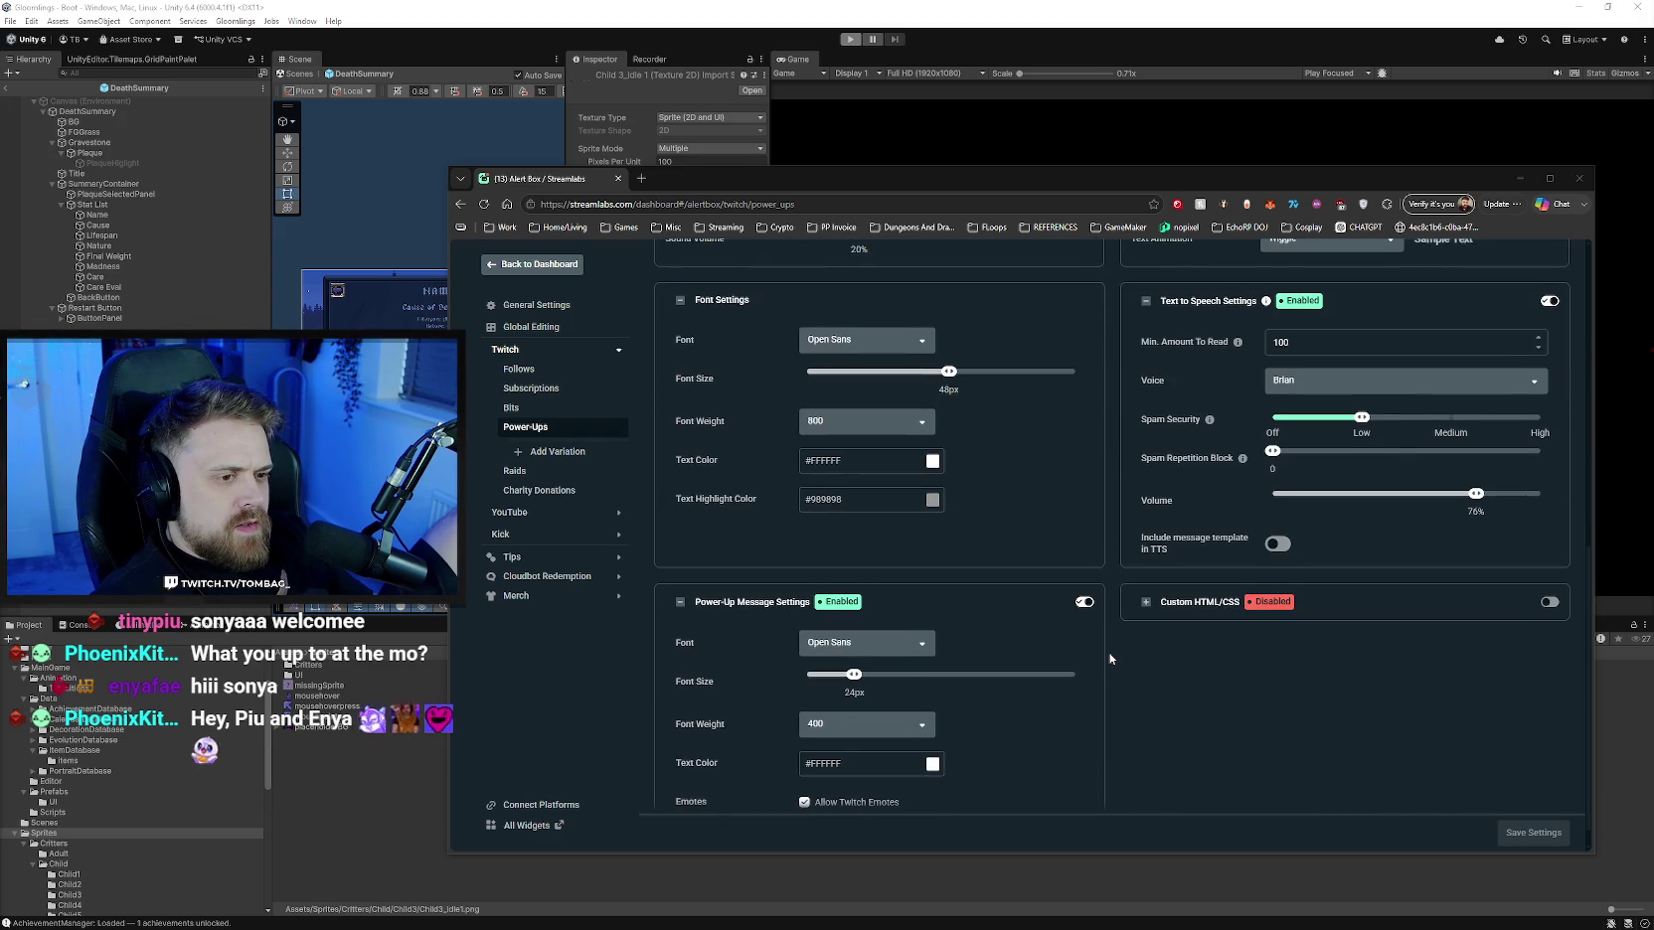
pyautogui.scroll(-1, 1111, 658)
pyautogui.scroll(4, 1110, 658)
pyautogui.scroll(-2, 1110, 658)
pyautogui.scroll(1, 1110, 658)
pyautogui.scroll(2, 1110, 658)
pyautogui.scroll(2, 1111, 658)
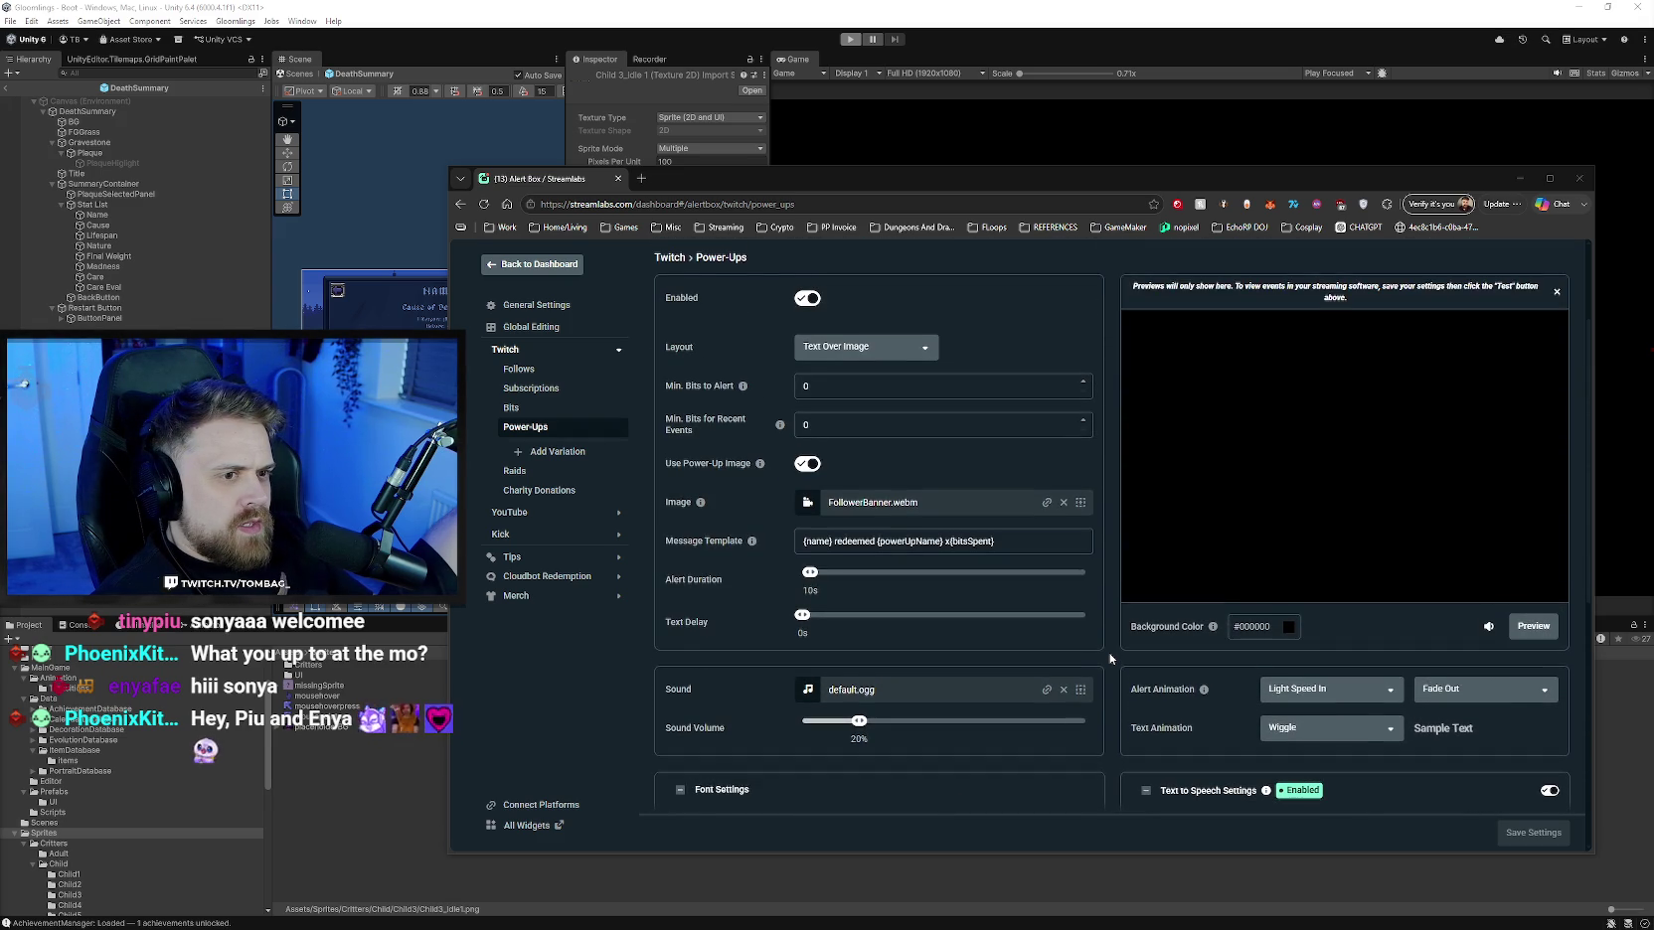
pyautogui.scroll(1, 1110, 658)
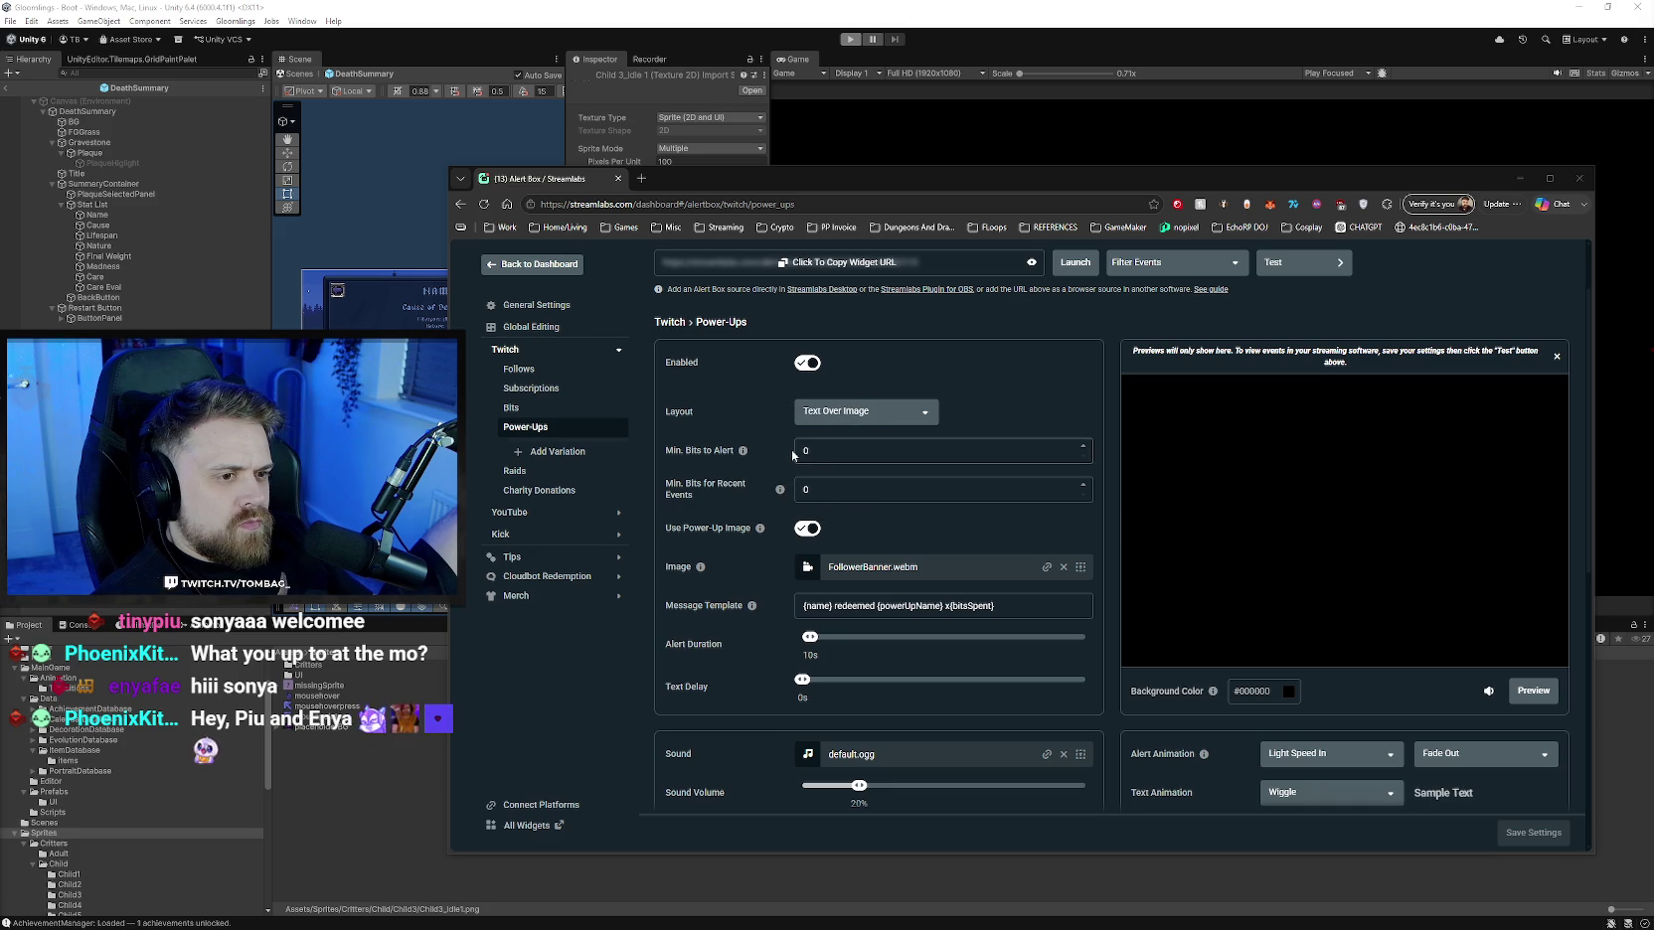
# - Set the Power-Ups Min. Bits to Alert to 50 and save
pyautogui.doubleClick(807, 453)
pyautogui.write('50')
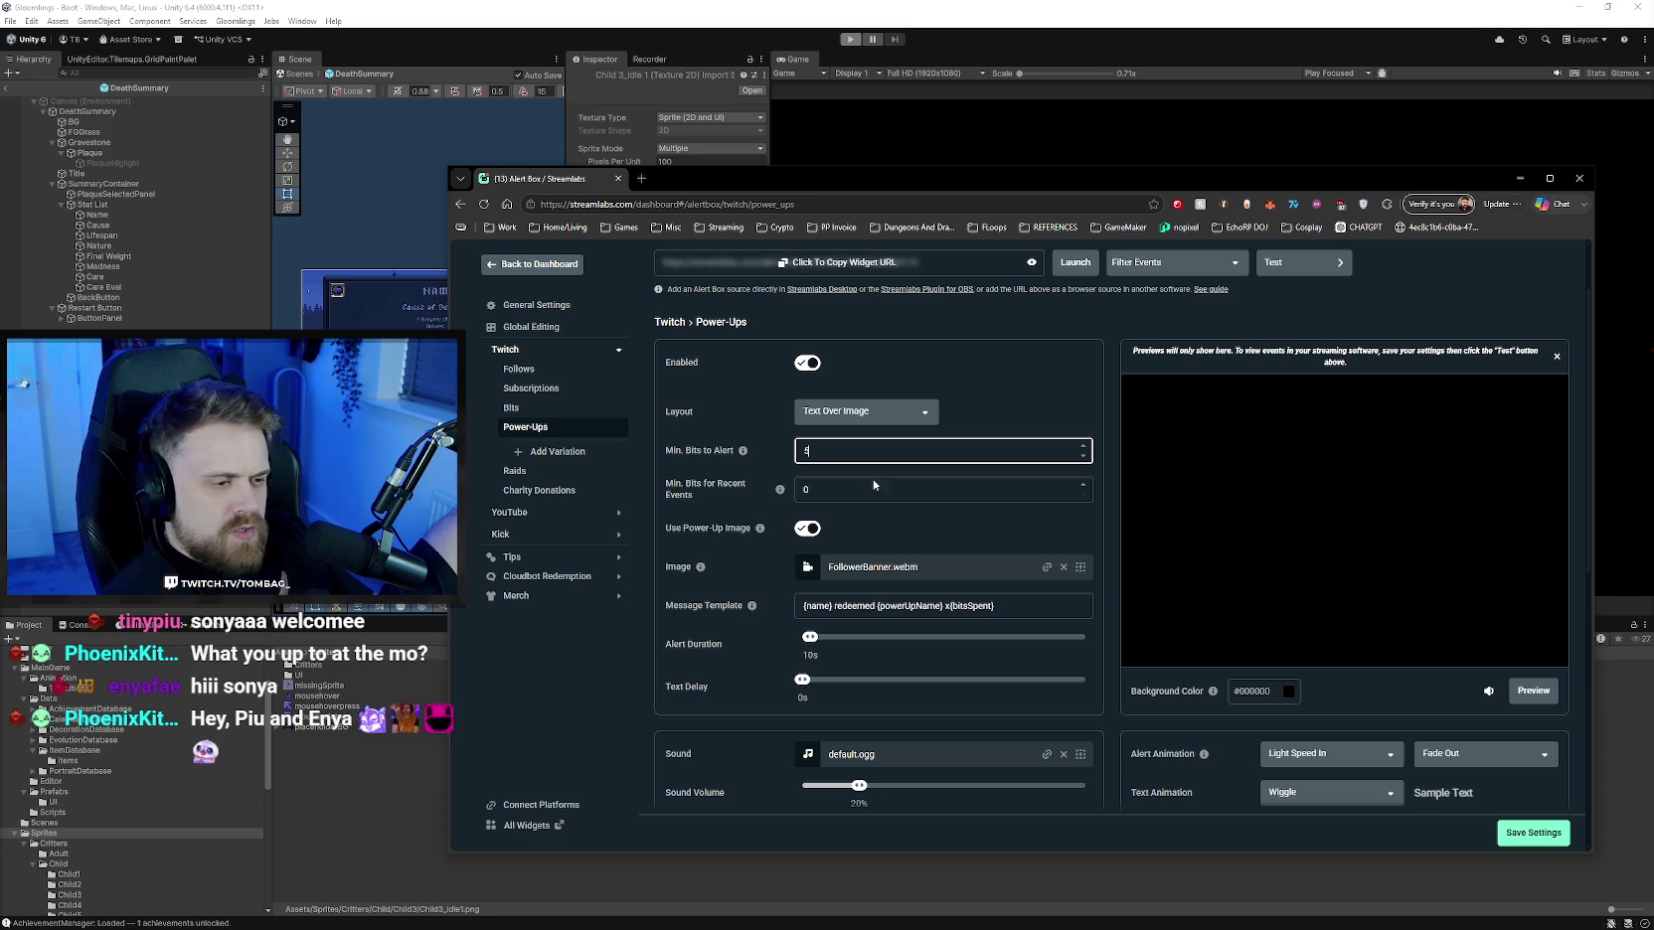
pyautogui.click(1531, 832)
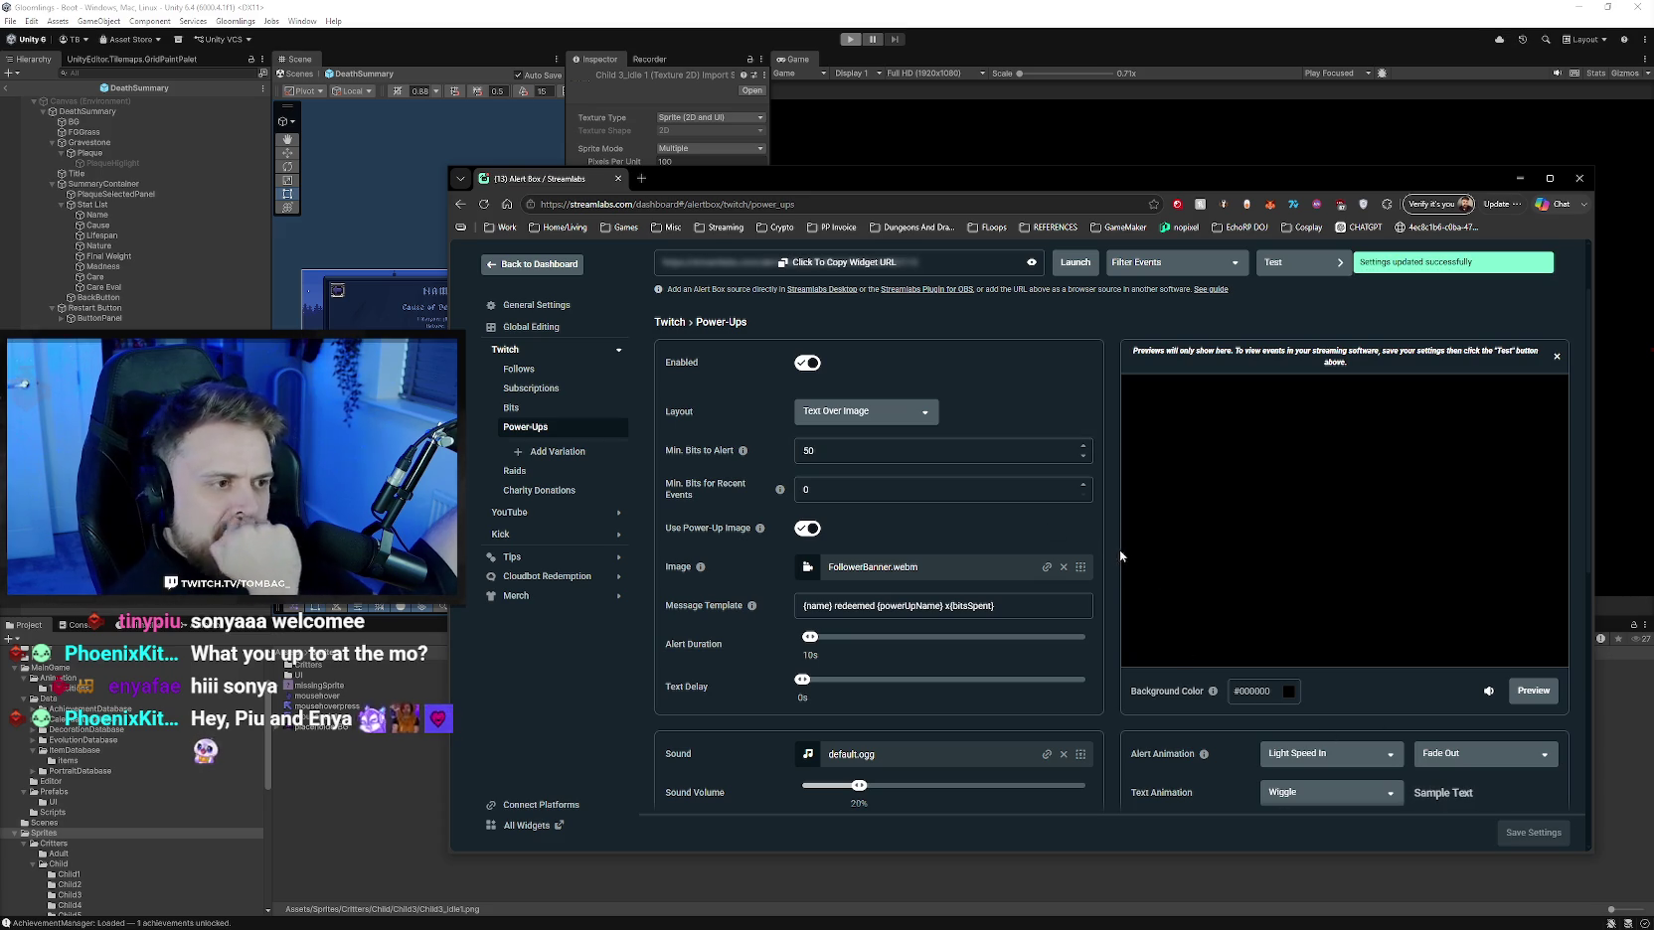
pyautogui.scroll(-1, 1106, 556)
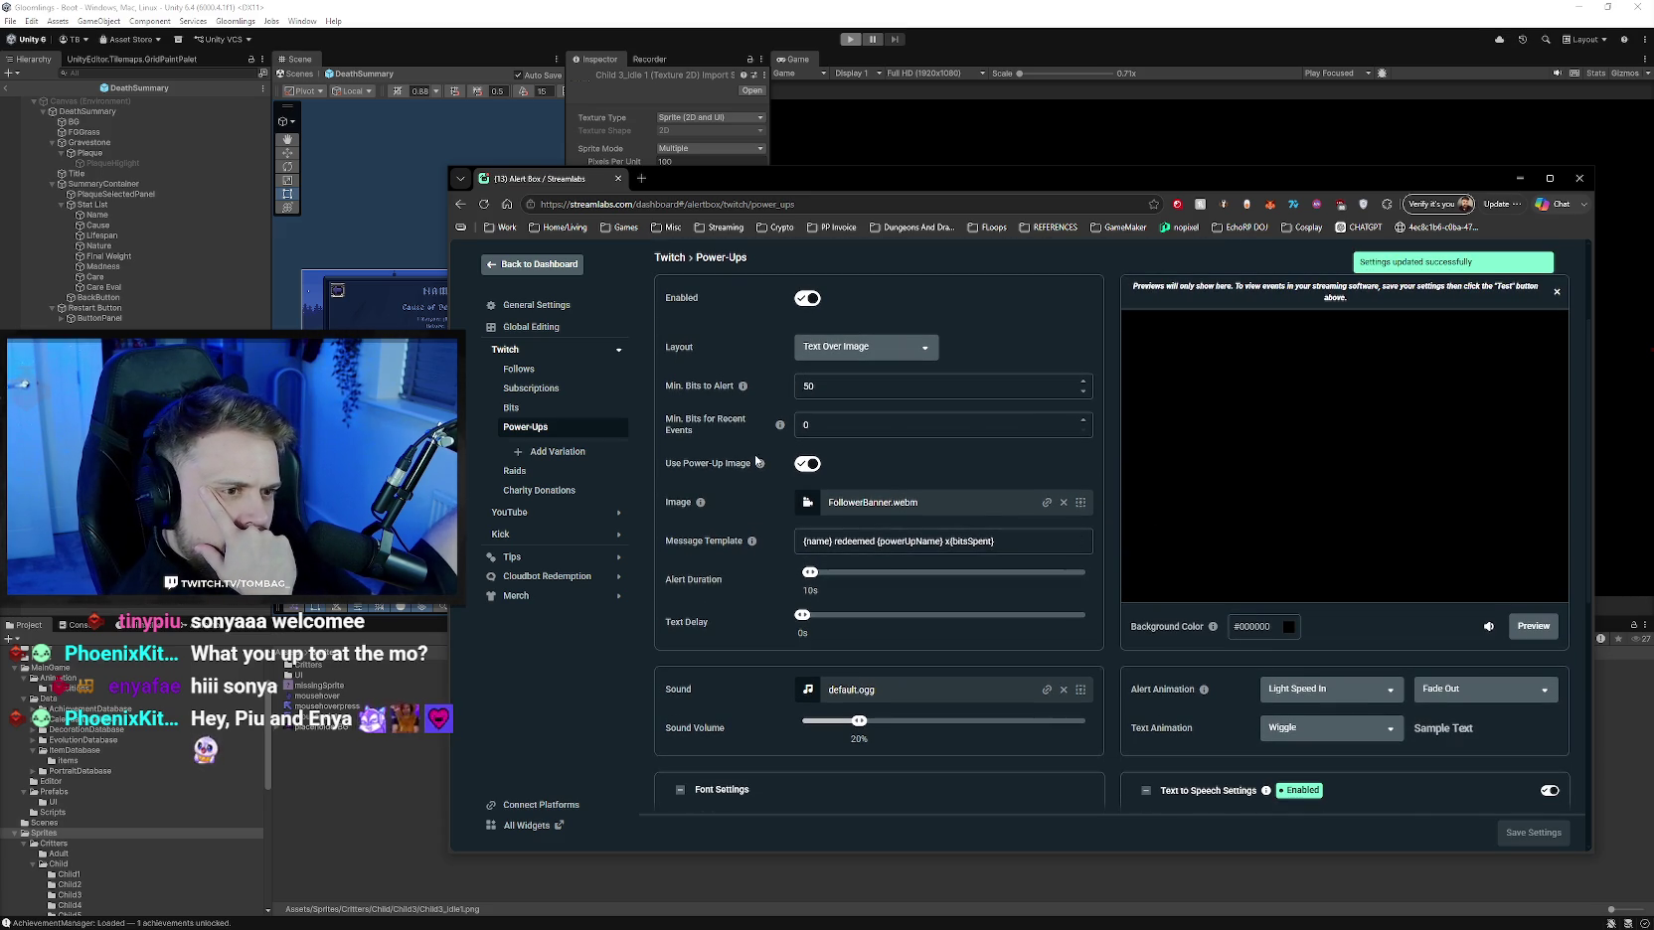
pyautogui.moveTo(759, 529)
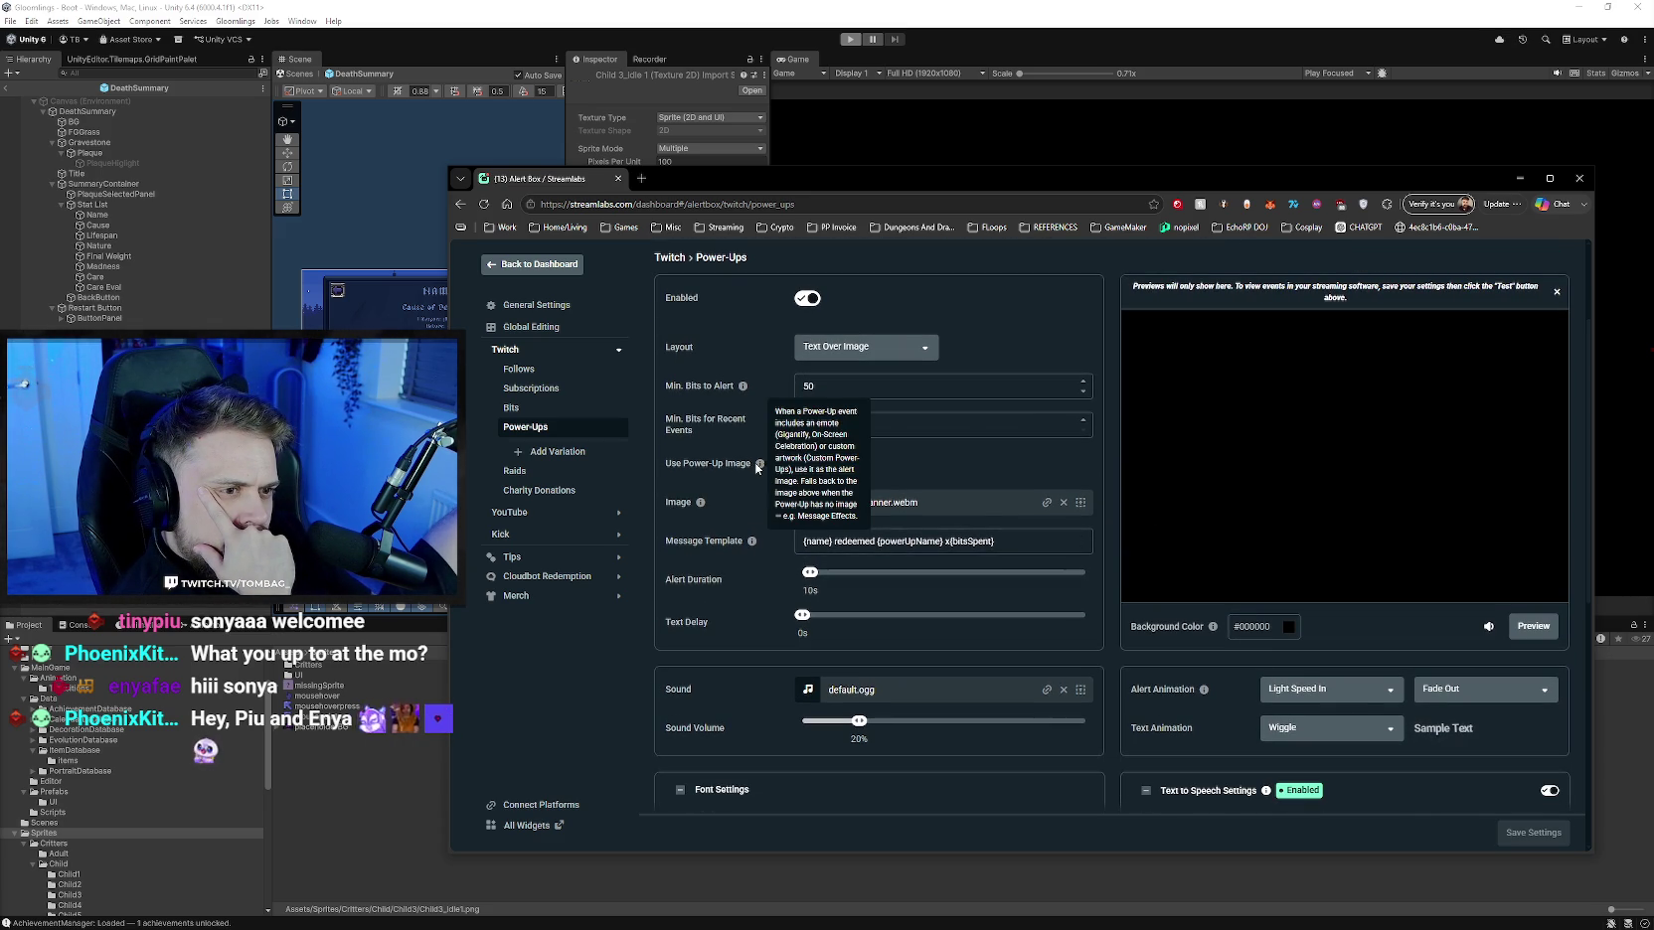
# - Switch off Use Power-Up Image, save and preview, then glance at Bits and return
pyautogui.click(807, 463)
pyautogui.click(1533, 627)
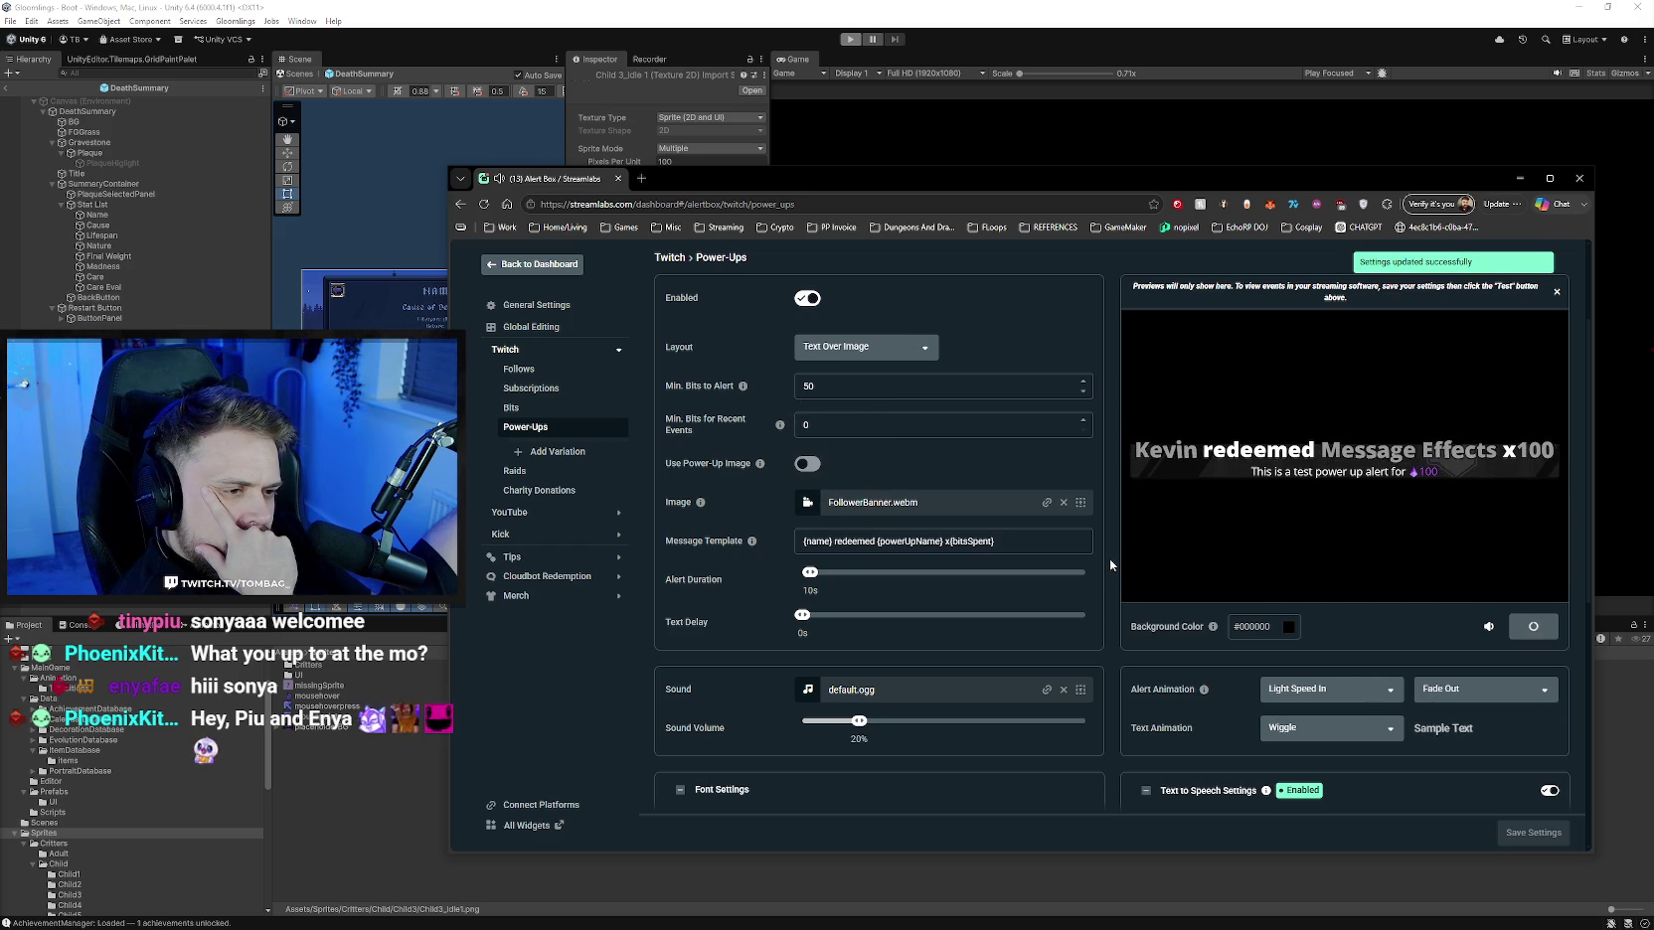
pyautogui.scroll(-1, 1282, 671)
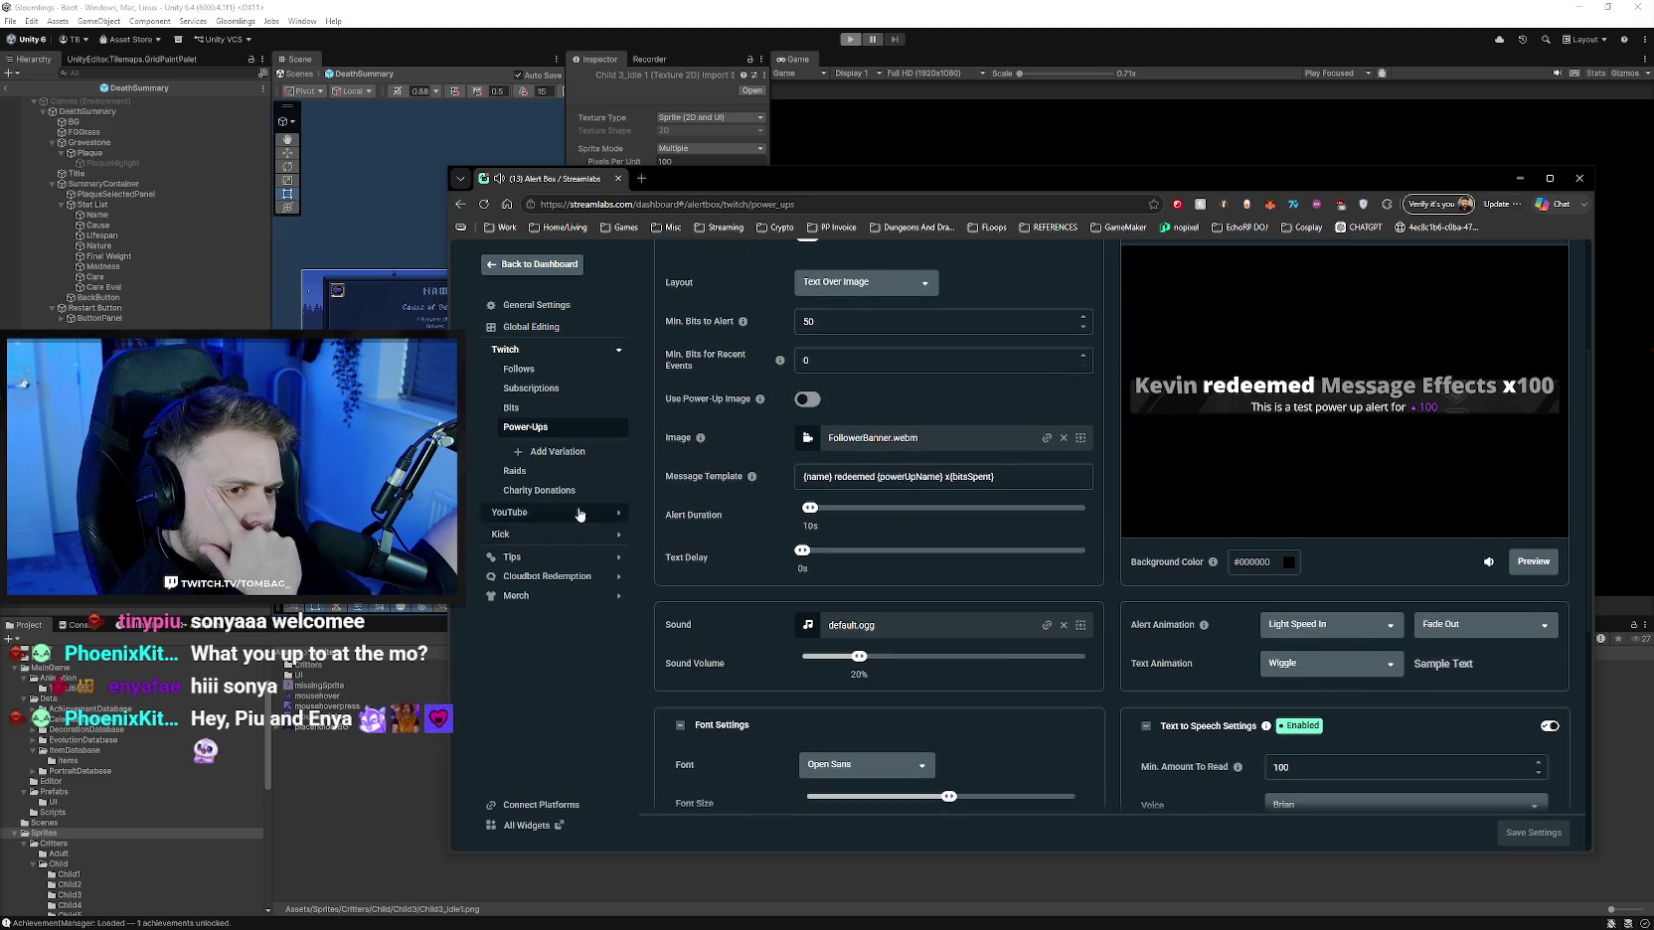
pyautogui.click(511, 408)
pyautogui.scroll(-3, 1210, 656)
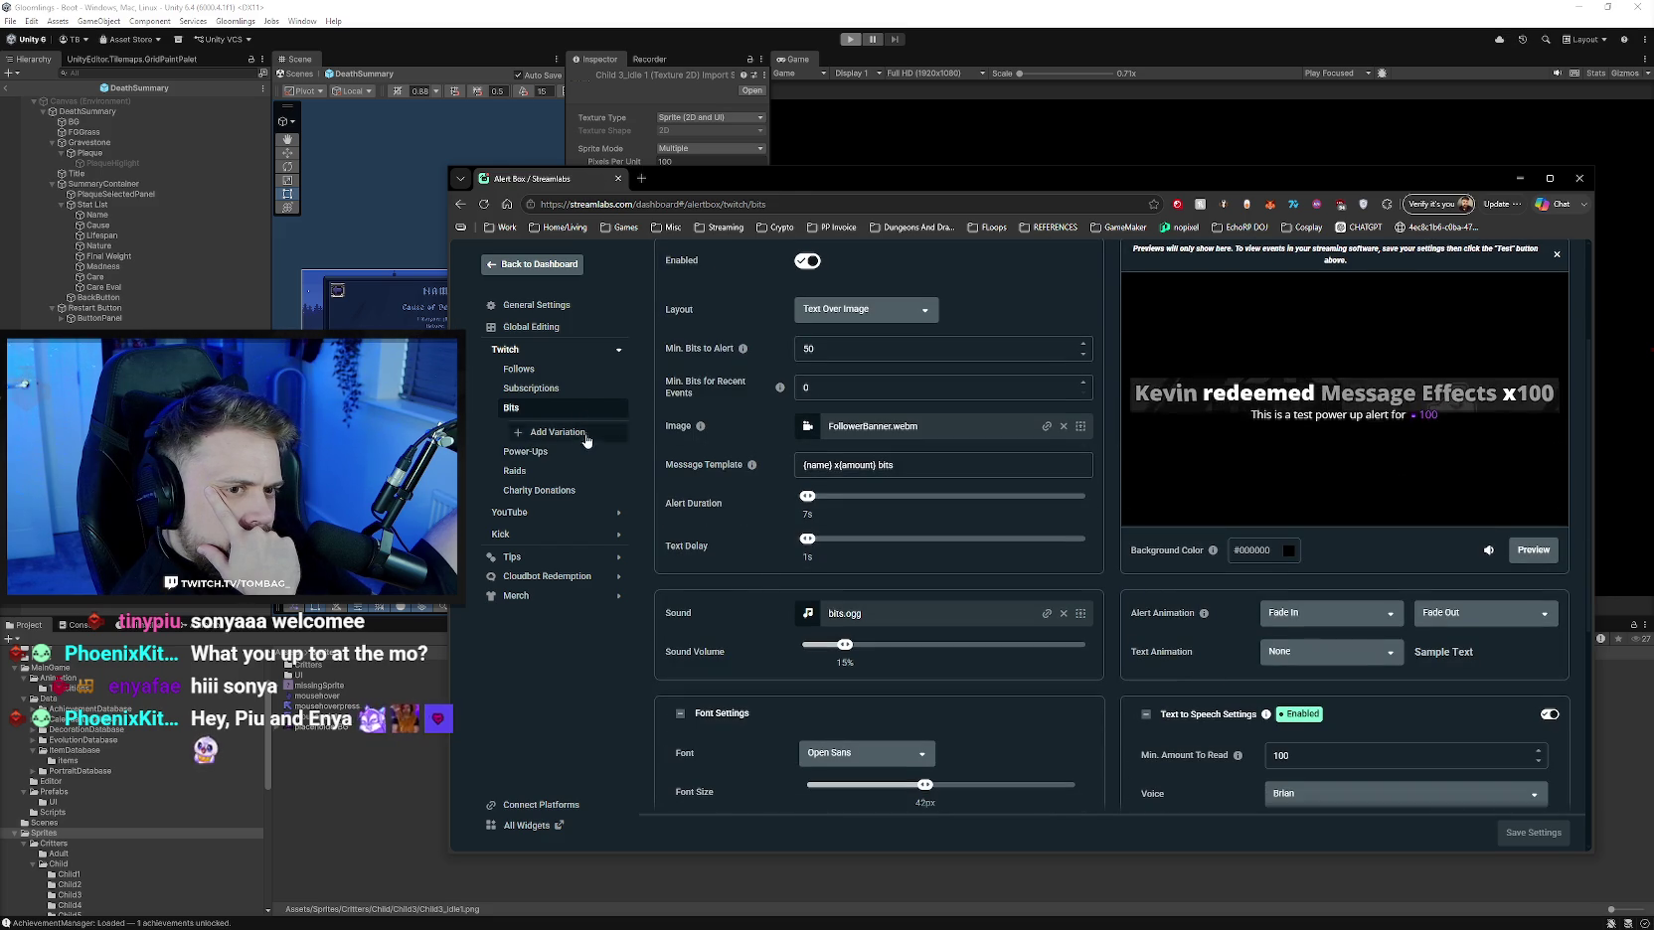
pyautogui.click(537, 451)
# - Change the Power-Ups alert animation from Light Speed In to Fade In
pyautogui.scroll(-3, 1322, 656)
pyautogui.click(1316, 596)
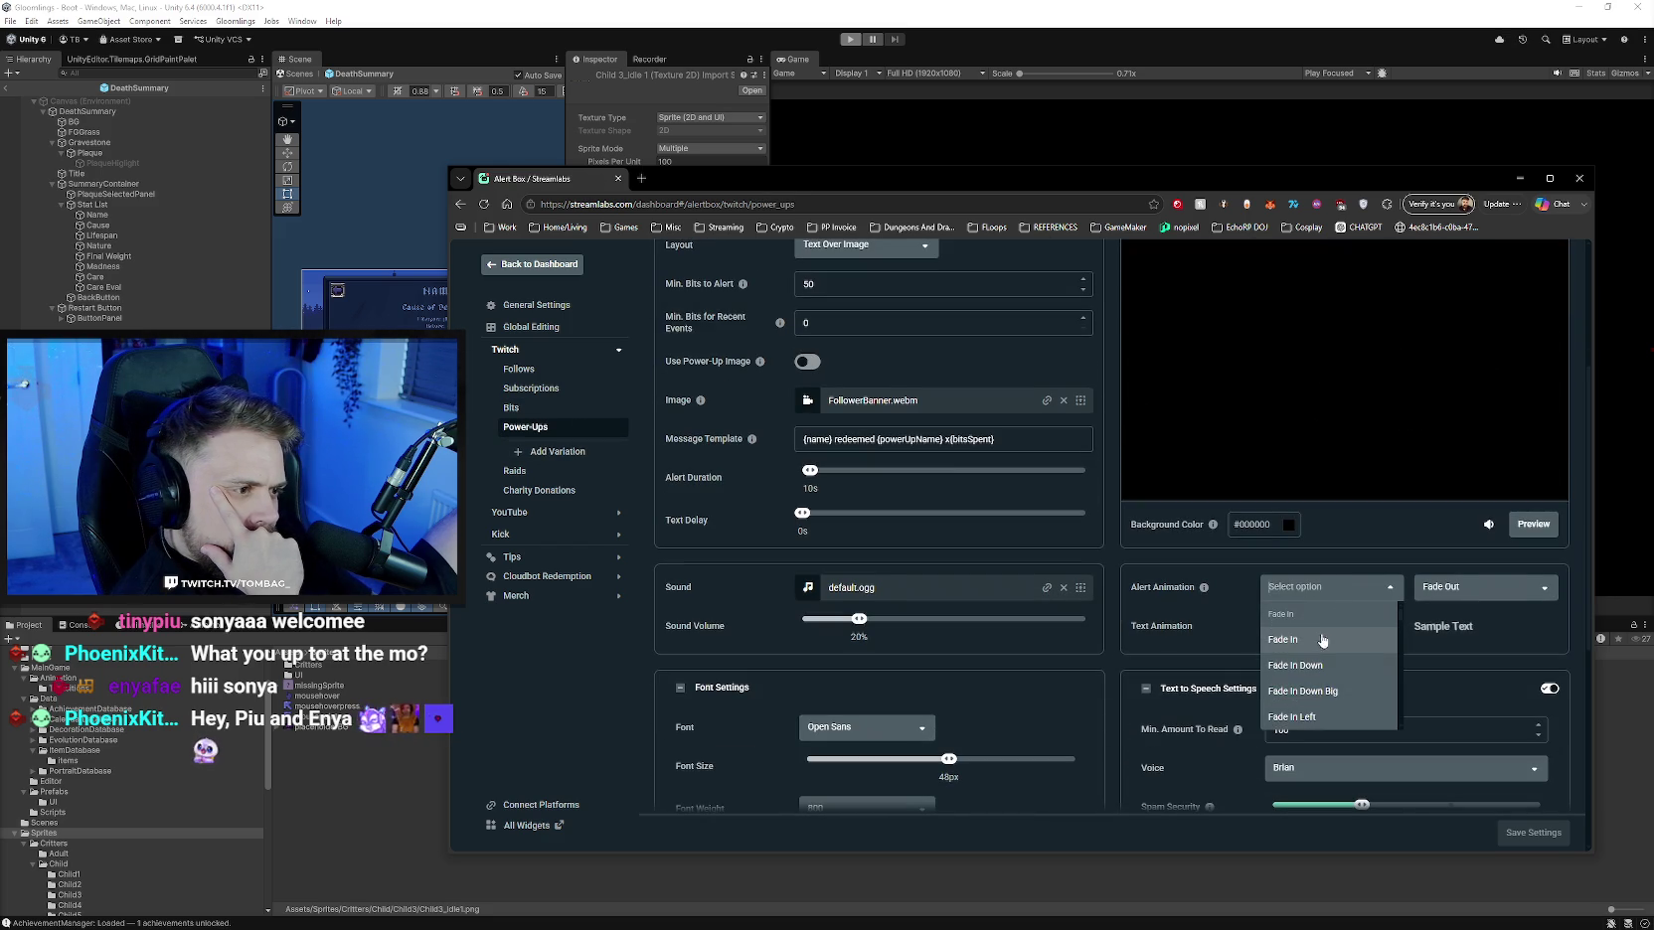
pyautogui.click(1322, 641)
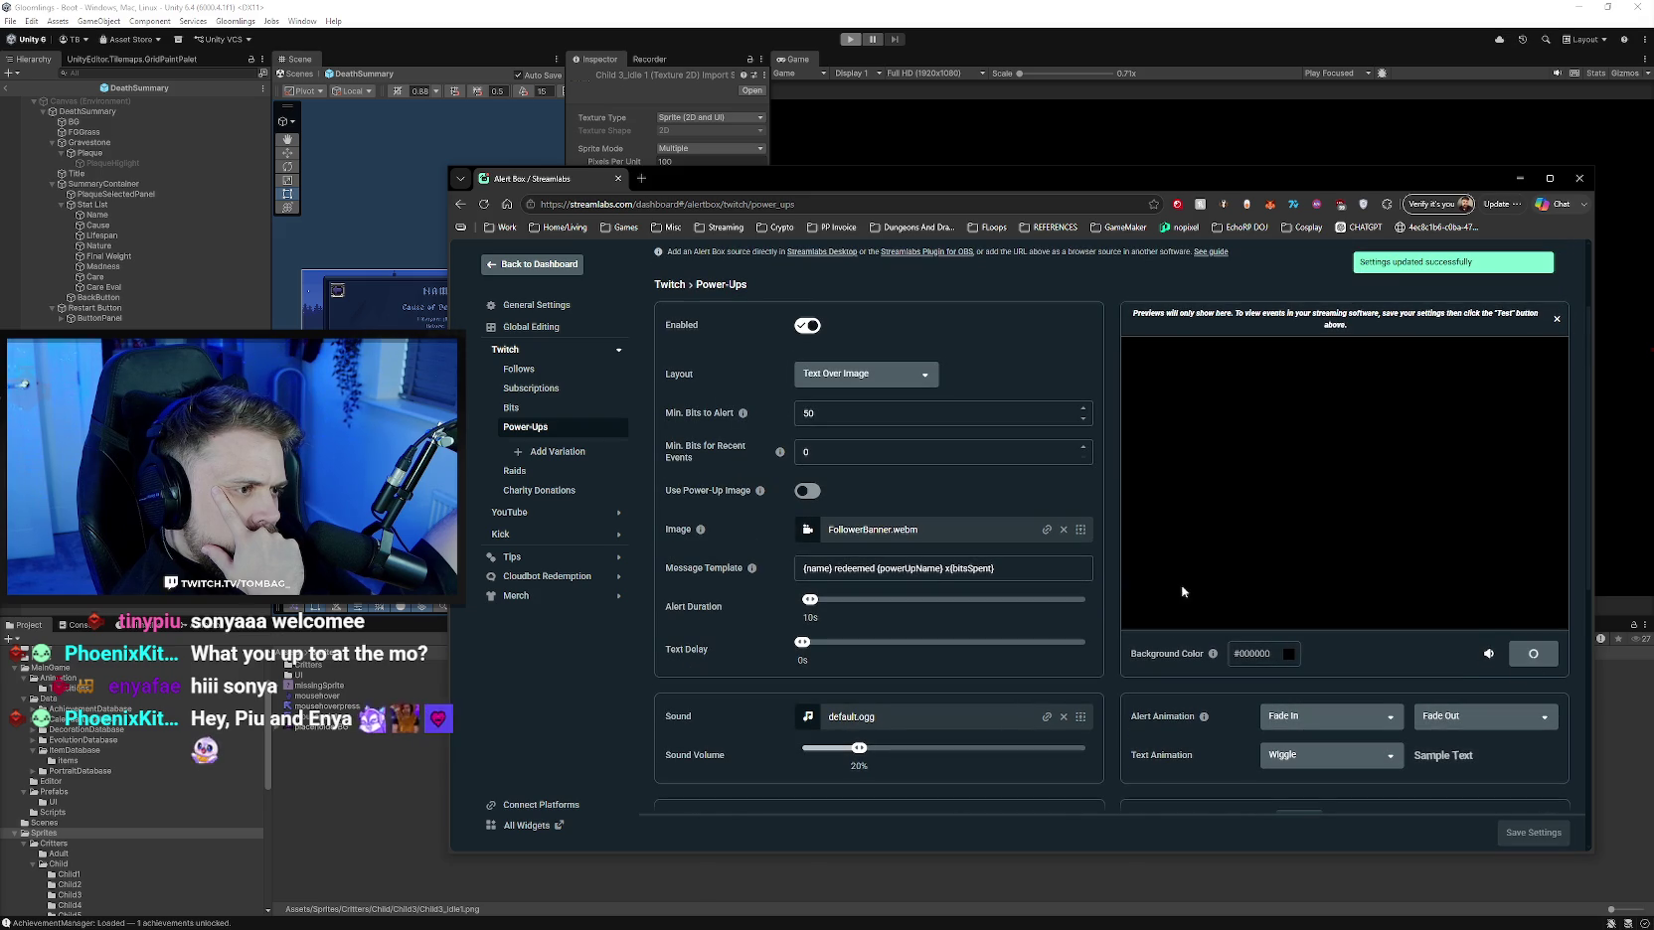
pyautogui.scroll(-3, 1112, 594)
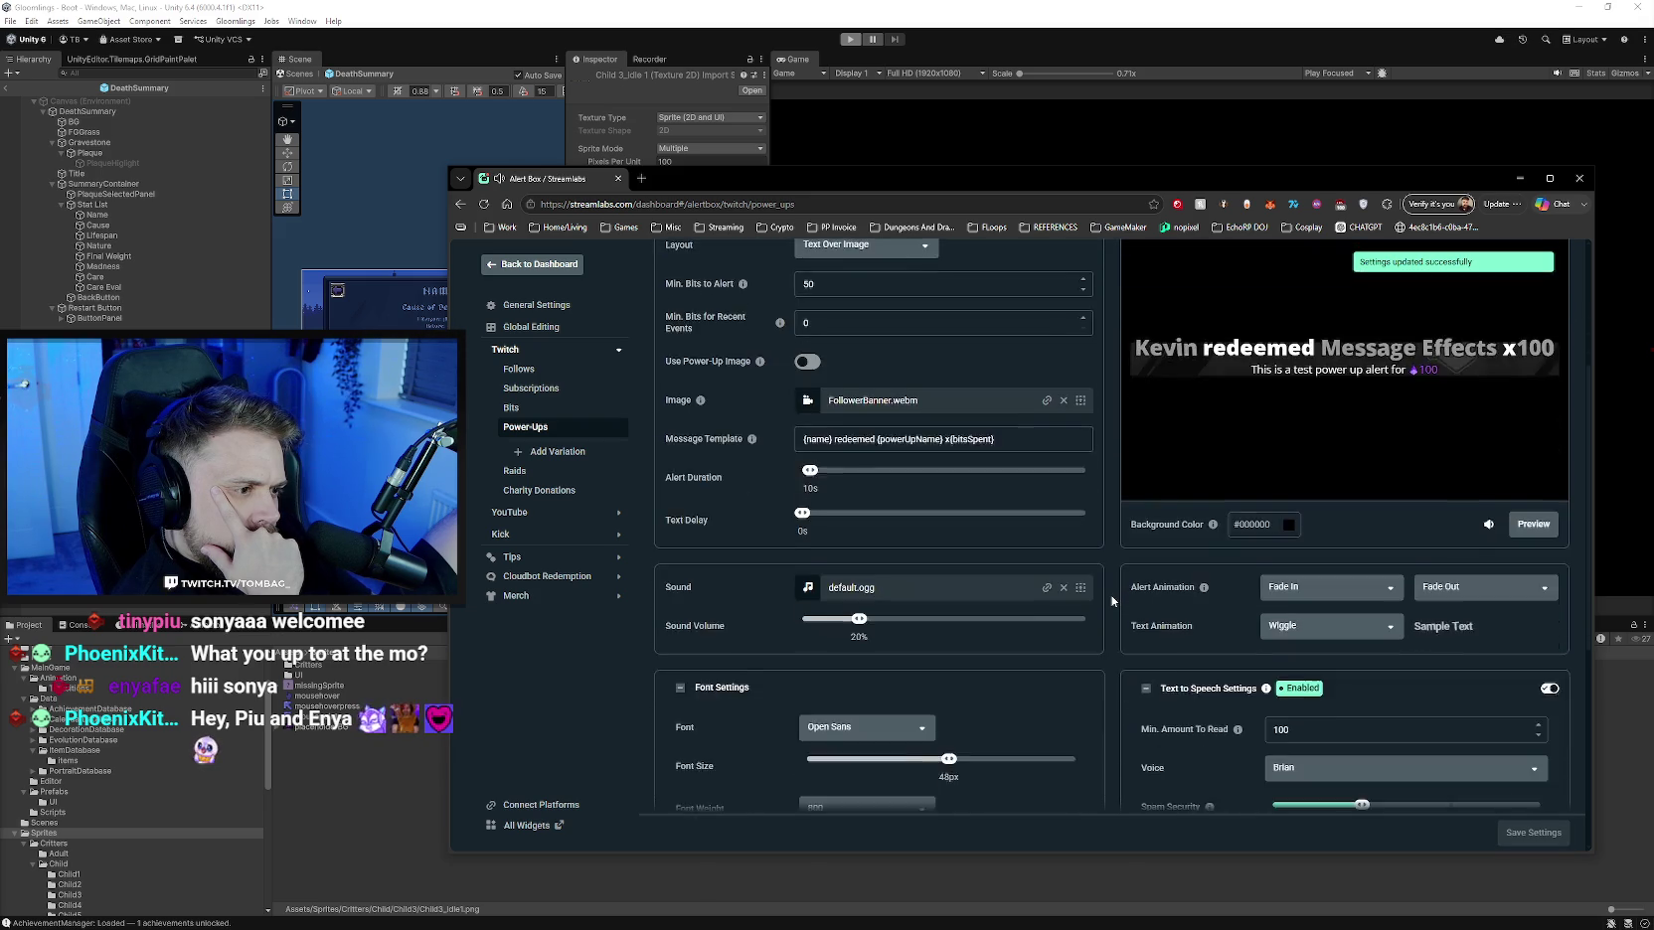
pyautogui.scroll(-2, 1112, 600)
pyautogui.scroll(1, 1112, 600)
pyautogui.scroll(2, 1112, 600)
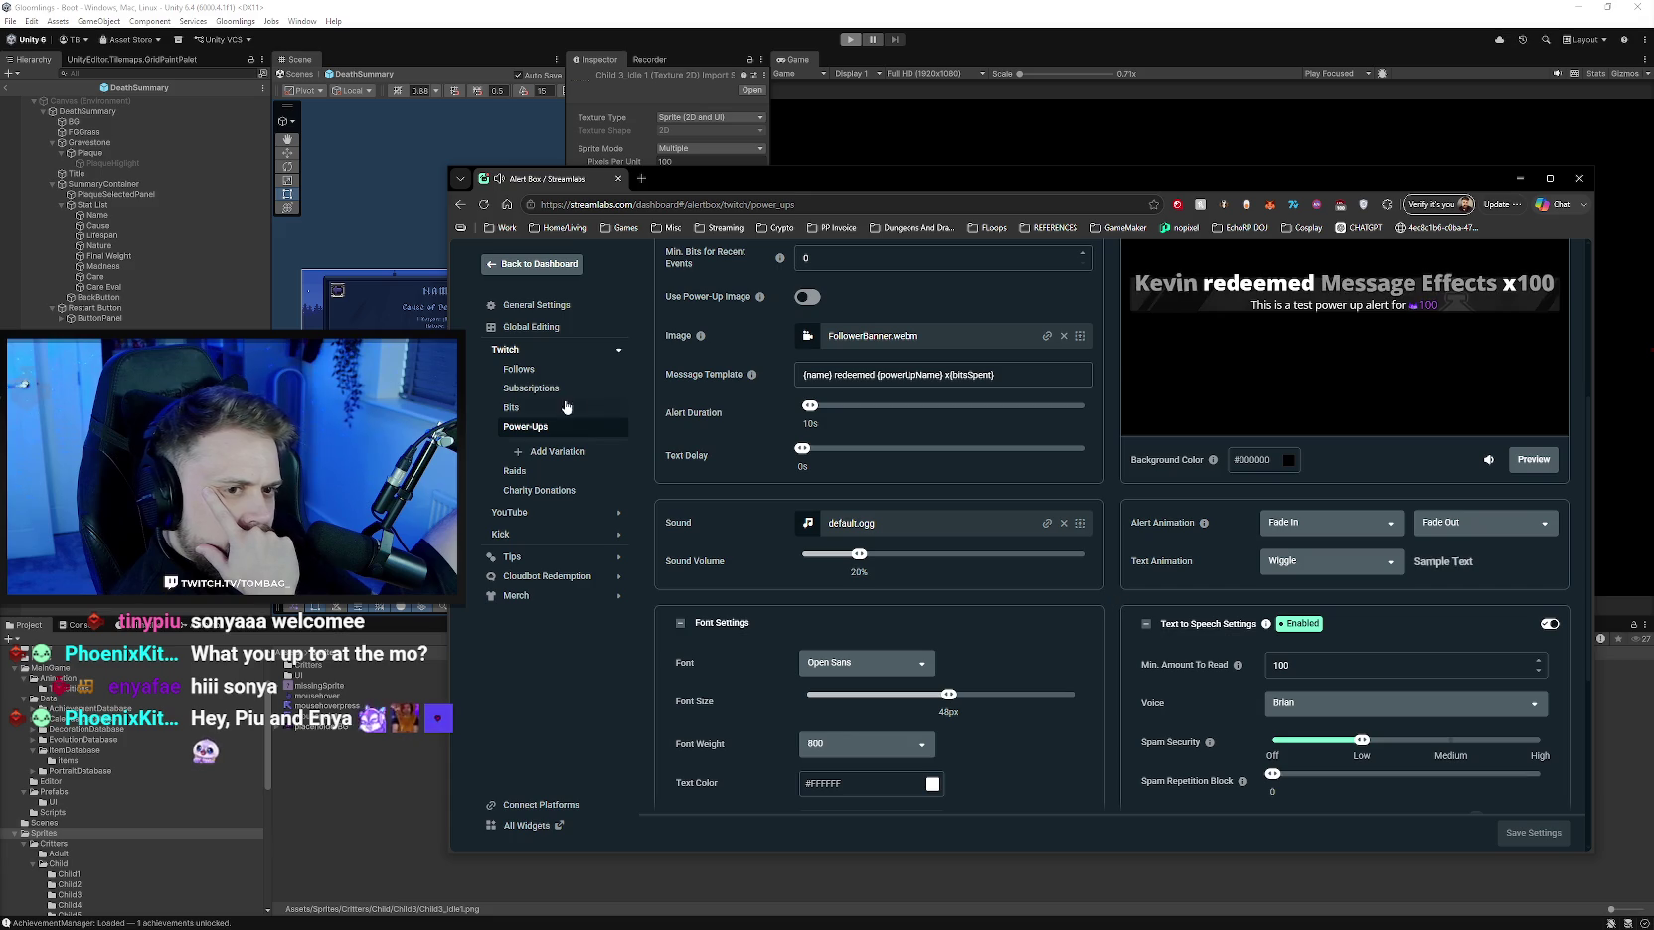
# - Check the Bits alert settings and return to Power-Ups
pyautogui.click(576, 409)
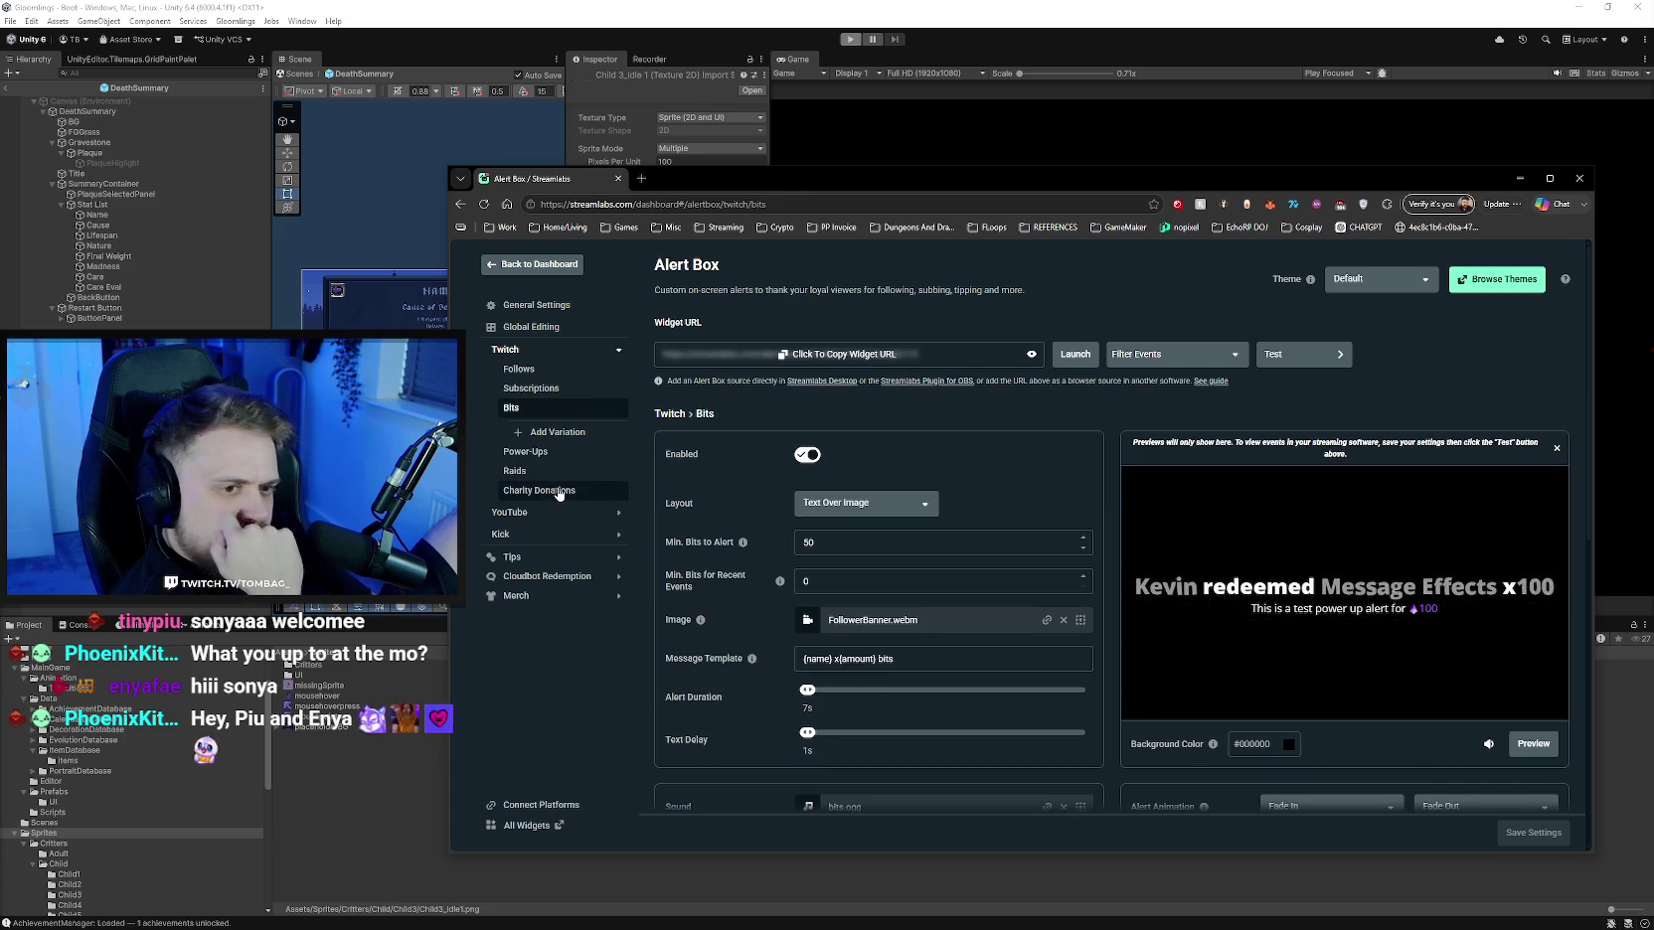
pyautogui.click(609, 451)
pyautogui.scroll(-2, 665, 662)
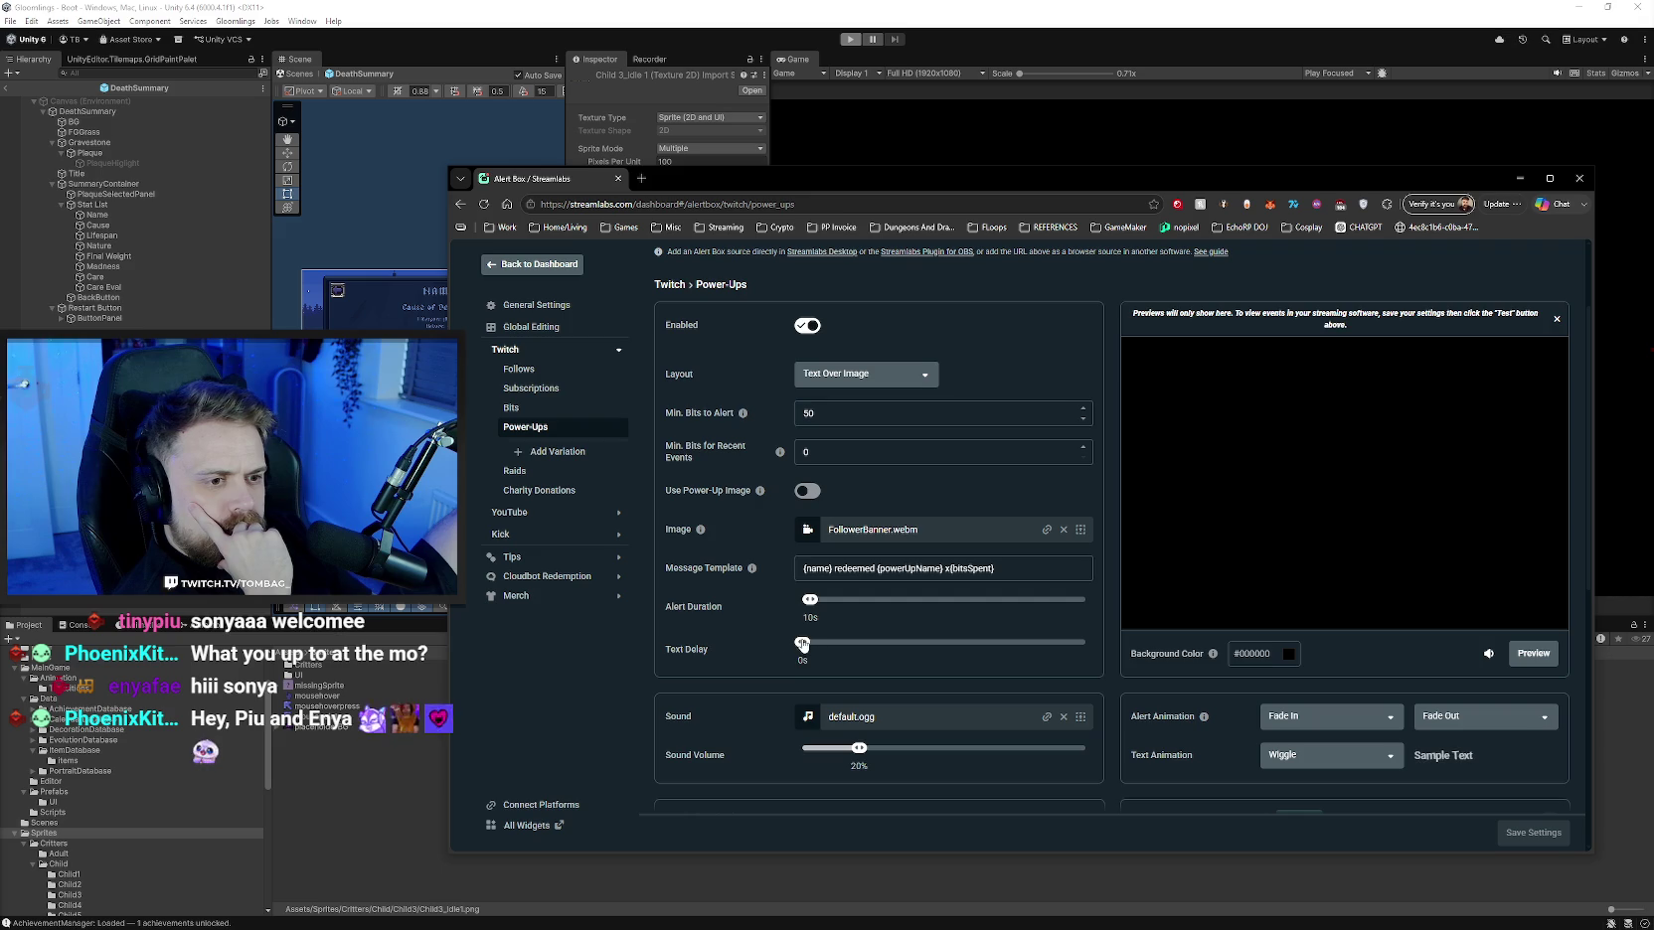
# - Set the Power-Ups alert duration to 7s, save, and preview
pyautogui.moveTo(808, 609)
pyautogui.mouseDown()
pyautogui.moveTo(785, 598)
pyautogui.moveTo(815, 599)
pyautogui.mouseUp()
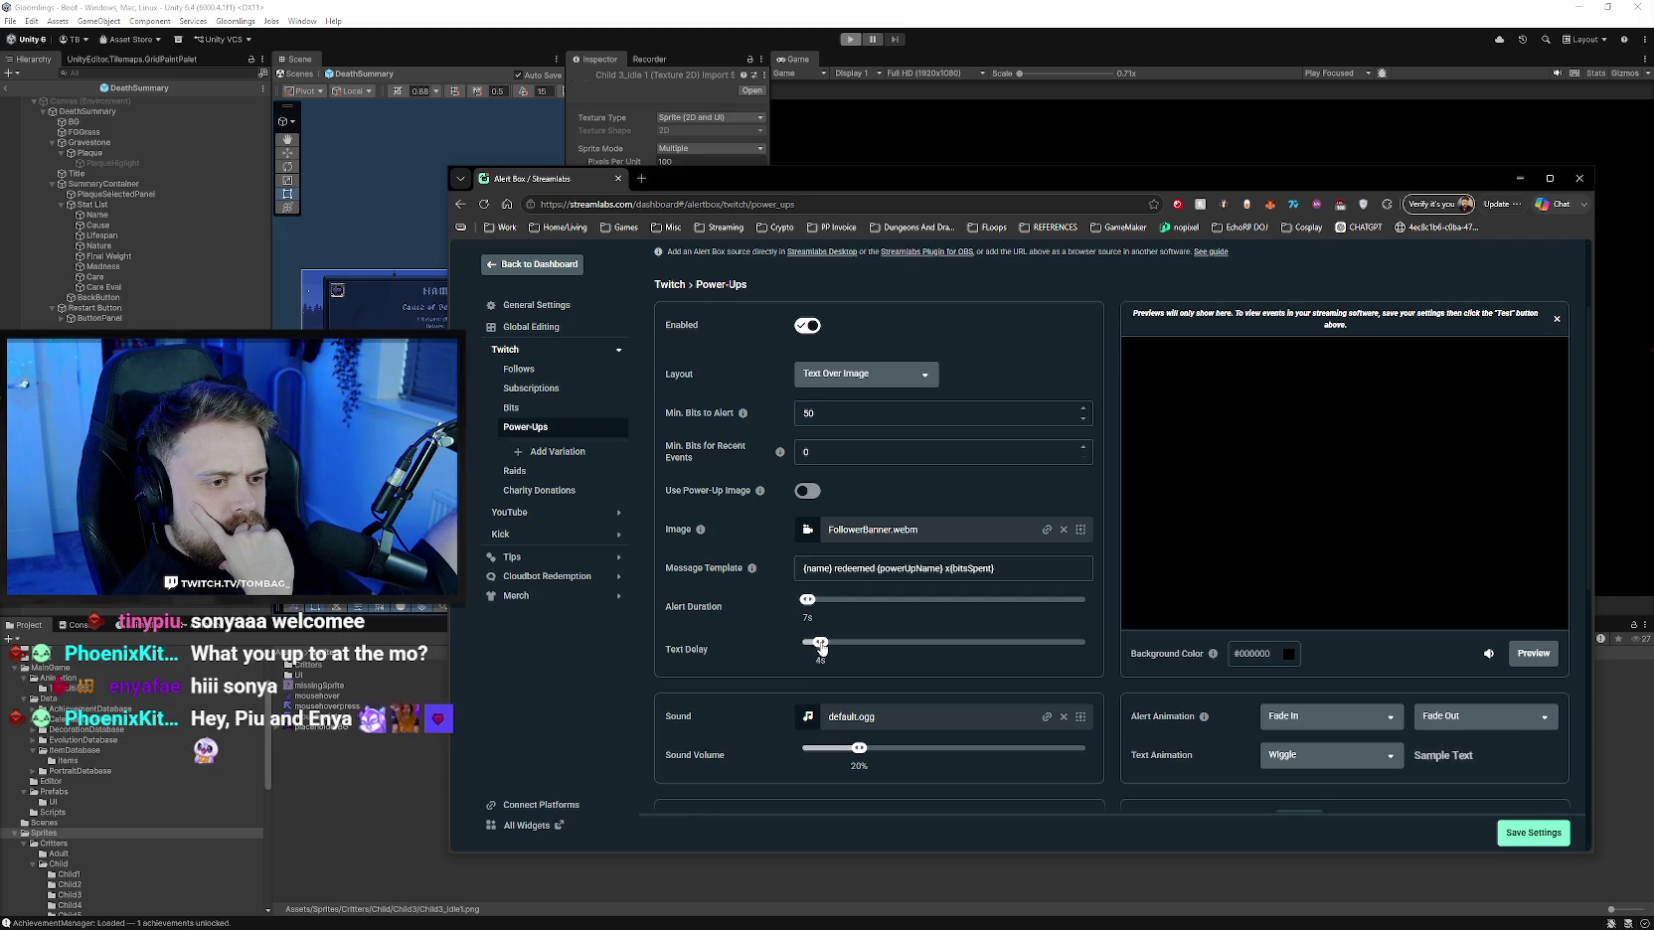
pyautogui.click(1534, 833)
pyautogui.click(1533, 653)
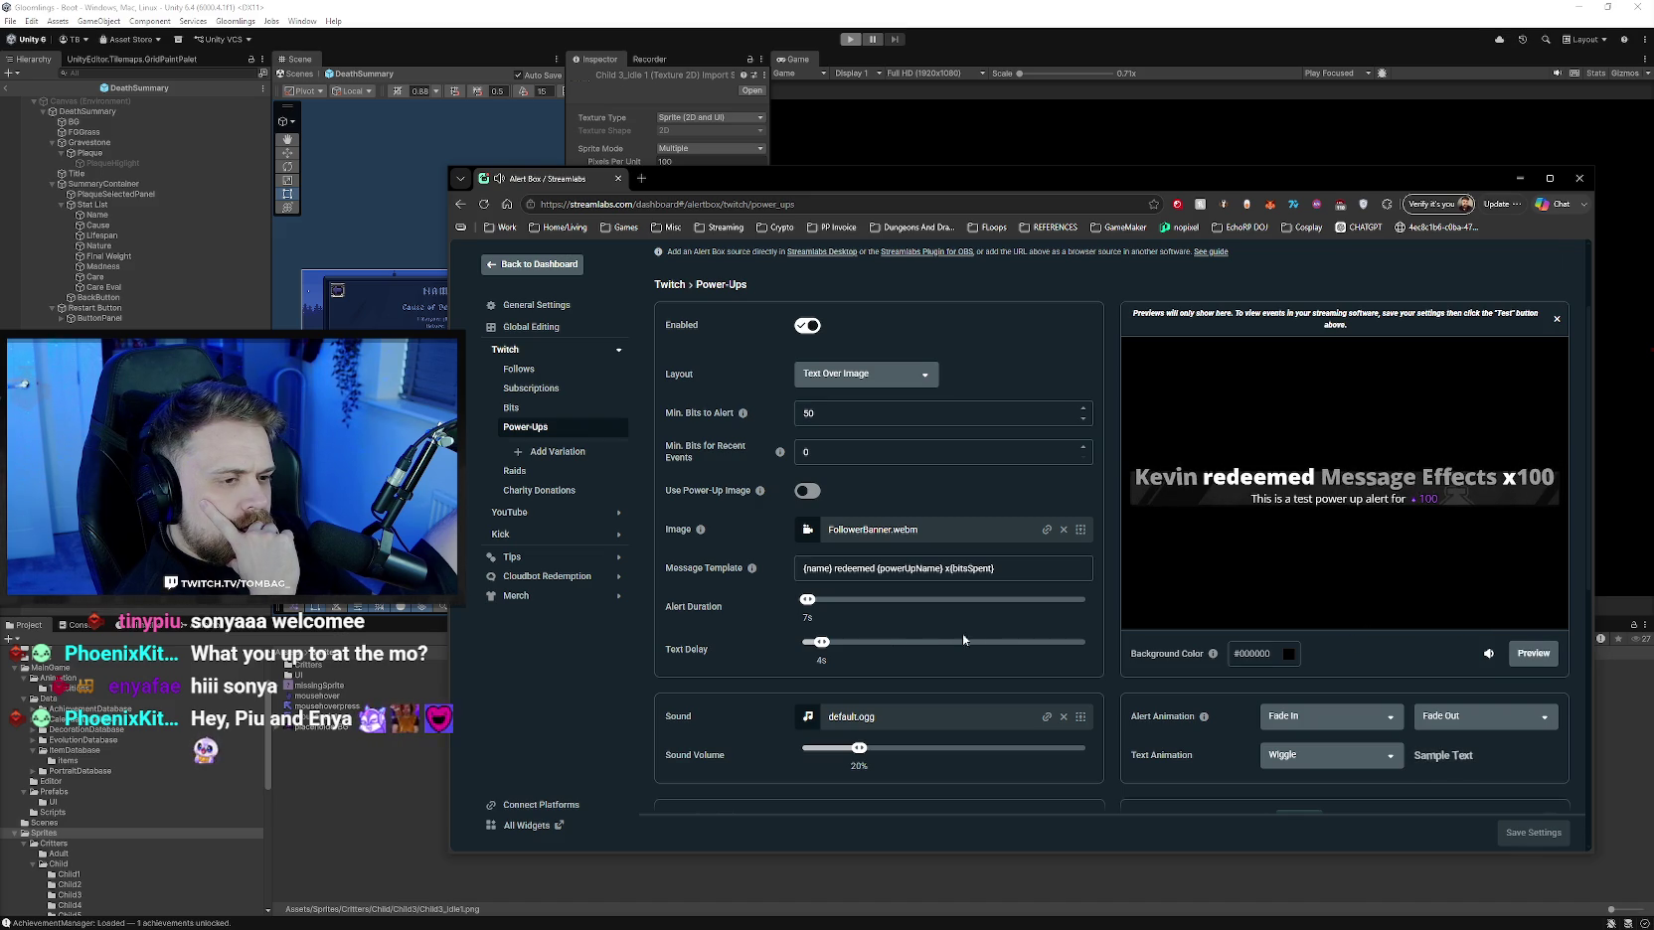
# - Lower the text delay to 1s, save, and preview the alert
pyautogui.moveTo(832, 645); pyautogui.dragTo(825, 645)
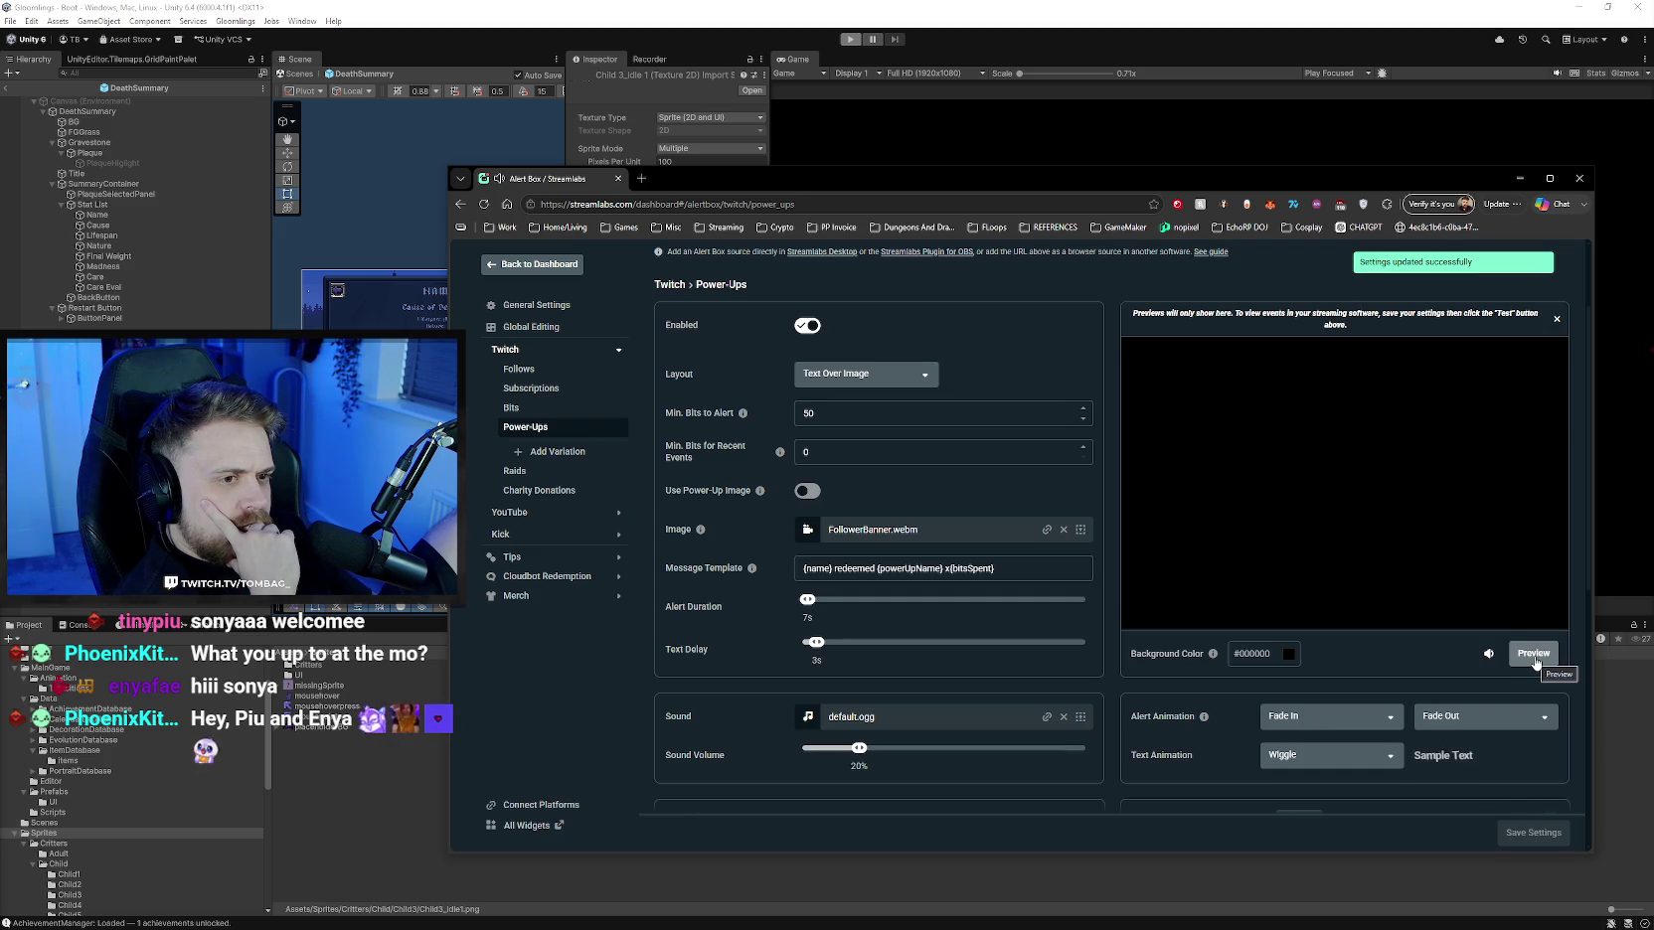
pyautogui.click(803, 647)
pyautogui.click(1530, 833)
pyautogui.click(1533, 653)
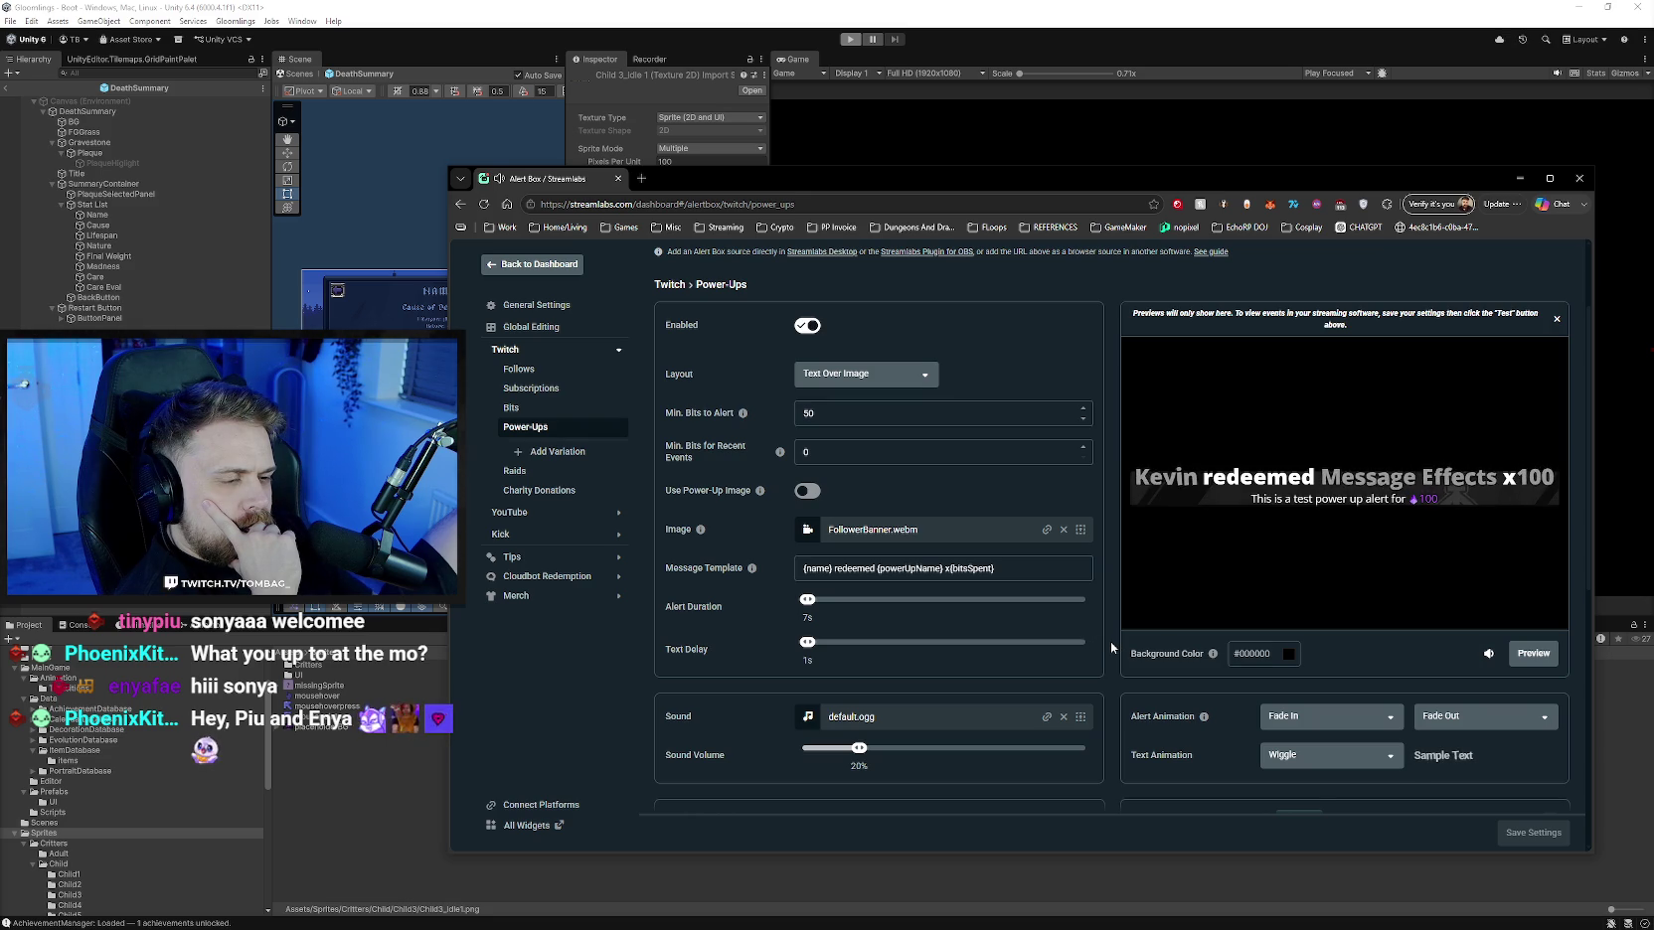
pyautogui.scroll(-2, 1110, 641)
pyautogui.scroll(-1, 1110, 641)
pyautogui.scroll(-1, 1111, 641)
pyautogui.scroll(-1, 1110, 641)
pyautogui.scroll(-1, 1110, 644)
pyautogui.scroll(-1, 1110, 644)
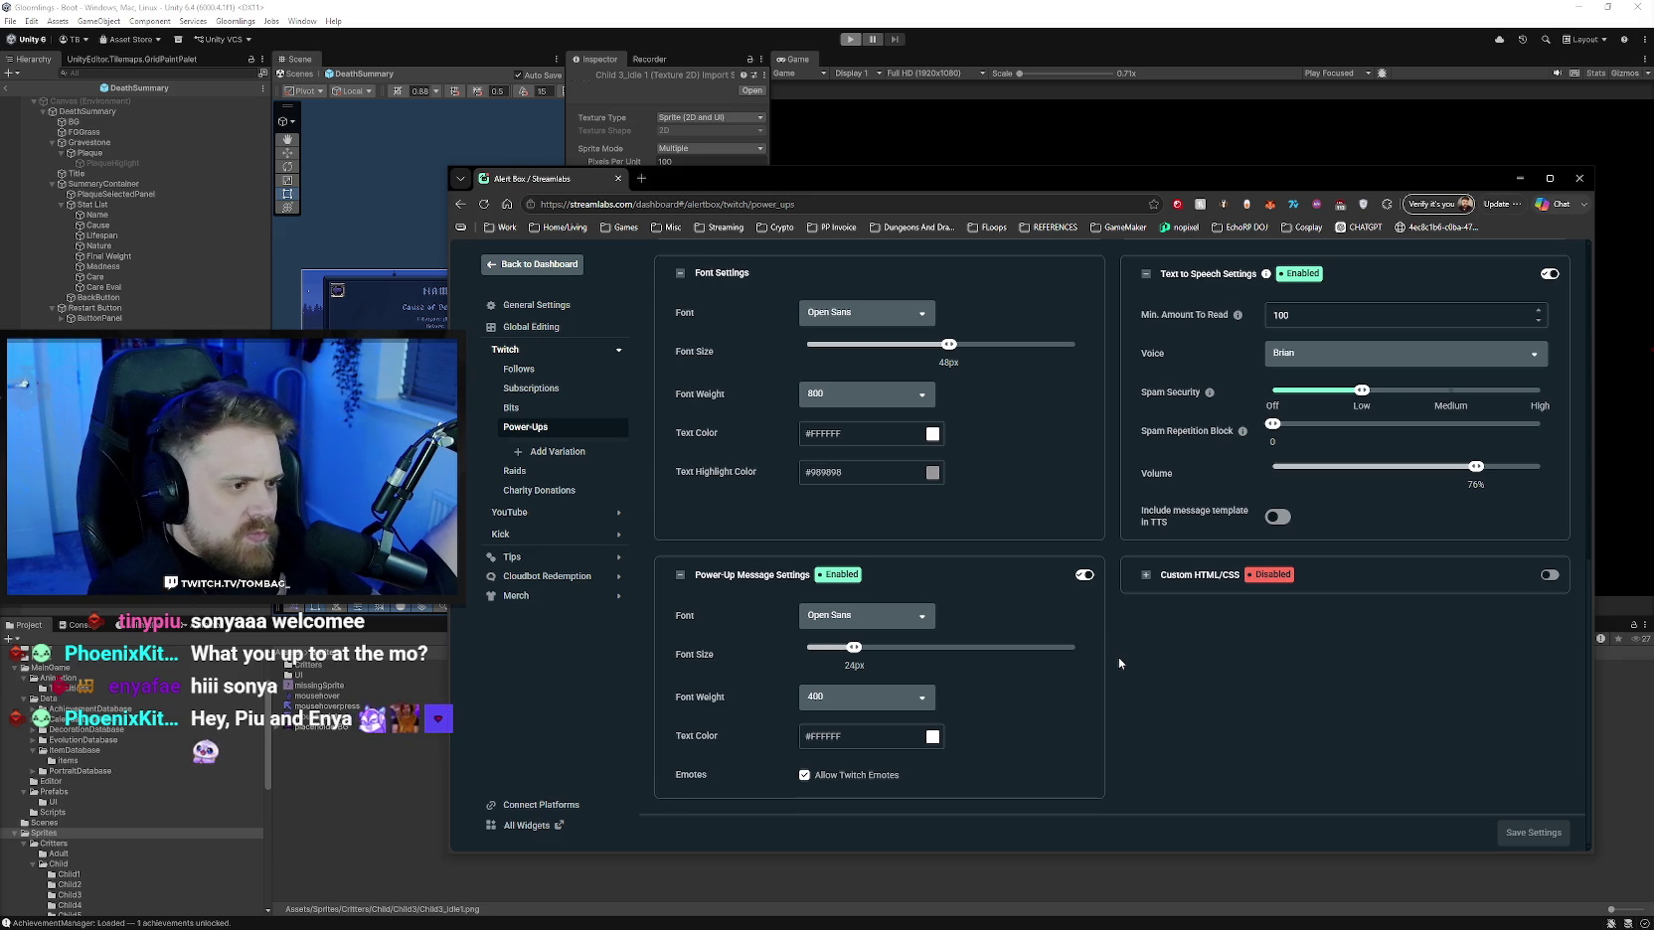
pyautogui.scroll(3, 1114, 656)
pyautogui.scroll(1, 1113, 661)
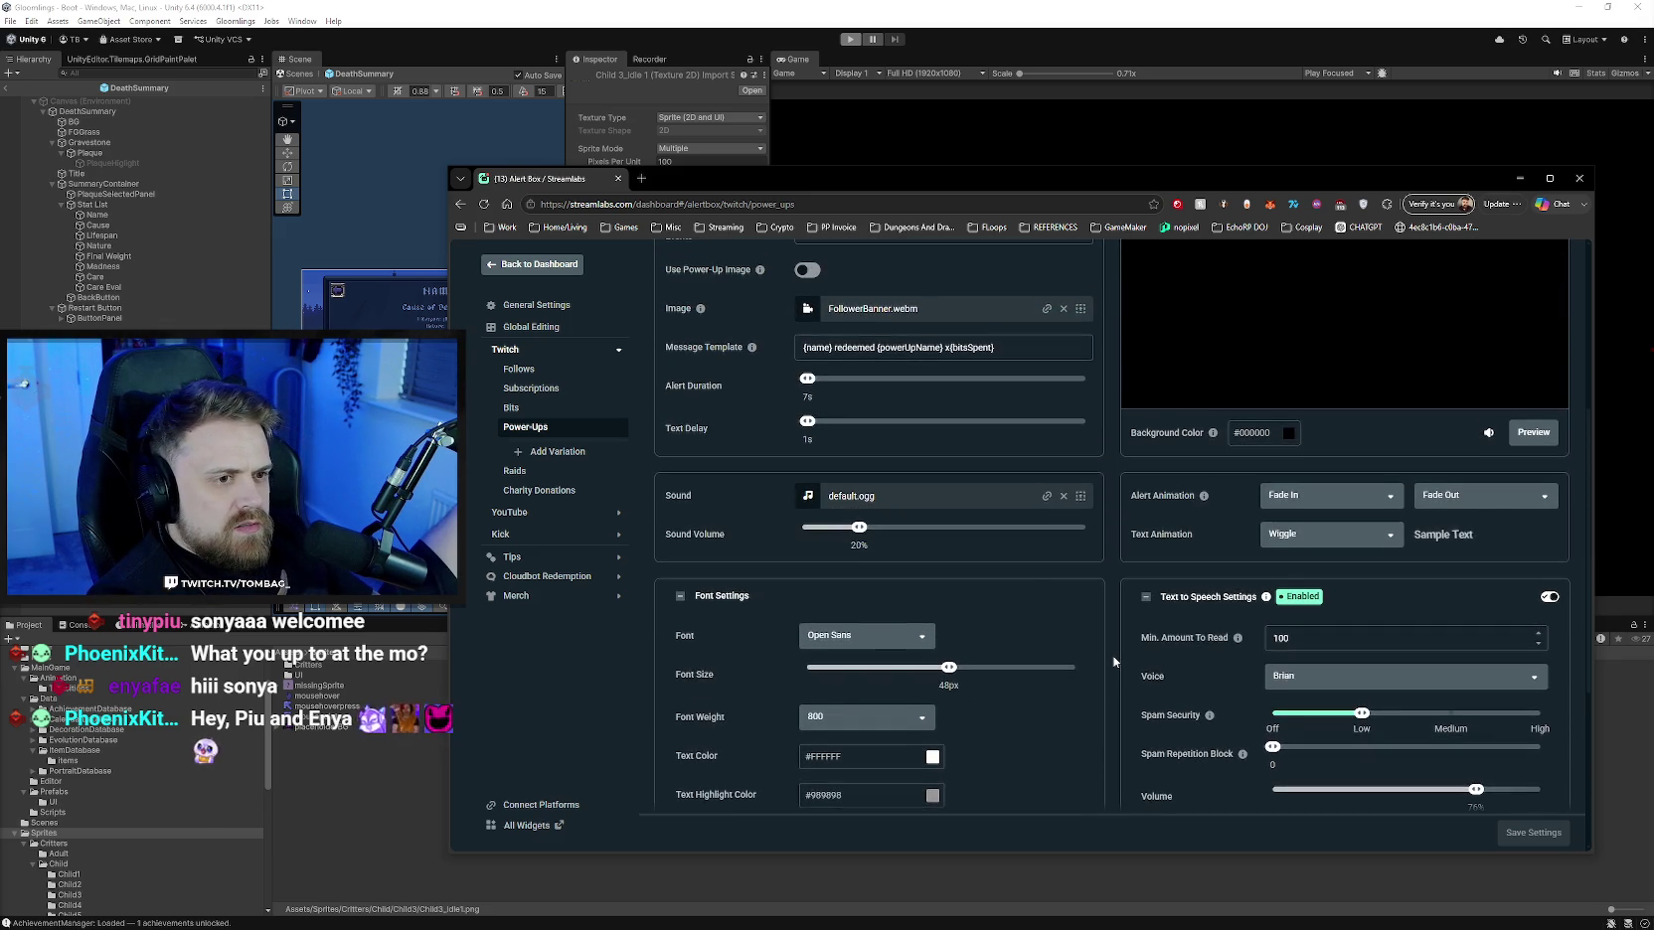
pyautogui.scroll(1, 1113, 661)
pyautogui.scroll(1, 1113, 661)
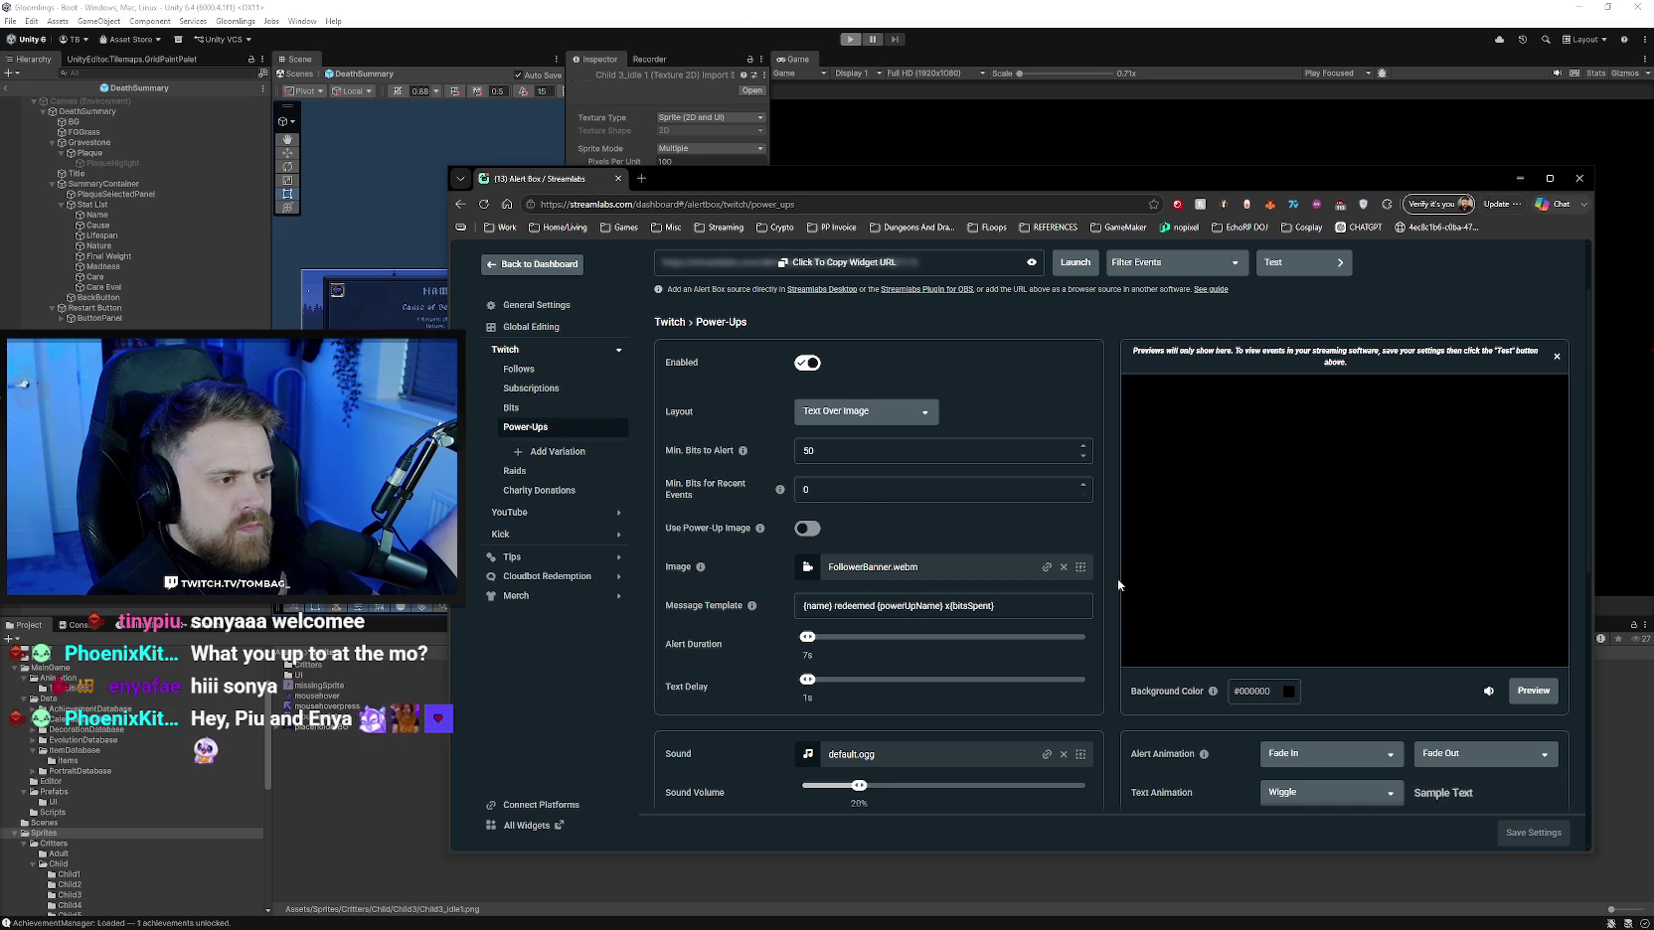
pyautogui.scroll(-3, 1113, 592)
pyautogui.scroll(-1, 1110, 591)
pyautogui.scroll(-2, 1108, 592)
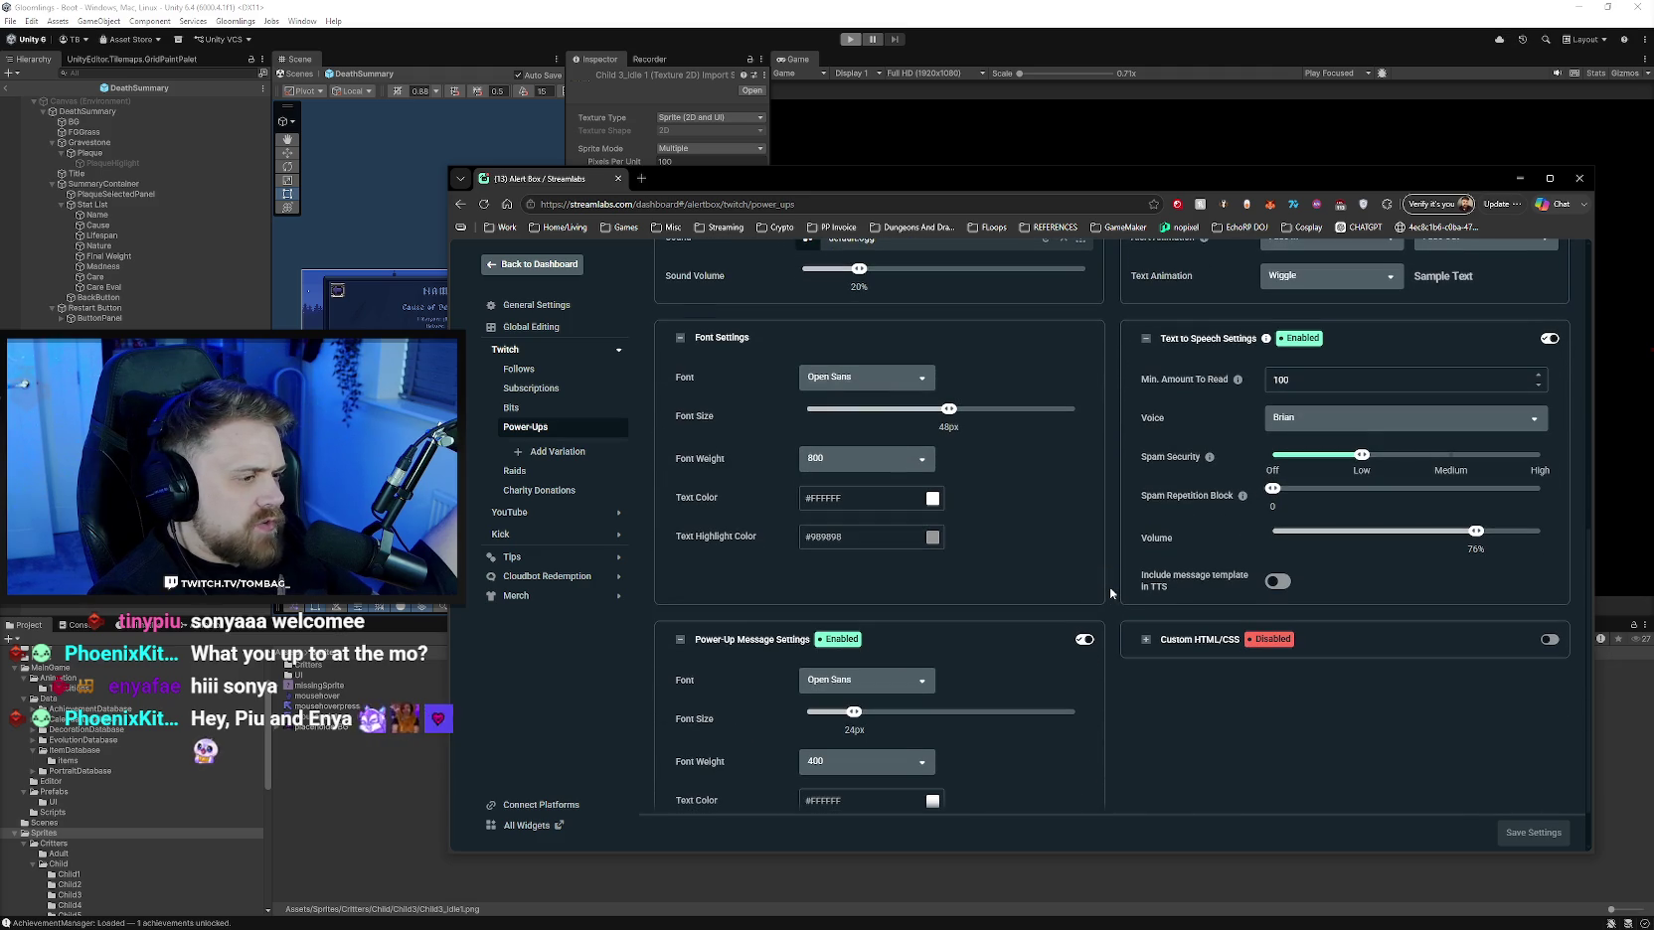
pyautogui.scroll(-1, 1110, 593)
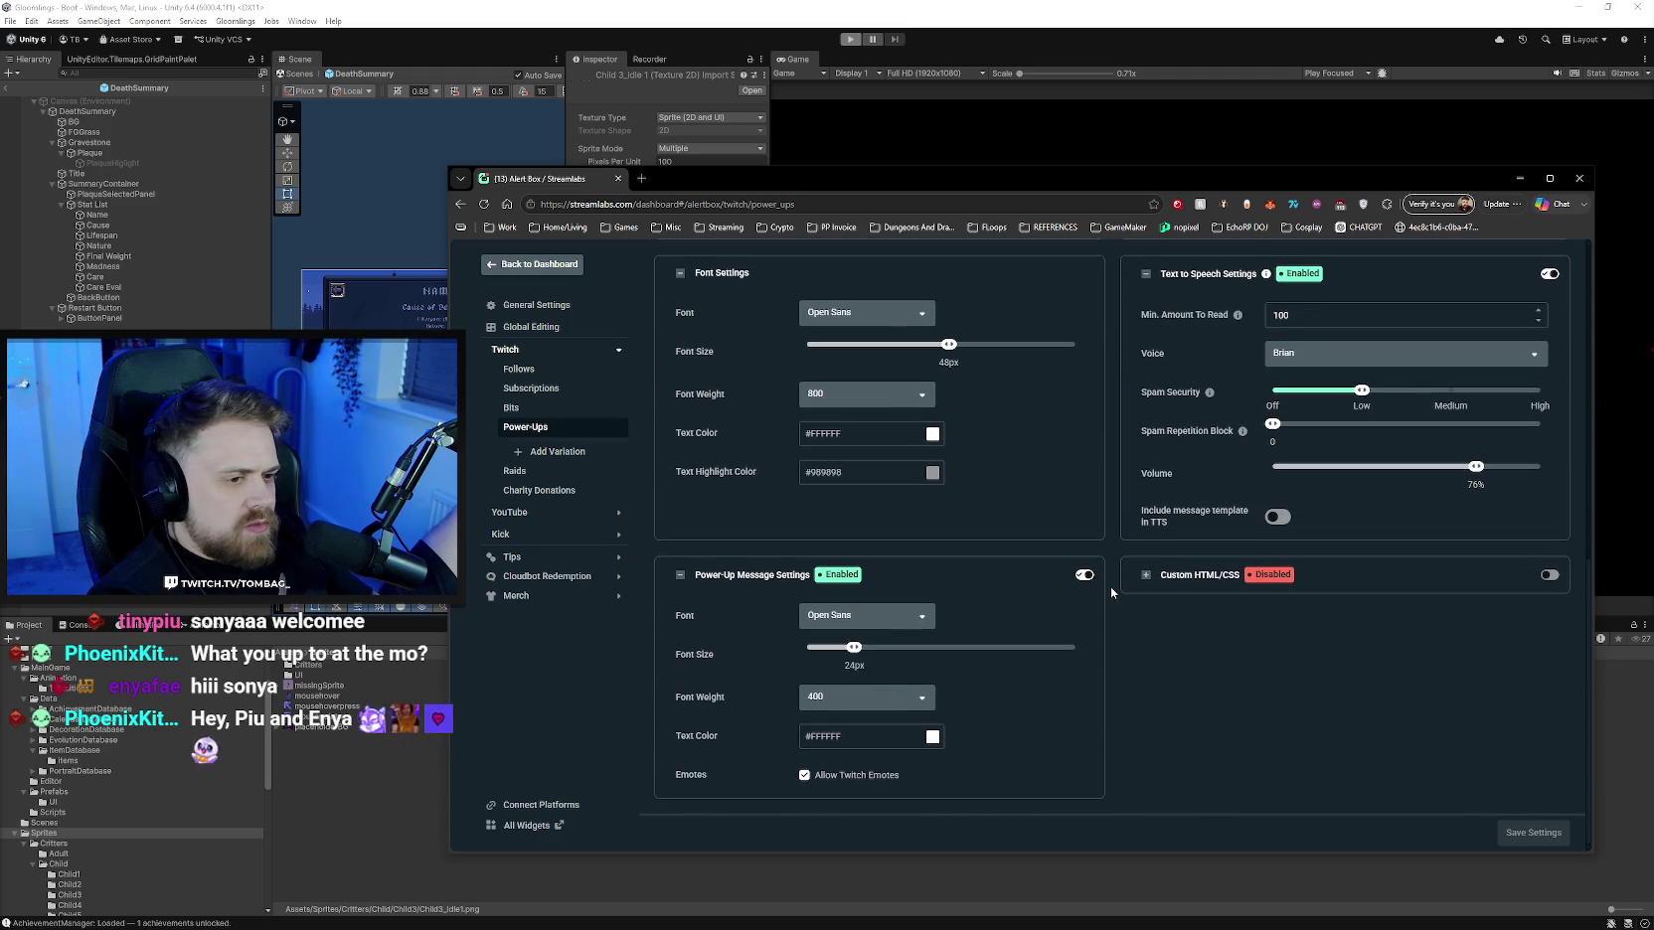
pyautogui.scroll(3, 1110, 592)
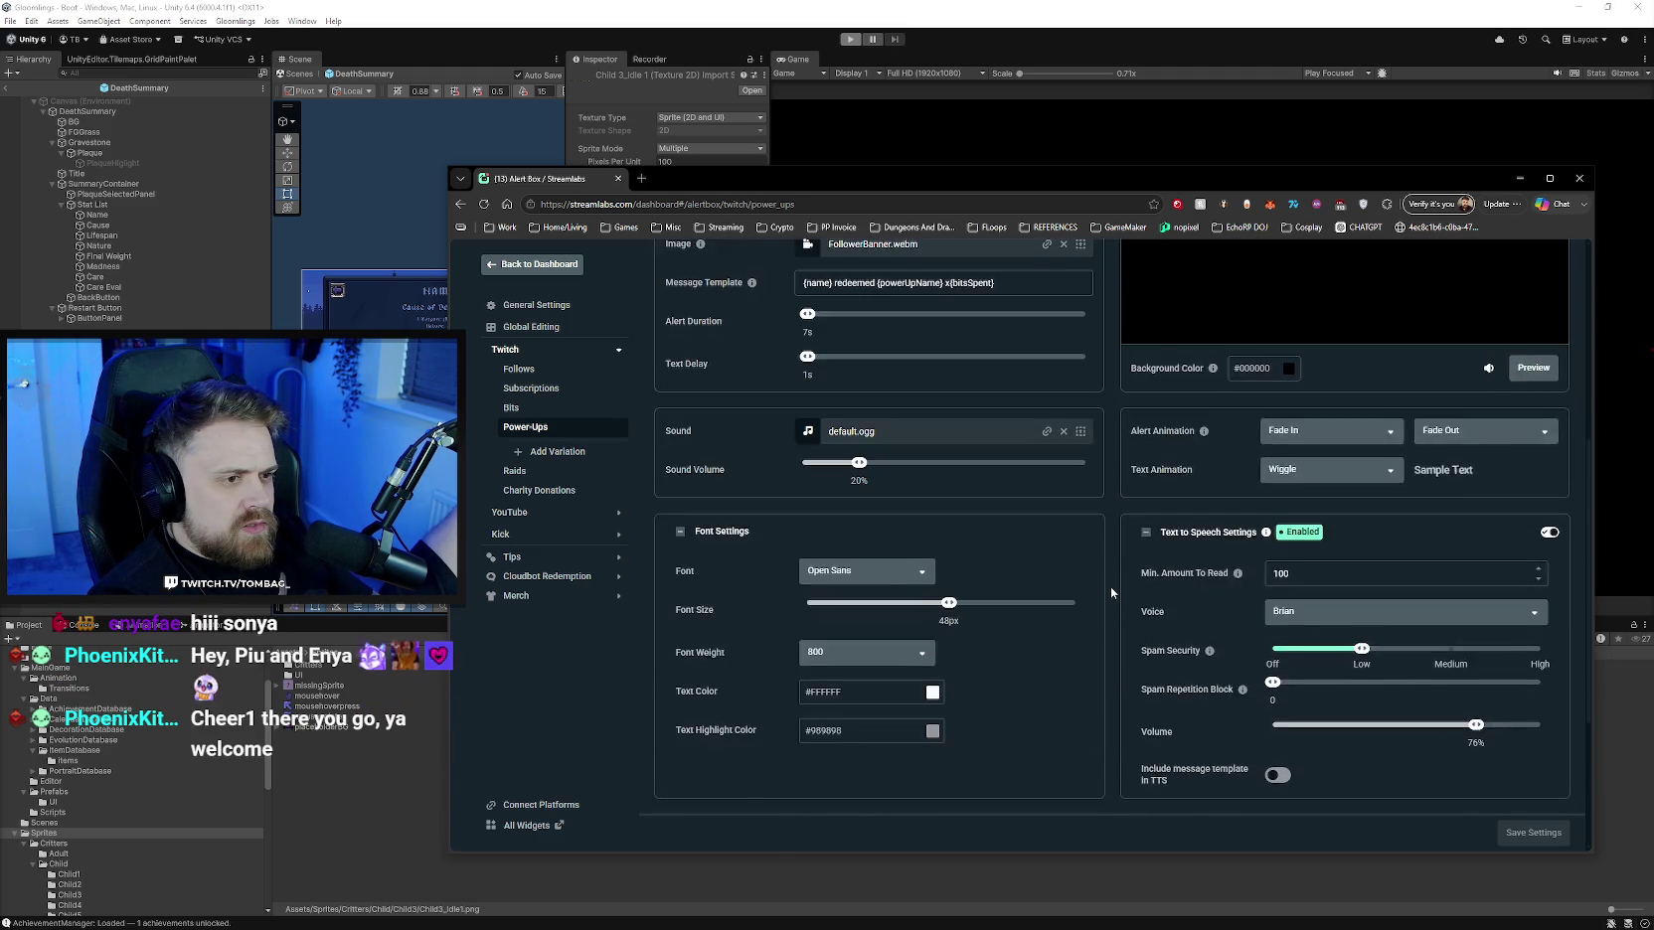
pyautogui.scroll(3, 1110, 592)
pyautogui.scroll(1, 1110, 592)
pyautogui.scroll(-1, 1110, 591)
pyautogui.scroll(1, 1110, 592)
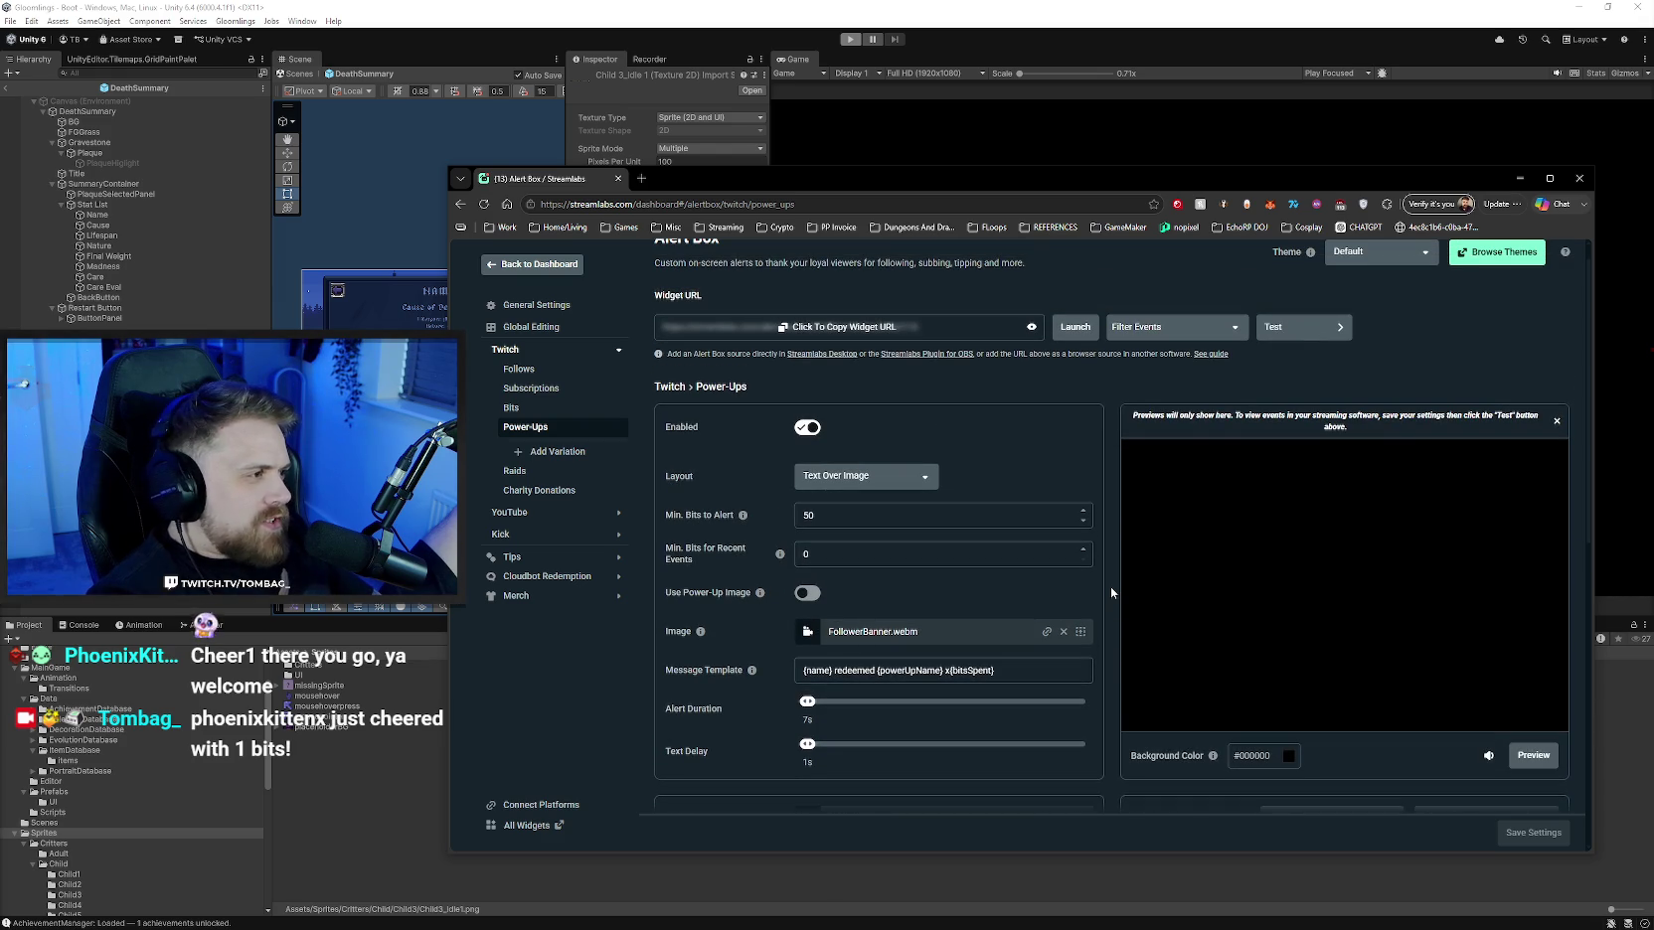
pyautogui.scroll(-2, 1110, 593)
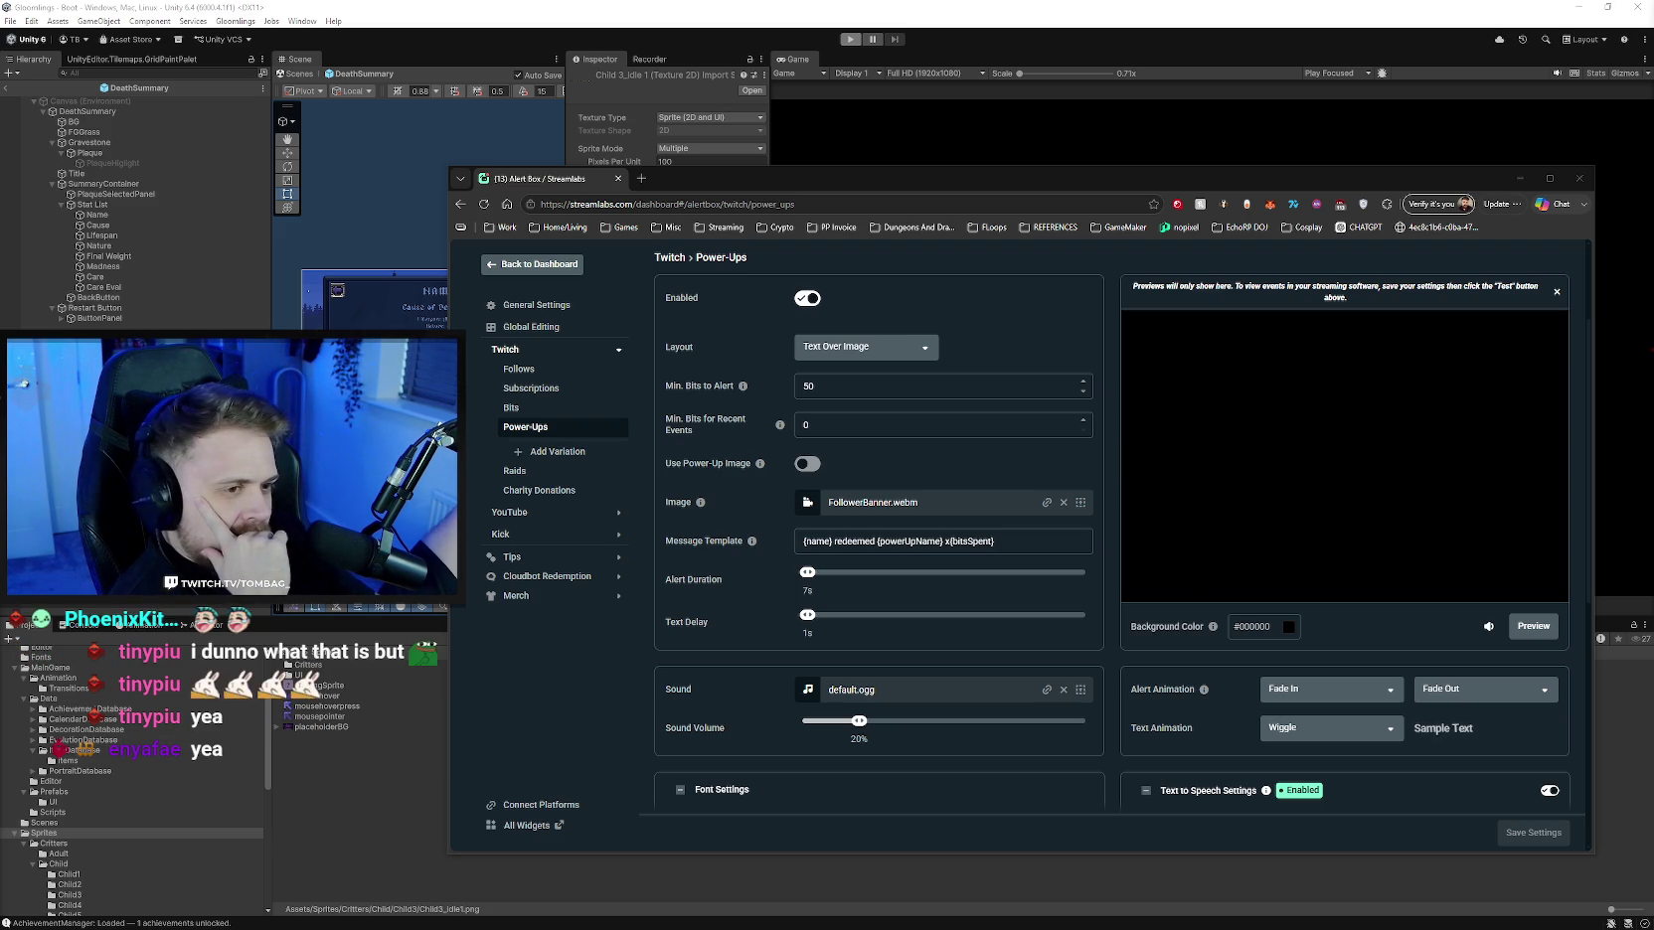
# - Look over the Bits alert settings, then go back to the Power-Ups alert
pyautogui.click(1113, 588)
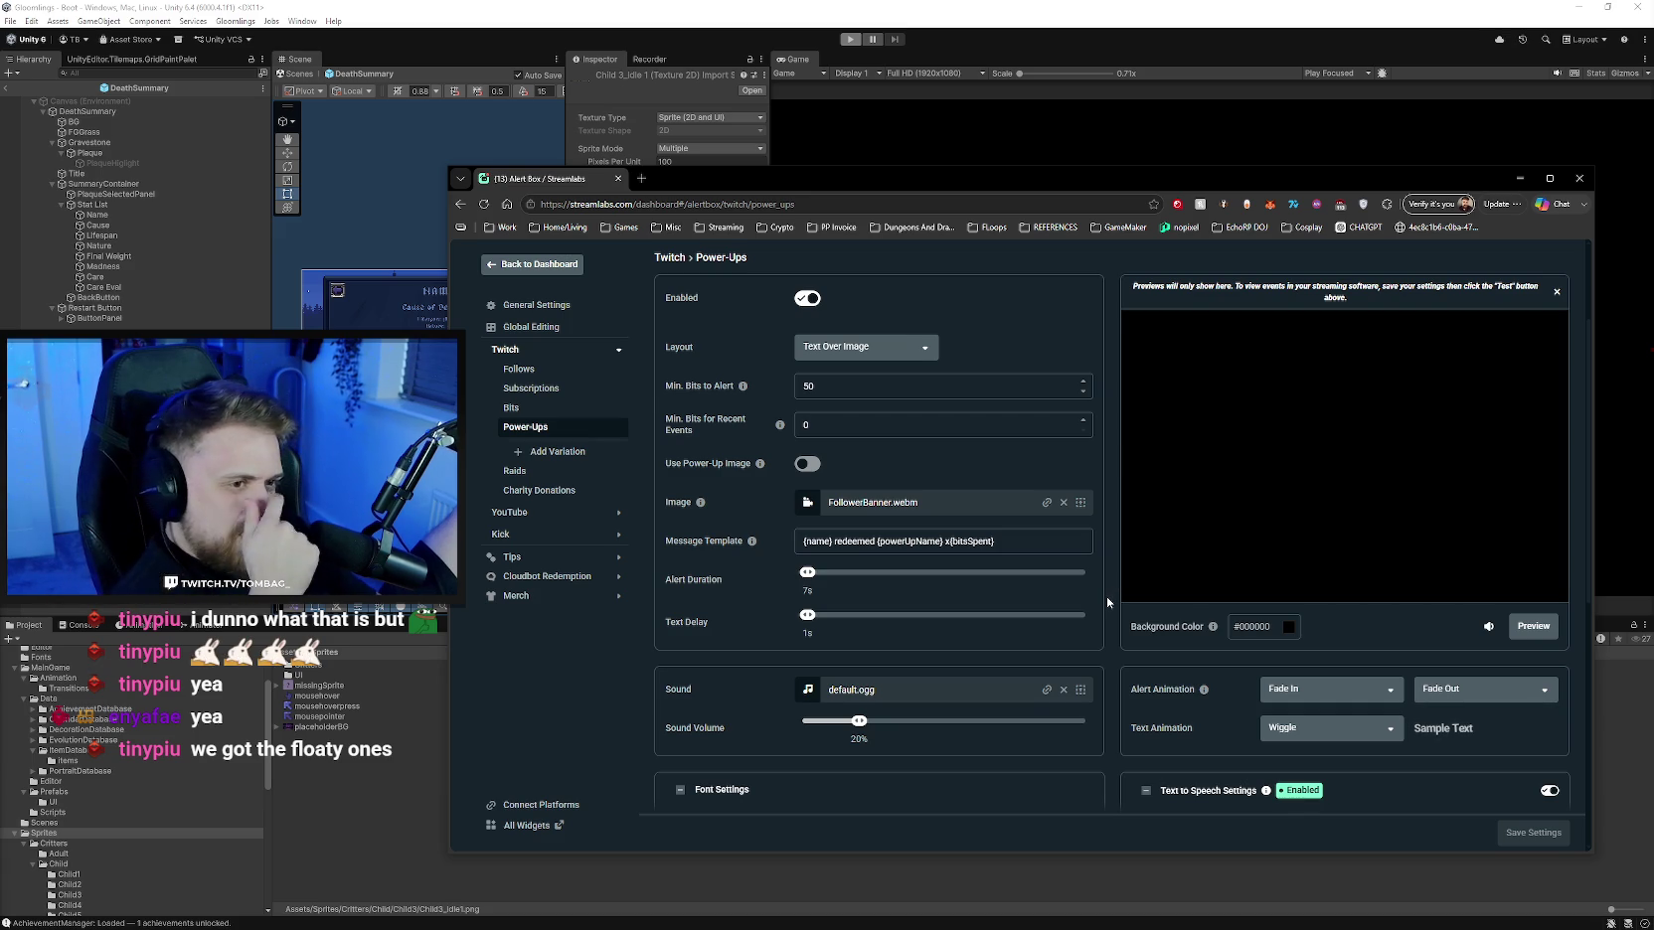
pyautogui.scroll(-1, 1114, 590)
pyautogui.scroll(-2, 1106, 597)
pyautogui.scroll(-1, 1107, 597)
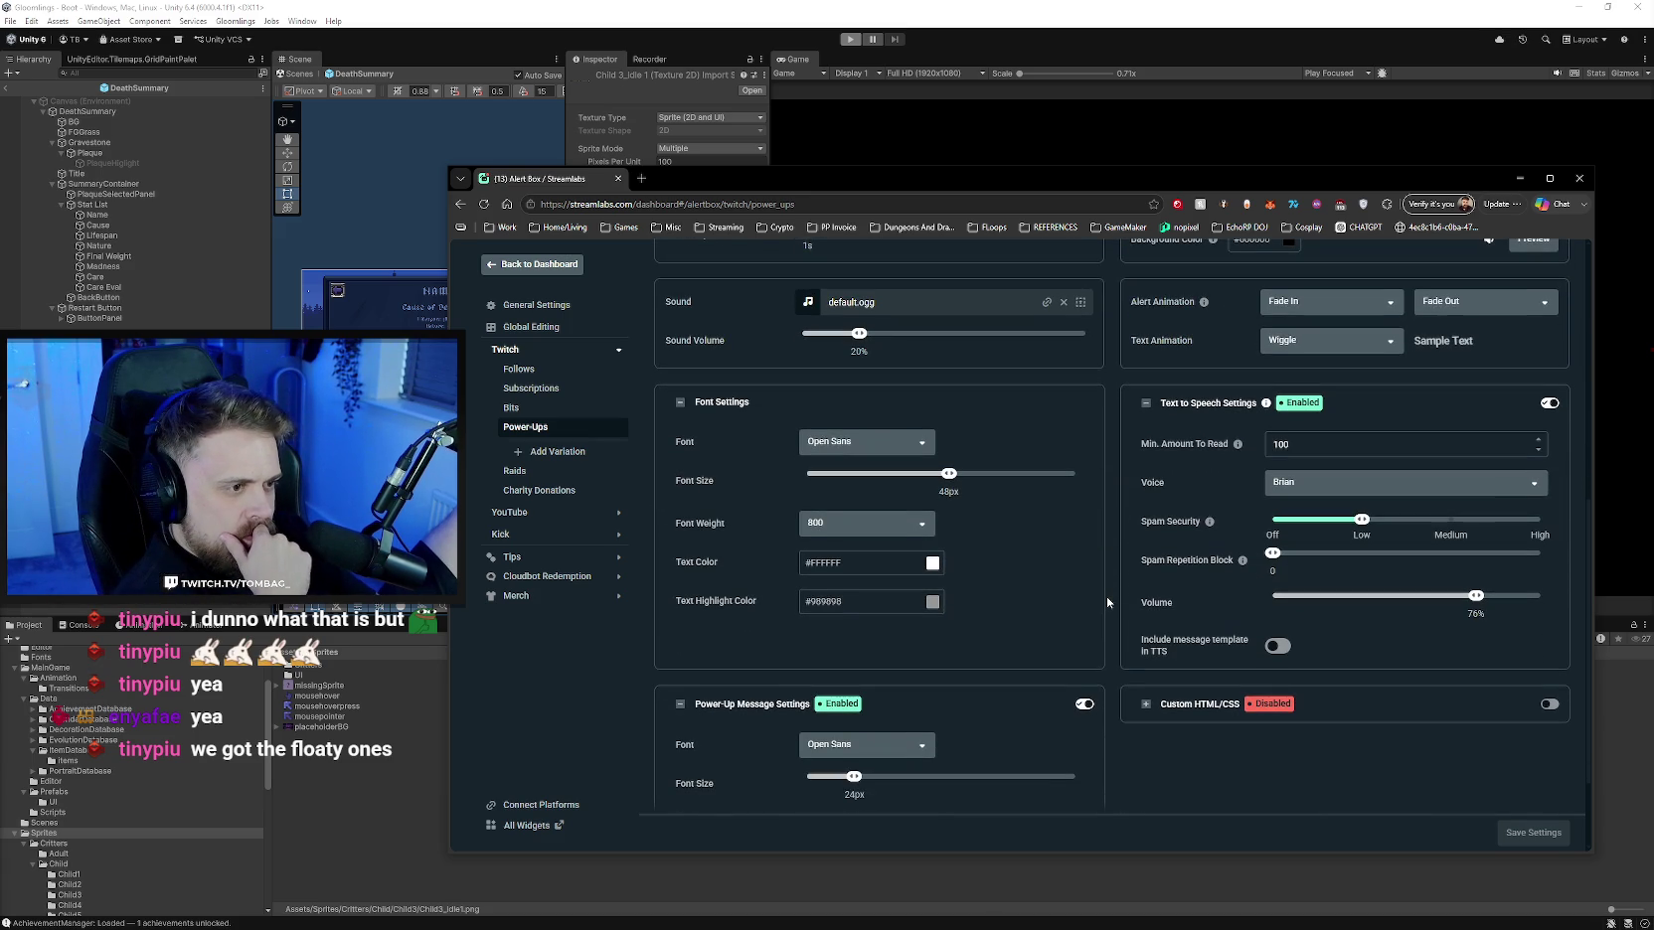
pyautogui.scroll(1, 1106, 598)
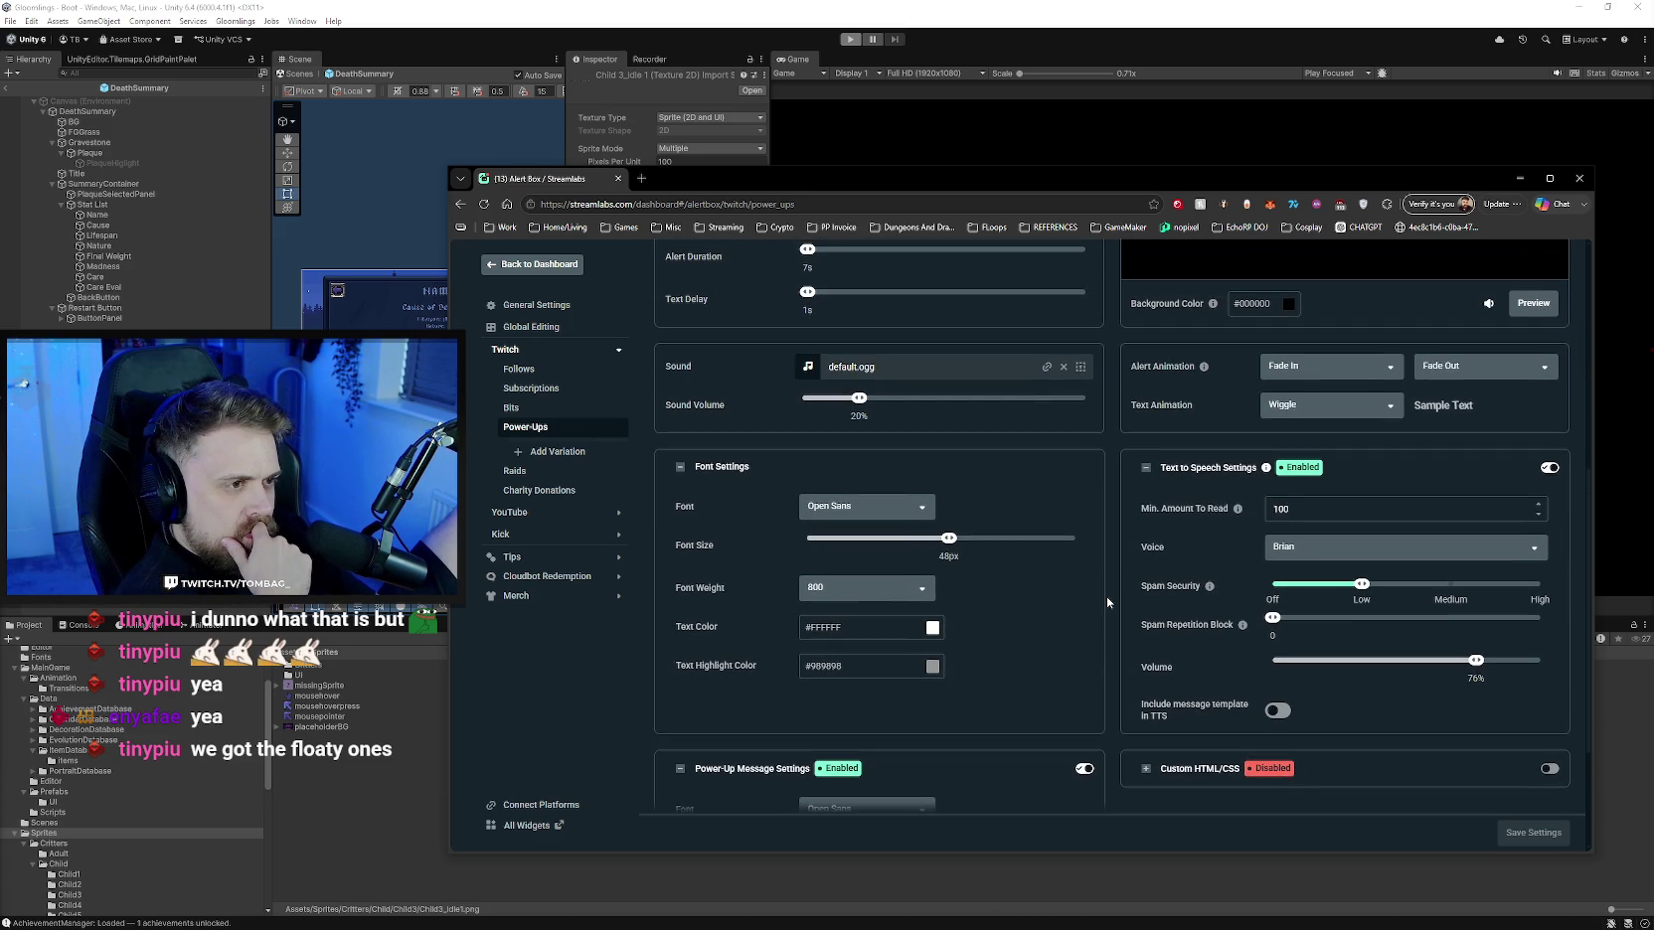
pyautogui.scroll(1, 1109, 598)
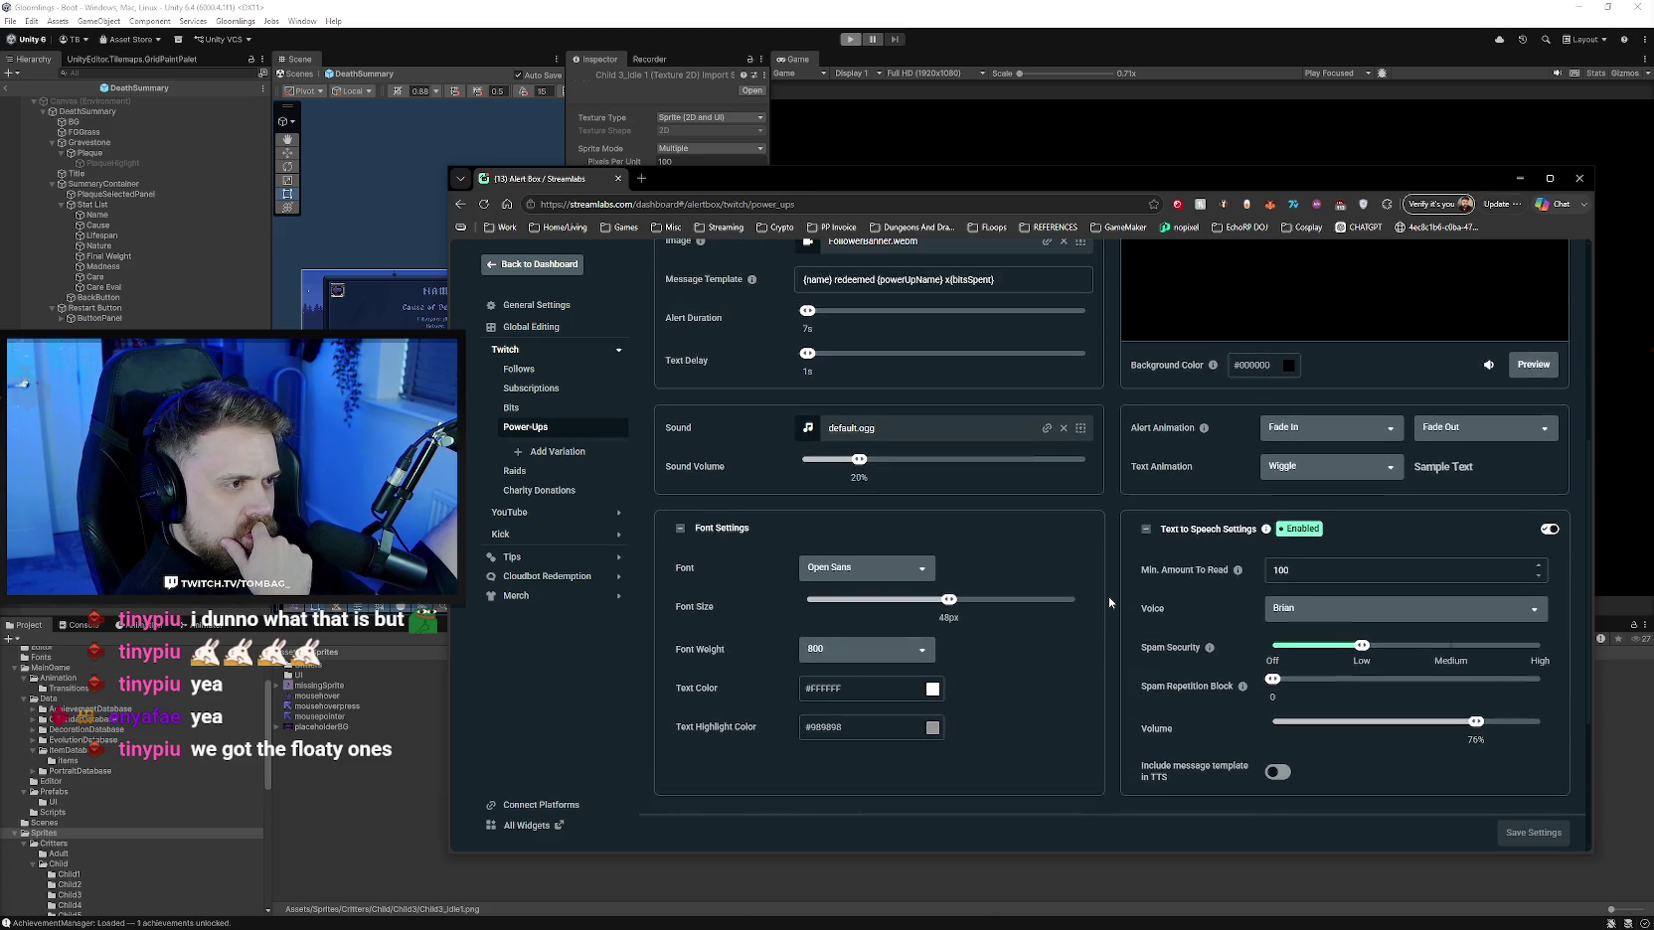
pyautogui.scroll(1, 1108, 598)
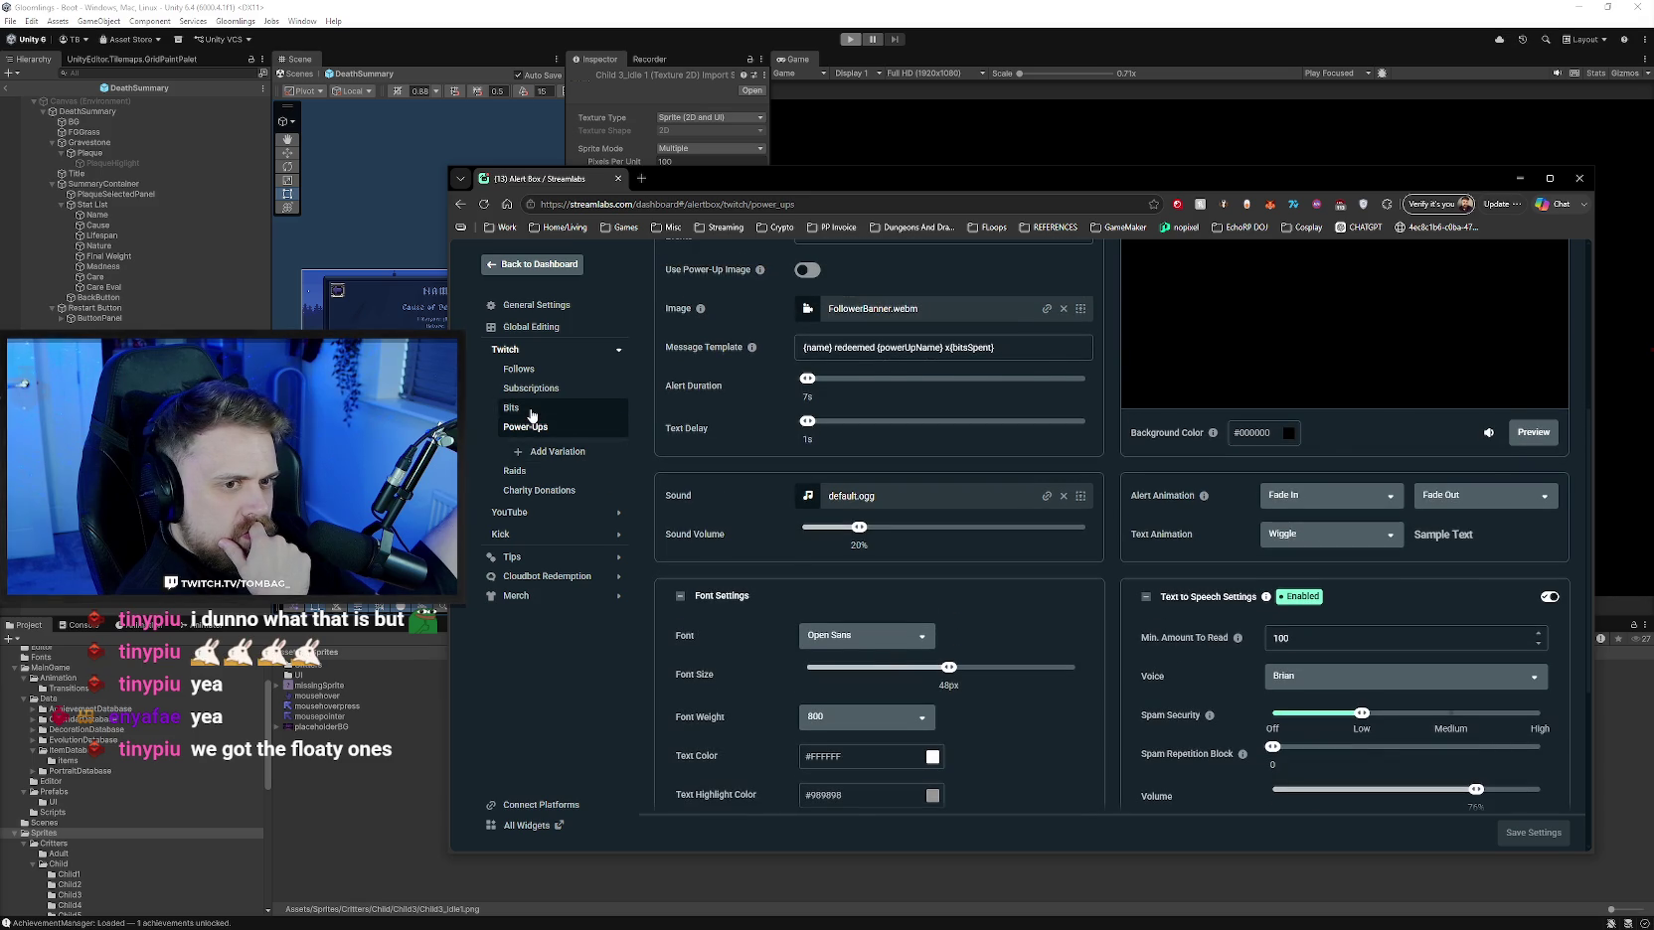
pyautogui.click(511, 407)
pyautogui.scroll(-3, 1192, 634)
pyautogui.scroll(-2, 1171, 648)
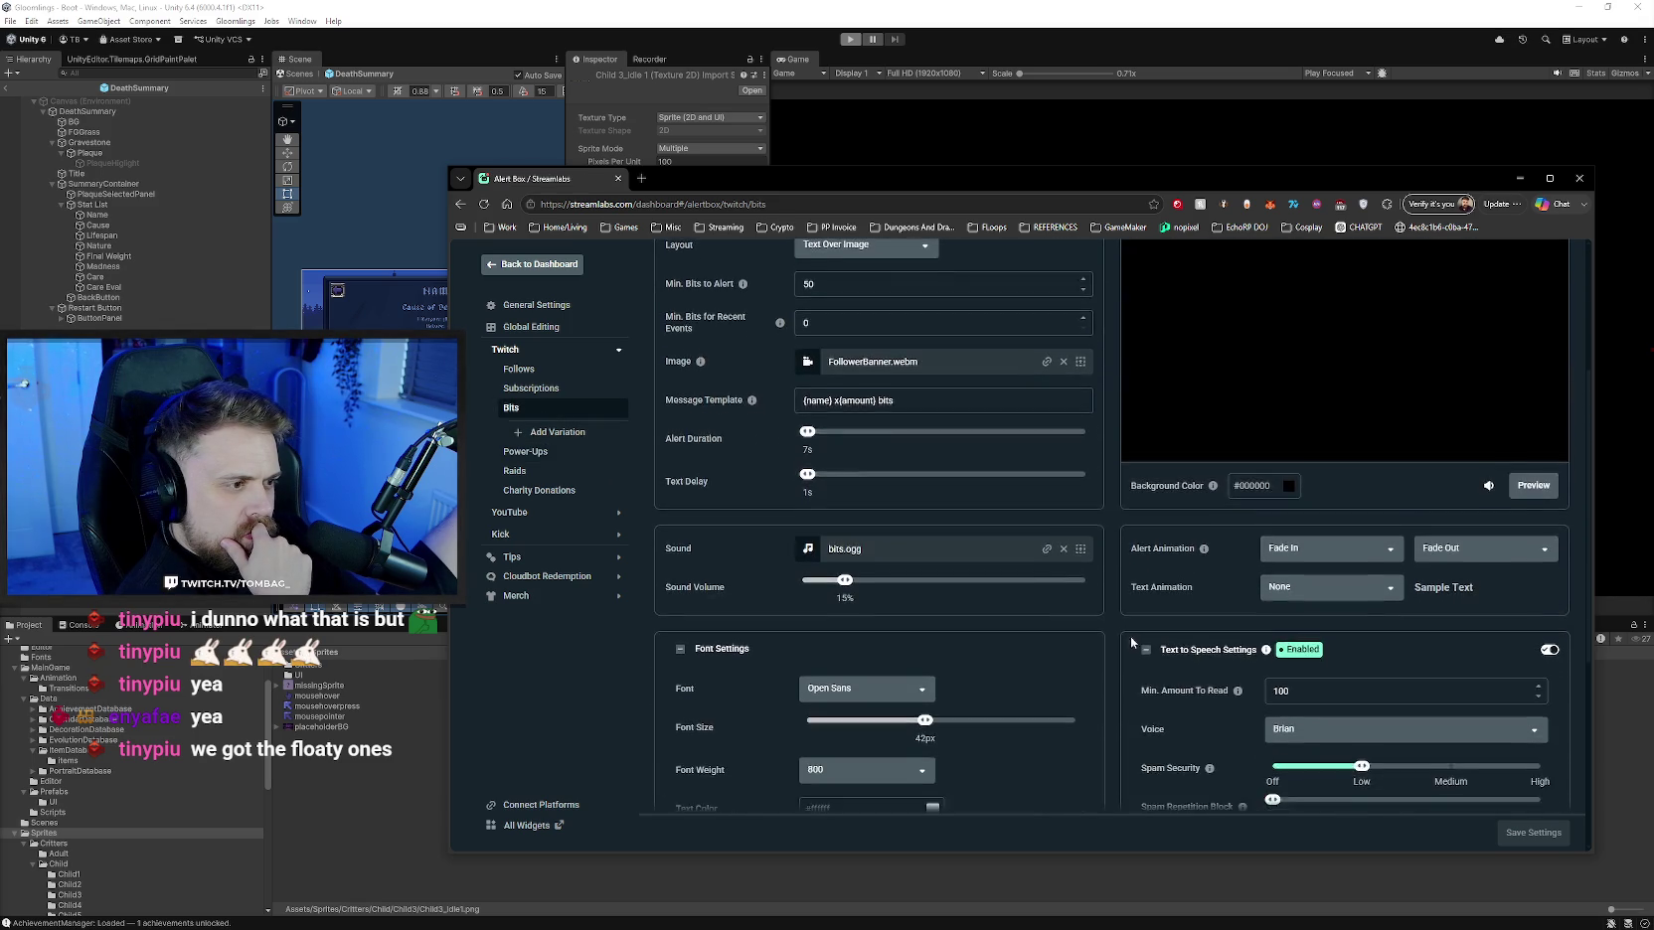
pyautogui.scroll(1, 1128, 637)
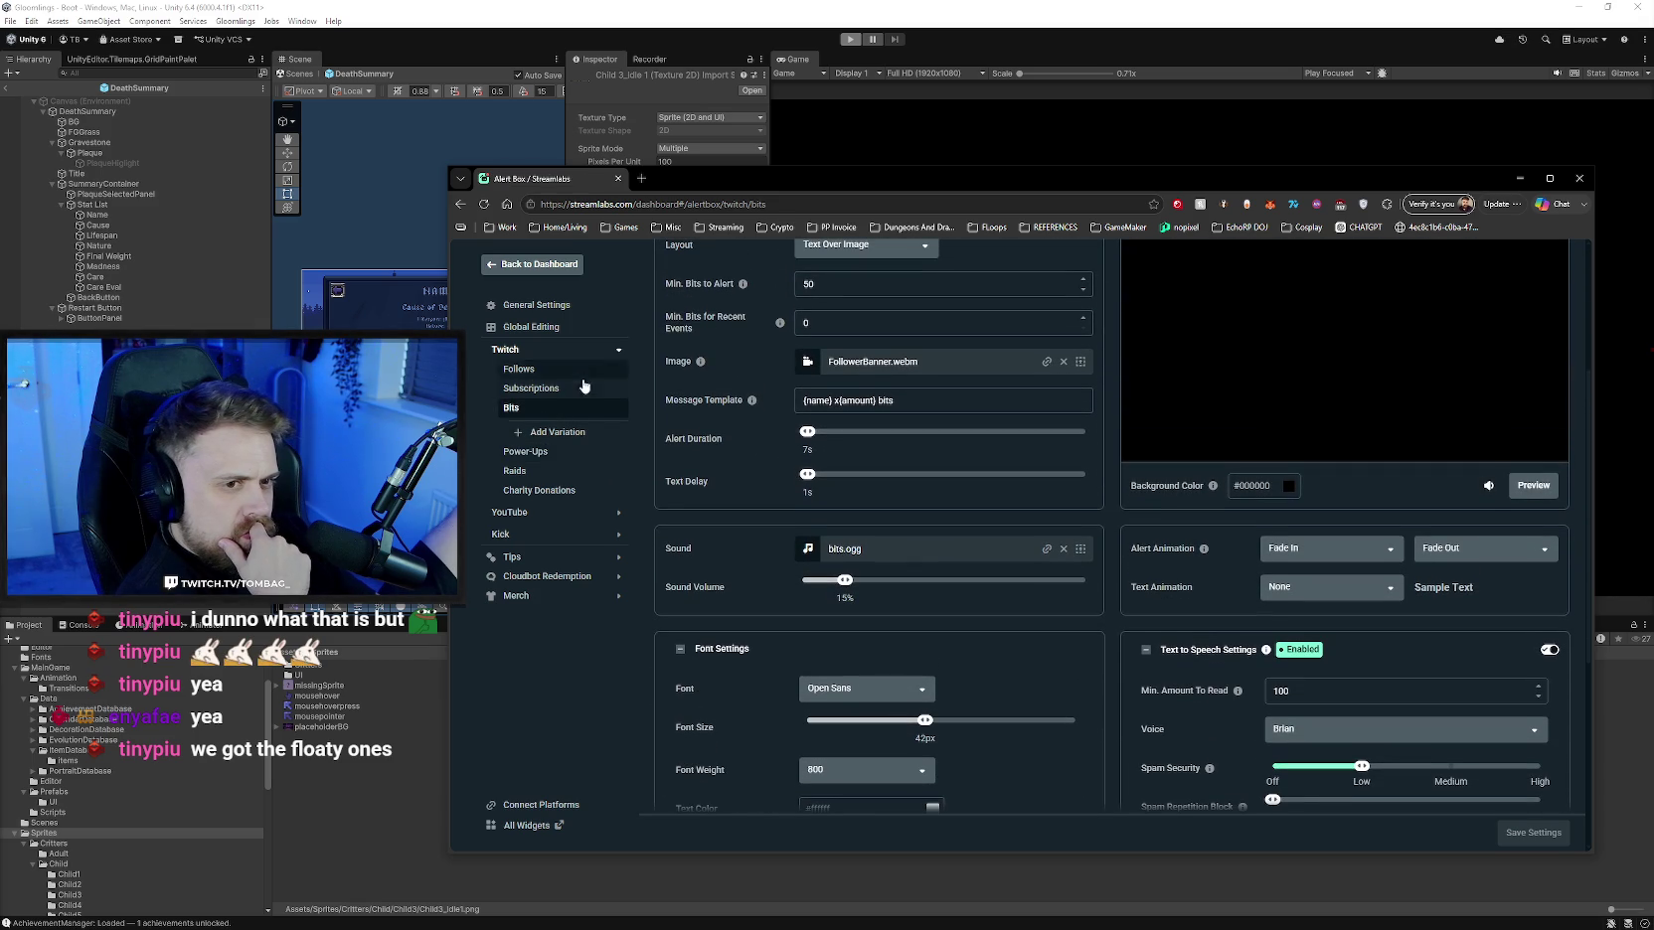
pyautogui.click(563, 452)
# - Change the Power-Ups text animation from Wiggle to None
pyautogui.scroll(-3, 1400, 721)
pyautogui.click(1327, 701)
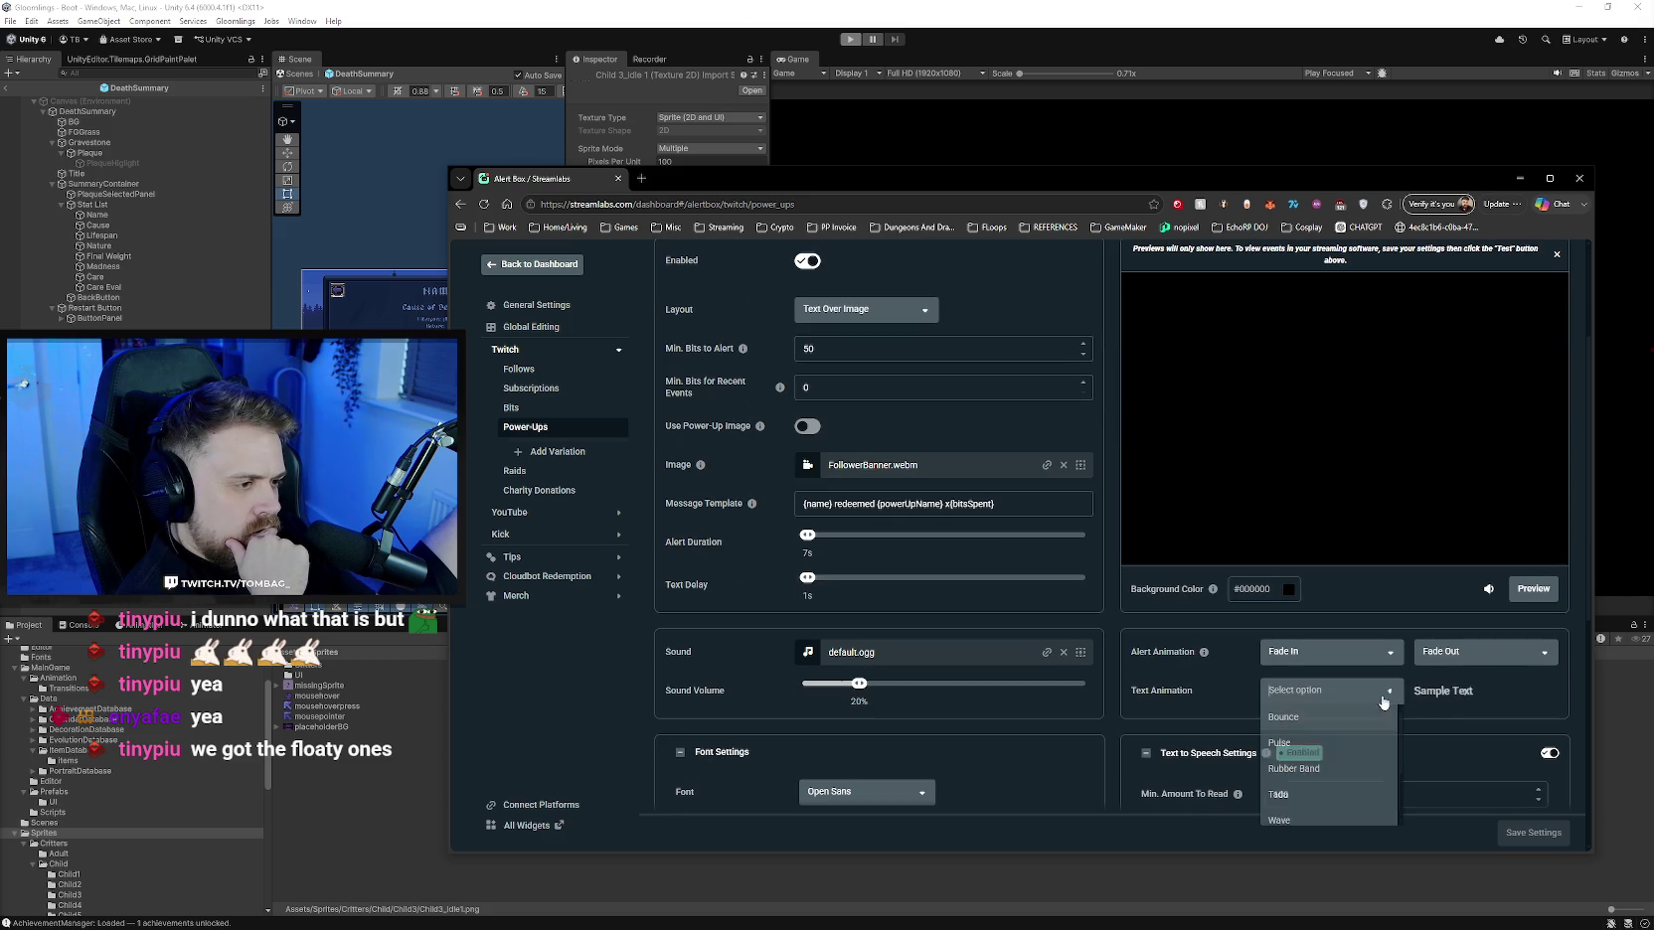
pyautogui.scroll(2, 1320, 756)
pyautogui.scroll(5, 1326, 758)
pyautogui.scroll(-5, 1312, 695)
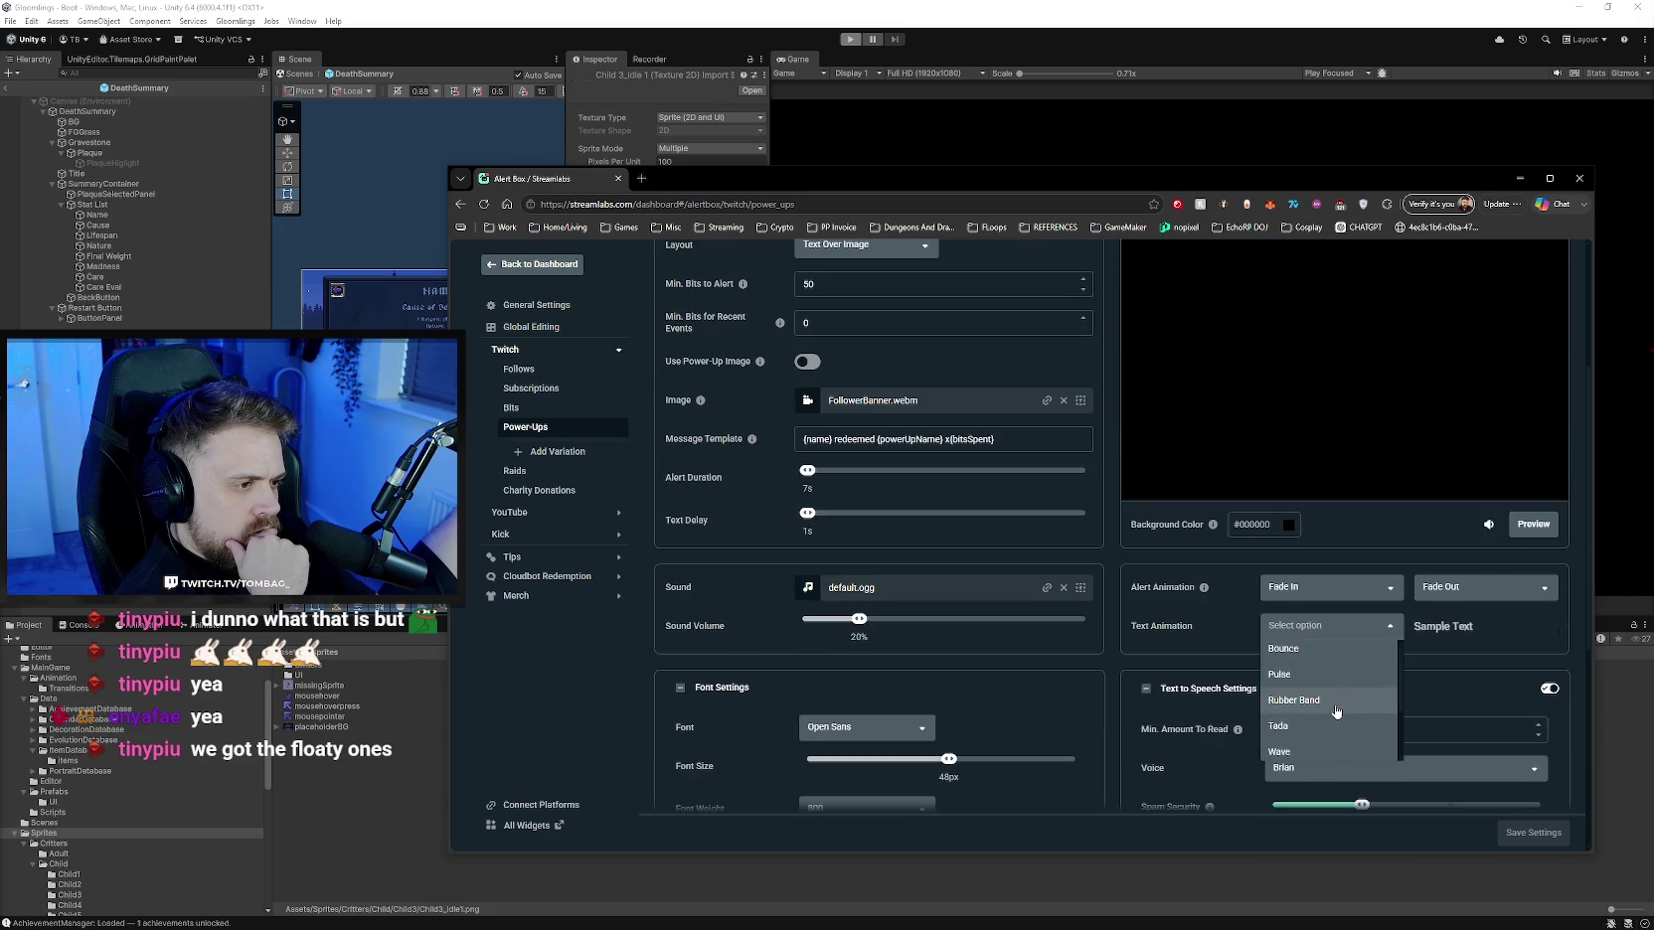
pyautogui.scroll(-3, 1302, 656)
pyautogui.scroll(-3, 1297, 636)
pyautogui.click(1283, 619)
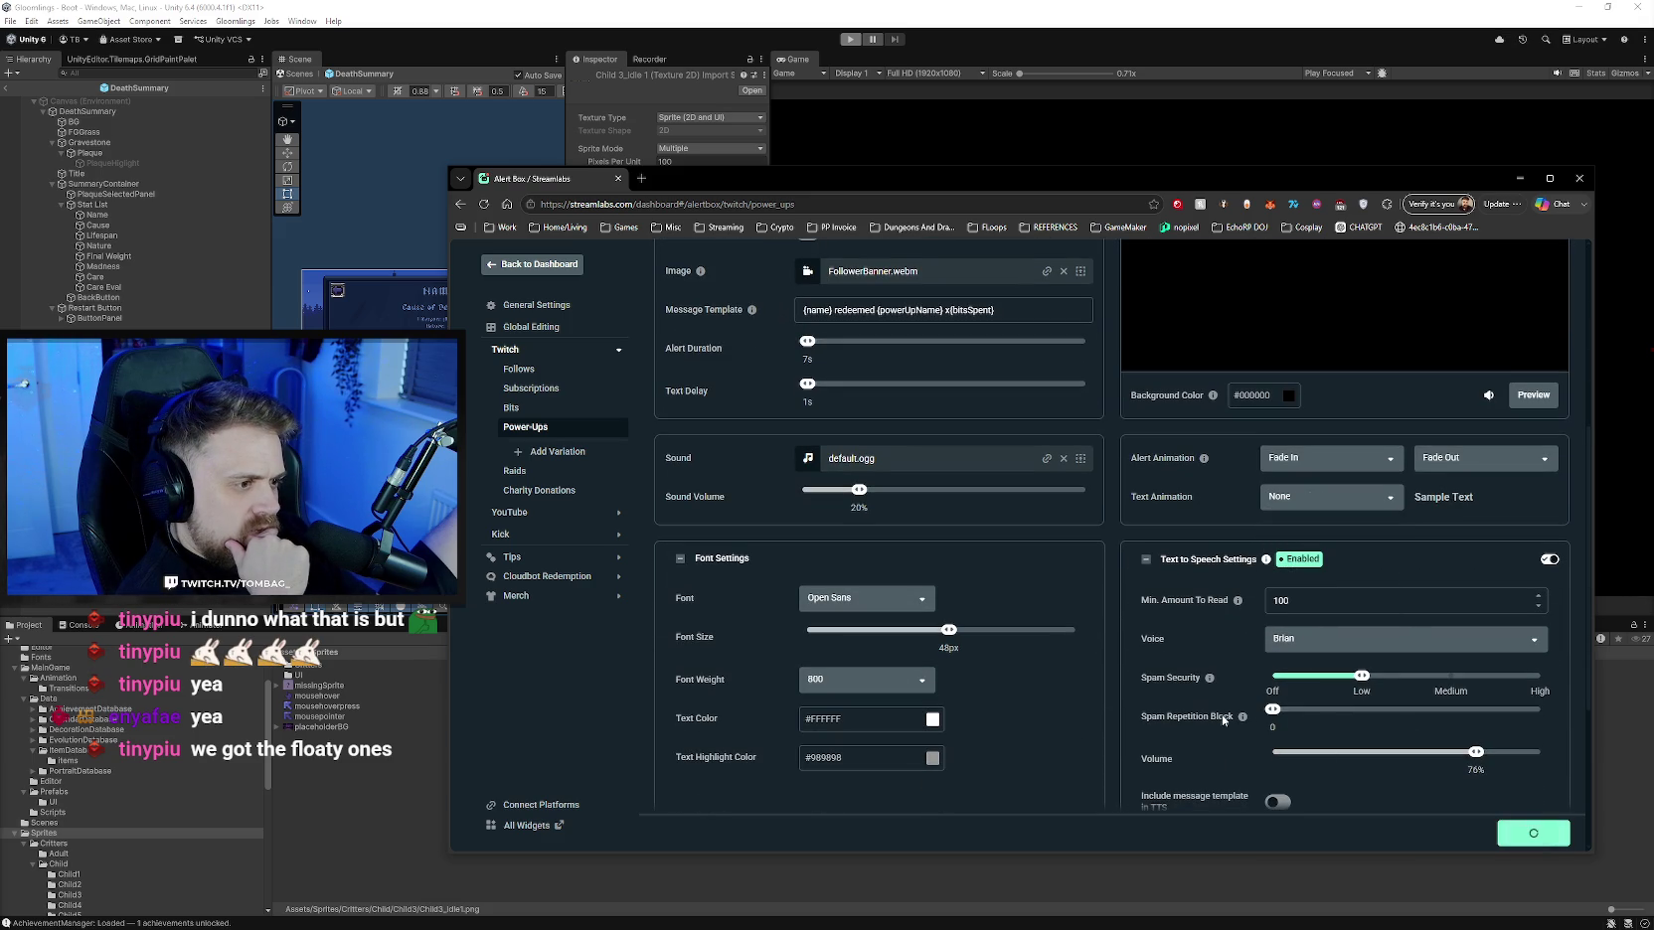
# - Reselect Brian as the text-to-speech voice and review the settings
pyautogui.click(1322, 639)
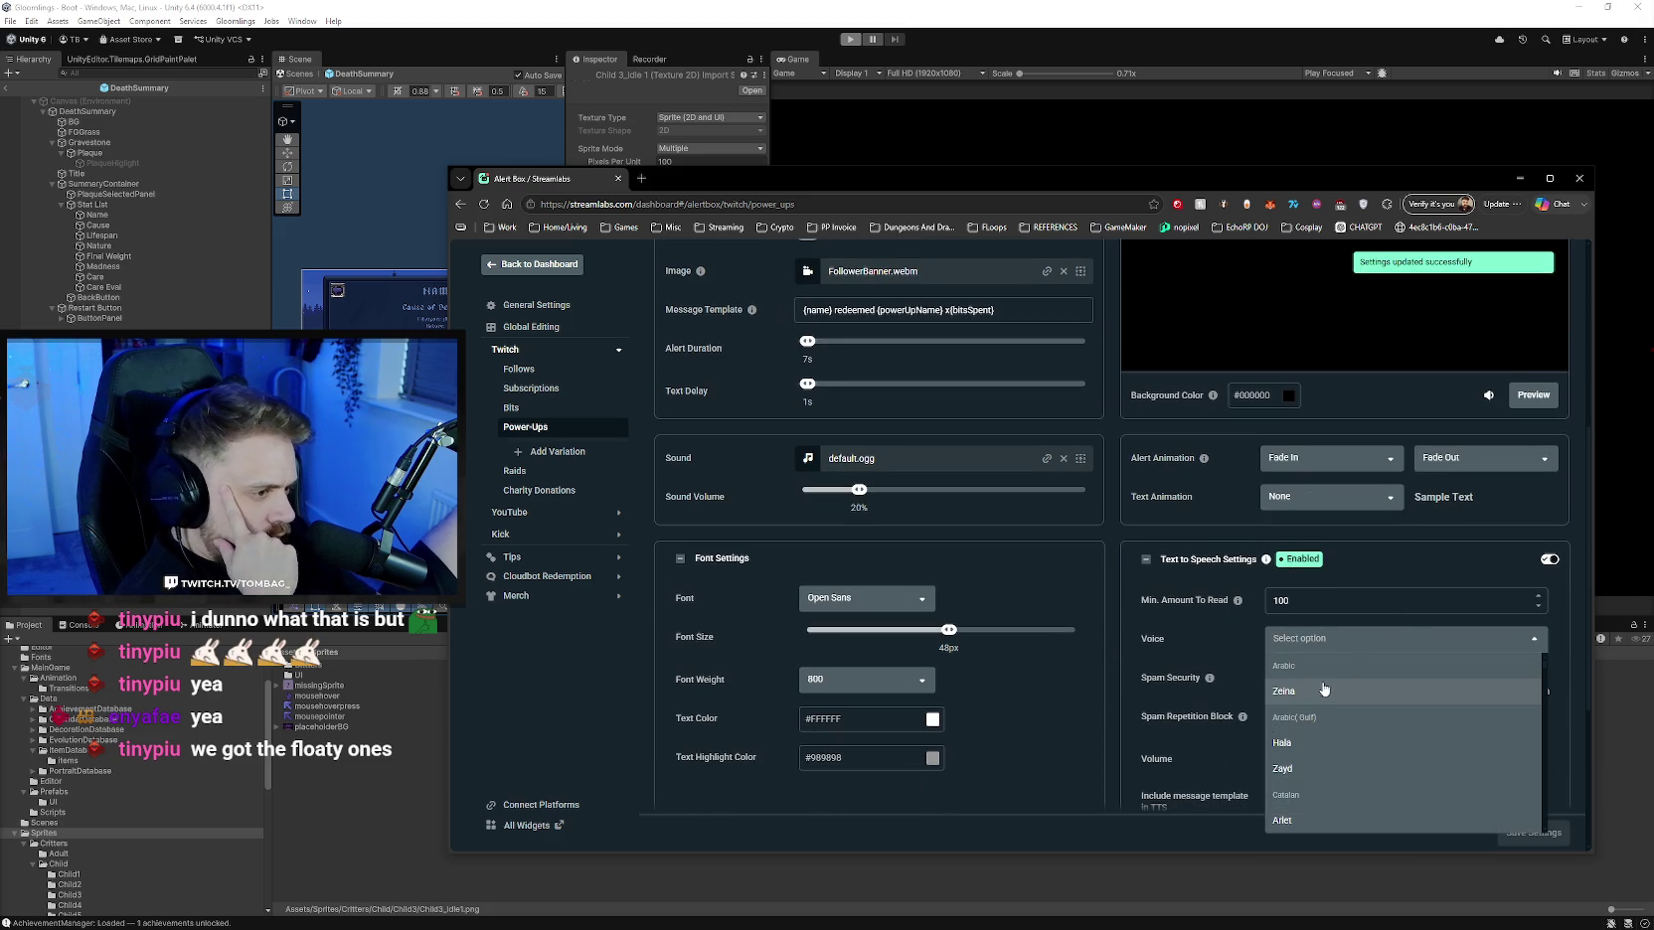
pyautogui.write('brian')
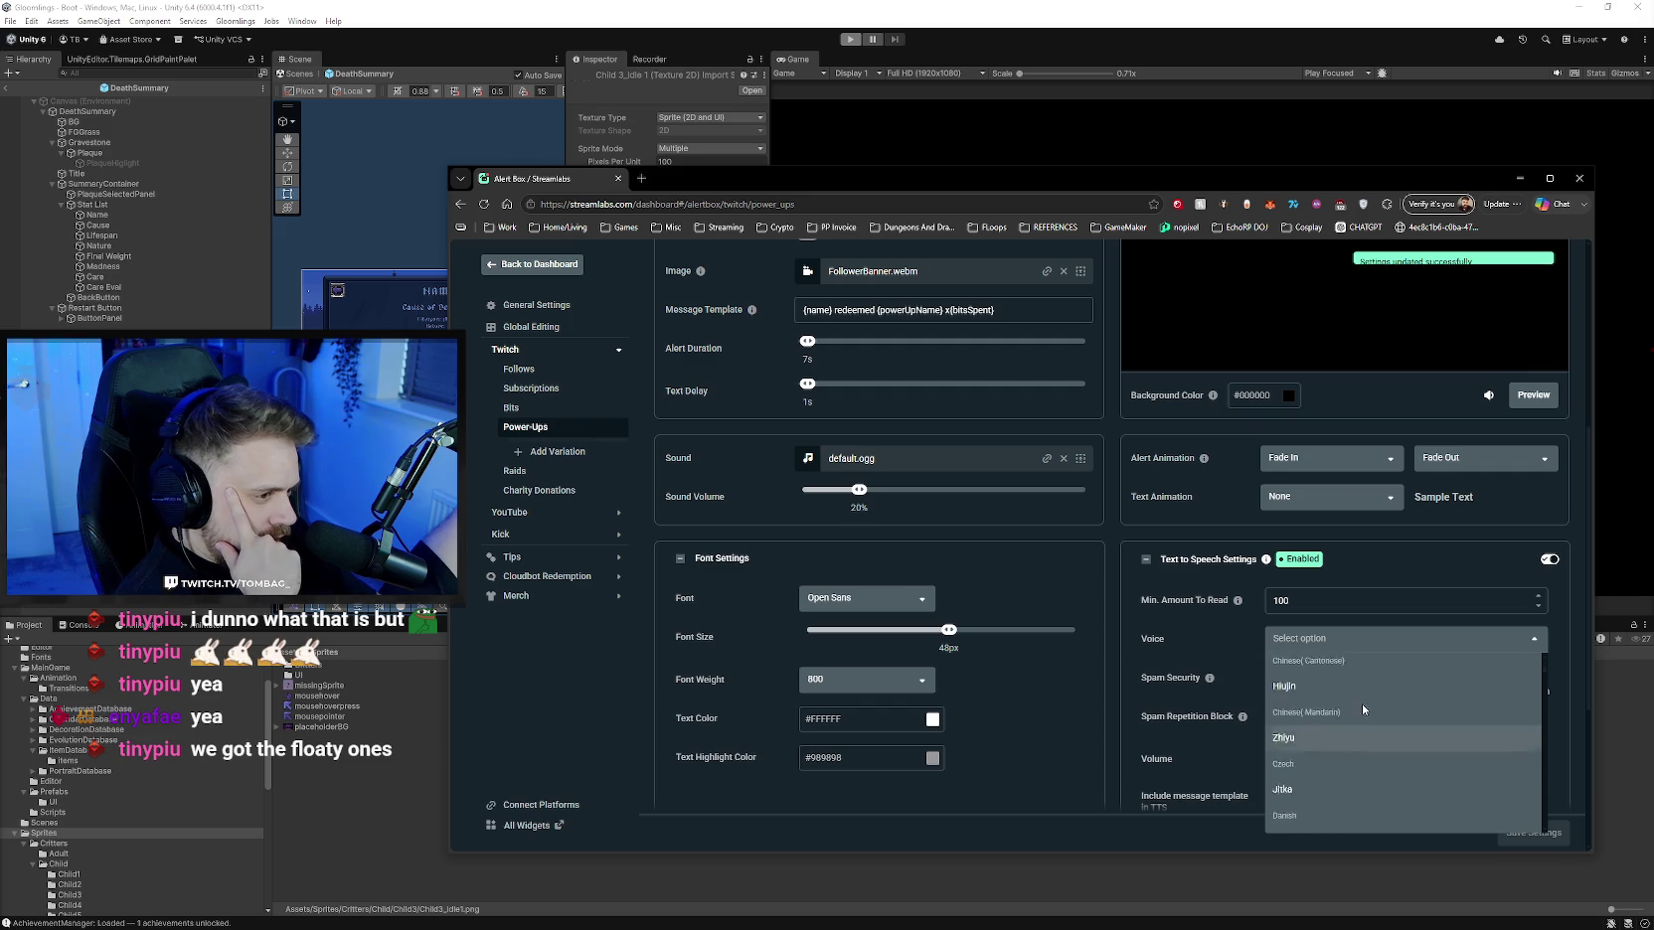
pyautogui.press('Return')
pyautogui.scroll(5, 1114, 603)
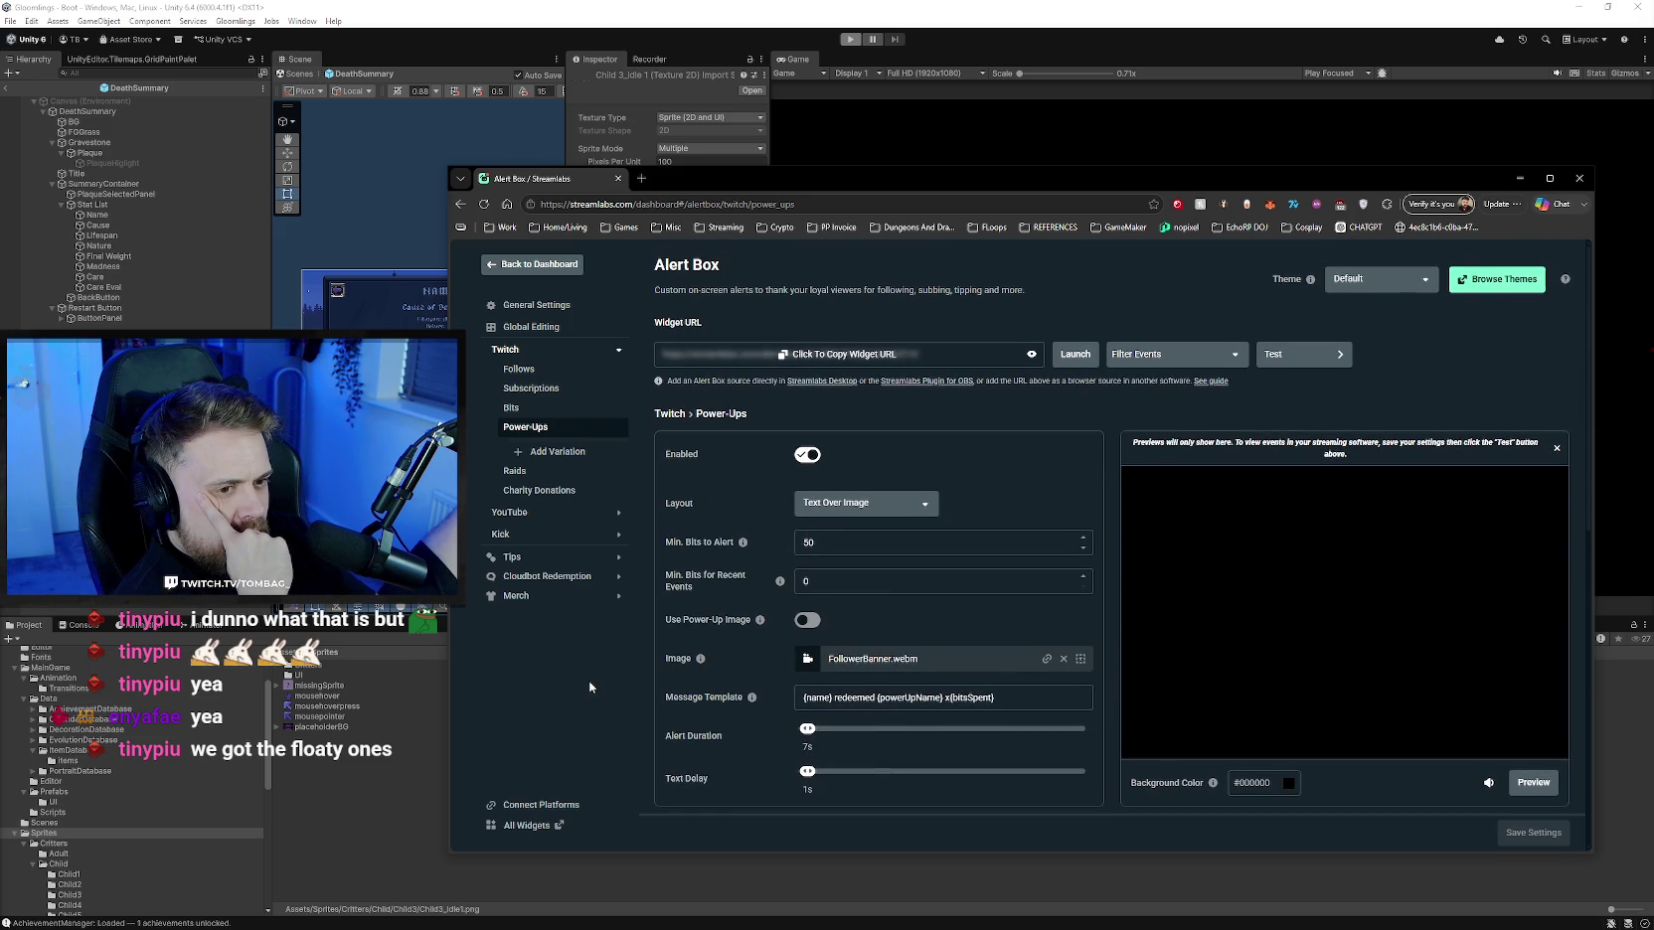
pyautogui.scroll(-2, 589, 677)
pyautogui.scroll(-1, 588, 677)
pyautogui.scroll(-1, 589, 677)
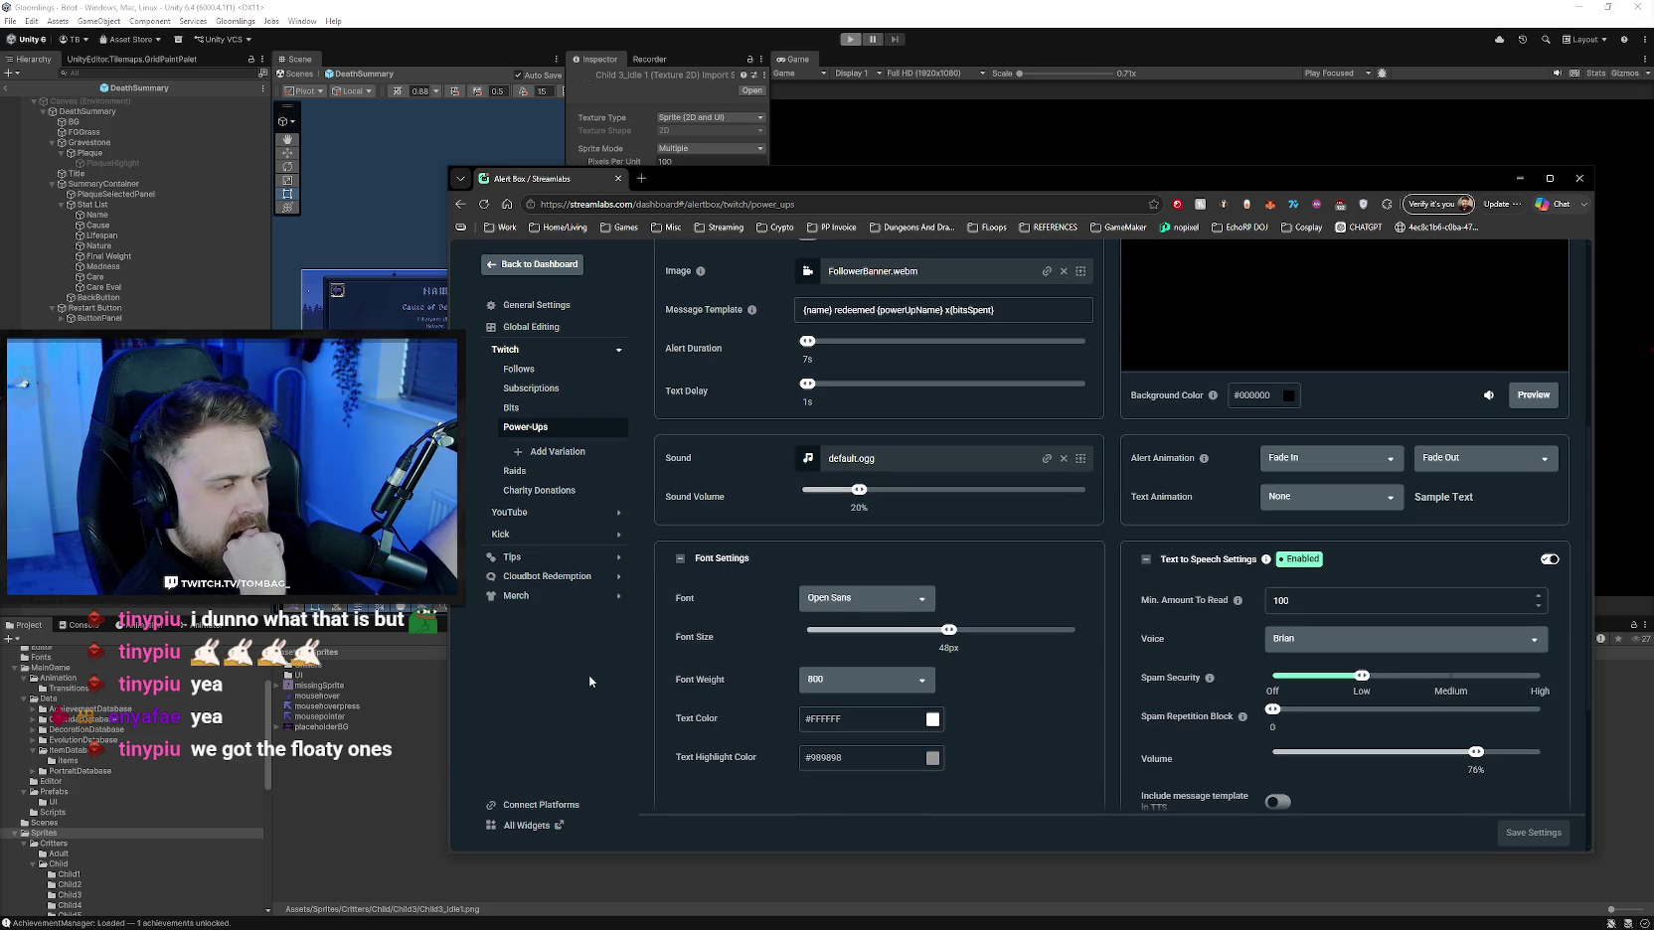
pyautogui.scroll(1, 589, 678)
pyautogui.scroll(1, 590, 678)
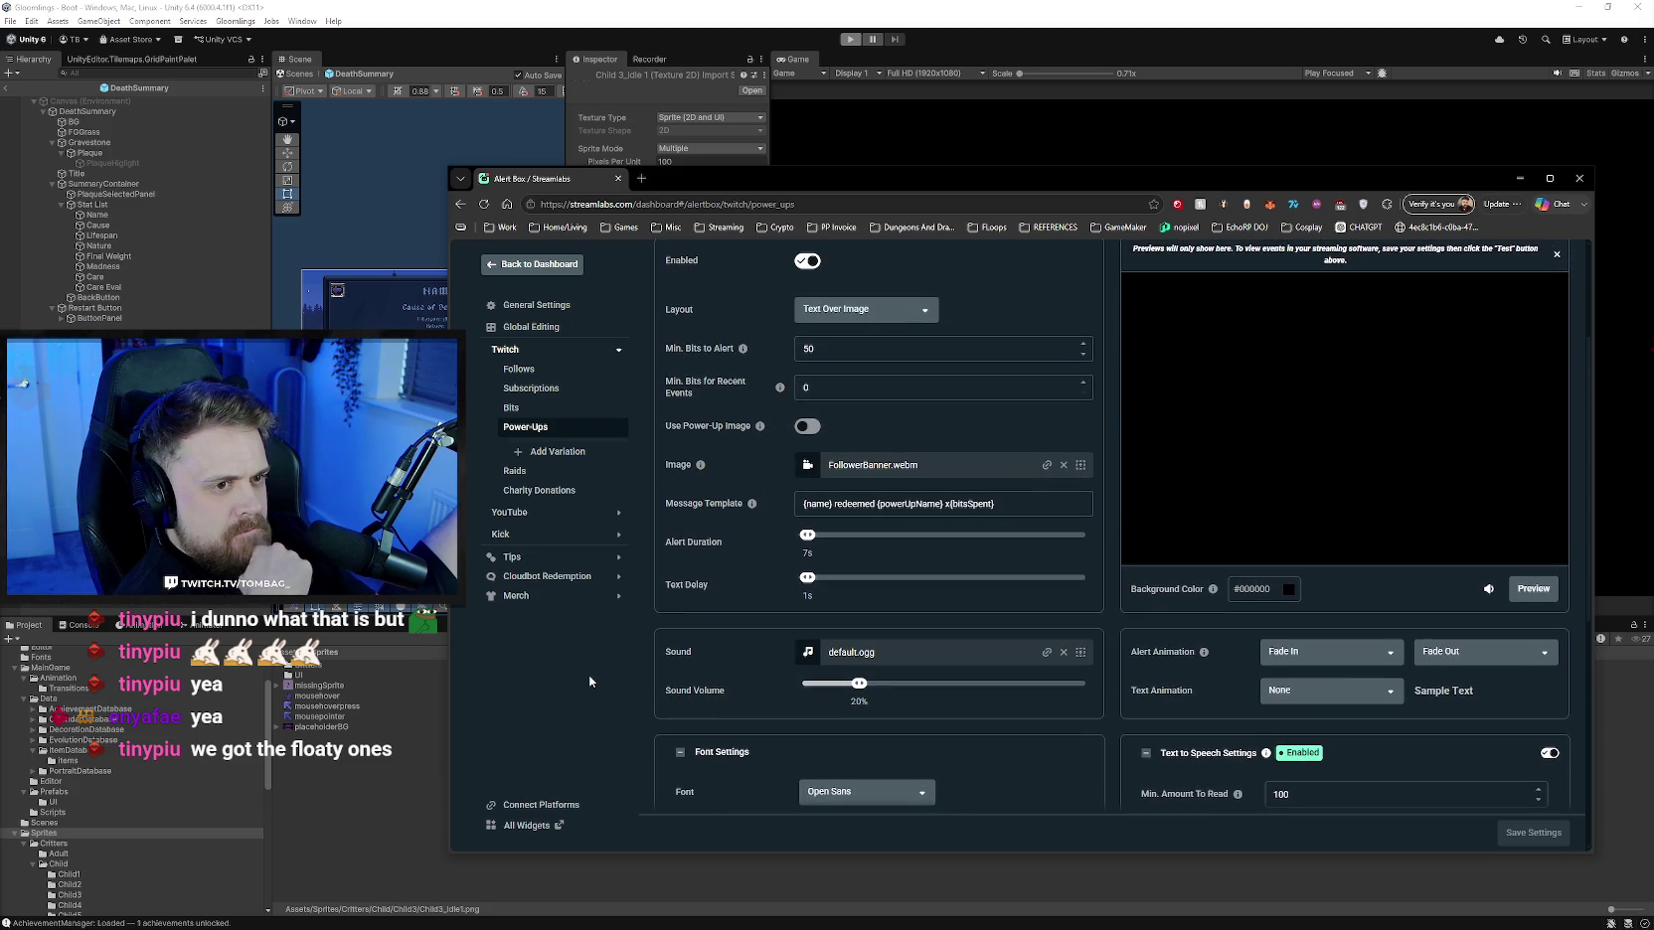
pyautogui.scroll(1, 589, 680)
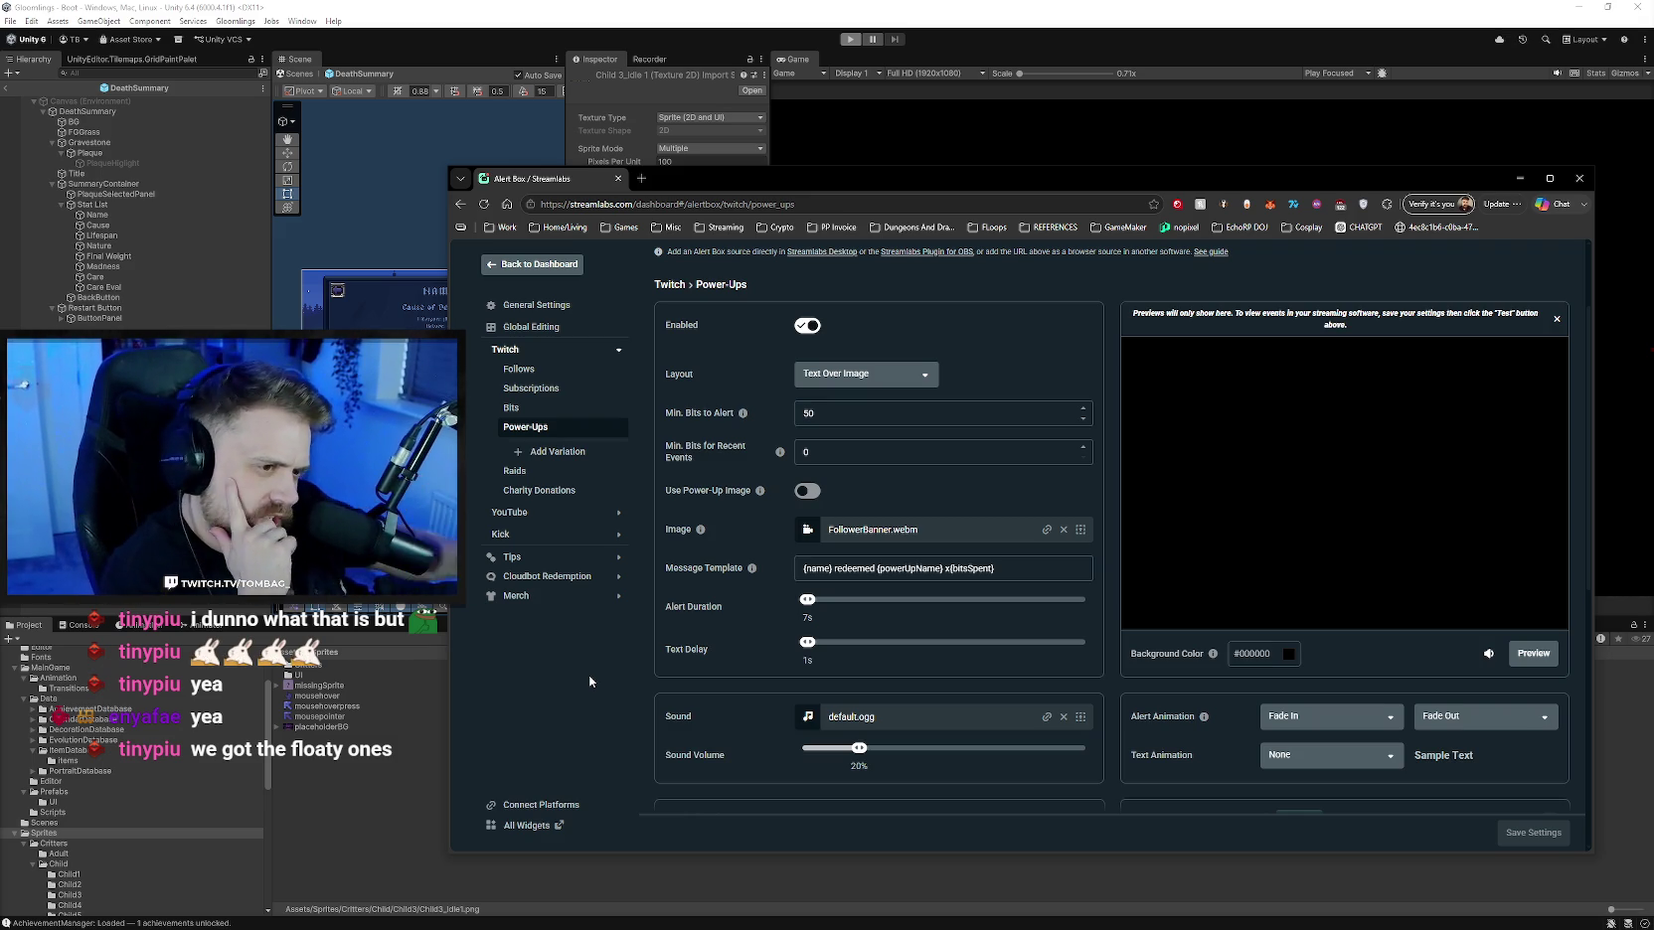
pyautogui.scroll(1, 1105, 489)
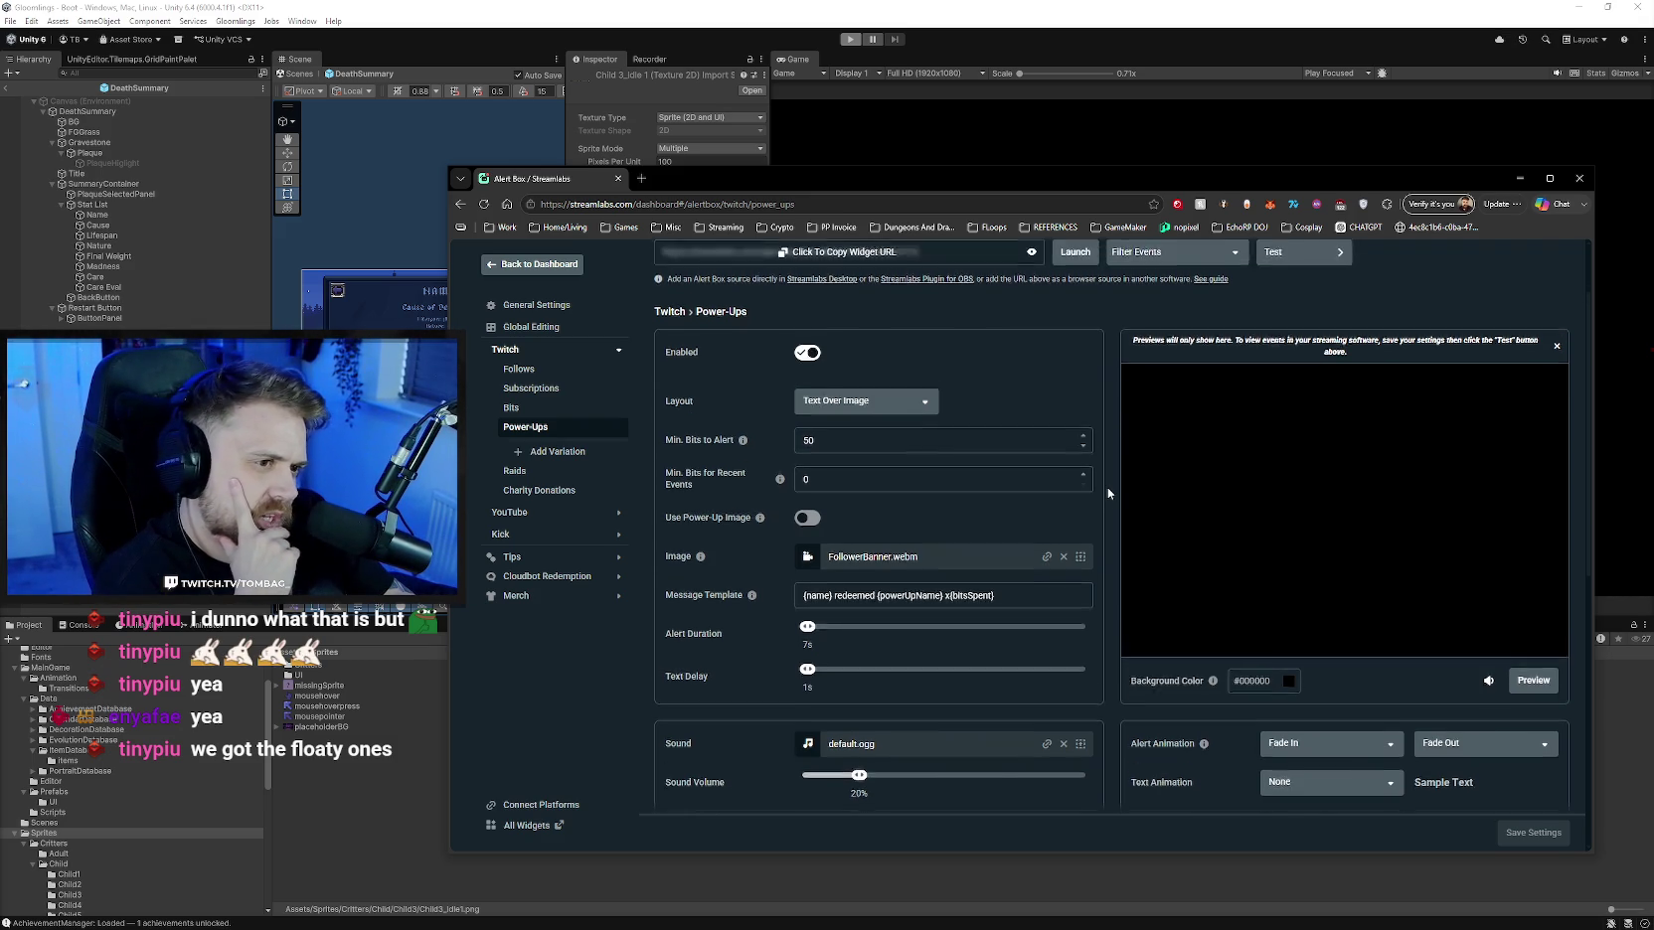
# - Review the Power-Ups settings and bring up the Media Gallery for the Sound field
pyautogui.scroll(-2, 1107, 487)
pyautogui.scroll(-2, 636, 585)
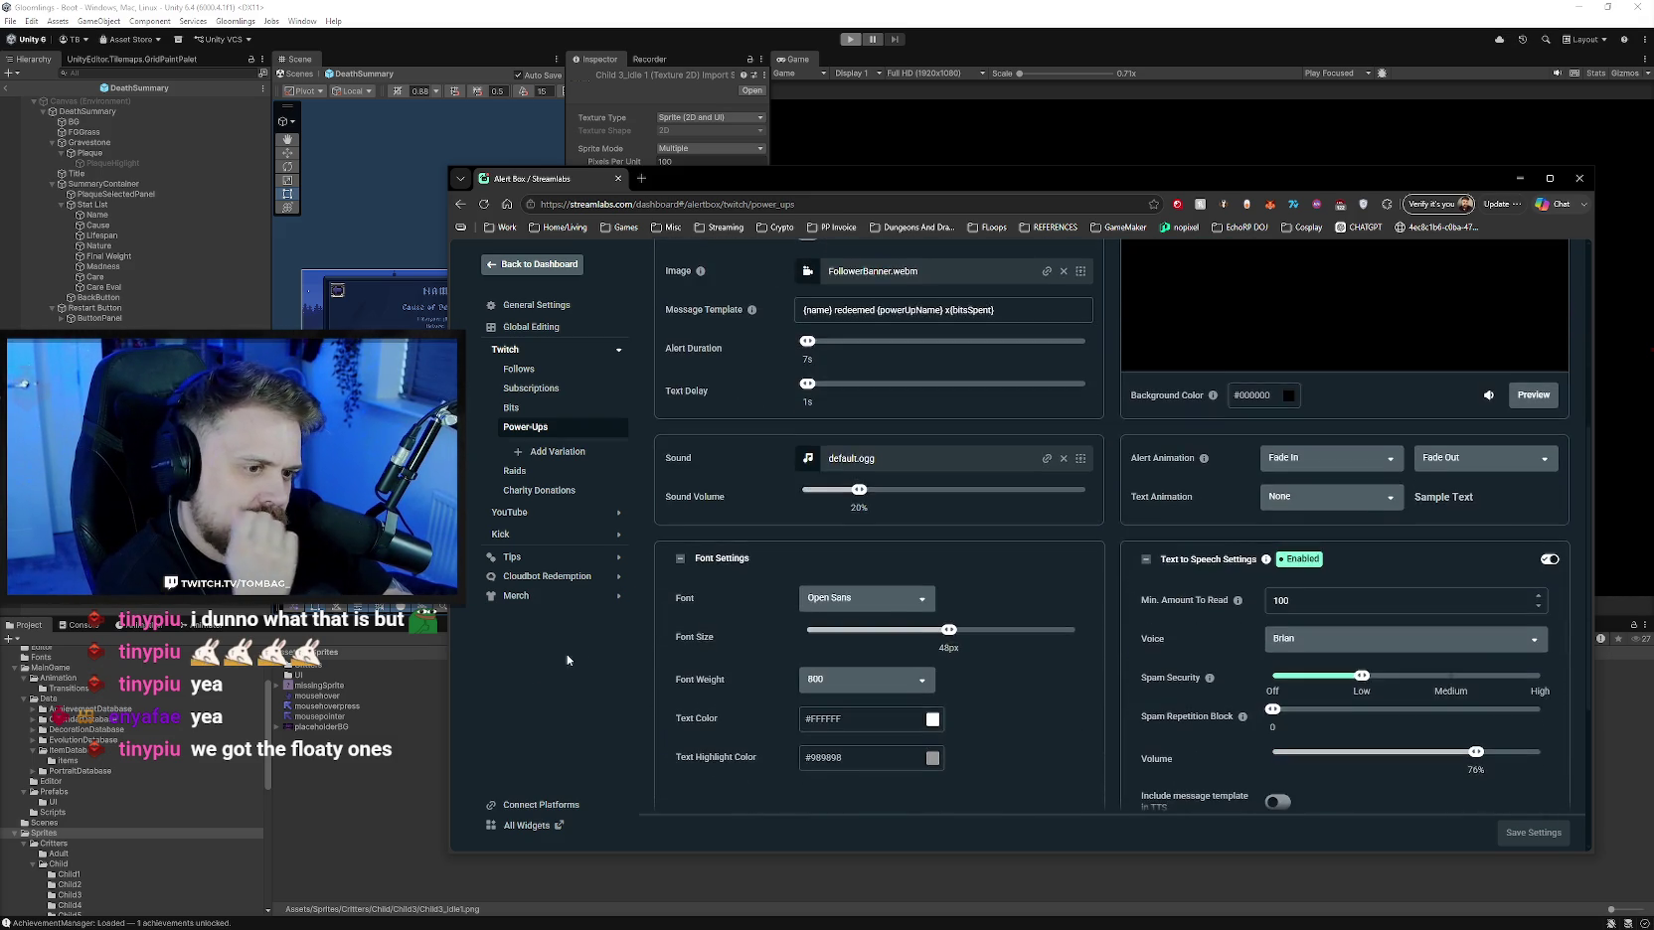
pyautogui.scroll(-2, 554, 668)
pyautogui.scroll(-1, 581, 651)
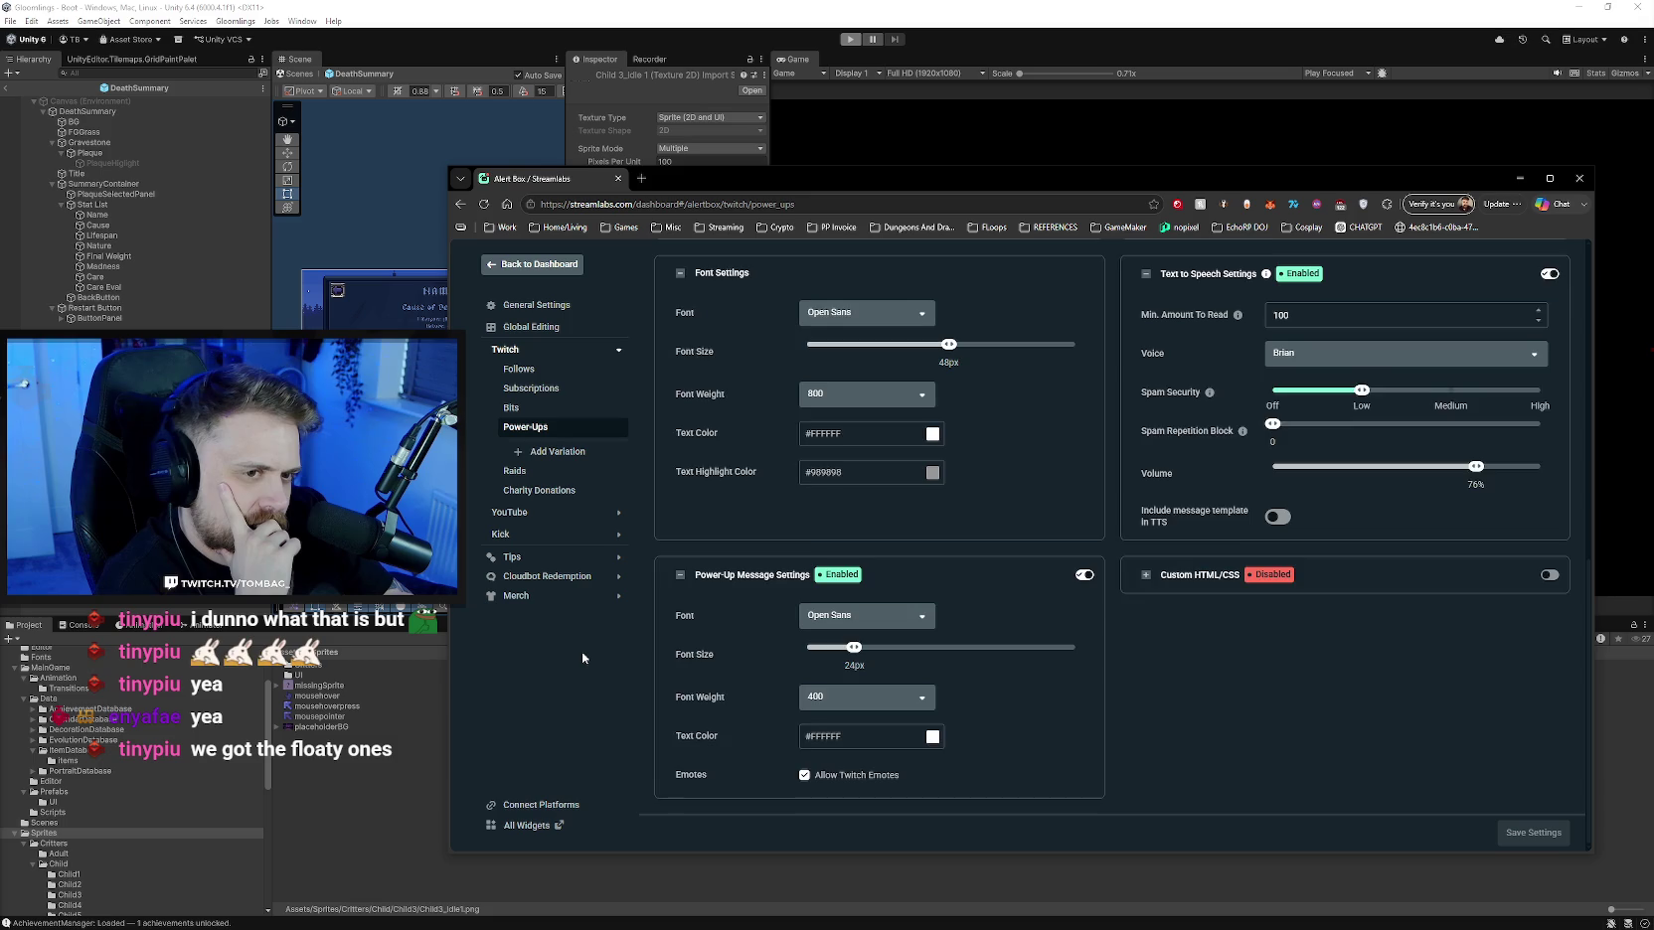
pyautogui.scroll(1, 582, 651)
pyautogui.scroll(5, 1106, 695)
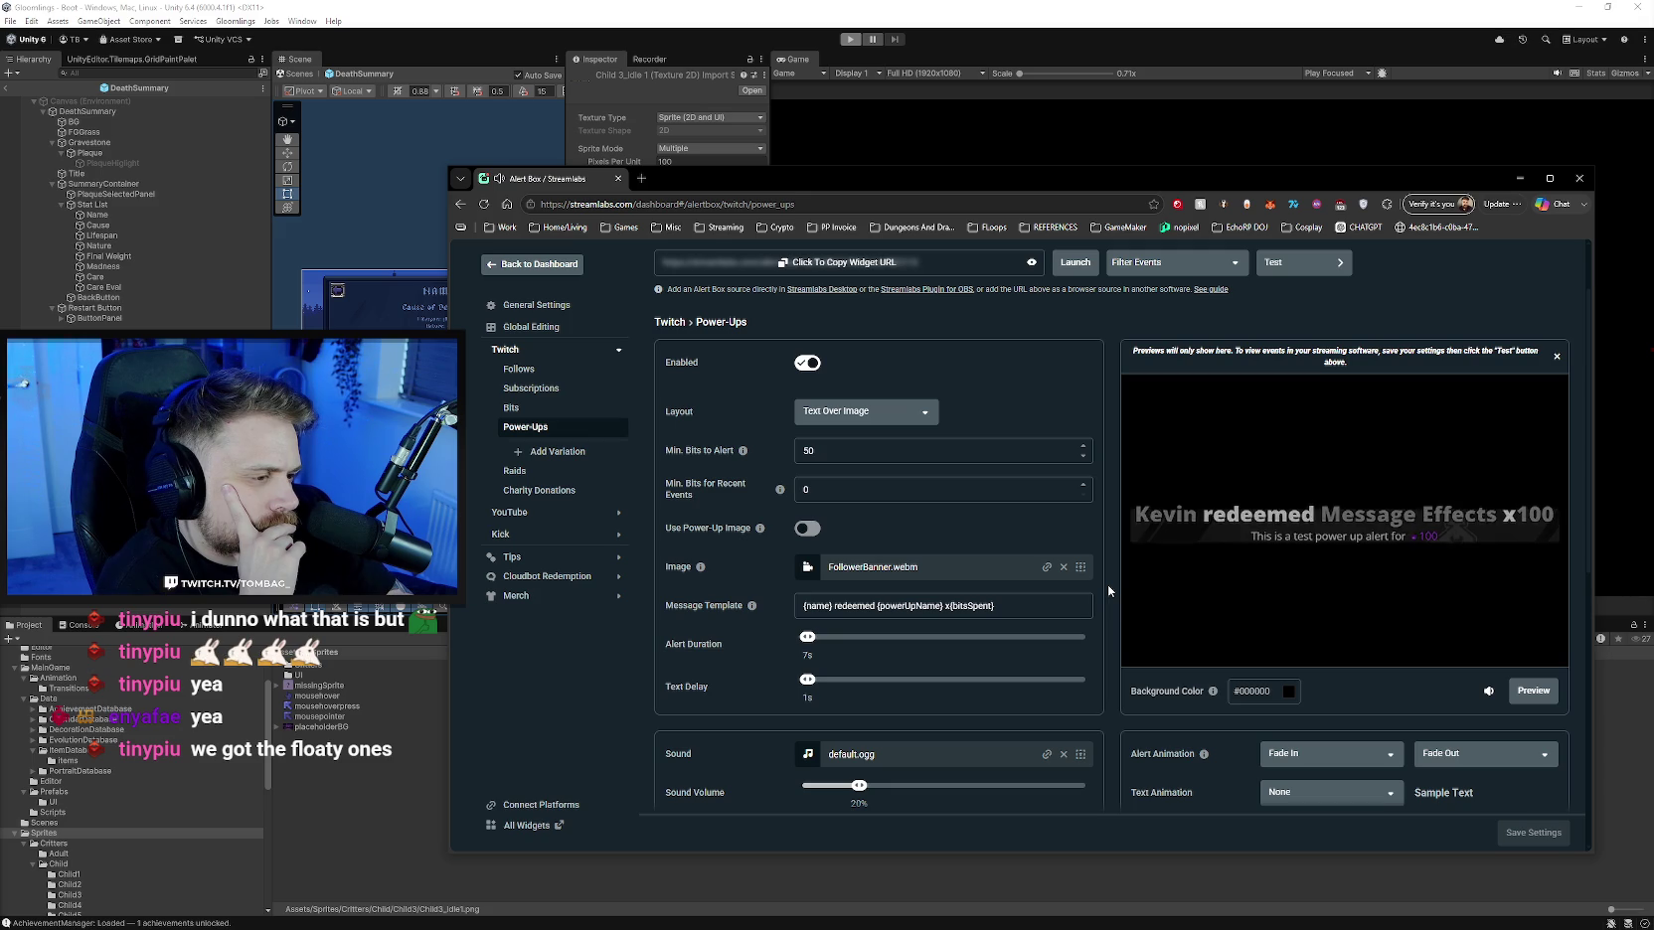
pyautogui.scroll(-1, 1112, 602)
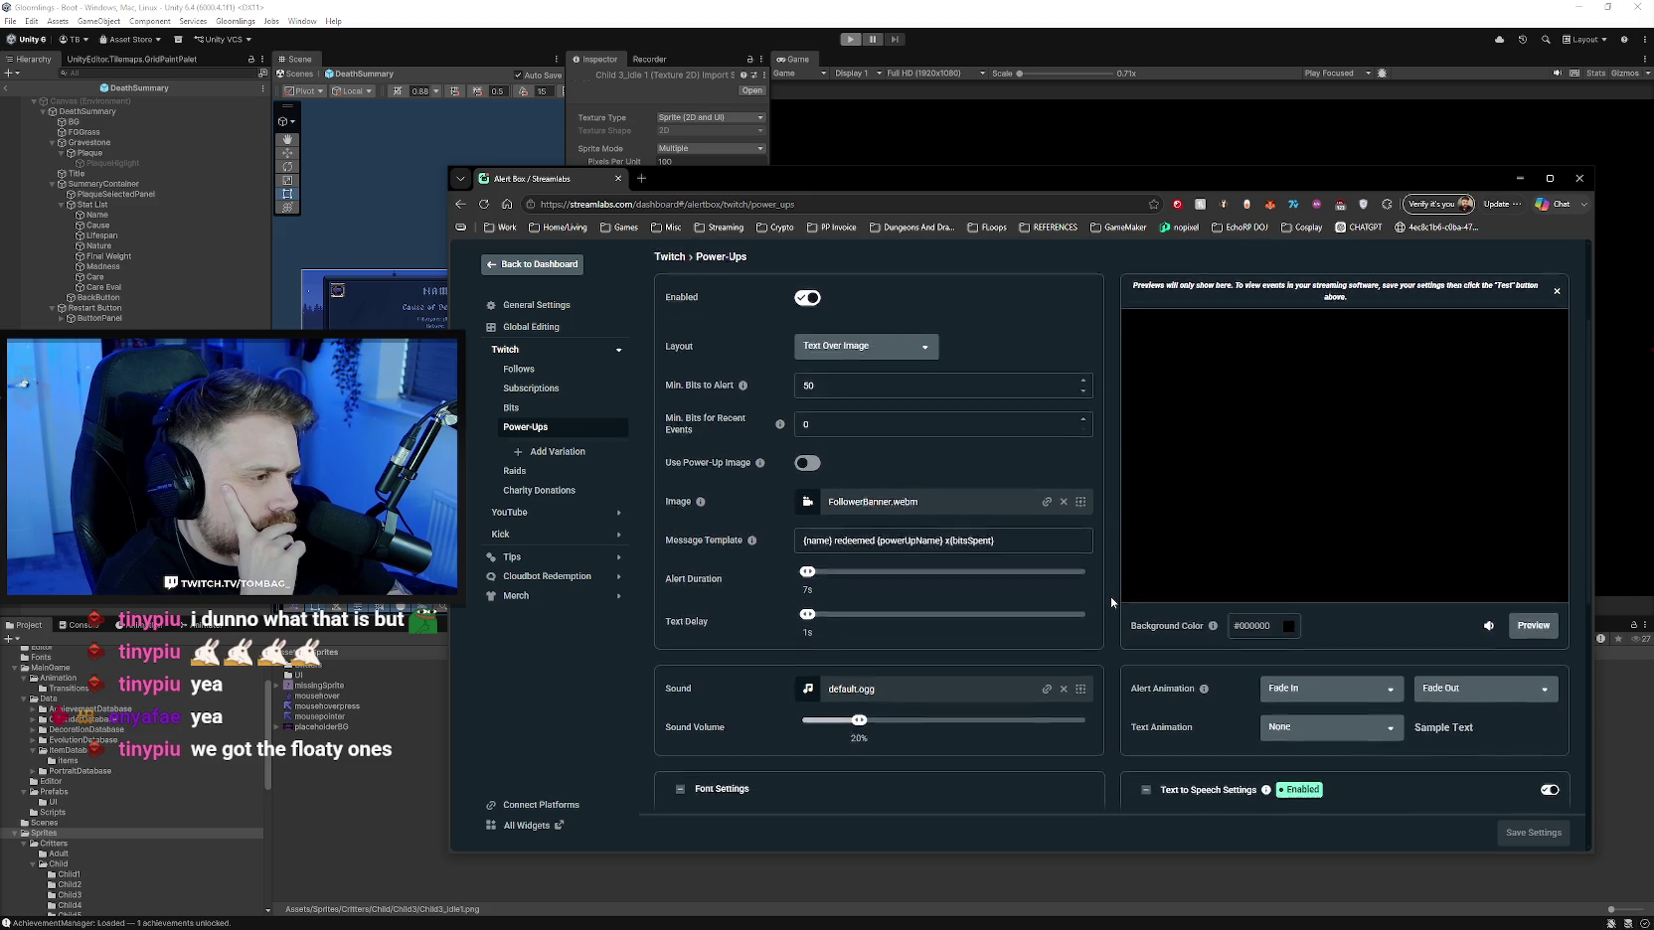
pyautogui.scroll(-1, 1111, 603)
pyautogui.scroll(-1, 1111, 603)
pyautogui.scroll(-1, 1111, 602)
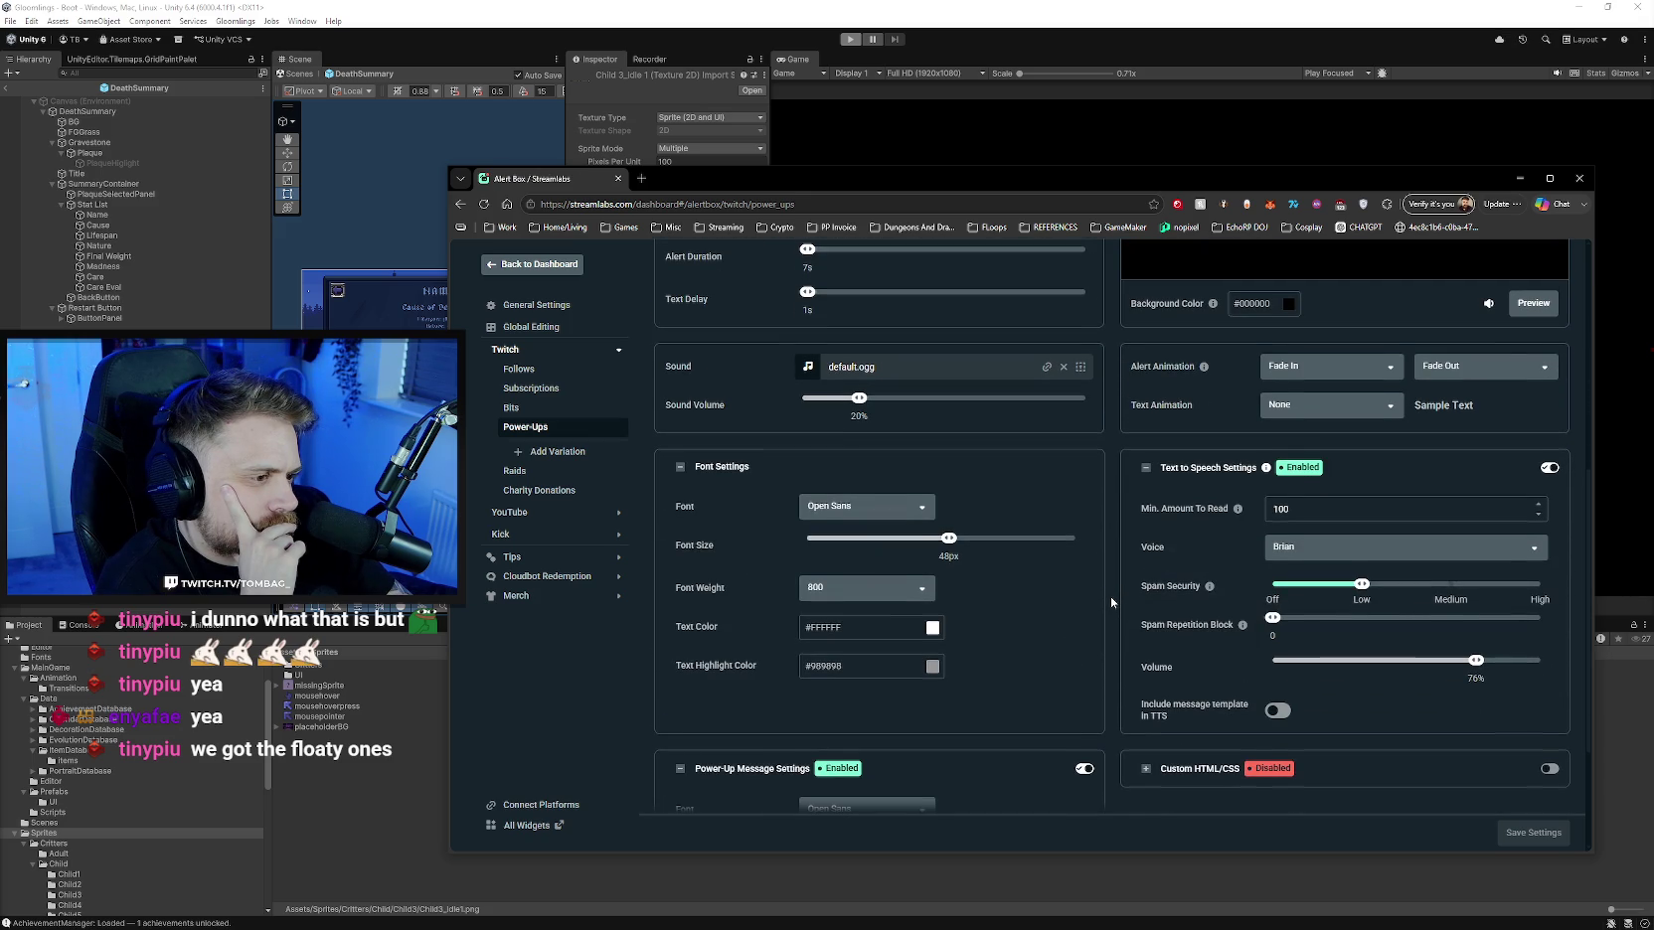
pyautogui.scroll(-1, 1112, 603)
pyautogui.scroll(3, 1112, 603)
pyautogui.scroll(1, 1111, 598)
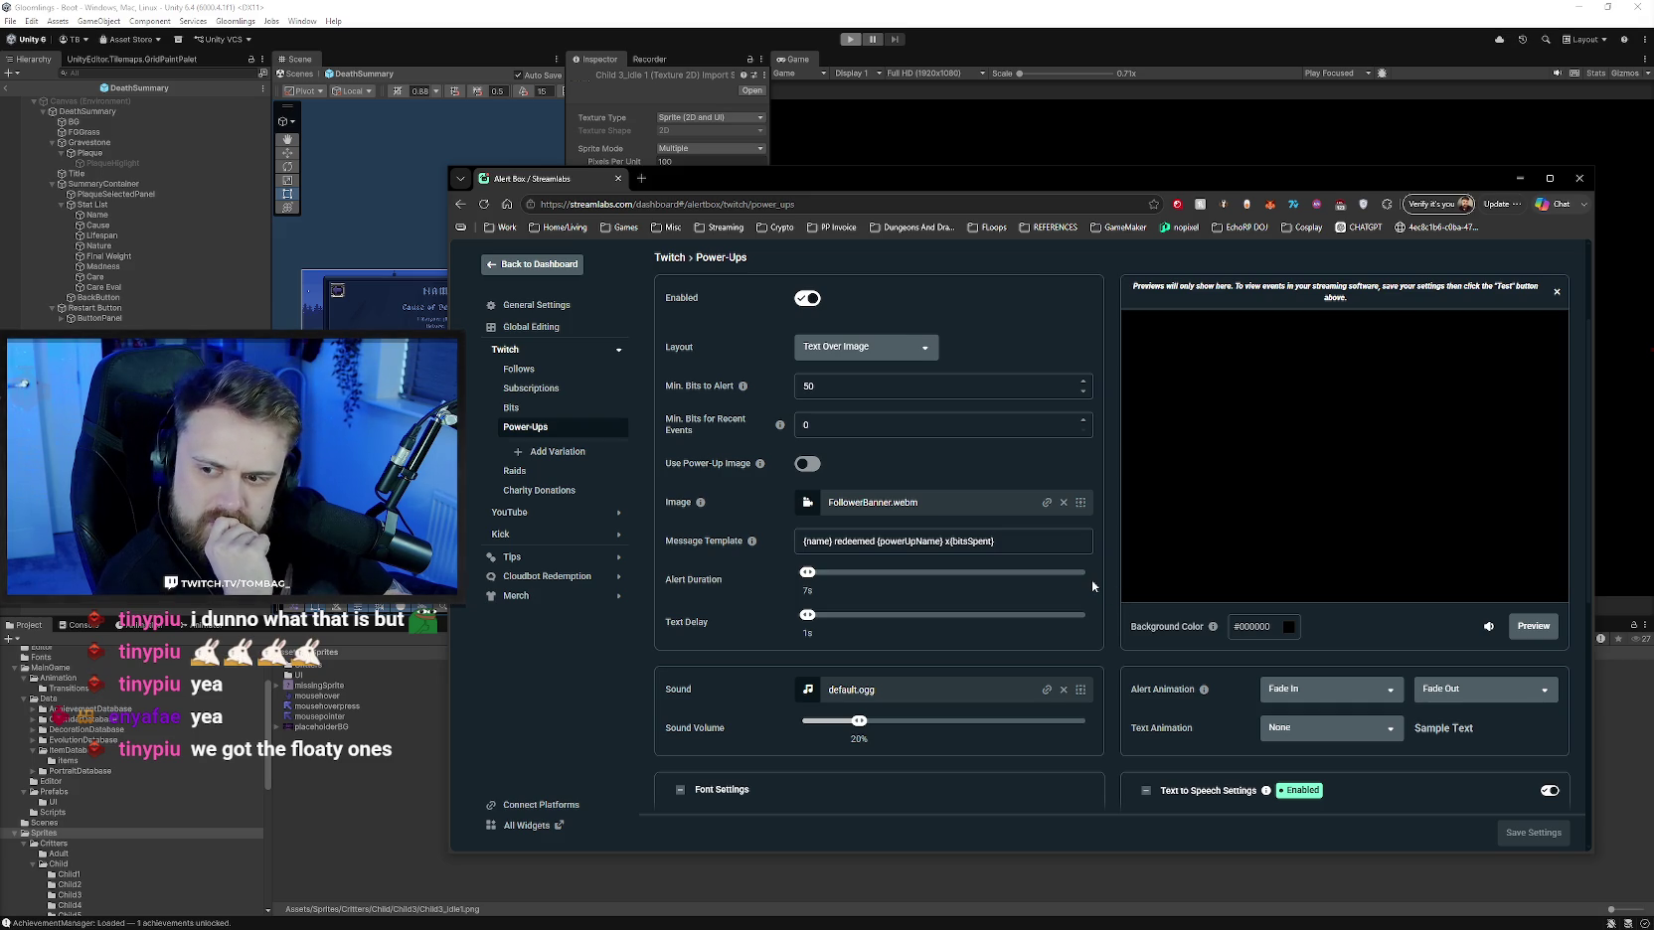
pyautogui.scroll(-1, 1091, 585)
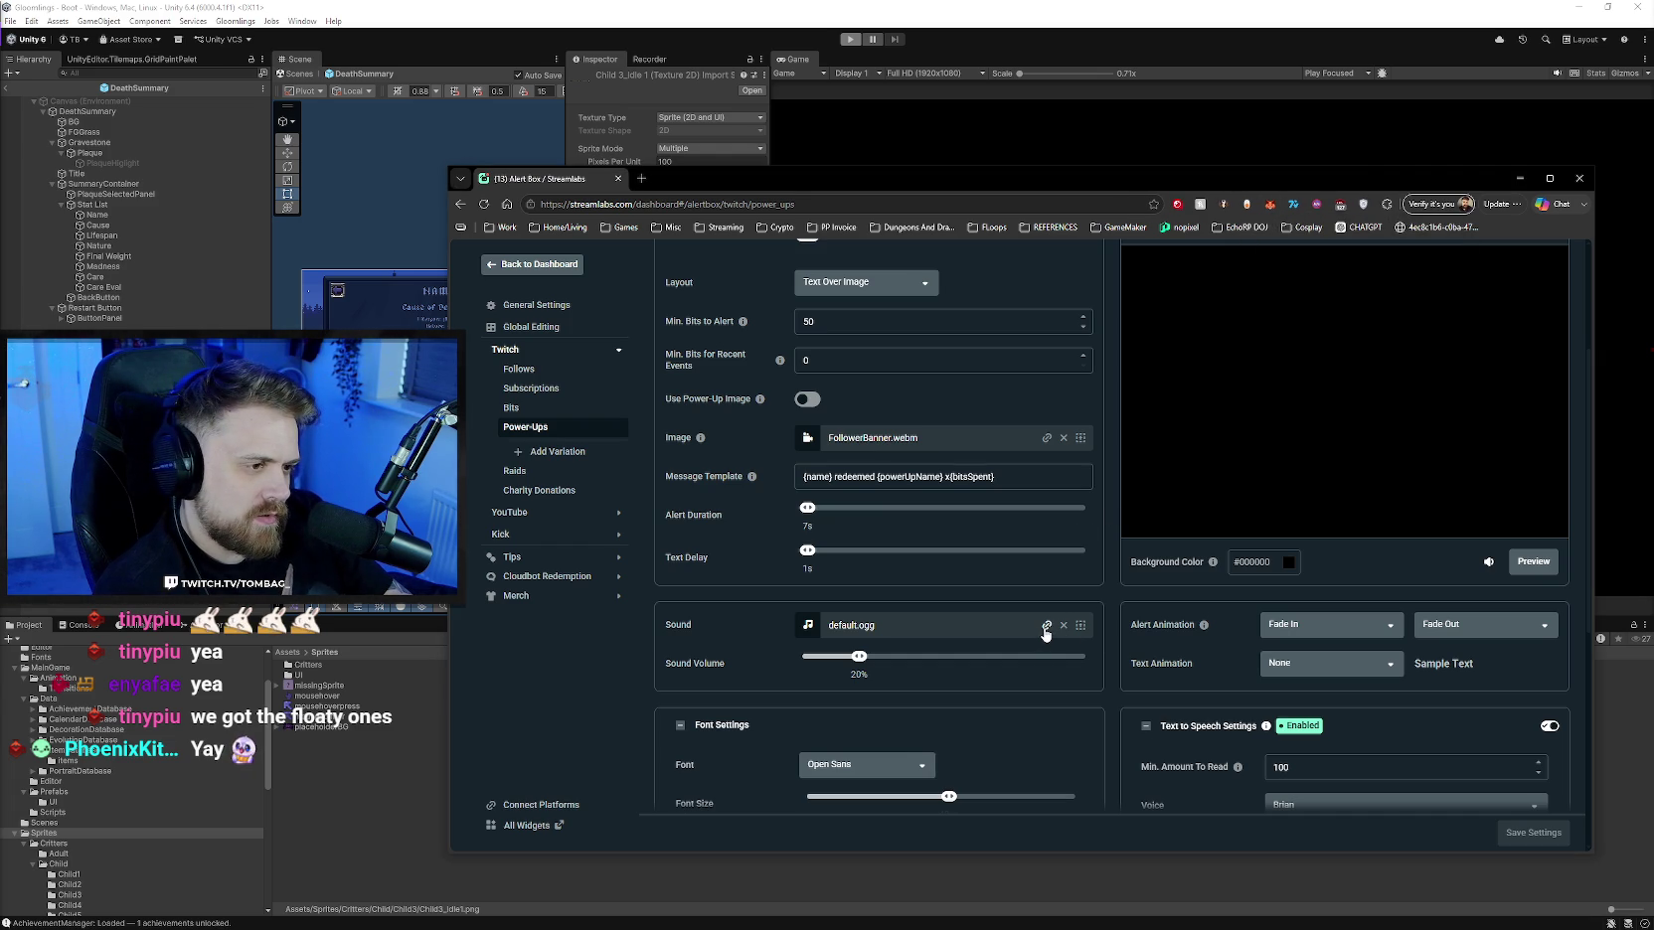
pyautogui.click(1080, 626)
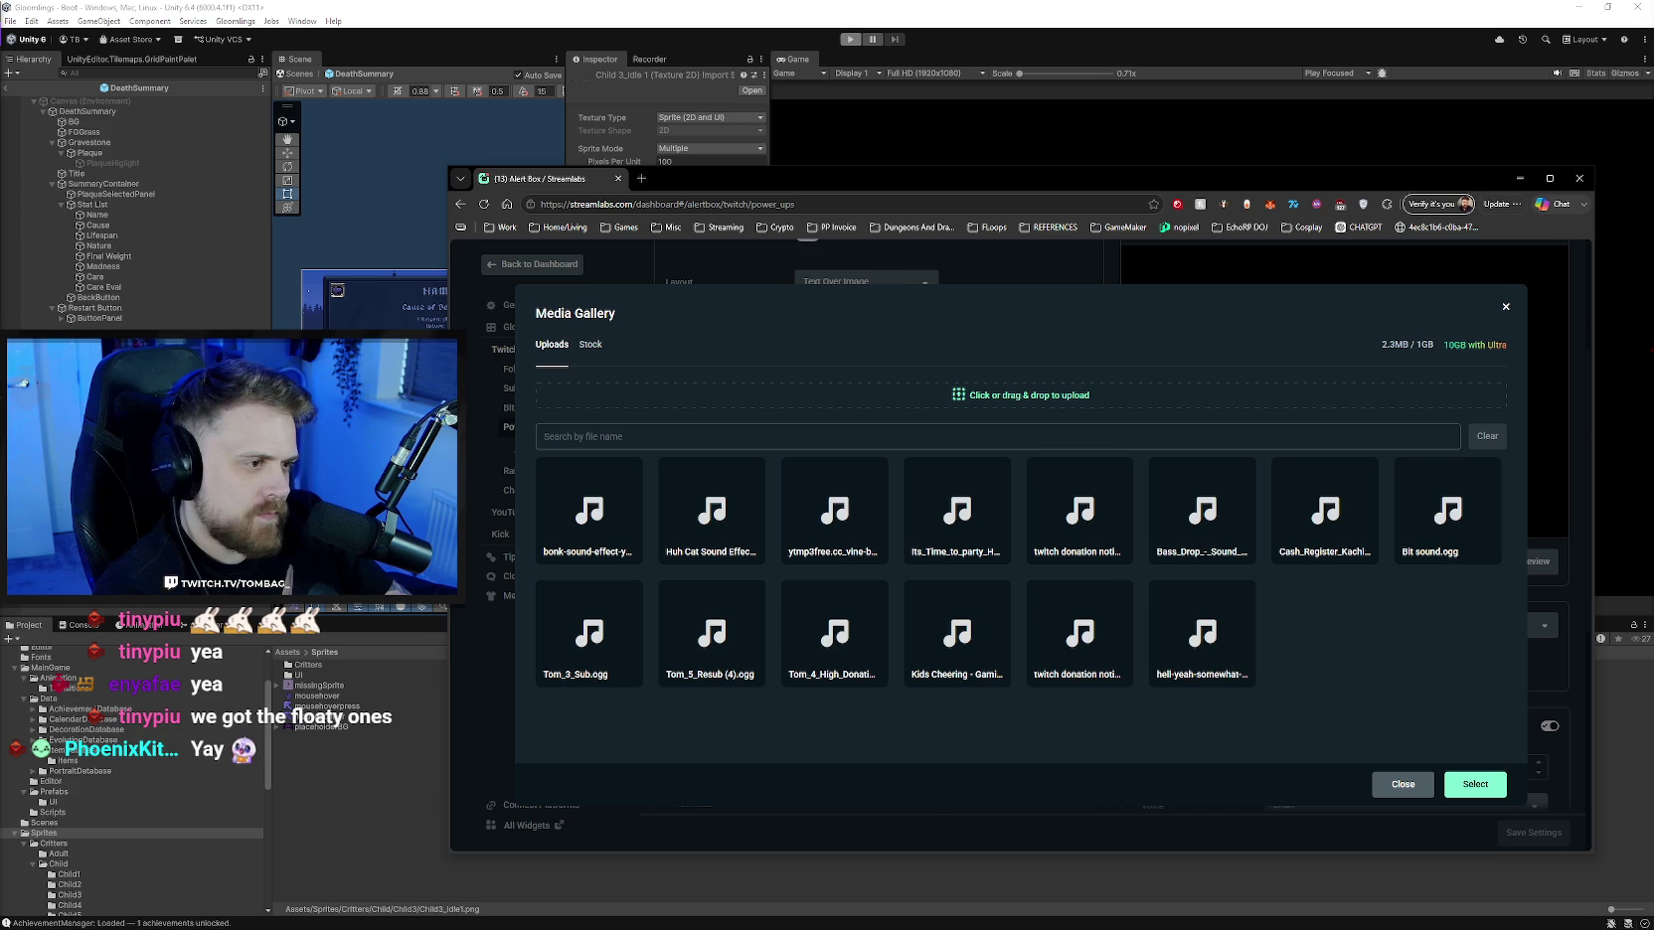
# - Upload Wannaseebewbs.mp3 from Downloads and select it as the Power-Ups alert sound
pyautogui.moveTo(1432, 665); pyautogui.dragTo(45, 832)
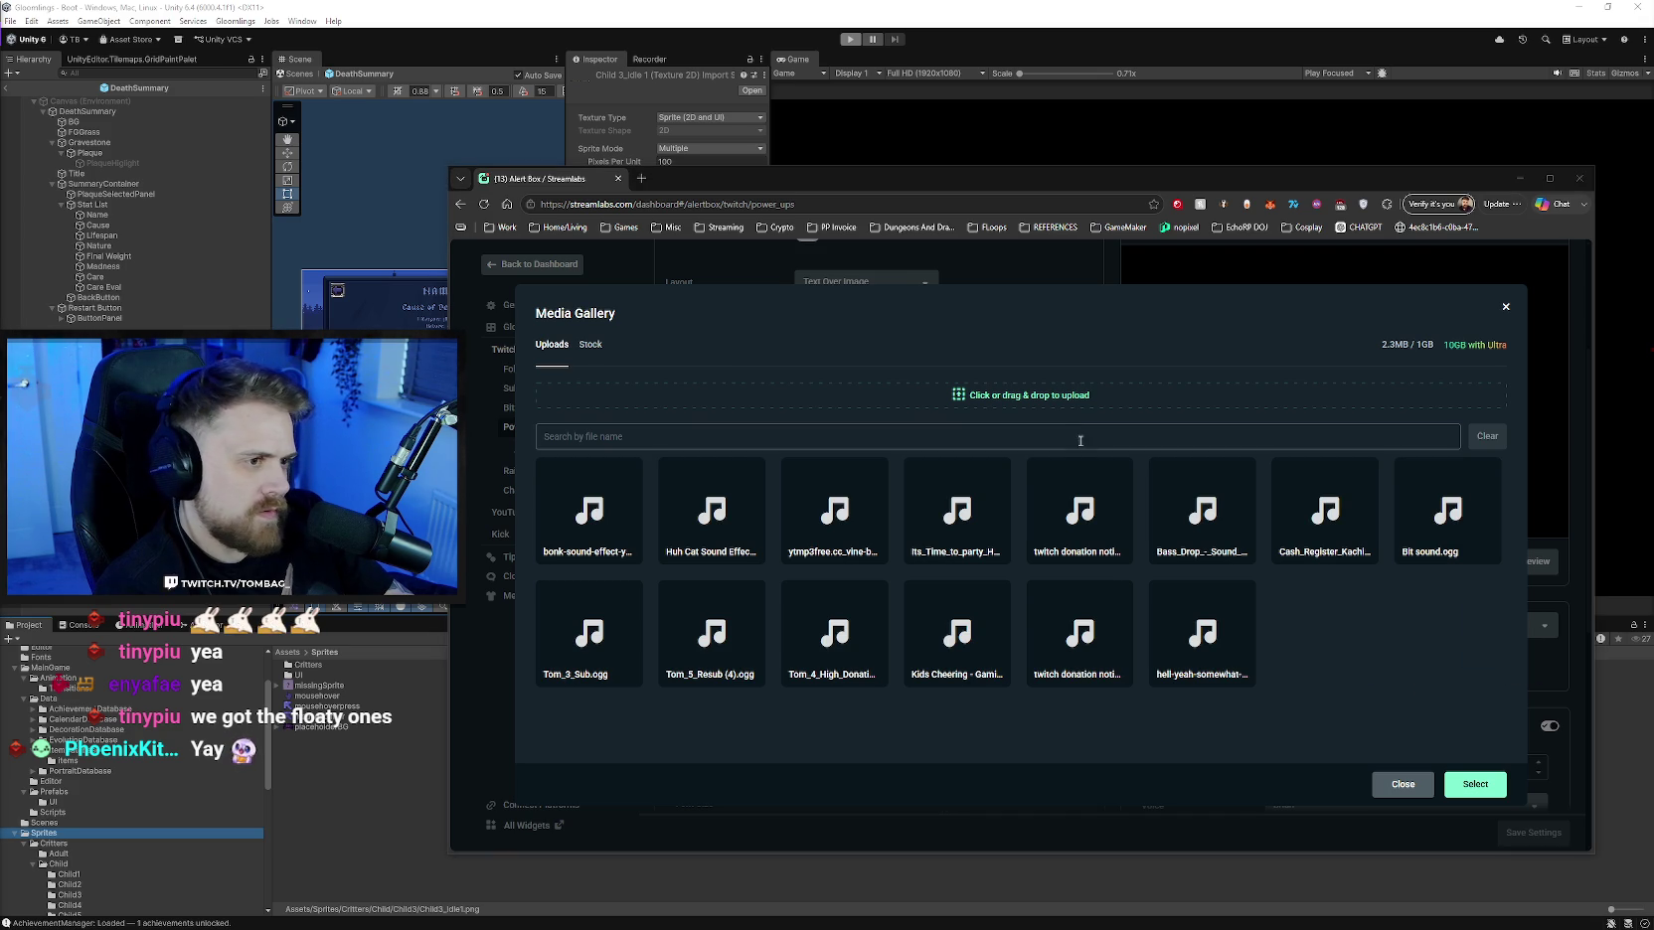
pyautogui.click(1060, 398)
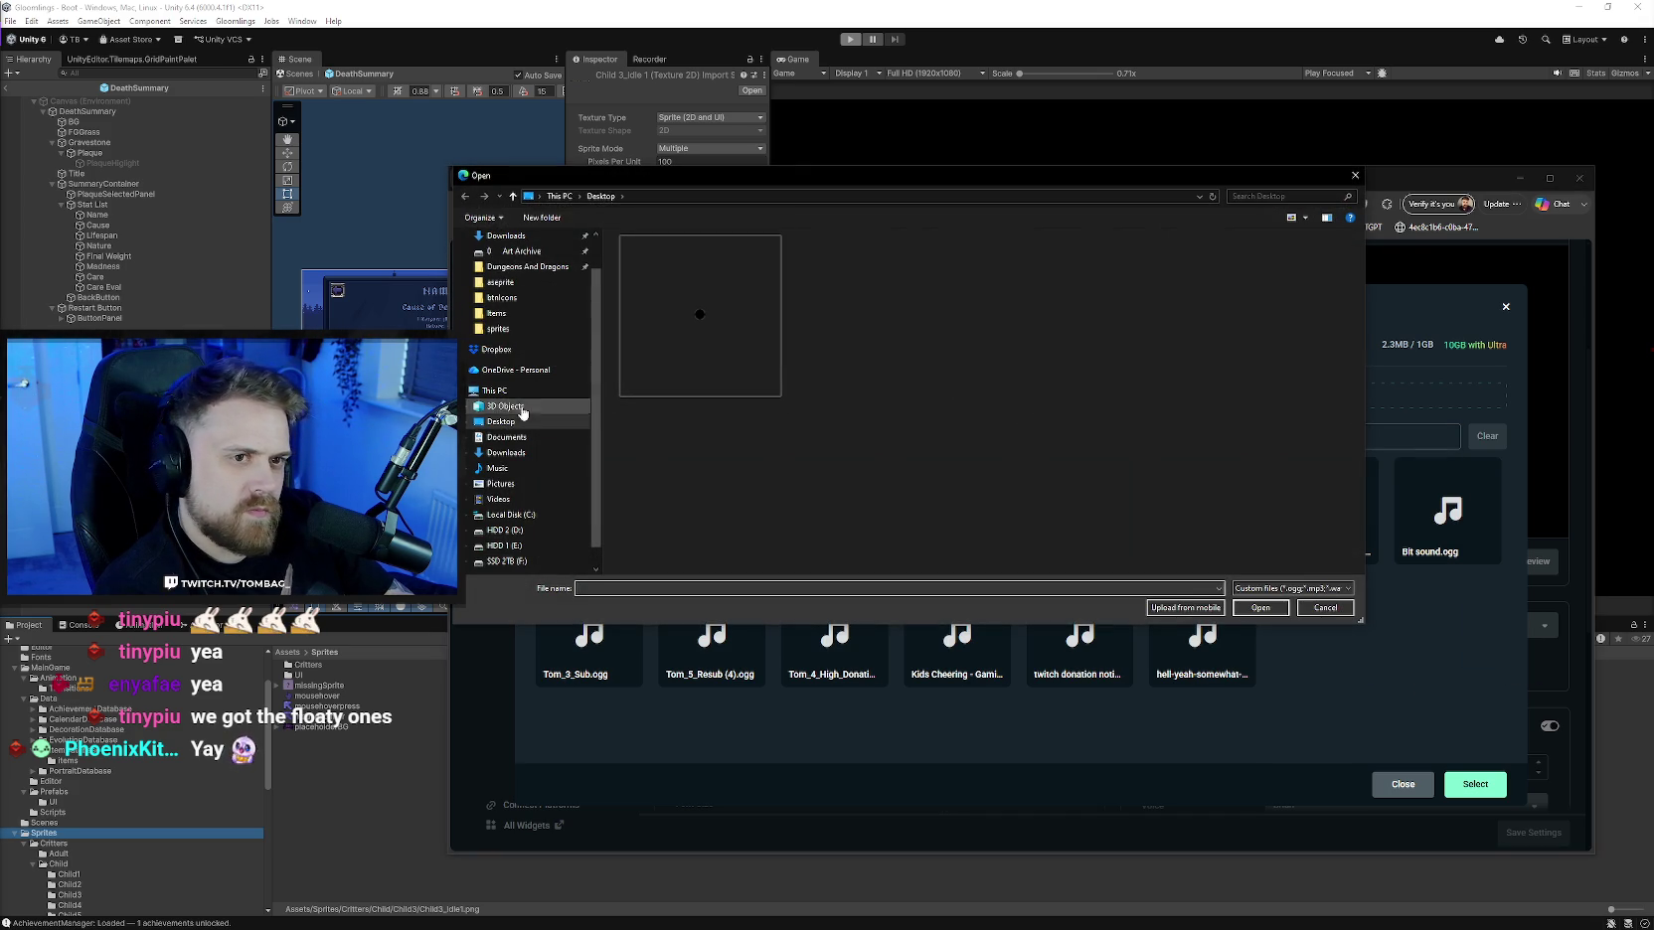
pyautogui.scroll(1, 527, 378)
pyautogui.click(506, 276)
pyautogui.doubleClick(755, 377)
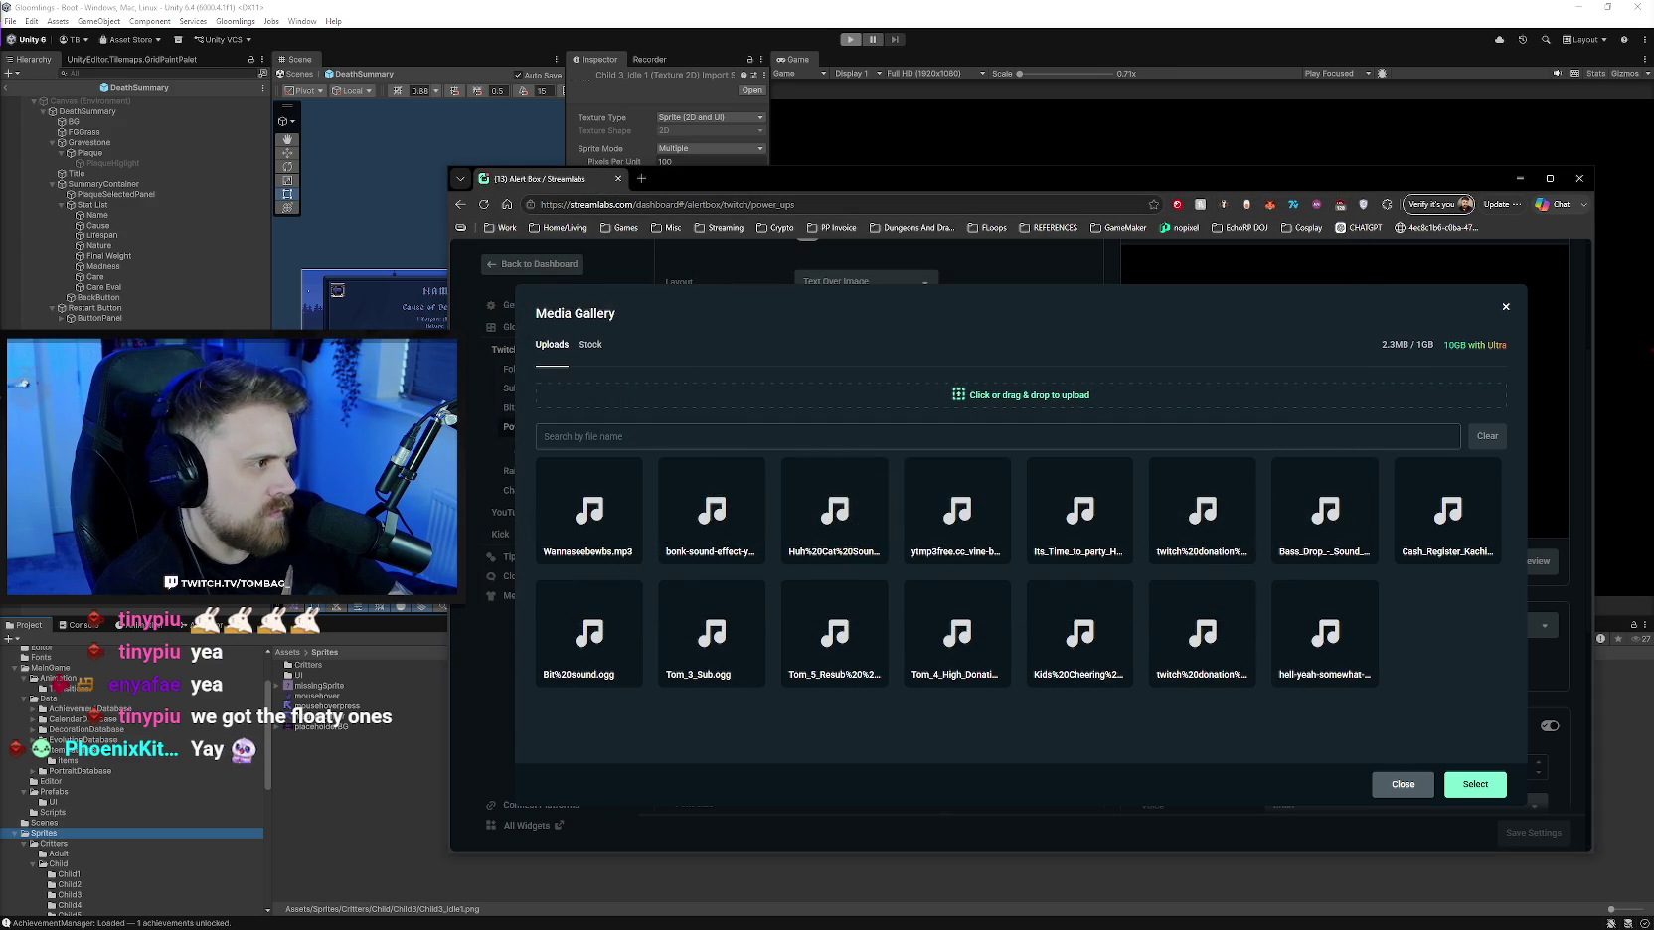
pyautogui.click(622, 526)
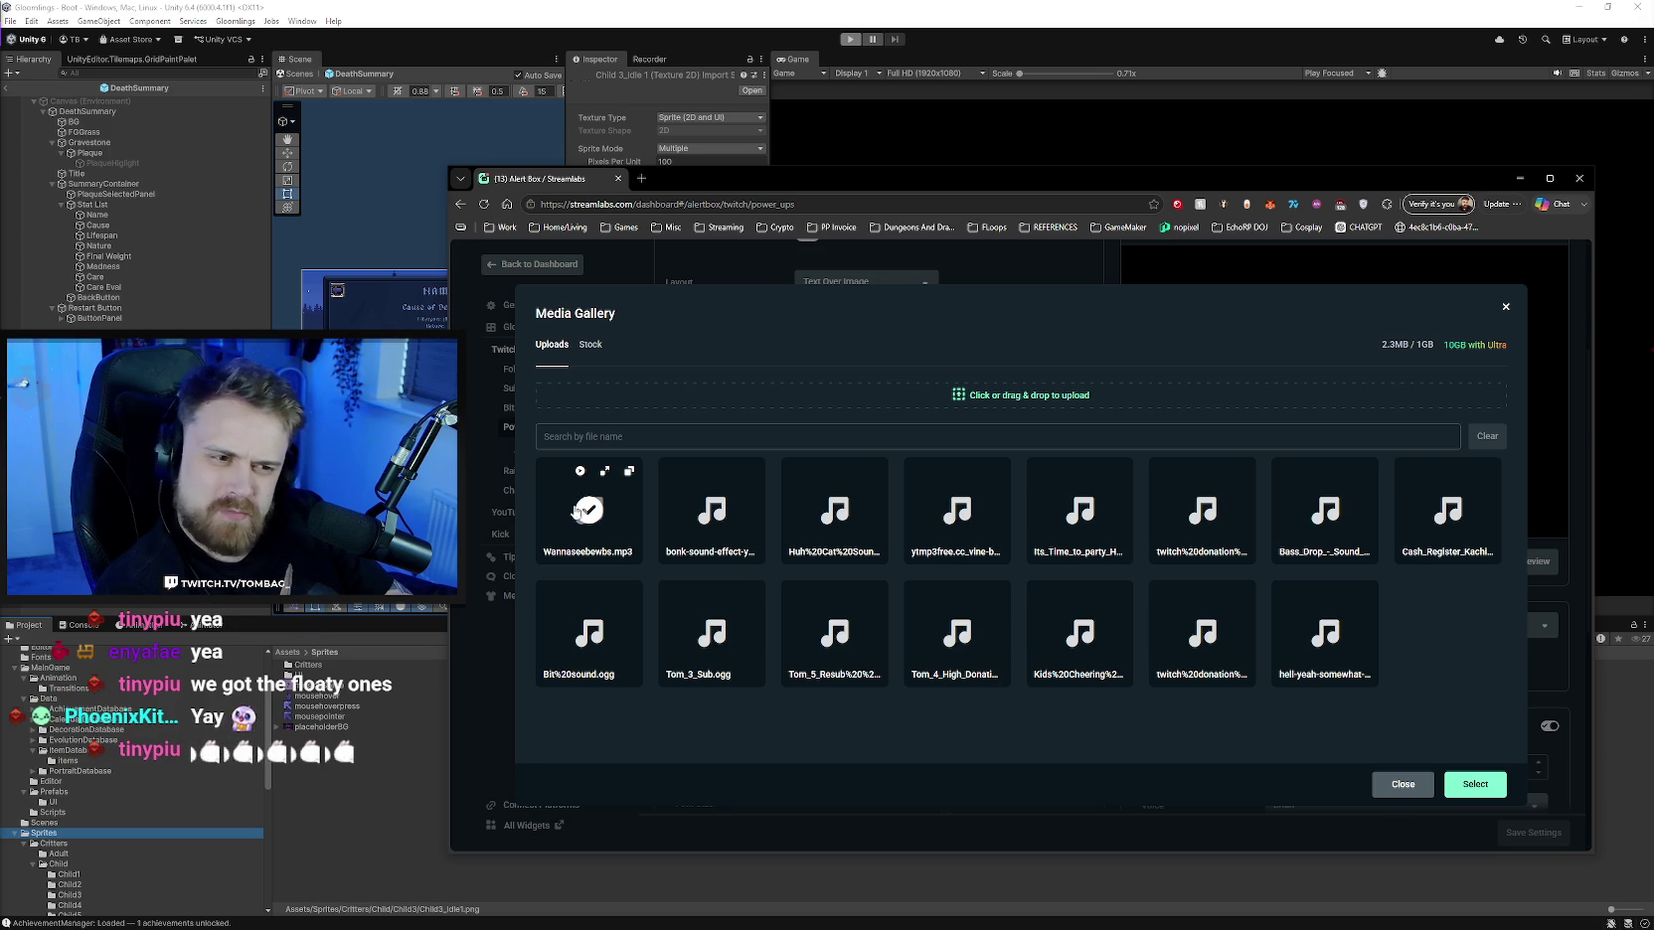
pyautogui.click(1474, 788)
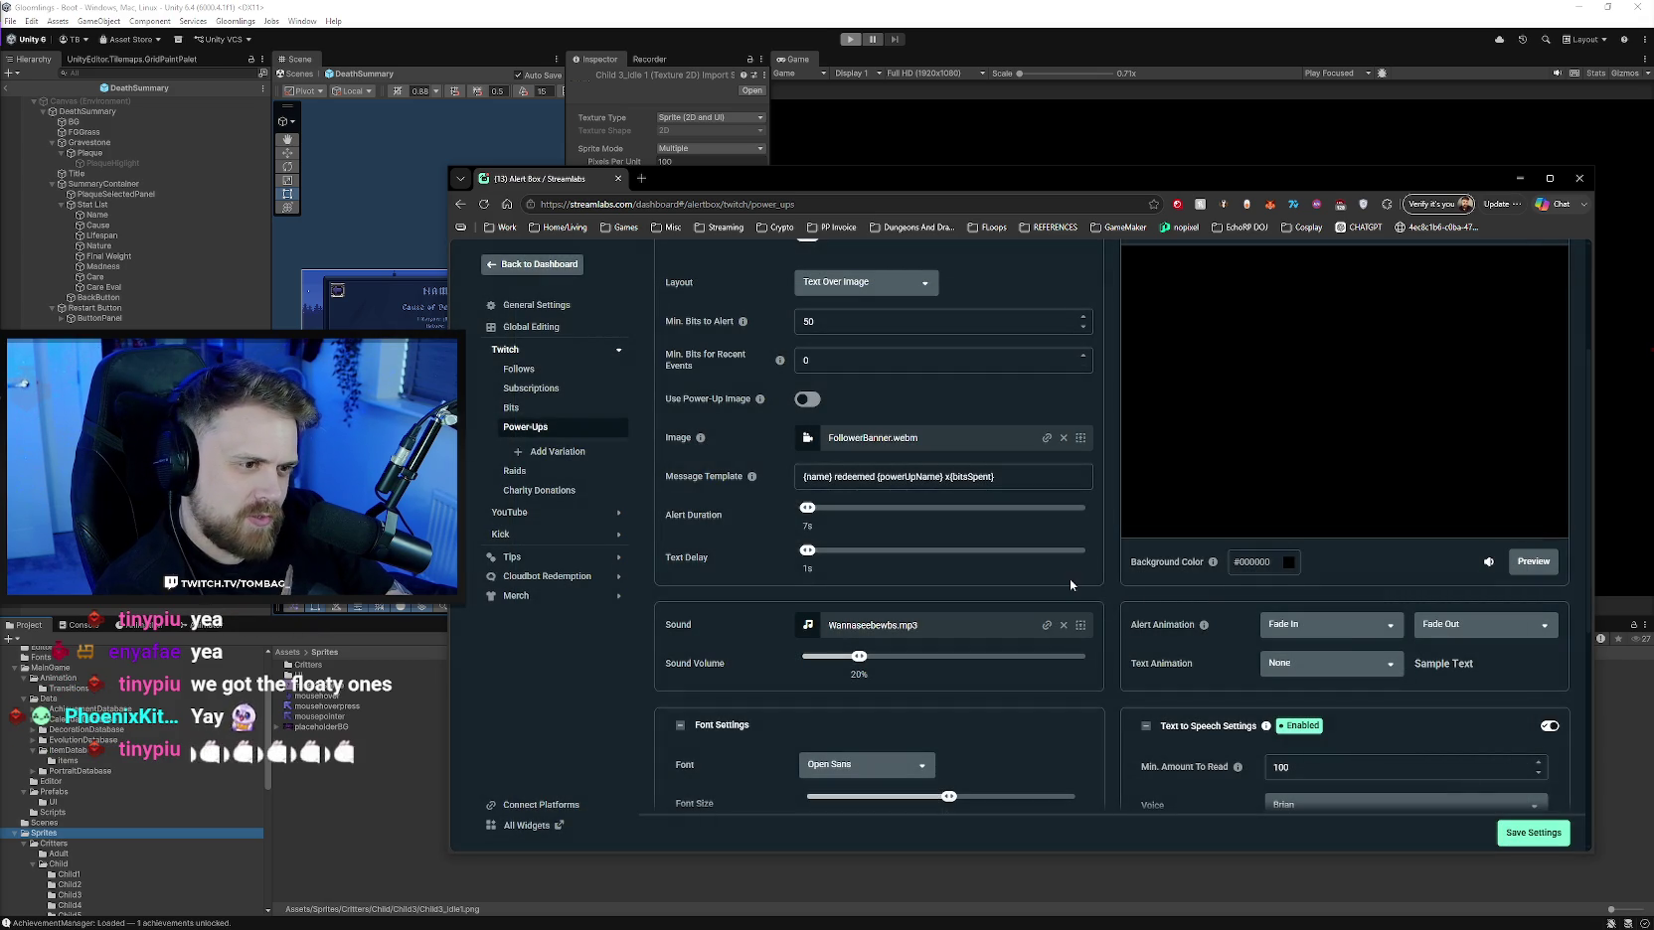
# - Raise the Power-Ups sound volume to 50%, then save and preview the alert
pyautogui.click(1532, 562)
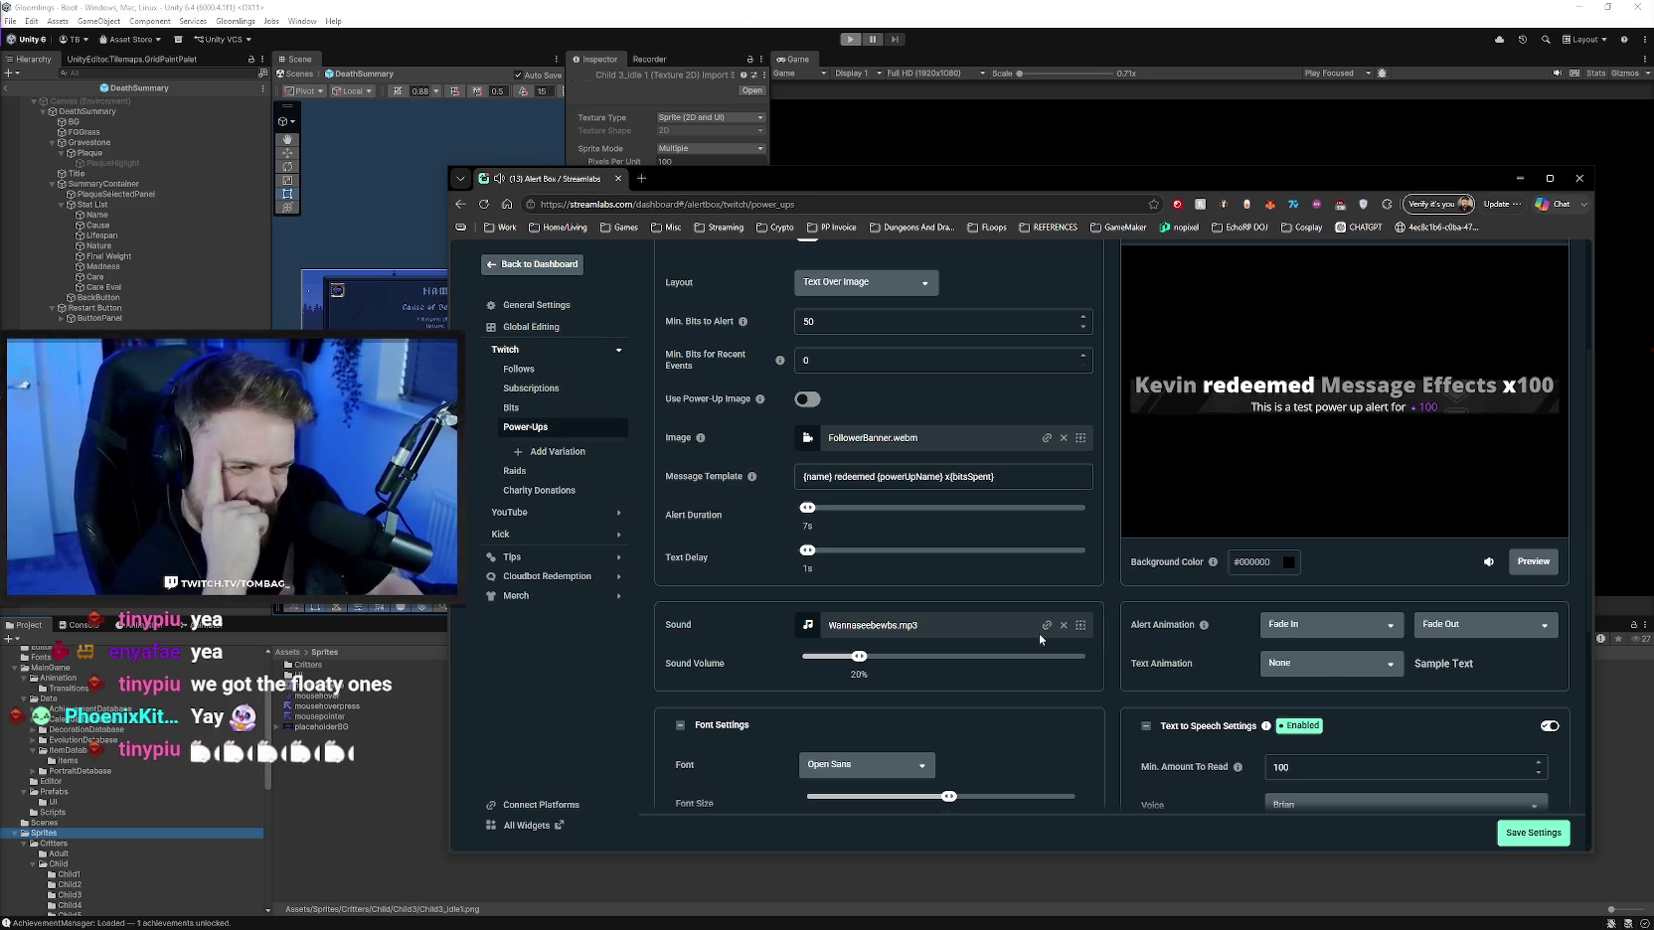
pyautogui.moveTo(858, 657); pyautogui.dragTo(938, 692)
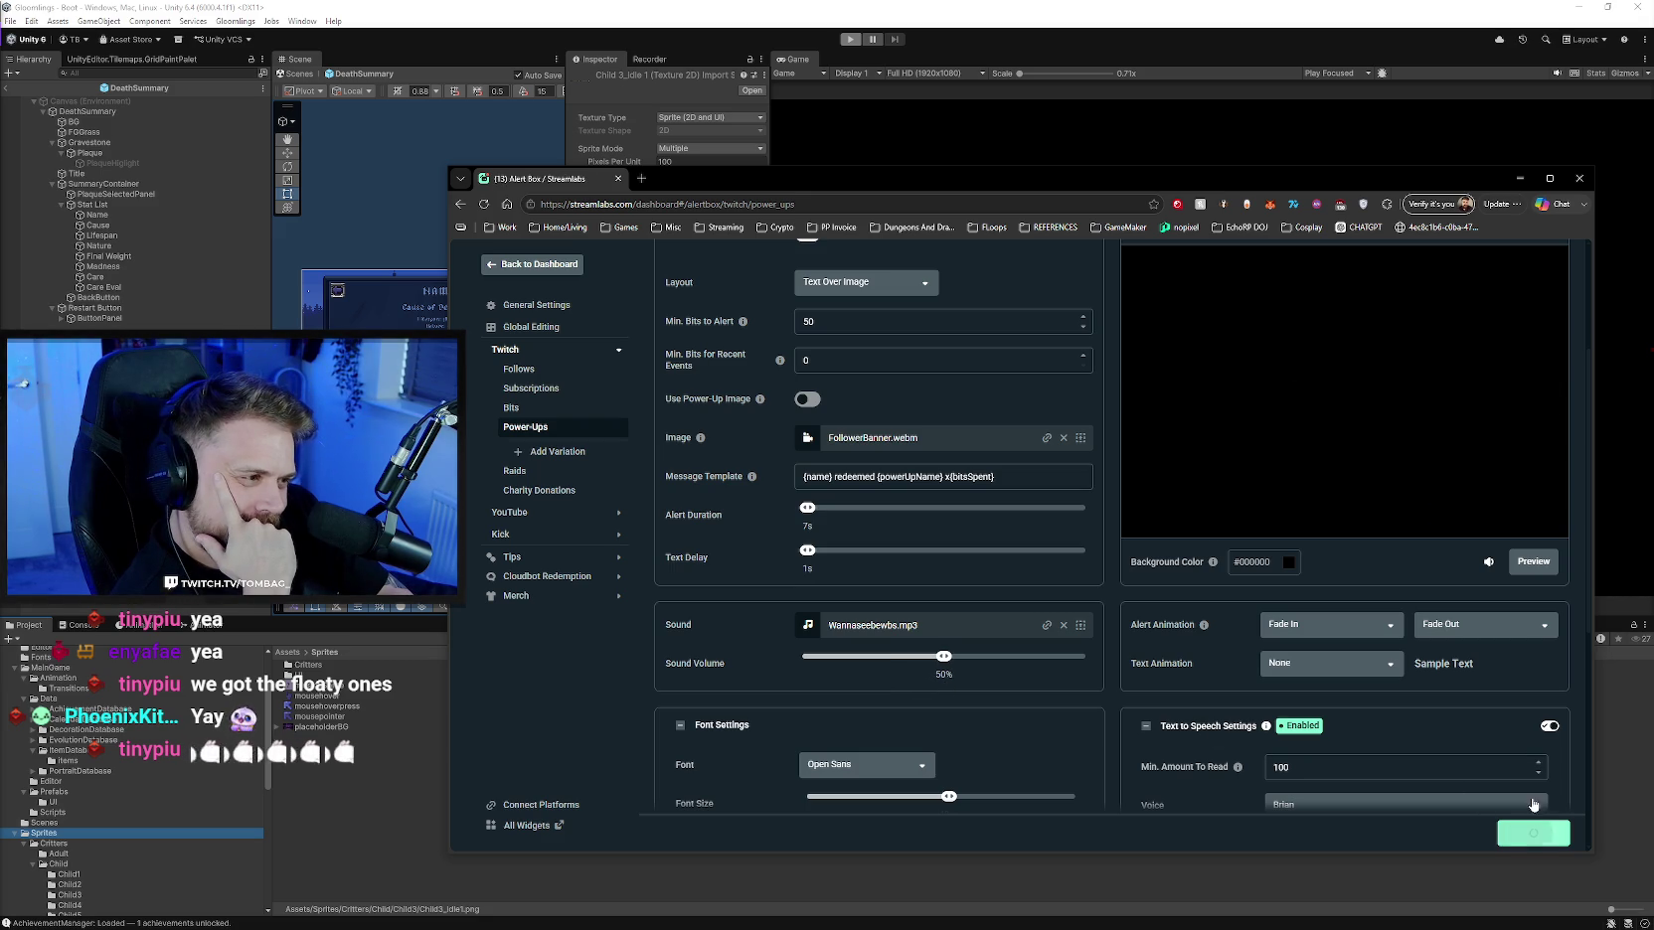
pyautogui.click(1537, 572)
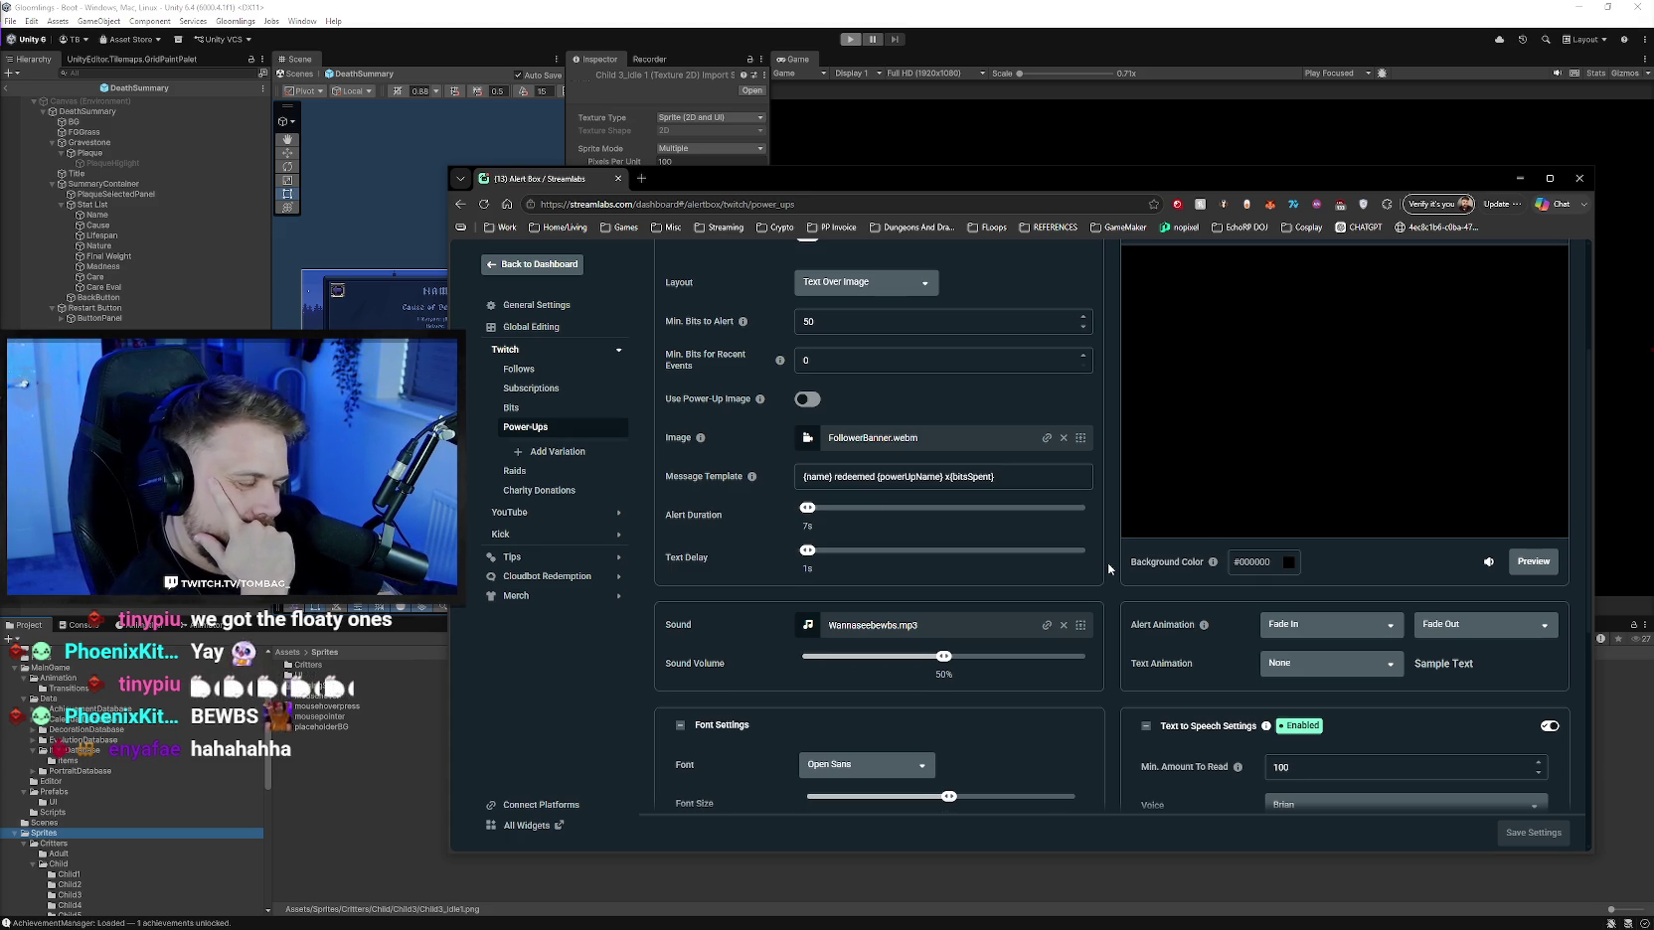
pyautogui.scroll(-1, 1108, 567)
pyautogui.scroll(-1, 1108, 568)
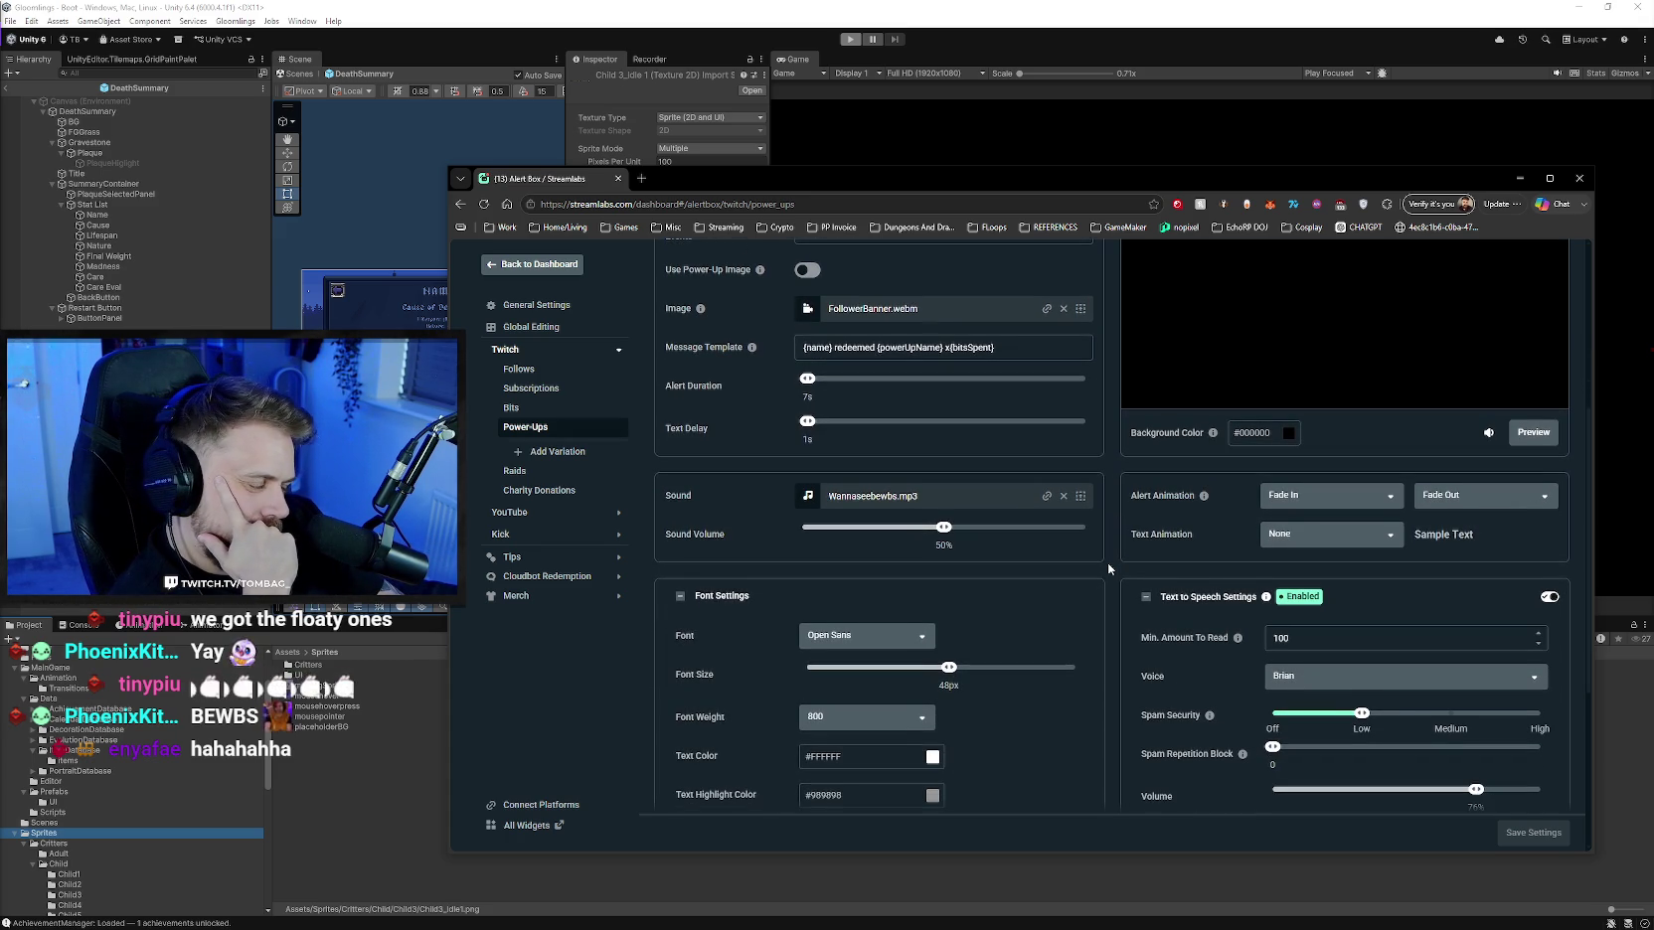
pyautogui.scroll(3, 1107, 562)
# - Check the minimum bits, sound, font and text-to-speech sections, then close the alert settings window
pyautogui.click(807, 387)
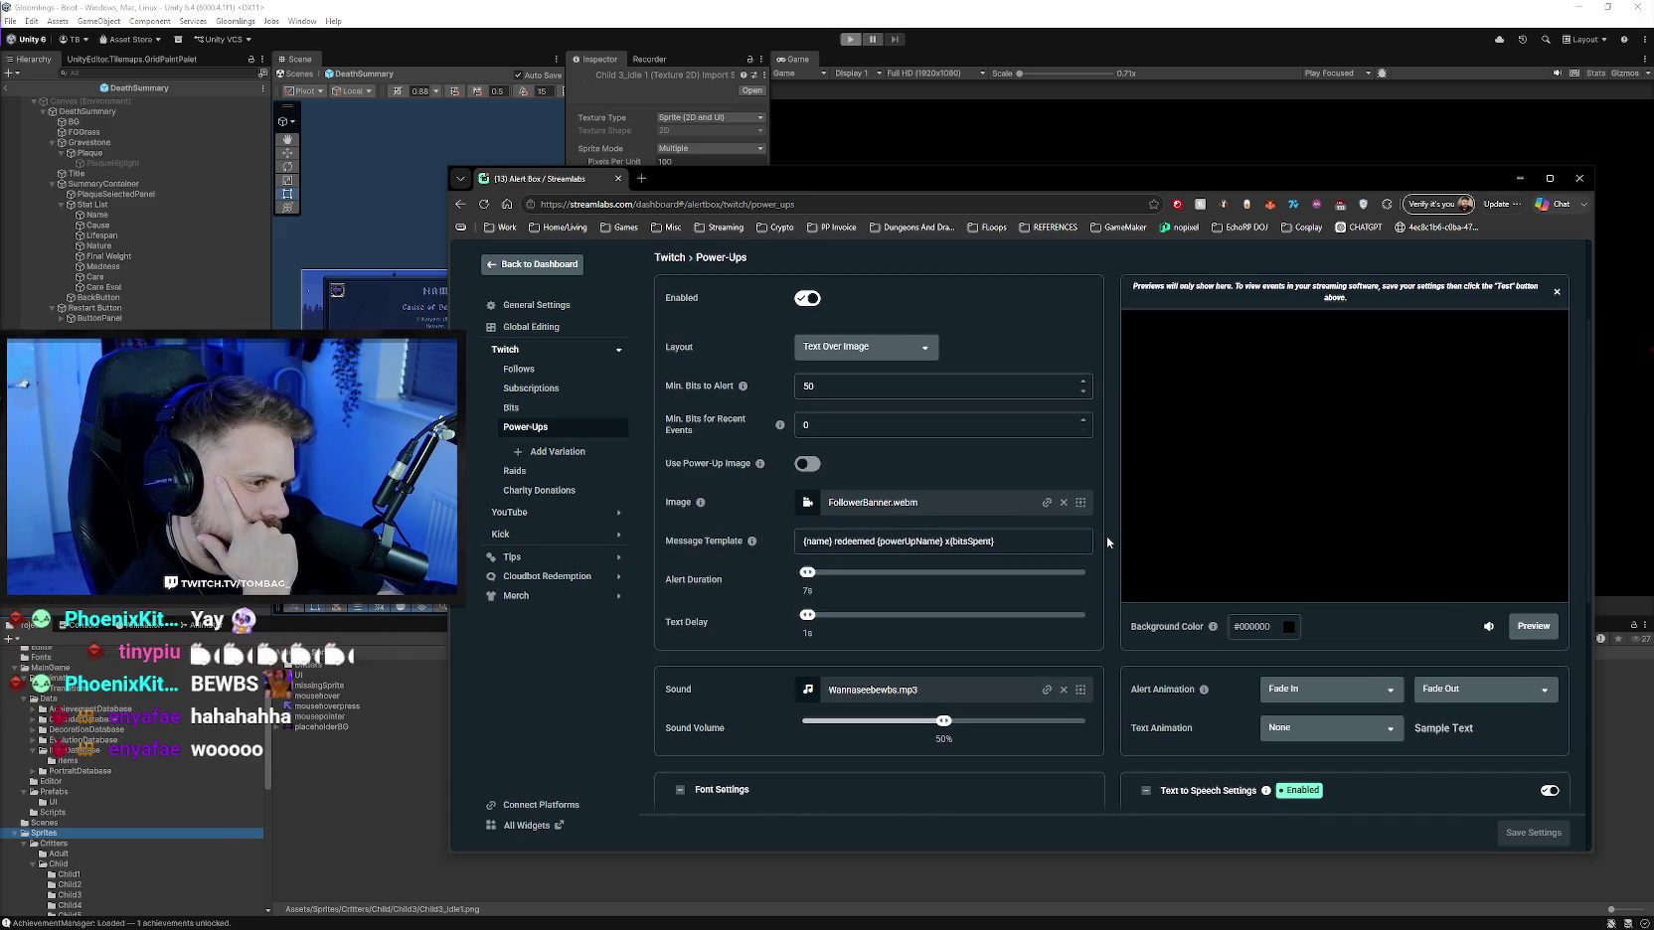
pyautogui.scroll(-3, 1107, 537)
pyautogui.scroll(-1, 1111, 546)
pyautogui.scroll(4, 1110, 545)
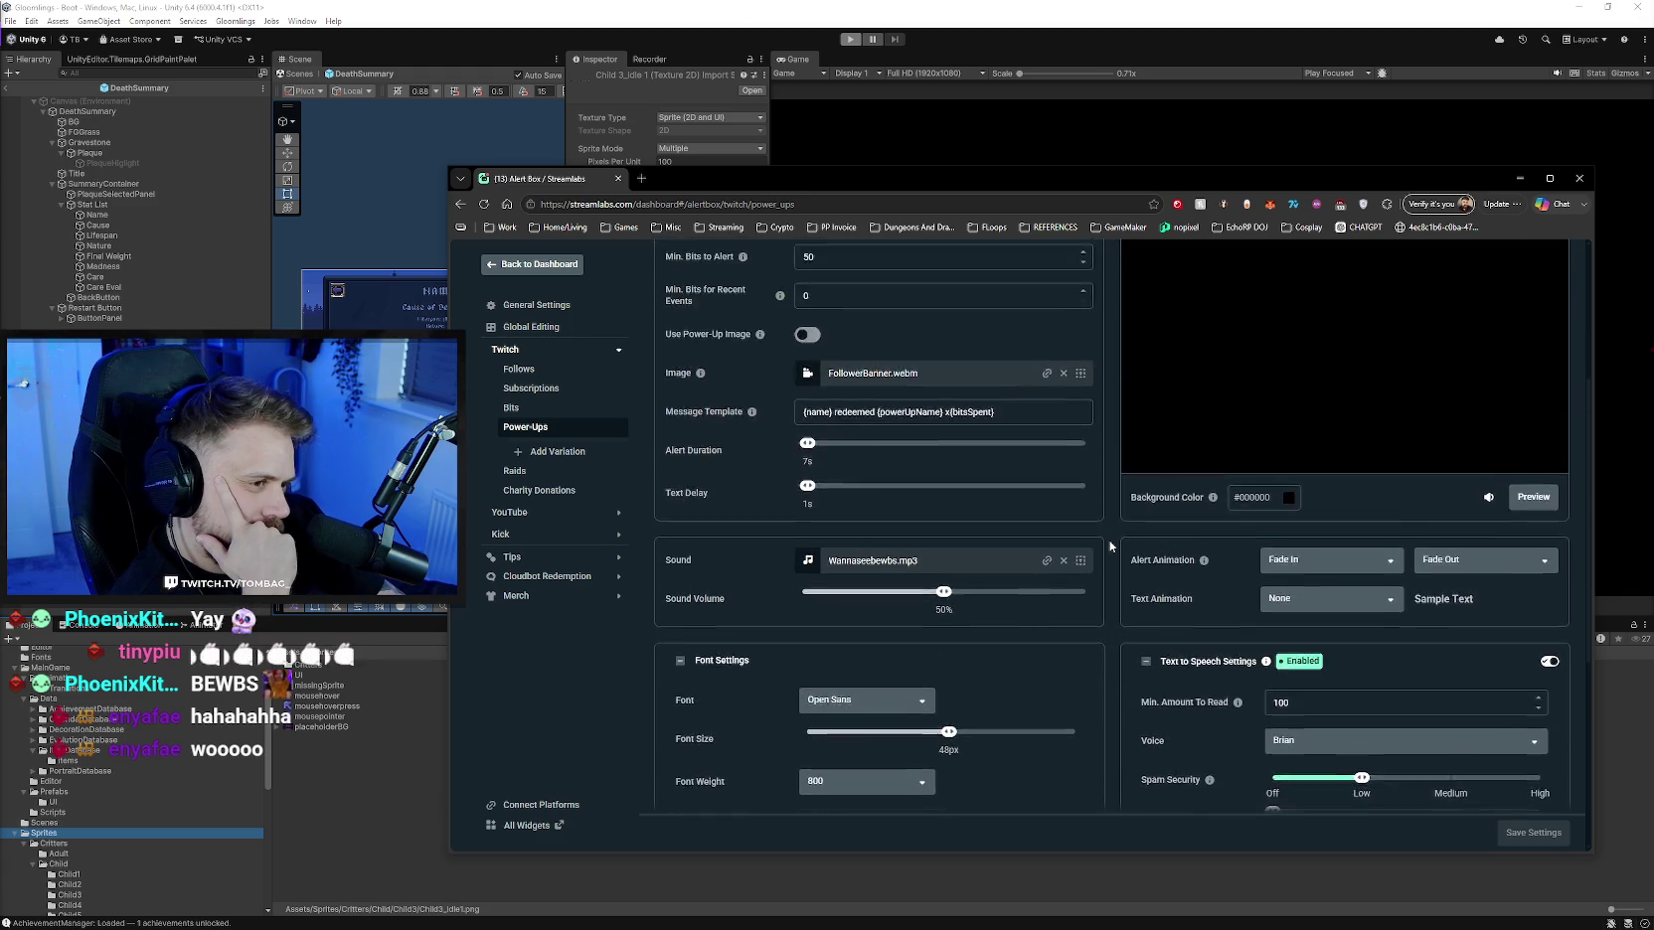
pyautogui.scroll(-4, 1112, 518)
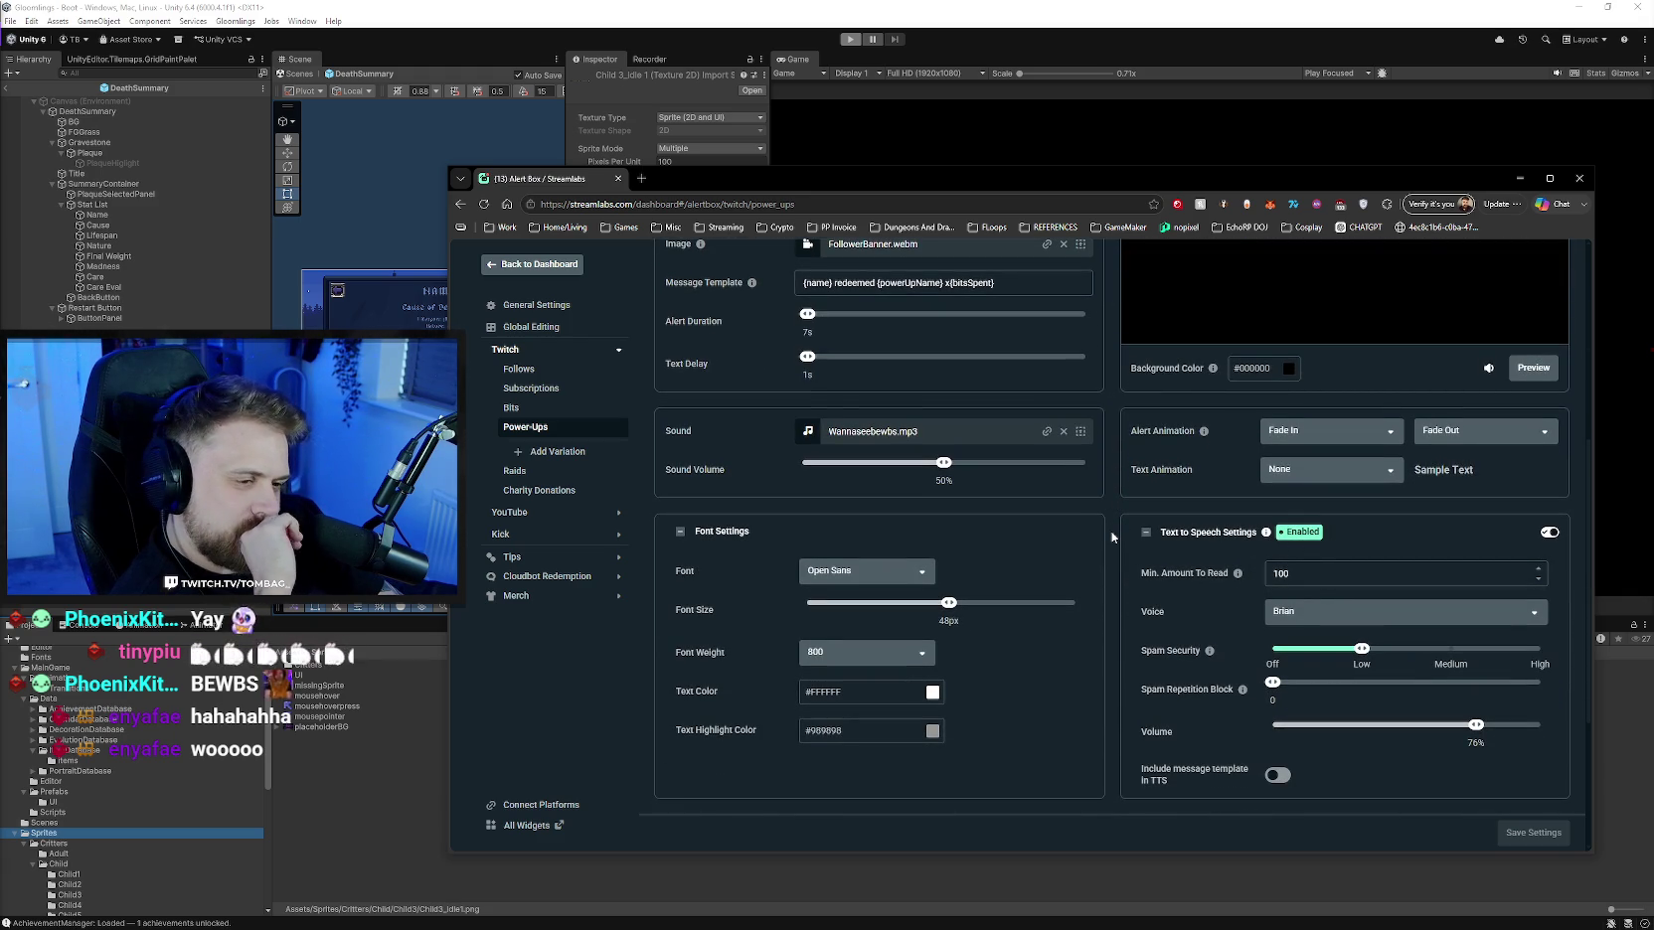
pyautogui.scroll(3, 1110, 540)
pyautogui.scroll(2, 1110, 539)
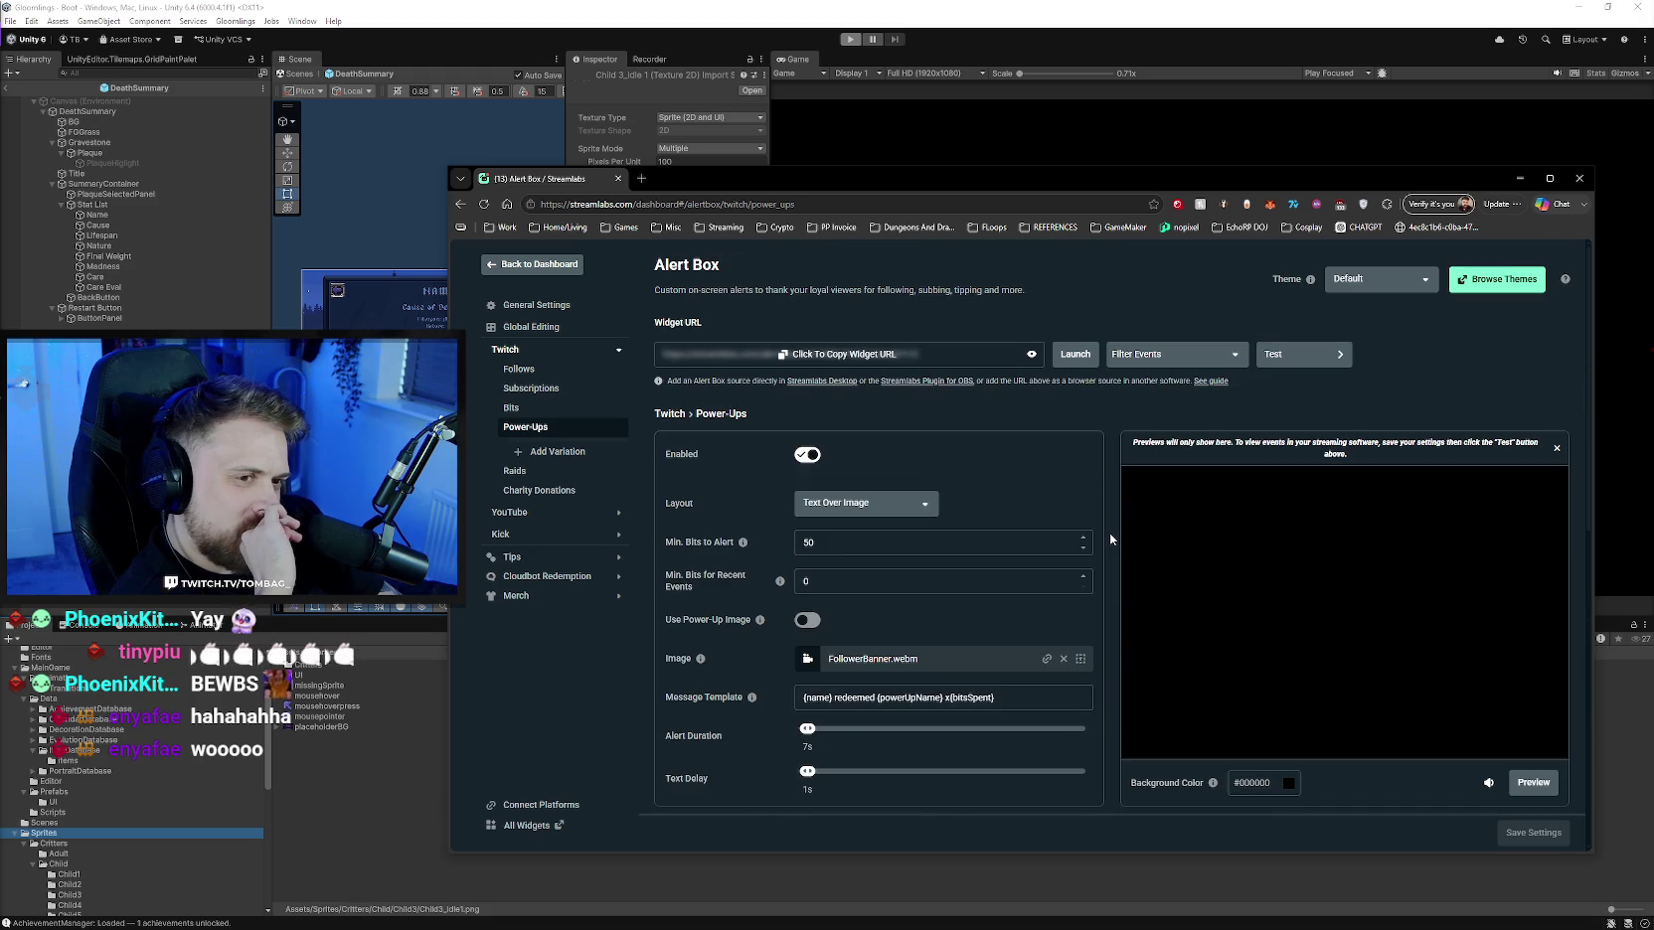
pyautogui.scroll(-3, 1111, 540)
pyautogui.scroll(-2, 1110, 540)
pyautogui.scroll(4, 1110, 539)
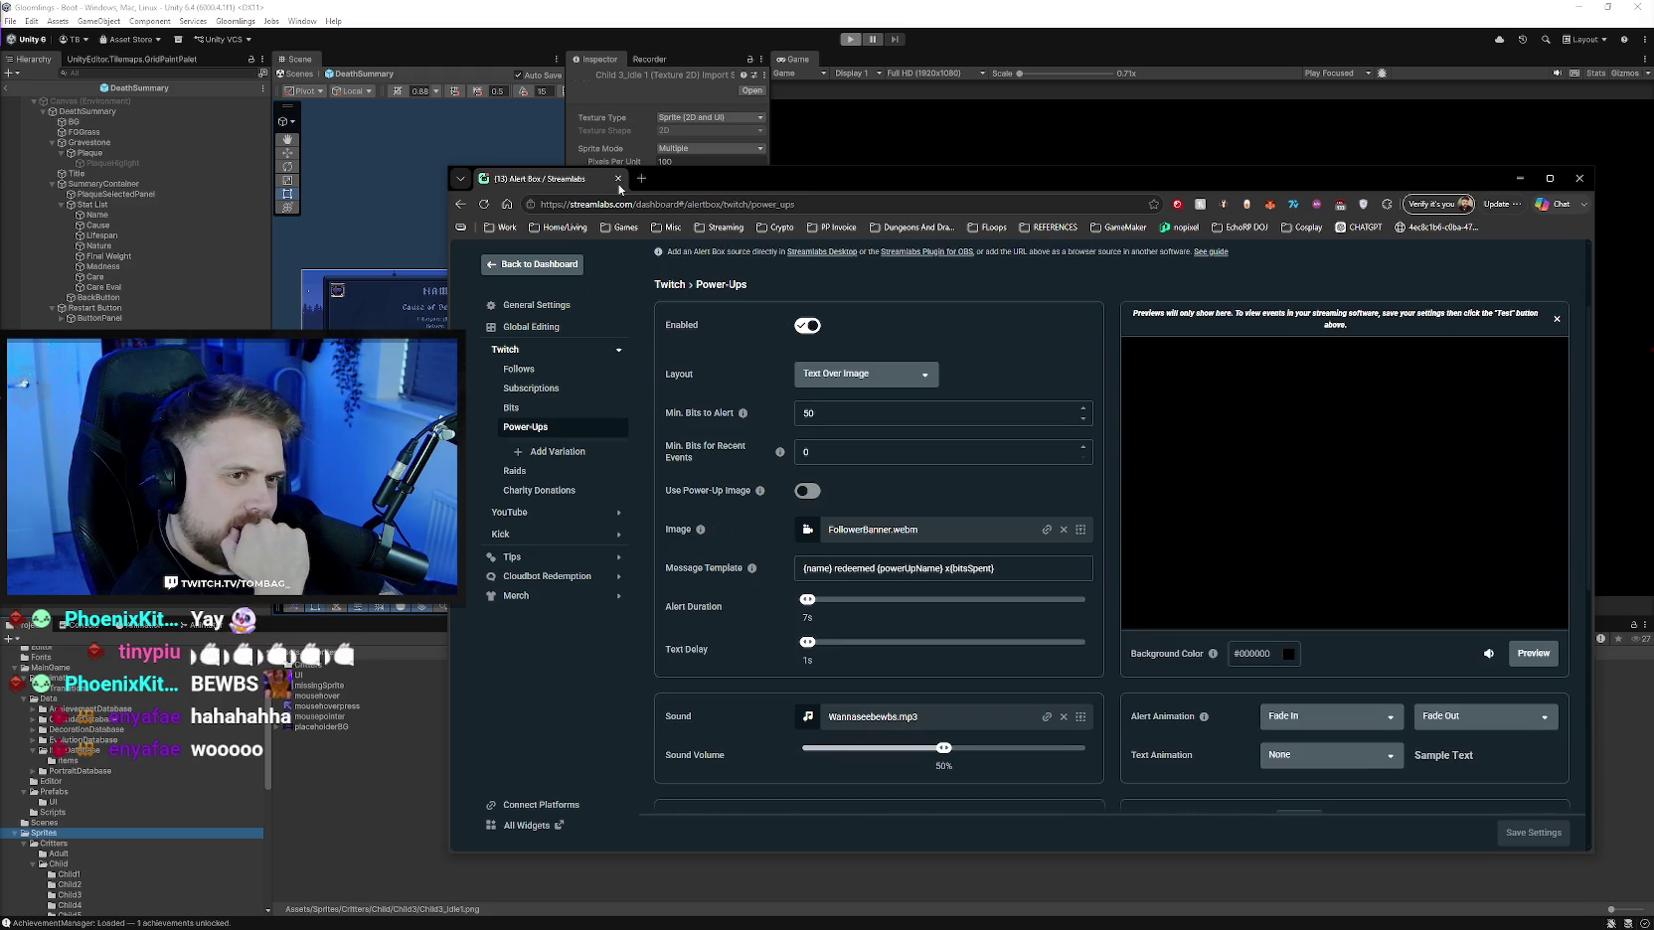
pyautogui.click(617, 179)
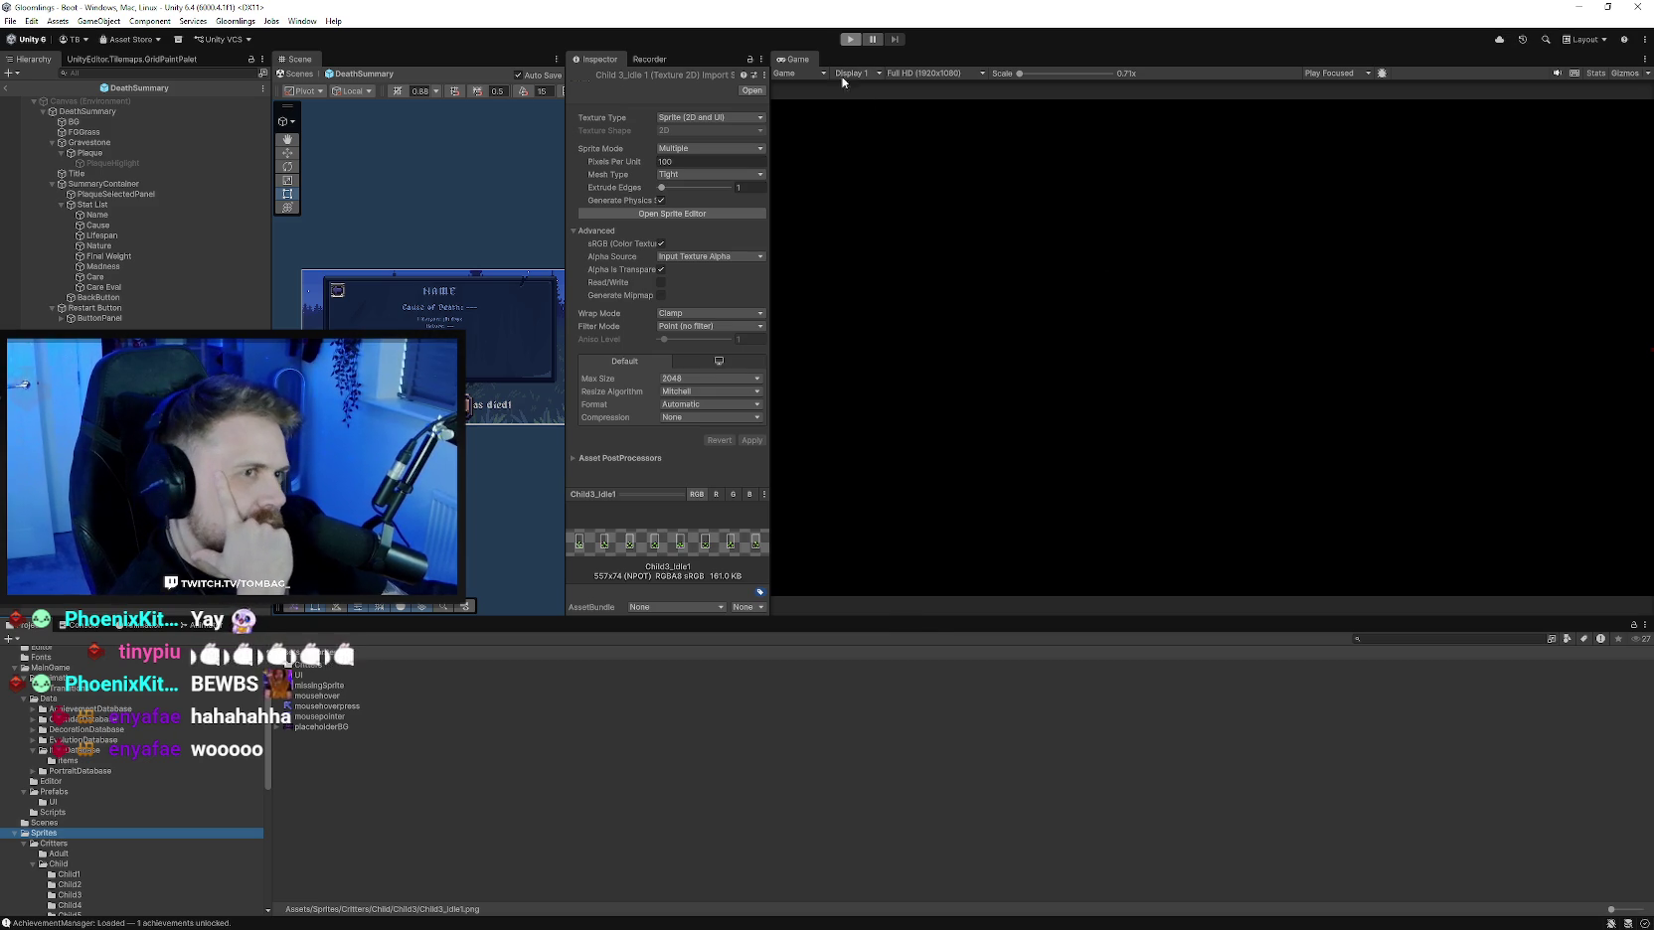
# - Run the game in Play mode, glance at the Gloomlings debug menu, and restart into the home room
pyautogui.hotkey('ctrl', 'p')
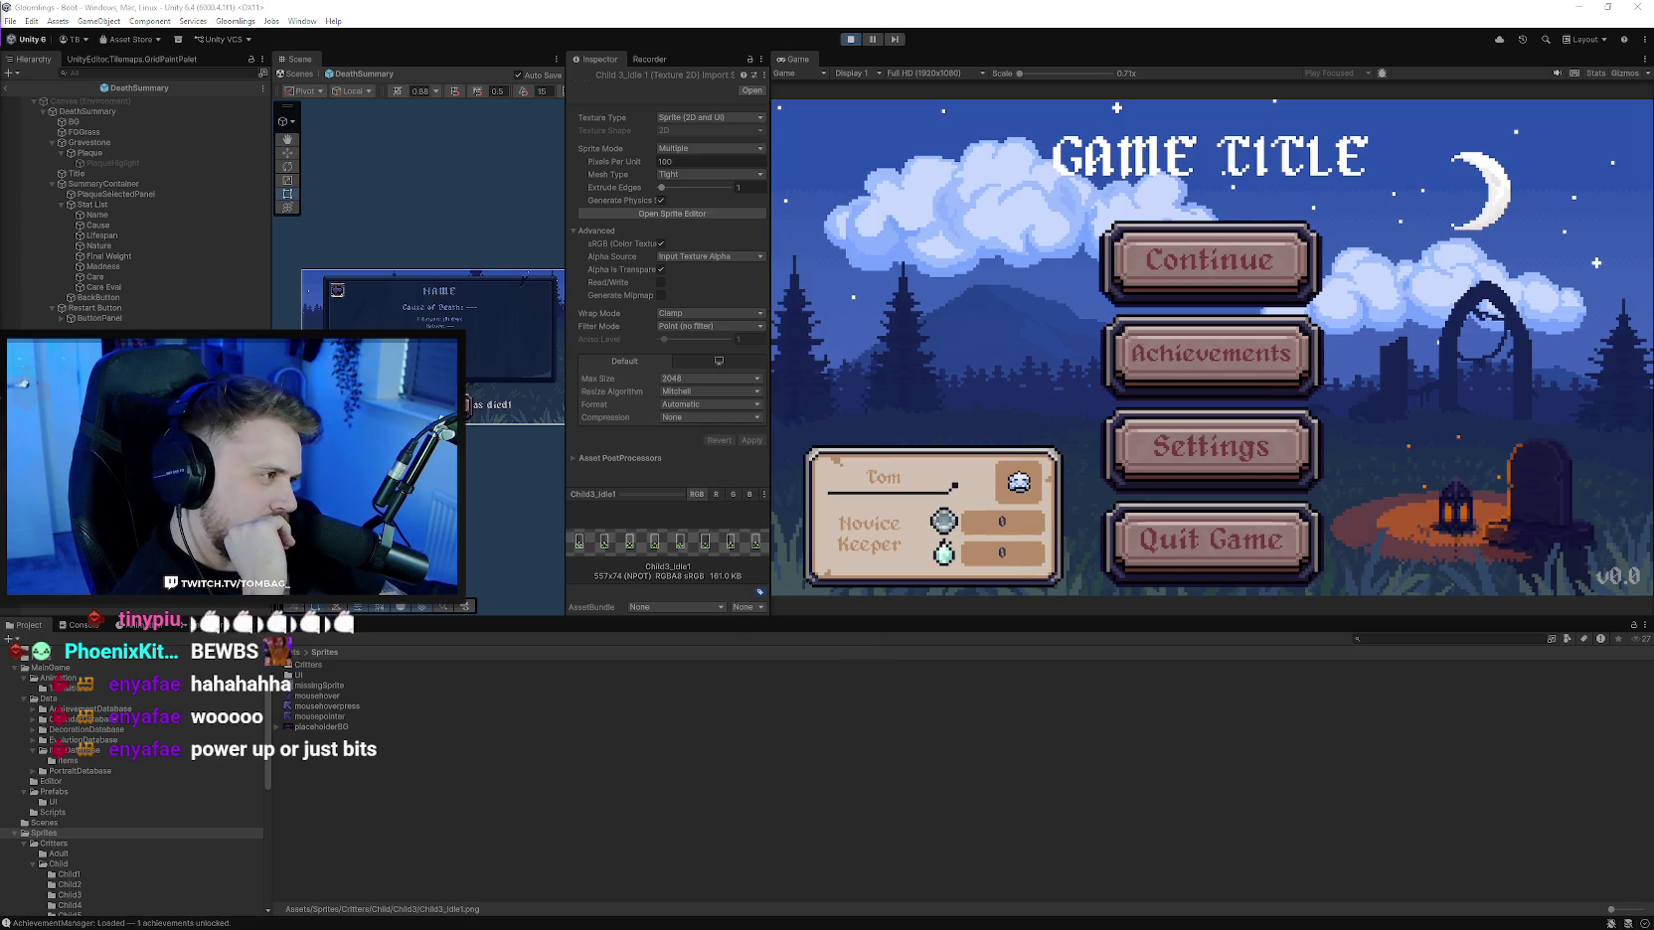
pyautogui.click(850, 39)
pyautogui.click(236, 21)
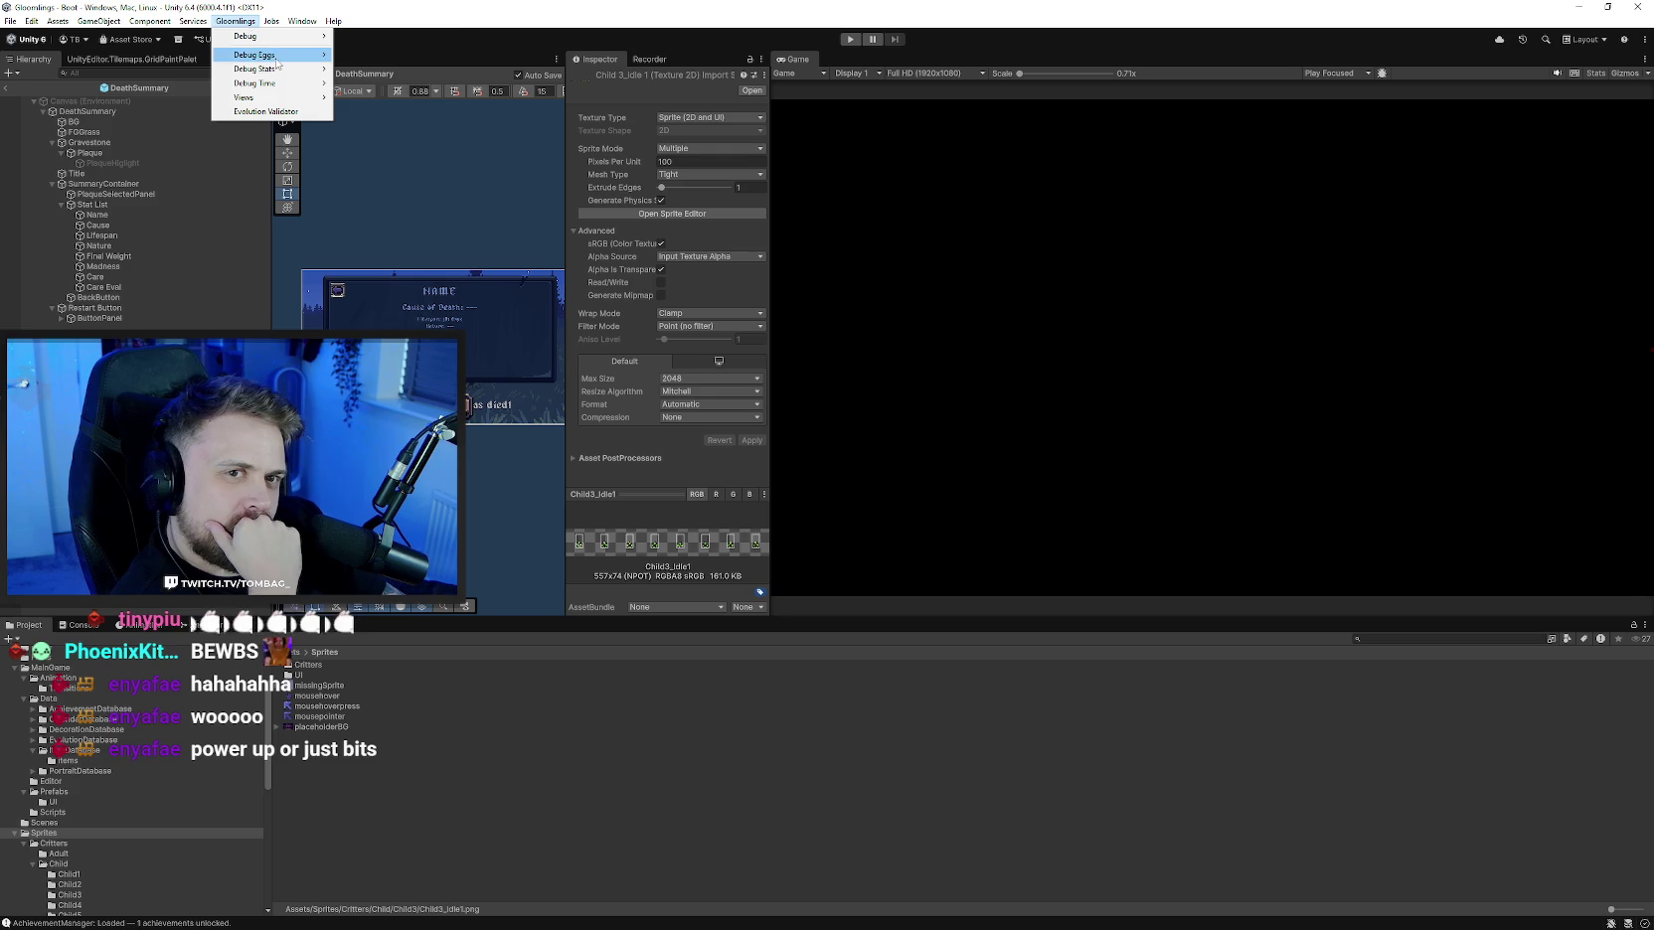
pyautogui.click(231, 21)
pyautogui.click(850, 40)
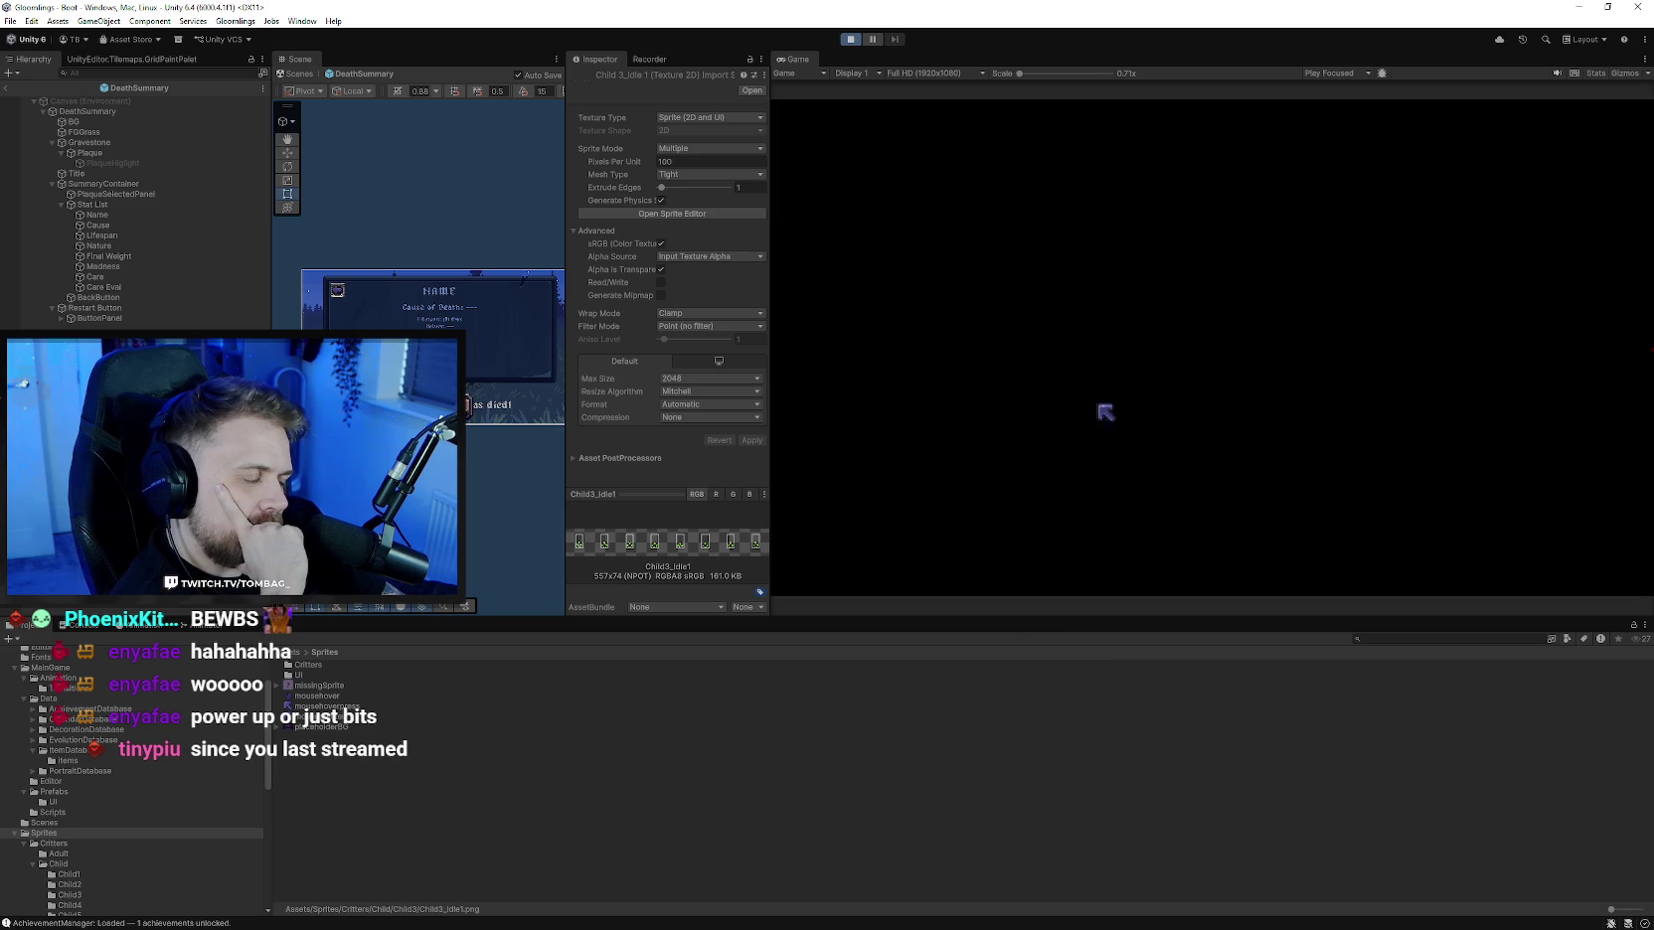
pyautogui.click(1160, 278)
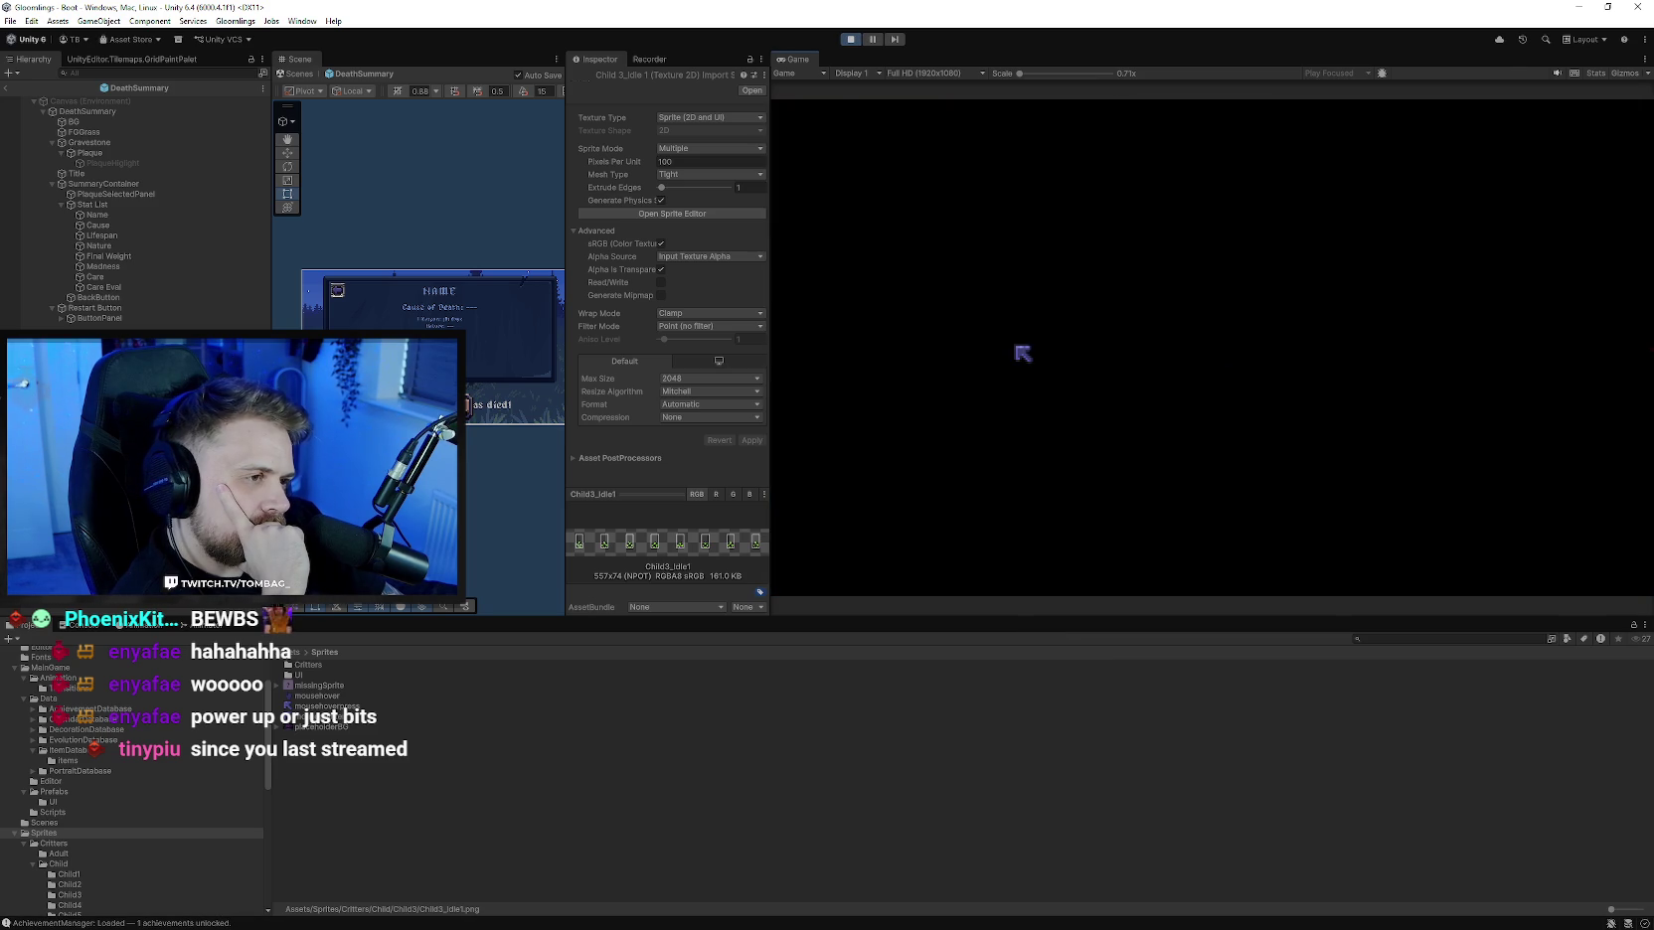
pyautogui.click(902, 220)
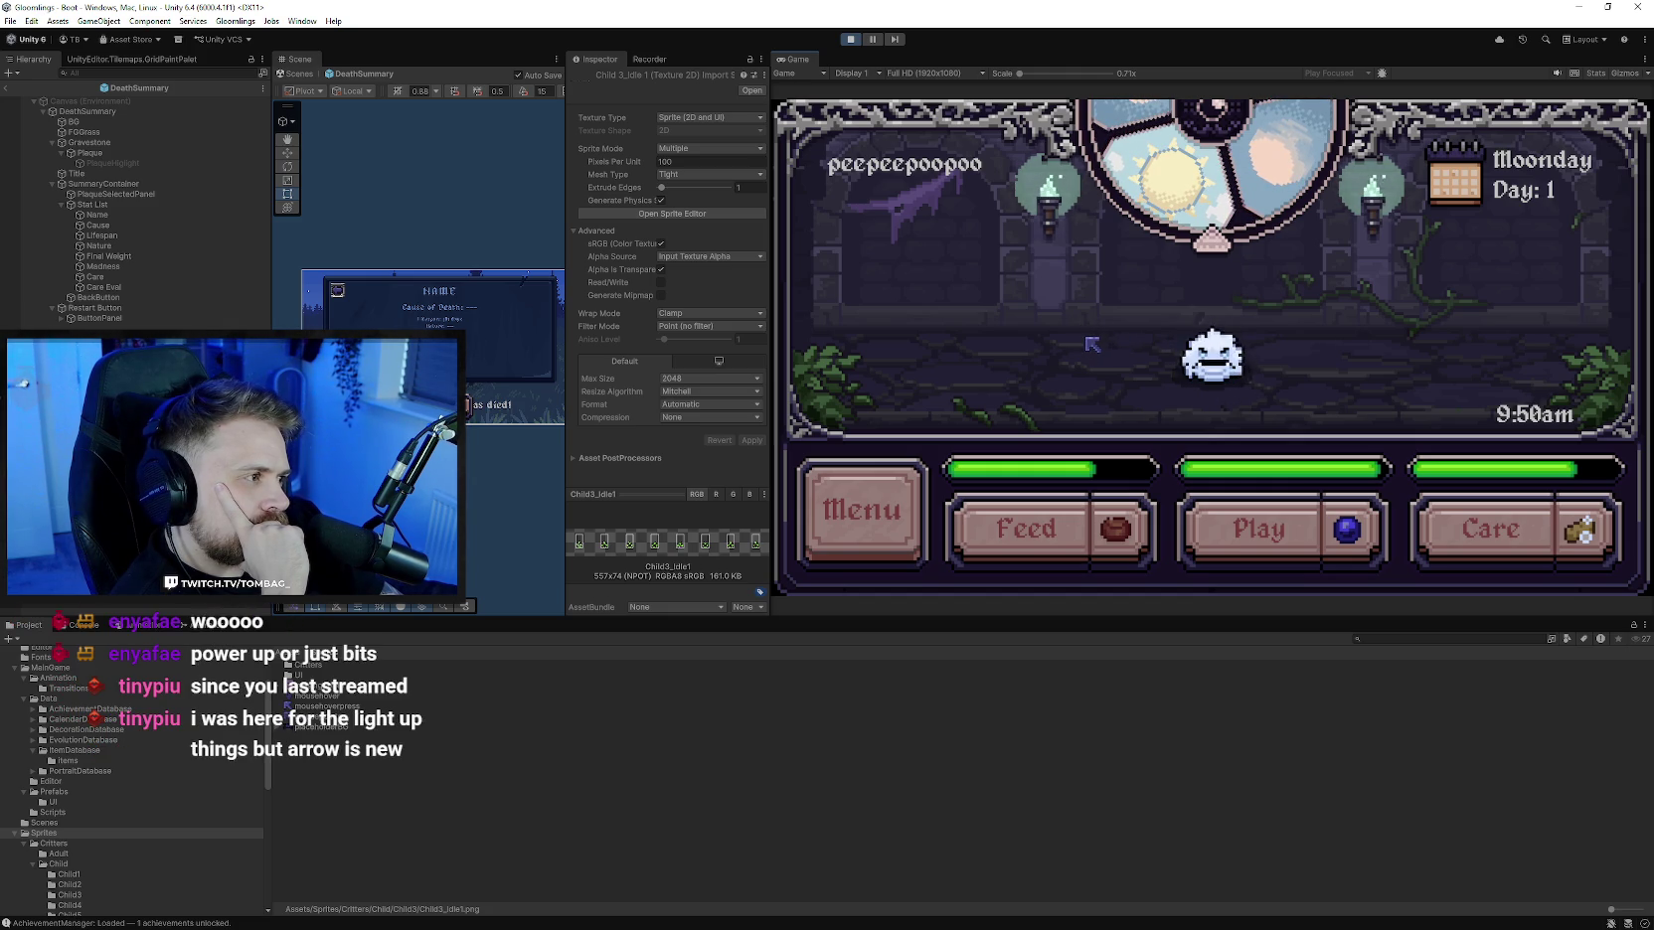
# - Browse the world map from the General Store to Bonzo's Travelling Balloon
pyautogui.click(862, 510)
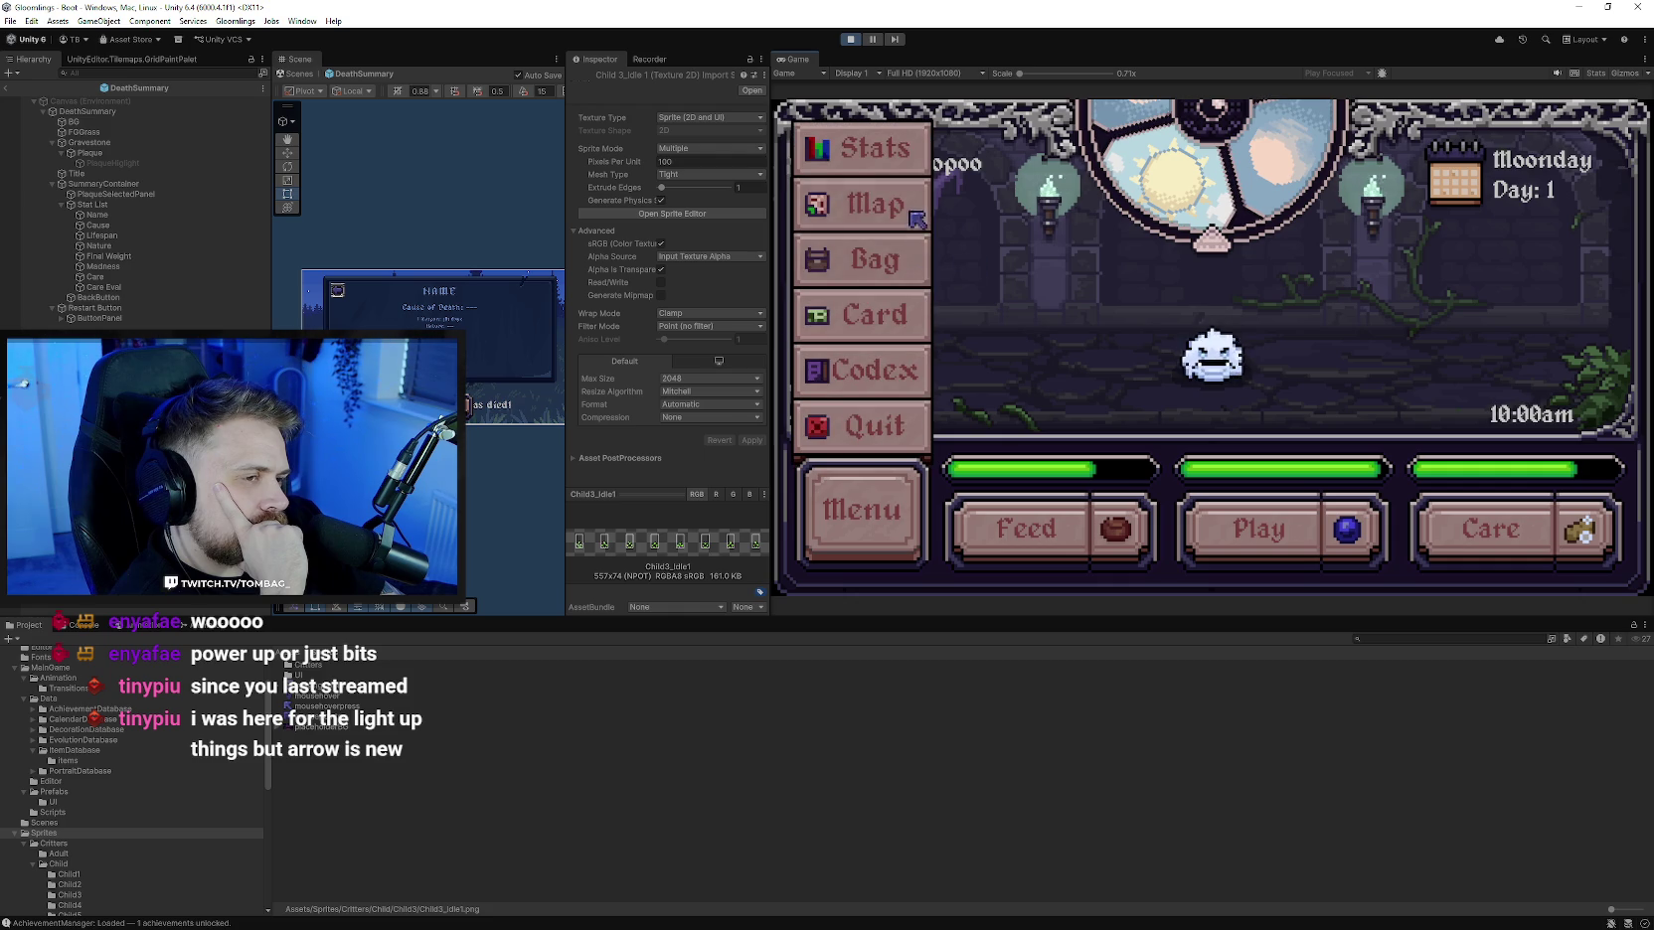
pyautogui.click(913, 231)
pyautogui.click(1287, 416)
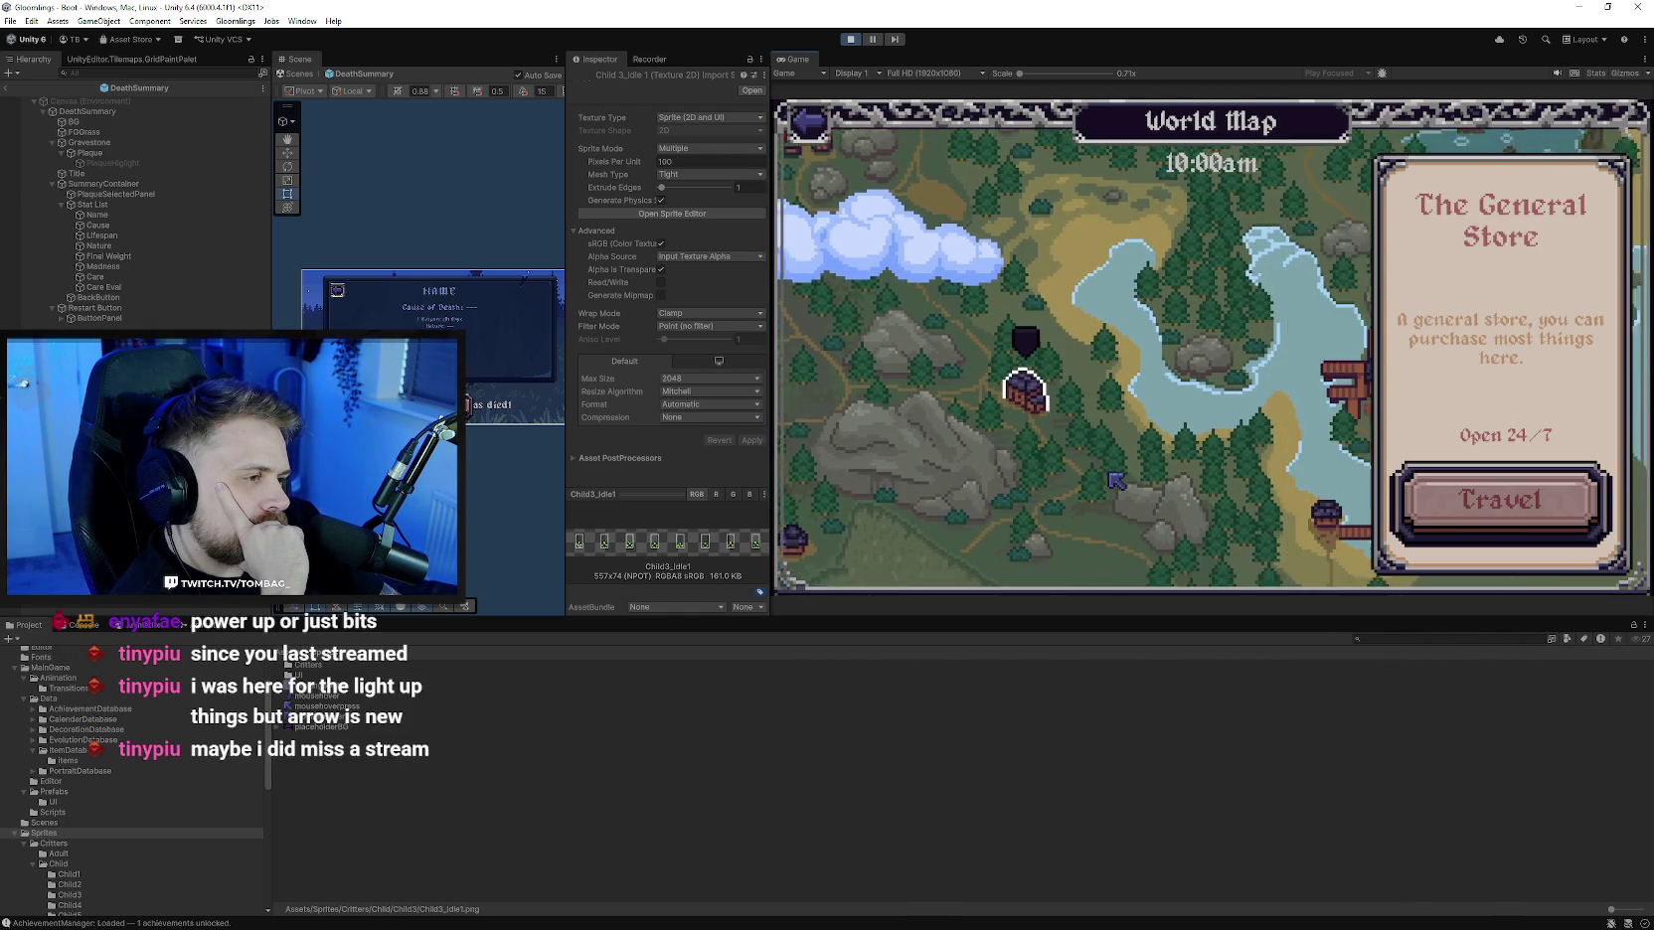
pyautogui.press('Left')
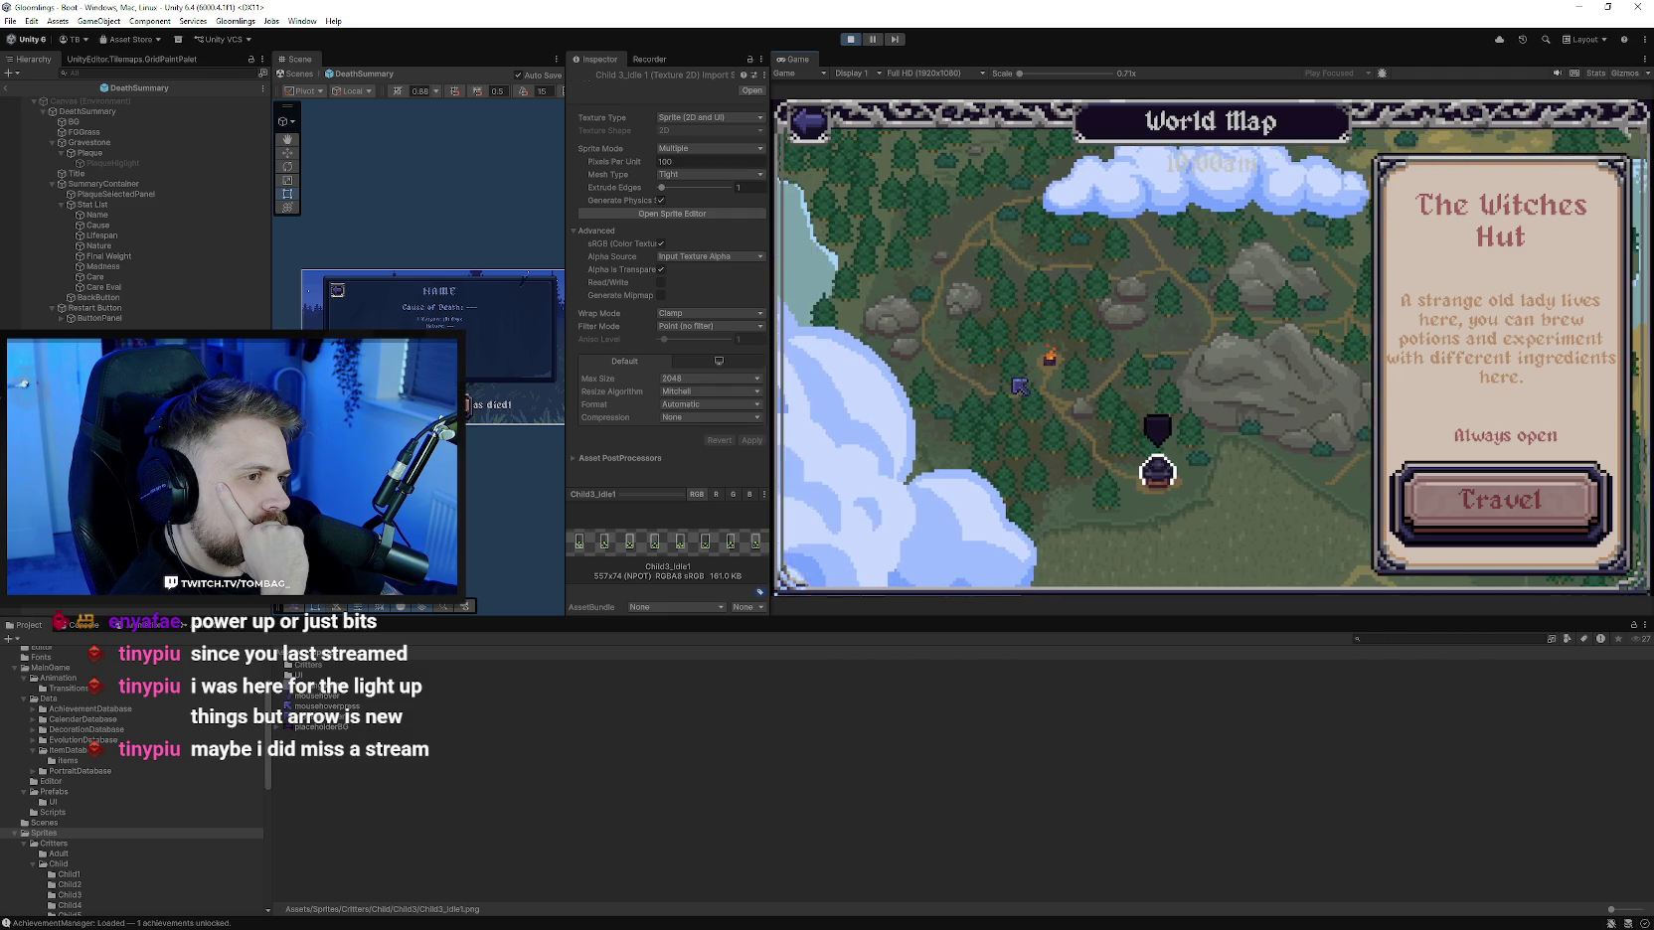
pyautogui.press('Left')
pyautogui.press('Left')
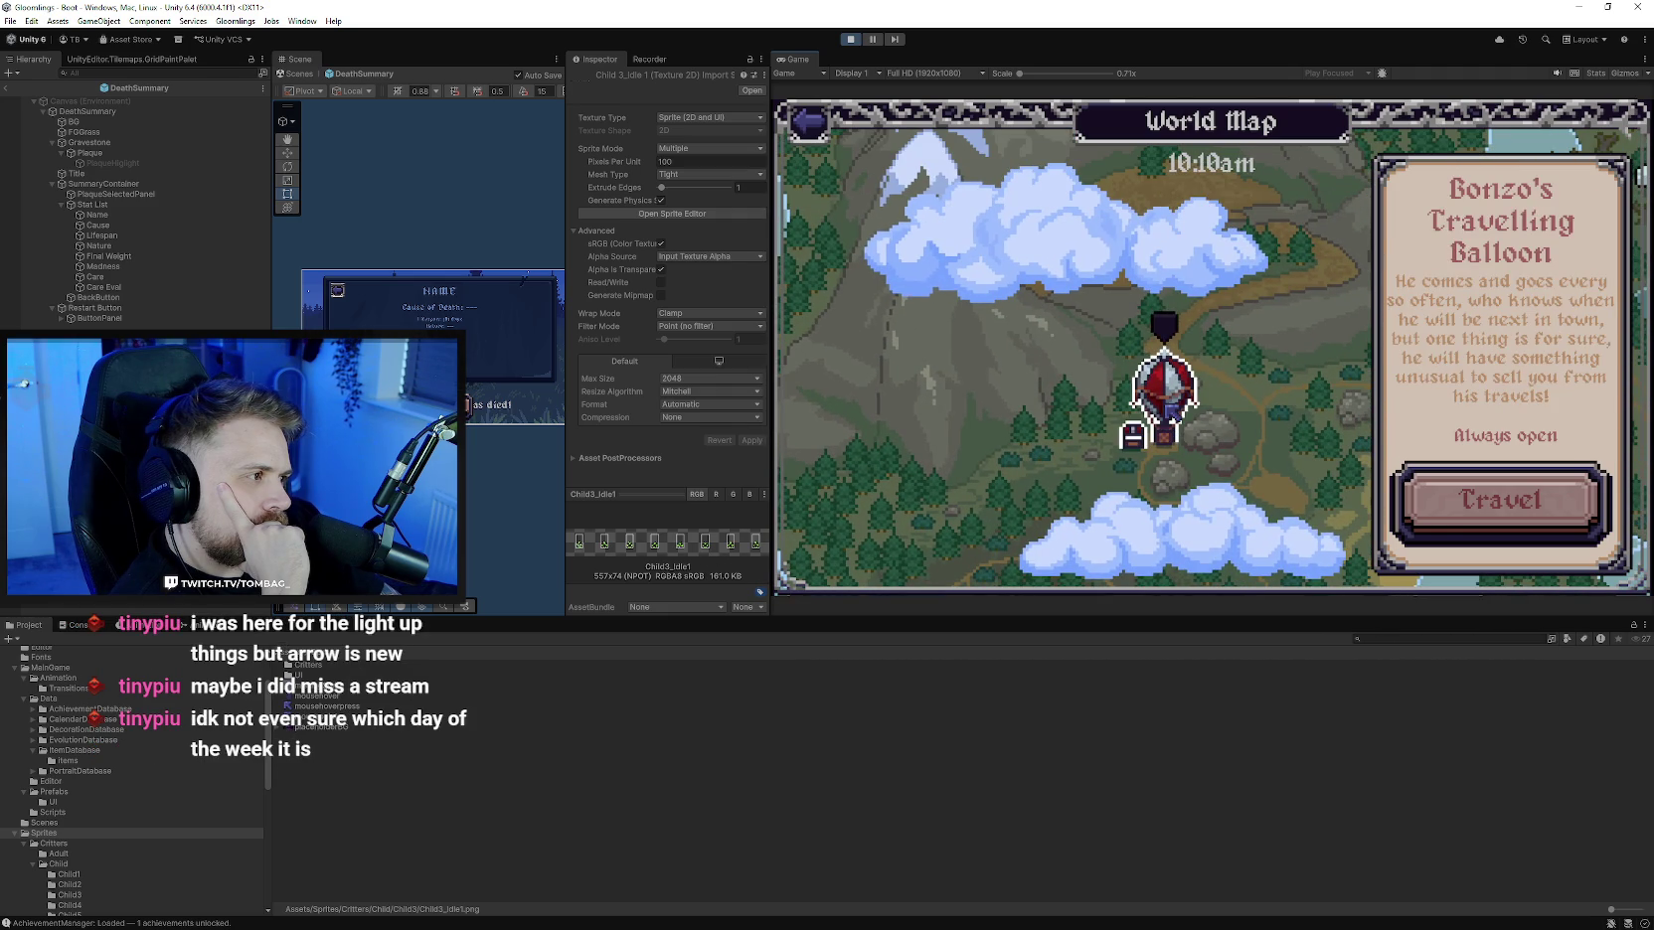
pyautogui.press('Escape')
pyautogui.press('Escape')
# - Check the Spring calendar, then care for the critter to refill its Care bar
pyautogui.press('c')
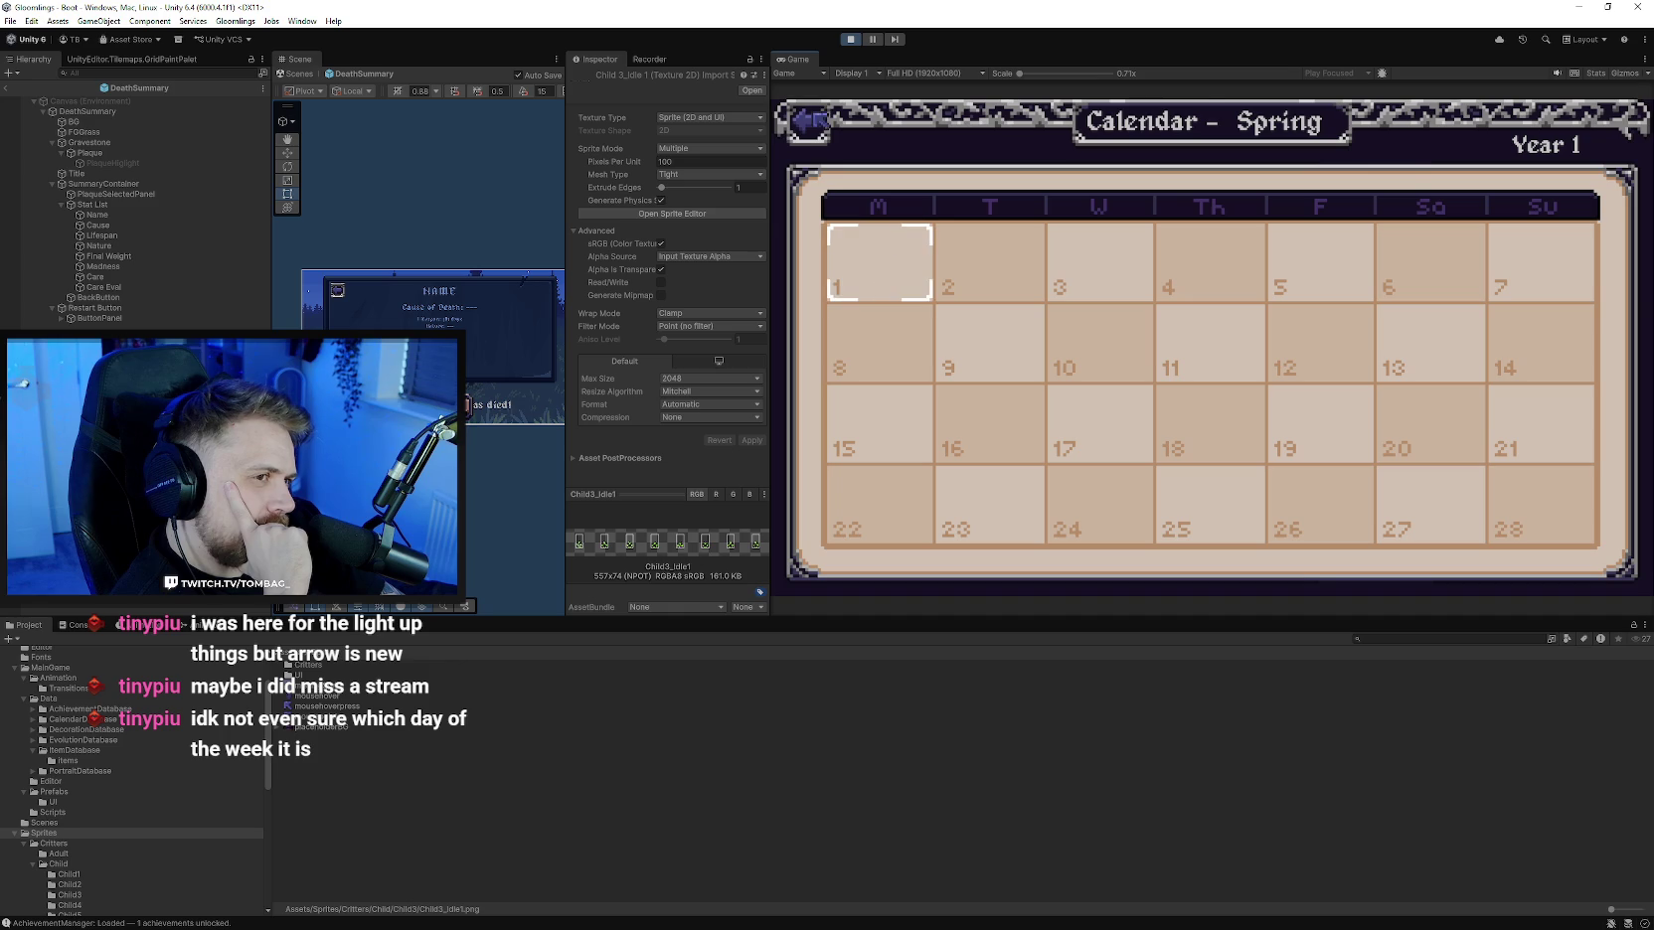
pyautogui.click(810, 121)
pyautogui.click(1454, 174)
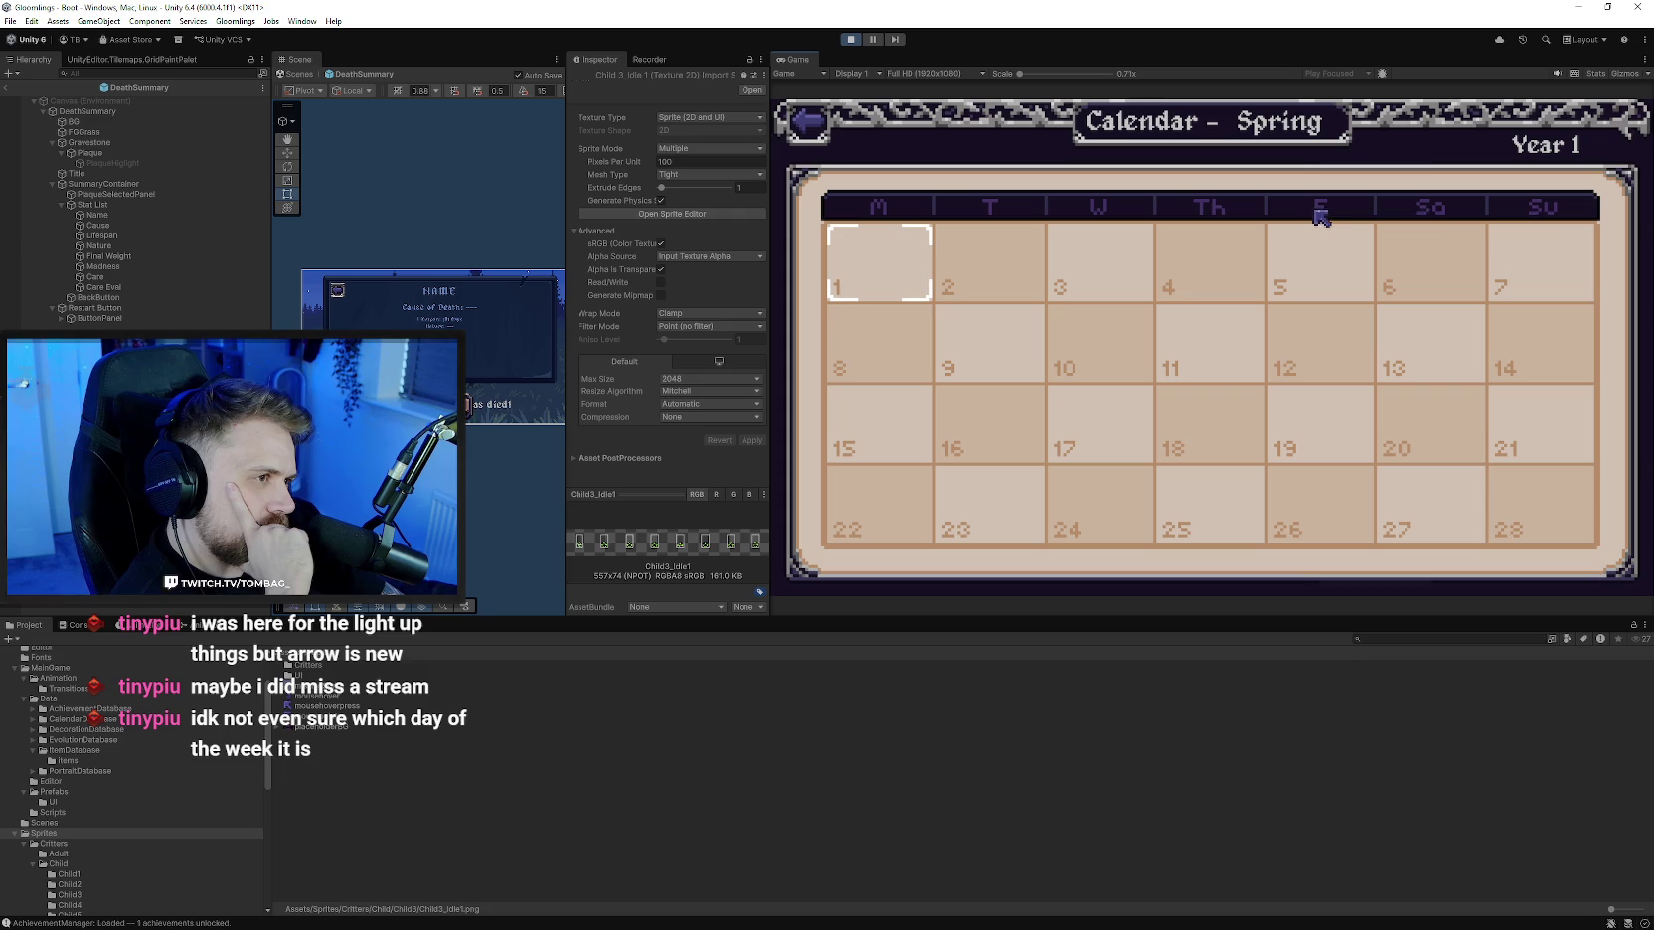
pyautogui.click(805, 126)
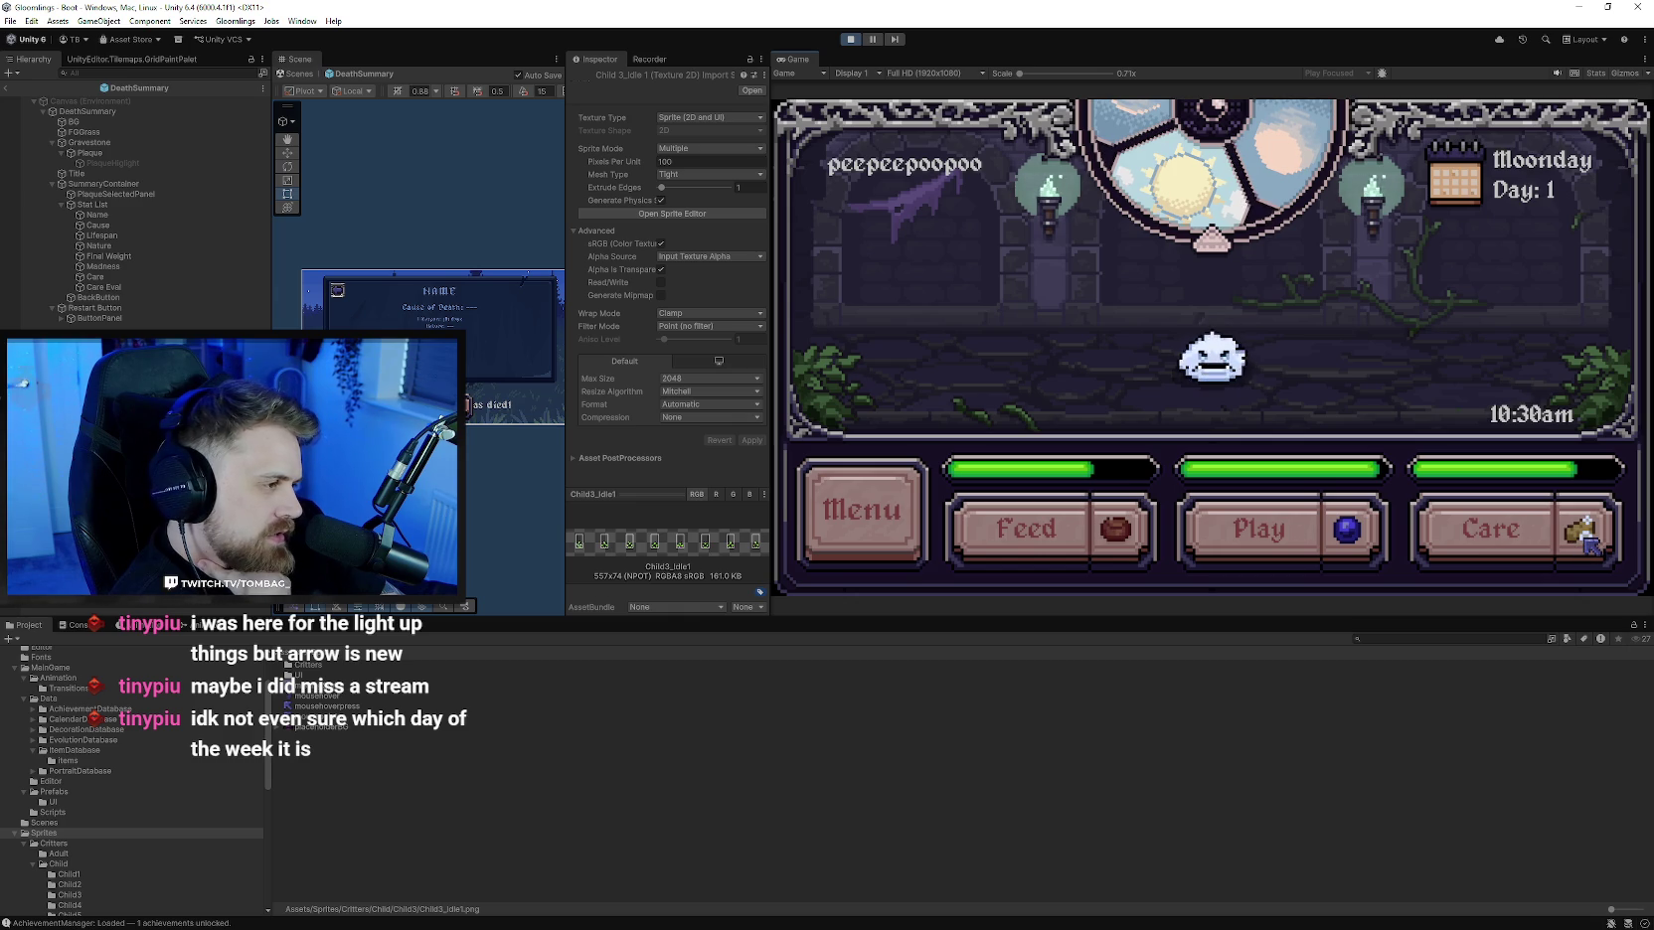
pyautogui.click(1507, 532)
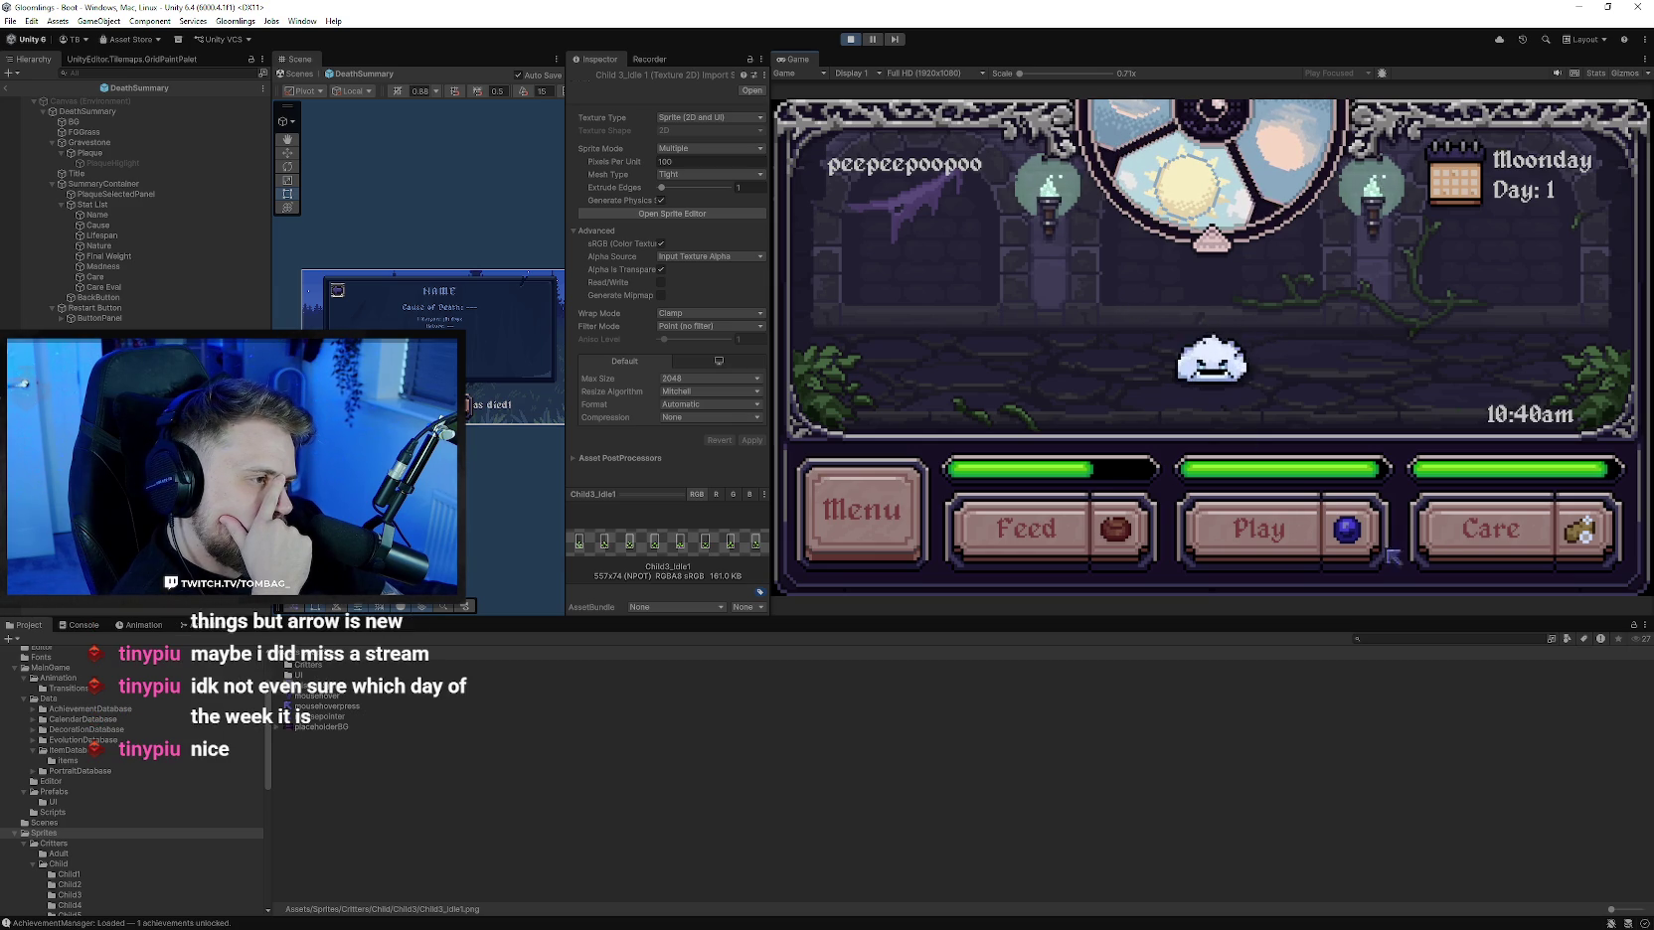
# - Browse the inventory bag items from Basic Toy to Basic Cleaner
pyautogui.click(865, 509)
pyautogui.click(895, 277)
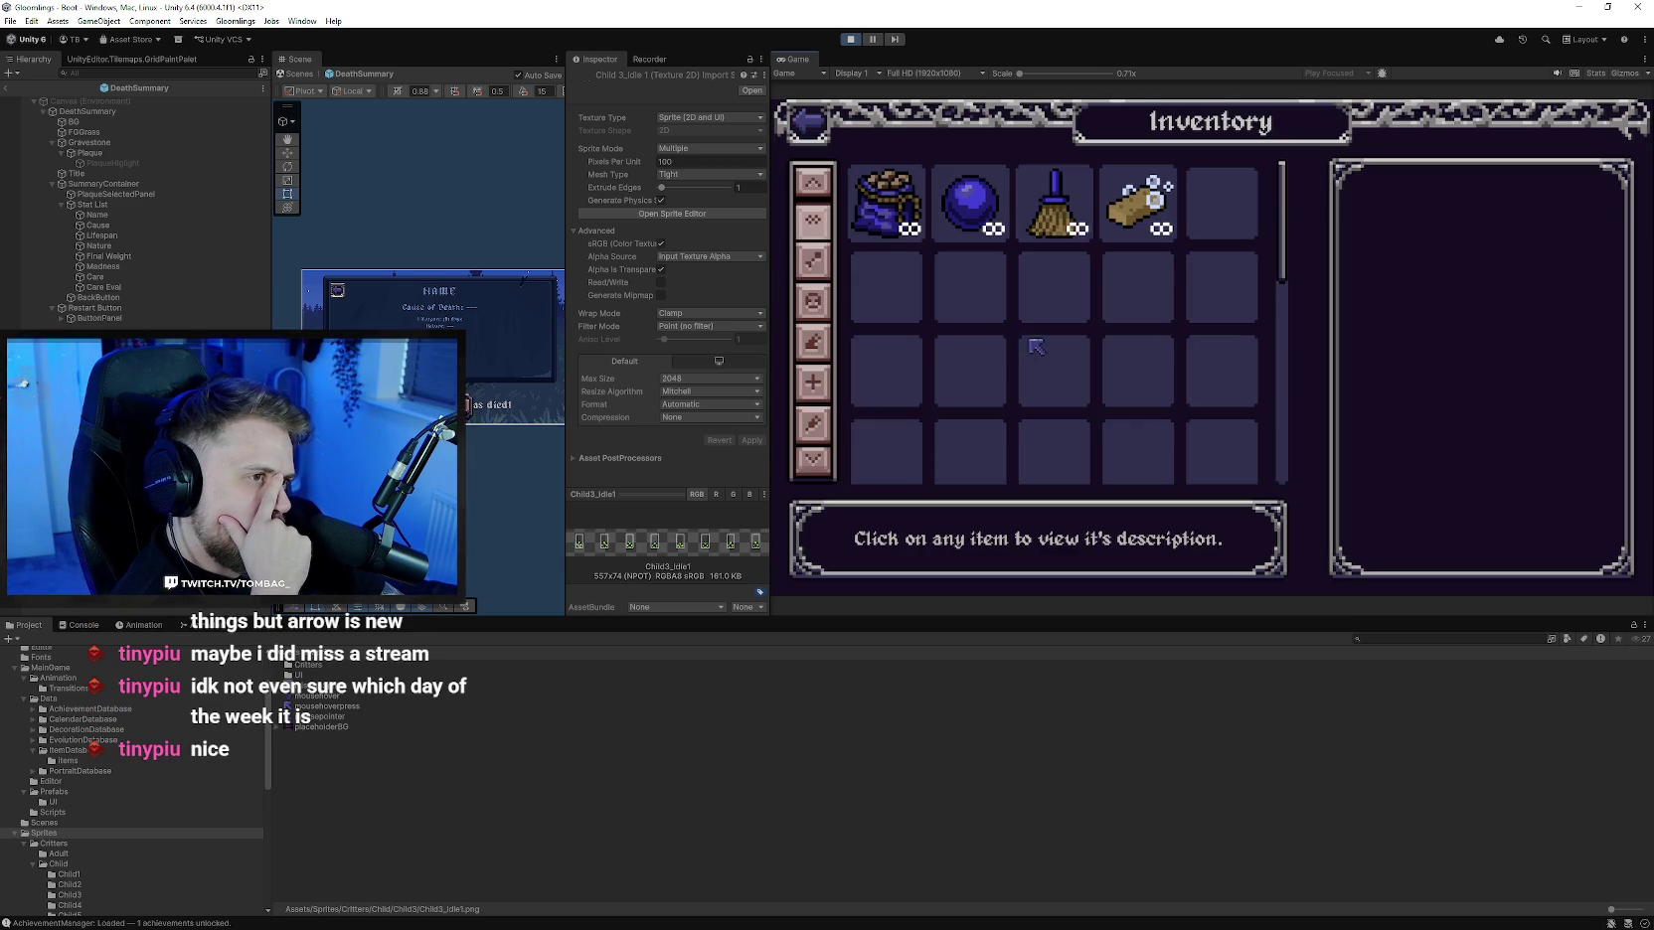
pyautogui.click(969, 209)
pyautogui.press('Right')
pyautogui.press('Right')
pyautogui.press('Left')
pyautogui.press('Left')
pyautogui.press('Left')
pyautogui.press('Escape')
pyautogui.press('Escape')
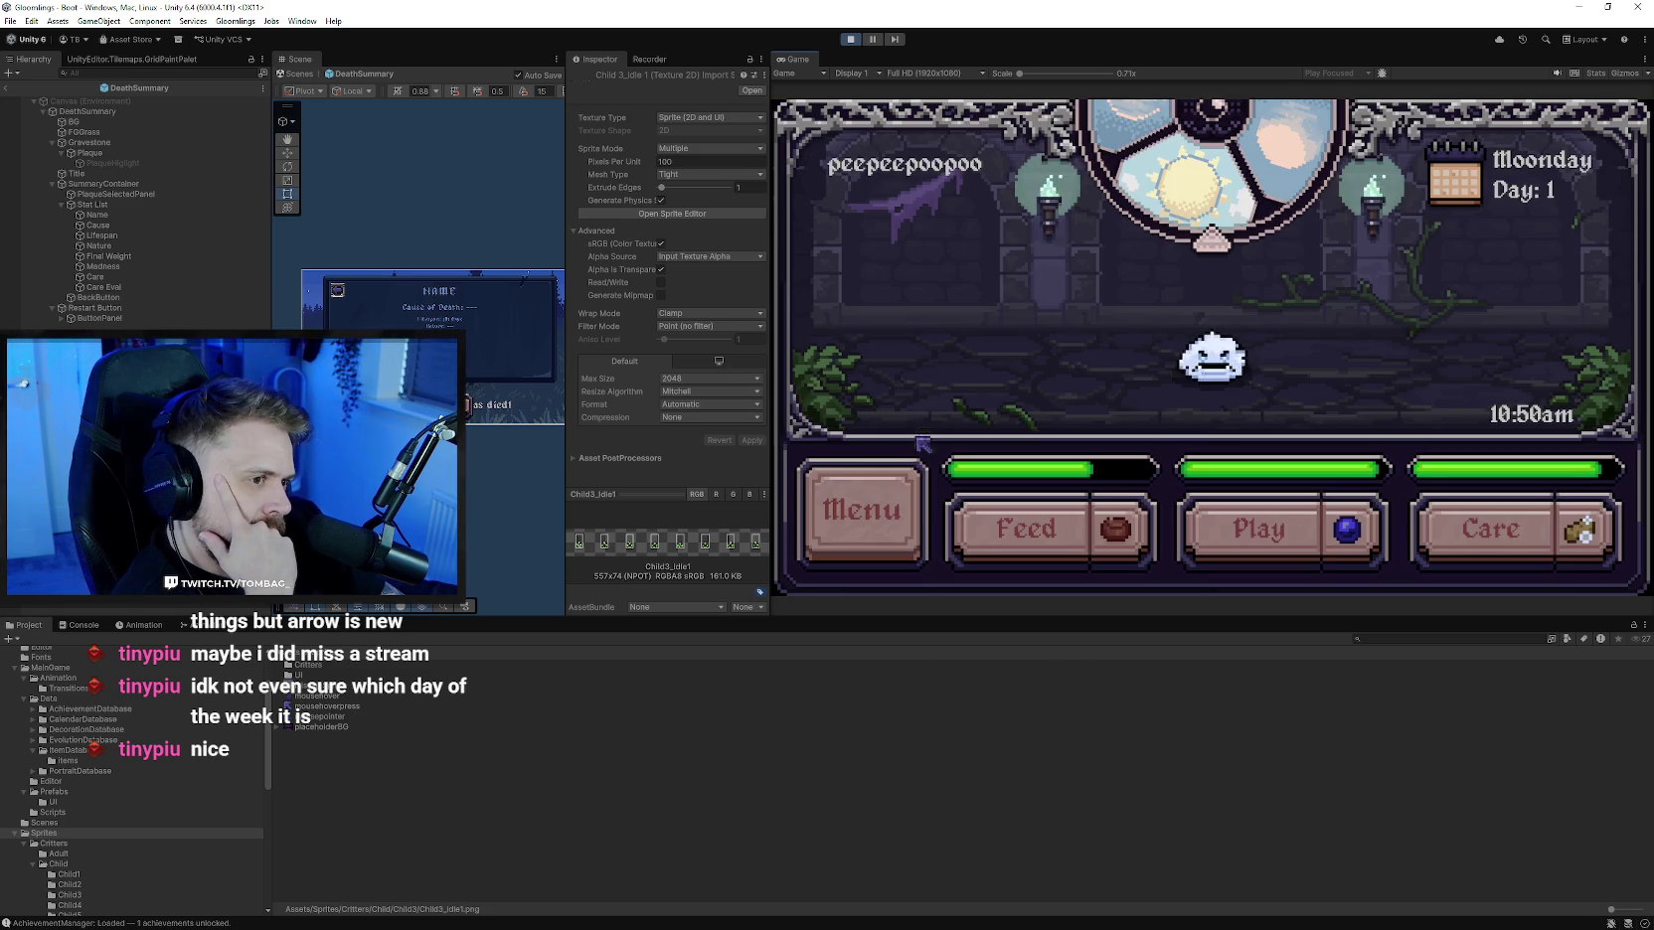
# - Visit the General Store, browse its stock to Basic Tonic, and return home via the map
pyautogui.click(894, 487)
pyautogui.click(864, 203)
pyautogui.click(1282, 408)
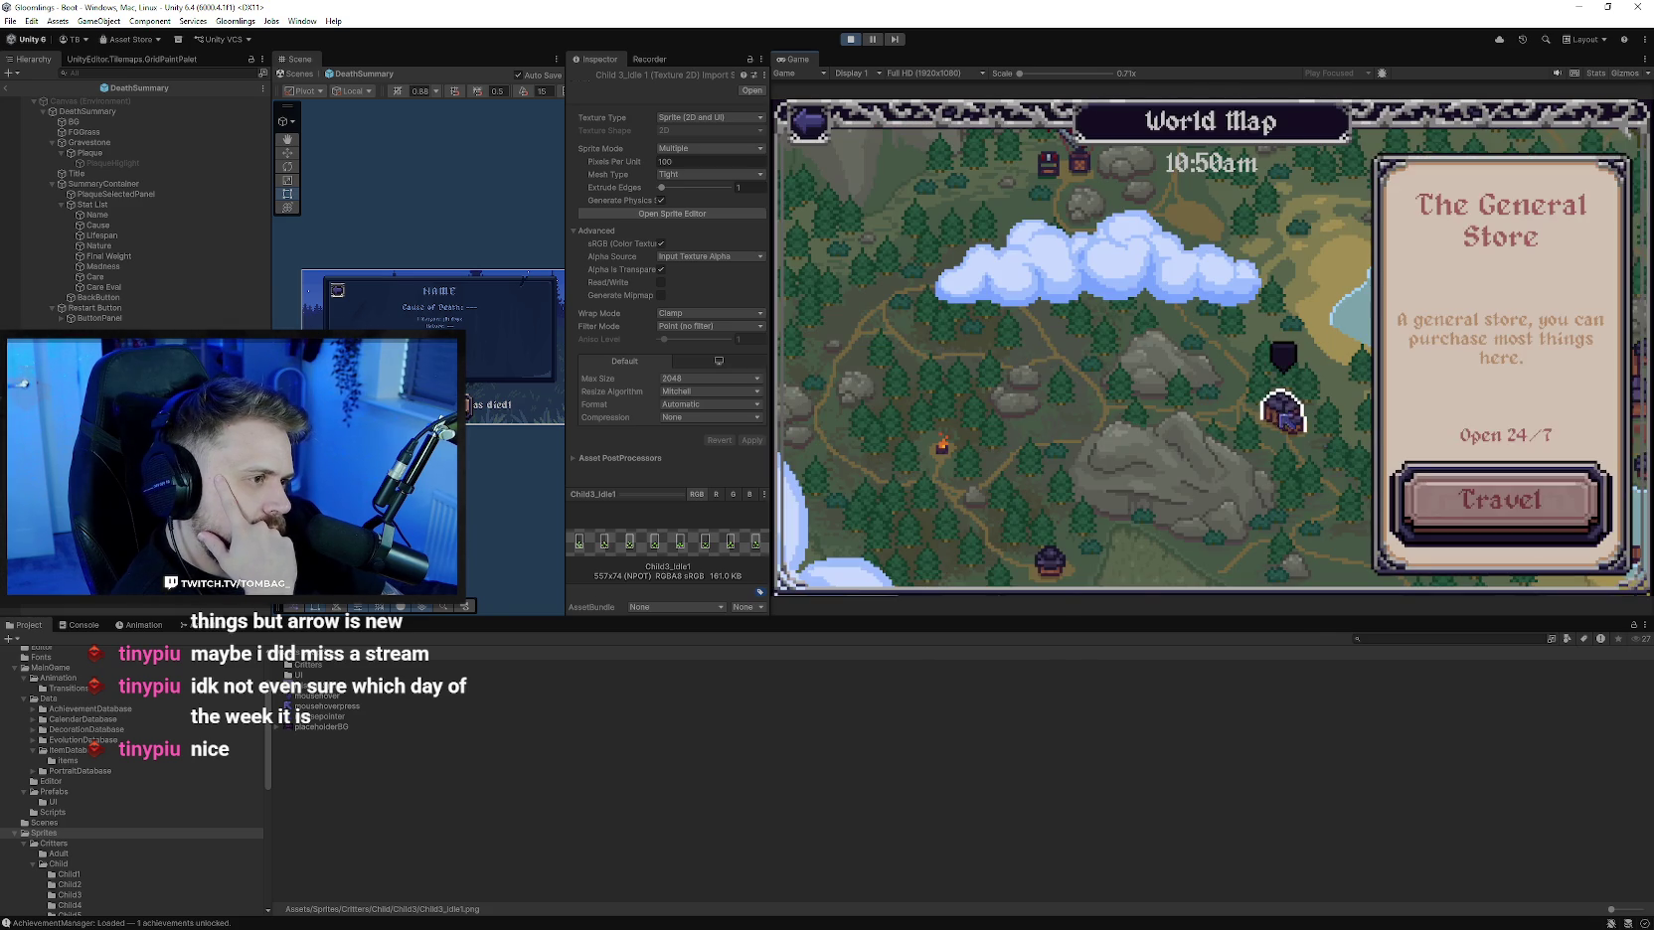
pyautogui.click(1496, 497)
pyautogui.press('Right')
pyautogui.press('Right')
pyautogui.press('Right')
pyautogui.press('Right')
pyautogui.press('Right')
pyautogui.press('Right')
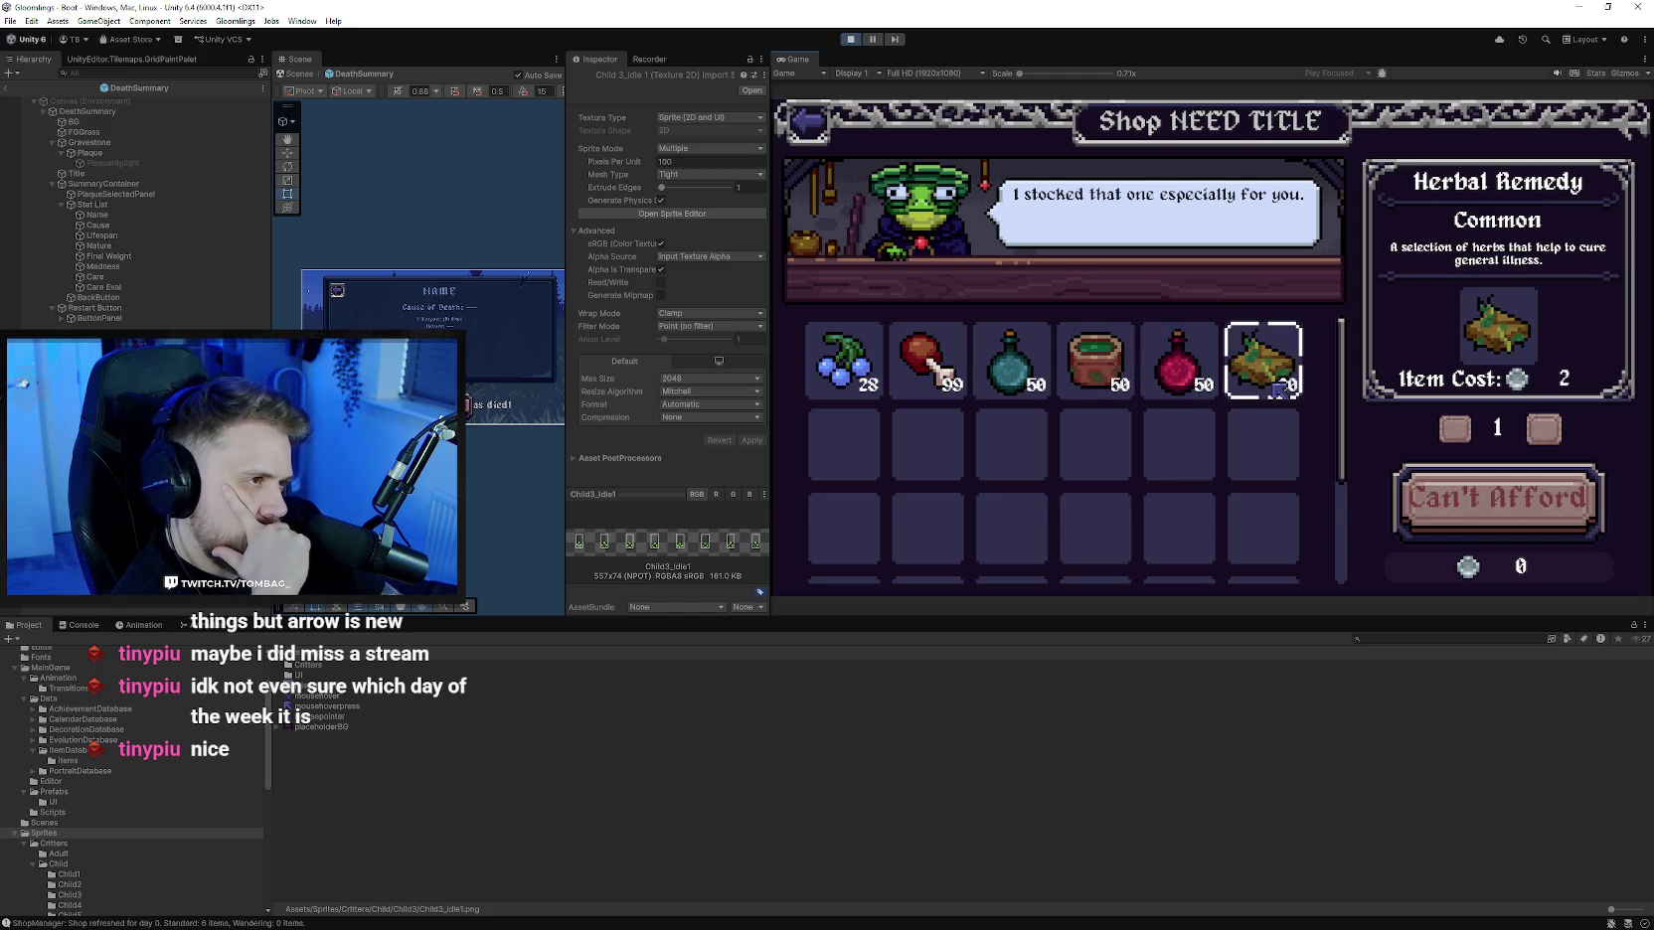
pyautogui.press('Escape')
pyautogui.click(808, 120)
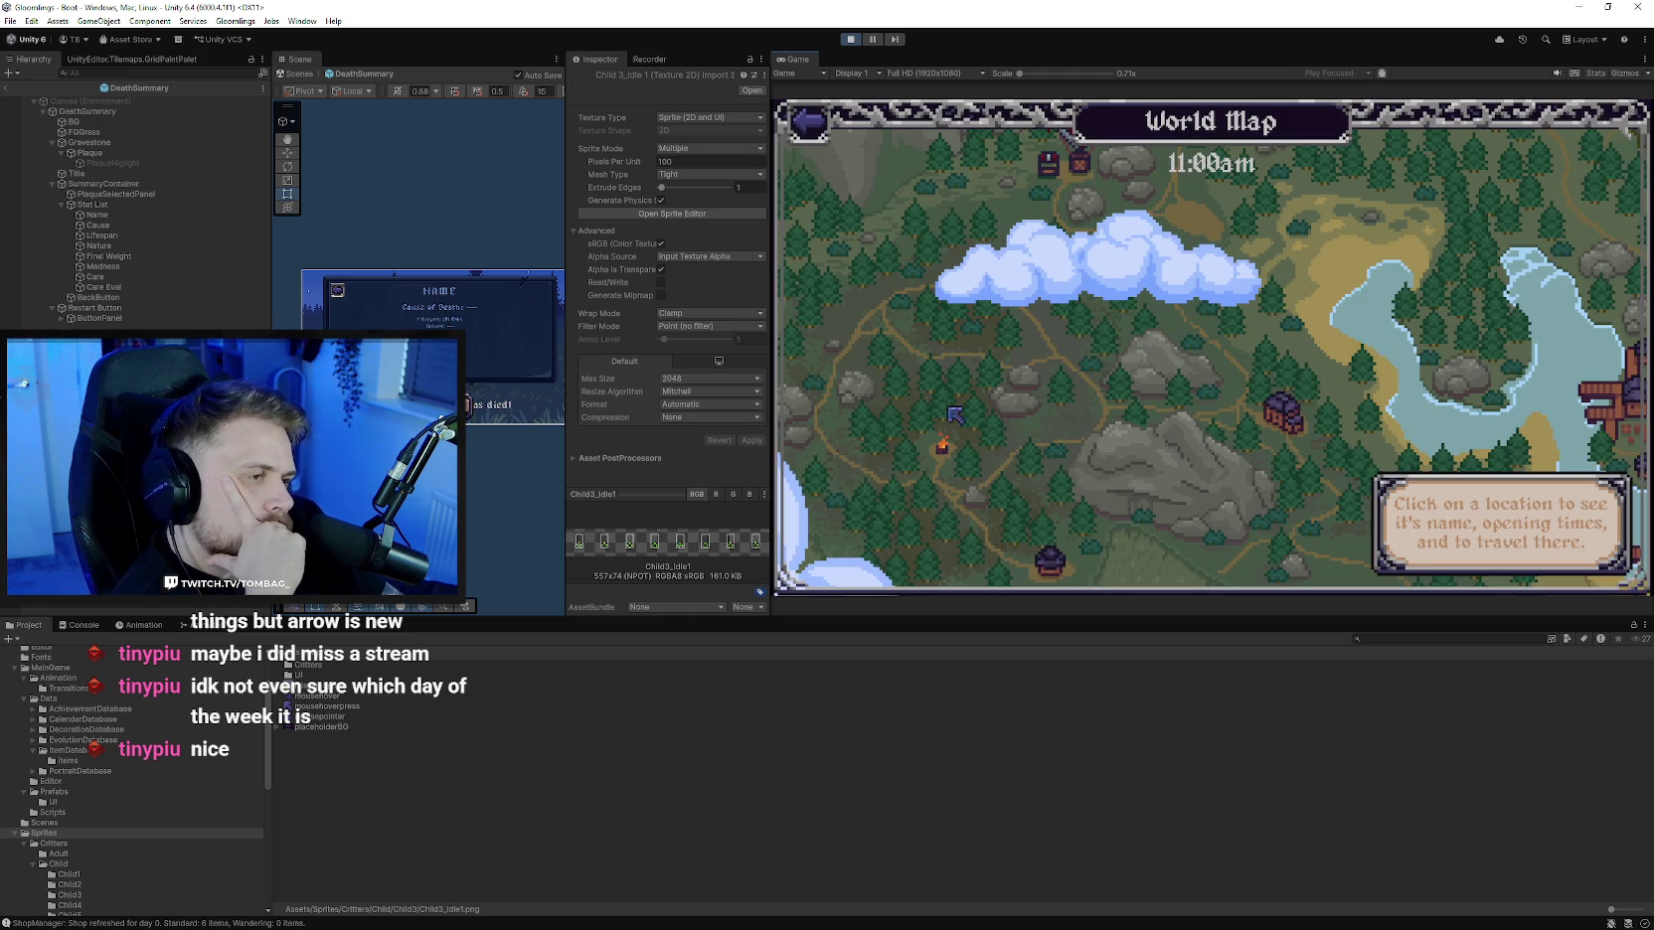
pyautogui.moveTo(1056, 419)
pyautogui.mouseDown()
pyautogui.moveTo(1036, 460)
pyautogui.moveTo(1135, 482)
pyautogui.mouseUp()
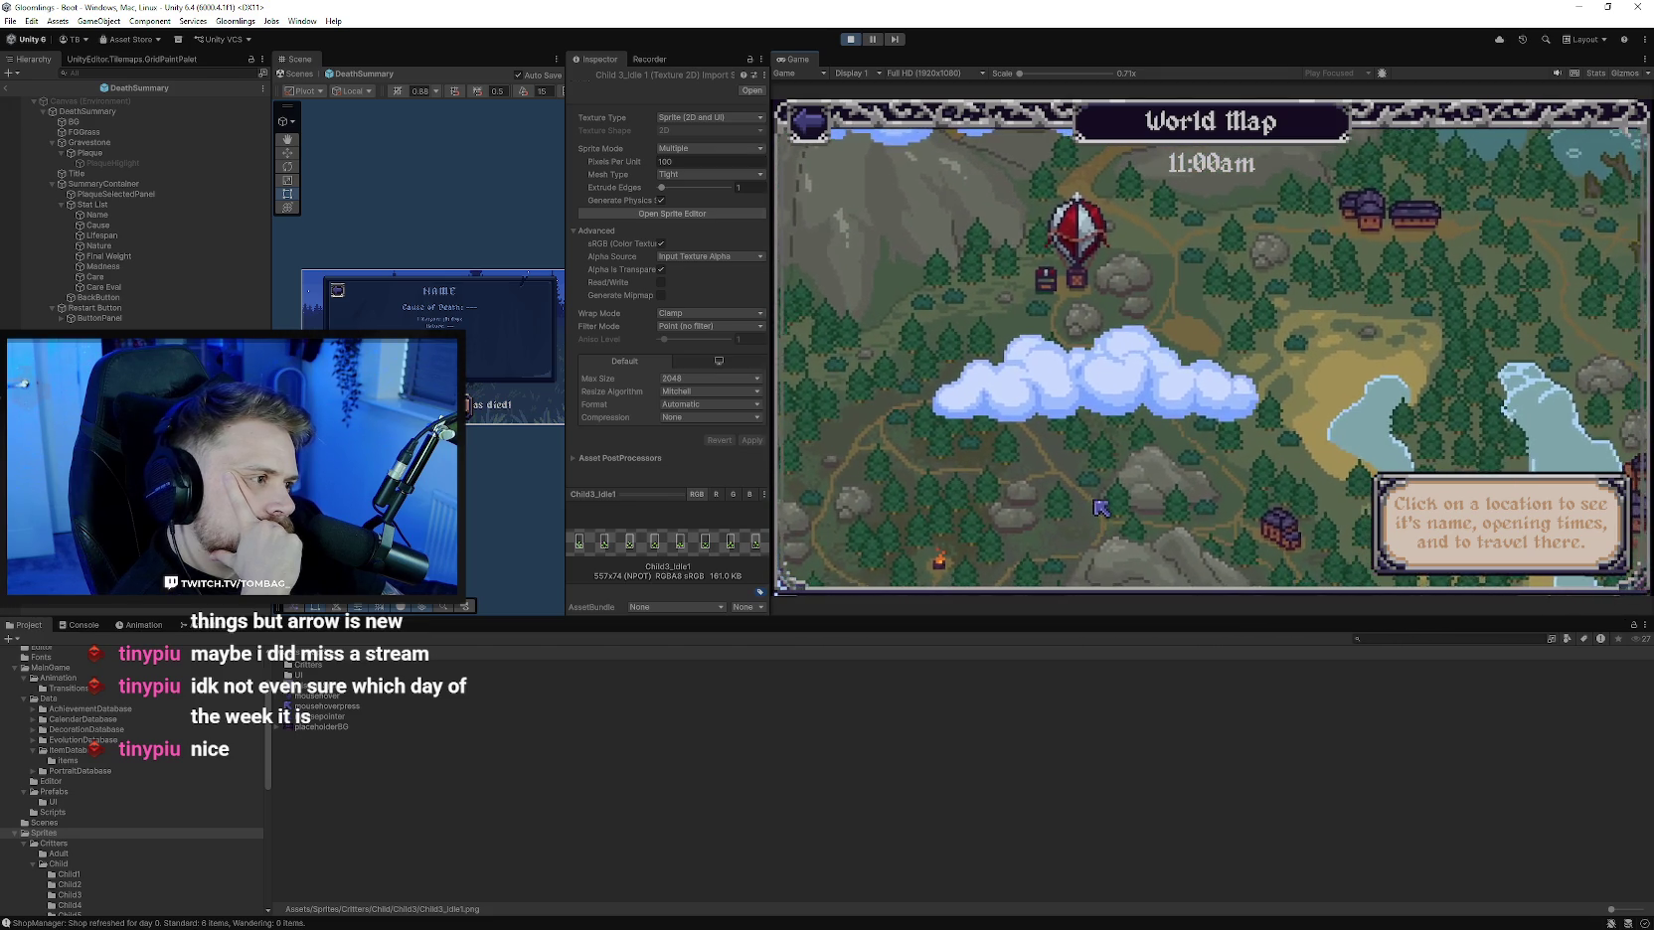
pyautogui.moveTo(1135, 482); pyautogui.dragTo(813, 132)
pyautogui.click(813, 129)
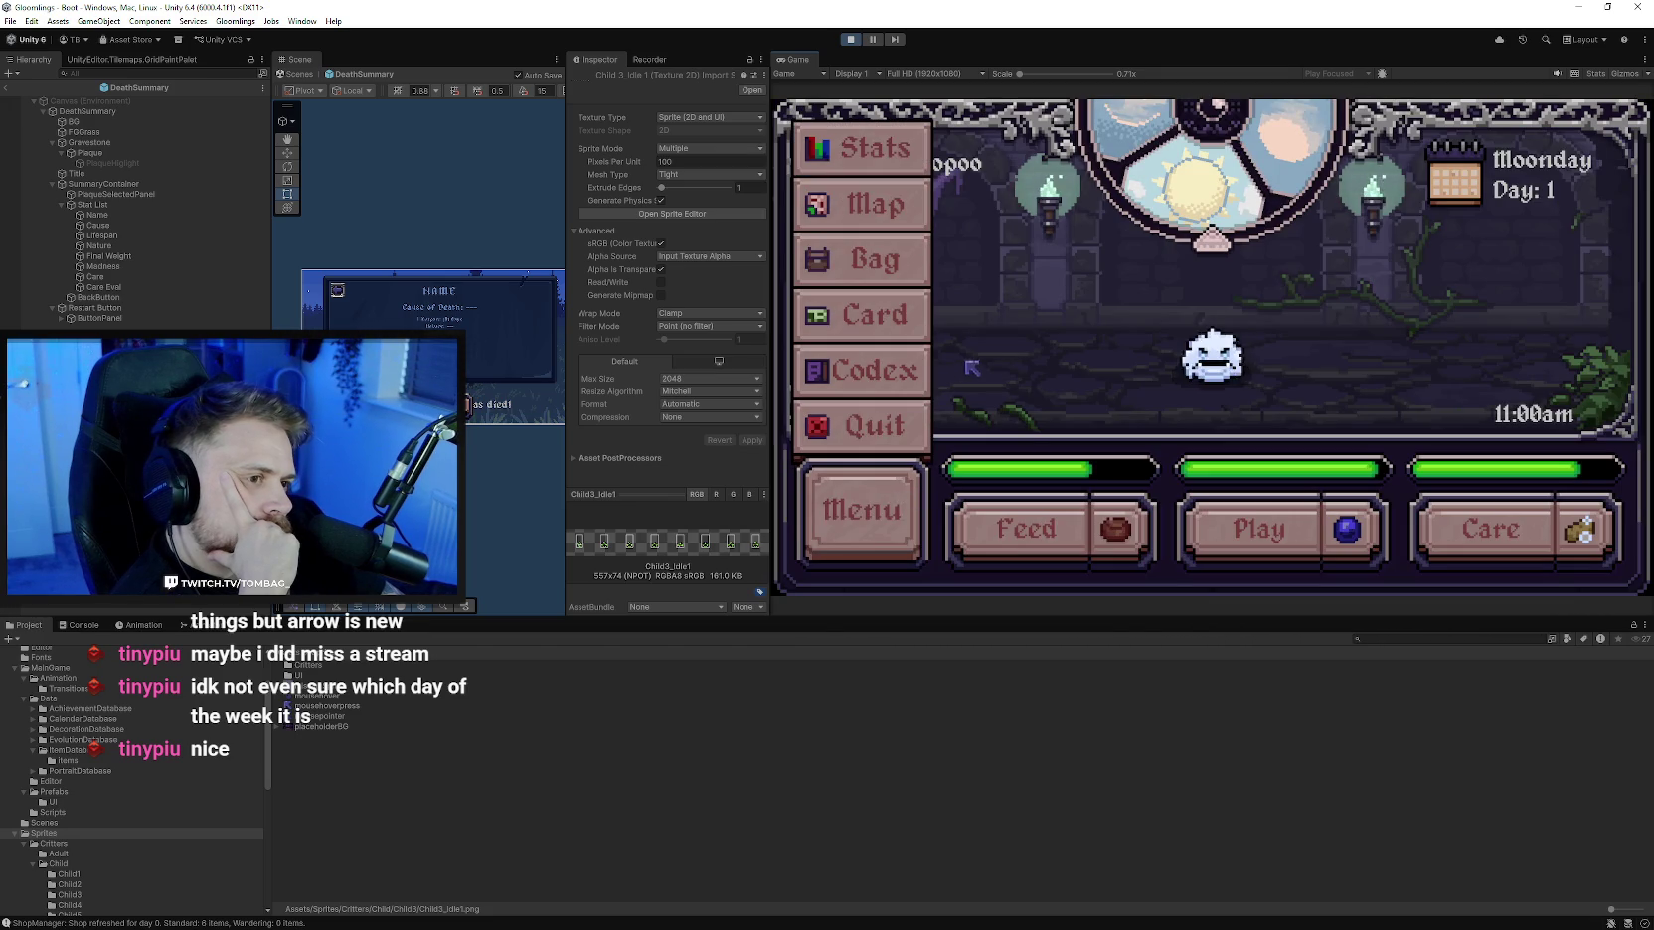